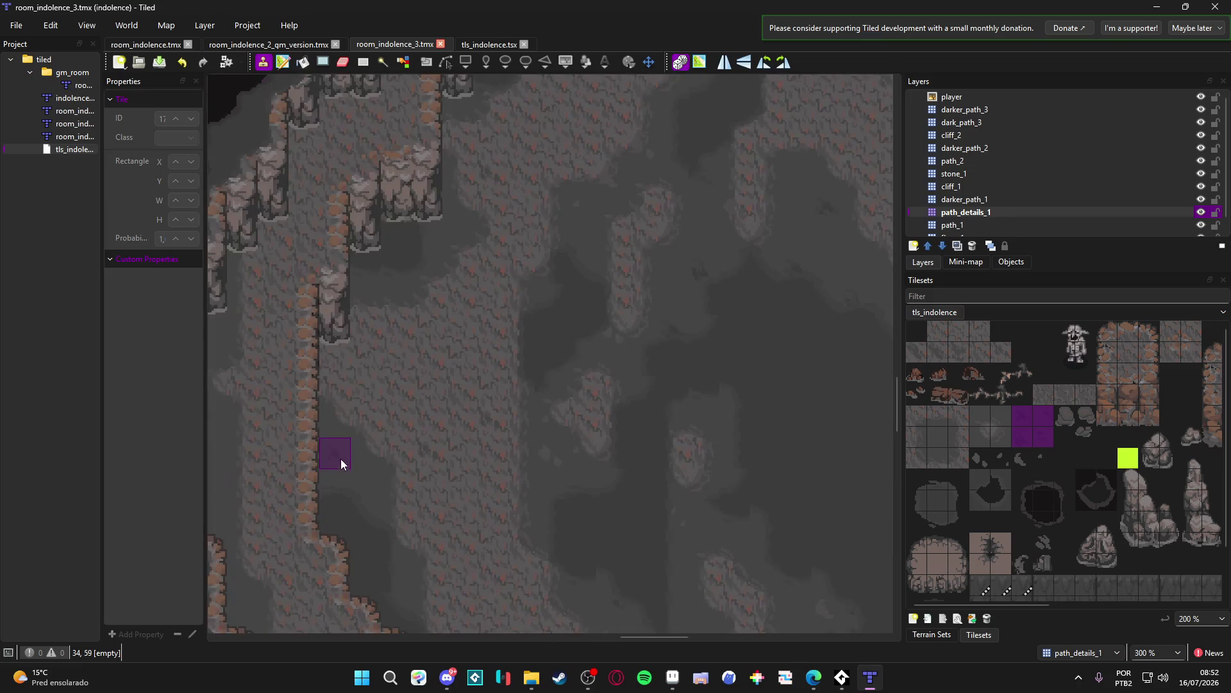
Step: Save room_indolence_3.tmx with Ctrl+S before editing
{"action": "scroll", "coordinate": [456, 281], "scroll_direction": "down", "scroll_amount": 3, "text": "ctrl"}
{"action": "key", "text": "ctrl+s"}
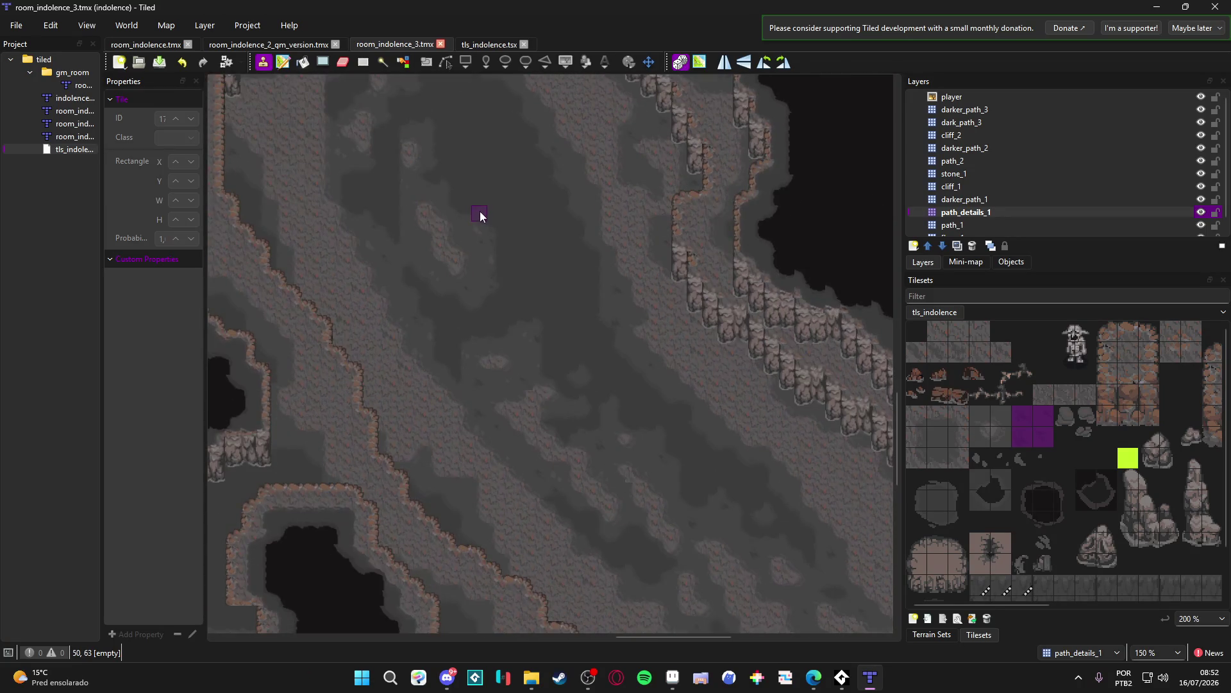
{"action": "scroll", "coordinate": [557, 307], "scroll_direction": "up", "scroll_amount": 3, "text": "ctrl"}
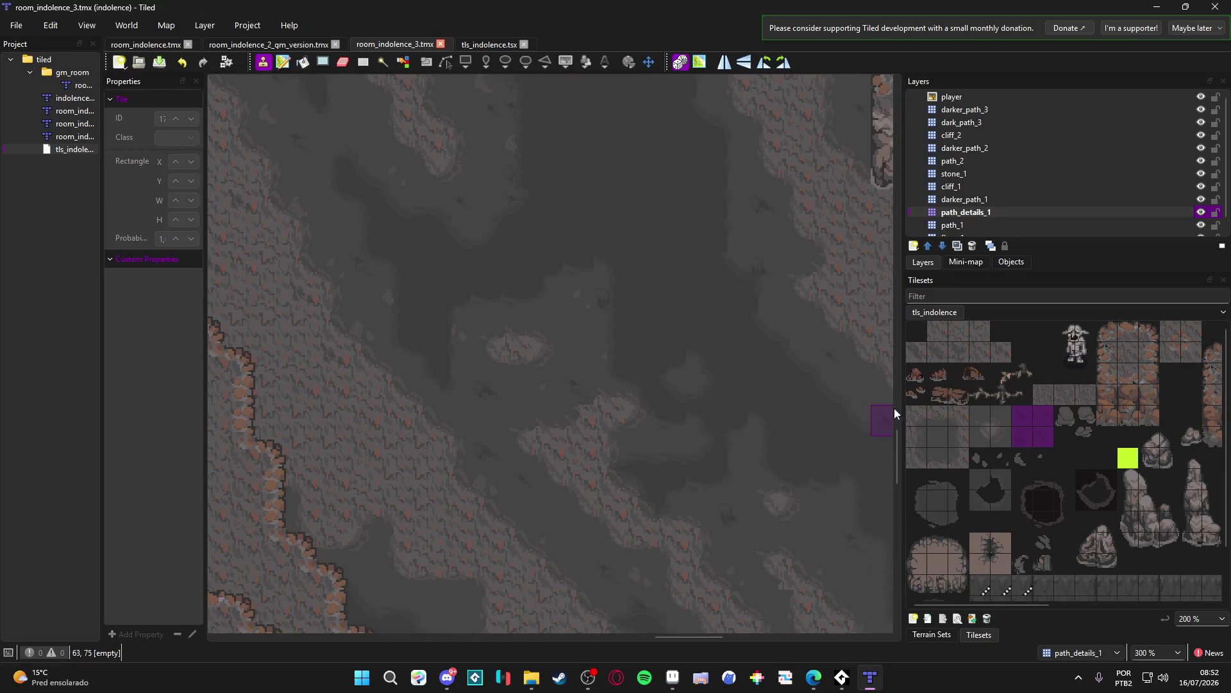
Step: Stamp a row of four crack tiles onto the cave floor, then look over the map
{"action": "left_click_drag", "start_coordinate": [991, 456], "coordinate": [1043, 458]}
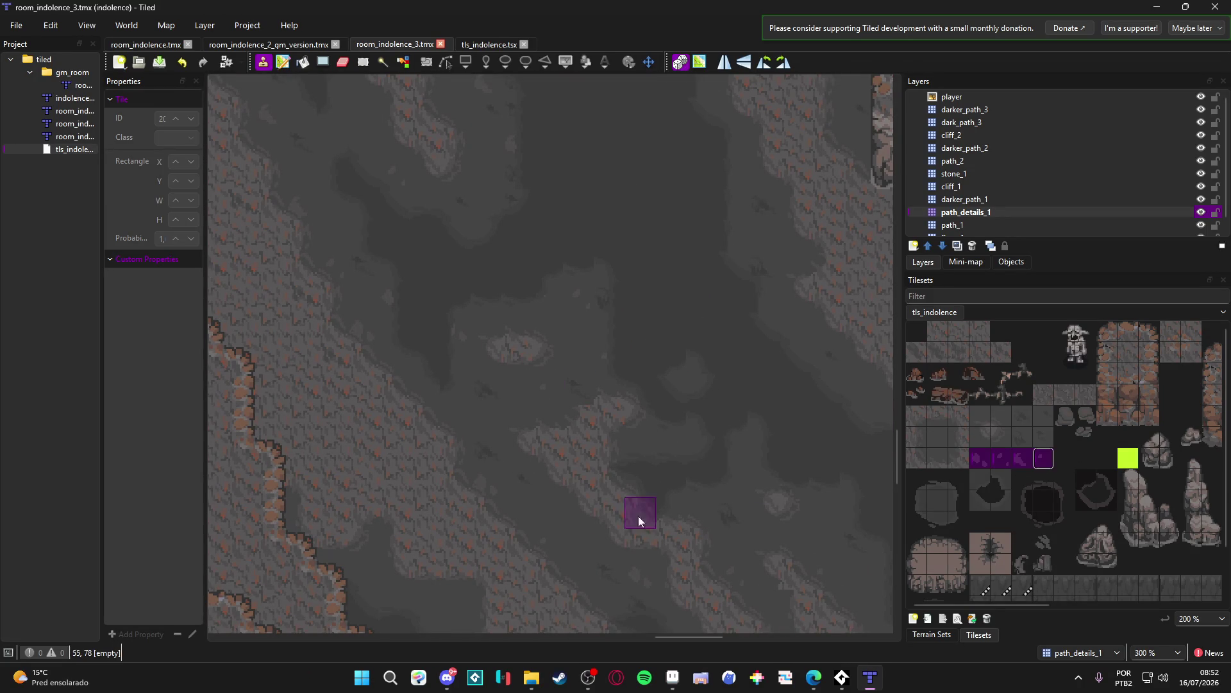
{"action": "left_click", "coordinate": [543, 533]}
{"action": "scroll", "coordinate": [561, 426], "scroll_direction": "up", "scroll_amount": 3}
{"action": "scroll", "coordinate": [560, 426], "scroll_direction": "right", "scroll_amount": 2}
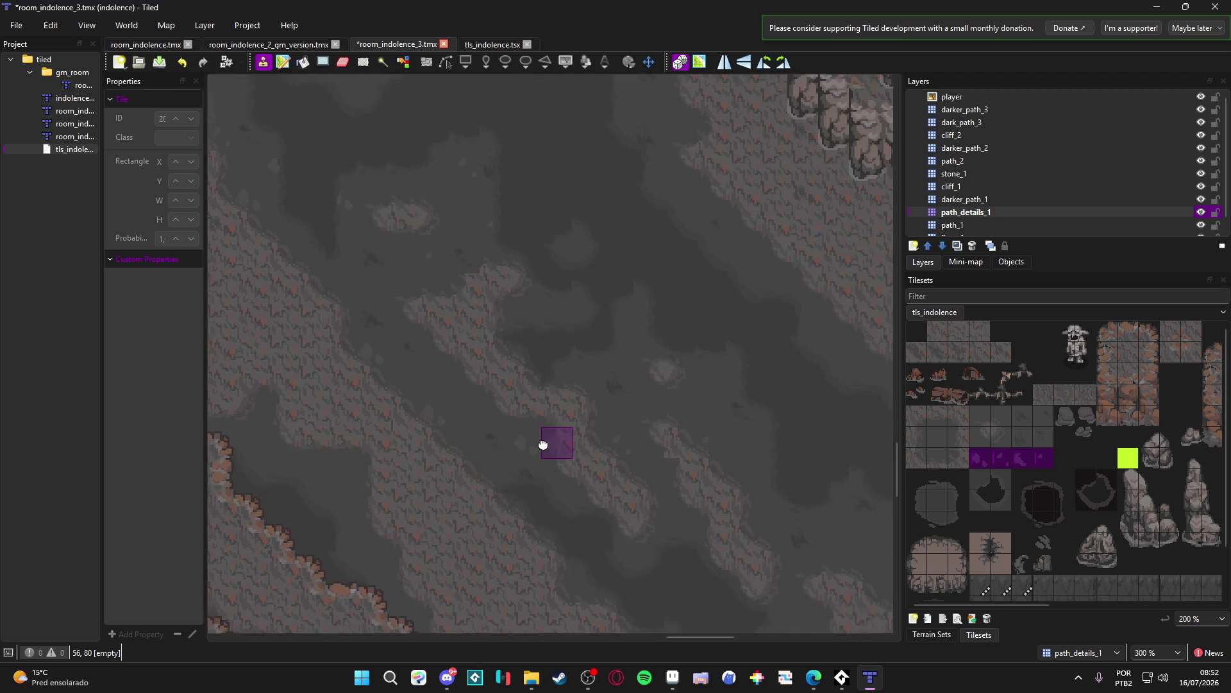
{"action": "scroll", "coordinate": [475, 376], "scroll_direction": "down", "scroll_amount": 1, "text": "ctrl"}
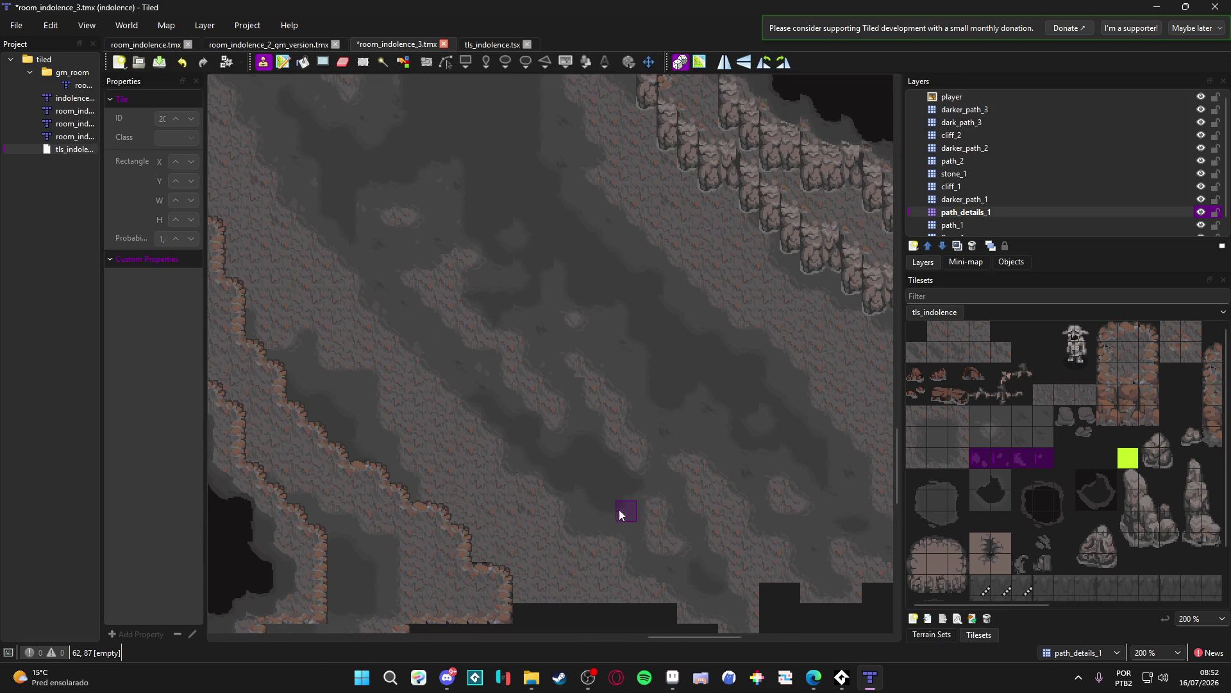
{"action": "scroll", "coordinate": [616, 500], "scroll_direction": "down", "scroll_amount": 3}
{"action": "scroll", "coordinate": [577, 459], "scroll_direction": "right", "scroll_amount": 2}
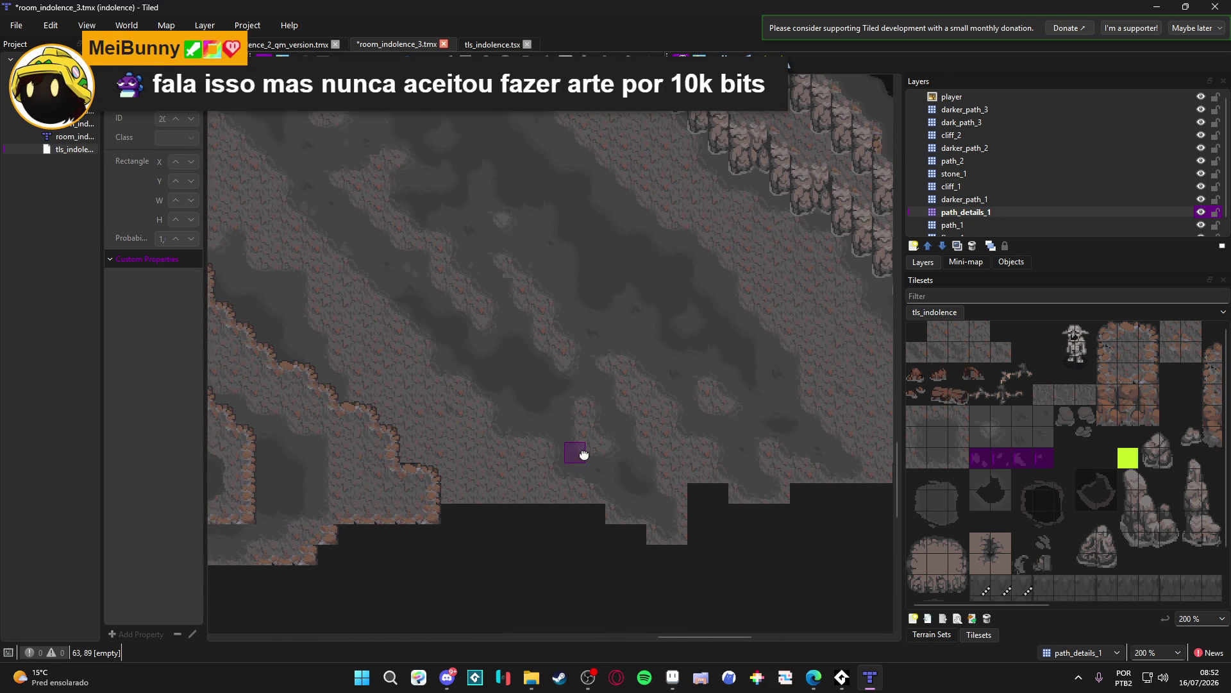
{"action": "scroll", "coordinate": [594, 455], "scroll_direction": "up", "scroll_amount": 1, "text": "ctrl"}
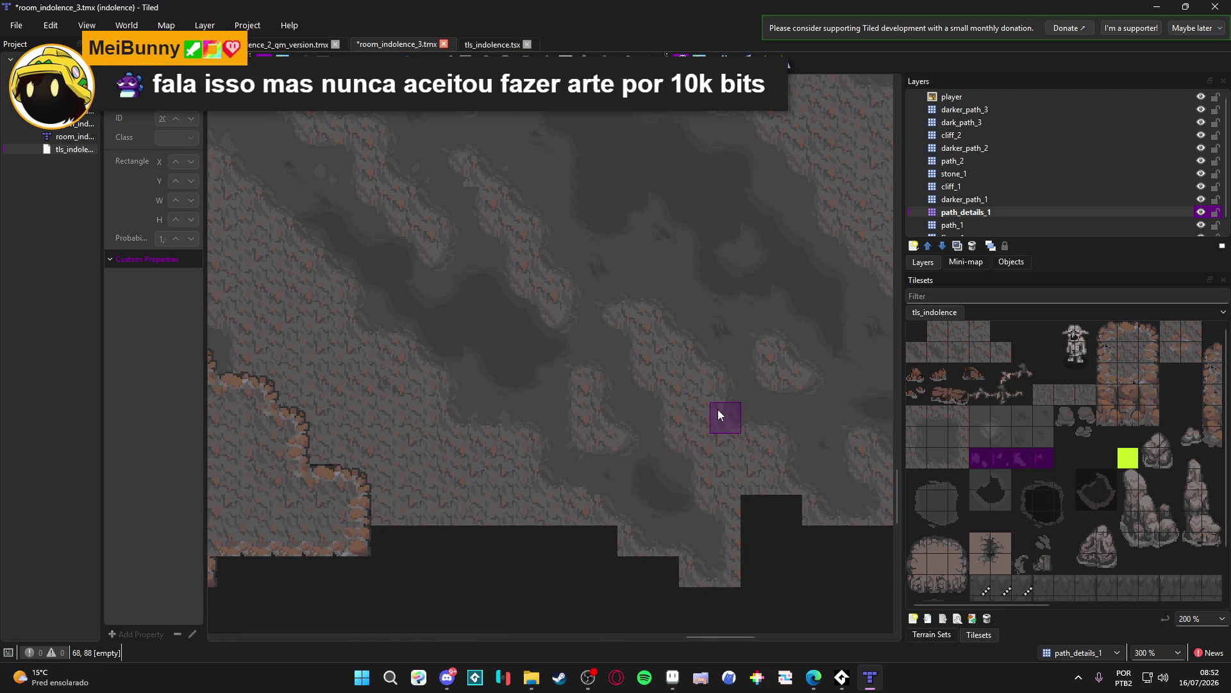
{"action": "scroll", "coordinate": [793, 439], "scroll_direction": "right", "scroll_amount": 2}
{"action": "scroll", "coordinate": [793, 440], "scroll_direction": "down", "scroll_amount": 1}
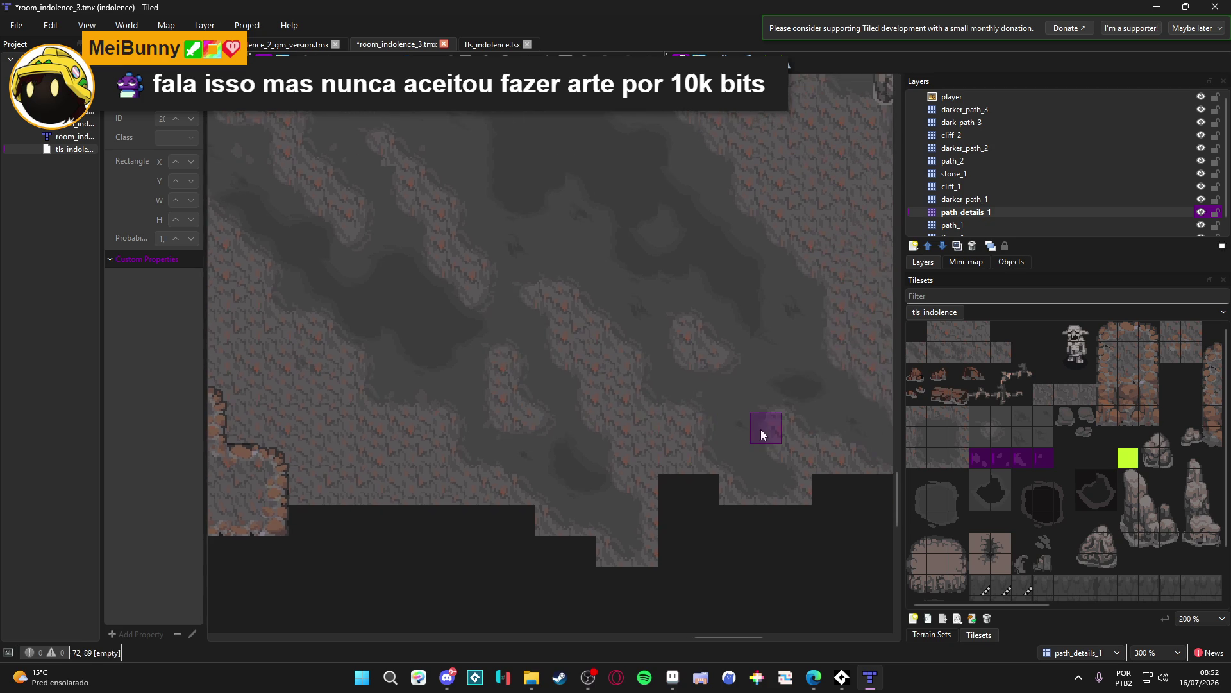
{"action": "scroll", "coordinate": [808, 443], "scroll_direction": "up", "scroll_amount": 2}
{"action": "scroll", "coordinate": [808, 442], "scroll_direction": "right", "scroll_amount": 1}
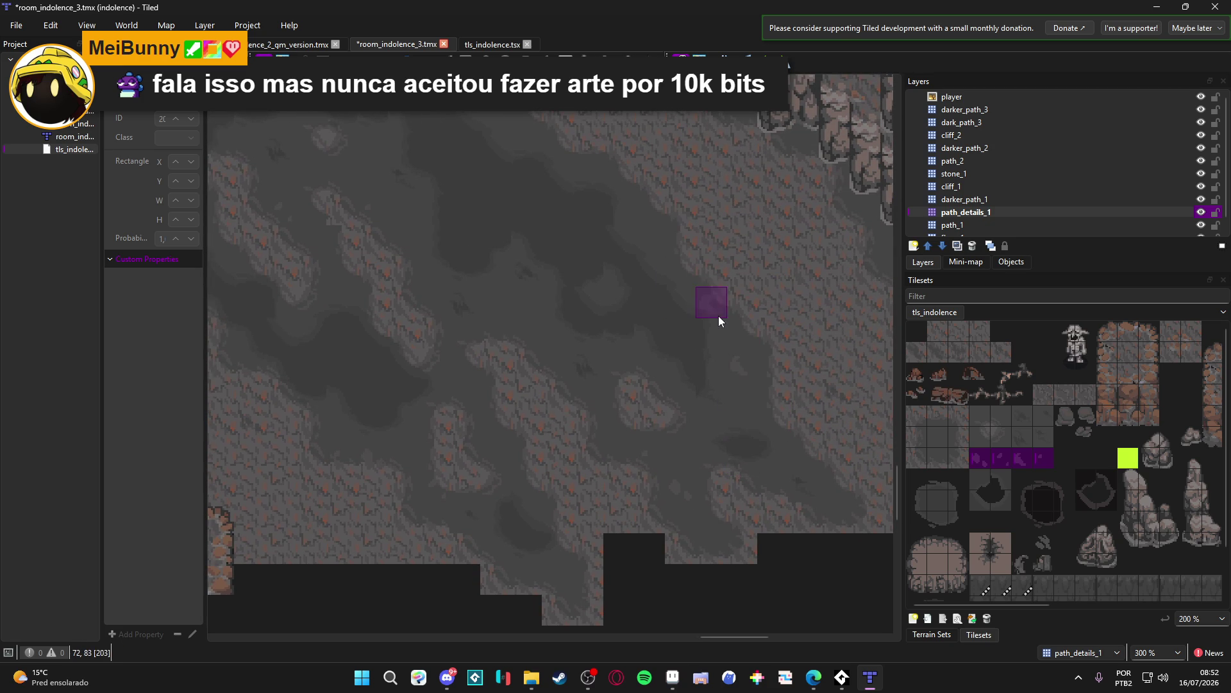
{"action": "scroll", "coordinate": [585, 130], "scroll_direction": "right", "scroll_amount": 1}
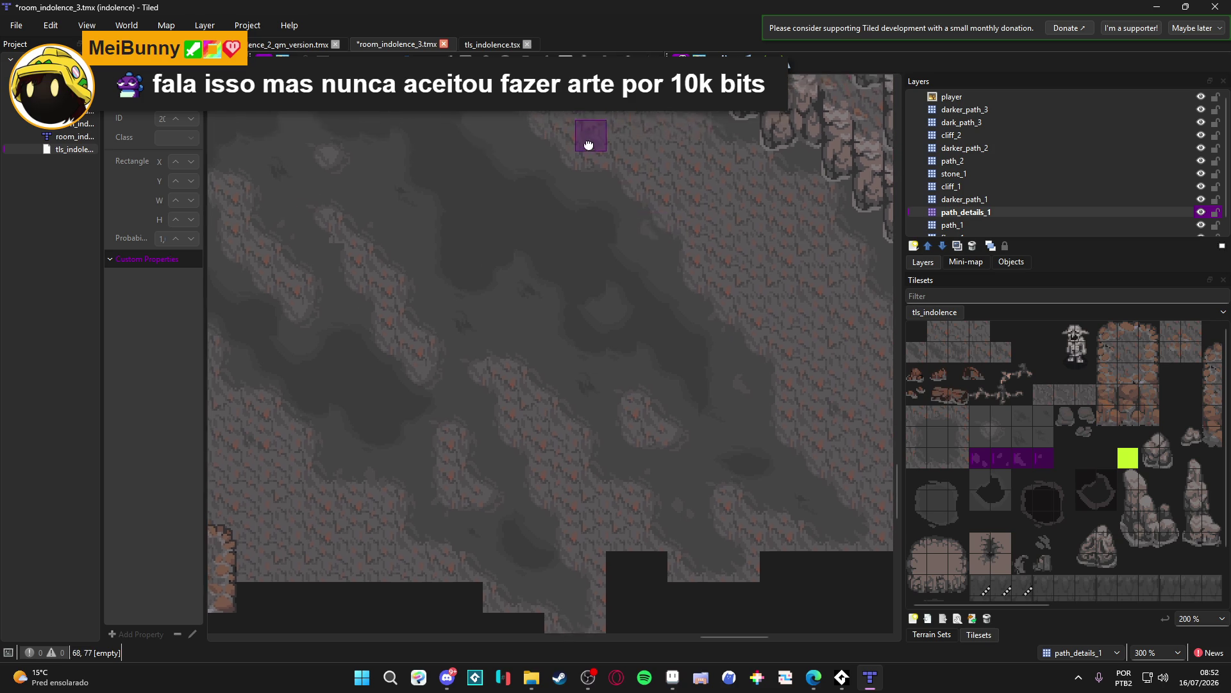
{"action": "scroll", "coordinate": [799, 489], "scroll_direction": "up", "scroll_amount": 5}
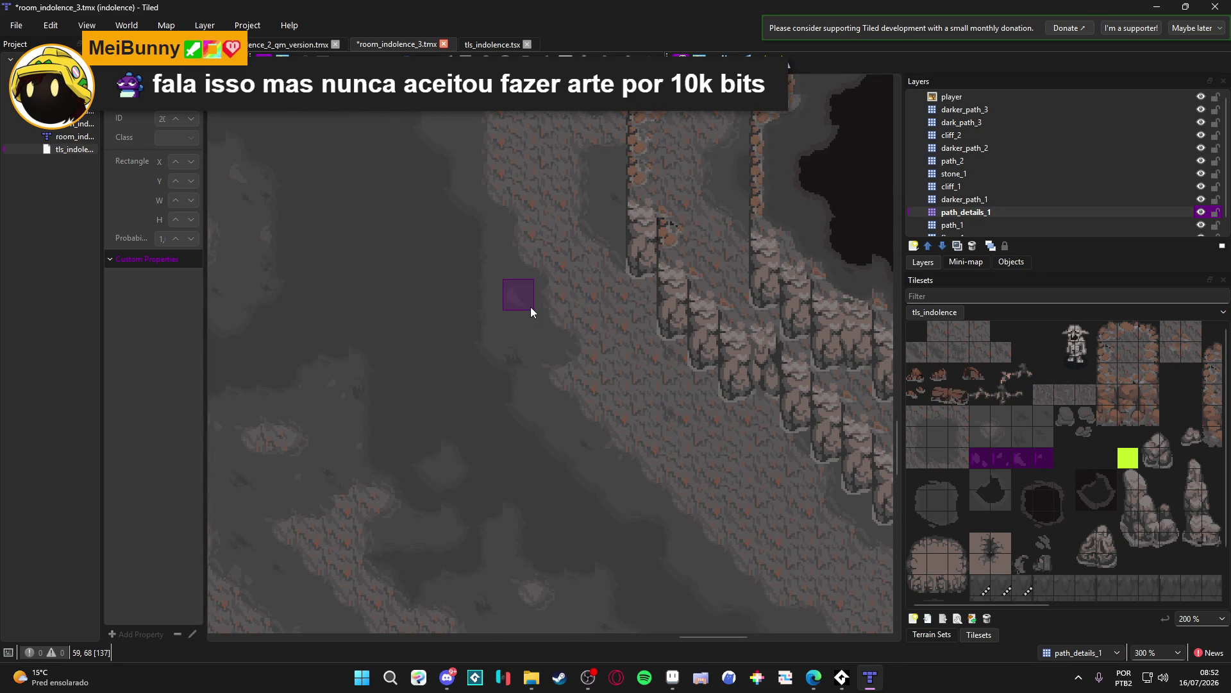
{"action": "scroll", "coordinate": [552, 301], "scroll_direction": "up", "scroll_amount": 3}
{"action": "scroll", "coordinate": [552, 302], "scroll_direction": "left", "scroll_amount": 2}
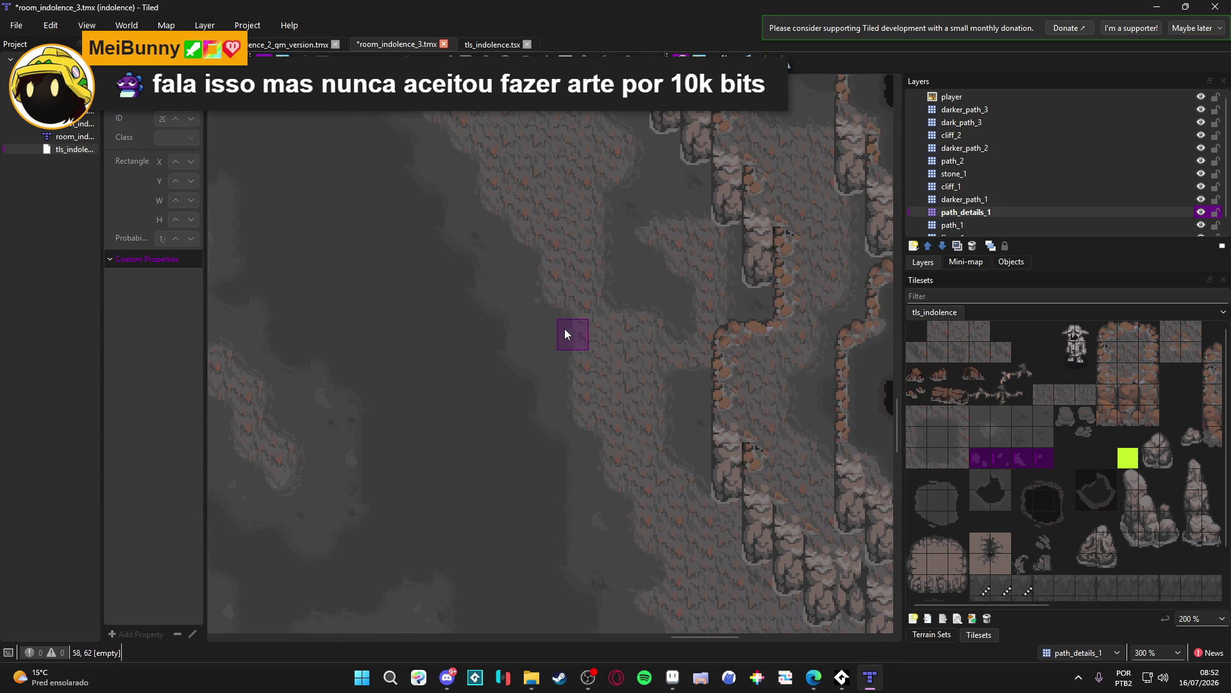
{"action": "scroll", "coordinate": [556, 269], "scroll_direction": "down", "scroll_amount": 3}
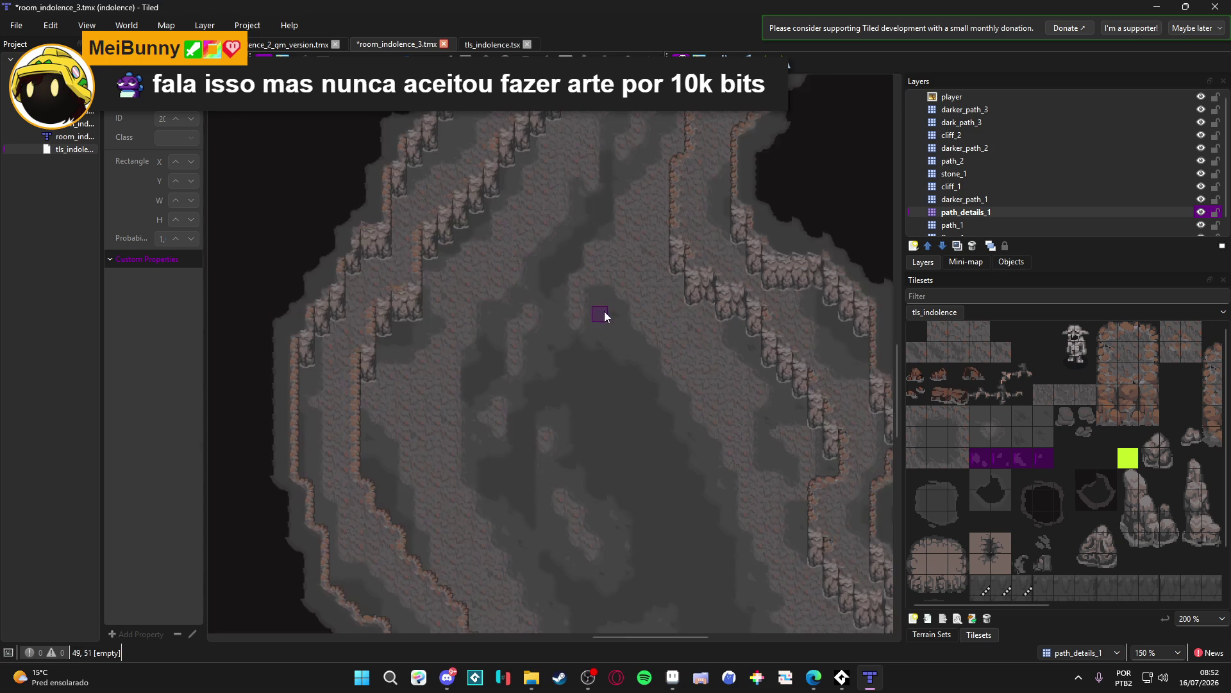
{"action": "scroll", "coordinate": [657, 402], "scroll_direction": "up", "scroll_amount": 3}
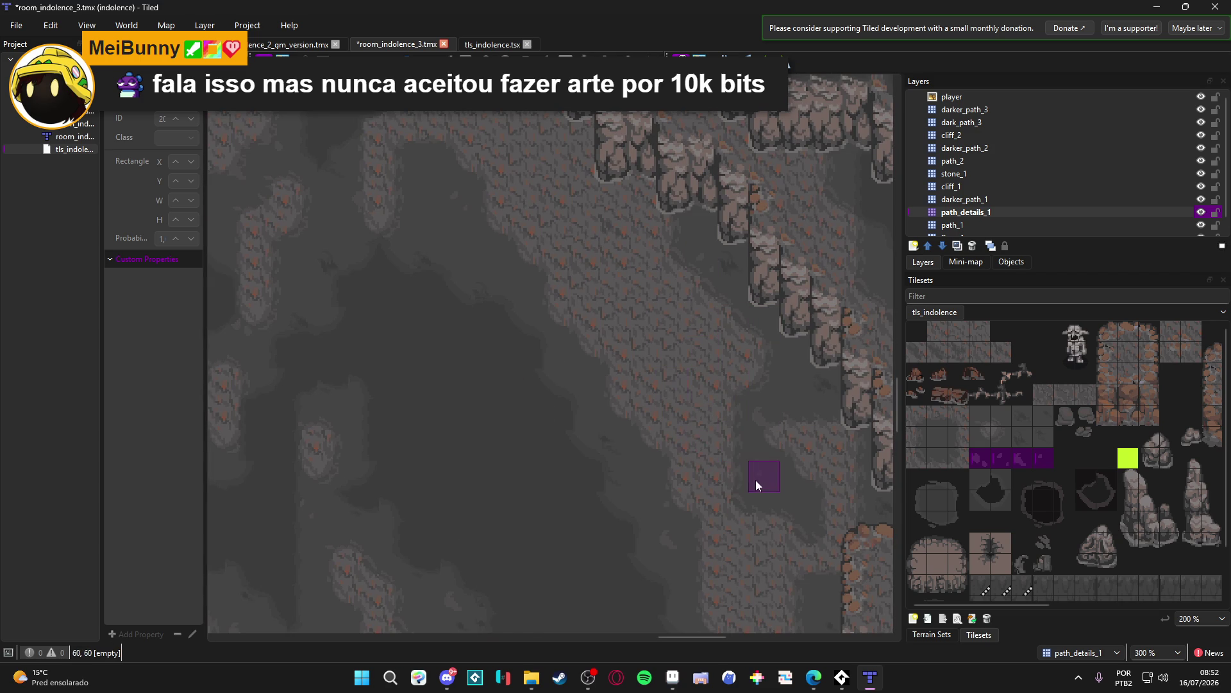
{"action": "scroll", "coordinate": [654, 509], "scroll_direction": "up", "scroll_amount": 10}
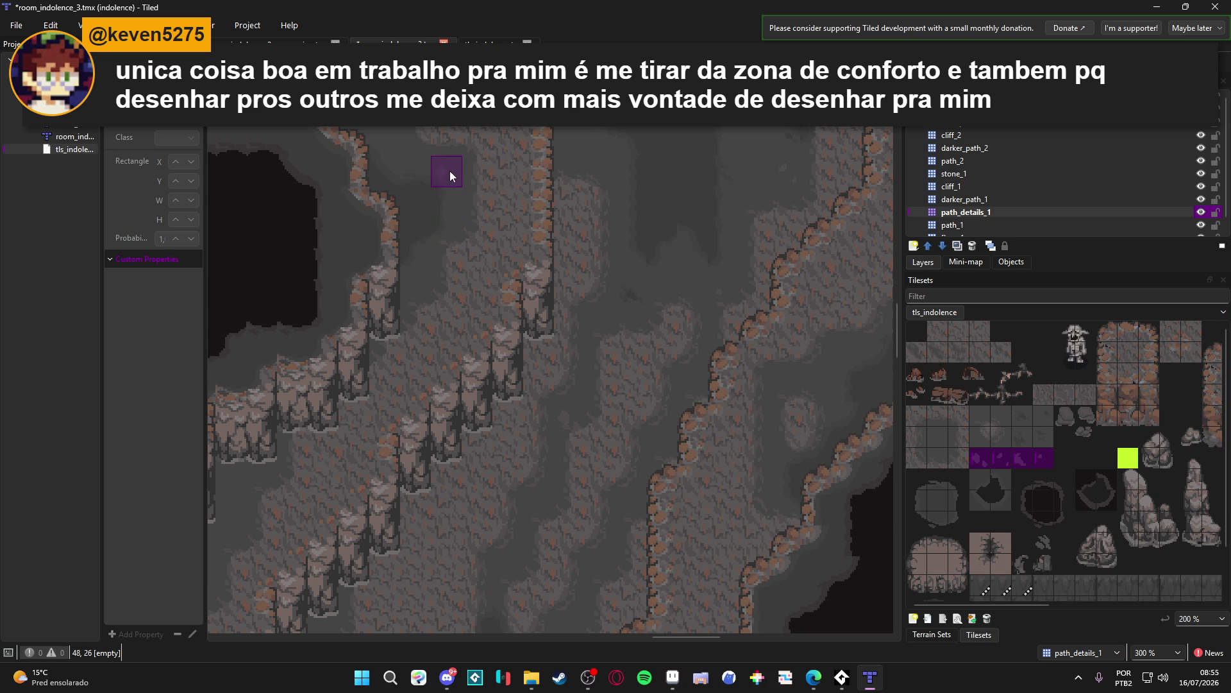
Step: Scroll through the cave to review the new decorations and save room_indolence_3.tmx with Ctrl+S
{"action": "scroll", "coordinate": [552, 342], "scroll_direction": "down", "scroll_amount": 3, "text": "ctrl"}
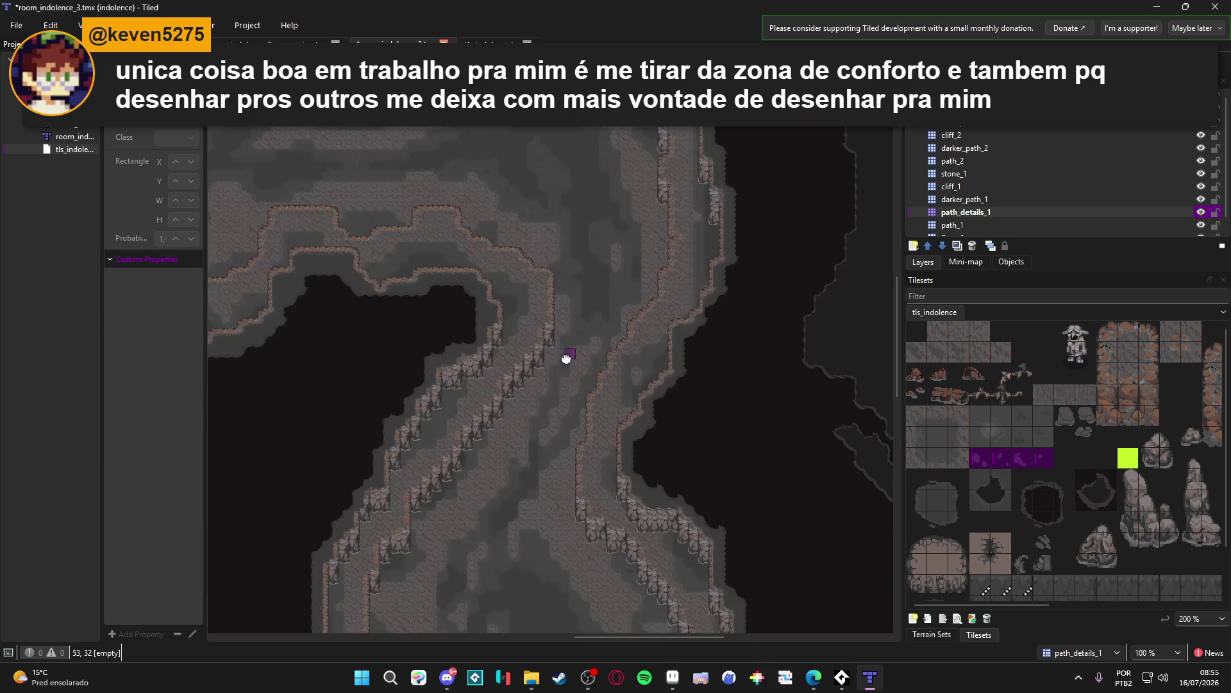
{"action": "scroll", "coordinate": [636, 302], "scroll_direction": "up", "scroll_amount": 3, "text": "ctrl"}
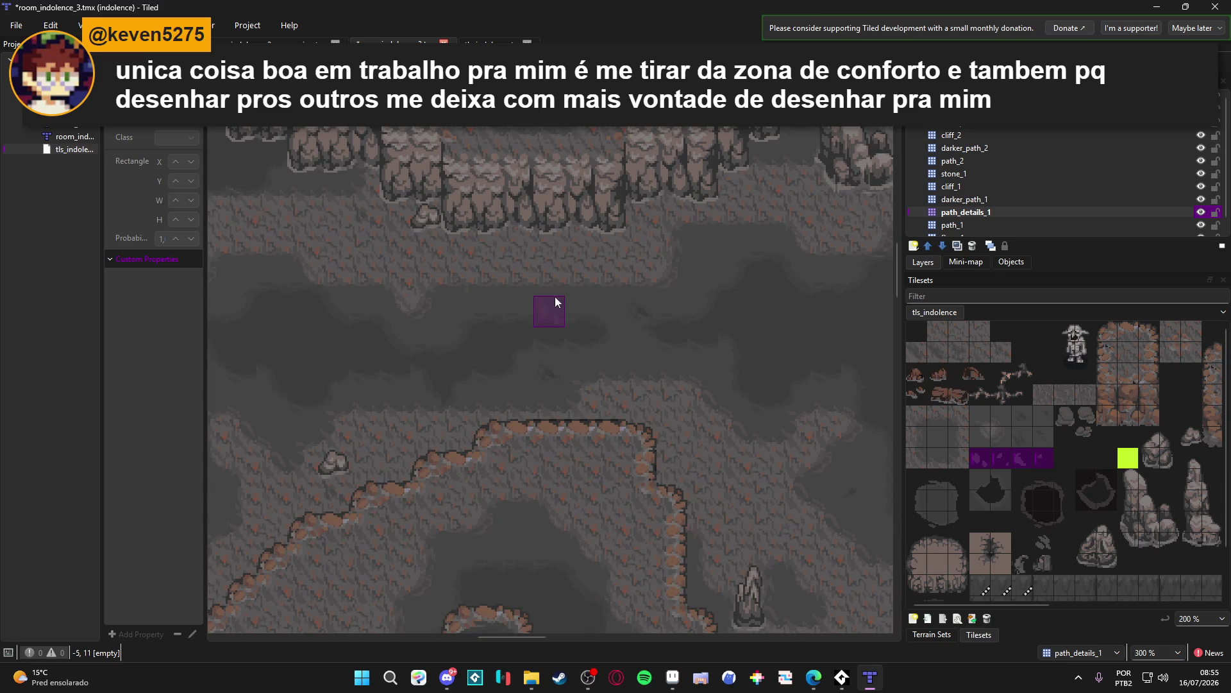
{"action": "scroll", "coordinate": [553, 391], "scroll_direction": "left", "scroll_amount": 3}
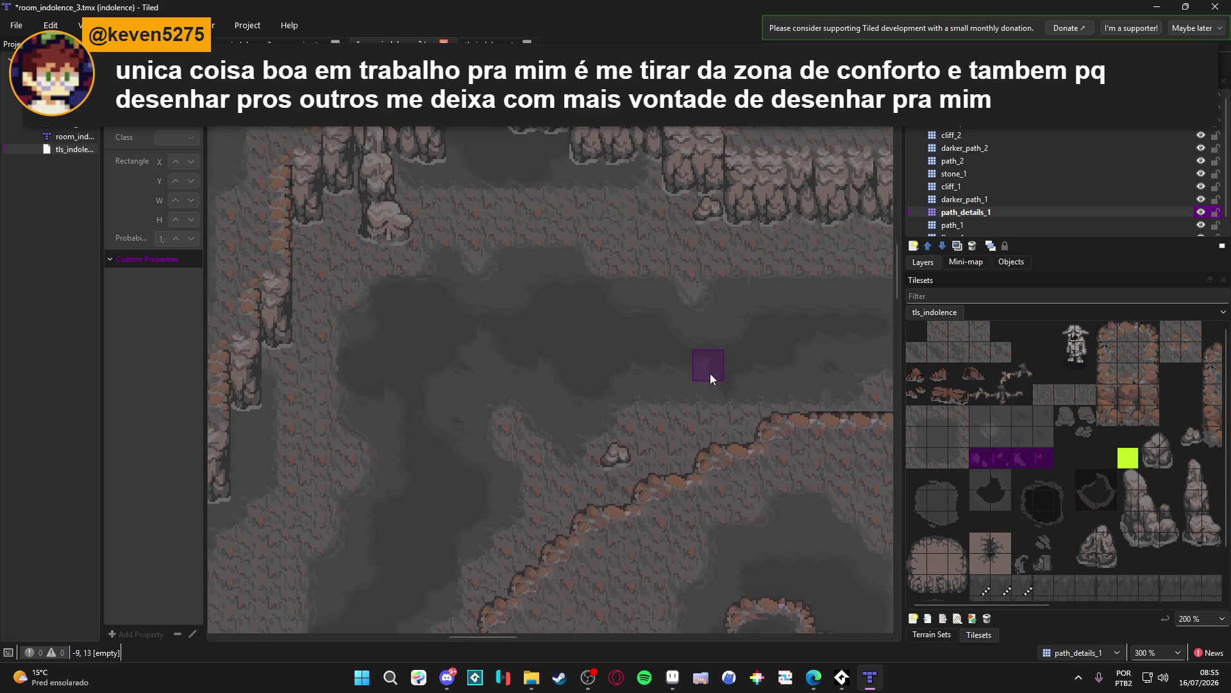
{"action": "scroll", "coordinate": [452, 462], "scroll_direction": "left", "scroll_amount": 2}
{"action": "scroll", "coordinate": [558, 313], "scroll_direction": "down", "scroll_amount": 1}
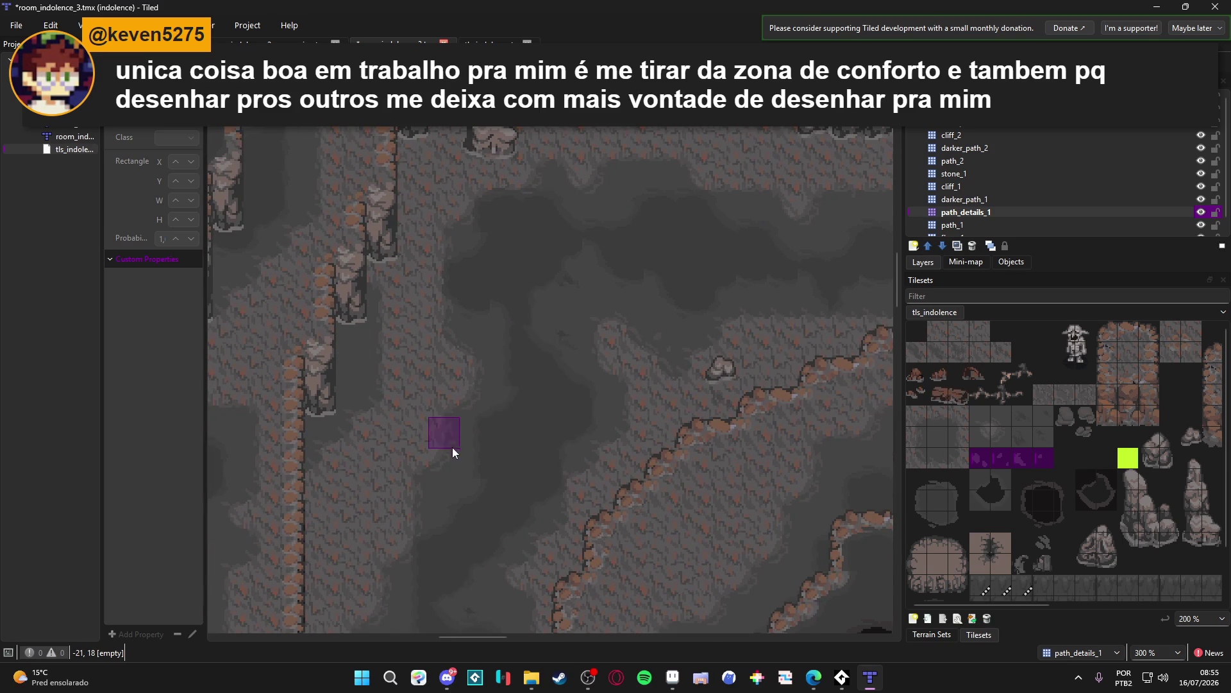
{"action": "scroll", "coordinate": [444, 483], "scroll_direction": "down", "scroll_amount": 3}
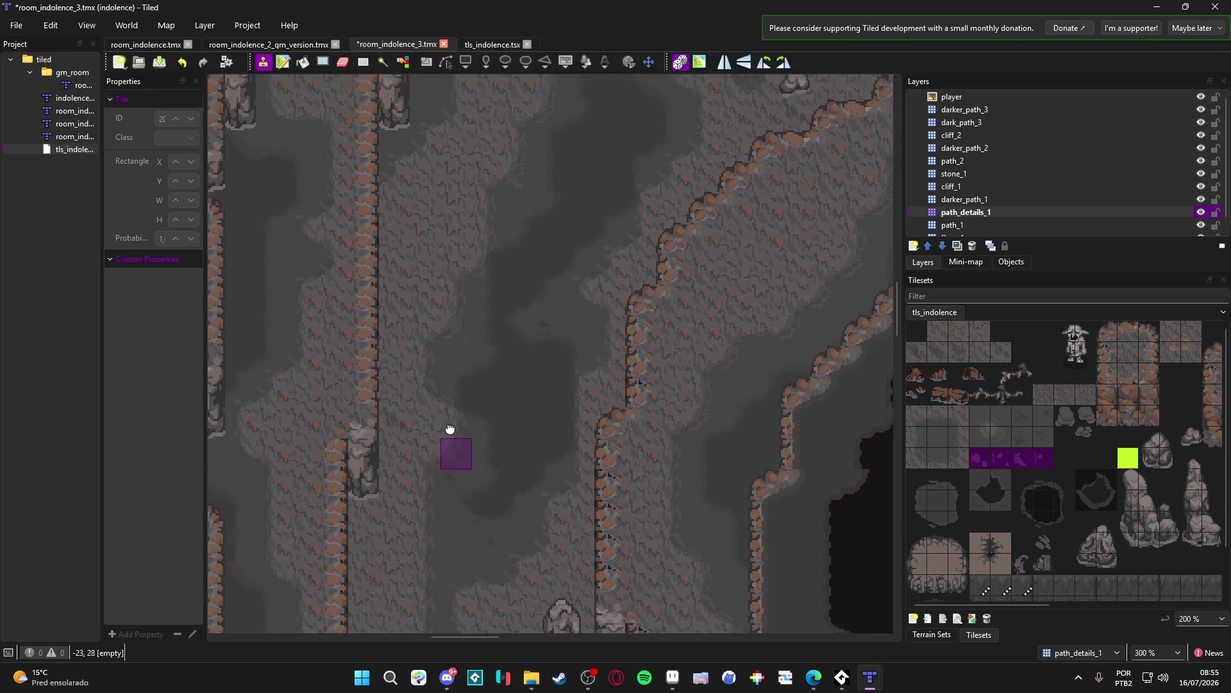
{"action": "scroll", "coordinate": [449, 466], "scroll_direction": "down", "scroll_amount": 2}
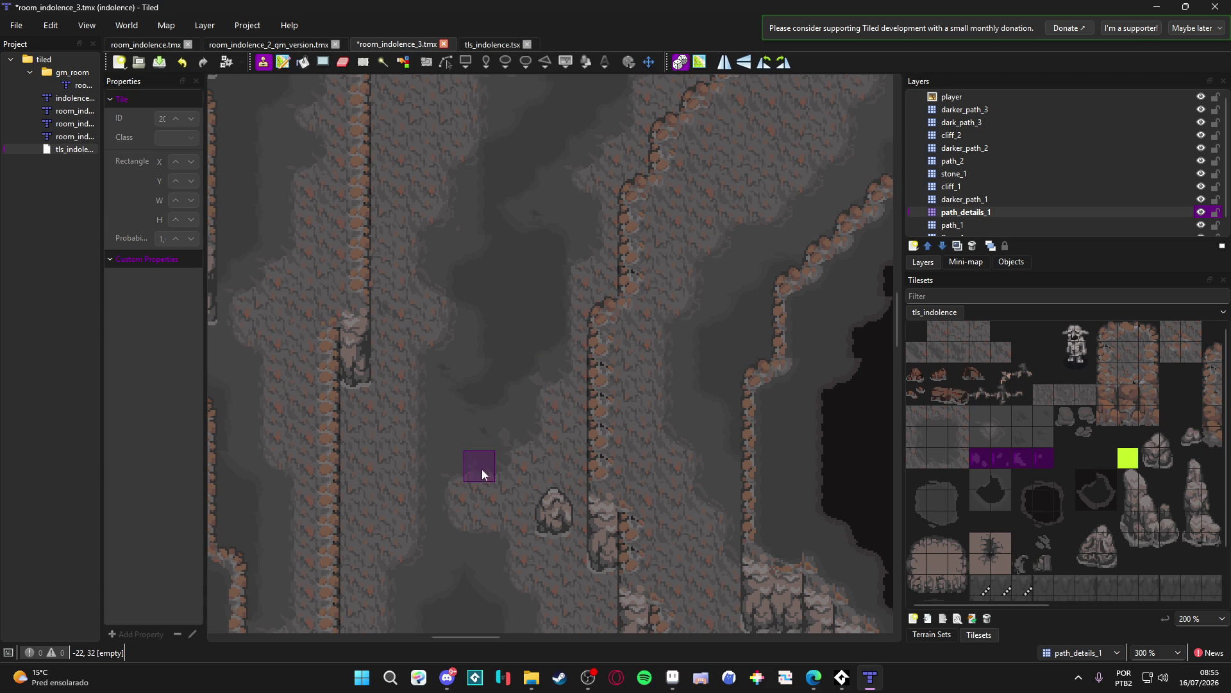
{"action": "scroll", "coordinate": [421, 443], "scroll_direction": "down", "scroll_amount": 3}
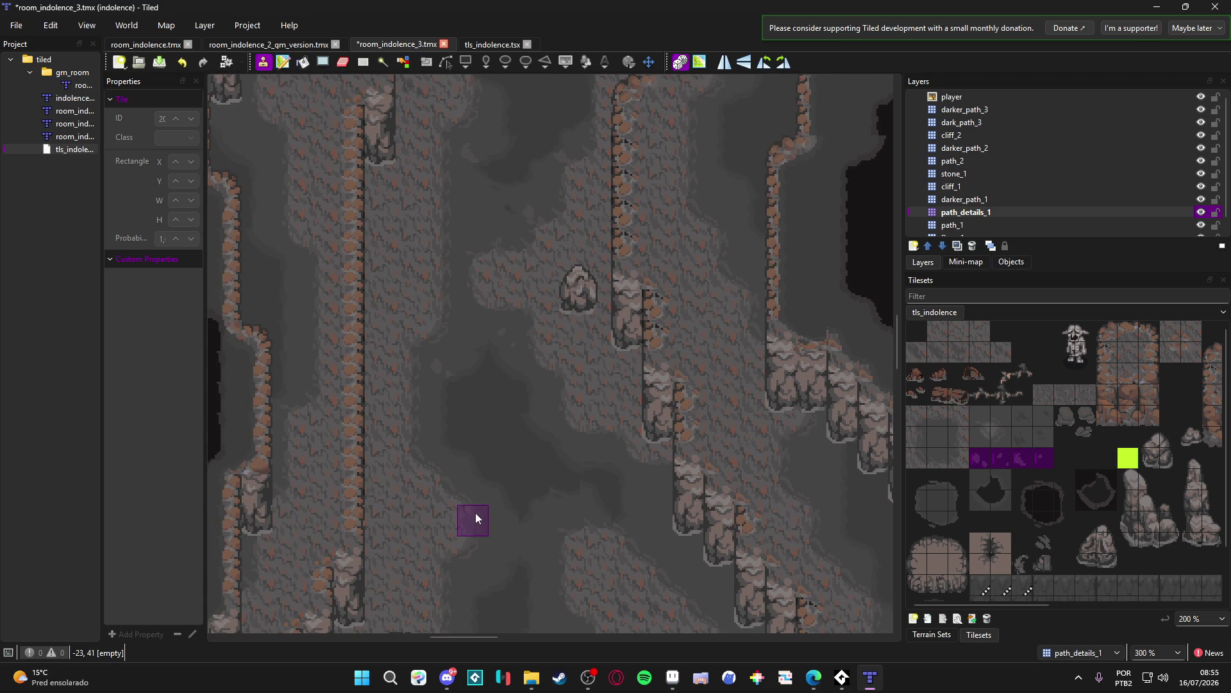
{"action": "scroll", "coordinate": [443, 462], "scroll_direction": "down", "scroll_amount": 2}
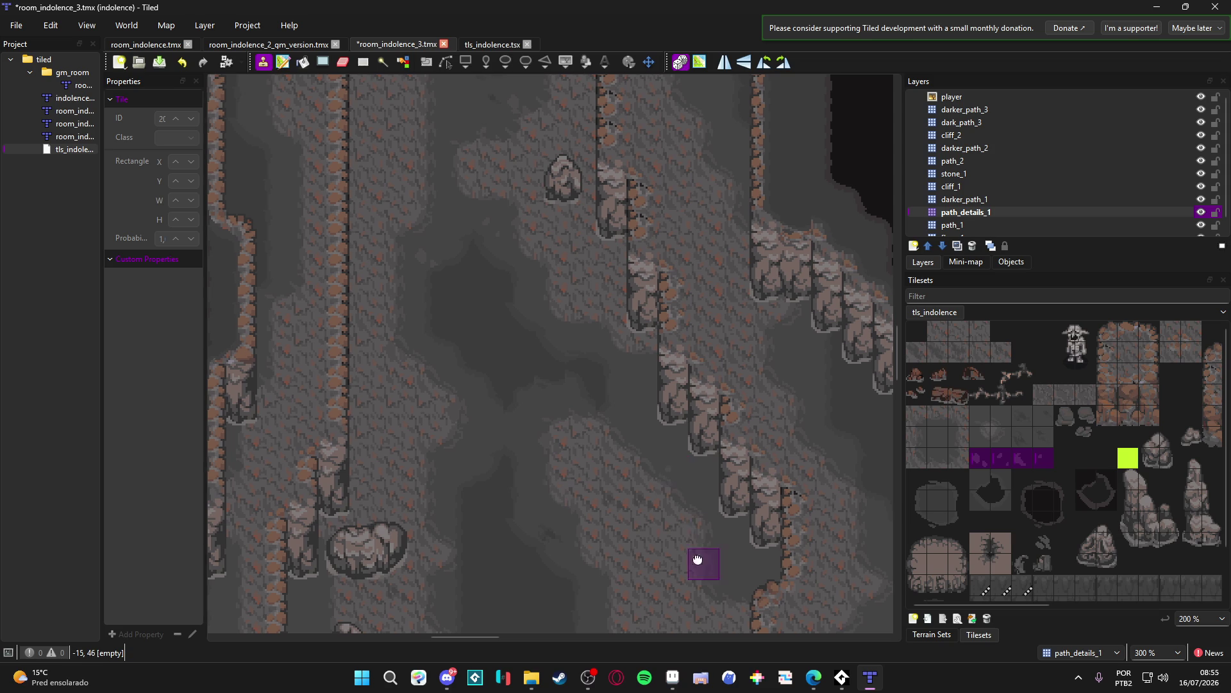
{"action": "scroll", "coordinate": [709, 558], "scroll_direction": "down", "scroll_amount": 8}
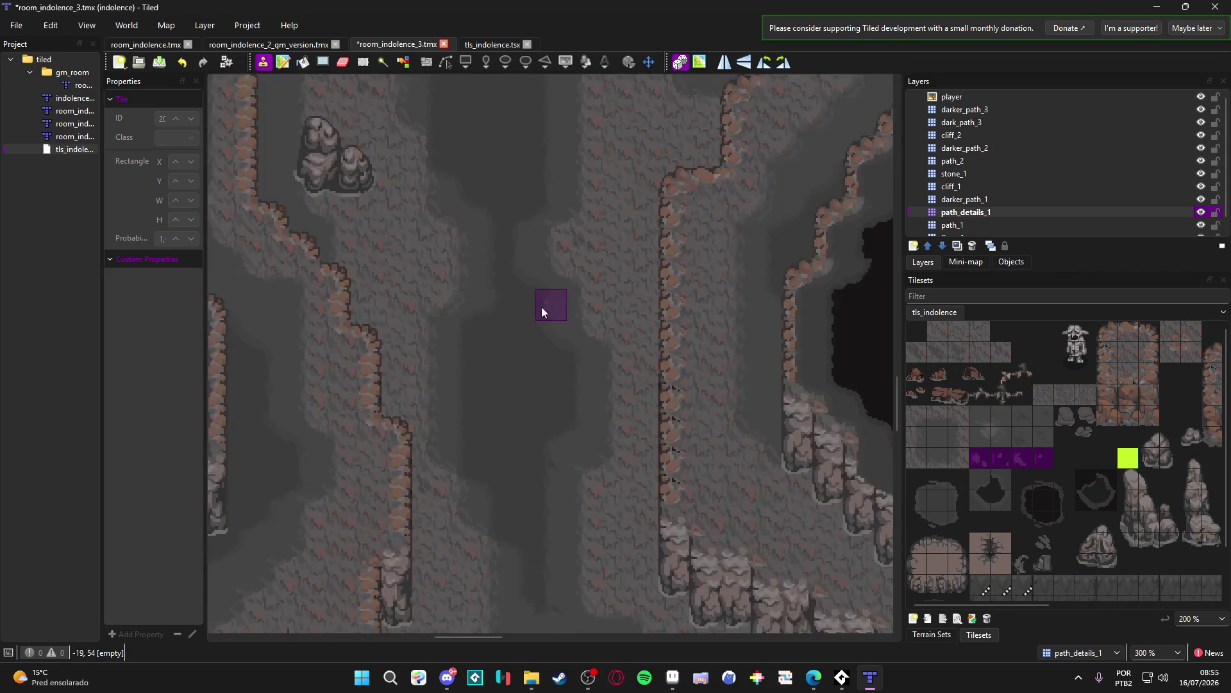
{"action": "scroll", "coordinate": [555, 302], "scroll_direction": "up", "scroll_amount": 1}
{"action": "scroll", "coordinate": [630, 418], "scroll_direction": "down", "scroll_amount": 5}
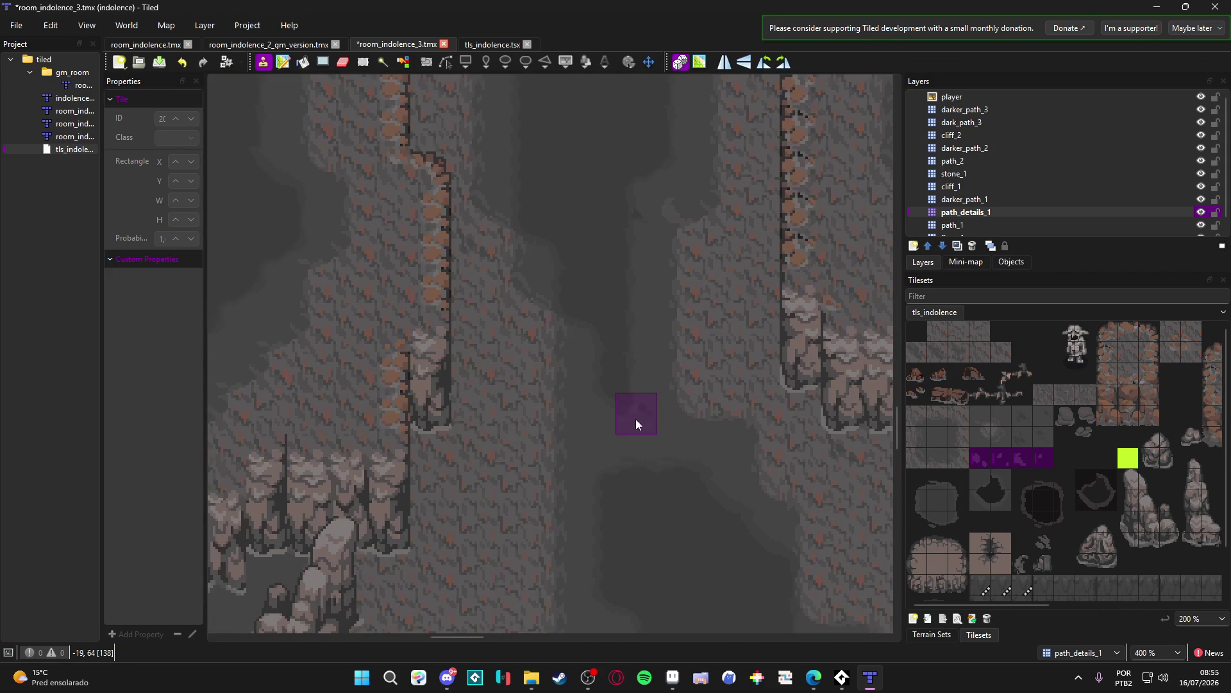
{"action": "scroll", "coordinate": [728, 498], "scroll_direction": "down", "scroll_amount": 6}
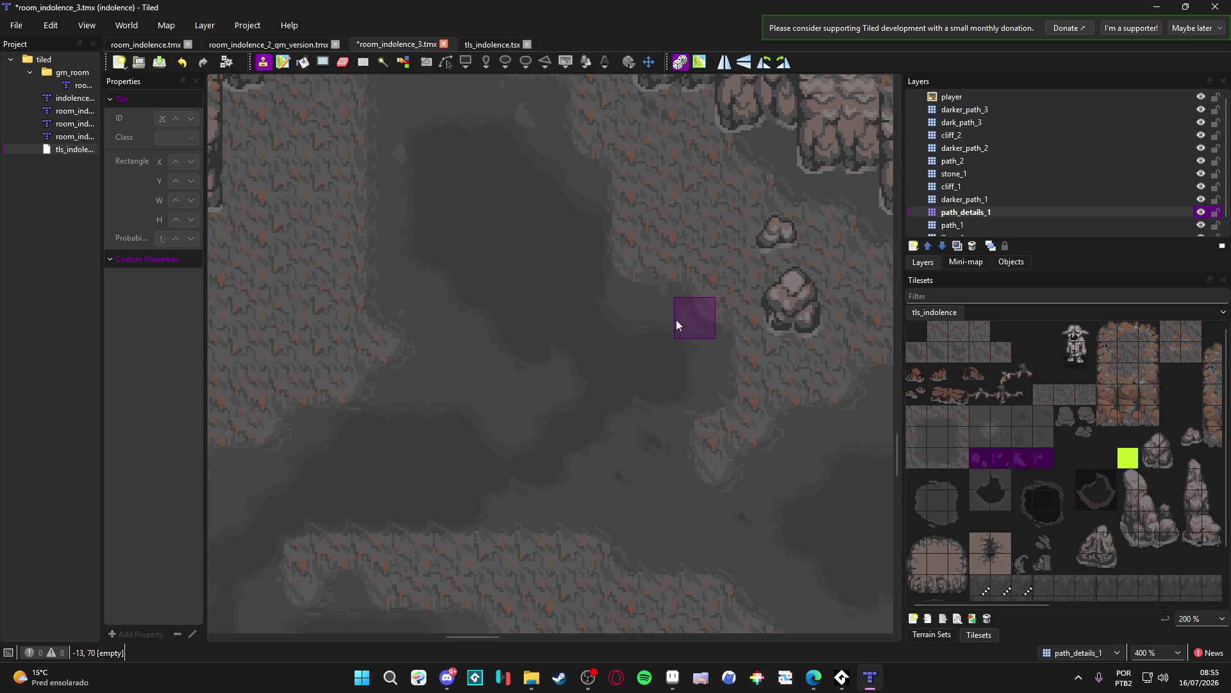
{"action": "scroll", "coordinate": [618, 470], "scroll_direction": "down", "scroll_amount": 3}
{"action": "key", "text": "ctrl+s"}
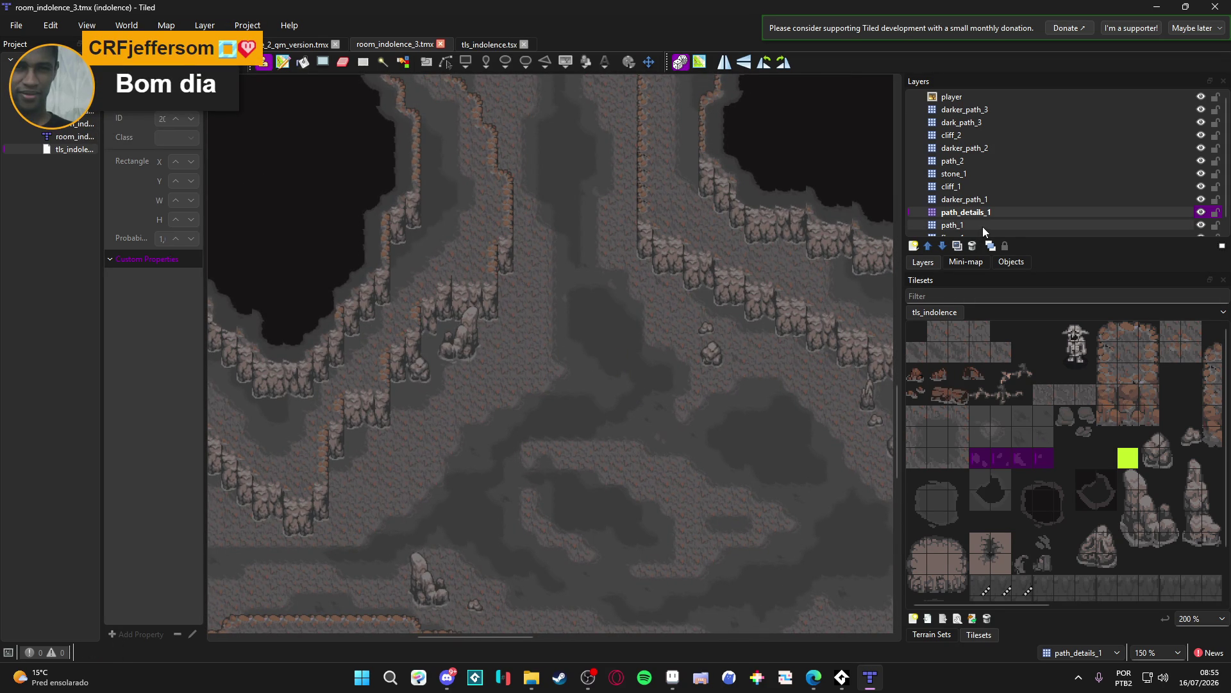
{"action": "scroll", "coordinate": [979, 224], "scroll_direction": "down", "scroll_amount": 1}
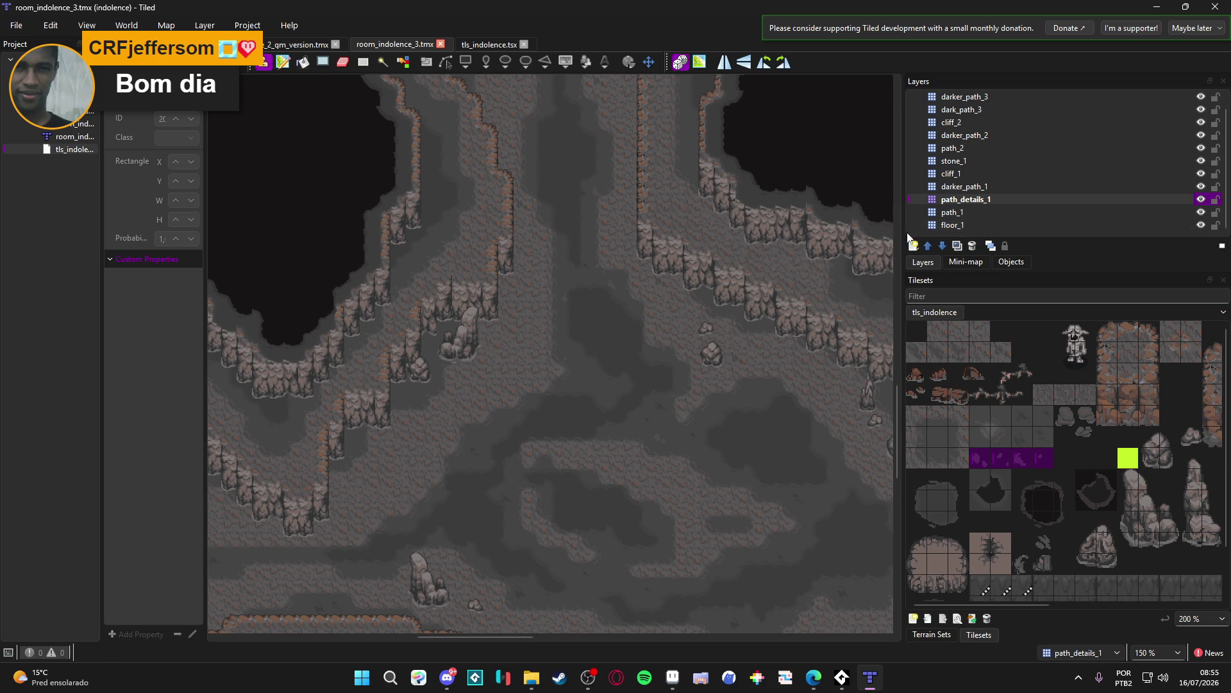
Step: On the floor_1 layer, paint a row of floor tiles along the cave floor
{"action": "left_click", "coordinate": [976, 222]}
{"action": "left_click_drag", "start_coordinate": [916, 353], "coordinate": [1002, 352]}
{"action": "left_click", "coordinate": [502, 376]}
{"action": "mouse_move", "coordinate": [629, 482]}
{"action": "left_mouse_down"}
{"action": "mouse_move", "coordinate": [615, 431]}
{"action": "mouse_move", "coordinate": [622, 395]}
{"action": "left_mouse_up"}
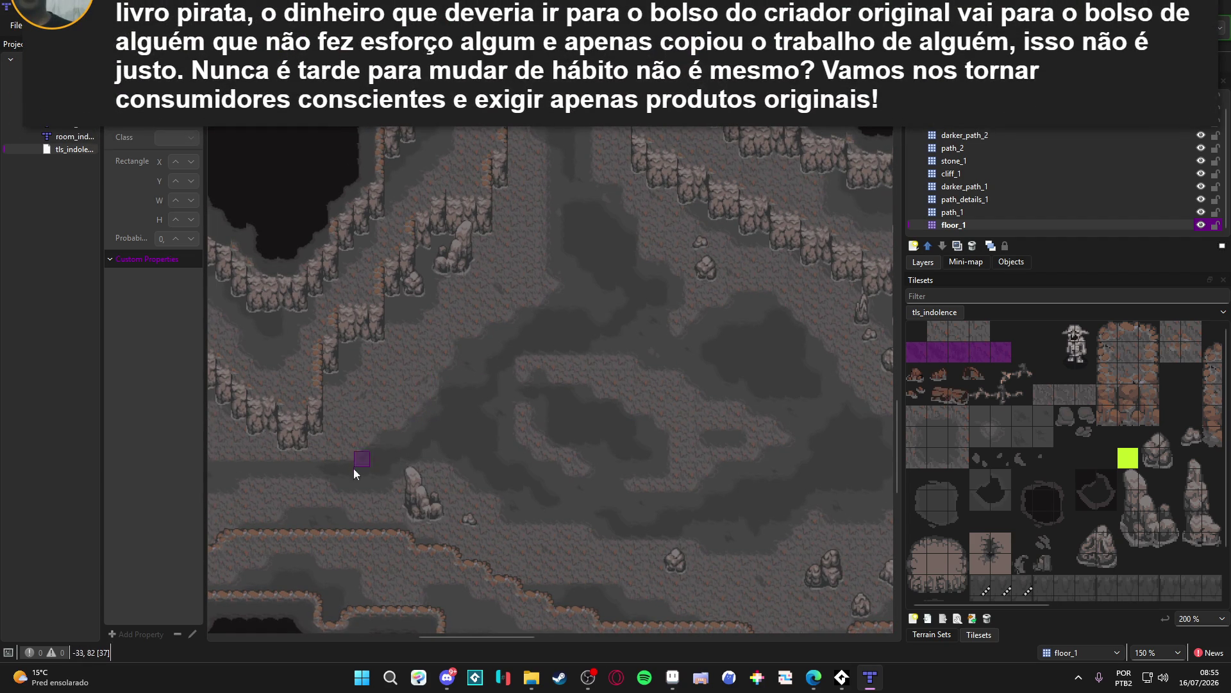
Step: Move to another cave area and paint a floor tile at map position 5, 83, then replace it with a different tile
{"action": "left_click_drag", "start_coordinate": [376, 447], "coordinate": [544, 404]}
{"action": "left_click_drag", "start_coordinate": [384, 406], "coordinate": [449, 293]}
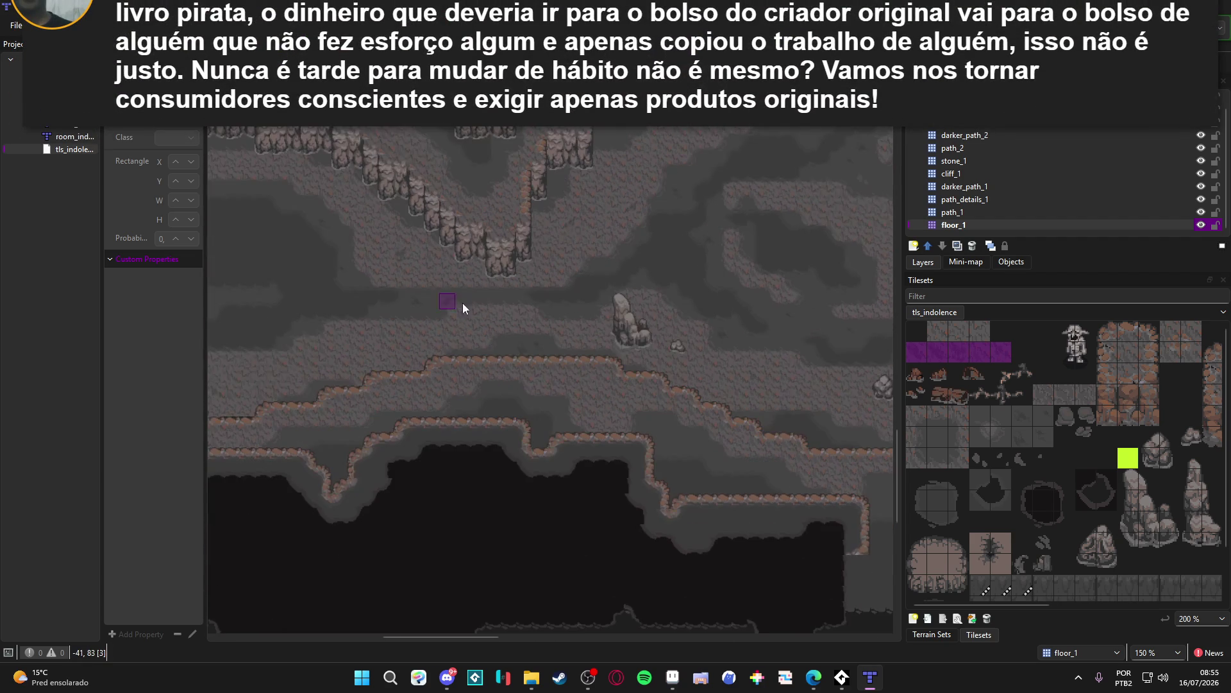
{"action": "left_click_drag", "start_coordinate": [341, 383], "coordinate": [519, 328]}
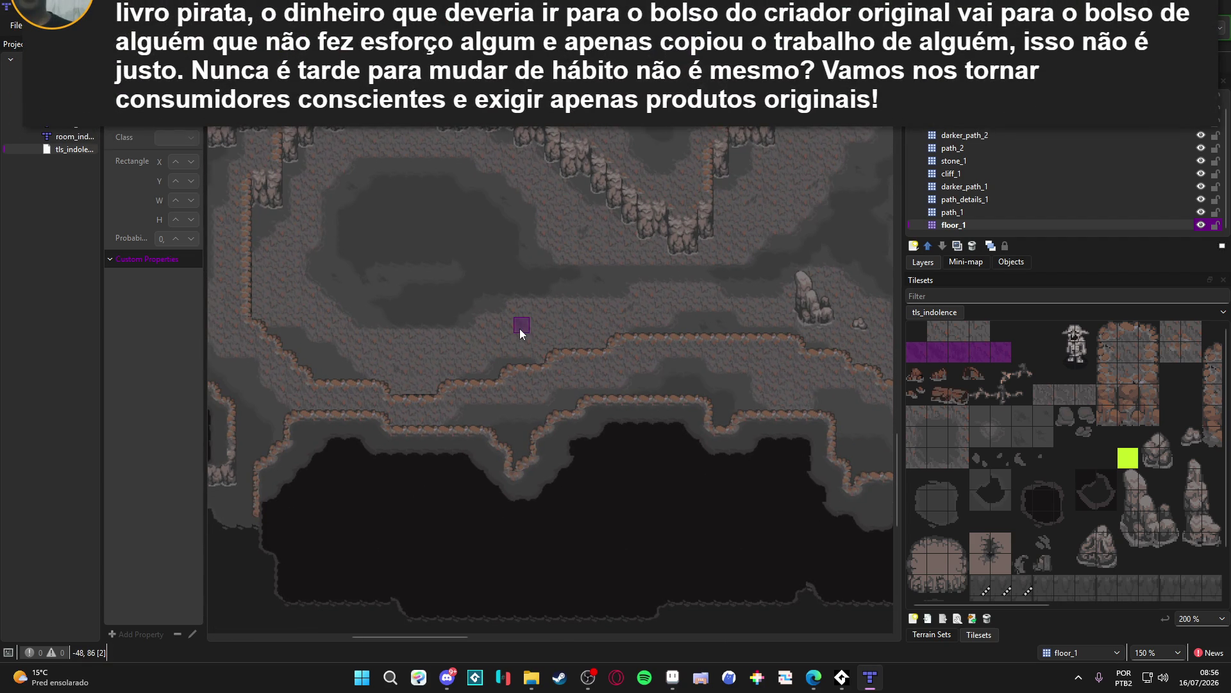
{"action": "left_click_drag", "start_coordinate": [279, 282], "coordinate": [397, 356]}
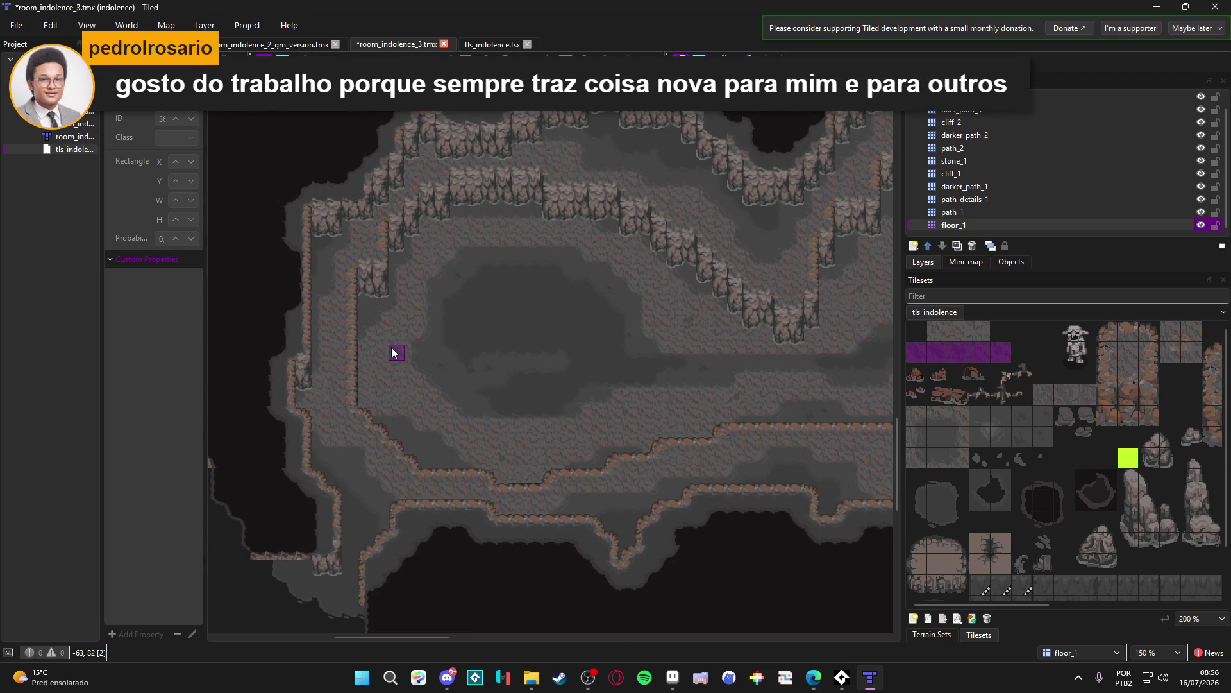
{"action": "scroll", "coordinate": [517, 310], "scroll_direction": "right", "scroll_amount": 5}
{"action": "scroll", "coordinate": [517, 310], "scroll_direction": "up", "scroll_amount": 2}
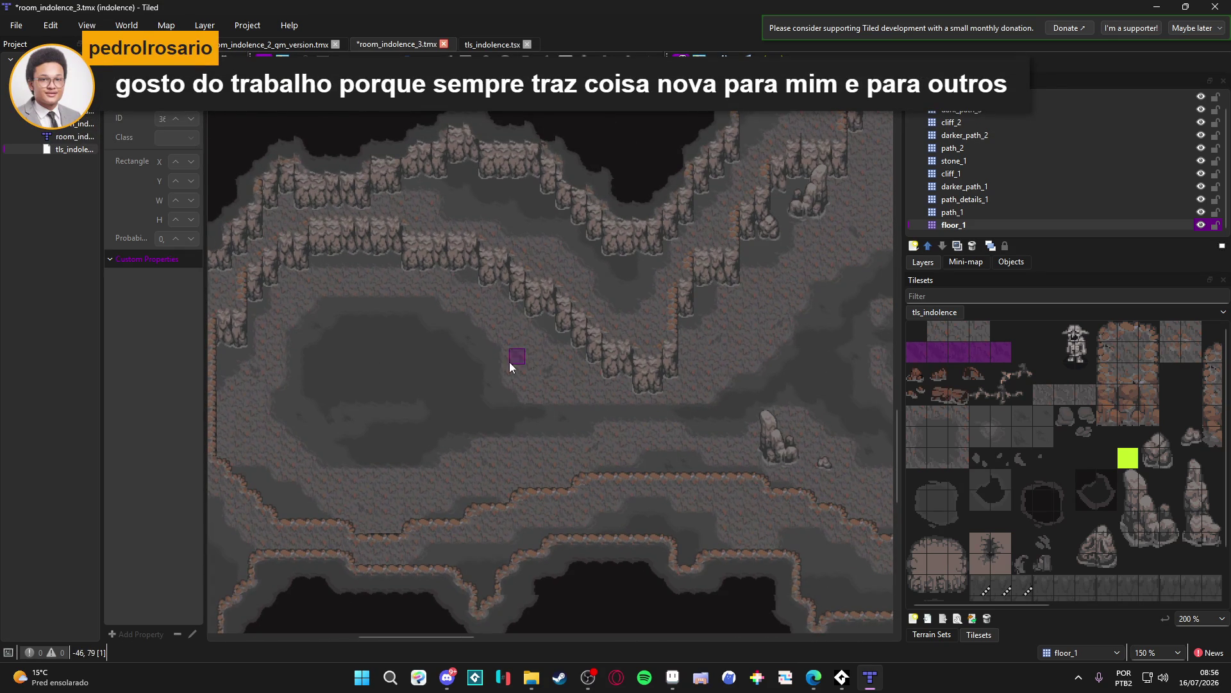
{"action": "scroll", "coordinate": [389, 280], "scroll_direction": "down", "scroll_amount": 3}
{"action": "scroll", "coordinate": [603, 382], "scroll_direction": "right", "scroll_amount": 5}
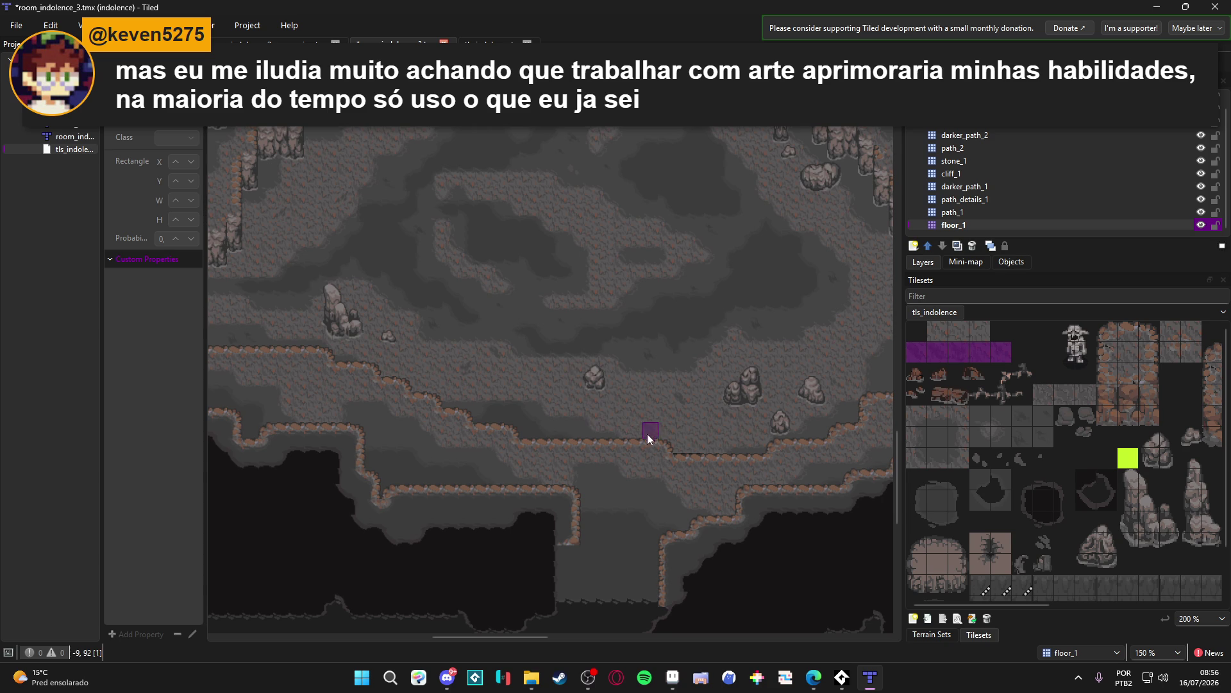
{"action": "scroll", "coordinate": [643, 436], "scroll_direction": "right", "scroll_amount": 5}
{"action": "scroll", "coordinate": [512, 397], "scroll_direction": "right", "scroll_amount": 1}
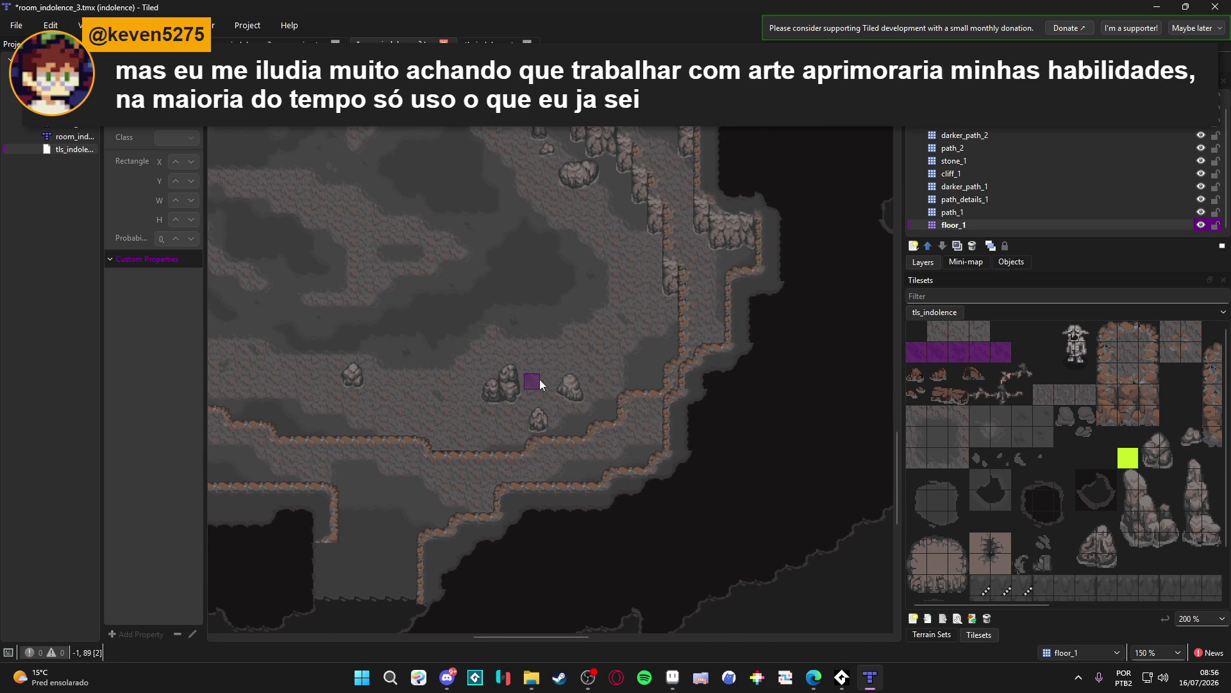
{"action": "scroll", "coordinate": [539, 384], "scroll_direction": "left", "scroll_amount": 1}
{"action": "scroll", "coordinate": [637, 225], "scroll_direction": "up", "scroll_amount": 3}
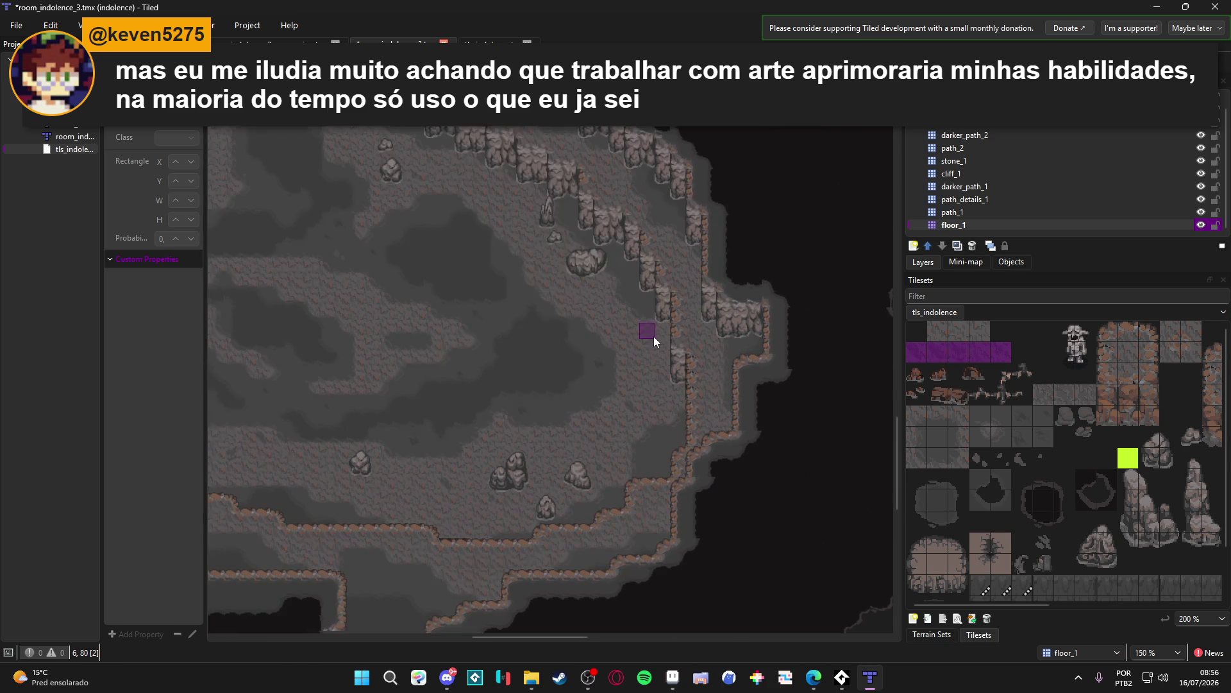
{"action": "left_click", "coordinate": [627, 375]}
{"action": "left_click", "coordinate": [633, 379]}
Step: Pan over the upper-left cave and the dark area above the cliffs, then save
{"action": "scroll", "coordinate": [616, 346], "scroll_direction": "up", "scroll_amount": 3}
{"action": "scroll", "coordinate": [615, 347], "scroll_direction": "left", "scroll_amount": 2}
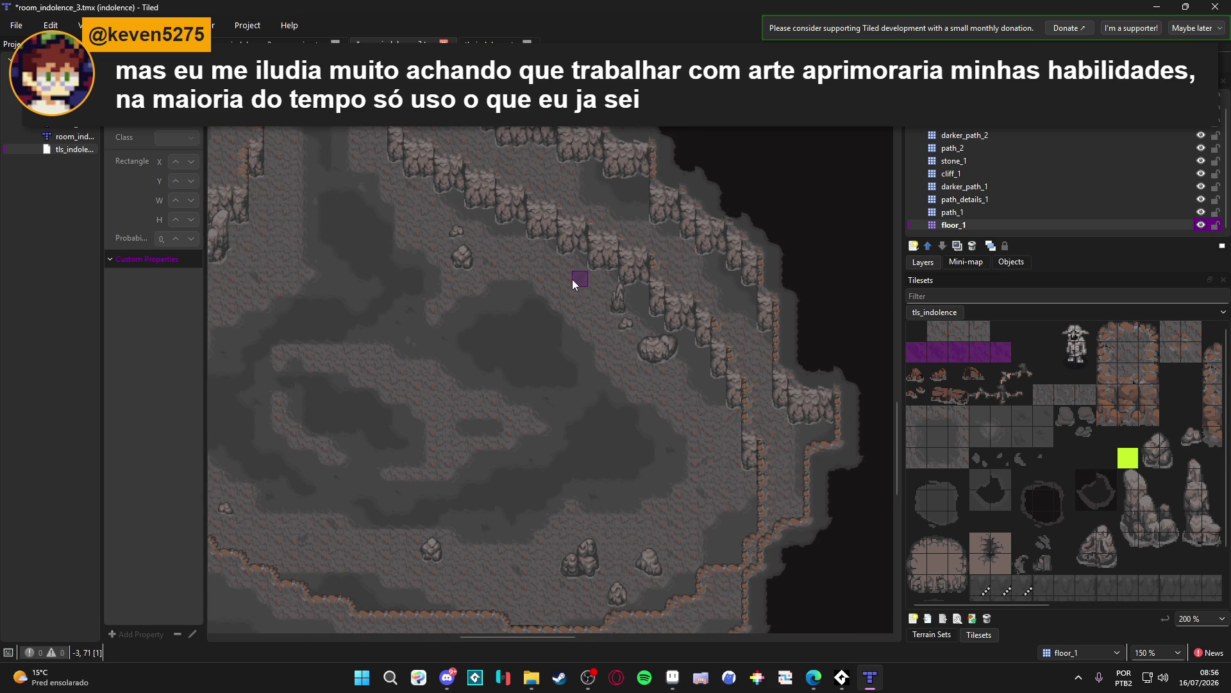
{"action": "mouse_move", "coordinate": [427, 225]}
{"action": "left_mouse_down"}
{"action": "mouse_move", "coordinate": [537, 369]}
{"action": "mouse_move", "coordinate": [495, 398]}
{"action": "mouse_move", "coordinate": [490, 289]}
{"action": "mouse_move", "coordinate": [575, 413]}
{"action": "left_mouse_up"}
{"action": "left_click_drag", "start_coordinate": [500, 287], "coordinate": [536, 357]}
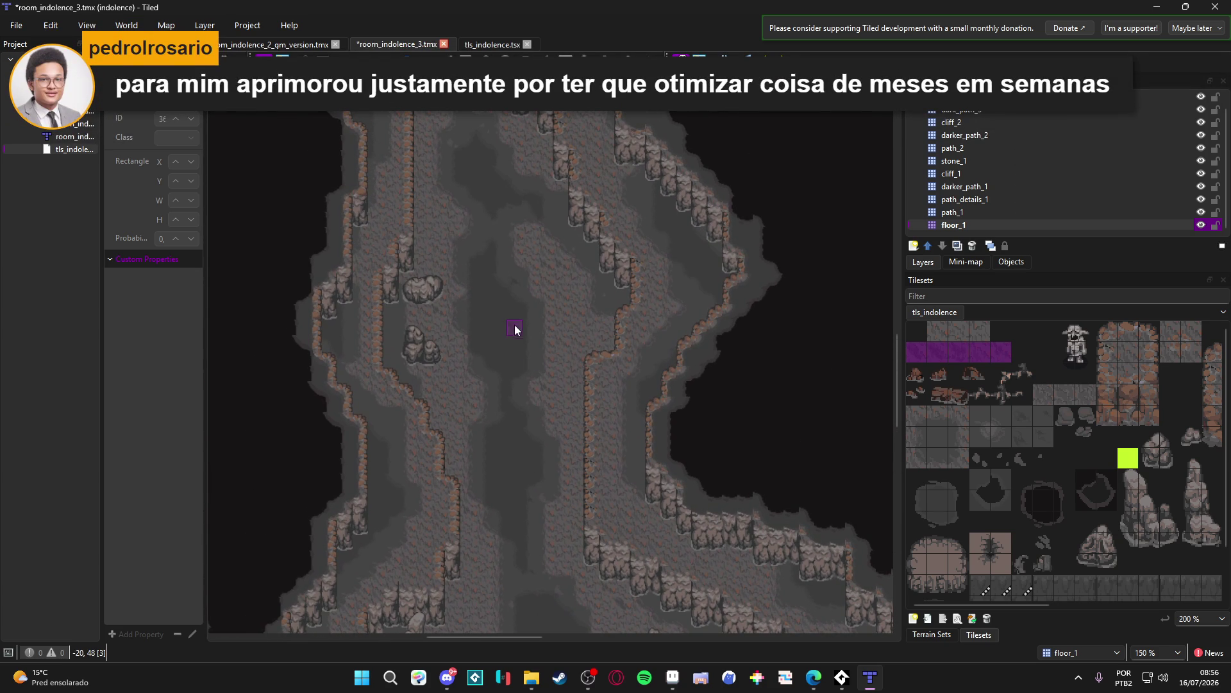
{"action": "left_click_drag", "start_coordinate": [512, 311], "coordinate": [542, 338]}
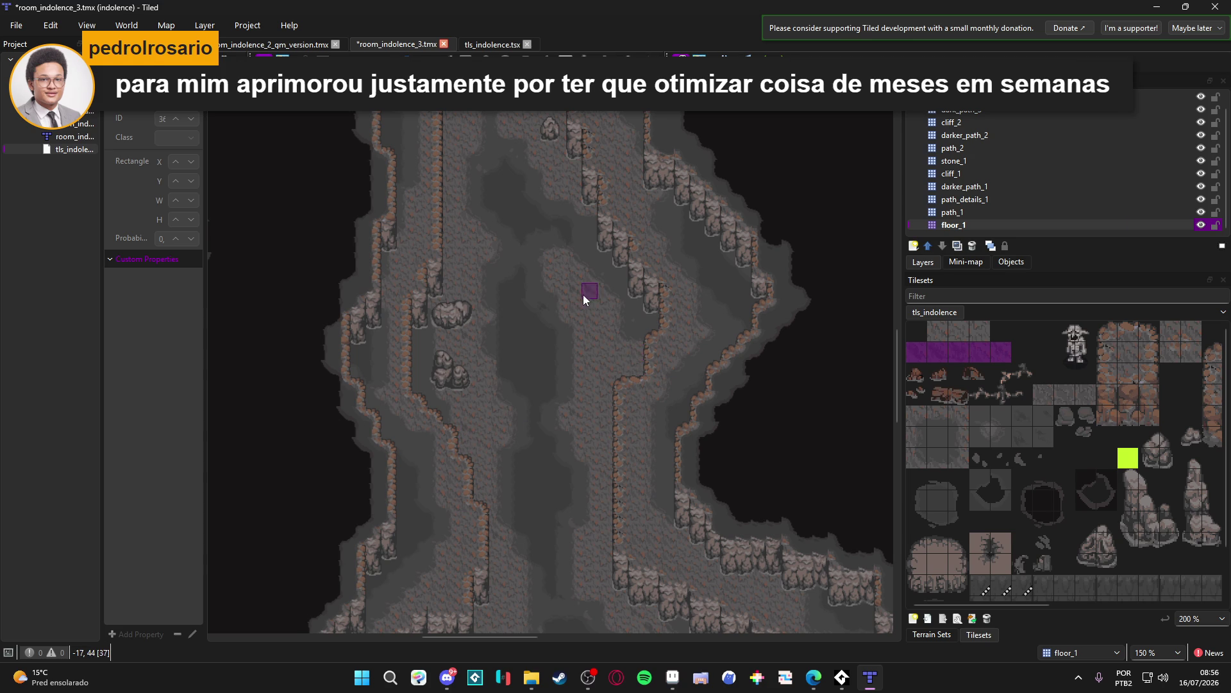
{"action": "mouse_move", "coordinate": [519, 261]}
{"action": "left_mouse_down"}
{"action": "mouse_move", "coordinate": [549, 355]}
{"action": "mouse_move", "coordinate": [517, 292]}
{"action": "mouse_move", "coordinate": [522, 312]}
{"action": "mouse_move", "coordinate": [597, 348]}
{"action": "mouse_move", "coordinate": [585, 347]}
{"action": "mouse_move", "coordinate": [589, 378]}
{"action": "mouse_move", "coordinate": [586, 327]}
{"action": "mouse_move", "coordinate": [443, 402]}
{"action": "mouse_move", "coordinate": [678, 266]}
{"action": "left_mouse_up"}
{"action": "scroll", "coordinate": [698, 284], "scroll_direction": "right", "scroll_amount": 3}
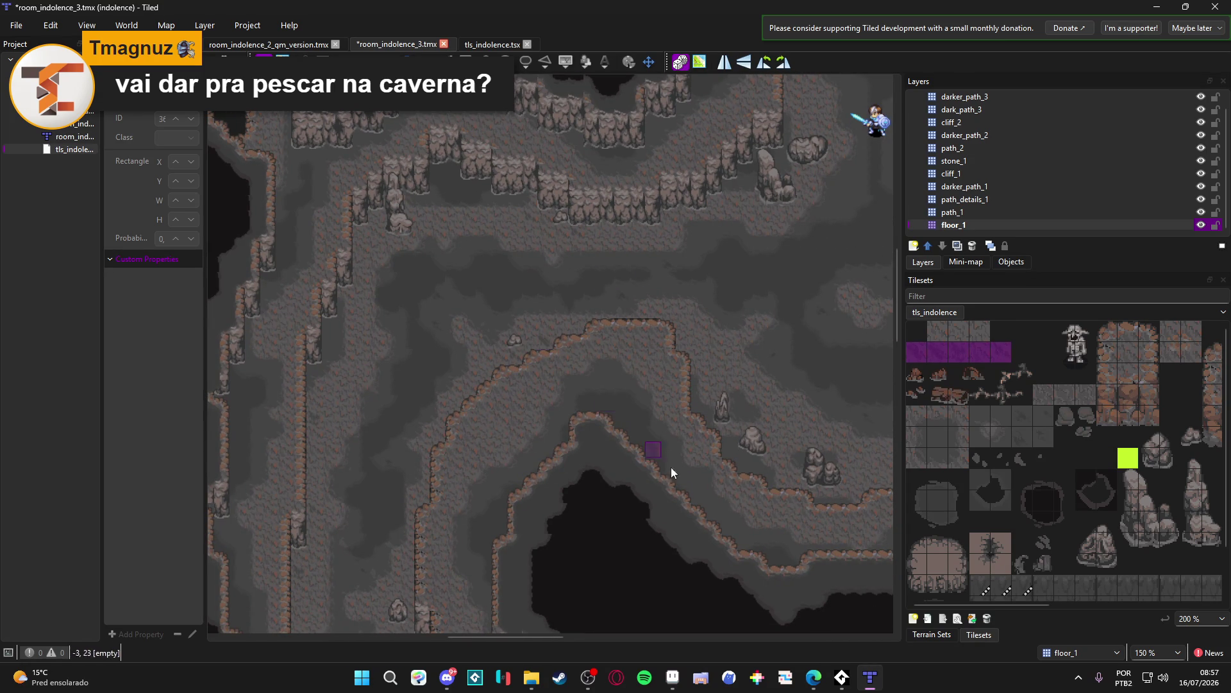
{"action": "scroll", "coordinate": [597, 411], "scroll_direction": "down", "scroll_amount": 3}
{"action": "left_click_drag", "start_coordinate": [643, 396], "coordinate": [562, 447]}
{"action": "scroll", "coordinate": [604, 404], "scroll_direction": "up", "scroll_amount": 5}
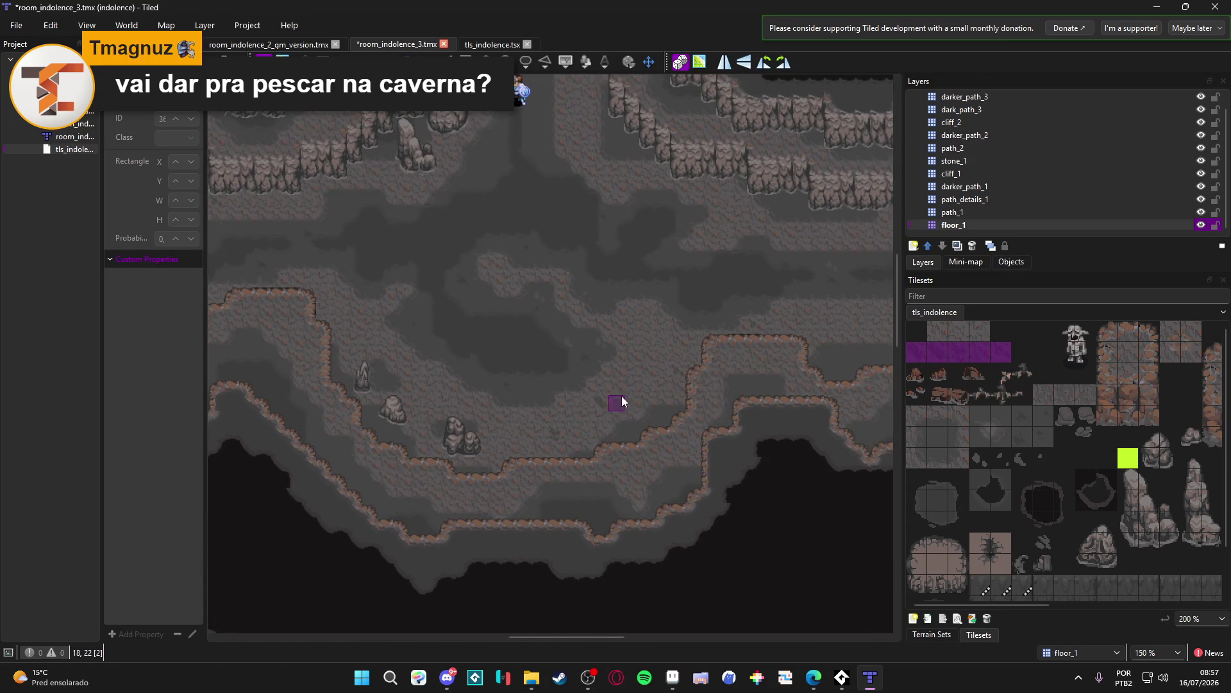
{"action": "mouse_move", "coordinate": [737, 421]}
{"action": "left_mouse_down"}
{"action": "mouse_move", "coordinate": [610, 436]}
{"action": "mouse_move", "coordinate": [687, 427]}
{"action": "left_mouse_up"}
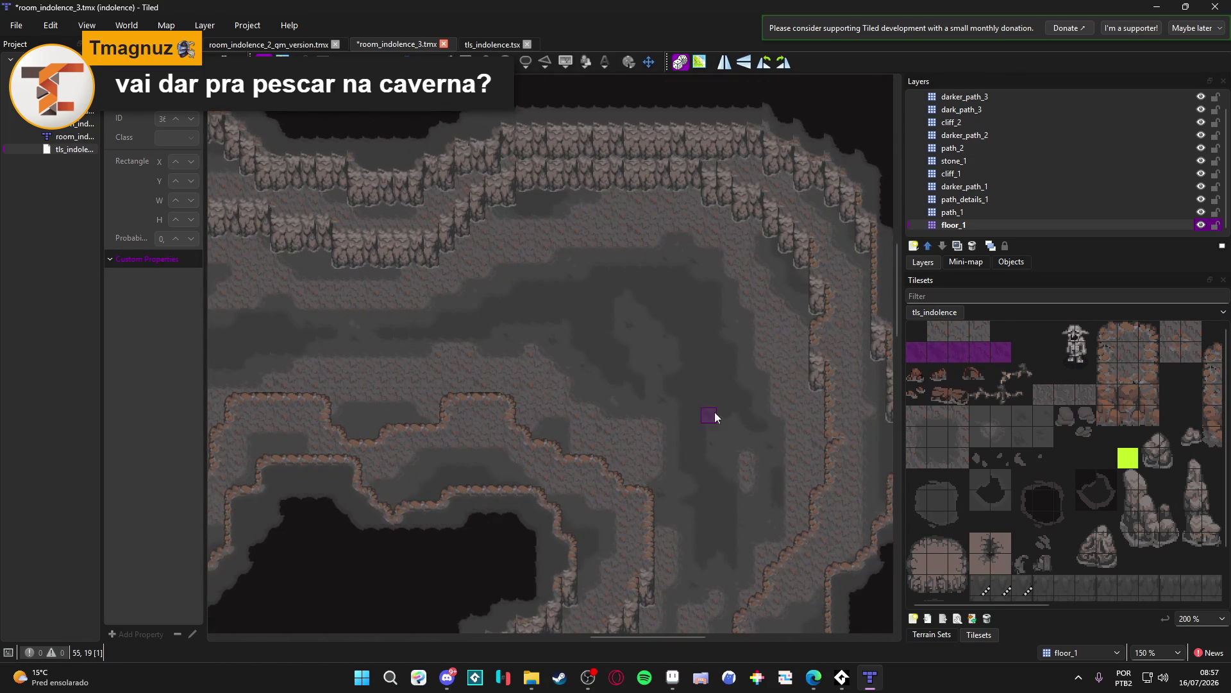
{"action": "key", "text": "ctrl+s"}
Step: Paint a tile just below the upper cliff edge and save the map
{"action": "scroll", "coordinate": [535, 405], "scroll_direction": "left", "scroll_amount": 5}
{"action": "scroll", "coordinate": [535, 405], "scroll_direction": "up", "scroll_amount": 3}
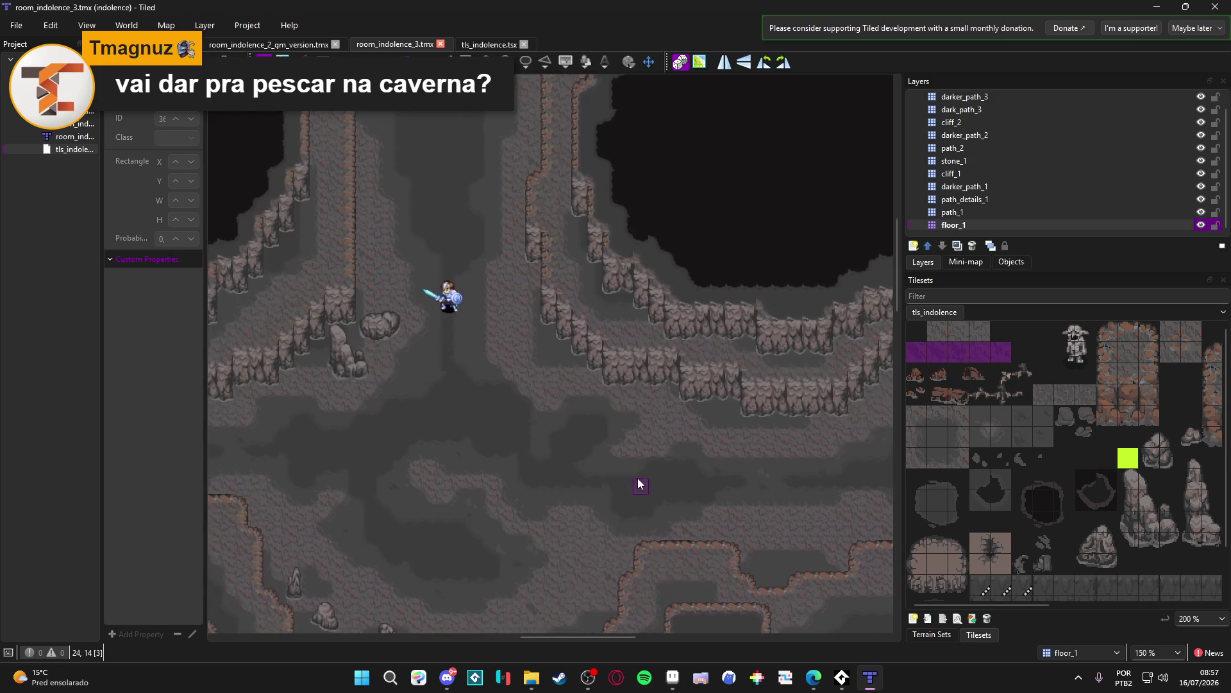
{"action": "scroll", "coordinate": [514, 410], "scroll_direction": "left", "scroll_amount": 4}
{"action": "scroll", "coordinate": [513, 410], "scroll_direction": "down", "scroll_amount": 3}
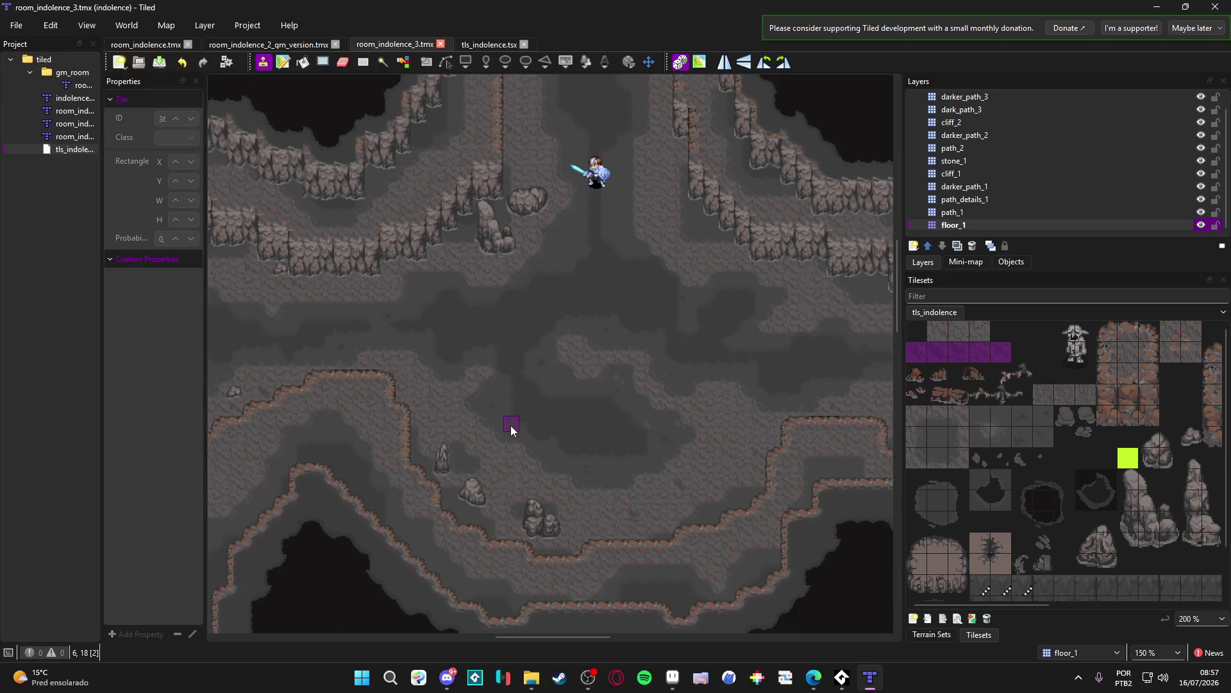
{"action": "scroll", "coordinate": [475, 440], "scroll_direction": "left", "scroll_amount": 5}
{"action": "scroll", "coordinate": [466, 426], "scroll_direction": "down", "scroll_amount": 1}
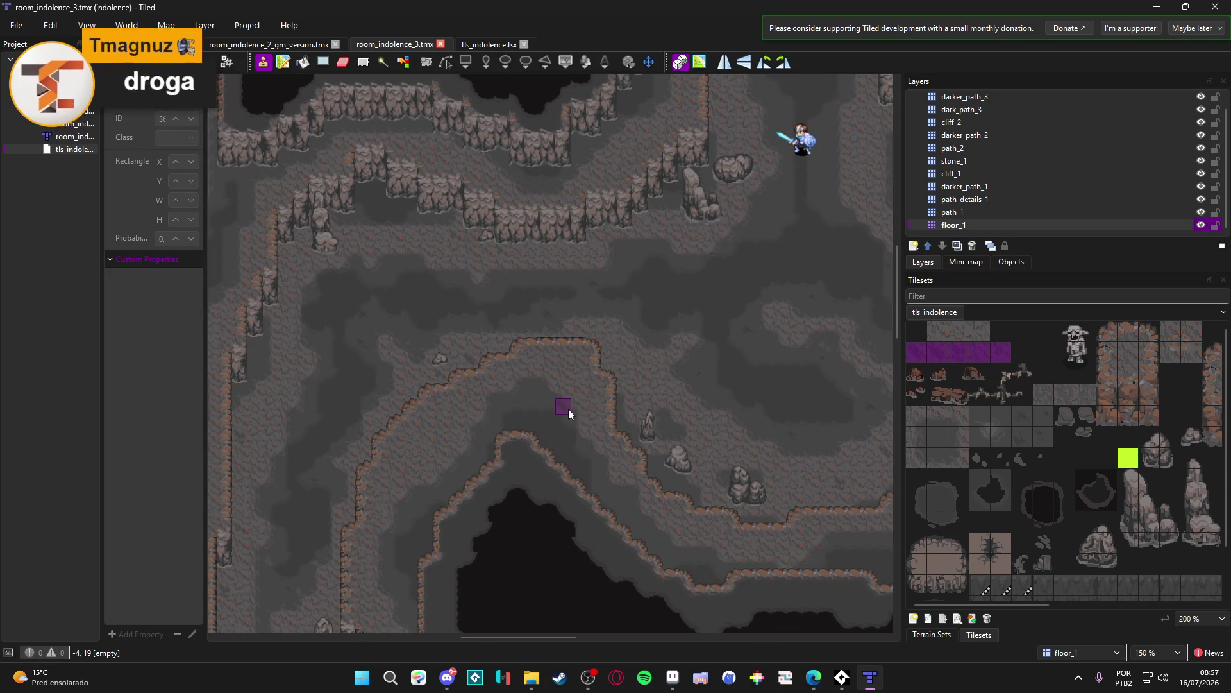
{"action": "scroll", "coordinate": [499, 414], "scroll_direction": "down", "scroll_amount": 5}
{"action": "scroll", "coordinate": [500, 414], "scroll_direction": "left", "scroll_amount": 3}
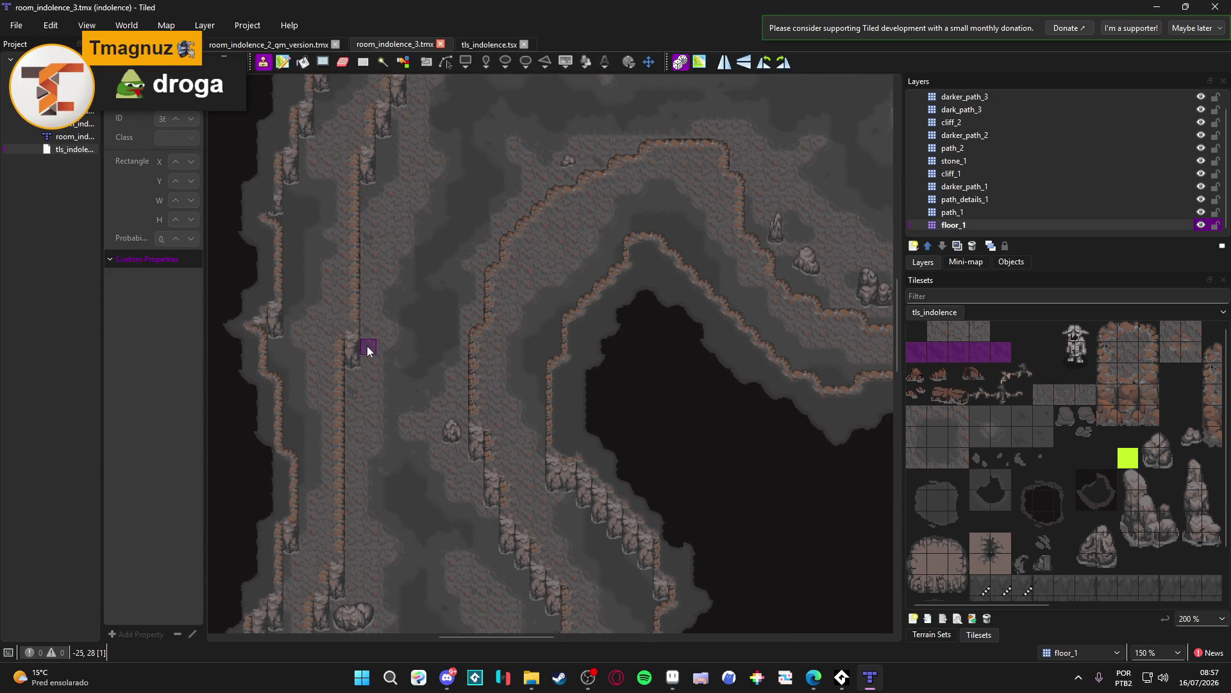
{"action": "scroll", "coordinate": [363, 339], "scroll_direction": "down", "scroll_amount": 3}
{"action": "scroll", "coordinate": [440, 433], "scroll_direction": "down", "scroll_amount": 5}
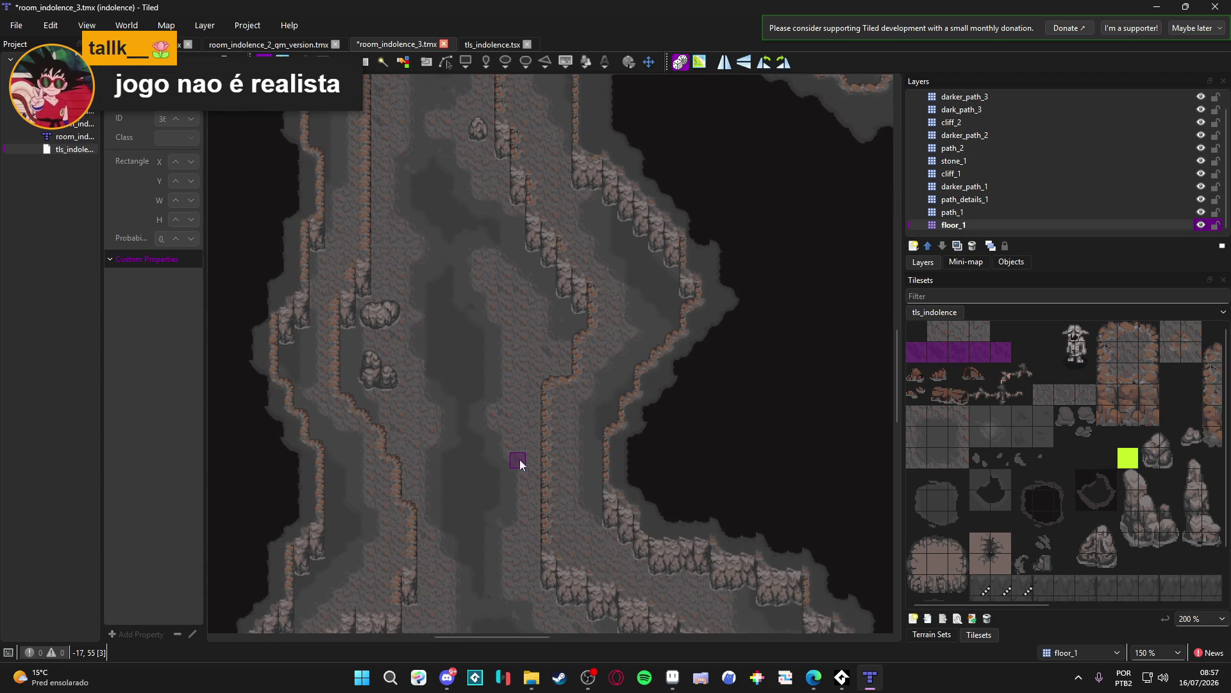
{"action": "scroll", "coordinate": [517, 449], "scroll_direction": "down", "scroll_amount": 6}
{"action": "key", "text": "ctrl+s"}
{"action": "scroll", "coordinate": [463, 488], "scroll_direction": "down", "scroll_amount": 5}
{"action": "scroll", "coordinate": [499, 300], "scroll_direction": "down", "scroll_amount": 1, "text": "ctrl"}
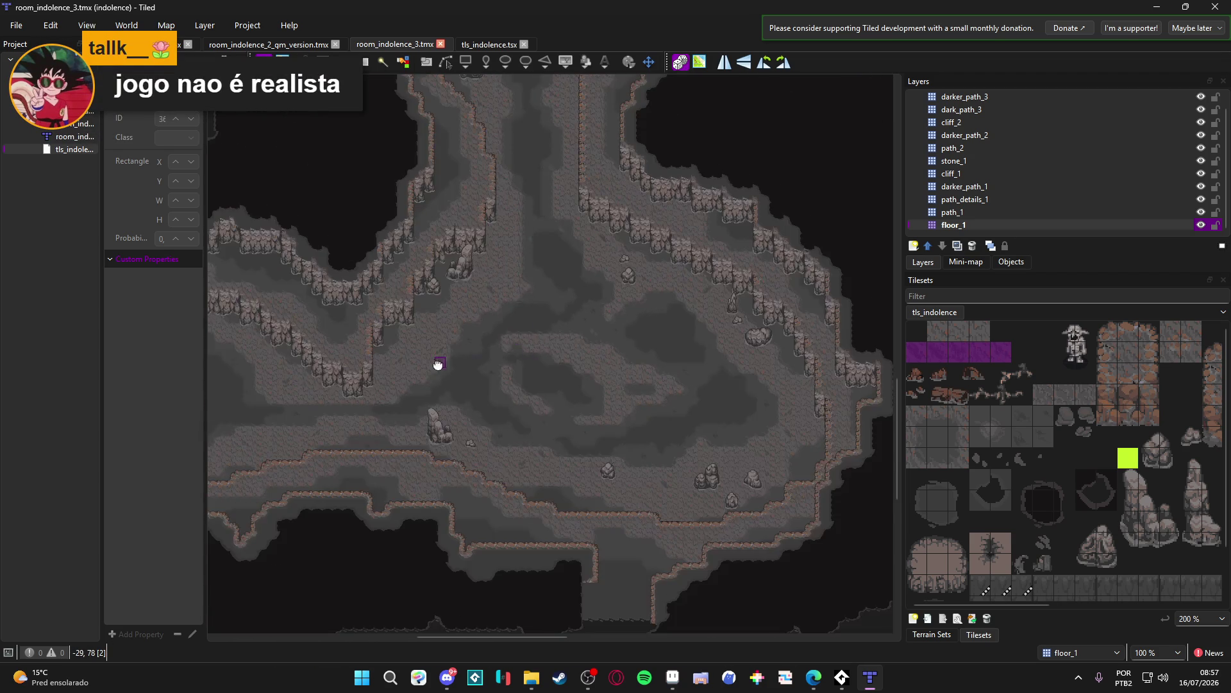
{"action": "scroll", "coordinate": [470, 354], "scroll_direction": "up", "scroll_amount": 6}
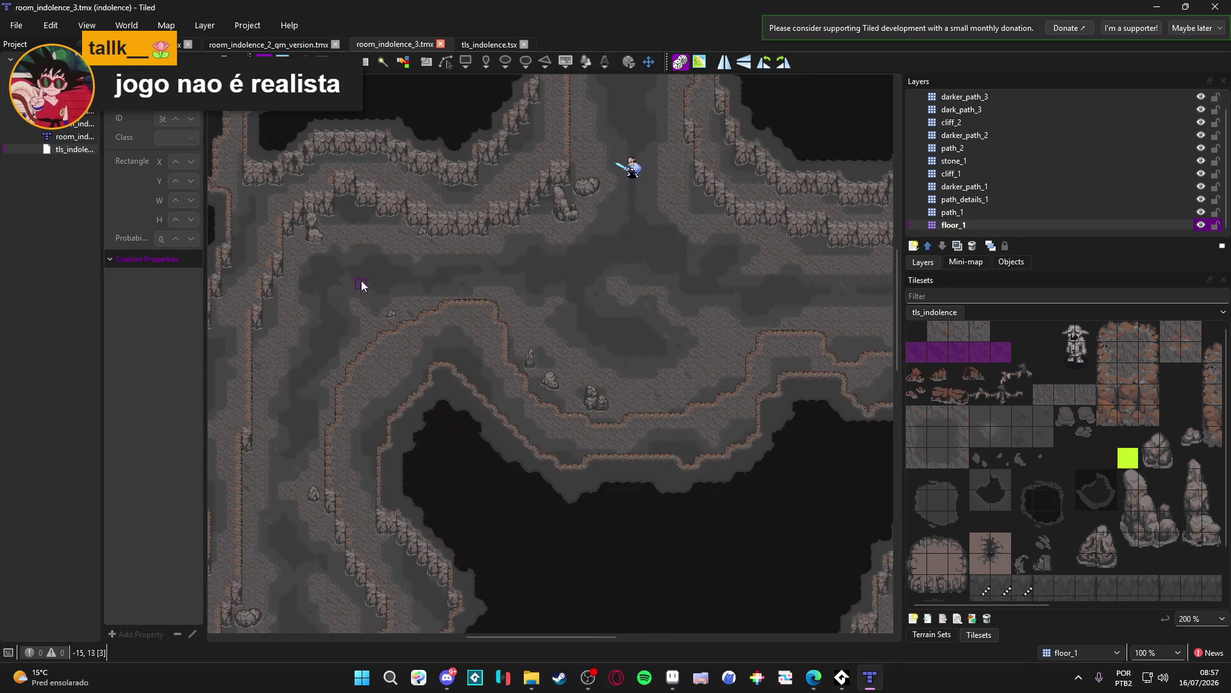
{"action": "scroll", "coordinate": [394, 241], "scroll_direction": "up", "scroll_amount": 2, "text": "ctrl"}
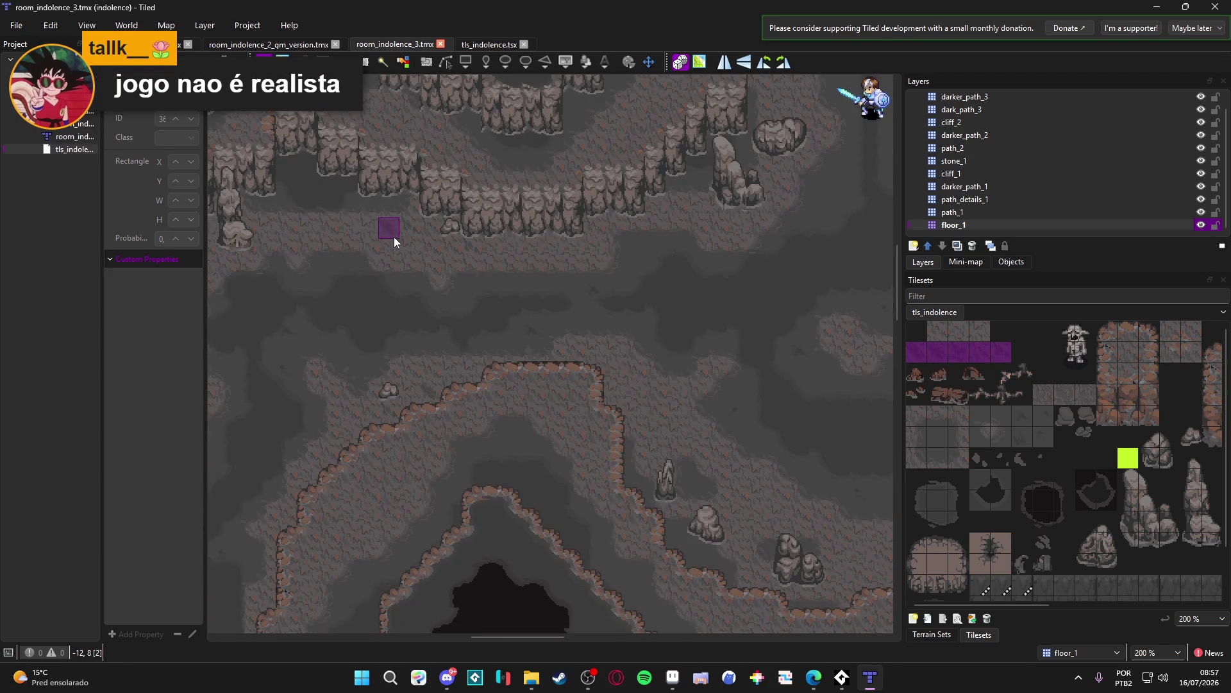
{"action": "left_click", "coordinate": [716, 229]}
{"action": "key", "text": "ctrl+s"}
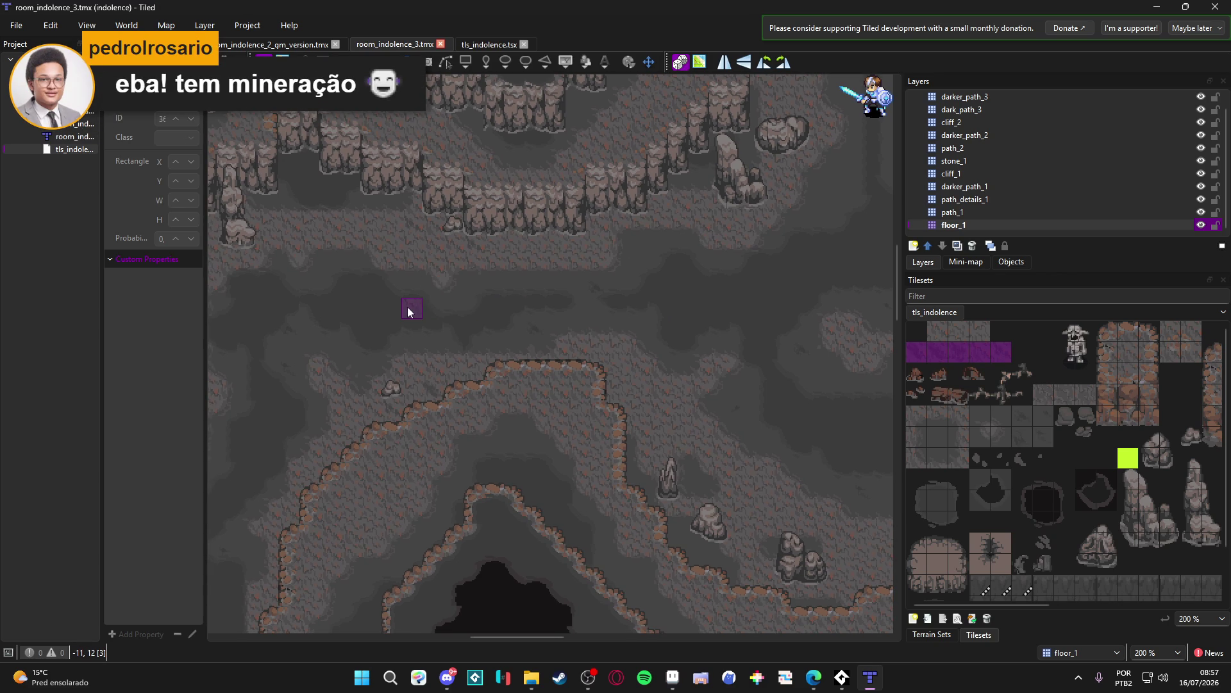
Step: Paint a floor tile on the cave's left side and save
{"action": "scroll", "coordinate": [406, 320], "scroll_direction": "down", "scroll_amount": 2, "text": "ctrl"}
{"action": "scroll", "coordinate": [404, 288], "scroll_direction": "up", "scroll_amount": 2, "text": "ctrl"}
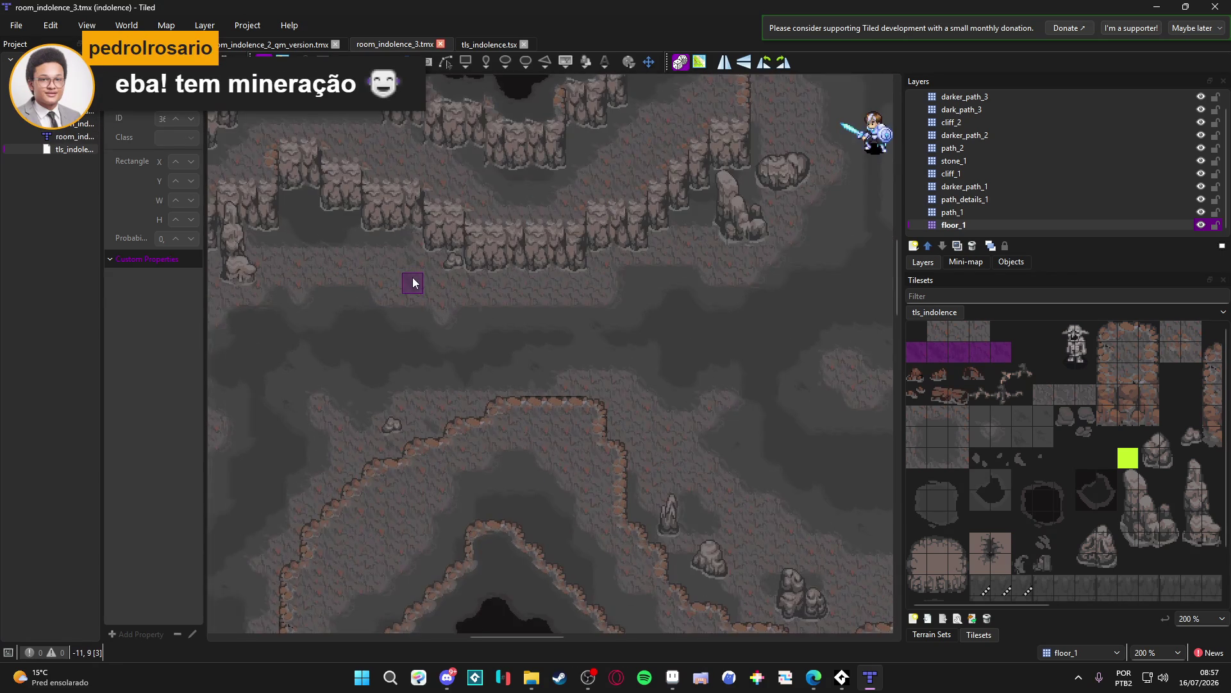
{"action": "scroll", "coordinate": [408, 272], "scroll_direction": "down", "scroll_amount": 1, "text": "ctrl"}
{"action": "left_click", "coordinate": [242, 282]}
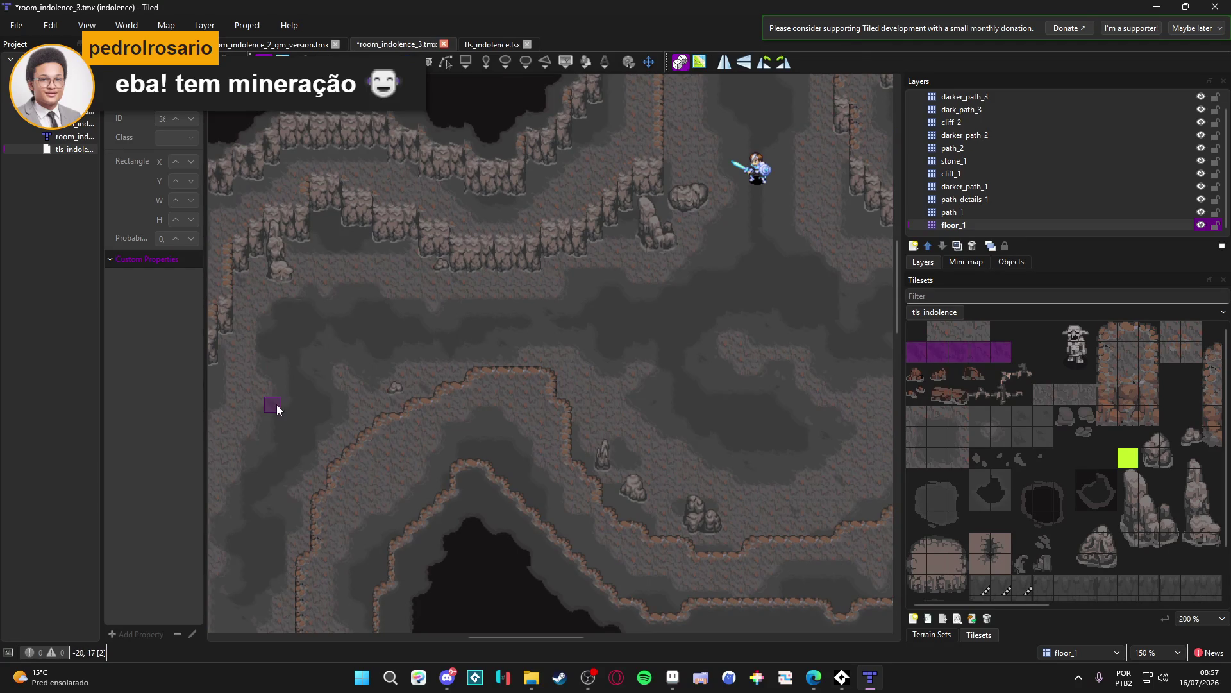
{"action": "scroll", "coordinate": [286, 427], "scroll_direction": "down", "scroll_amount": 2}
{"action": "scroll", "coordinate": [326, 442], "scroll_direction": "down", "scroll_amount": 1, "text": "ctrl"}
{"action": "key", "text": "ctrl+s"}
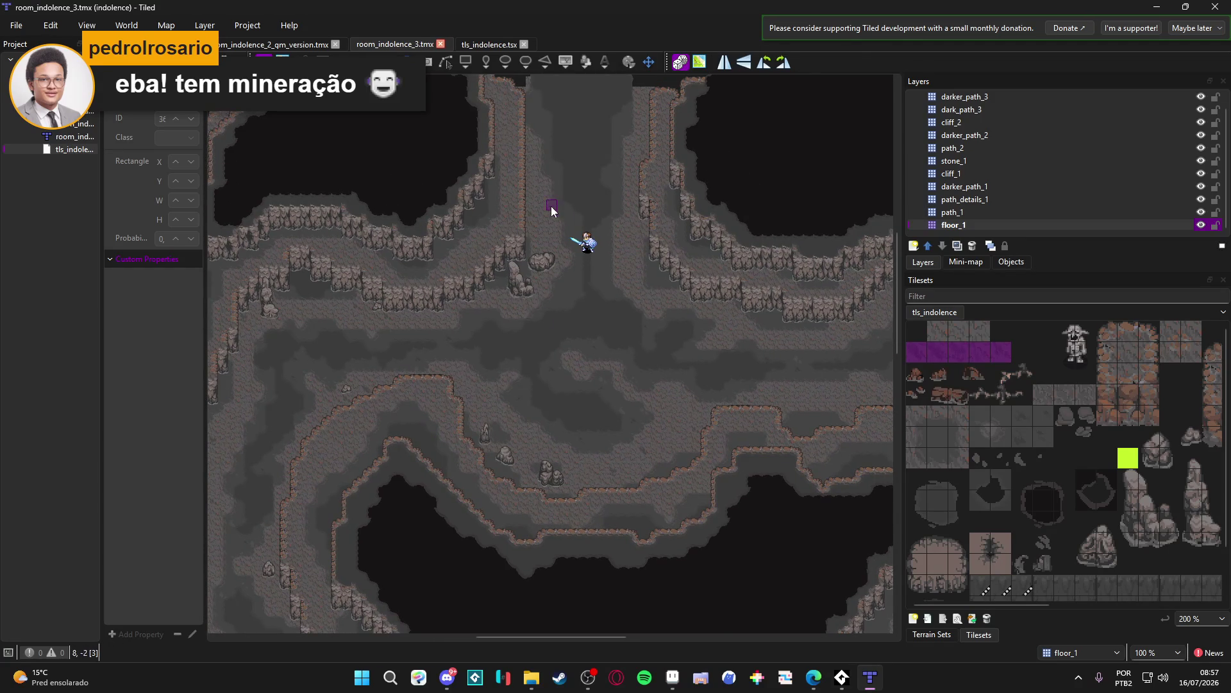
Step: Paint a tile in the corridor above the player and save the map
{"action": "scroll", "coordinate": [542, 201], "scroll_direction": "up", "scroll_amount": 2}
{"action": "left_click", "coordinate": [542, 194]}
{"action": "scroll", "coordinate": [544, 317], "scroll_direction": "up", "scroll_amount": 1}
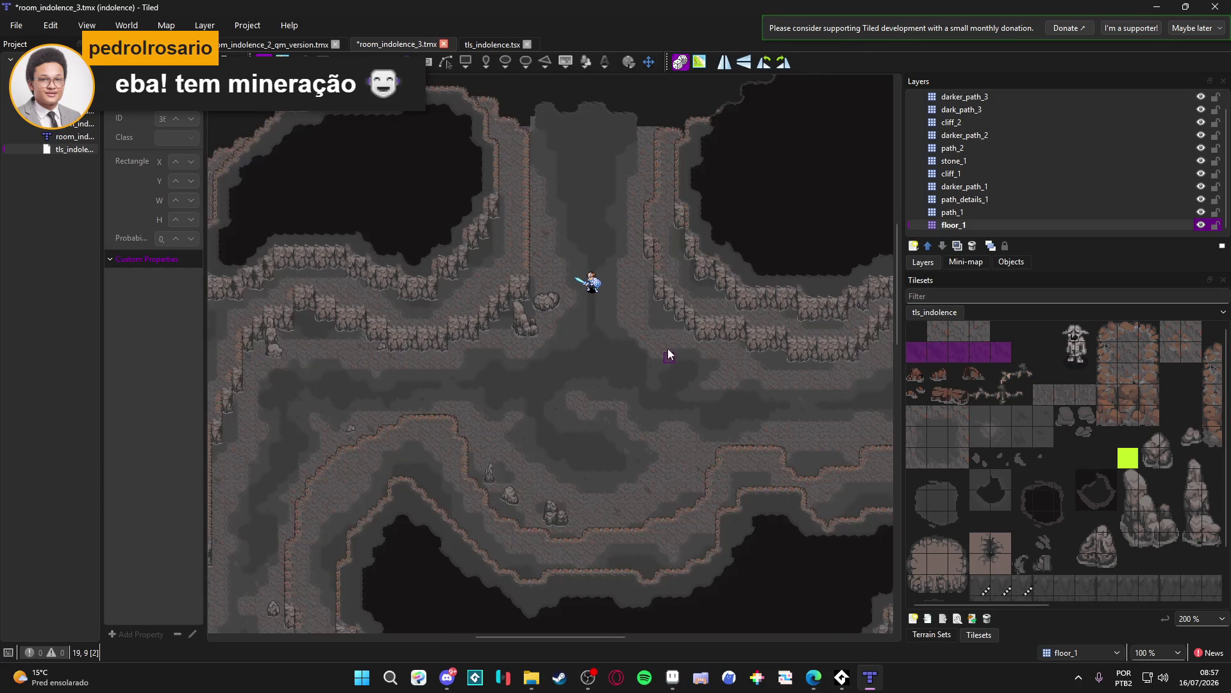
{"action": "scroll", "coordinate": [635, 285], "scroll_direction": "up", "scroll_amount": 1, "text": "ctrl"}
{"action": "key", "text": "ctrl+s"}
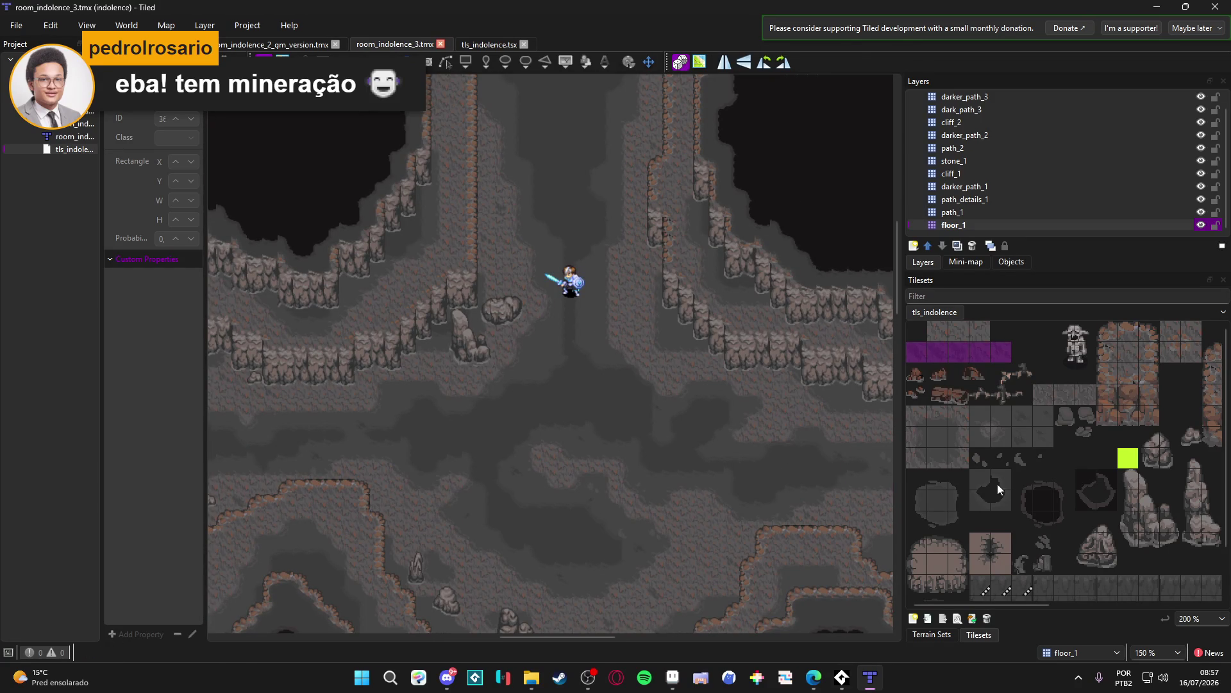
Step: Stamp a pair of adjacent decoration tiles onto the cave floor on path_details_1
{"action": "left_click_drag", "start_coordinate": [1062, 416], "coordinate": [1079, 425]}
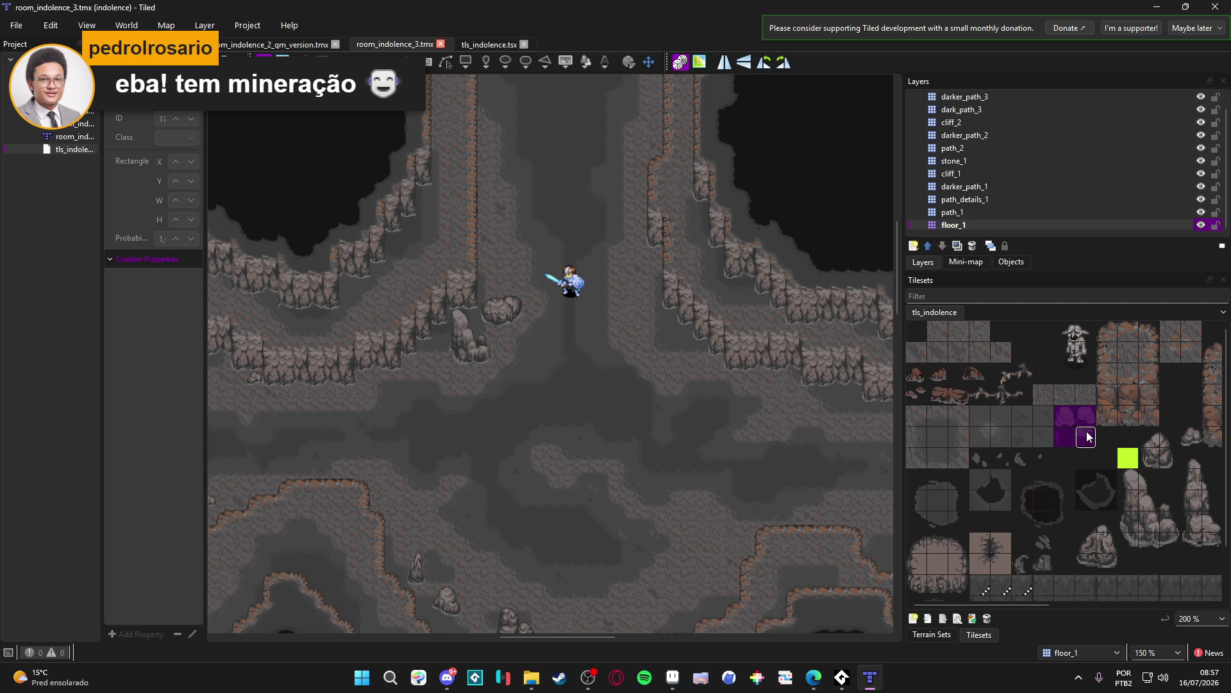
{"action": "left_click", "coordinate": [997, 199]}
{"action": "left_click", "coordinate": [657, 487]}
{"action": "scroll", "coordinate": [696, 498], "scroll_direction": "left", "scroll_amount": 3}
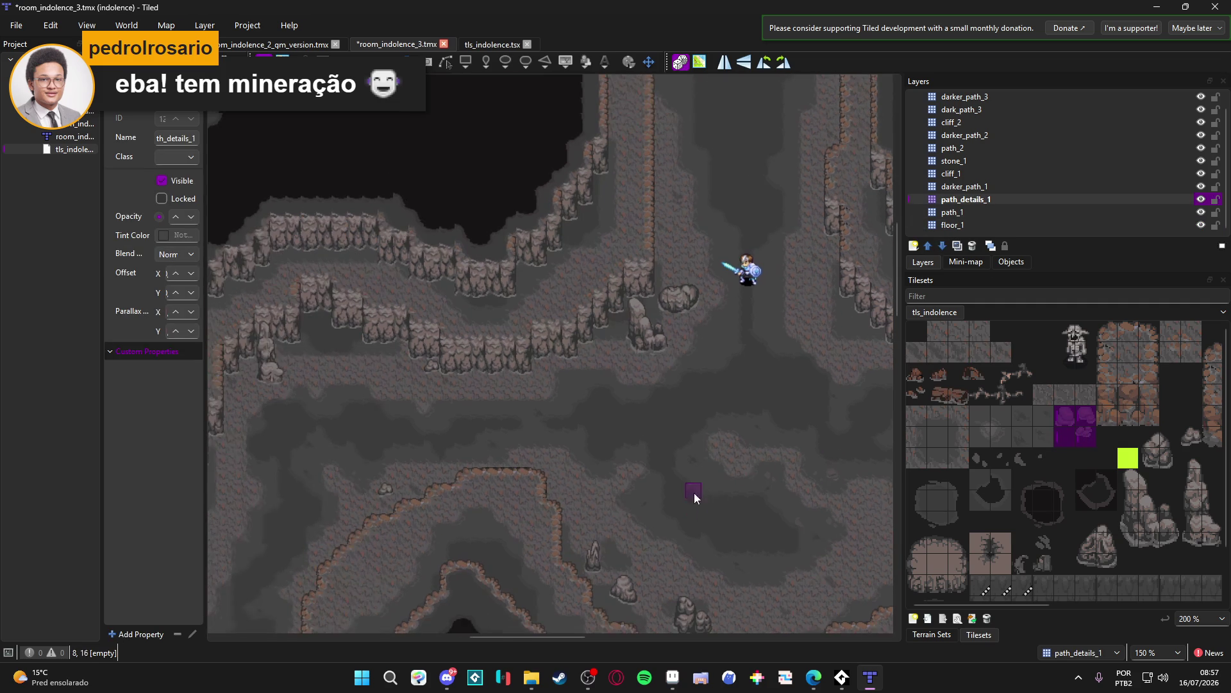
Step: Pan around the cave, then pick a single tls_indolence tile as the brush
{"action": "left_click_drag", "start_coordinate": [451, 472], "coordinate": [568, 426]}
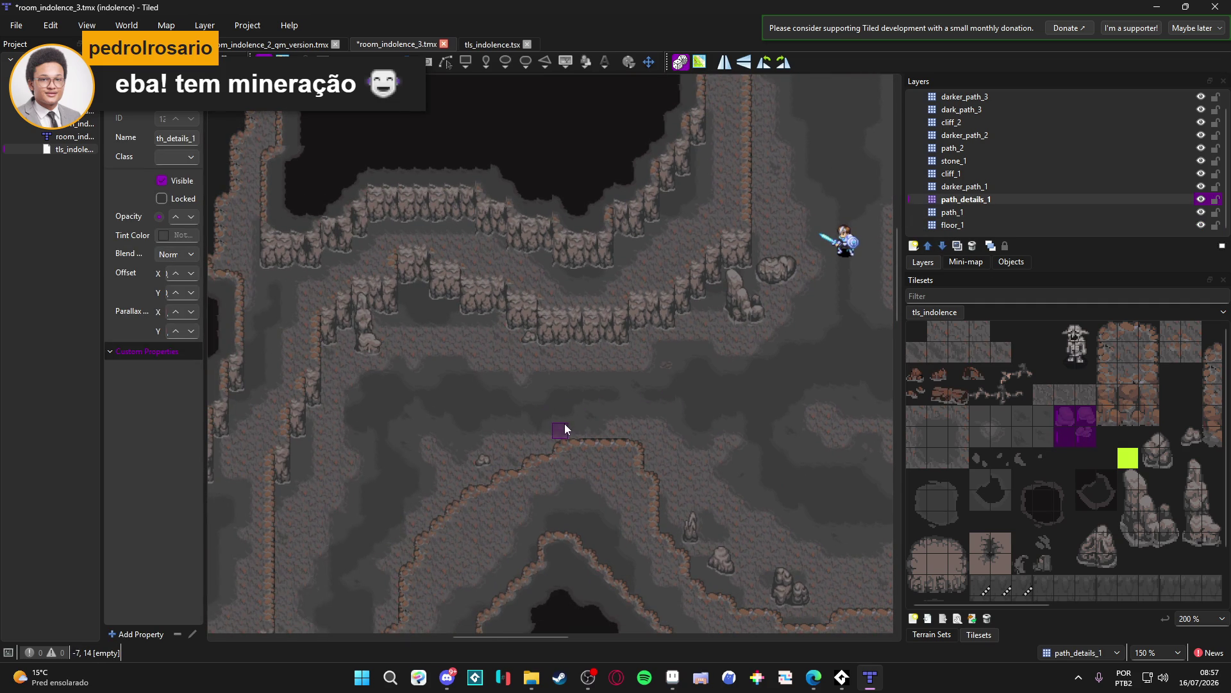
{"action": "scroll", "coordinate": [630, 472], "scroll_direction": "right", "scroll_amount": 5}
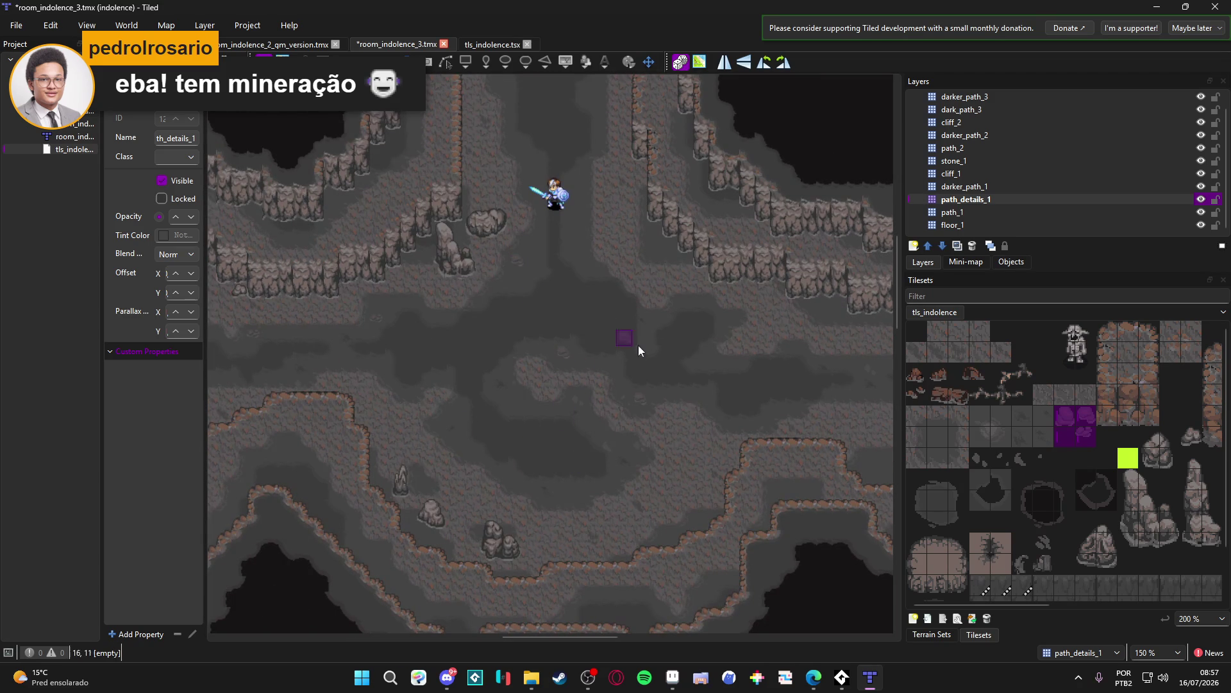
{"action": "scroll", "coordinate": [684, 363], "scroll_direction": "right", "scroll_amount": 3}
{"action": "scroll", "coordinate": [725, 371], "scroll_direction": "right", "scroll_amount": 5}
{"action": "scroll", "coordinate": [705, 372], "scroll_direction": "up", "scroll_amount": 1}
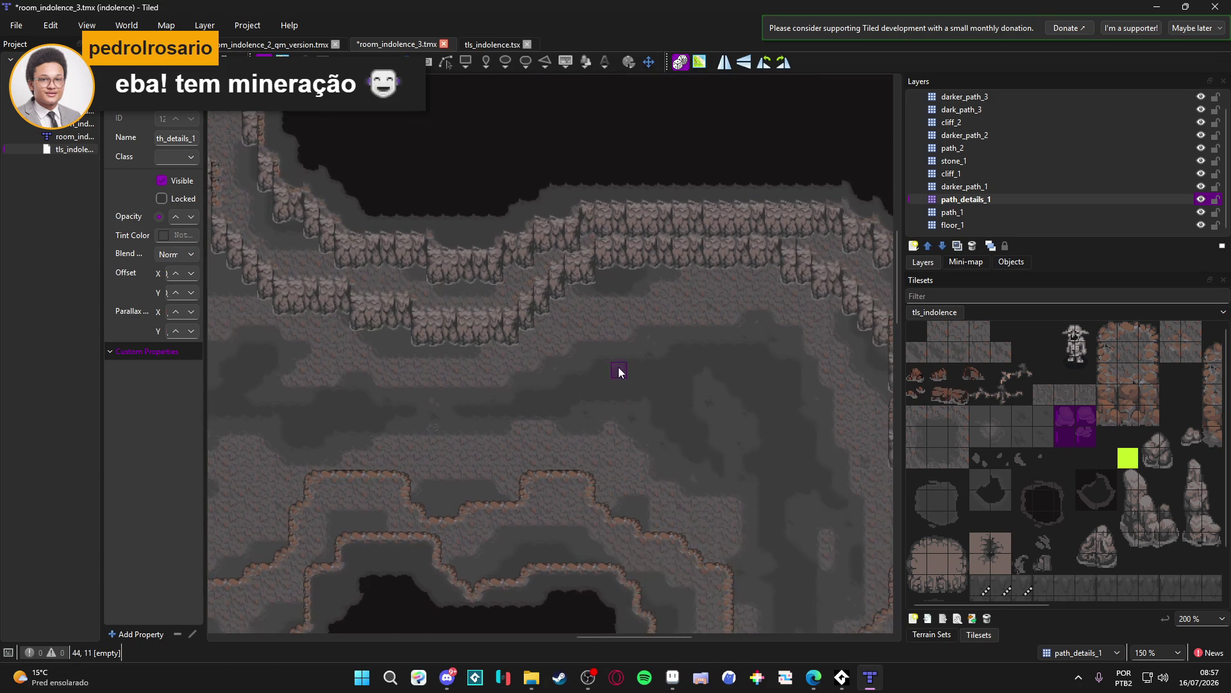
{"action": "scroll", "coordinate": [585, 354], "scroll_direction": "right", "scroll_amount": 3}
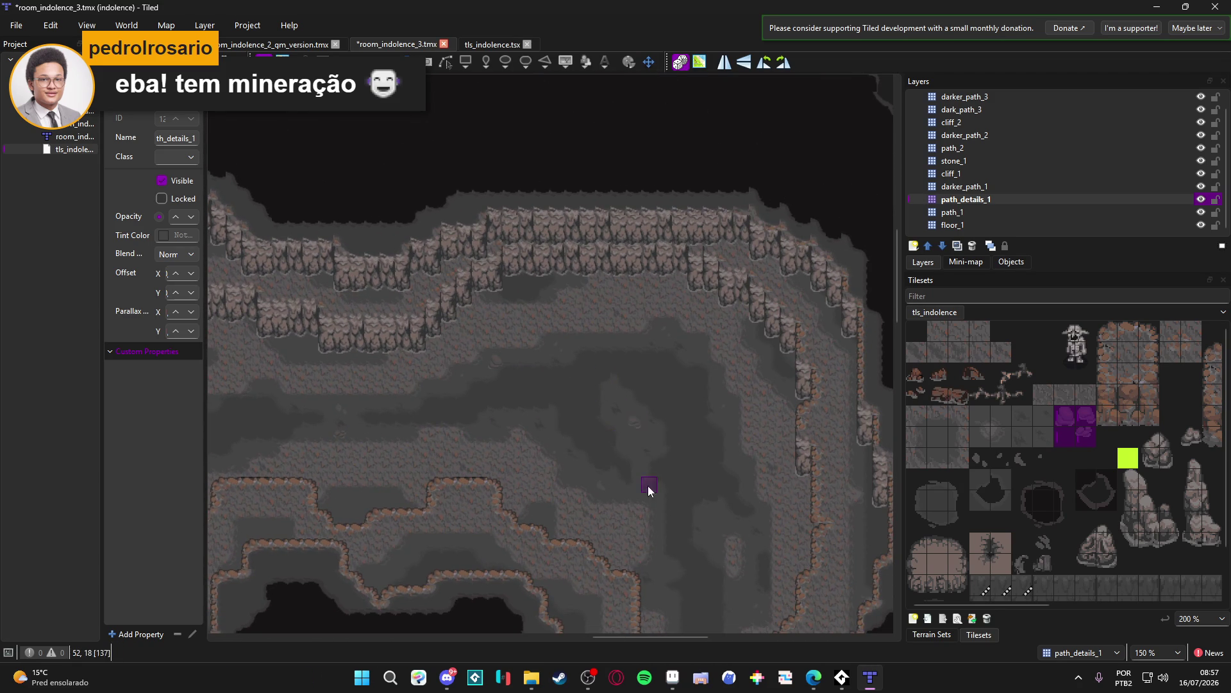
{"action": "scroll", "coordinate": [644, 465], "scroll_direction": "down", "scroll_amount": 2}
{"action": "scroll", "coordinate": [615, 417], "scroll_direction": "down", "scroll_amount": 3}
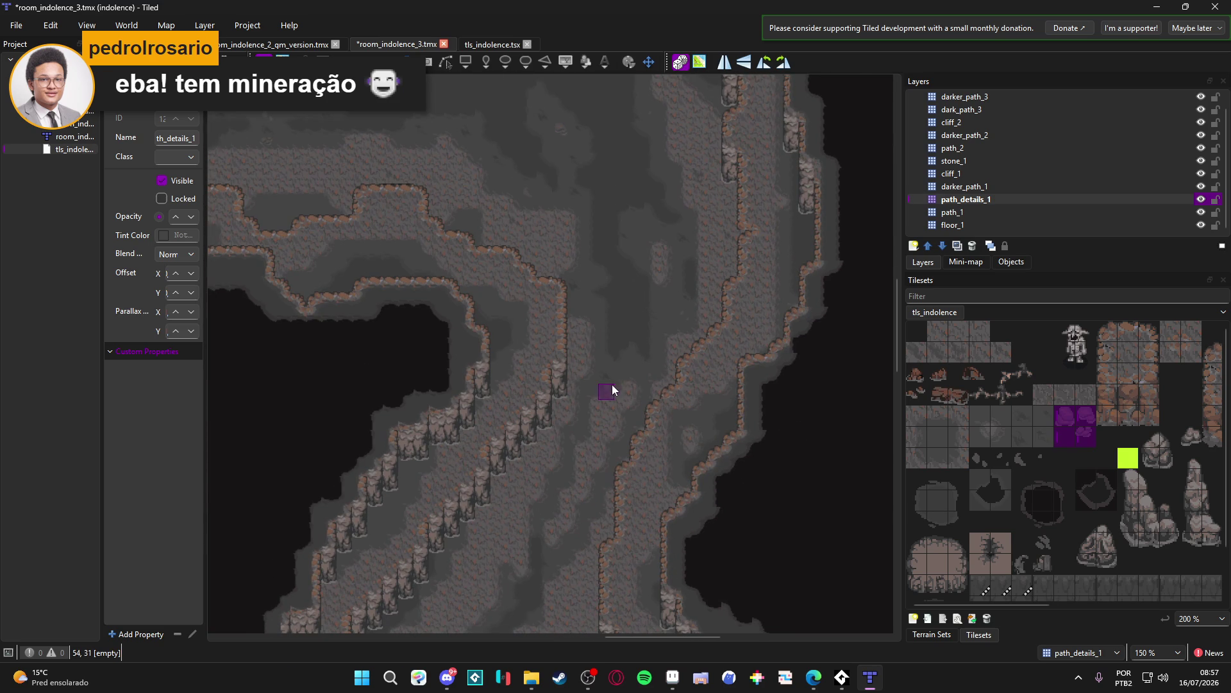
{"action": "scroll", "coordinate": [593, 423], "scroll_direction": "down", "scroll_amount": 3}
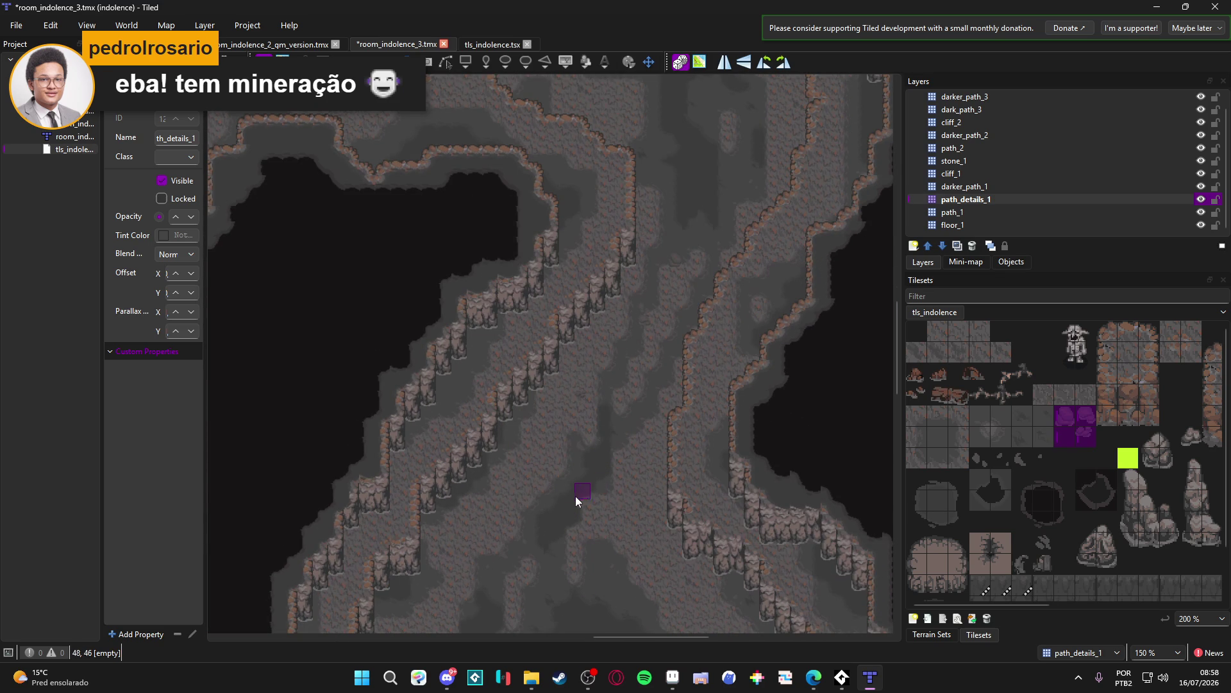
{"action": "left_click_drag", "start_coordinate": [576, 495], "coordinate": [605, 451]}
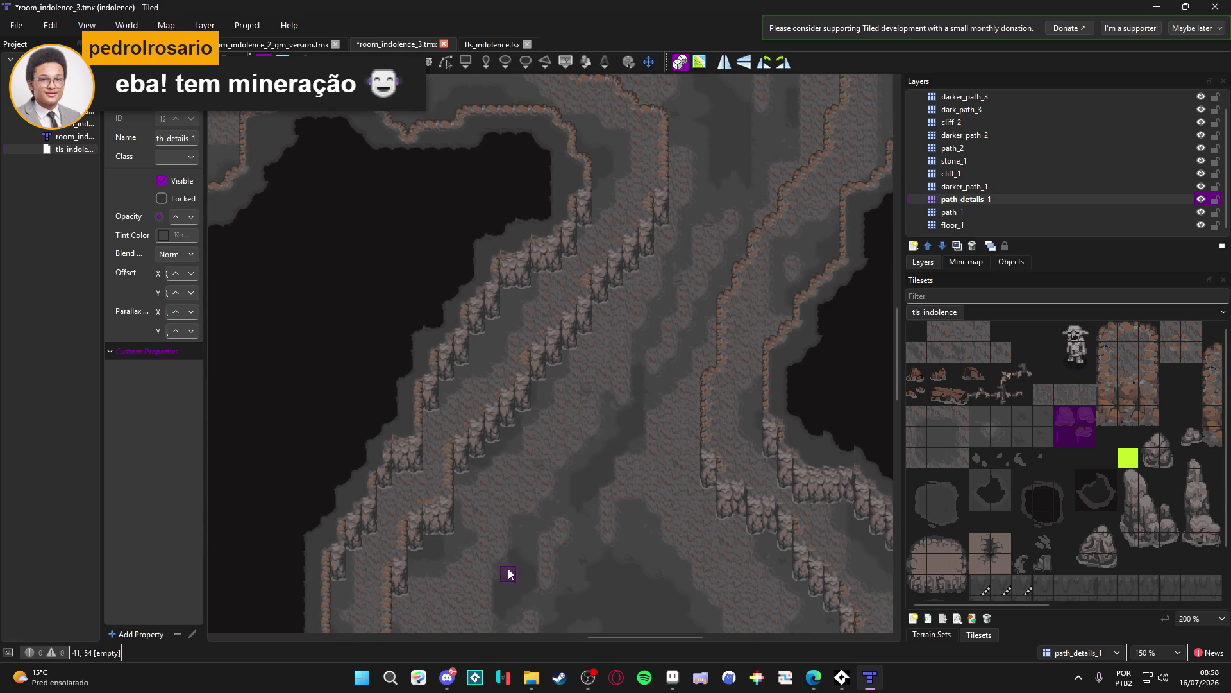
{"action": "scroll", "coordinate": [564, 481], "scroll_direction": "down", "scroll_amount": 2}
{"action": "mouse_move", "coordinate": [691, 401]}
{"action": "left_mouse_down"}
{"action": "mouse_move", "coordinate": [658, 508]}
{"action": "mouse_move", "coordinate": [652, 393]}
{"action": "left_mouse_up"}
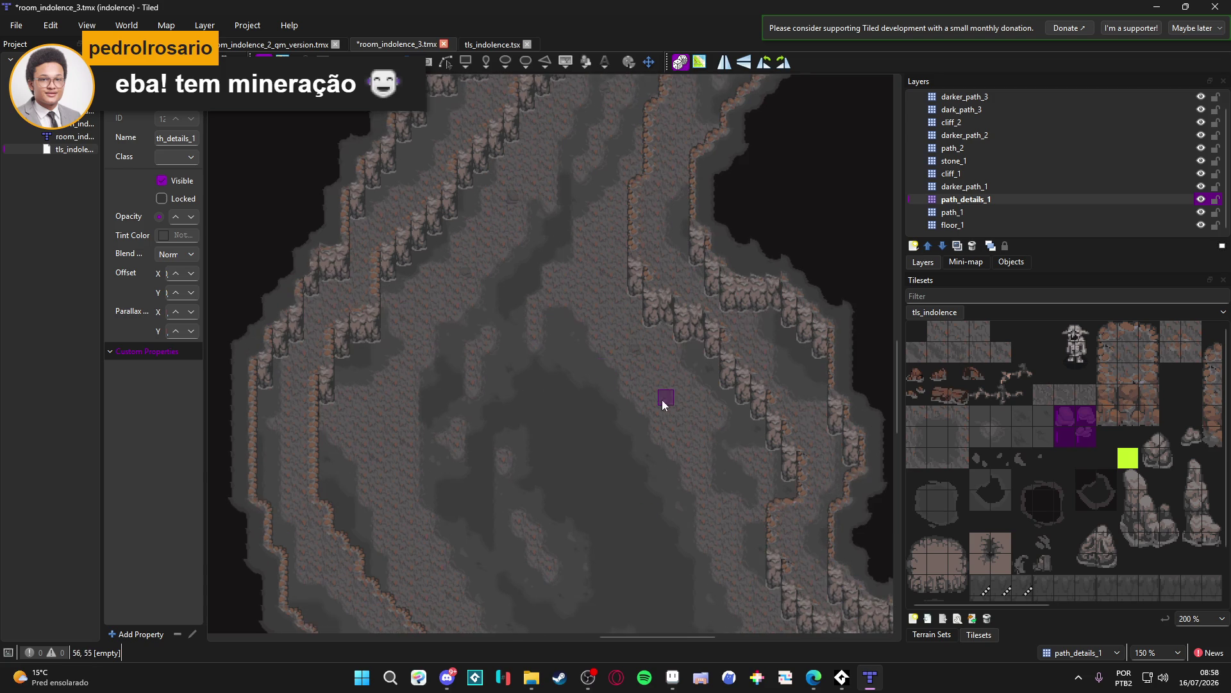
{"action": "scroll", "coordinate": [666, 489], "scroll_direction": "down", "scroll_amount": 4}
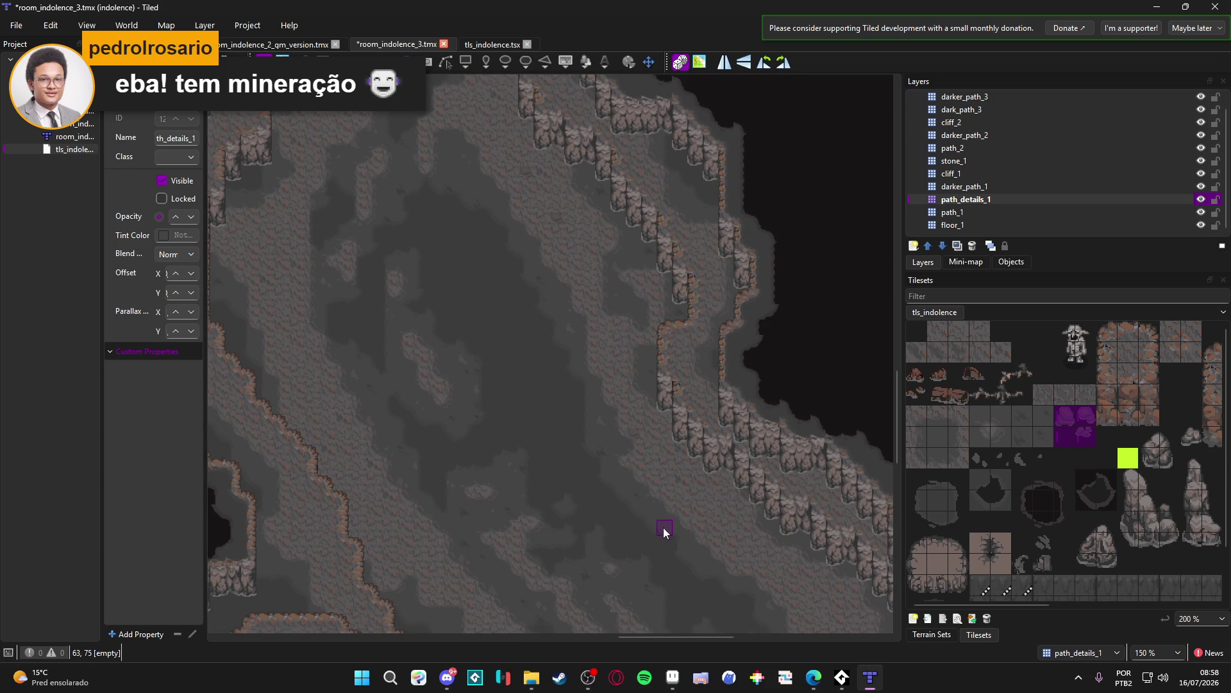
{"action": "scroll", "coordinate": [663, 527], "scroll_direction": "down", "scroll_amount": 2}
{"action": "scroll", "coordinate": [621, 408], "scroll_direction": "down", "scroll_amount": 2}
{"action": "scroll", "coordinate": [530, 385], "scroll_direction": "down", "scroll_amount": 2}
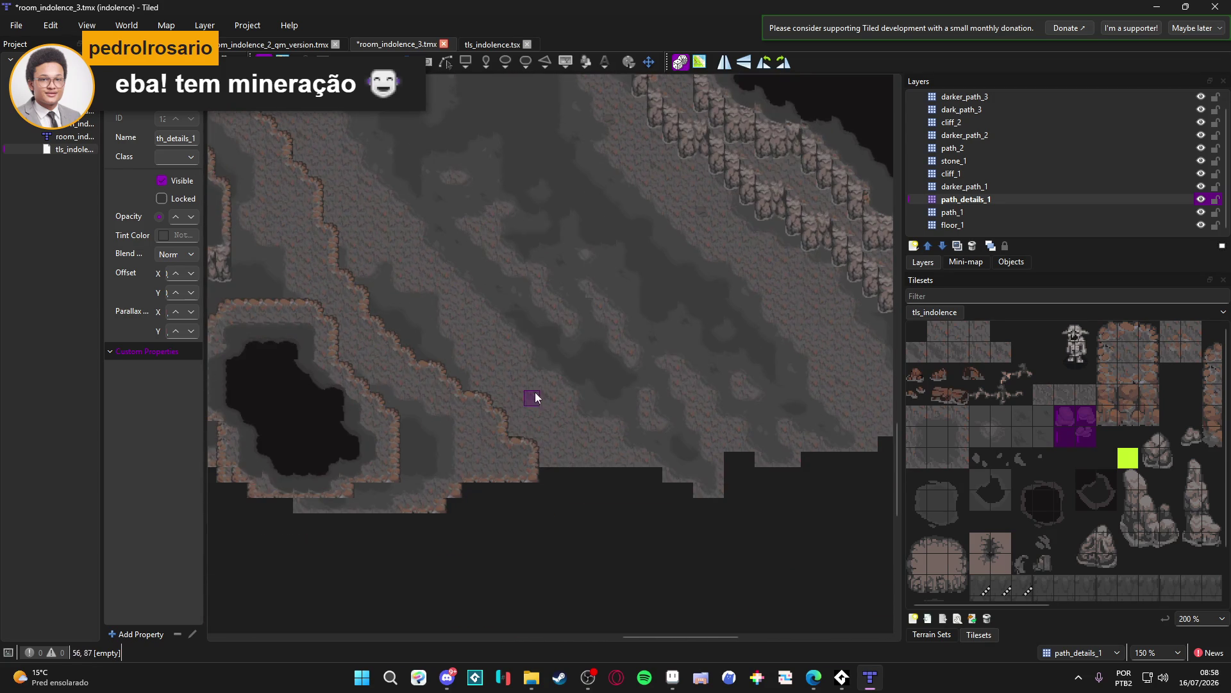
{"action": "scroll", "coordinate": [506, 385], "scroll_direction": "up", "scroll_amount": 4}
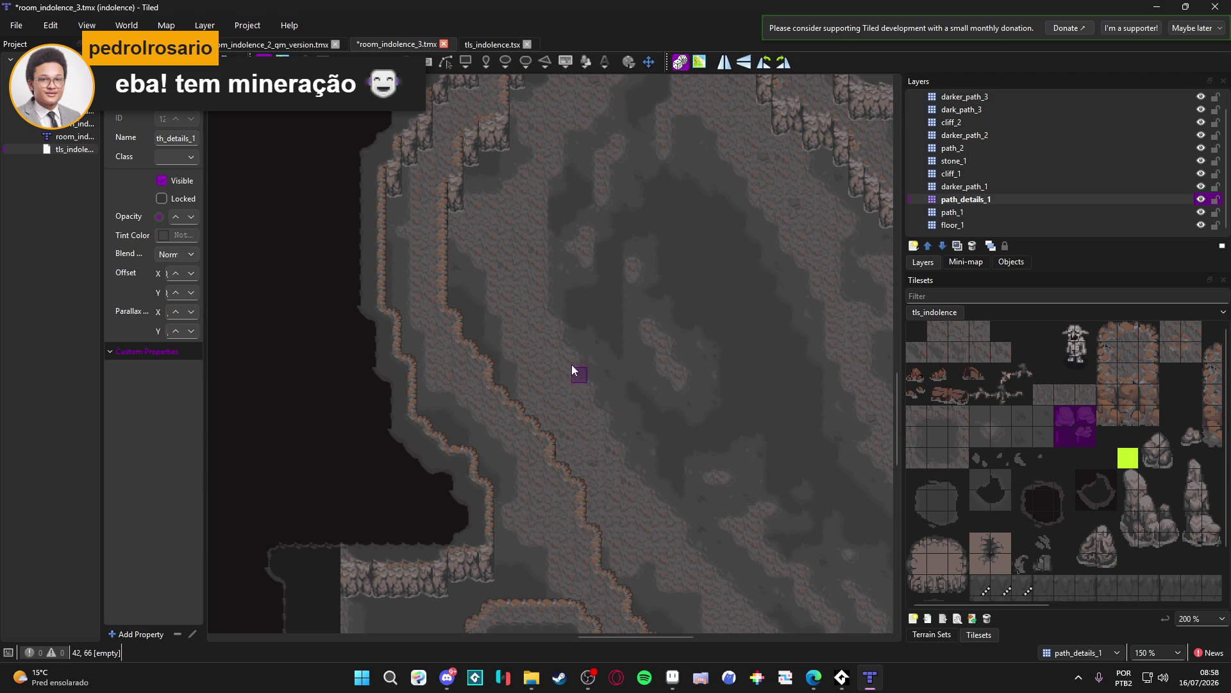
{"action": "left_click", "coordinate": [1080, 424]}
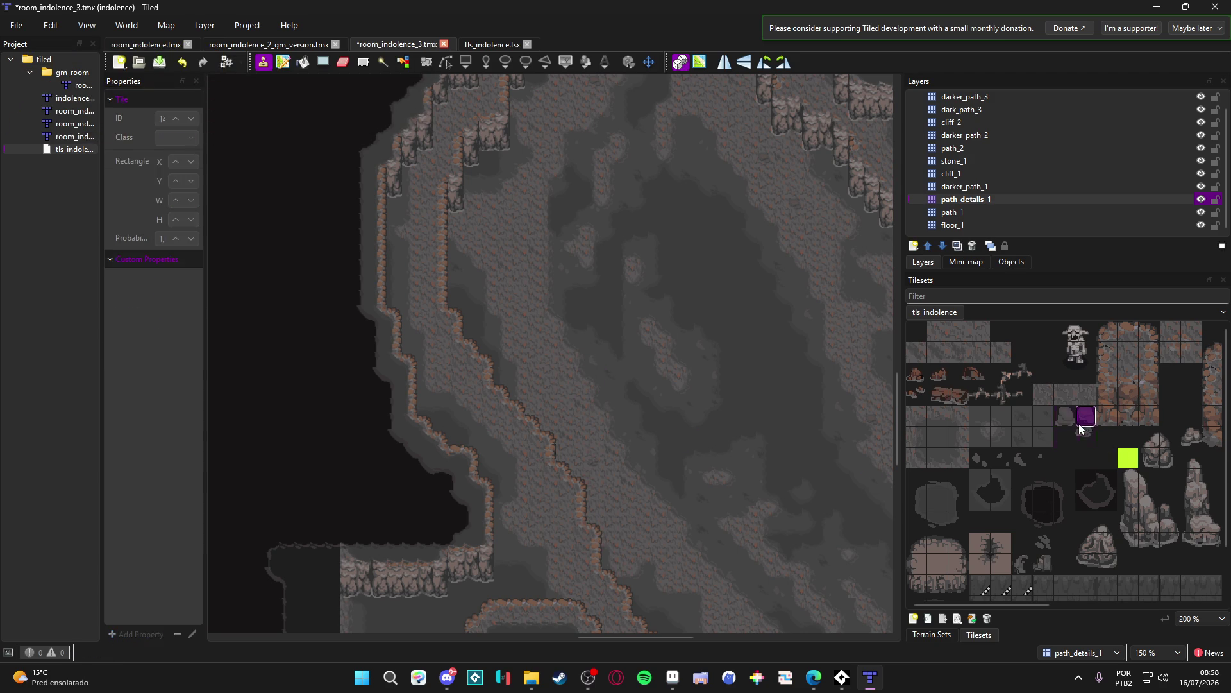
Step: Extend the brush to a two-tile piece with the tile below, then save room_indolence_3.tmx
{"action": "left_click", "coordinate": [1087, 432], "text": "ctrl"}
{"action": "scroll", "coordinate": [554, 324], "scroll_direction": "up", "scroll_amount": 5}
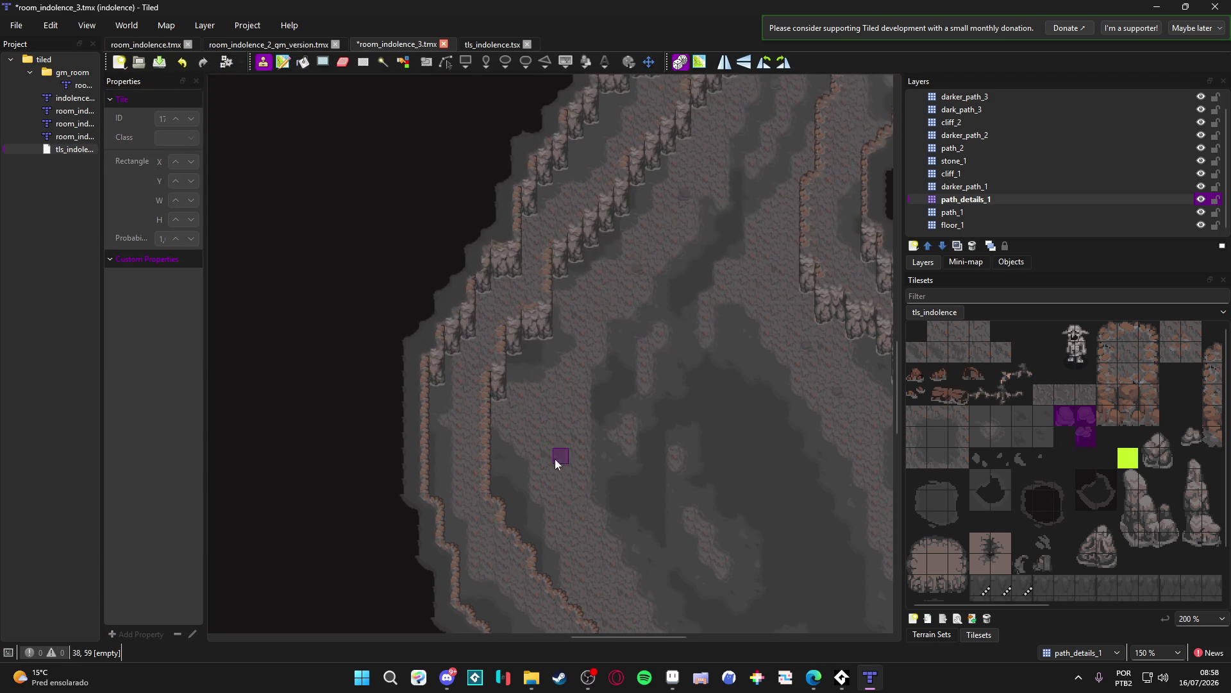
{"action": "scroll", "coordinate": [659, 350], "scroll_direction": "up", "scroll_amount": 10}
{"action": "scroll", "coordinate": [643, 507], "scroll_direction": "left", "scroll_amount": 2}
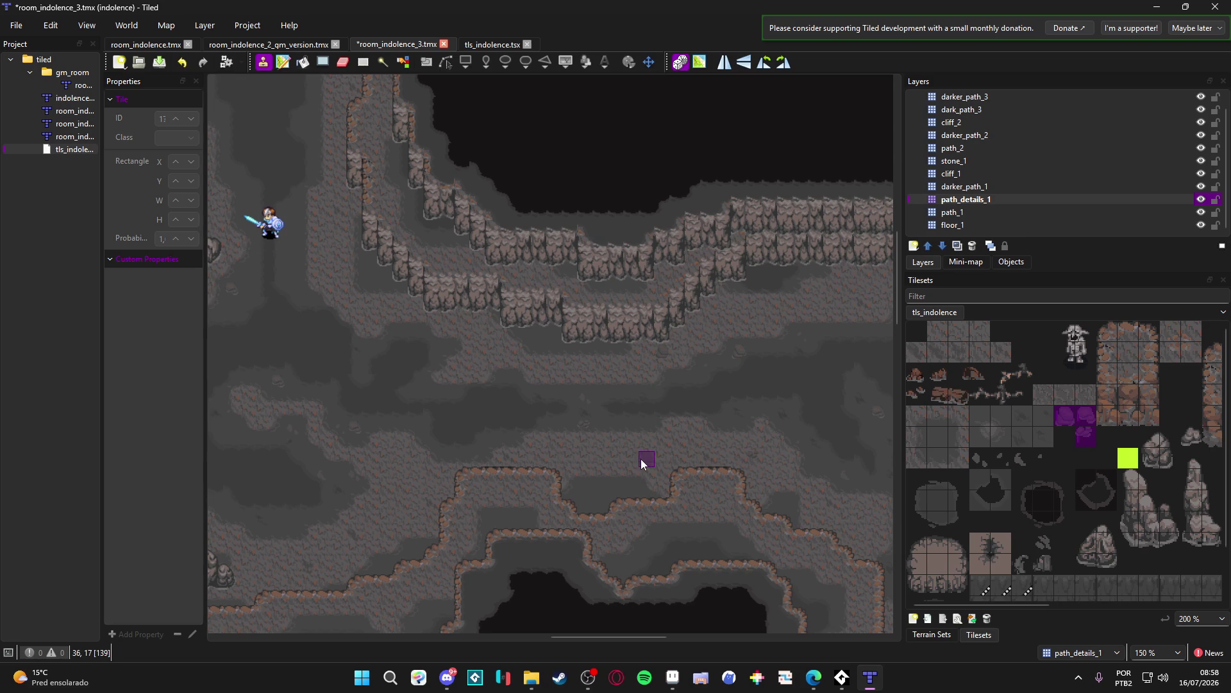
{"action": "scroll", "coordinate": [497, 470], "scroll_direction": "left", "scroll_amount": 1}
{"action": "scroll", "coordinate": [552, 488], "scroll_direction": "left", "scroll_amount": 4}
{"action": "scroll", "coordinate": [551, 487], "scroll_direction": "down", "scroll_amount": 1}
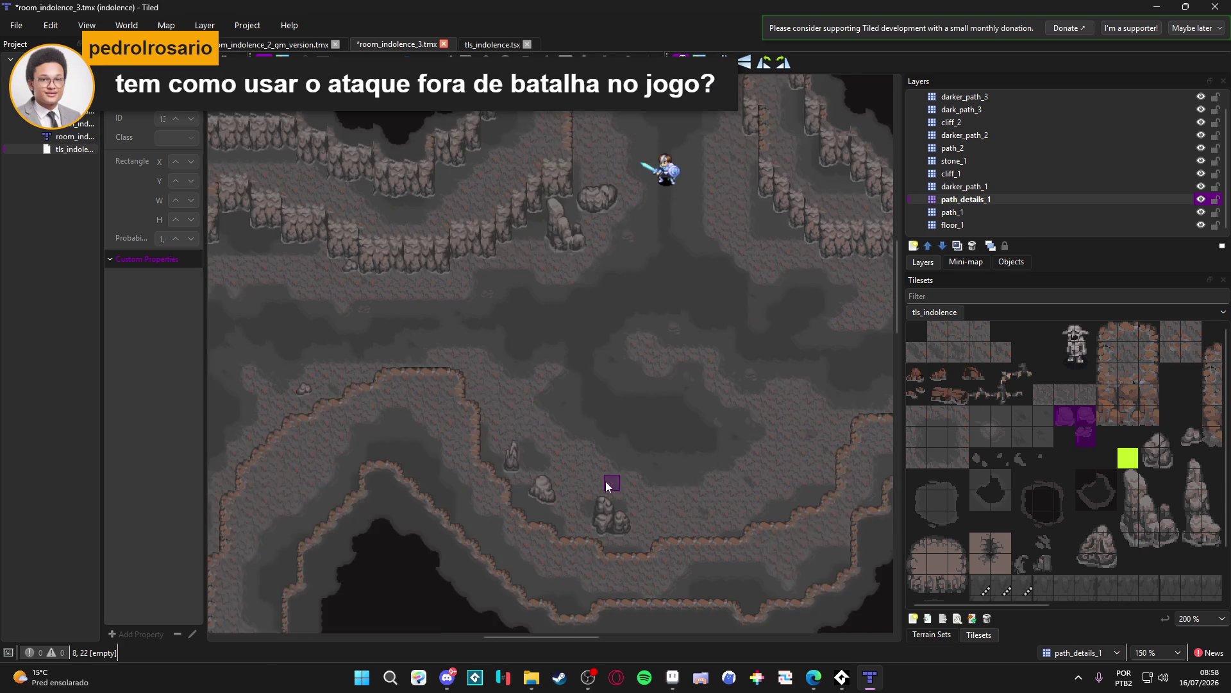
{"action": "scroll", "coordinate": [481, 449], "scroll_direction": "left", "scroll_amount": 2}
{"action": "scroll", "coordinate": [585, 462], "scroll_direction": "up", "scroll_amount": 1}
{"action": "scroll", "coordinate": [429, 434], "scroll_direction": "left", "scroll_amount": 3}
{"action": "scroll", "coordinate": [449, 372], "scroll_direction": "left", "scroll_amount": 3}
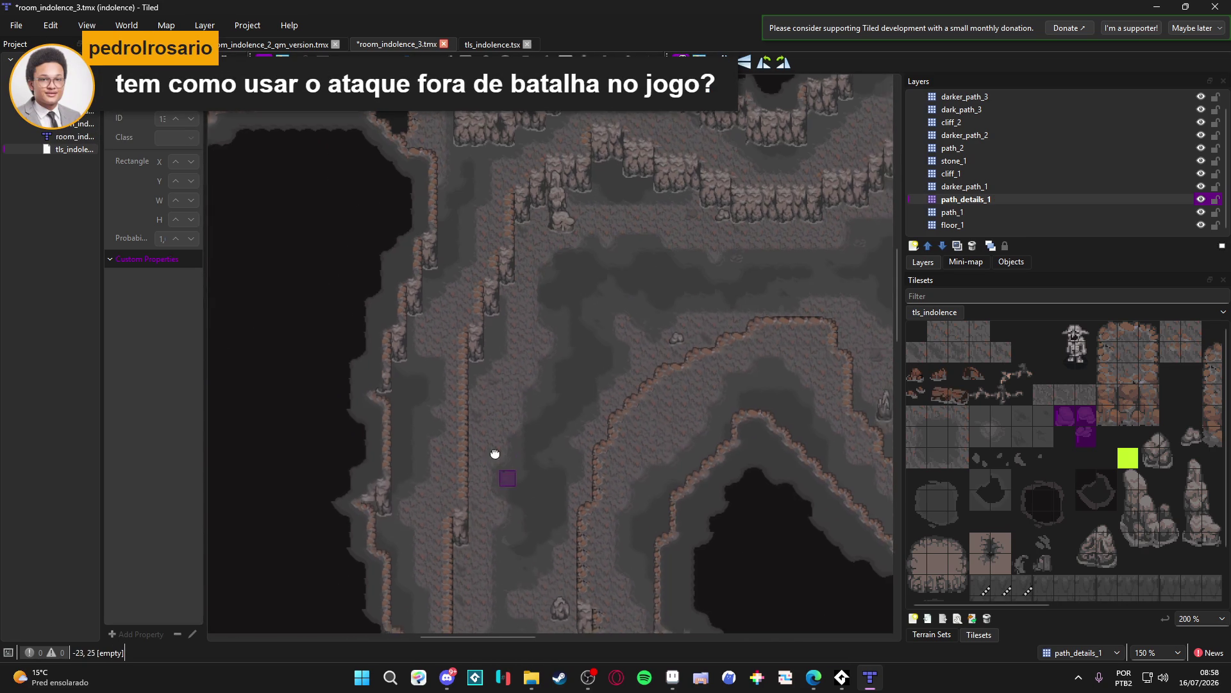
{"action": "scroll", "coordinate": [513, 449], "scroll_direction": "down", "scroll_amount": 4}
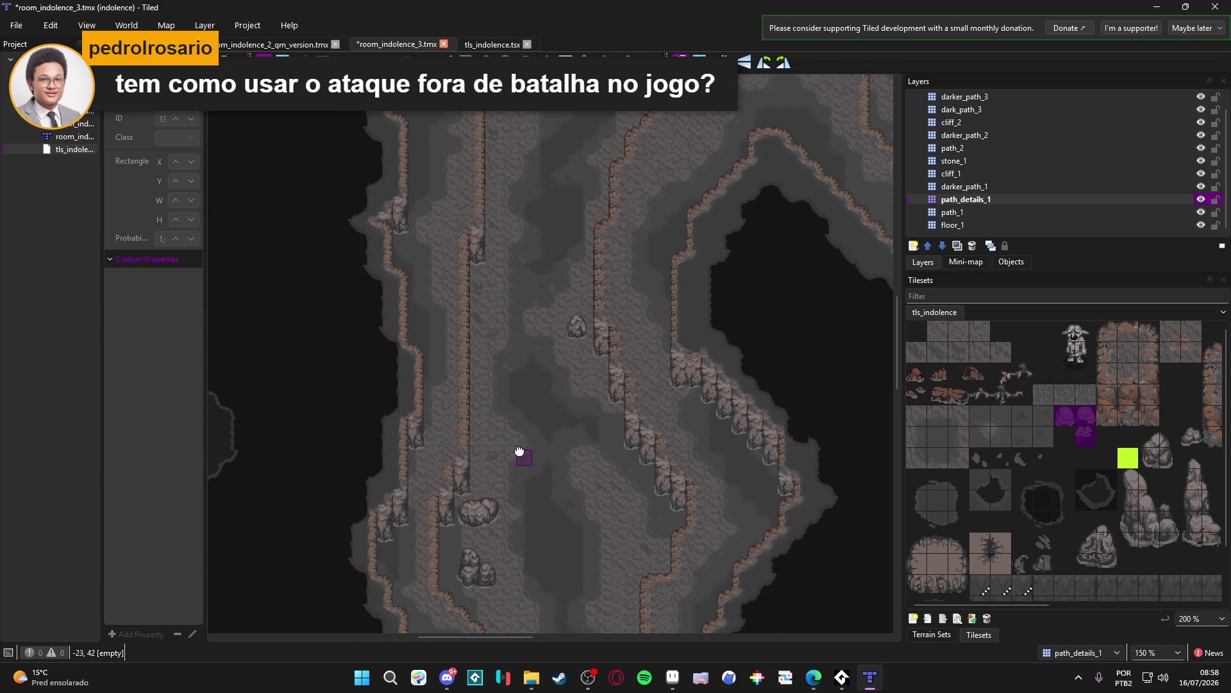
{"action": "scroll", "coordinate": [551, 397], "scroll_direction": "down", "scroll_amount": 4}
{"action": "scroll", "coordinate": [564, 372], "scroll_direction": "right", "scroll_amount": 1}
{"action": "scroll", "coordinate": [577, 385], "scroll_direction": "down", "scroll_amount": 6}
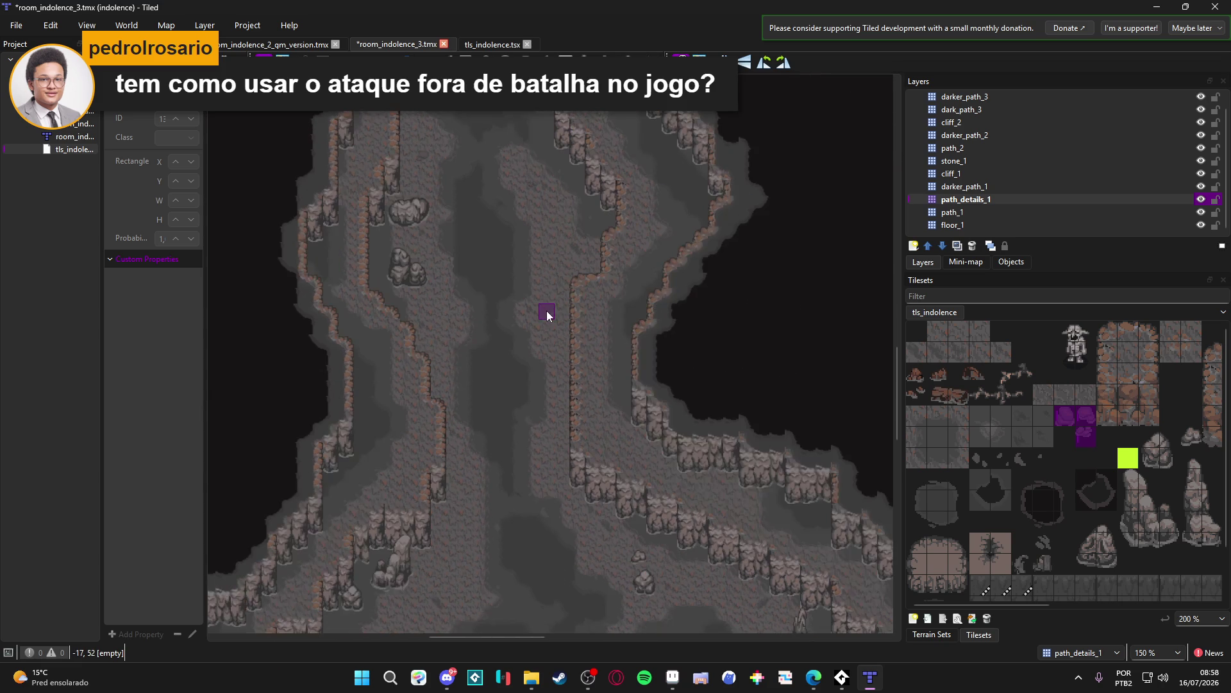
{"action": "scroll", "coordinate": [545, 314], "scroll_direction": "right", "scroll_amount": 1}
{"action": "scroll", "coordinate": [475, 331], "scroll_direction": "down", "scroll_amount": 4}
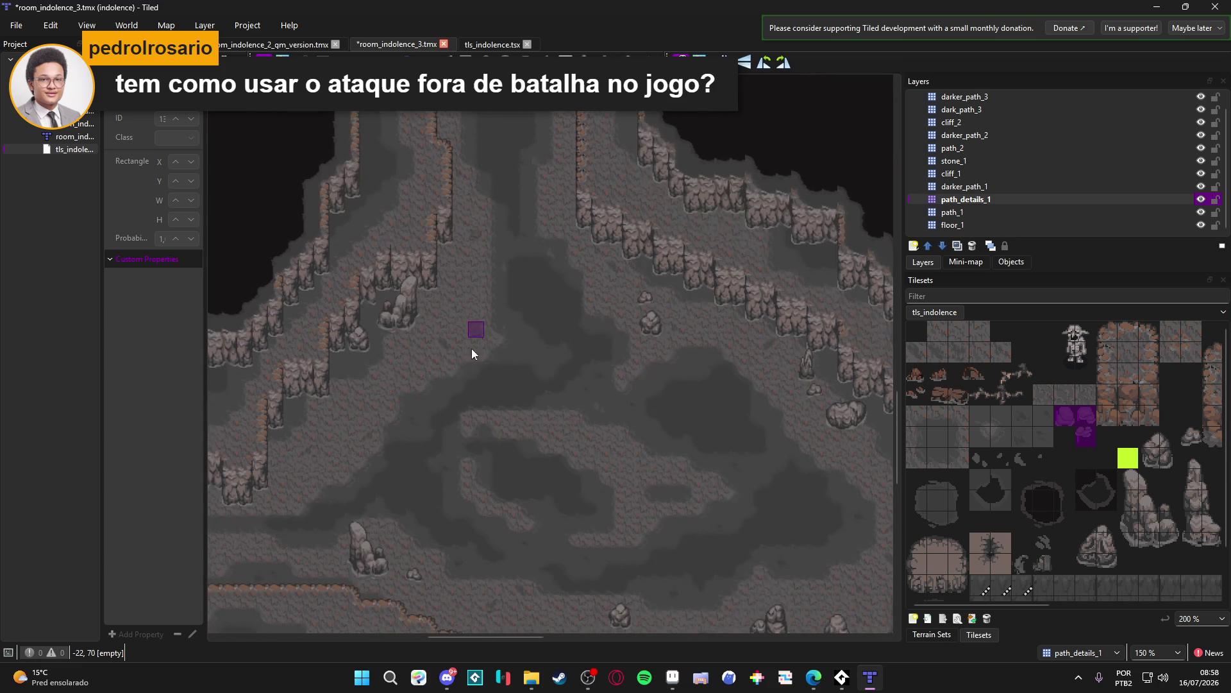
{"action": "scroll", "coordinate": [475, 331], "scroll_direction": "left", "scroll_amount": 2}
{"action": "scroll", "coordinate": [525, 310], "scroll_direction": "down", "scroll_amount": 3}
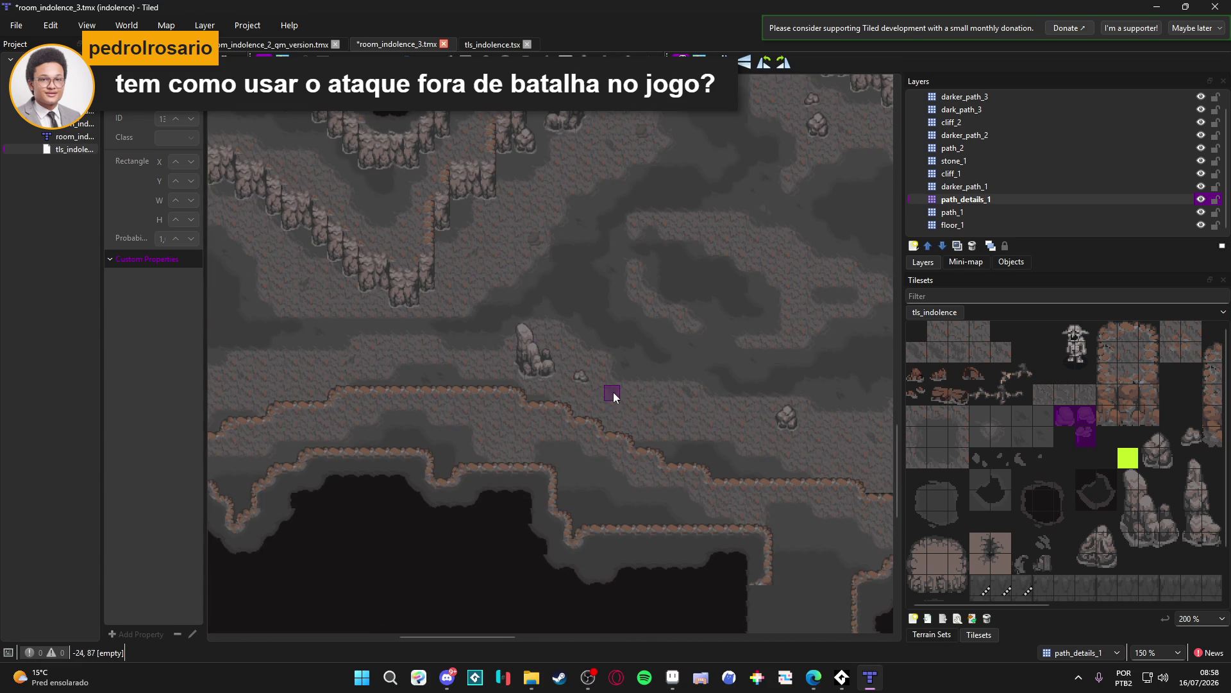
{"action": "scroll", "coordinate": [603, 390], "scroll_direction": "left", "scroll_amount": 2}
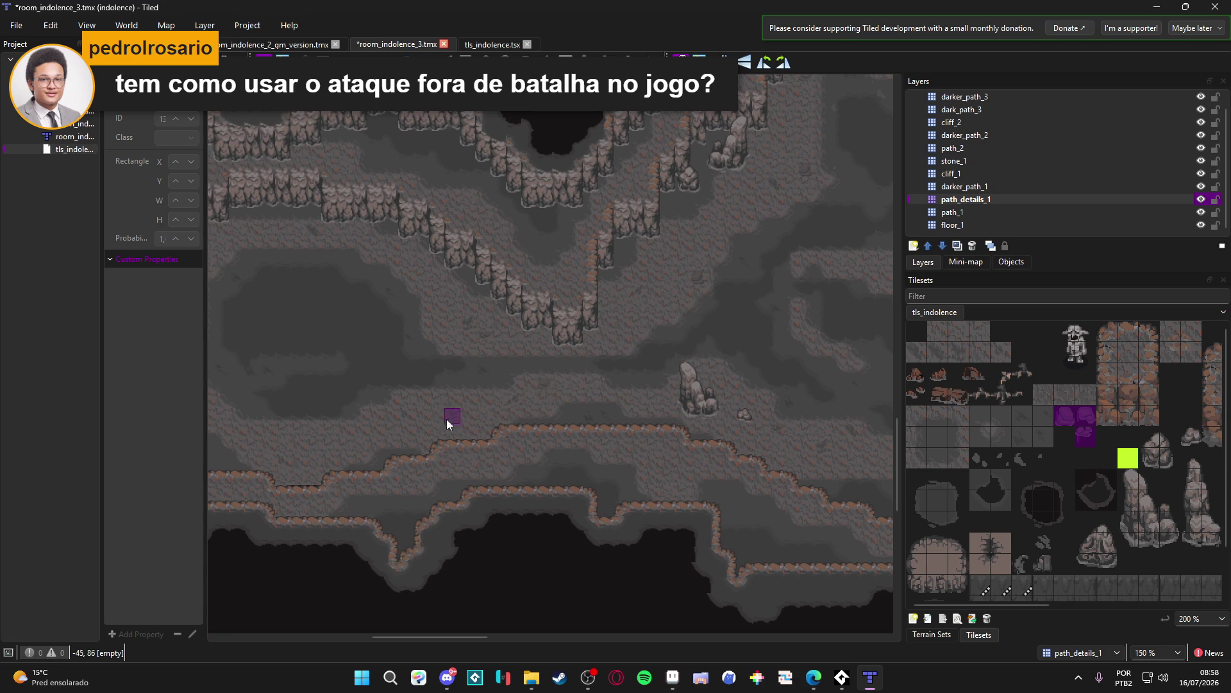
{"action": "scroll", "coordinate": [536, 425], "scroll_direction": "left", "scroll_amount": 4}
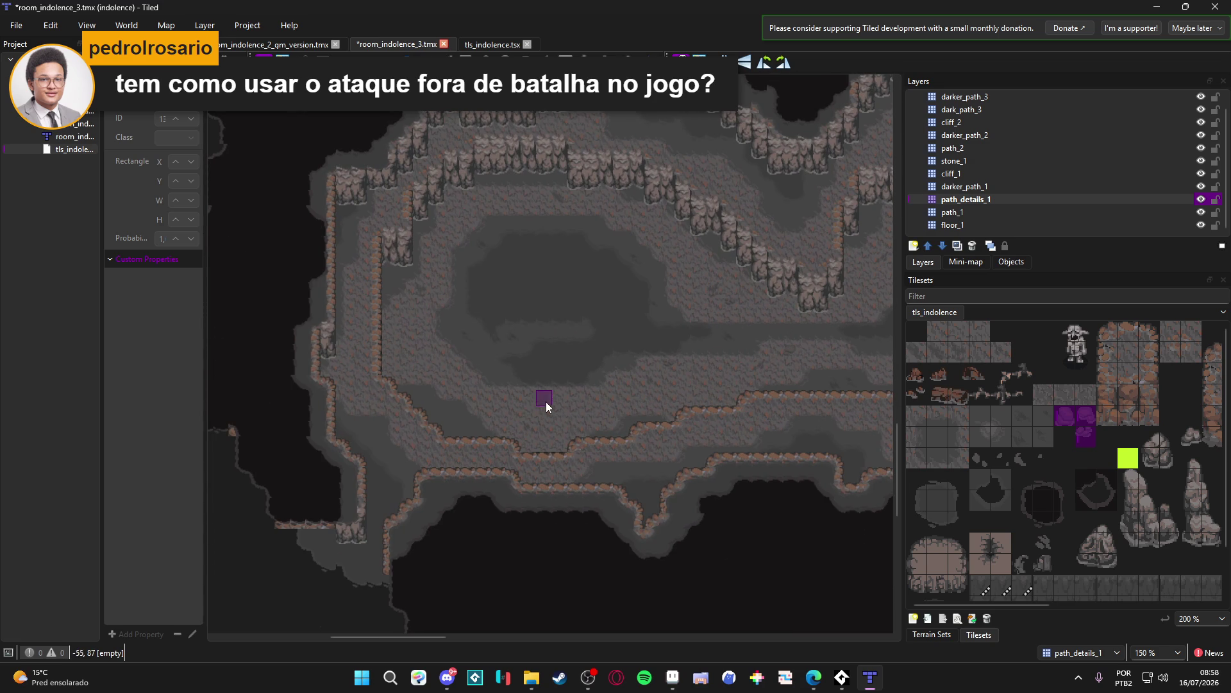
{"action": "scroll", "coordinate": [536, 409], "scroll_direction": "right", "scroll_amount": 7}
{"action": "scroll", "coordinate": [603, 360], "scroll_direction": "up", "scroll_amount": 5}
{"action": "key", "text": "ctrl+s"}
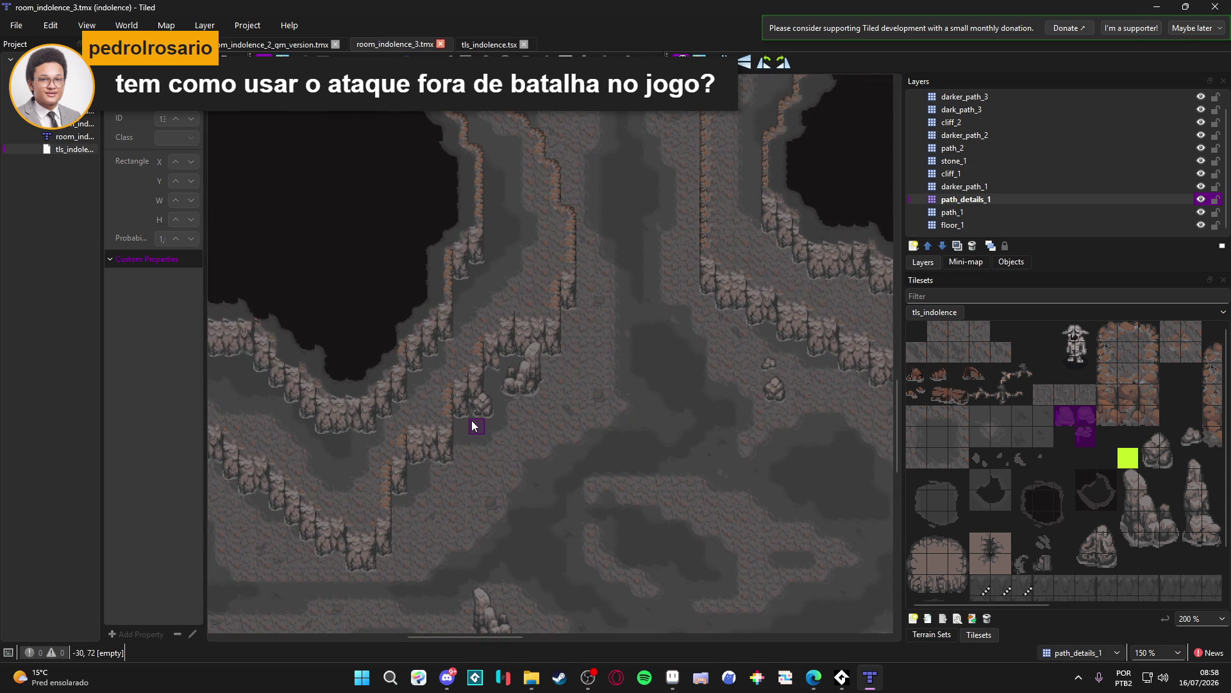
Step: Stamp the two-tile piece onto the cave floor on the path_details_1 layer
{"action": "scroll", "coordinate": [520, 327], "scroll_direction": "up", "scroll_amount": 5}
{"action": "scroll", "coordinate": [518, 354], "scroll_direction": "right", "scroll_amount": 1}
{"action": "scroll", "coordinate": [454, 402], "scroll_direction": "up", "scroll_amount": 10}
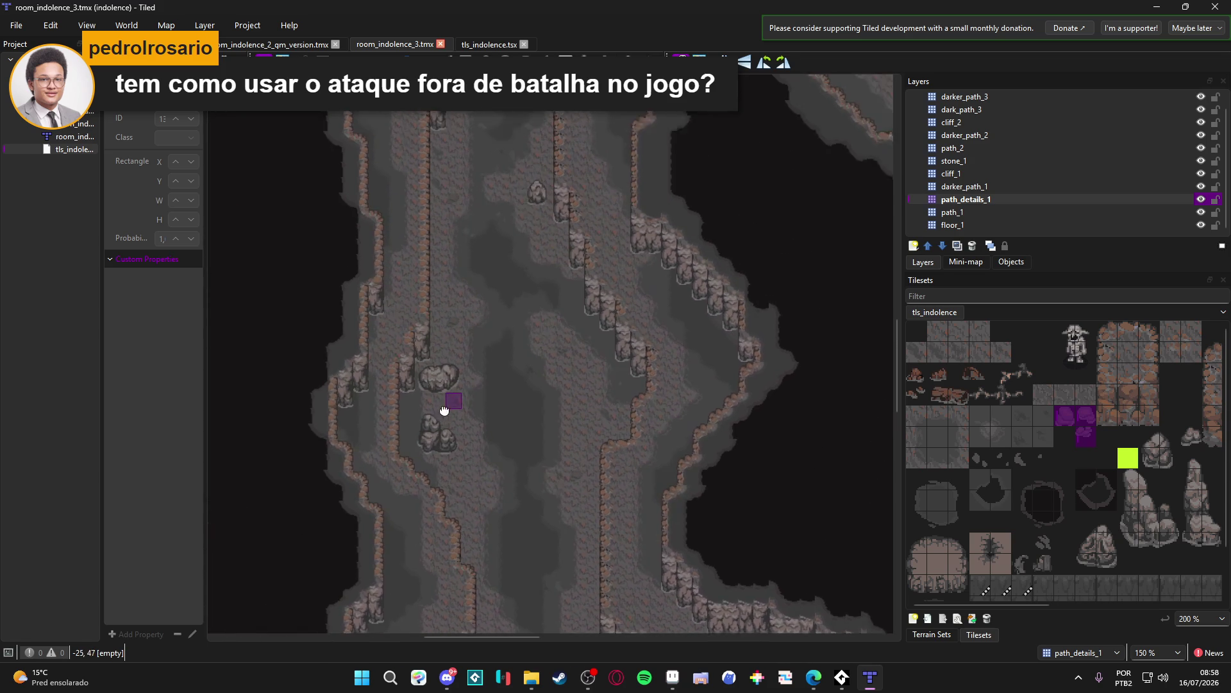
{"action": "scroll", "coordinate": [465, 393], "scroll_direction": "right", "scroll_amount": 2}
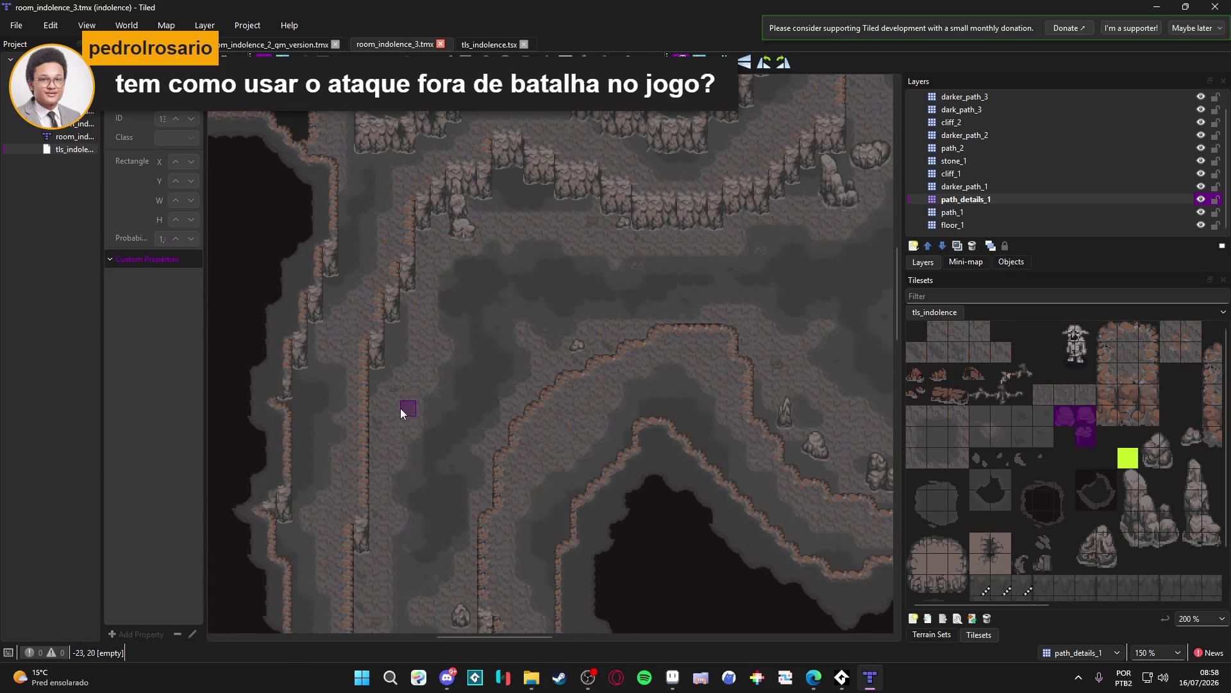
{"action": "left_click", "coordinate": [404, 425]}
{"action": "scroll", "coordinate": [449, 385], "scroll_direction": "up", "scroll_amount": 5}
{"action": "scroll", "coordinate": [449, 385], "scroll_direction": "right", "scroll_amount": 10}
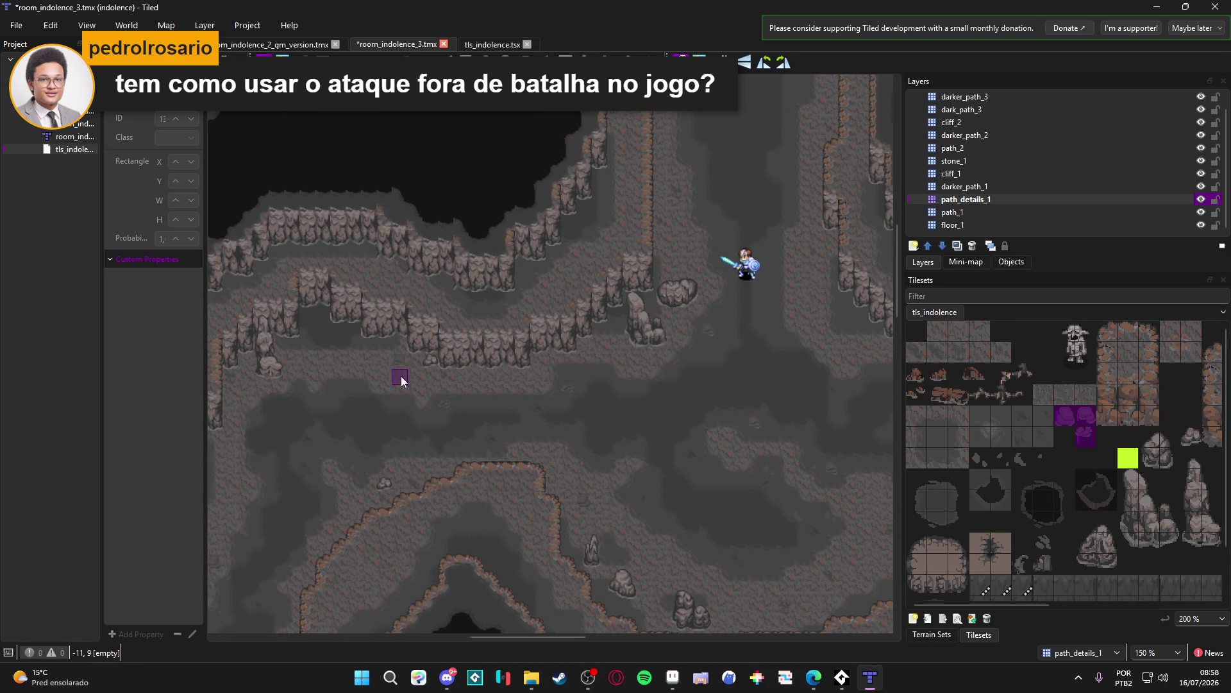
Step: Pan across the room_indolence_3.tmx cave map to review it, then save it
{"action": "scroll", "coordinate": [376, 467], "scroll_direction": "right", "scroll_amount": 3}
{"action": "scroll", "coordinate": [376, 467], "scroll_direction": "down", "scroll_amount": 1}
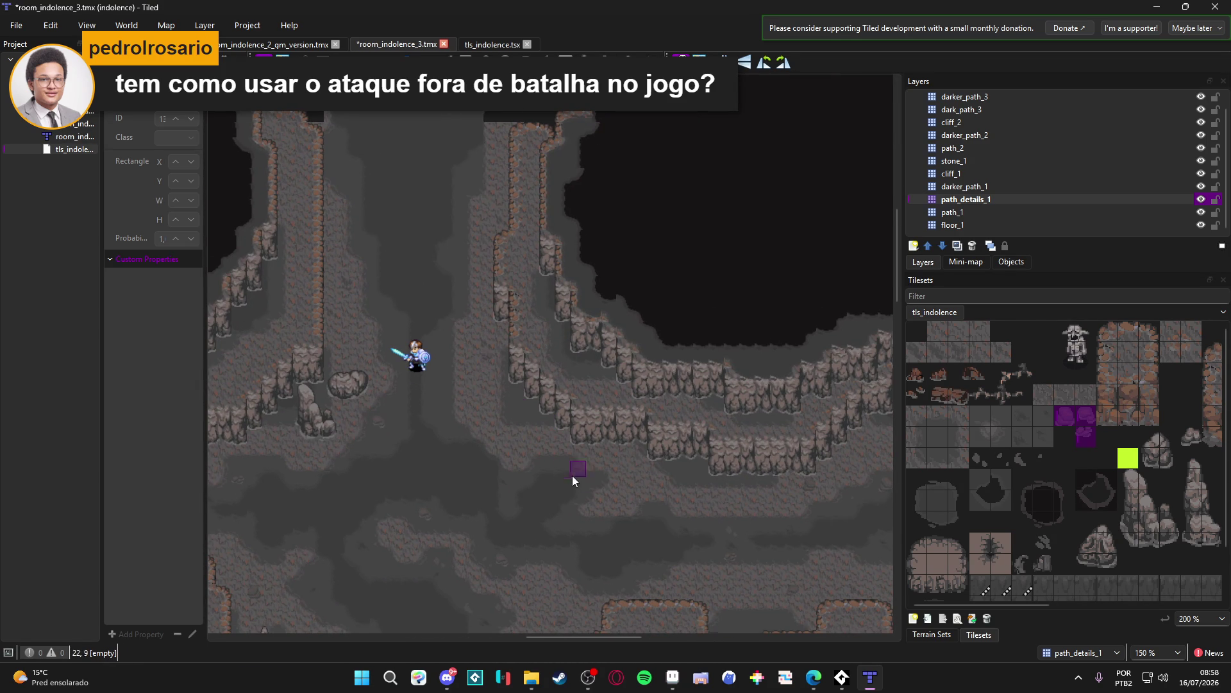
{"action": "scroll", "coordinate": [571, 475], "scroll_direction": "right", "scroll_amount": 3}
{"action": "scroll", "coordinate": [559, 418], "scroll_direction": "down", "scroll_amount": 2}
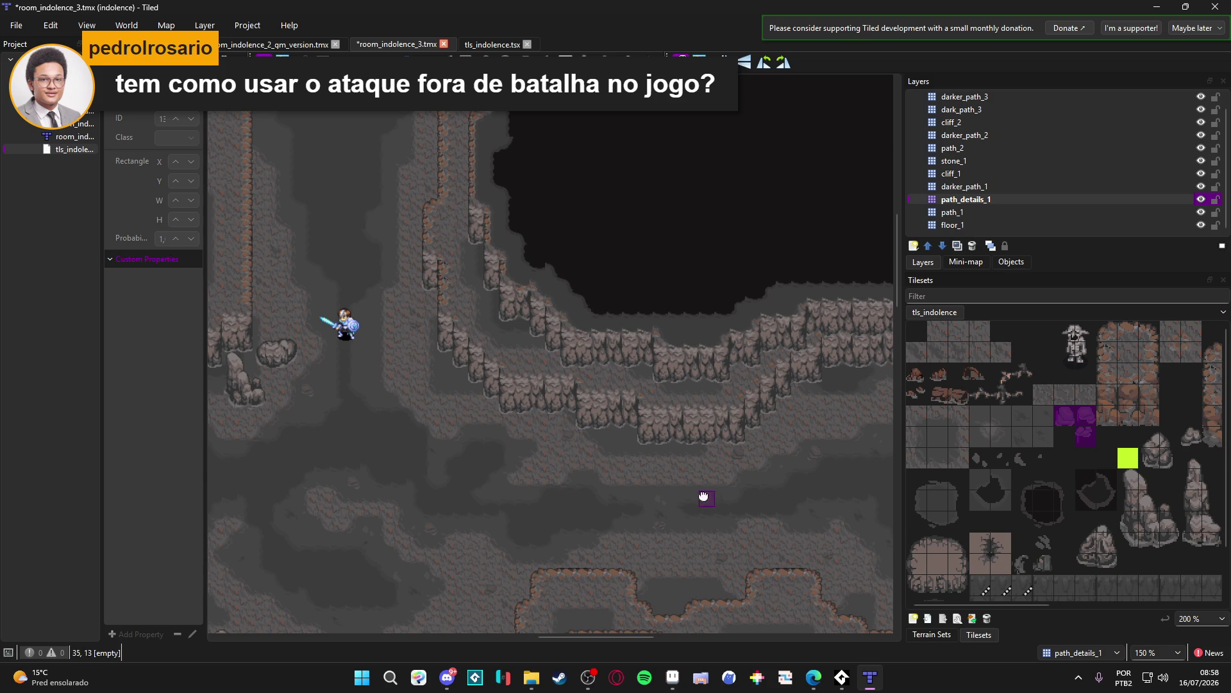
{"action": "scroll", "coordinate": [647, 451], "scroll_direction": "right", "scroll_amount": 5}
{"action": "scroll", "coordinate": [769, 452], "scroll_direction": "right", "scroll_amount": 2}
{"action": "scroll", "coordinate": [733, 268], "scroll_direction": "down", "scroll_amount": 4}
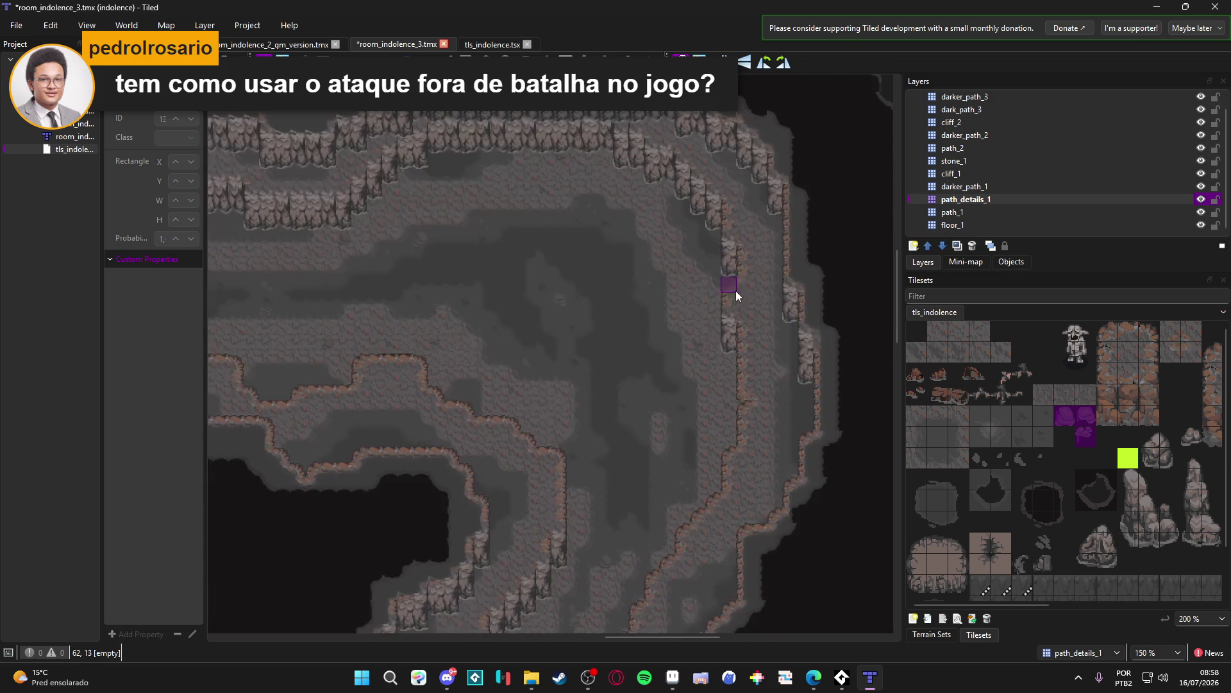
{"action": "scroll", "coordinate": [654, 372], "scroll_direction": "down", "scroll_amount": 2}
{"action": "scroll", "coordinate": [623, 332], "scroll_direction": "left", "scroll_amount": 1}
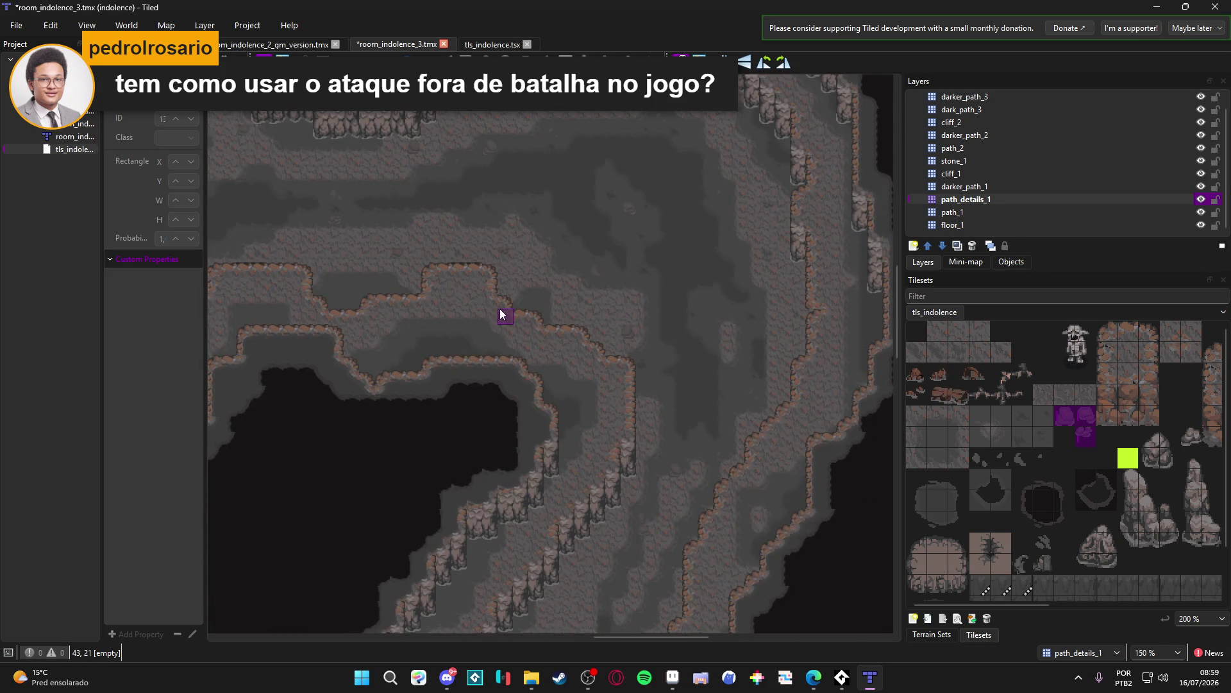
{"action": "scroll", "coordinate": [513, 311], "scroll_direction": "up", "scroll_amount": 1}
{"action": "scroll", "coordinate": [692, 391], "scroll_direction": "down", "scroll_amount": 4}
{"action": "scroll", "coordinate": [680, 379], "scroll_direction": "right", "scroll_amount": 1}
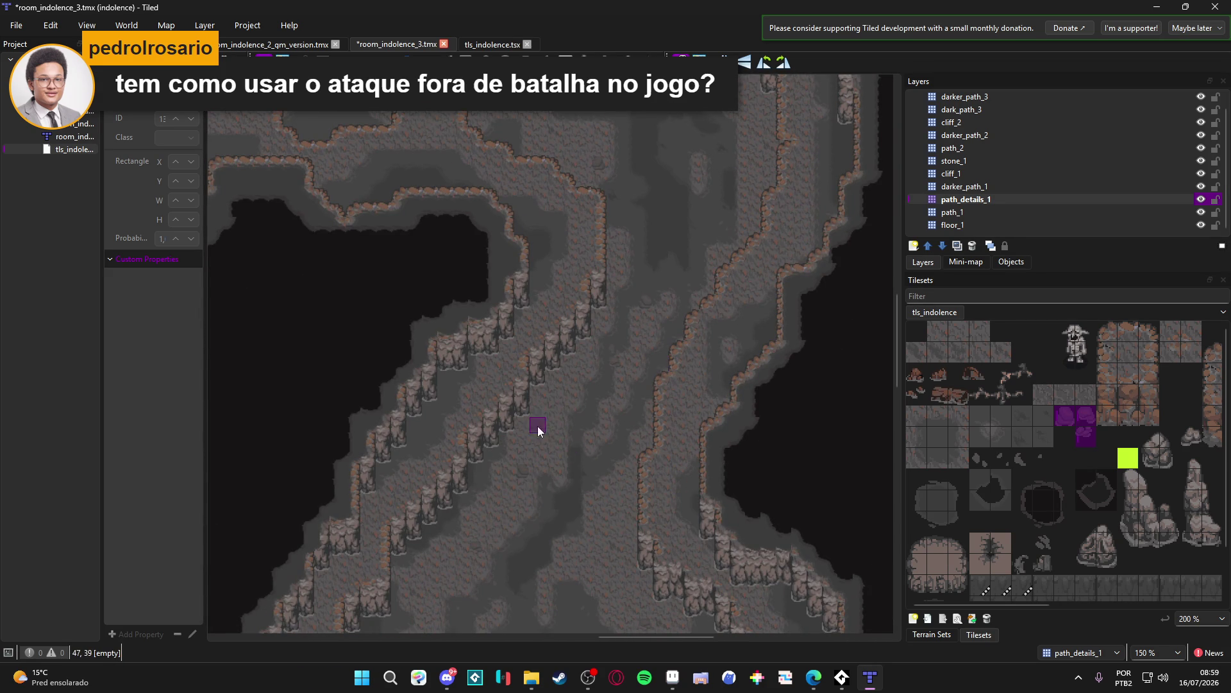
{"action": "scroll", "coordinate": [542, 385], "scroll_direction": "down", "scroll_amount": 4}
{"action": "scroll", "coordinate": [544, 320], "scroll_direction": "right", "scroll_amount": 1}
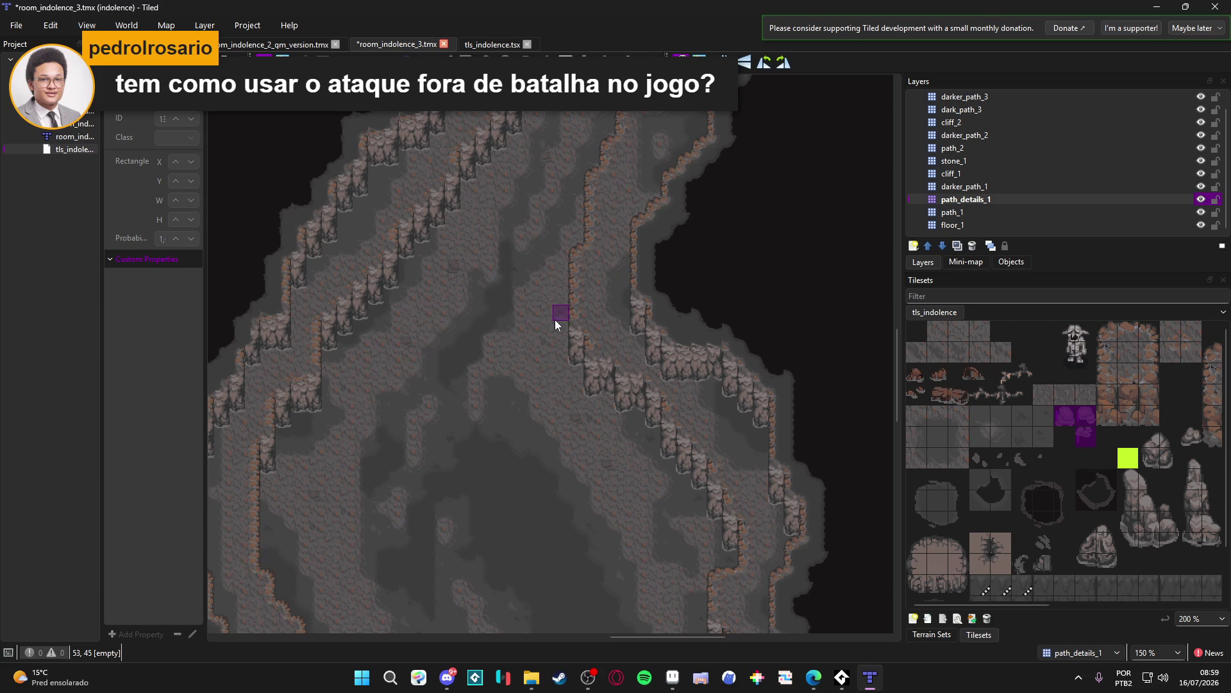
{"action": "scroll", "coordinate": [545, 391], "scroll_direction": "right", "scroll_amount": 1}
{"action": "scroll", "coordinate": [610, 417], "scroll_direction": "down", "scroll_amount": 5}
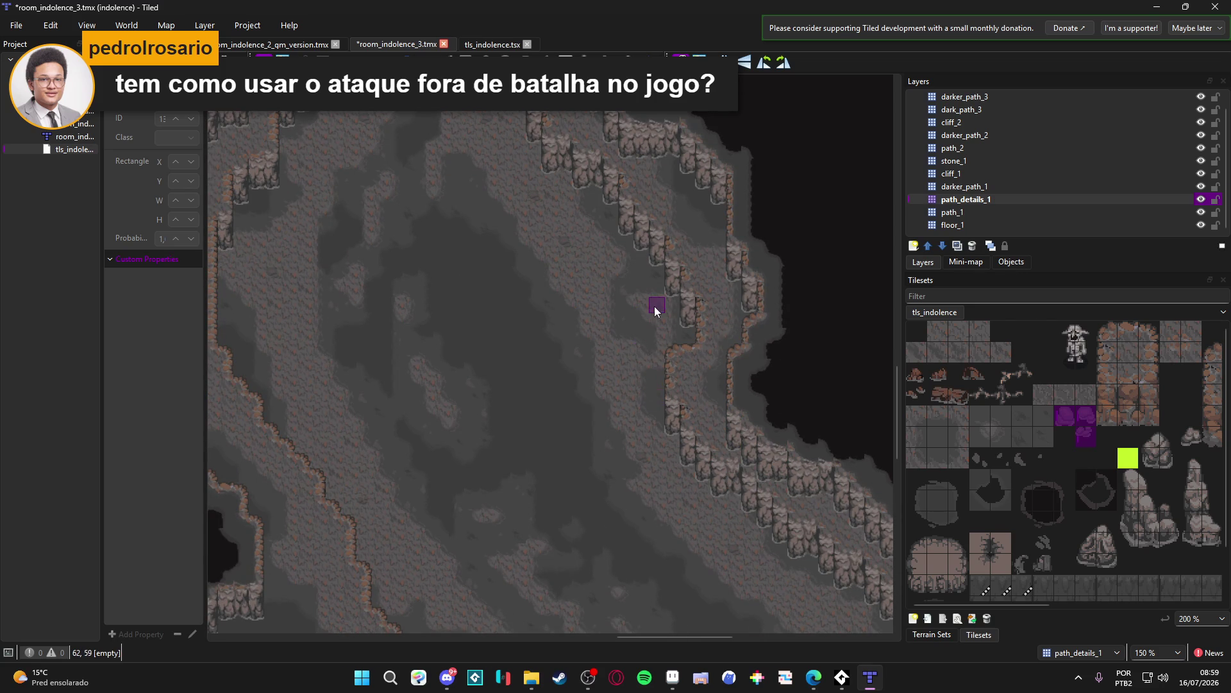
{"action": "scroll", "coordinate": [648, 359], "scroll_direction": "down", "scroll_amount": 4}
{"action": "scroll", "coordinate": [649, 321], "scroll_direction": "right", "scroll_amount": 1}
{"action": "scroll", "coordinate": [756, 416], "scroll_direction": "down", "scroll_amount": 3}
{"action": "scroll", "coordinate": [672, 340], "scroll_direction": "right", "scroll_amount": 1}
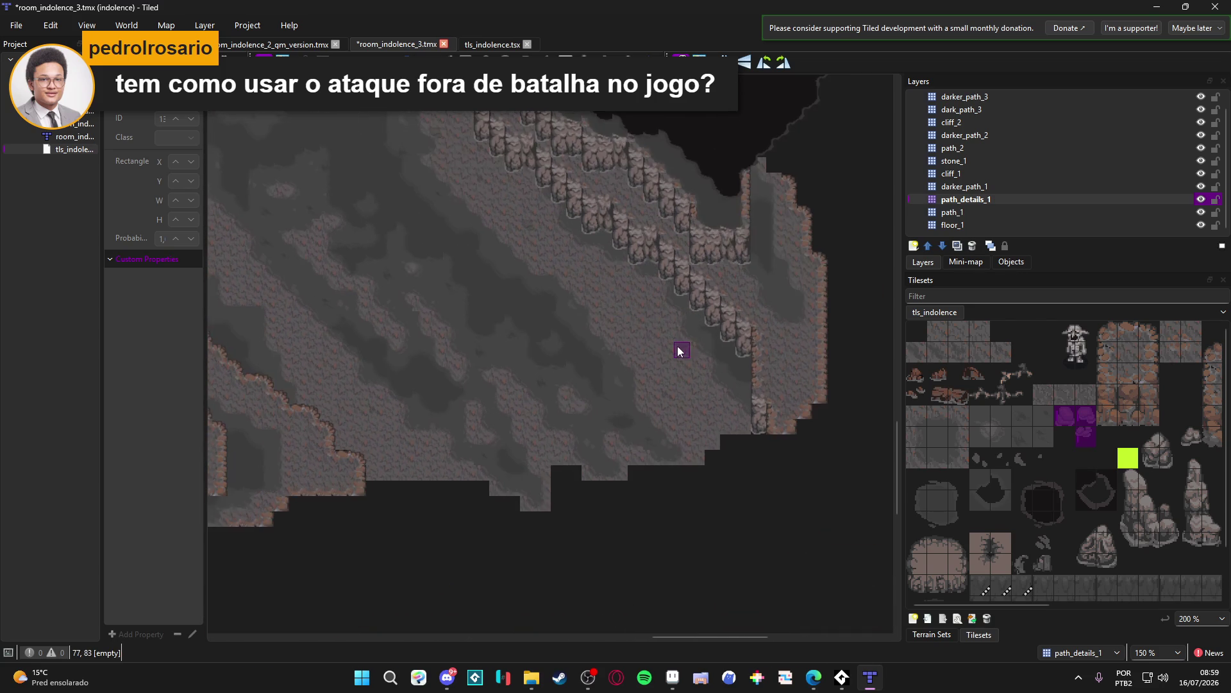
{"action": "scroll", "coordinate": [579, 357], "scroll_direction": "up", "scroll_amount": 8}
{"action": "scroll", "coordinate": [549, 298], "scroll_direction": "left", "scroll_amount": 3}
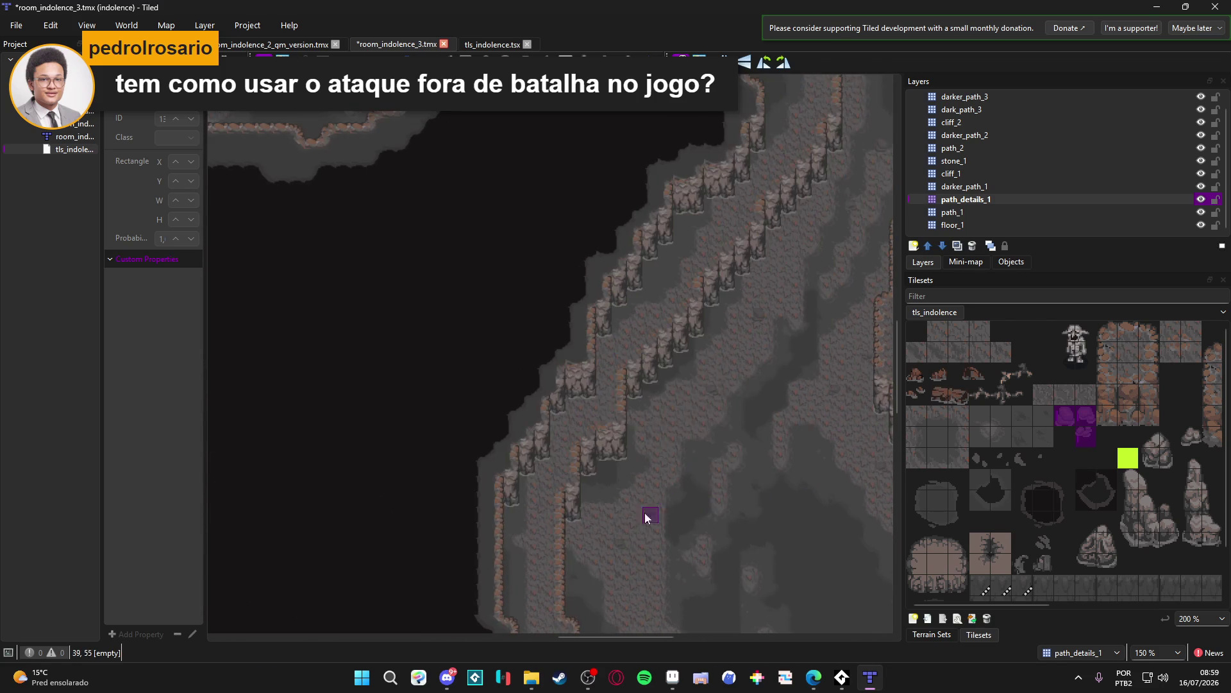
{"action": "scroll", "coordinate": [710, 313], "scroll_direction": "up", "scroll_amount": 8}
{"action": "scroll", "coordinate": [642, 385], "scroll_direction": "left", "scroll_amount": 3}
{"action": "key", "text": "ctrl+s"}
Step: Bring up the scenery_indolence.aseprite tile artwork in Aseprite
{"action": "scroll", "coordinate": [567, 424], "scroll_direction": "down", "scroll_amount": 2}
{"action": "scroll", "coordinate": [575, 427], "scroll_direction": "up", "scroll_amount": 2}
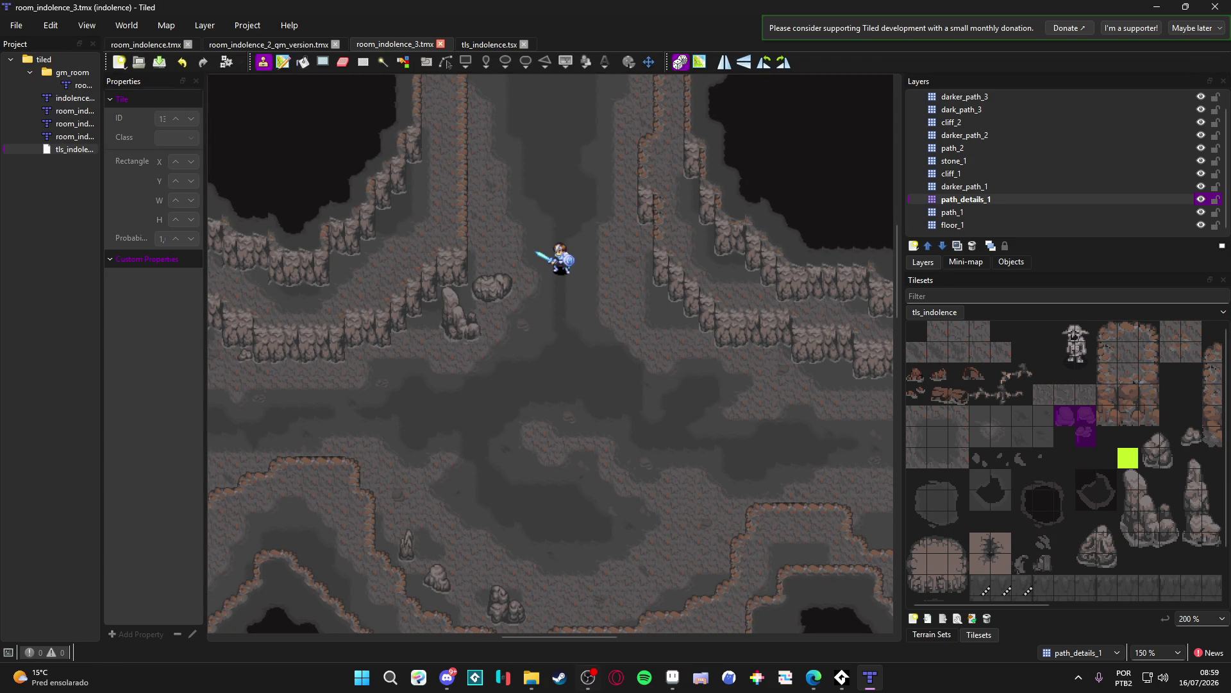
{"action": "left_click", "coordinate": [672, 678]}
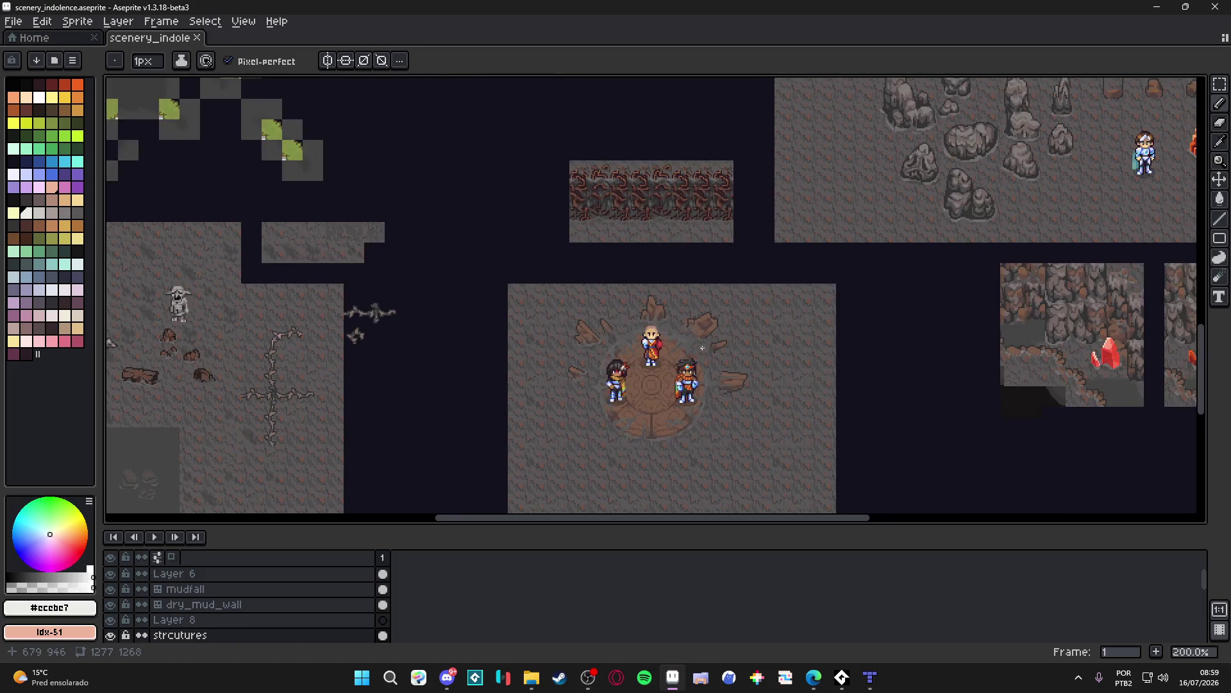
Step: Save the scenery_indolence.aseprite sprite
{"action": "scroll", "coordinate": [703, 347], "scroll_direction": "down", "scroll_amount": 4}
{"action": "key", "text": "ctrl+s"}
{"action": "scroll", "coordinate": [614, 227], "scroll_direction": "up", "scroll_amount": 4}
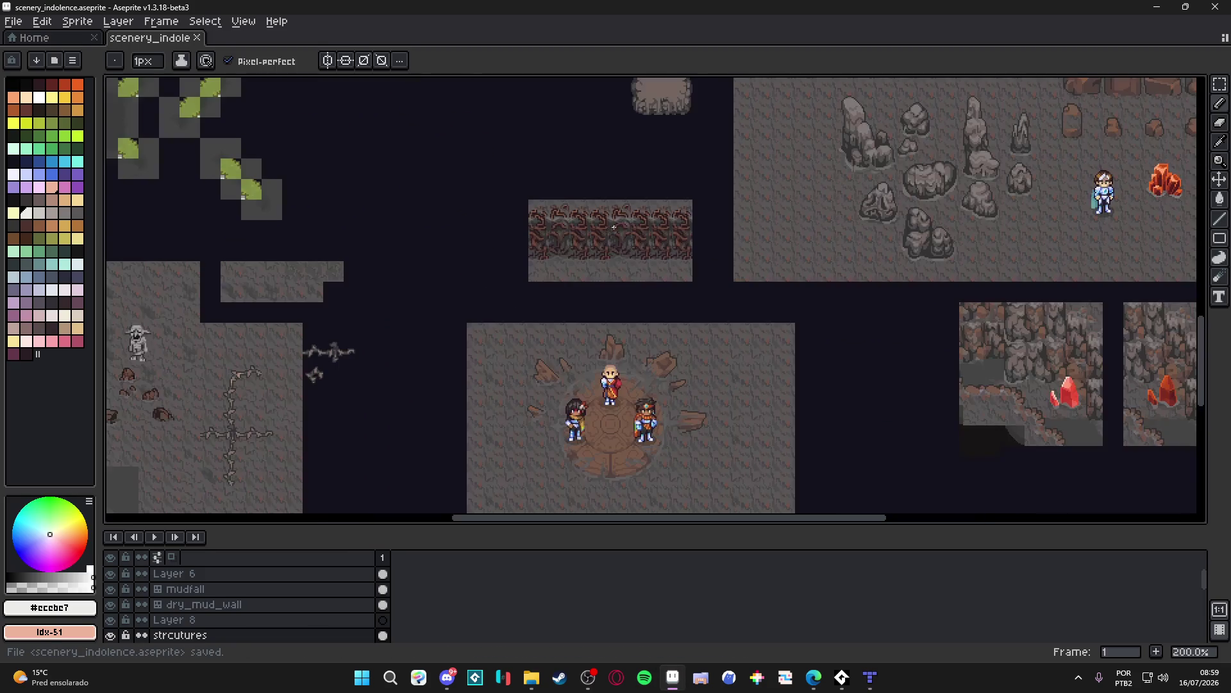
Step: On the simple_clif tilemap layer, use rectangular selection and show the tile grid, then return to Tiled
{"action": "left_click", "coordinate": [595, 239], "text": "ctrl"}
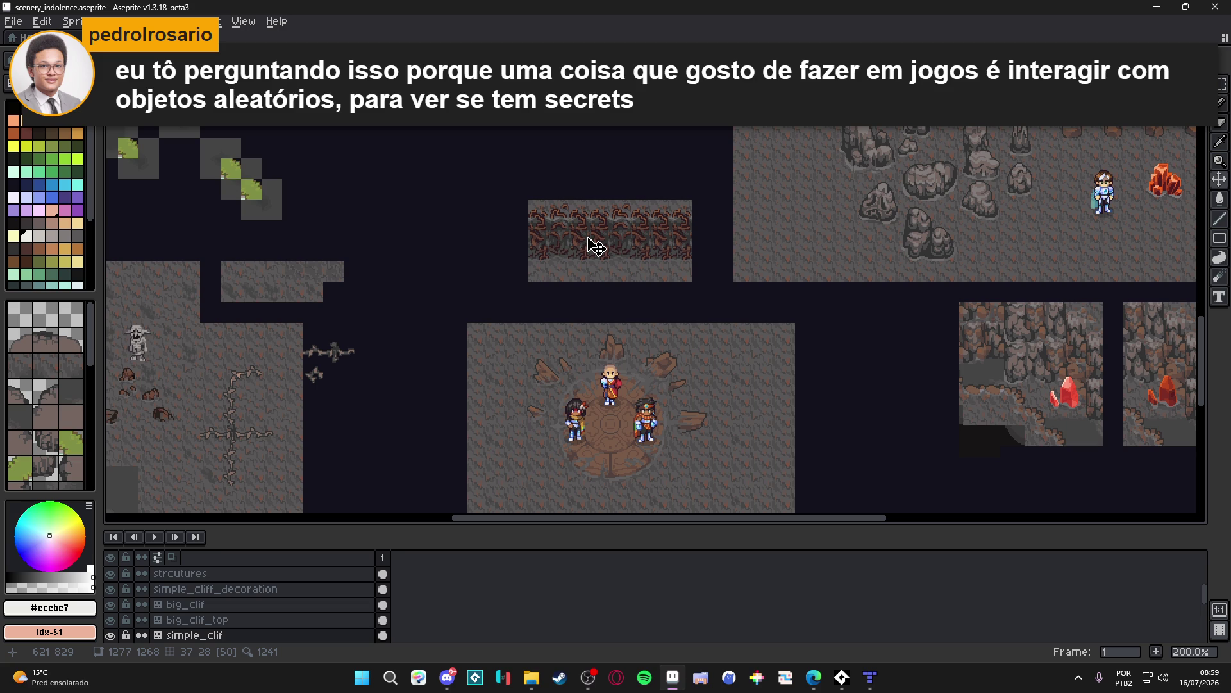
{"action": "key", "text": "m"}
{"action": "key", "text": "ctrl+apostrophe"}
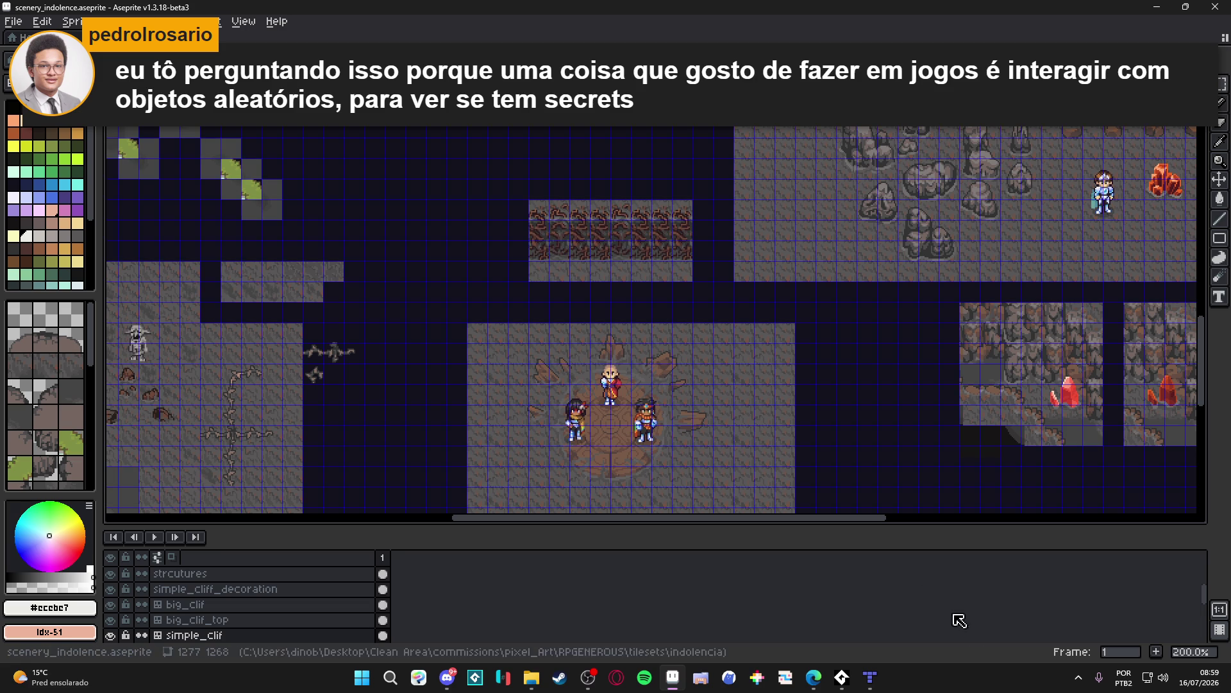
{"action": "left_click", "coordinate": [870, 680]}
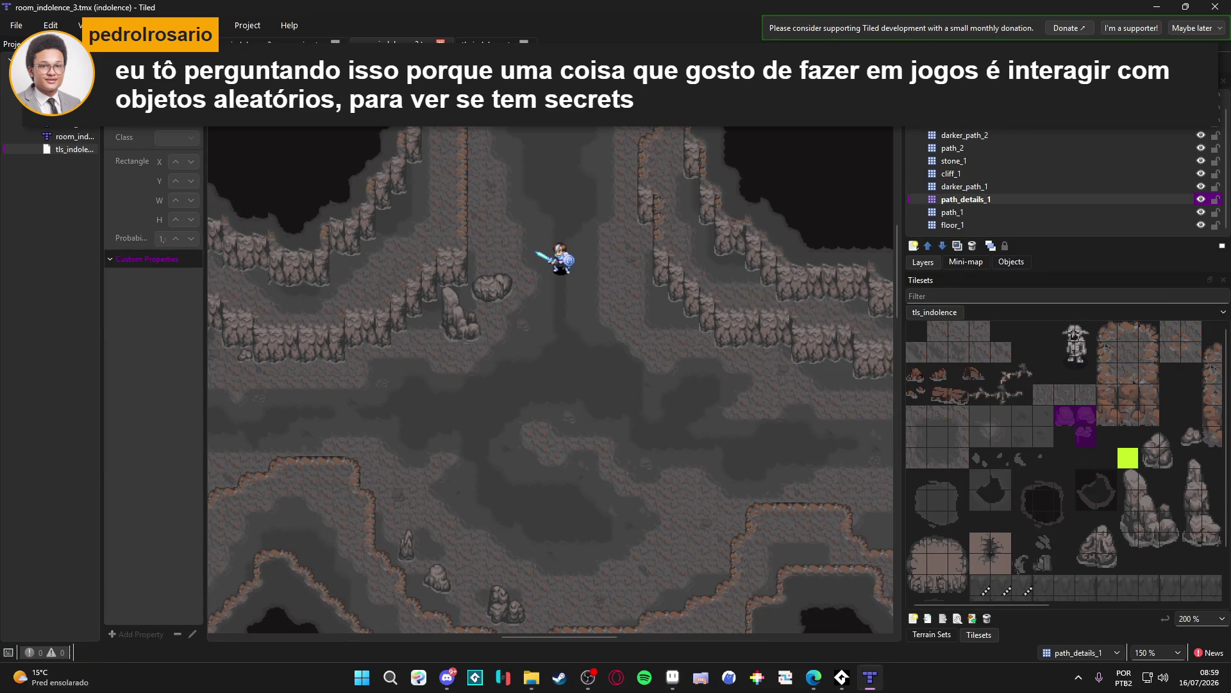
Step: Check room_indolence_2_gm_version.tmx and the tls_indolence terrains, then return to the scenery sprite in Aseprite
{"action": "left_click", "coordinate": [282, 42]}
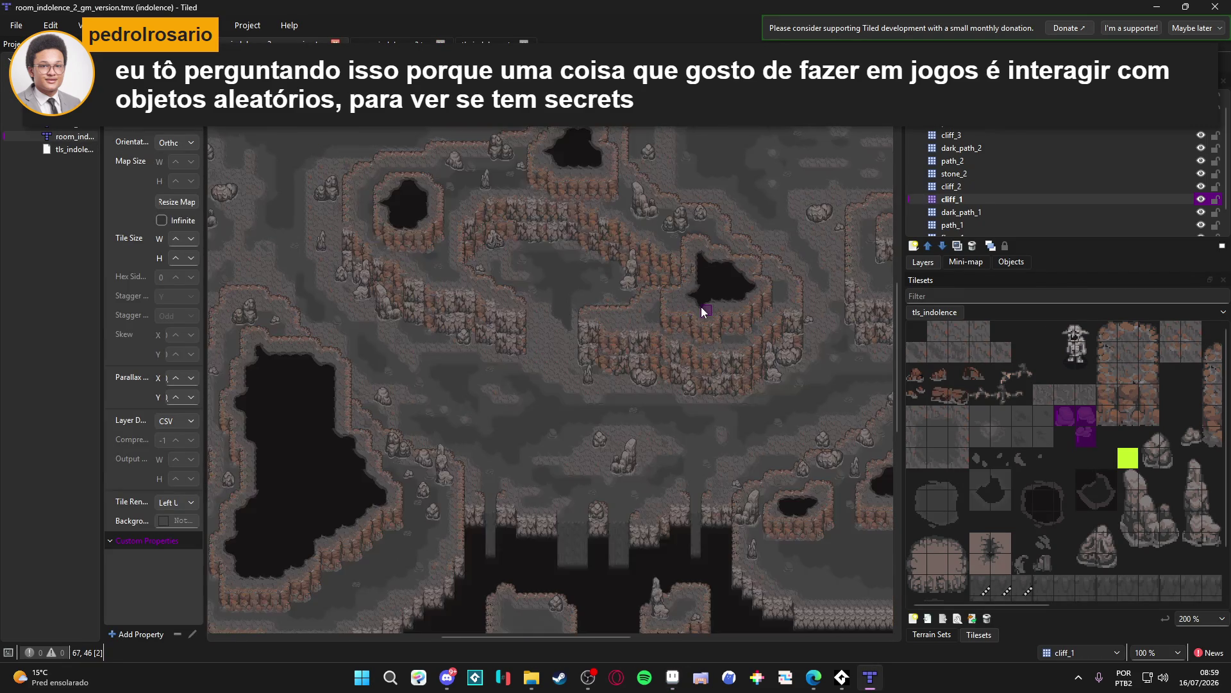
{"action": "scroll", "coordinate": [701, 308], "scroll_direction": "up", "scroll_amount": 2}
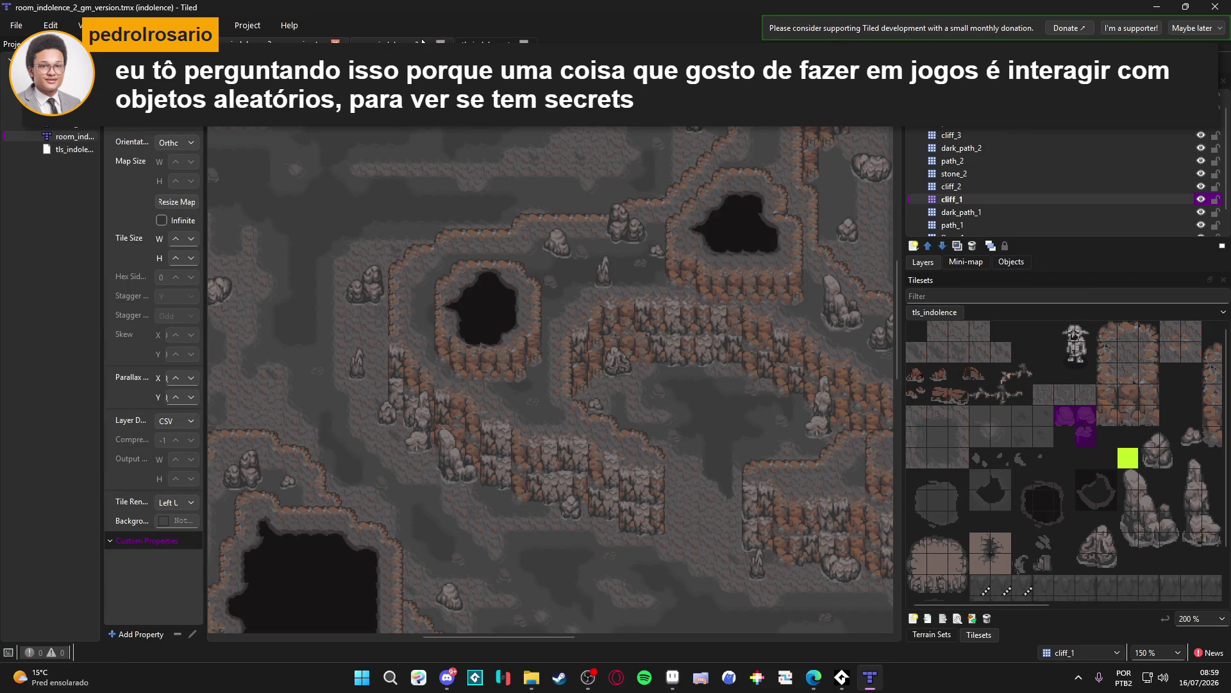
{"action": "scroll", "coordinate": [1091, 180], "scroll_direction": "up", "scroll_amount": 1}
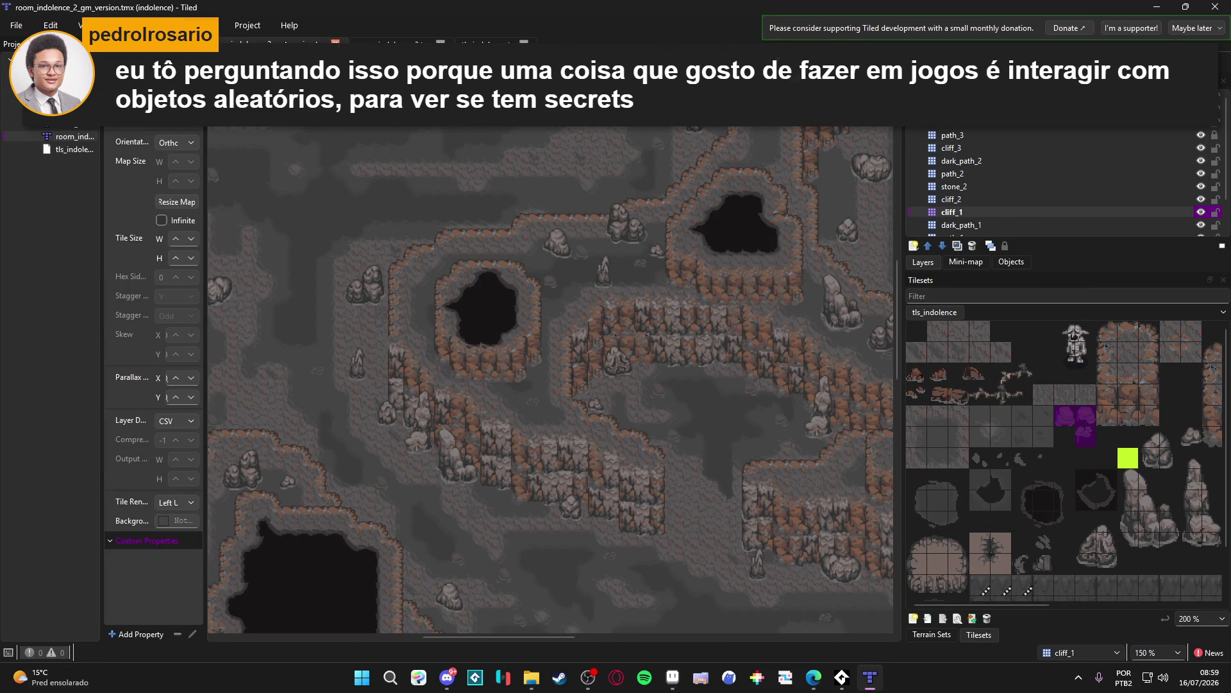
{"action": "left_click", "coordinate": [395, 43]}
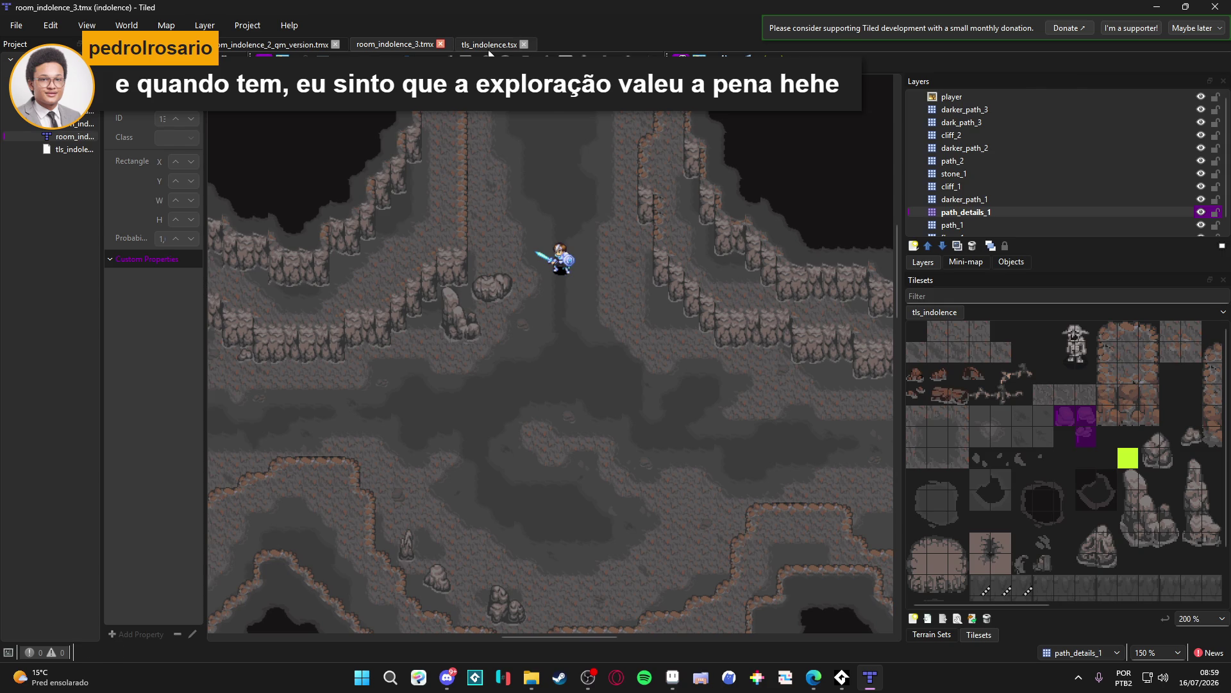
{"action": "left_click", "coordinate": [487, 45]}
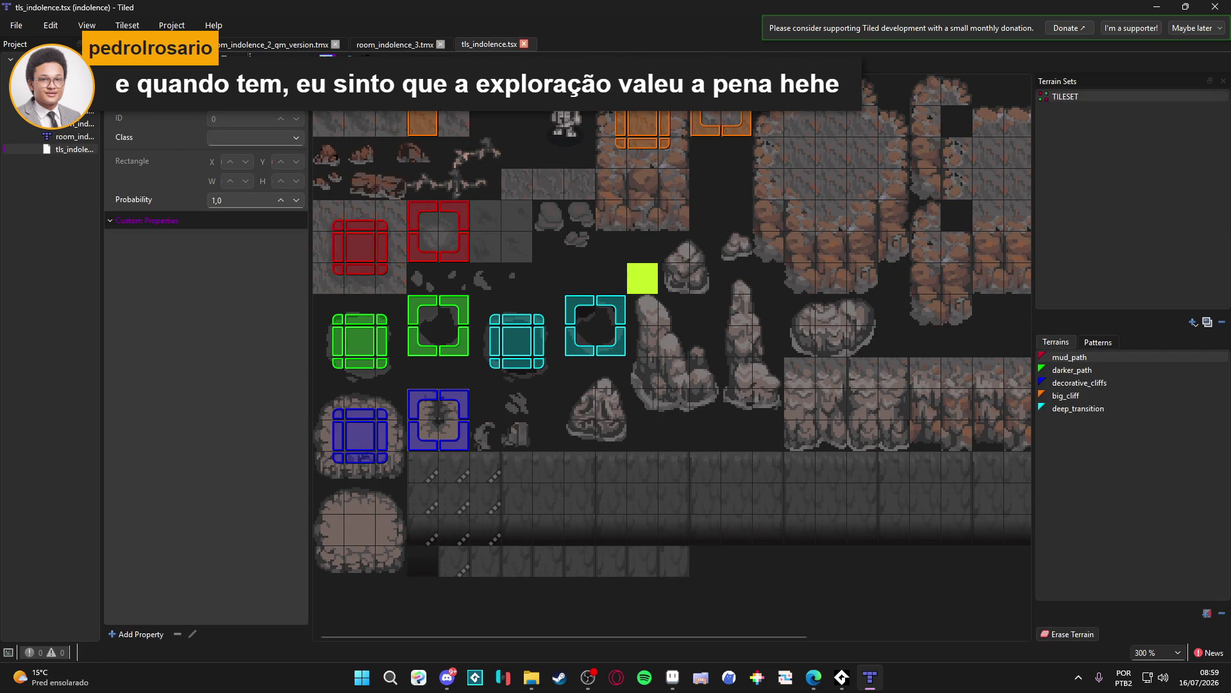
{"action": "left_click", "coordinate": [395, 43]}
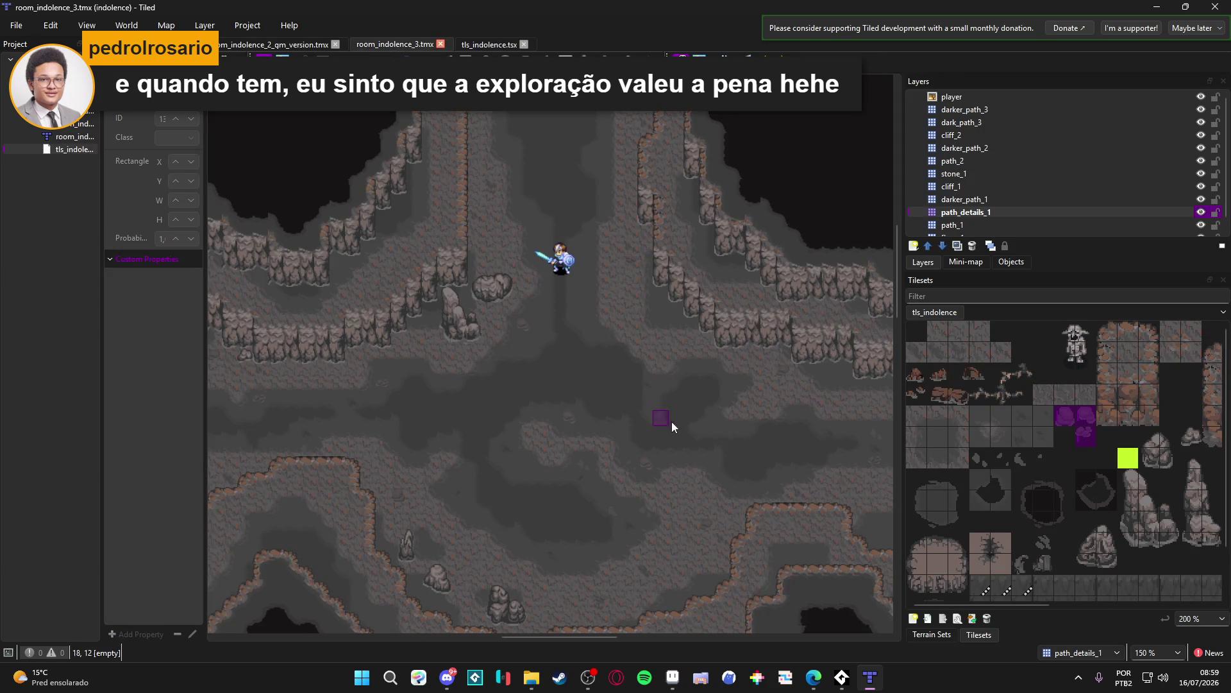
{"action": "left_click", "coordinate": [672, 677]}
{"action": "scroll", "coordinate": [486, 310], "scroll_direction": "down", "scroll_amount": 2}
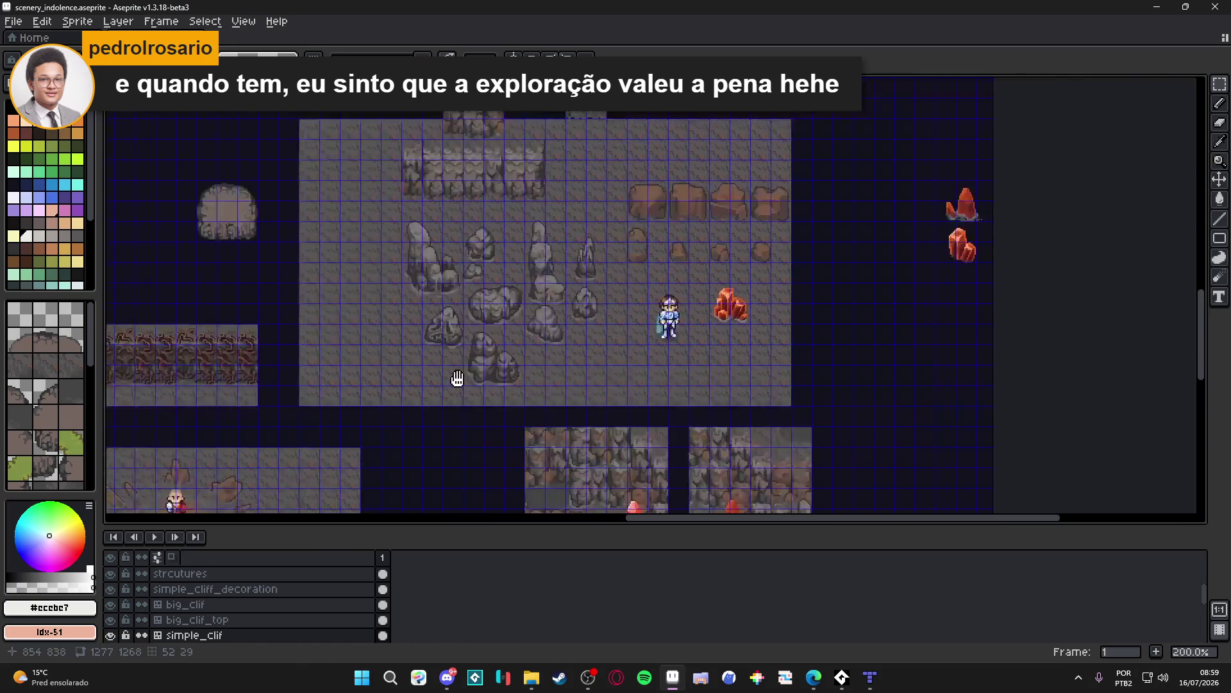
{"action": "mouse_move", "coordinate": [486, 310]}
{"action": "left_mouse_down"}
{"action": "mouse_move", "coordinate": [603, 379]}
{"action": "mouse_move", "coordinate": [626, 195]}
{"action": "mouse_move", "coordinate": [611, 204]}
{"action": "left_mouse_up"}
{"action": "scroll", "coordinate": [603, 379], "scroll_direction": "up", "scroll_amount": 1}
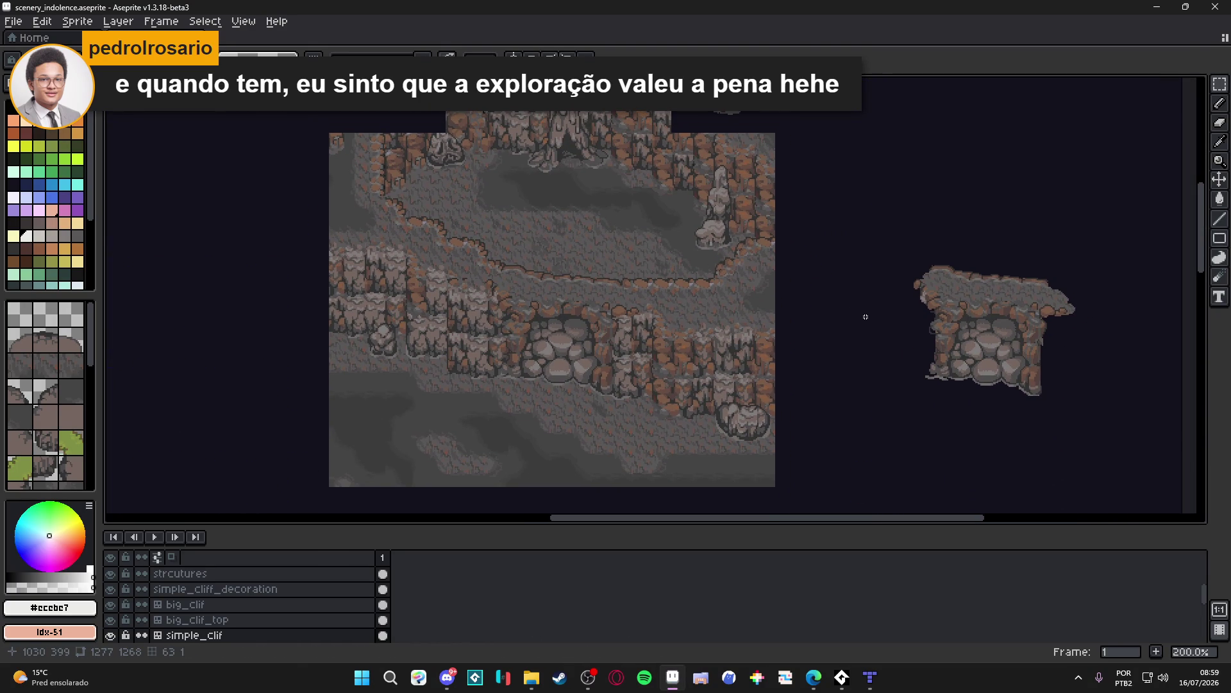
{"action": "left_click_drag", "start_coordinate": [861, 319], "coordinate": [830, 340]}
{"action": "left_click_drag", "start_coordinate": [724, 377], "coordinate": [883, 320]}
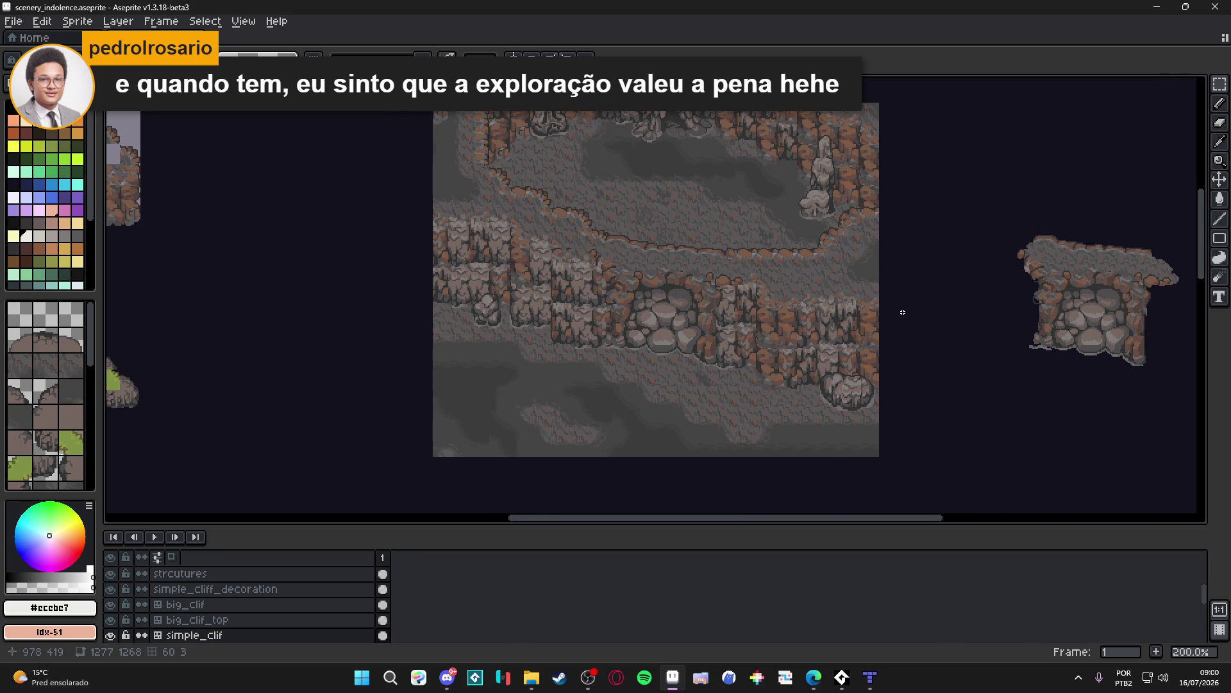
{"action": "left_click_drag", "start_coordinate": [871, 387], "coordinate": [821, 381]}
{"action": "left_click", "coordinate": [870, 680]}
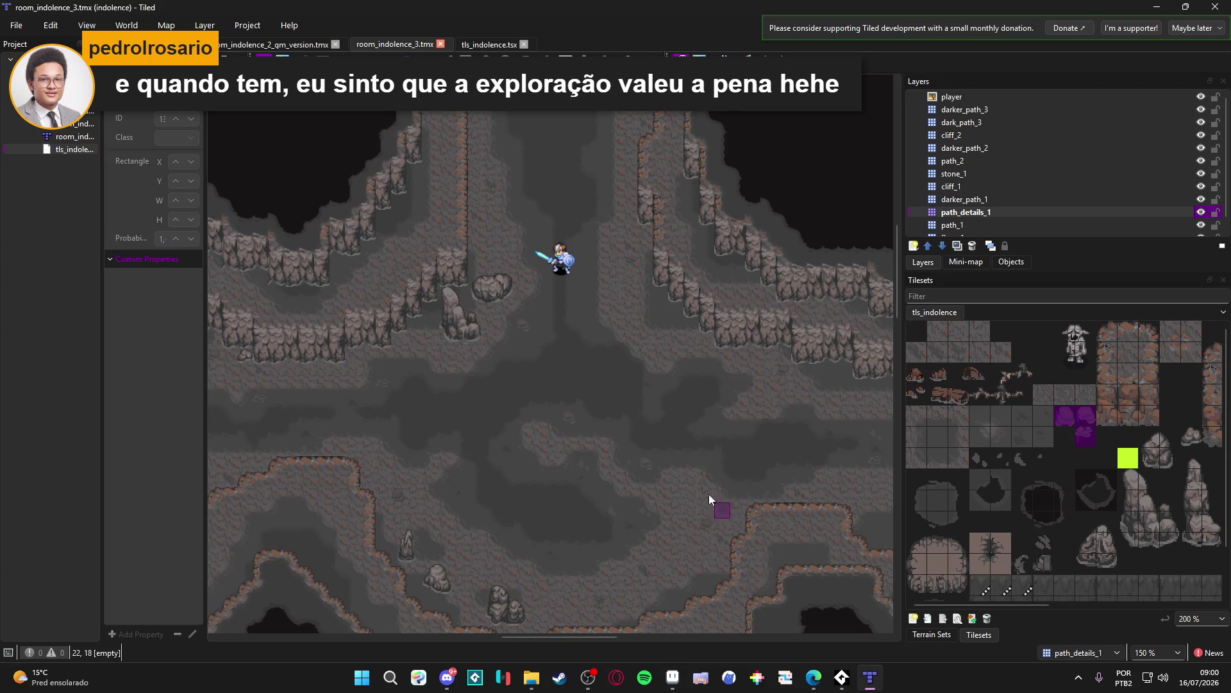
{"action": "scroll", "coordinate": [583, 360], "scroll_direction": "down", "scroll_amount": 1}
{"action": "scroll", "coordinate": [583, 360], "scroll_direction": "left", "scroll_amount": 1}
{"action": "left_click", "coordinate": [681, 684]}
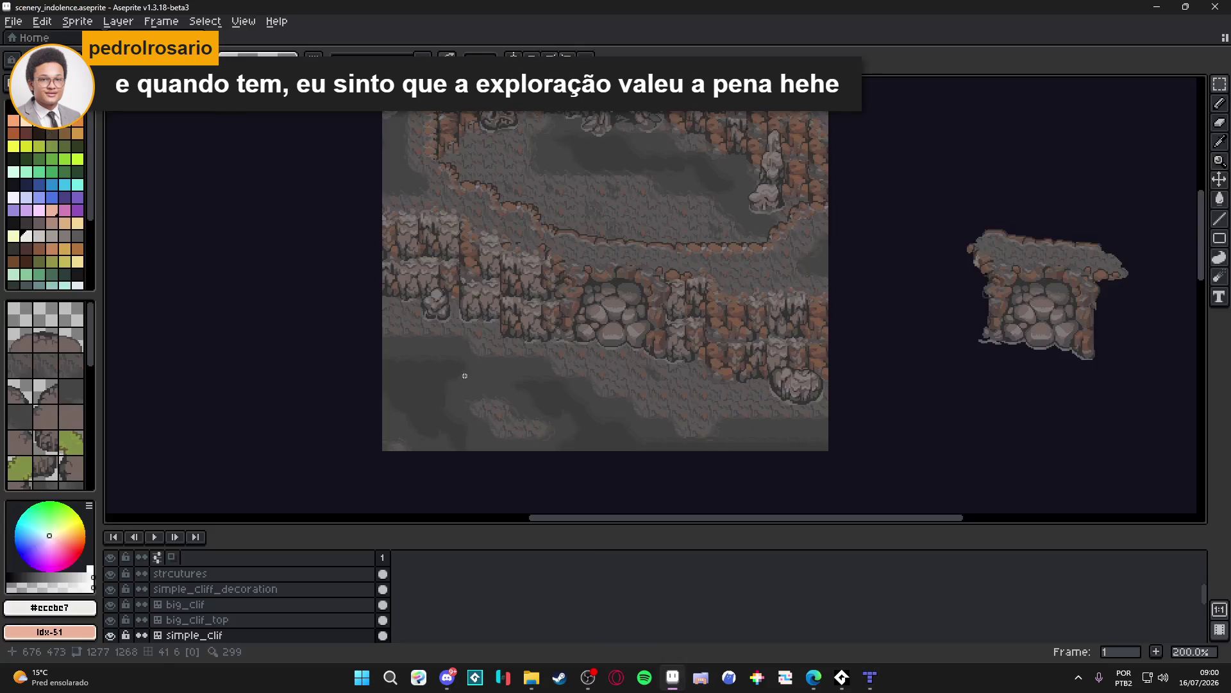
{"action": "scroll", "coordinate": [369, 406], "scroll_direction": "down", "scroll_amount": 2}
{"action": "scroll", "coordinate": [482, 368], "scroll_direction": "up", "scroll_amount": 3}
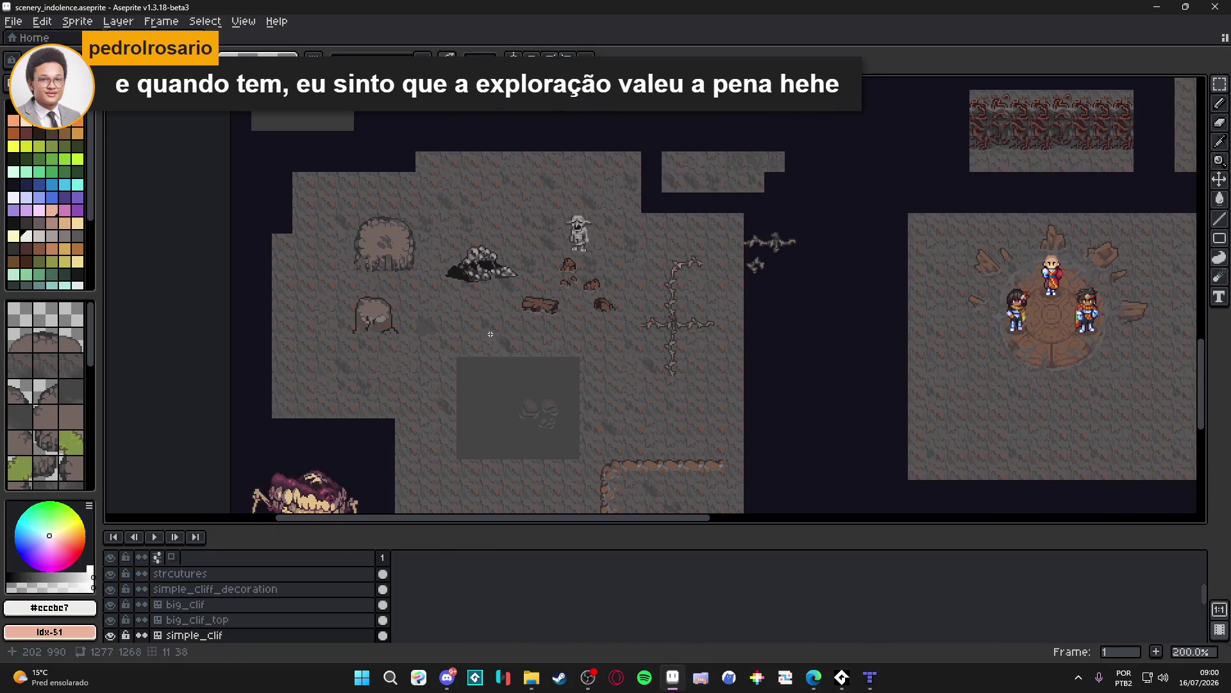
{"action": "scroll", "coordinate": [482, 368], "scroll_direction": "down", "scroll_amount": 2}
{"action": "scroll", "coordinate": [588, 387], "scroll_direction": "up", "scroll_amount": 1}
{"action": "scroll", "coordinate": [656, 256], "scroll_direction": "left", "scroll_amount": 2}
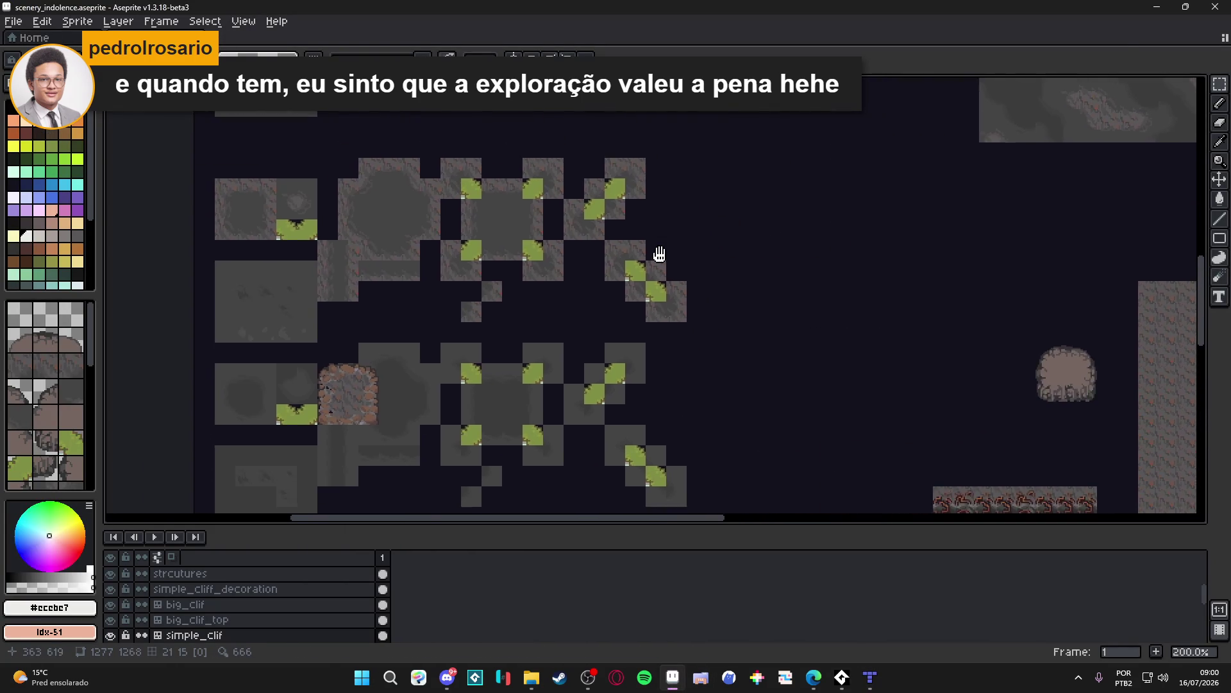
{"action": "scroll", "coordinate": [531, 313], "scroll_direction": "down", "scroll_amount": 1}
{"action": "scroll", "coordinate": [531, 313], "scroll_direction": "down", "scroll_amount": 1}
{"action": "scroll", "coordinate": [546, 347], "scroll_direction": "up", "scroll_amount": 3}
{"action": "scroll", "coordinate": [609, 385], "scroll_direction": "down", "scroll_amount": 1}
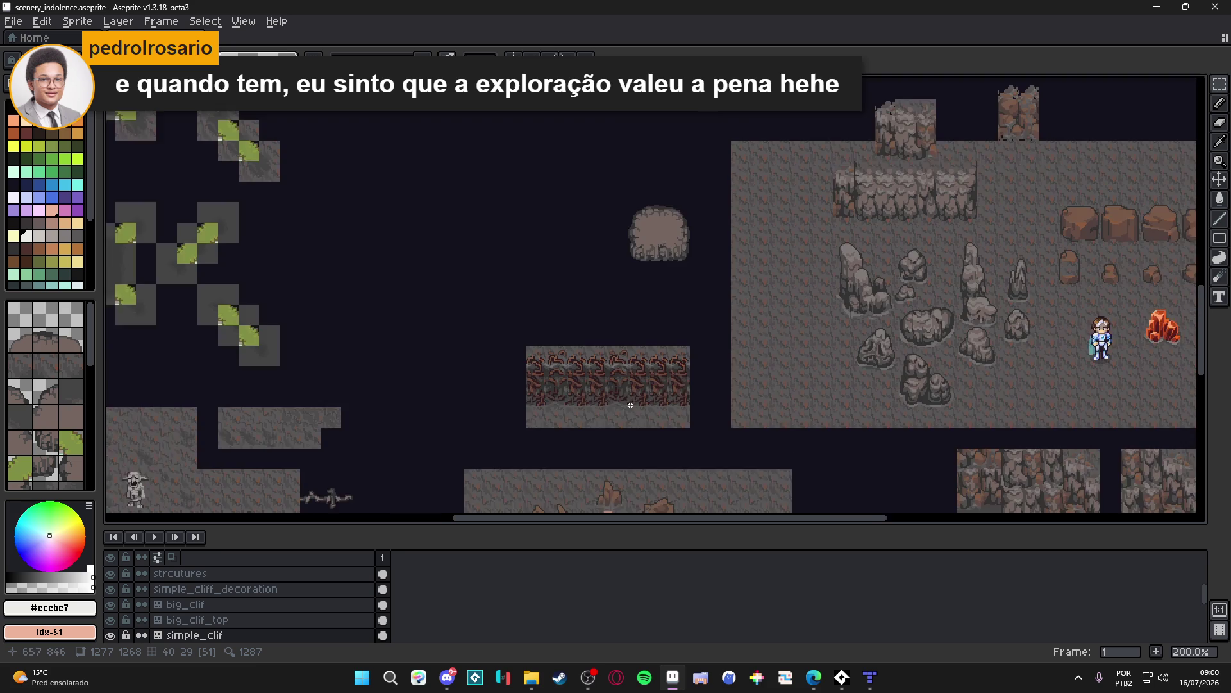
{"action": "scroll", "coordinate": [576, 388], "scroll_direction": "right", "scroll_amount": 2}
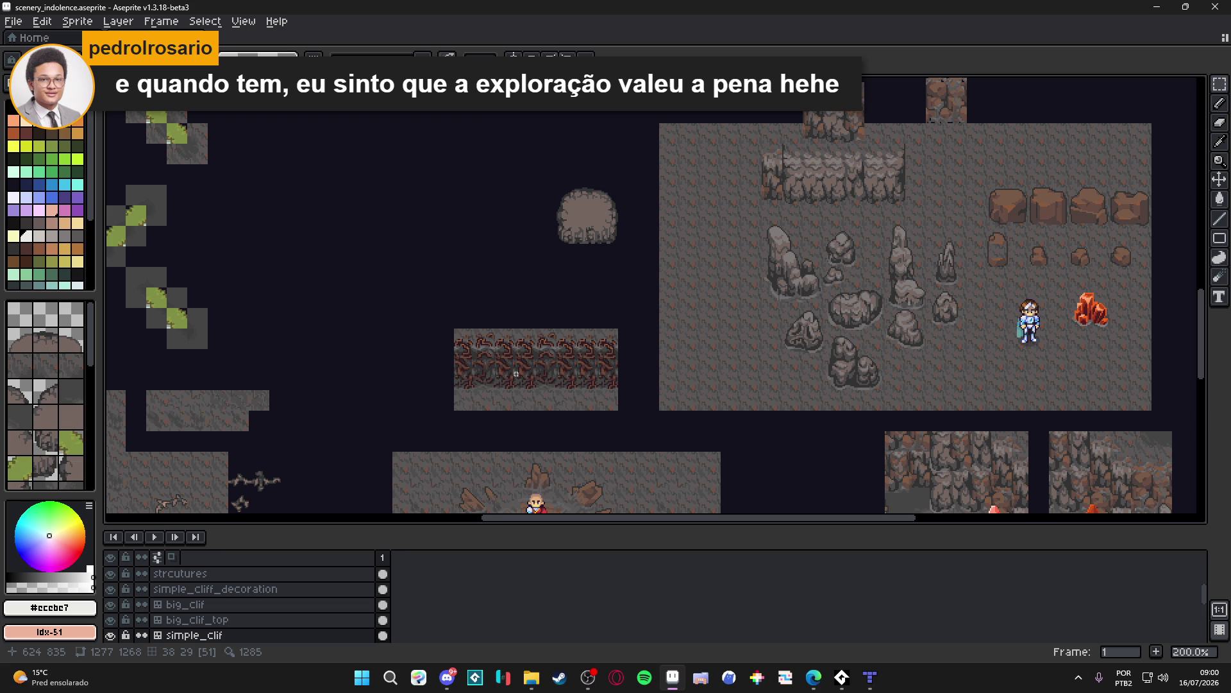
{"action": "left_click", "coordinate": [531, 677]}
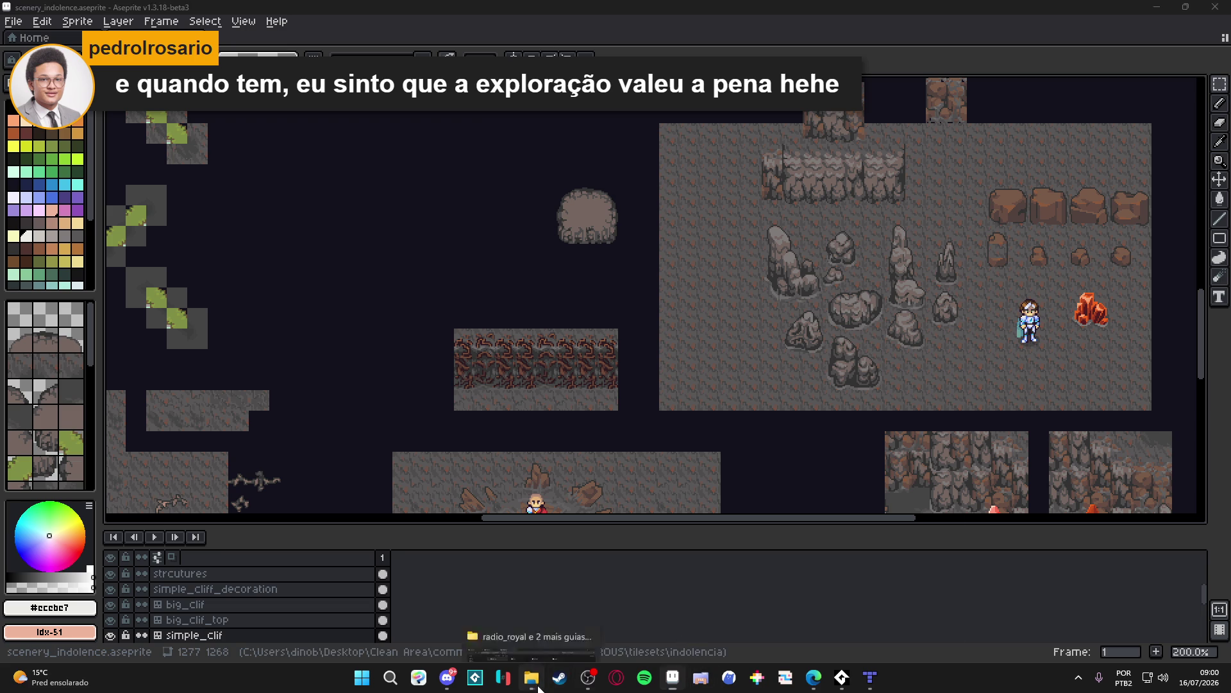
{"action": "left_click", "coordinate": [532, 677]}
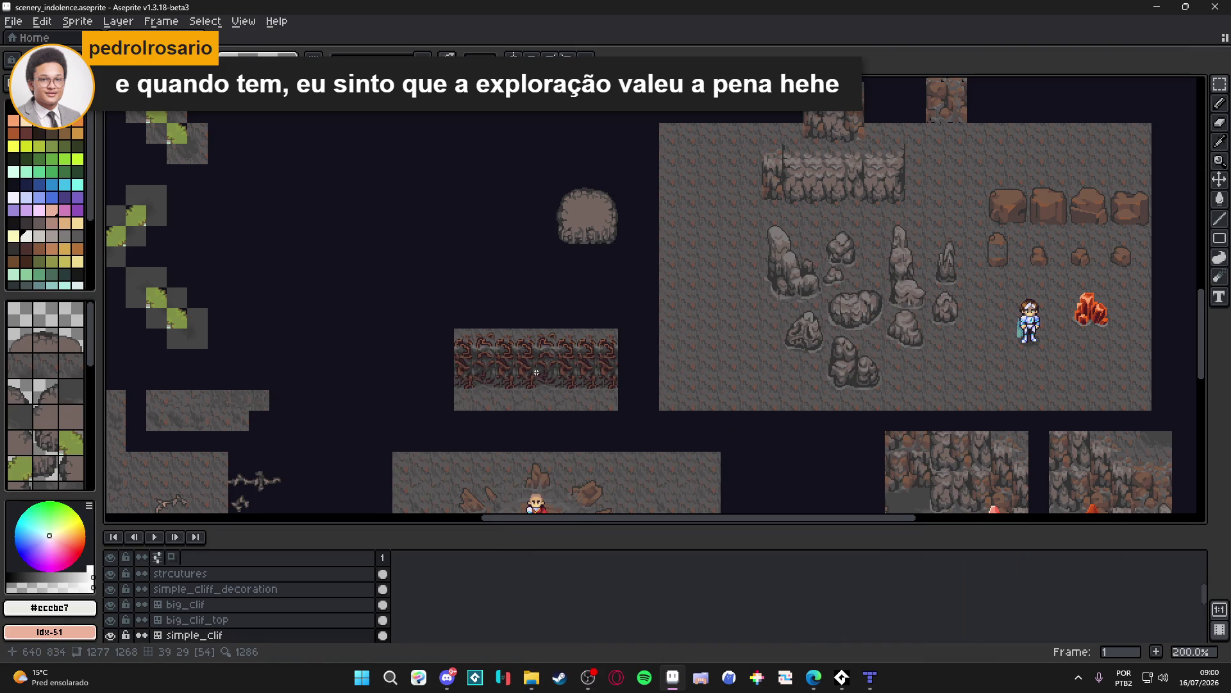
{"action": "scroll", "coordinate": [536, 372], "scroll_direction": "up", "scroll_amount": 1}
{"action": "key", "text": "m"}
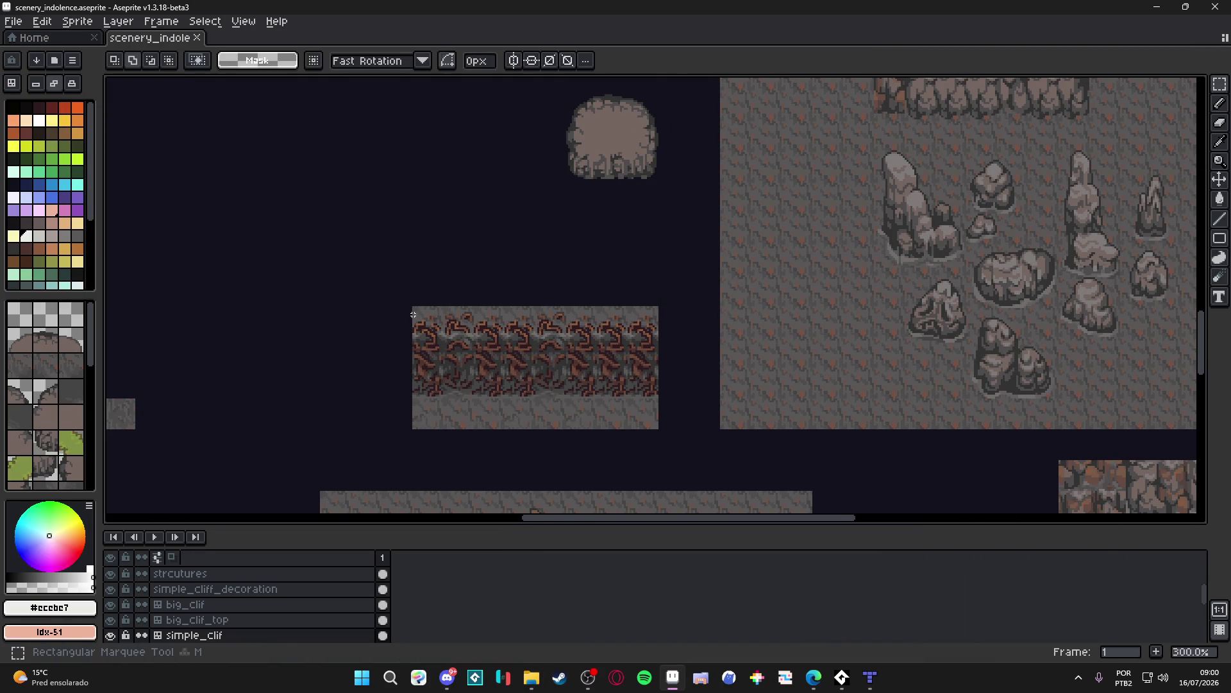
Step: Paste the red vine cliff strip into a newly created sprite
{"action": "scroll", "coordinate": [414, 315], "scroll_direction": "up", "scroll_amount": 2}
{"action": "key", "text": "ctrl+'"}
{"action": "mouse_move", "coordinate": [438, 325]}
{"action": "left_mouse_down"}
{"action": "mouse_move", "coordinate": [359, 260]}
{"action": "mouse_move", "coordinate": [738, 388]}
{"action": "mouse_move", "coordinate": [741, 440]}
{"action": "left_mouse_up"}
{"action": "key", "text": "alt+f"}
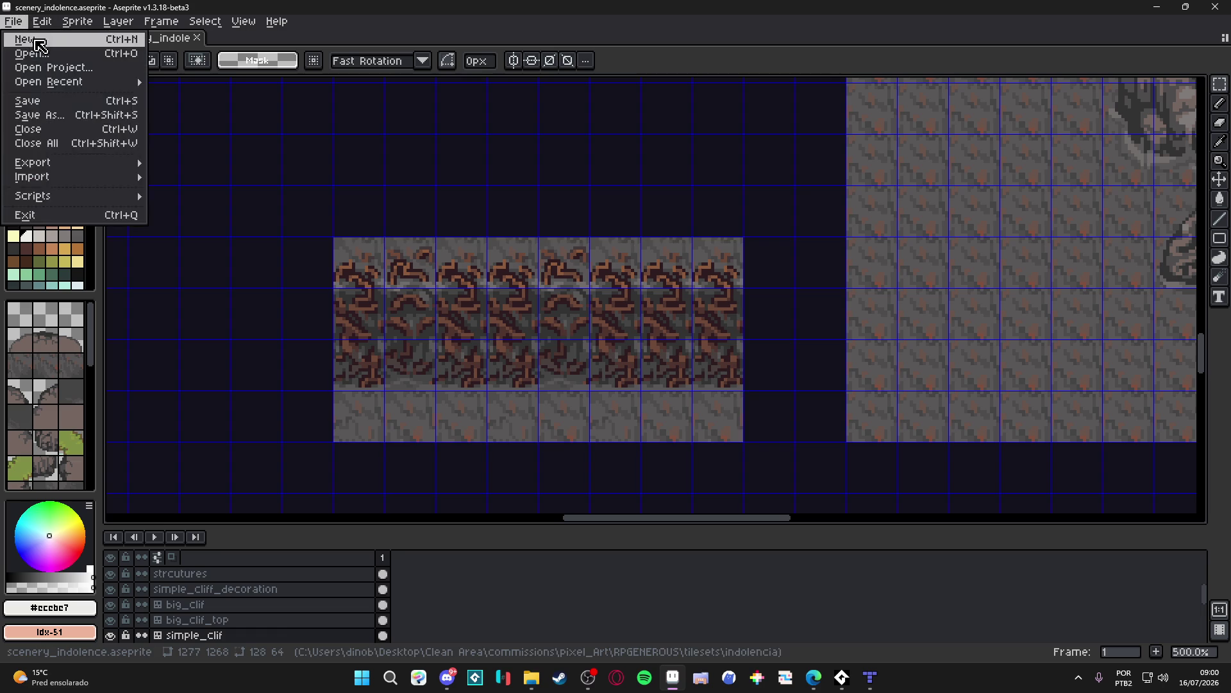
{"action": "key", "text": "Return"}
{"action": "key", "text": "Return"}
{"action": "key", "text": "ctrl+v"}
{"action": "scroll", "coordinate": [550, 367], "scroll_direction": "up", "scroll_amount": 1}
Step: Resize the new sprite's canvas to 400×240 px
{"action": "key", "text": "ctrl+alt+c"}
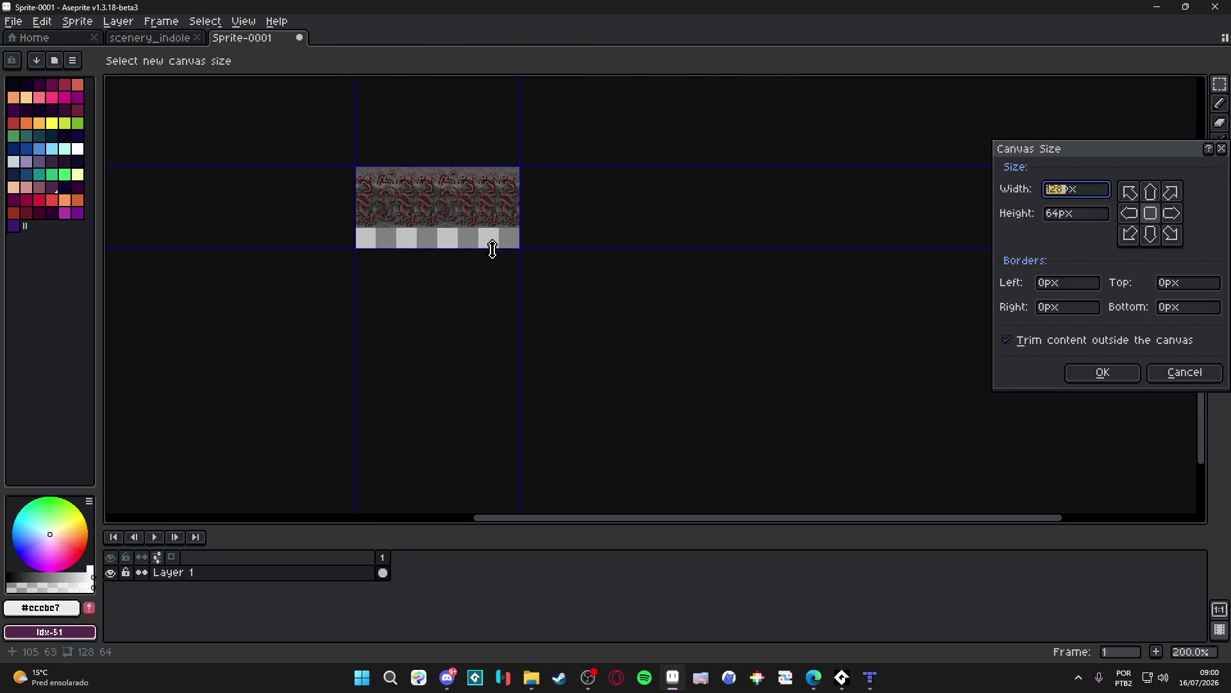
{"action": "mouse_move", "coordinate": [515, 252]}
{"action": "left_mouse_down"}
{"action": "mouse_move", "coordinate": [1036, 509]}
{"action": "mouse_move", "coordinate": [884, 479]}
{"action": "left_mouse_up"}
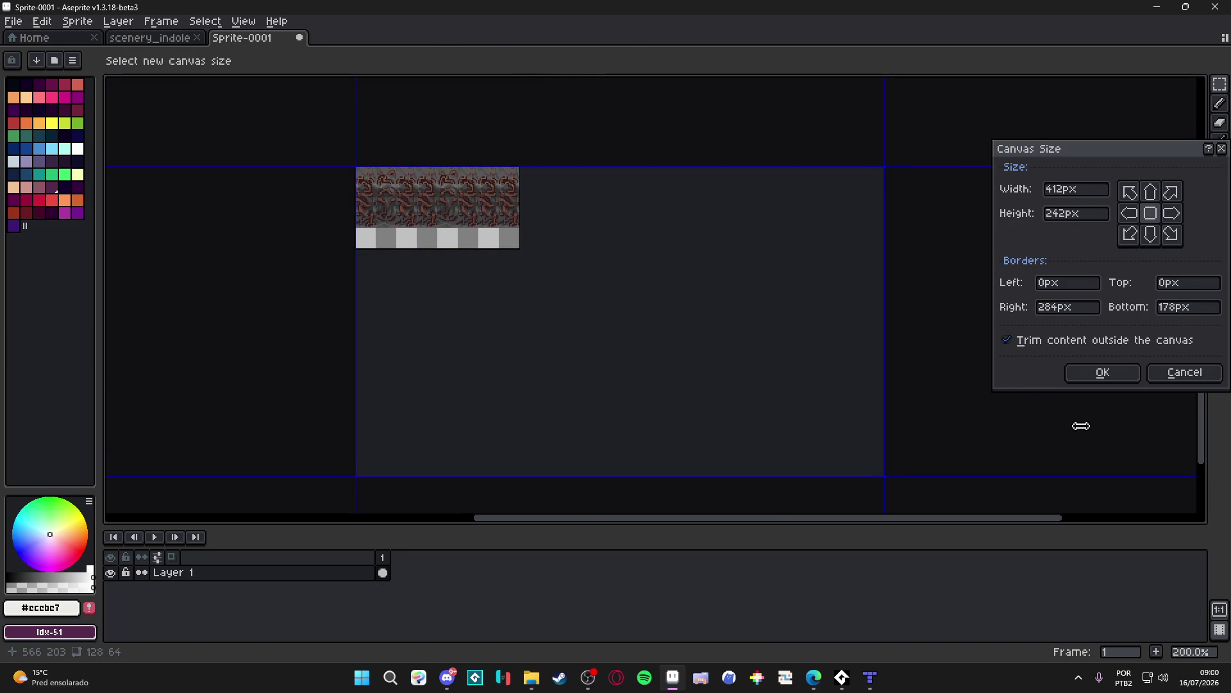
{"action": "left_click", "coordinate": [1102, 372]}
{"action": "key", "text": "ctrl+alt+c"}
{"action": "mouse_move", "coordinate": [800, 382]}
{"action": "left_mouse_down"}
{"action": "mouse_move", "coordinate": [774, 387]}
{"action": "mouse_move", "coordinate": [785, 388]}
{"action": "left_mouse_up"}
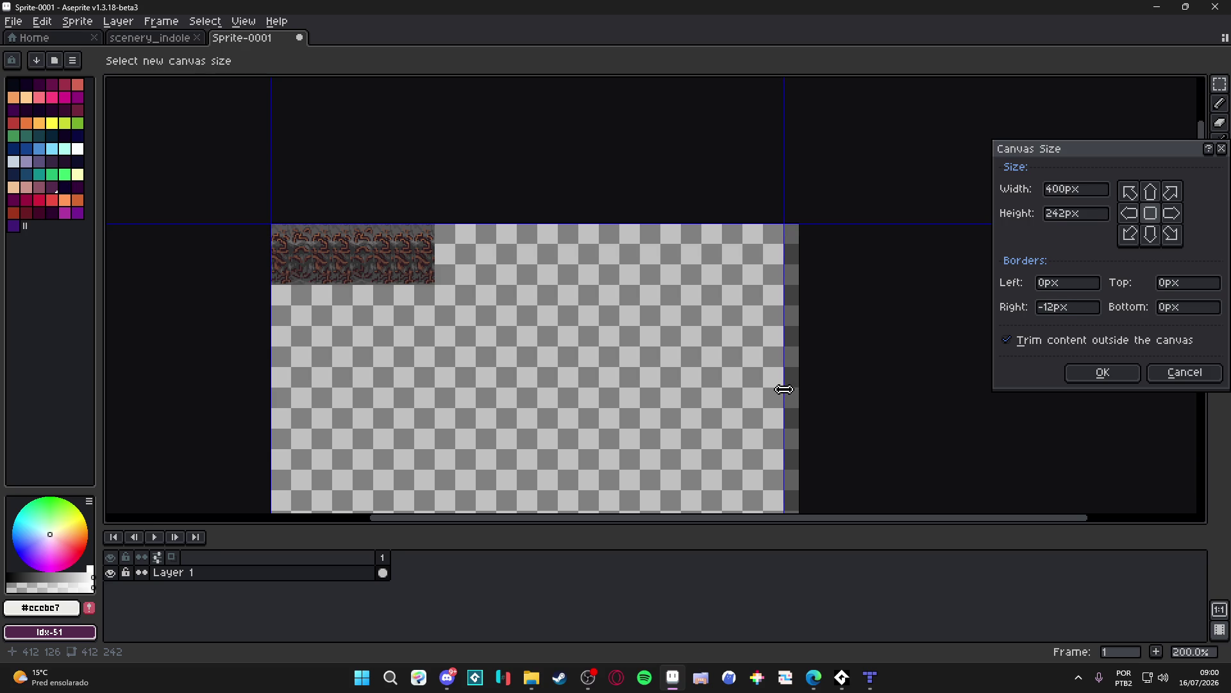
{"action": "left_click", "coordinate": [1091, 374]}
{"action": "scroll", "coordinate": [602, 302], "scroll_direction": "down", "scroll_amount": 5}
{"action": "scroll", "coordinate": [602, 302], "scroll_direction": "up", "scroll_amount": 5}
{"action": "key", "text": "ctrl+alt+c"}
{"action": "left_click_drag", "start_coordinate": [734, 333], "coordinate": [763, 328]}
{"action": "left_click", "coordinate": [1072, 371]}
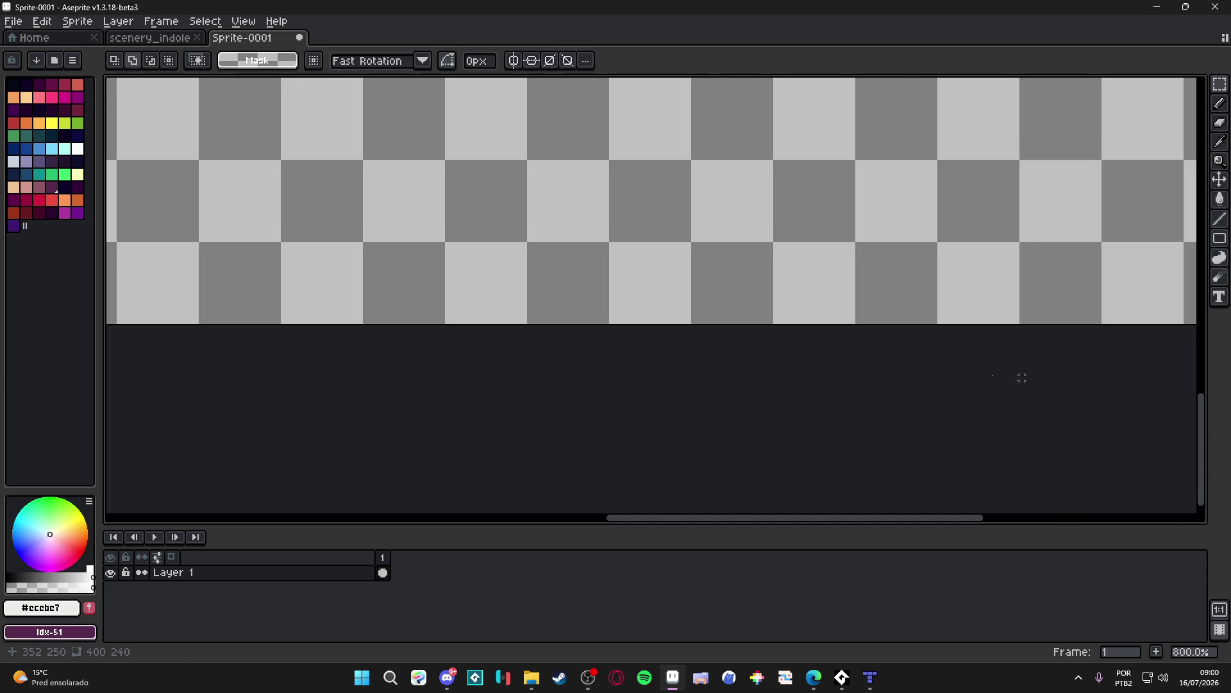
{"action": "scroll", "coordinate": [629, 392], "scroll_direction": "down", "scroll_amount": 5}
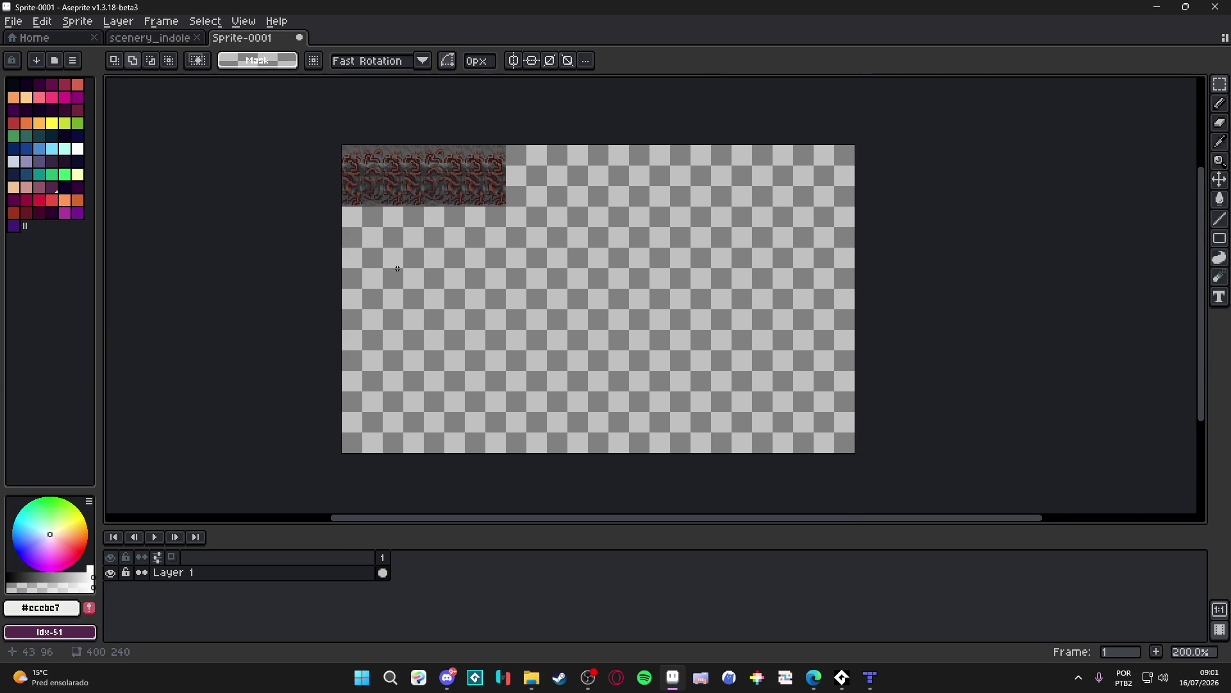
{"action": "scroll", "coordinate": [404, 161], "scroll_direction": "up", "scroll_amount": 1}
Step: Shift the vine strip one tile right and one tile down
{"action": "key", "text": "ctrl+apostrophe"}
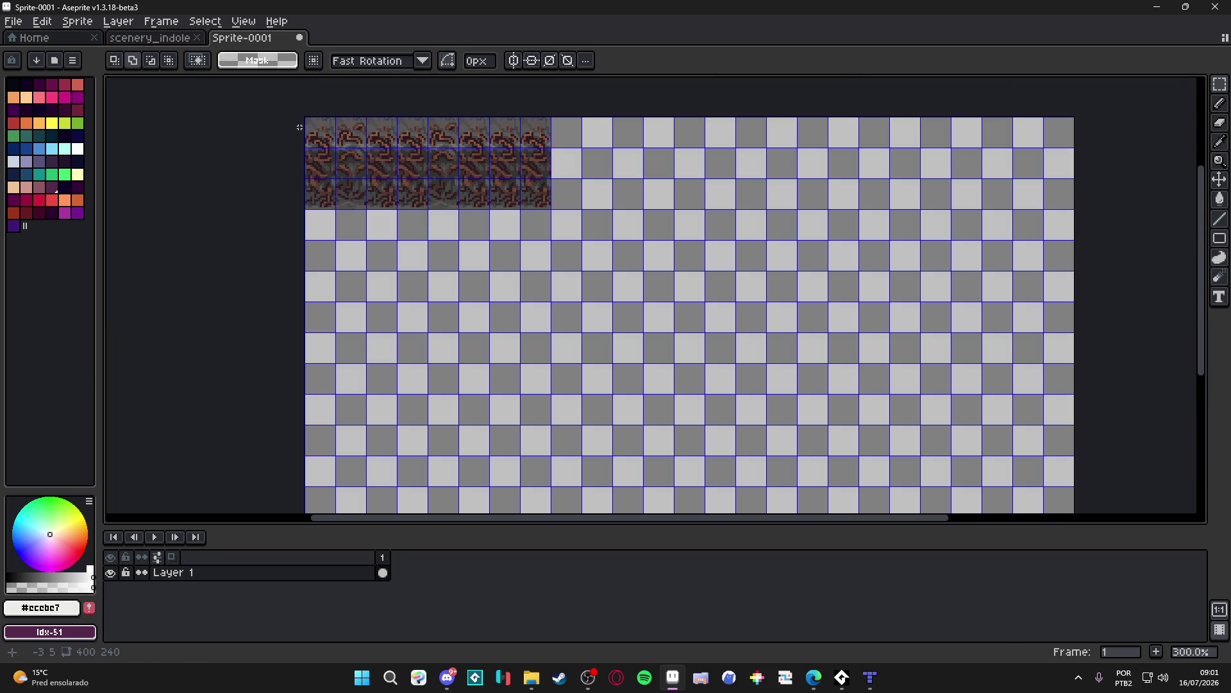
{"action": "mouse_move", "coordinate": [303, 118]}
{"action": "left_mouse_down"}
{"action": "mouse_move", "coordinate": [491, 209]}
{"action": "mouse_move", "coordinate": [551, 209]}
{"action": "left_mouse_up"}
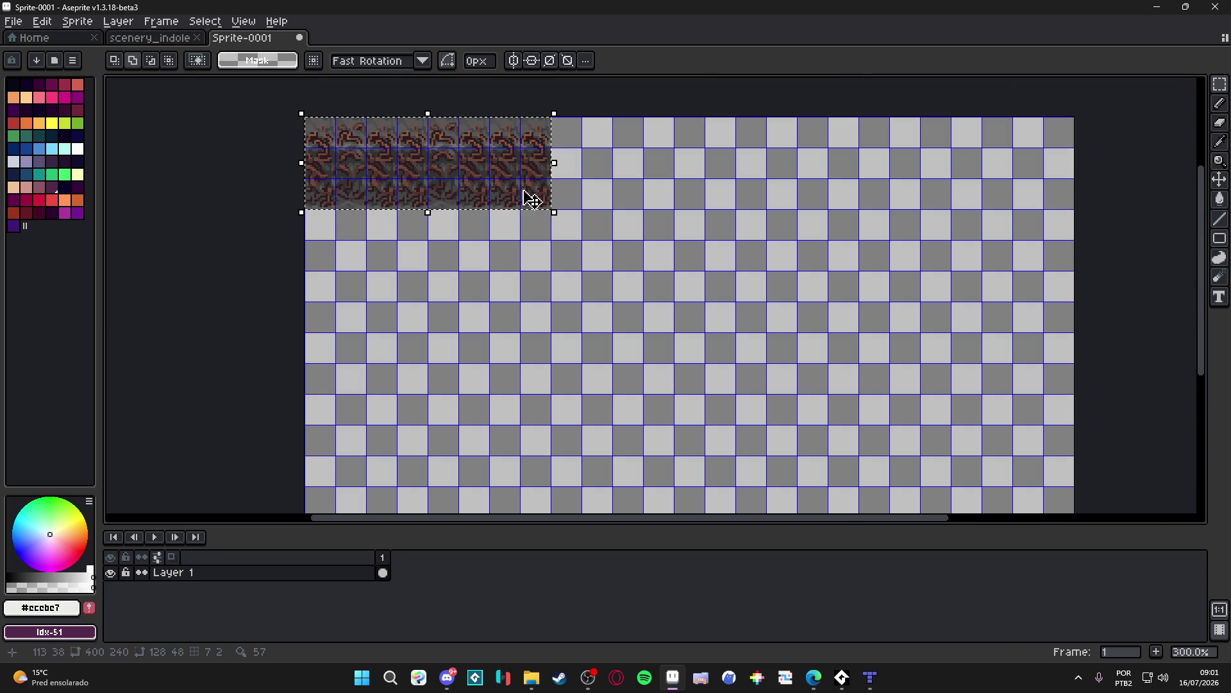
{"action": "key", "text": "shift+Right"}
{"action": "key", "text": "shift+Down"}
{"action": "key", "text": "ctrl+d"}
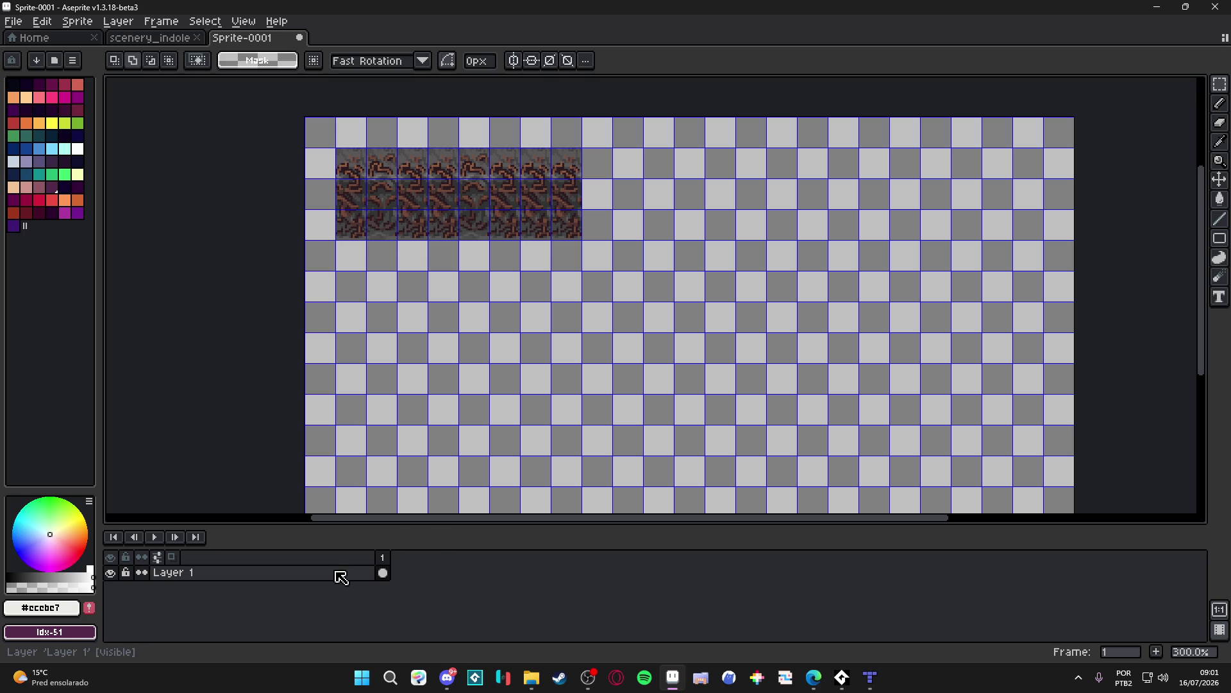
Step: Convert Layer 1 to a tilemap with a 16×16 tileset and pick tile 5 for stamping
{"action": "right_click", "coordinate": [344, 577]}
{"action": "mouse_move", "coordinate": [401, 596]}
{"action": "left_click", "coordinate": [513, 619]}
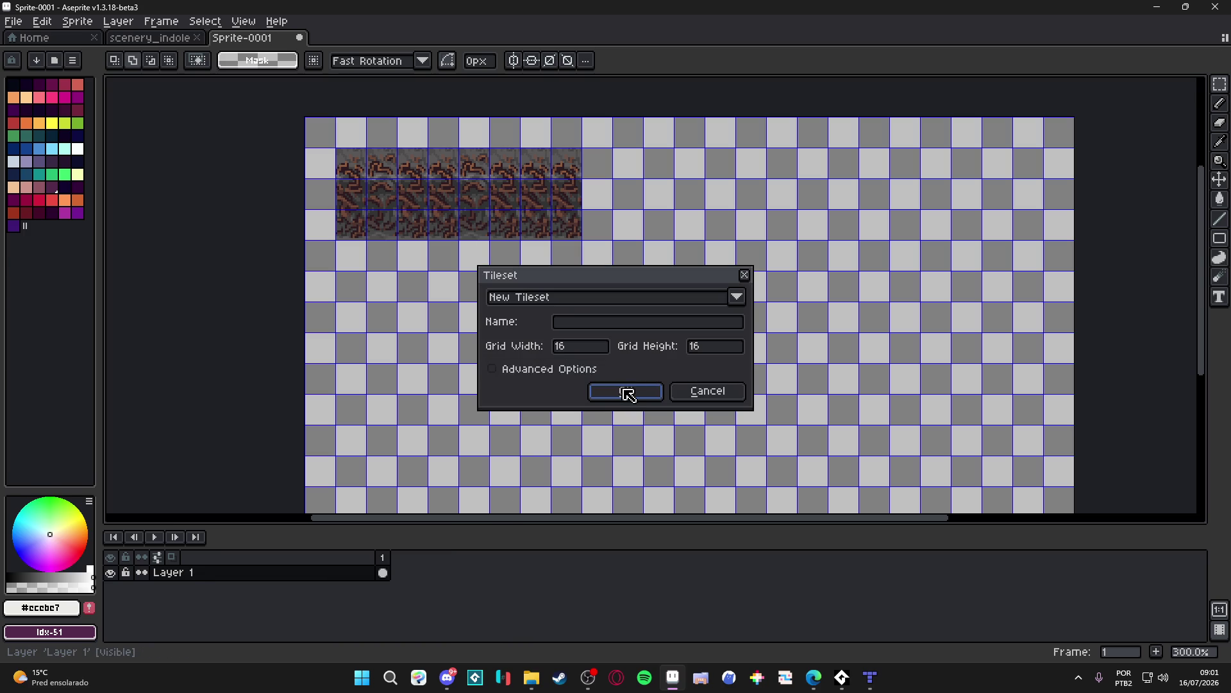
{"action": "left_click", "coordinate": [627, 392]}
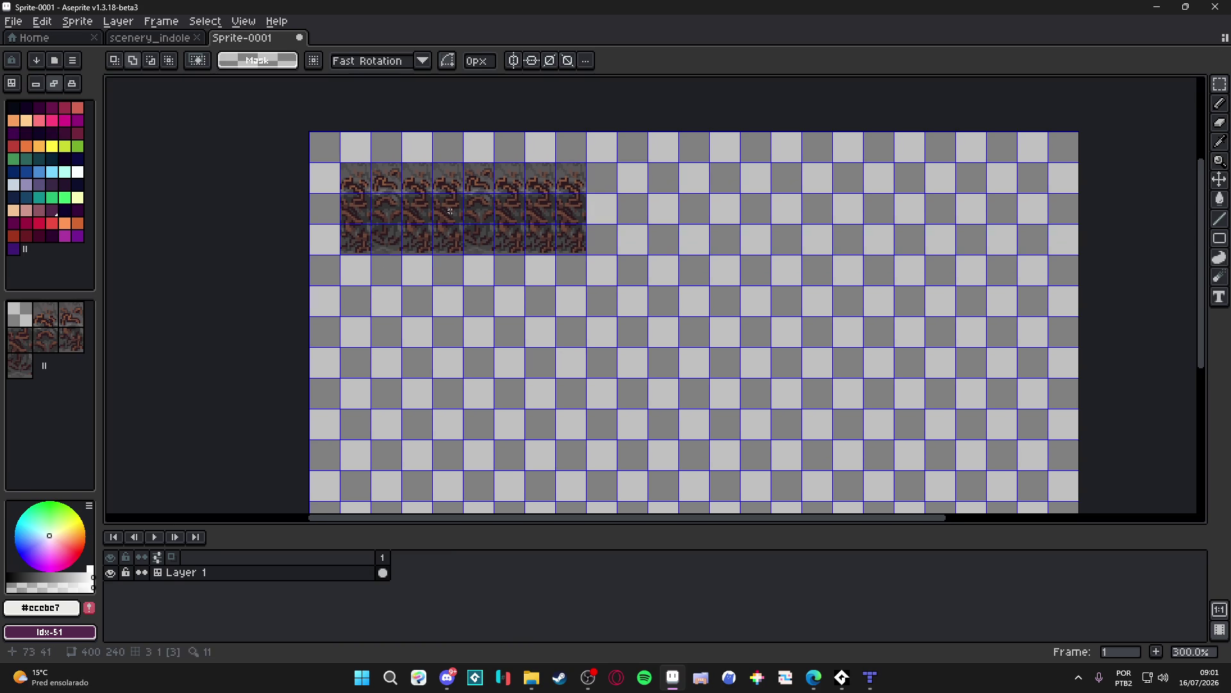
{"action": "key", "text": "v"}
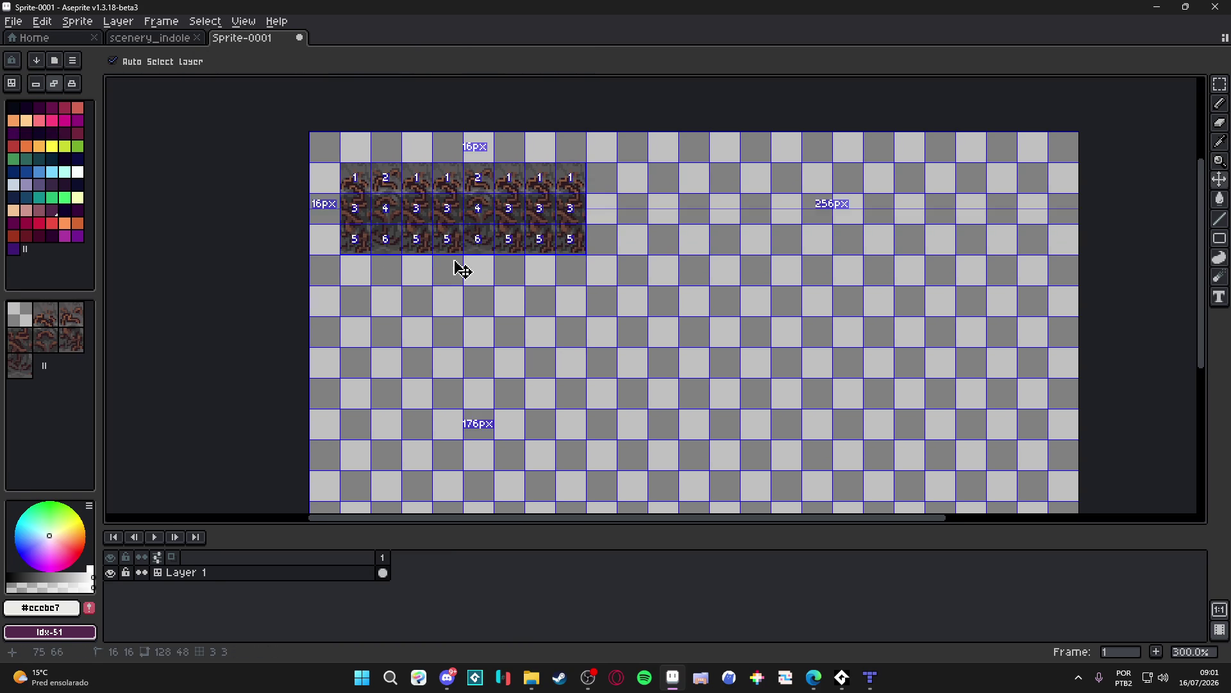
{"action": "left_click", "coordinate": [83, 338]}
{"action": "key", "text": "space+Tab"}
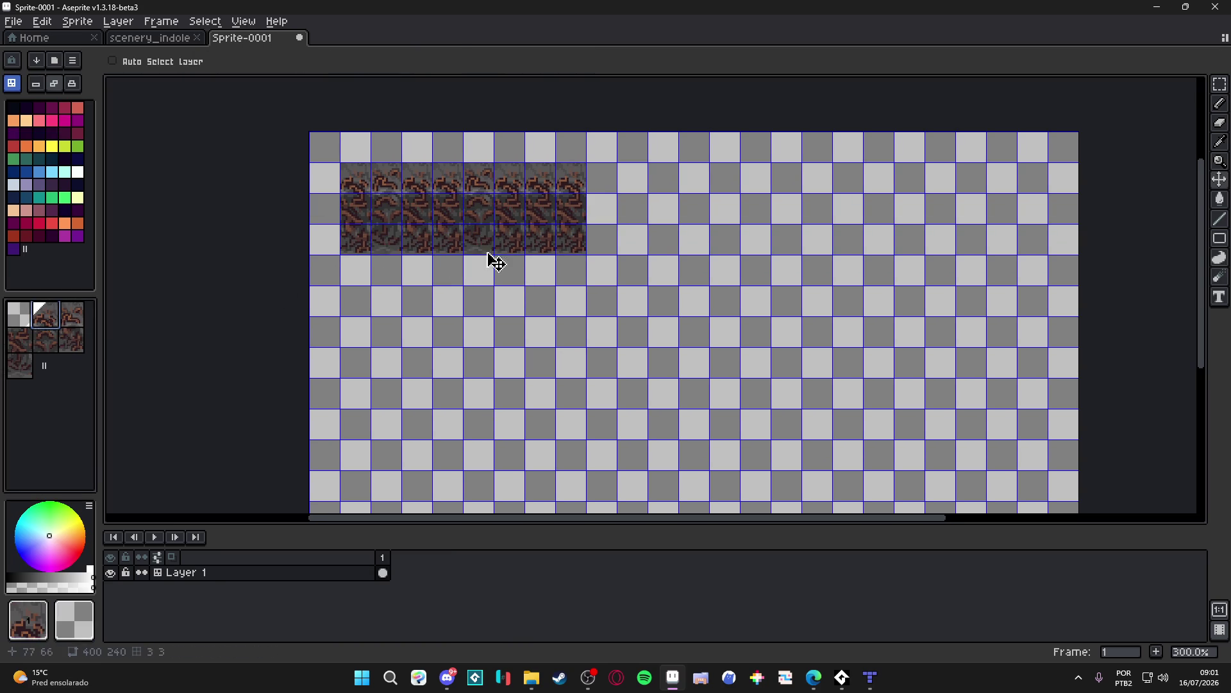
{"action": "key", "text": "b"}
Step: Stamp the first column of the new block, with tile 3 below the first tile
{"action": "left_click", "coordinate": [693, 184]}
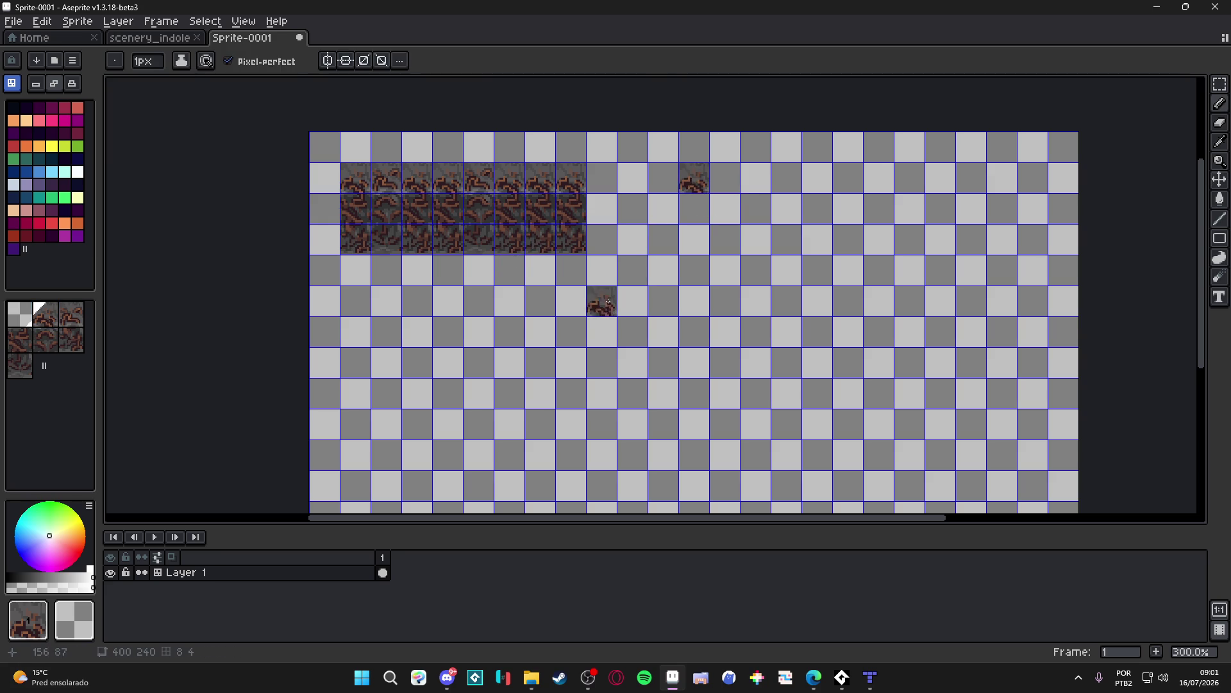
{"action": "left_click", "coordinate": [490, 236], "text": "alt"}
{"action": "left_click", "coordinate": [694, 208]}
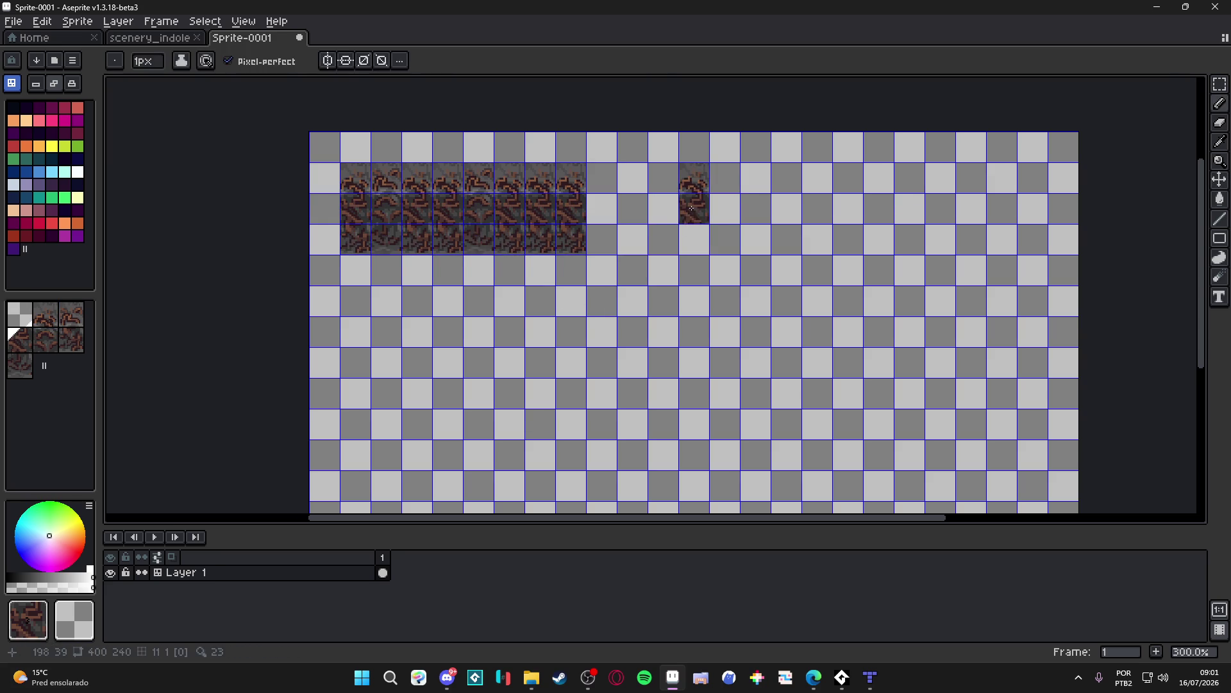
{"action": "key", "text": "v"}
{"action": "key", "text": "b"}
{"action": "left_click", "coordinate": [539, 239], "text": "alt"}
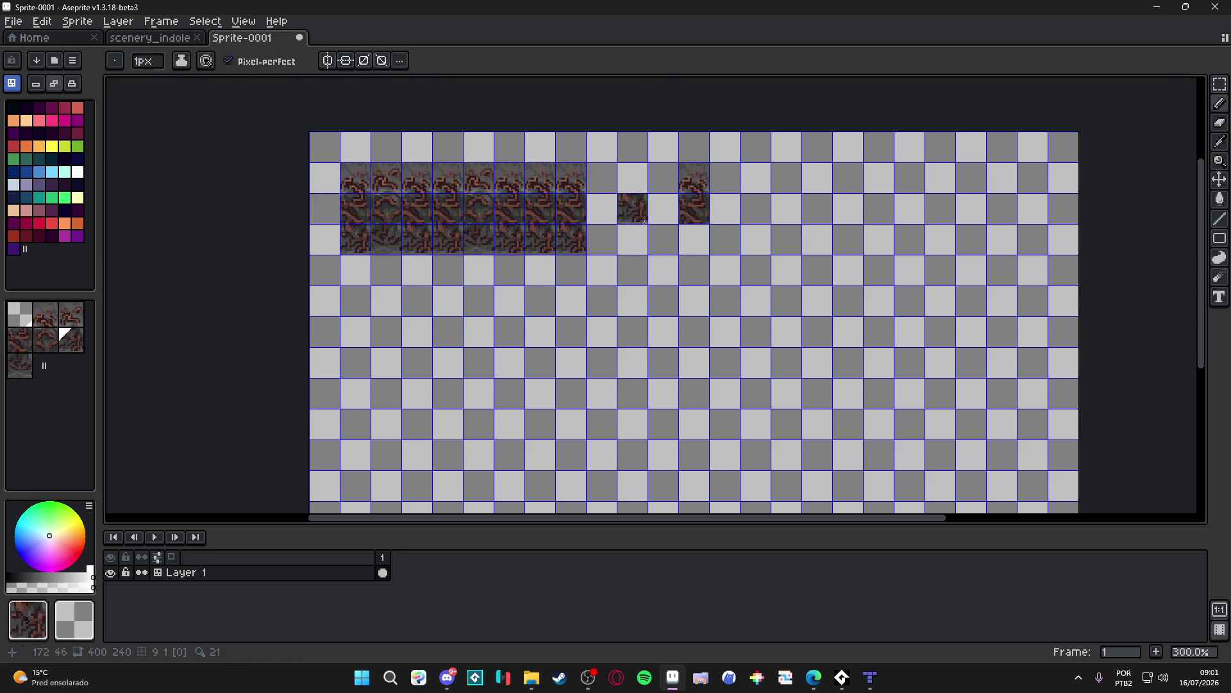
{"action": "key", "text": "v"}
{"action": "key", "text": "b"}
Step: Stamp the top, middle and bottom tiles of the block's second column
{"action": "left_click", "coordinate": [486, 173], "text": "alt"}
{"action": "left_click", "coordinate": [711, 182]}
{"action": "key", "text": "v"}
{"action": "key", "text": "b"}
{"action": "left_click", "coordinate": [545, 213], "text": "alt"}
{"action": "left_click", "coordinate": [724, 207]}
{"action": "key", "text": "v"}
{"action": "key", "text": "b"}
{"action": "left_click", "coordinate": [489, 235], "text": "alt"}
{"action": "left_click", "coordinate": [725, 238]}
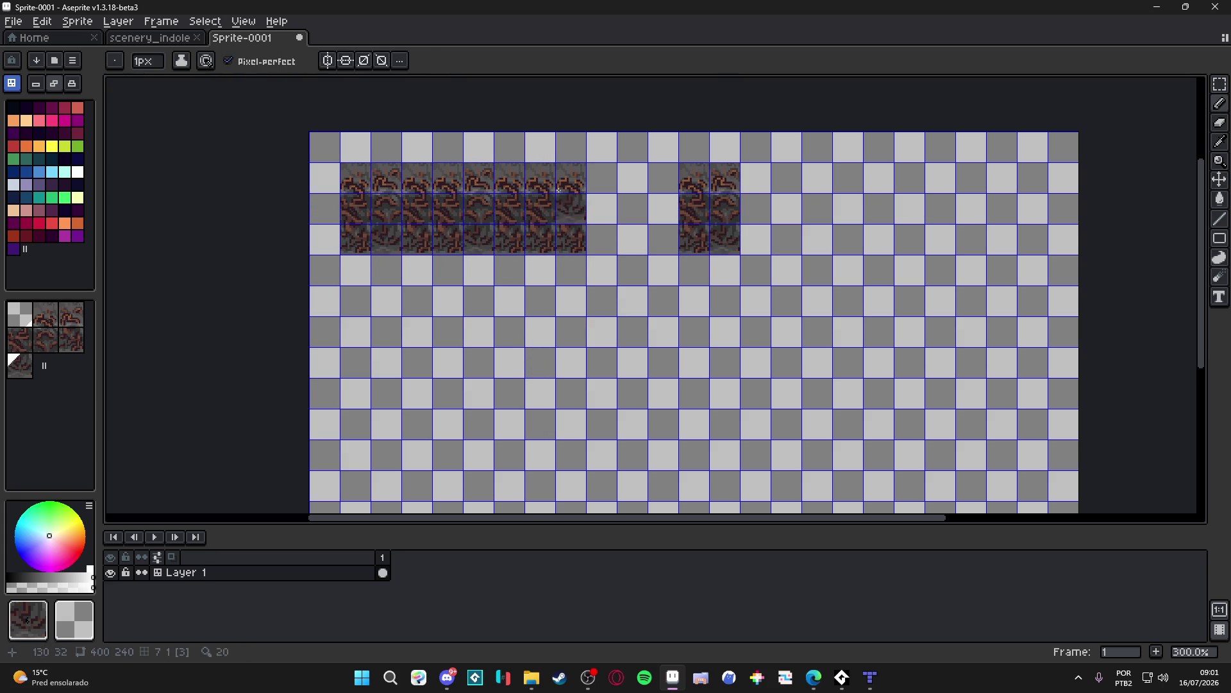
{"action": "key", "text": "m"}
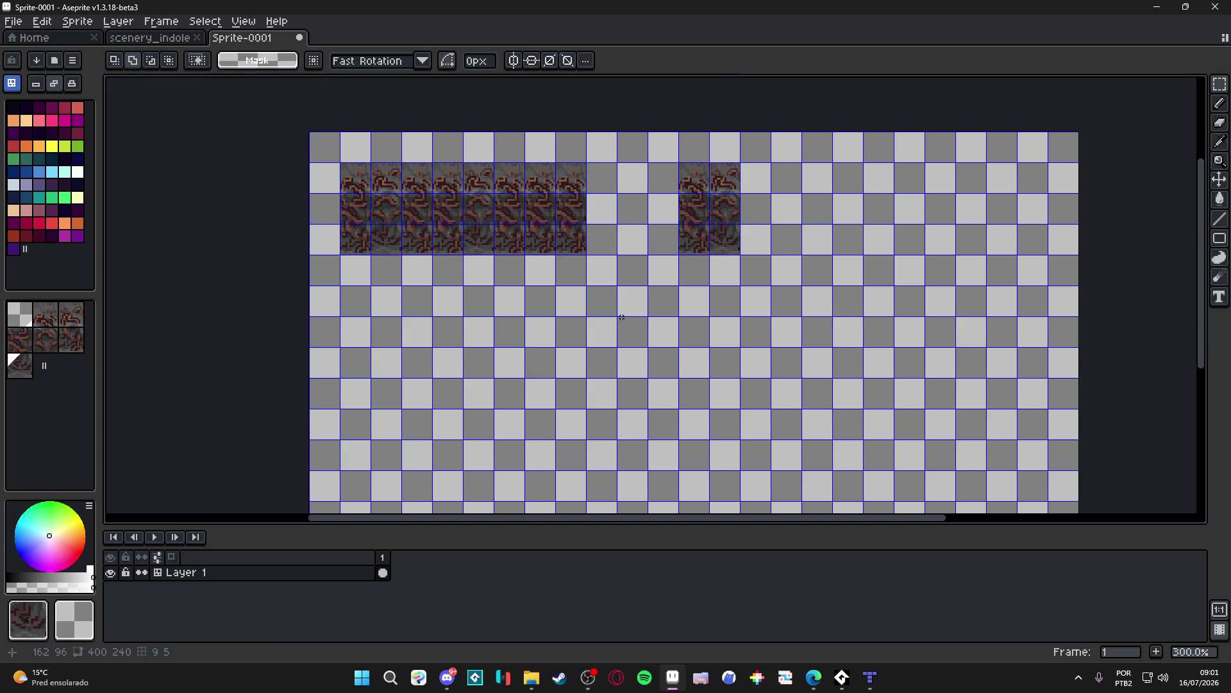
{"action": "key", "text": "v"}
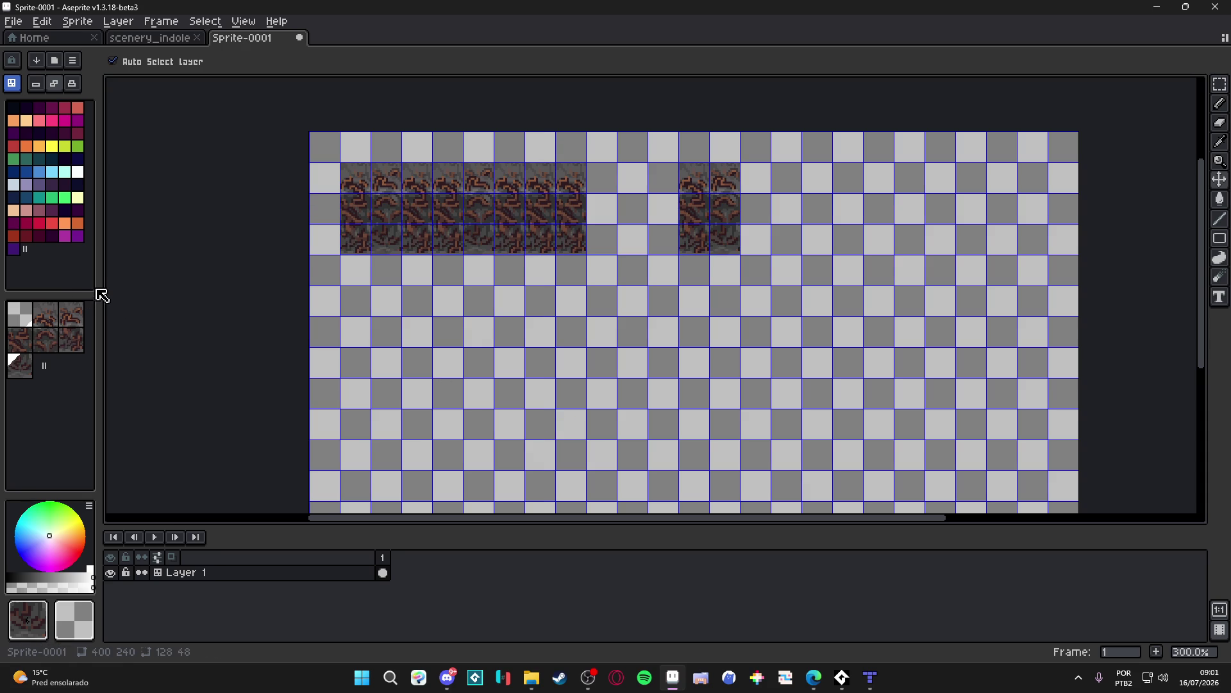
{"action": "key", "text": "b"}
Step: Delete the original tile row, make Layer 1 normal, nudge the block left, and return to scenery_indolence
{"action": "key", "text": "m"}
{"action": "left_click_drag", "start_coordinate": [569, 179], "coordinate": [358, 242]}
{"action": "key", "text": "Delete"}
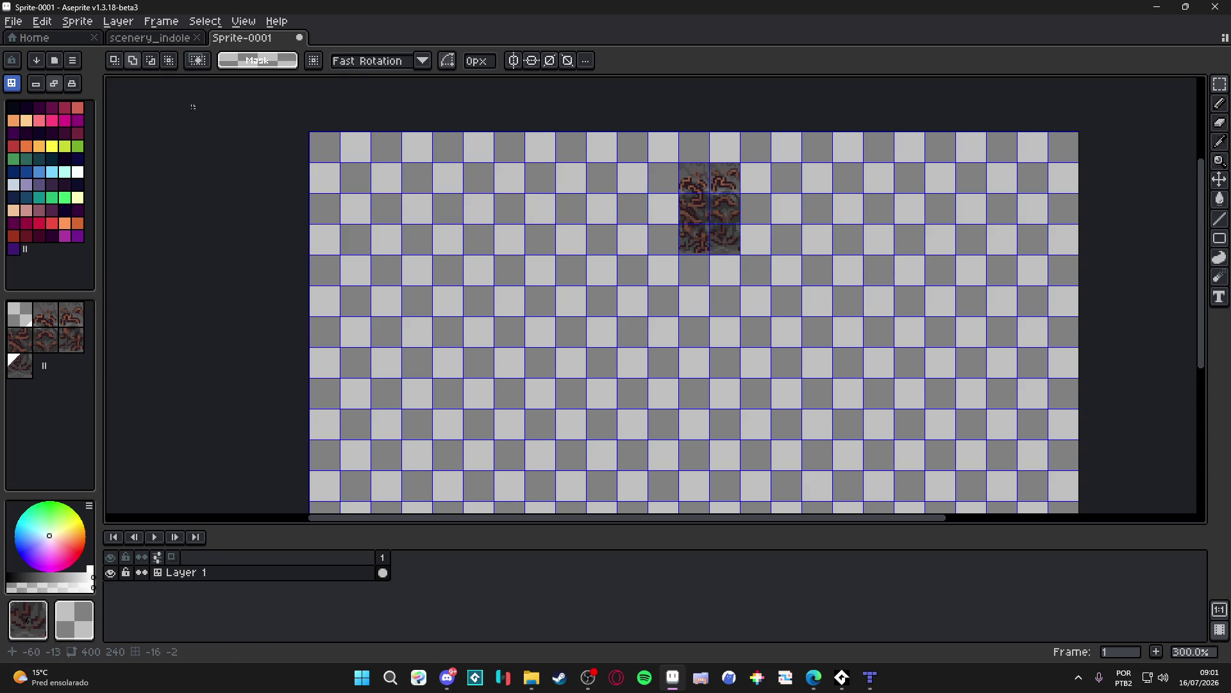
{"action": "right_click", "coordinate": [282, 572]}
{"action": "left_click", "coordinate": [437, 604]}
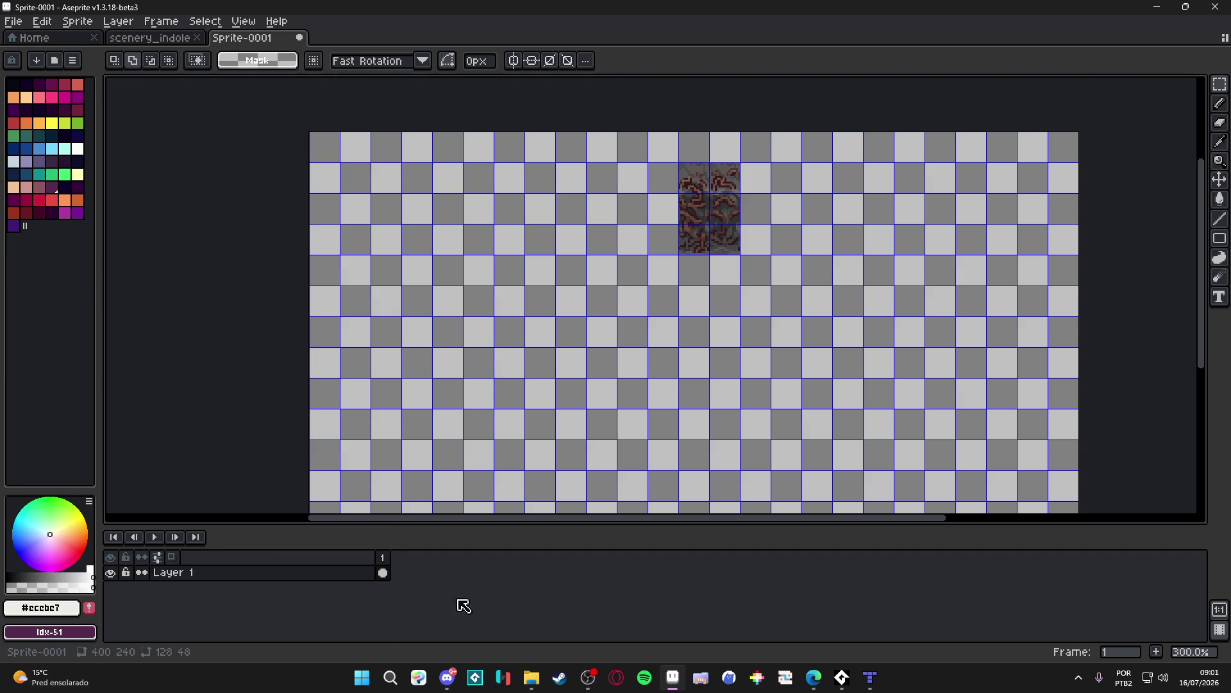
{"action": "left_click_drag", "start_coordinate": [689, 183], "coordinate": [738, 252]}
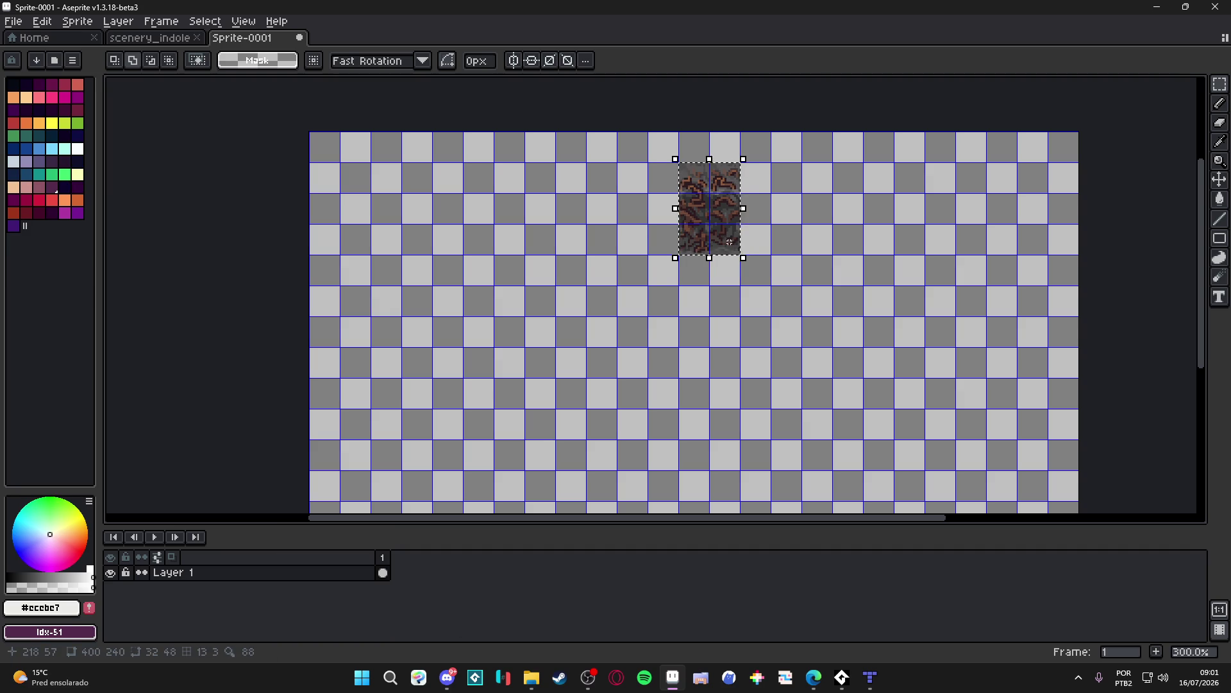
{"action": "key", "text": "shift+Left"}
{"action": "key", "text": "shift+Left"}
{"action": "key", "text": "shift+Left"}
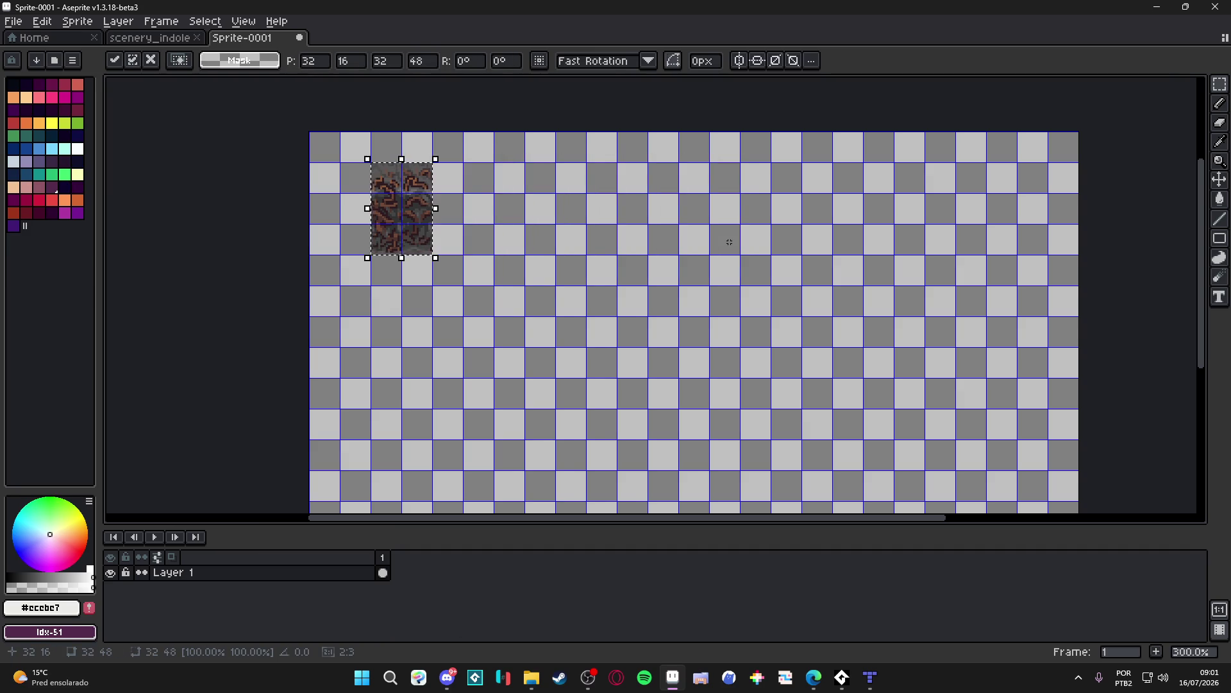
{"action": "key", "text": "shift+Left"}
{"action": "key", "text": "ctrl+d"}
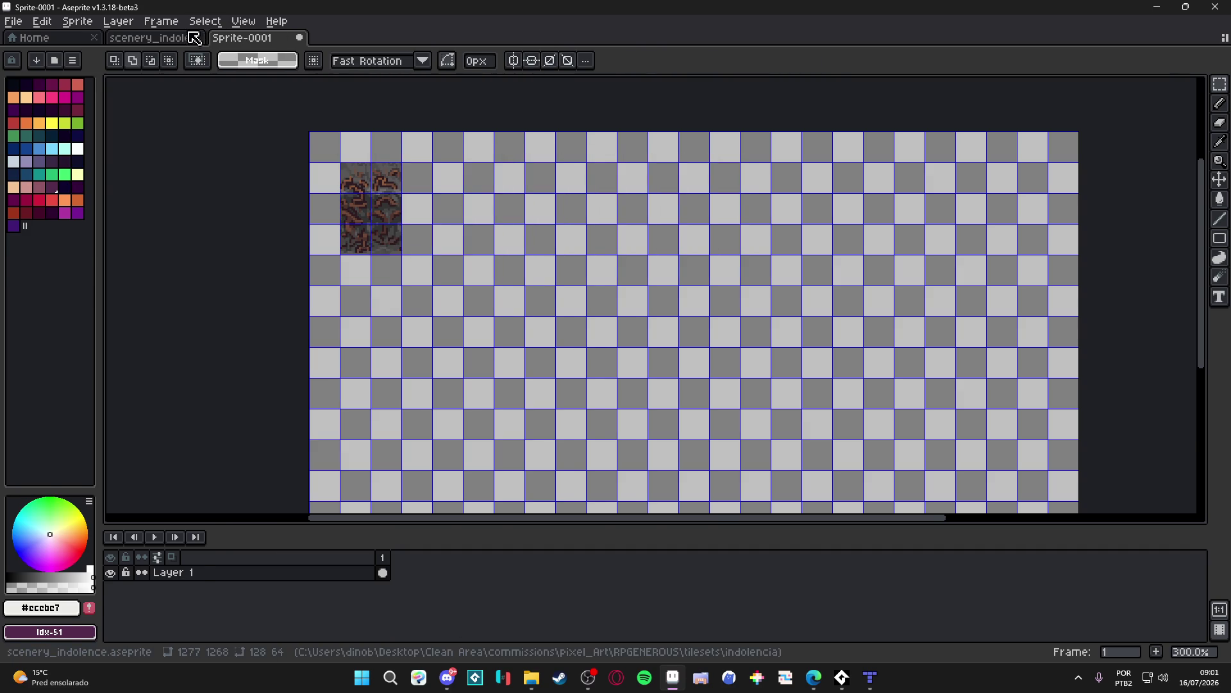
{"action": "left_click", "coordinate": [197, 36]}
{"action": "scroll", "coordinate": [538, 104], "scroll_direction": "down", "scroll_amount": 3}
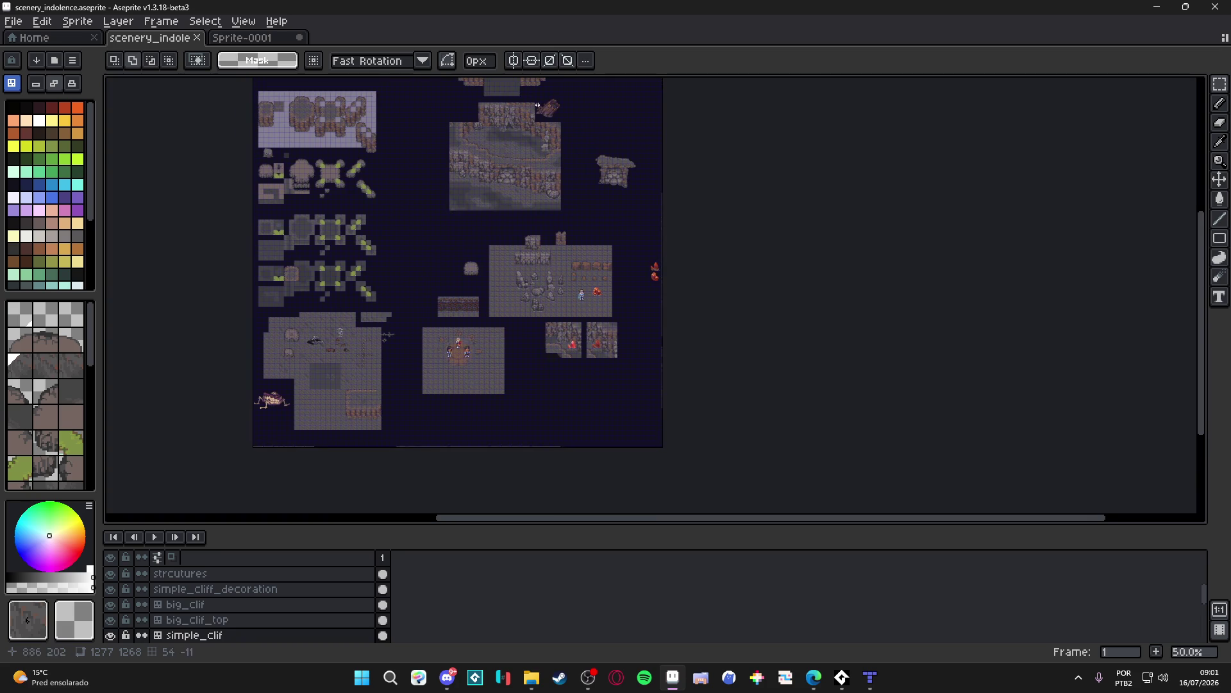
Step: On the structures layer, erase the stray pixels beside the broken barrel
{"action": "scroll", "coordinate": [537, 105], "scroll_direction": "up", "scroll_amount": 5}
{"action": "left_click", "coordinate": [648, 225], "text": "ctrl"}
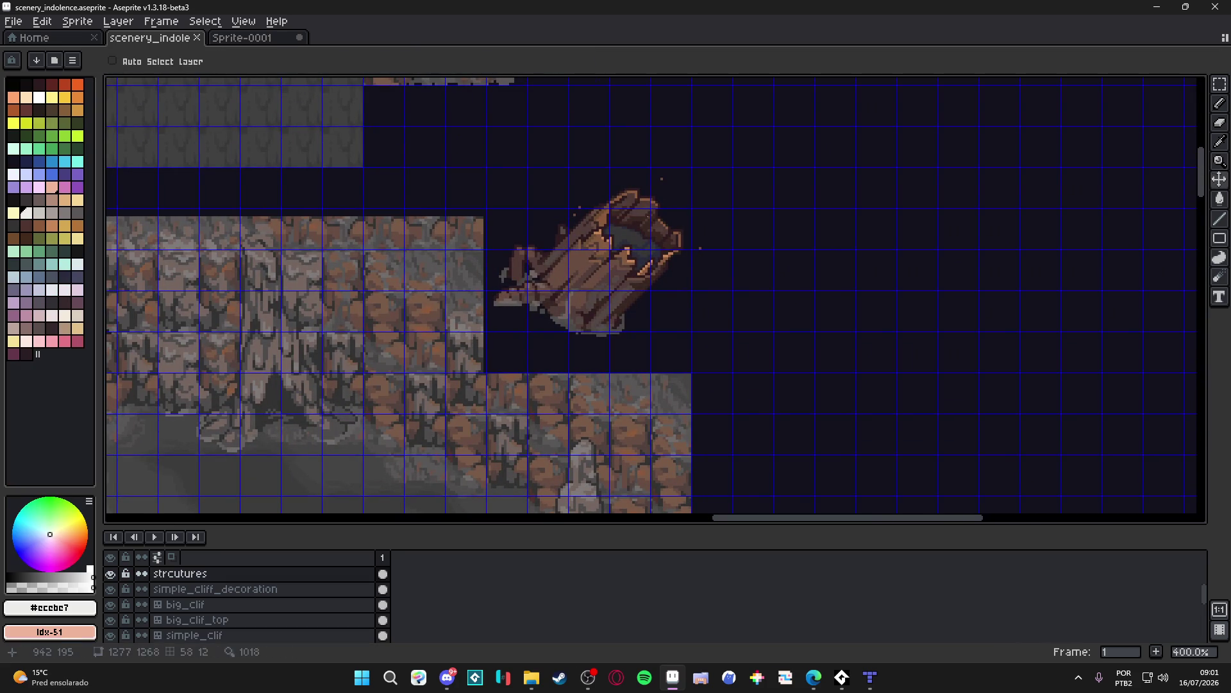
{"action": "key", "text": "ctrl+alt+c"}
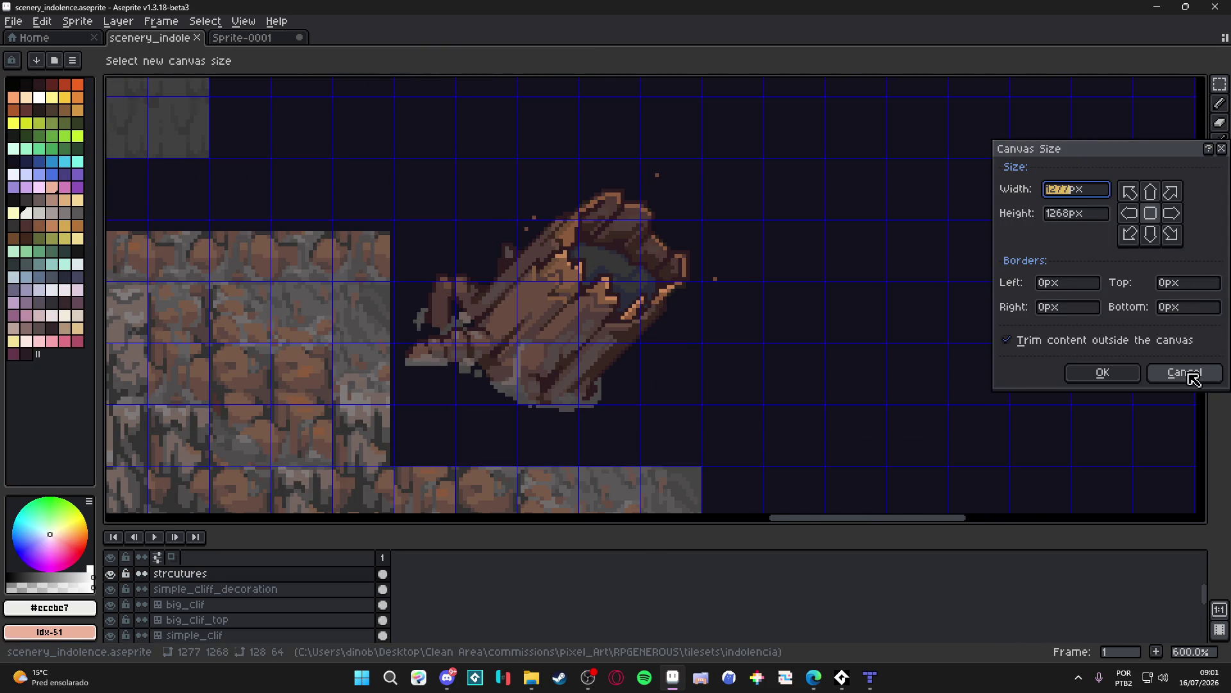
{"action": "left_click", "coordinate": [1190, 370]}
{"action": "scroll", "coordinate": [660, 204], "scroll_direction": "up", "scroll_amount": 5}
{"action": "key", "text": "b"}
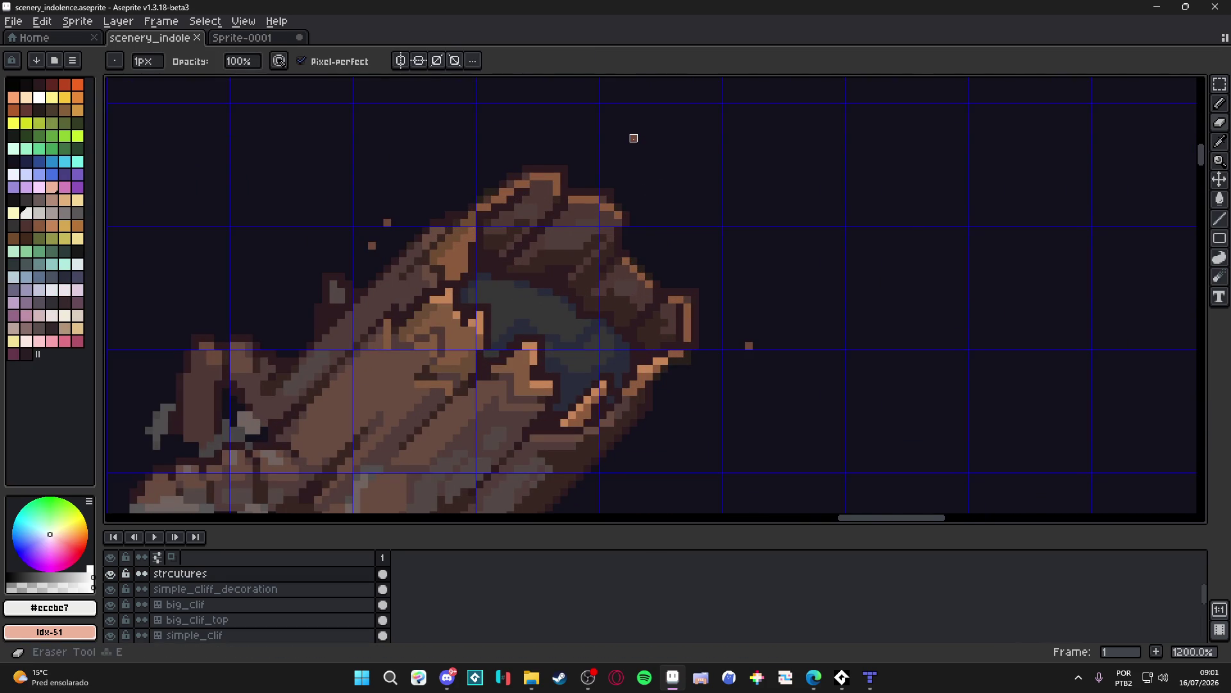
{"action": "scroll", "coordinate": [633, 136], "scroll_direction": "up", "scroll_amount": 1}
{"action": "scroll", "coordinate": [786, 420], "scroll_direction": "down", "scroll_amount": 1}
{"action": "right_click", "coordinate": [786, 418]}
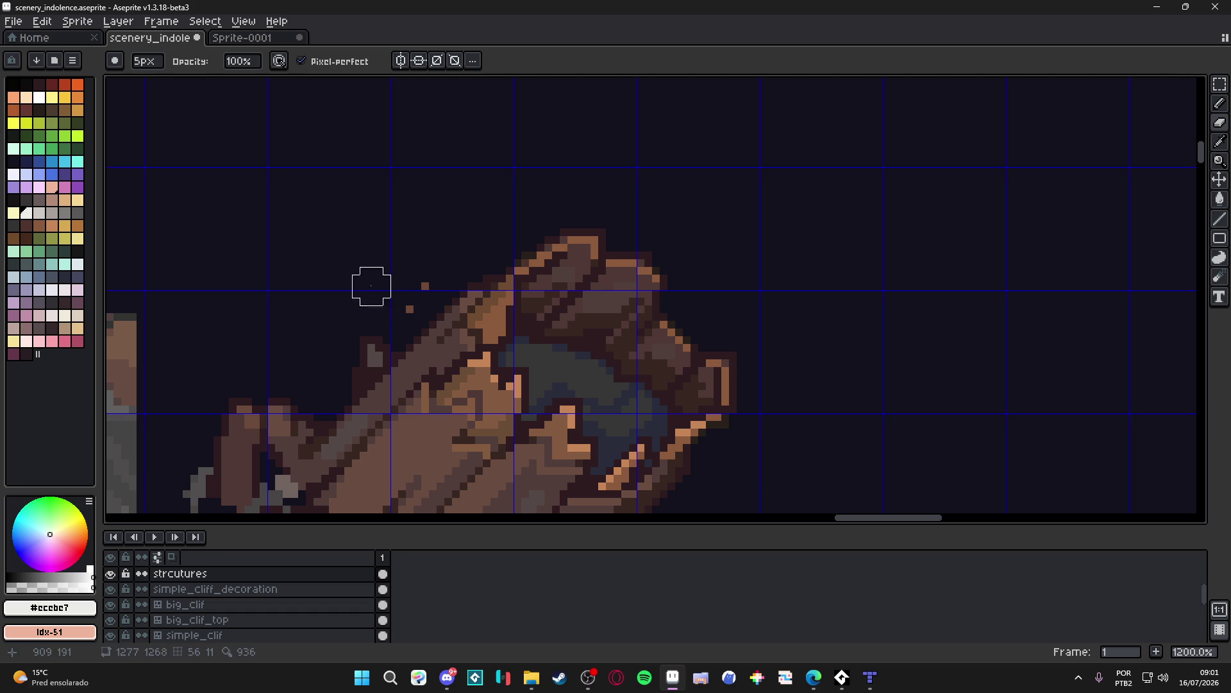
{"action": "right_click", "coordinate": [416, 300]}
{"action": "scroll", "coordinate": [433, 263], "scroll_direction": "down", "scroll_amount": 4}
Step: Select the barrel, paste it into Sprite-0001 and move it to the bottom-right corner
{"action": "key", "text": "m"}
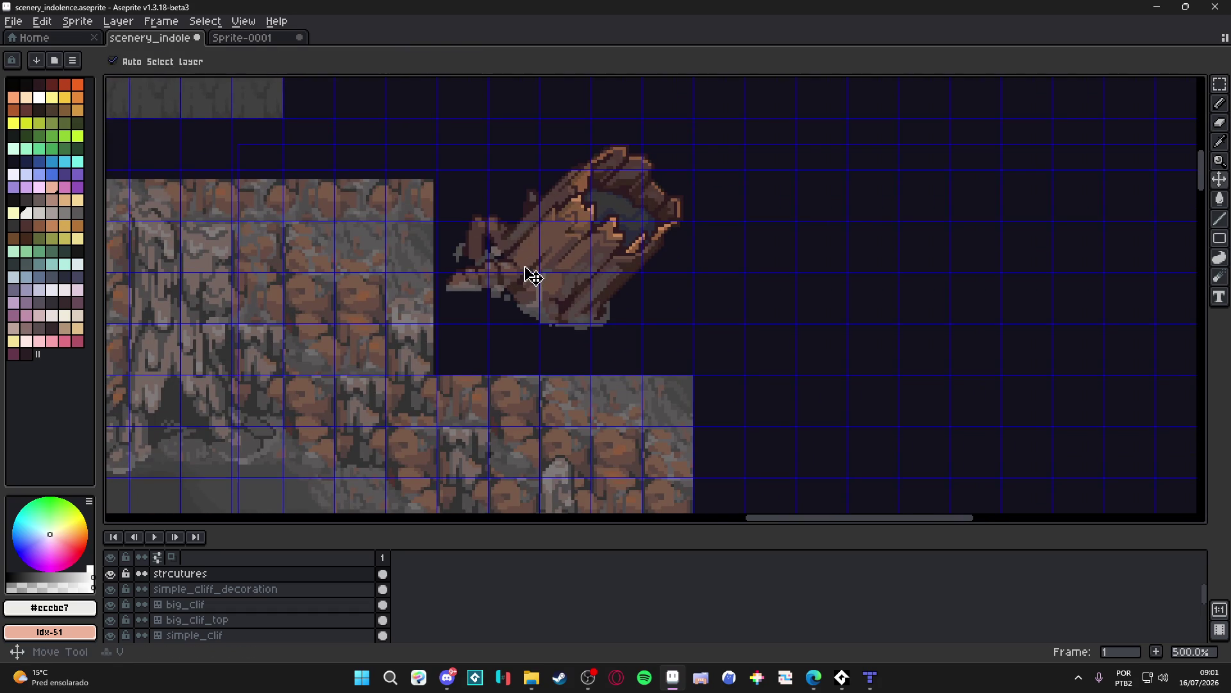
{"action": "mouse_move", "coordinate": [715, 126]}
{"action": "left_mouse_down"}
{"action": "mouse_move", "coordinate": [486, 332]}
{"action": "mouse_move", "coordinate": [440, 342]}
{"action": "left_mouse_up"}
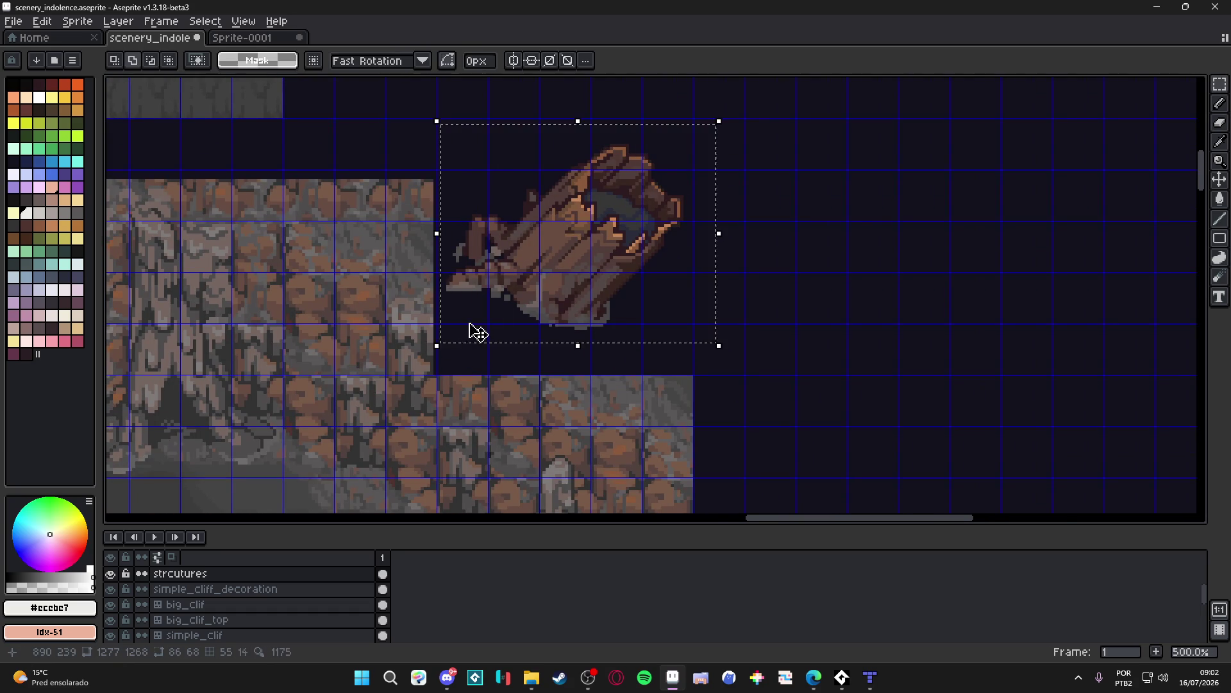
{"action": "scroll", "coordinate": [475, 328], "scroll_direction": "down", "scroll_amount": 3}
{"action": "left_click", "coordinate": [467, 222]}
{"action": "left_click", "coordinate": [243, 37]}
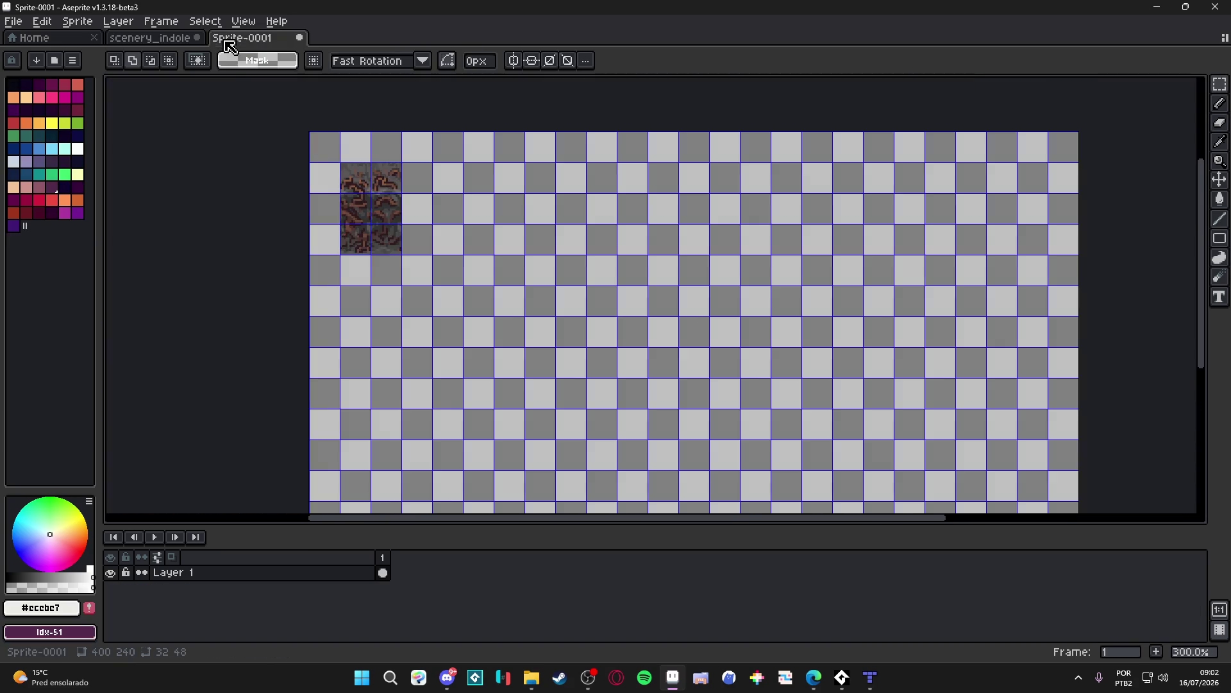
{"action": "key", "text": "ctrl+v"}
{"action": "mouse_move", "coordinate": [662, 294]}
{"action": "left_mouse_down"}
{"action": "mouse_move", "coordinate": [638, 352]}
{"action": "mouse_move", "coordinate": [503, 177]}
{"action": "mouse_move", "coordinate": [701, 275]}
{"action": "left_mouse_up"}
{"action": "scroll", "coordinate": [701, 276], "scroll_direction": "up", "scroll_amount": 3}
{"action": "mouse_move", "coordinate": [687, 353]}
{"action": "left_mouse_down"}
{"action": "mouse_move", "coordinate": [701, 314]}
{"action": "mouse_move", "coordinate": [685, 318]}
{"action": "mouse_move", "coordinate": [715, 344]}
{"action": "mouse_move", "coordinate": [673, 324]}
{"action": "mouse_move", "coordinate": [689, 317]}
{"action": "mouse_move", "coordinate": [682, 305]}
{"action": "left_mouse_up"}
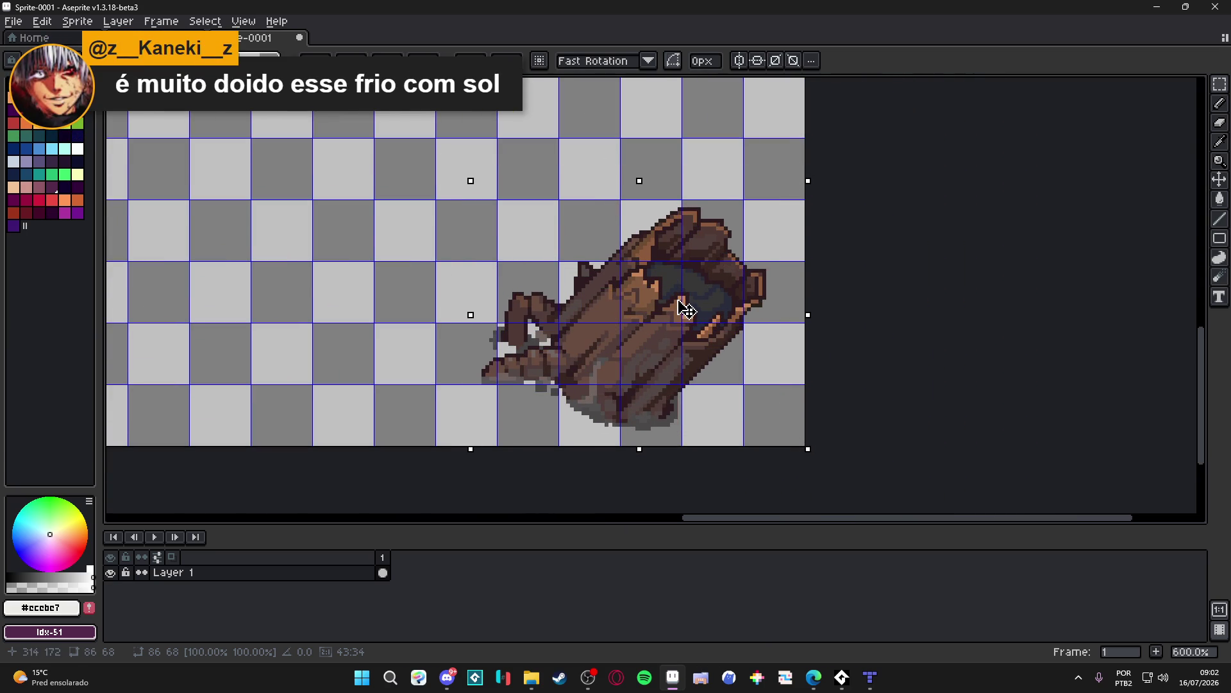
Step: Bring up Save As for Sprite-0001 with PNG as the file type
{"action": "scroll", "coordinate": [686, 310], "scroll_direction": "down", "scroll_amount": 1}
{"action": "scroll", "coordinate": [686, 311], "scroll_direction": "down", "scroll_amount": 3}
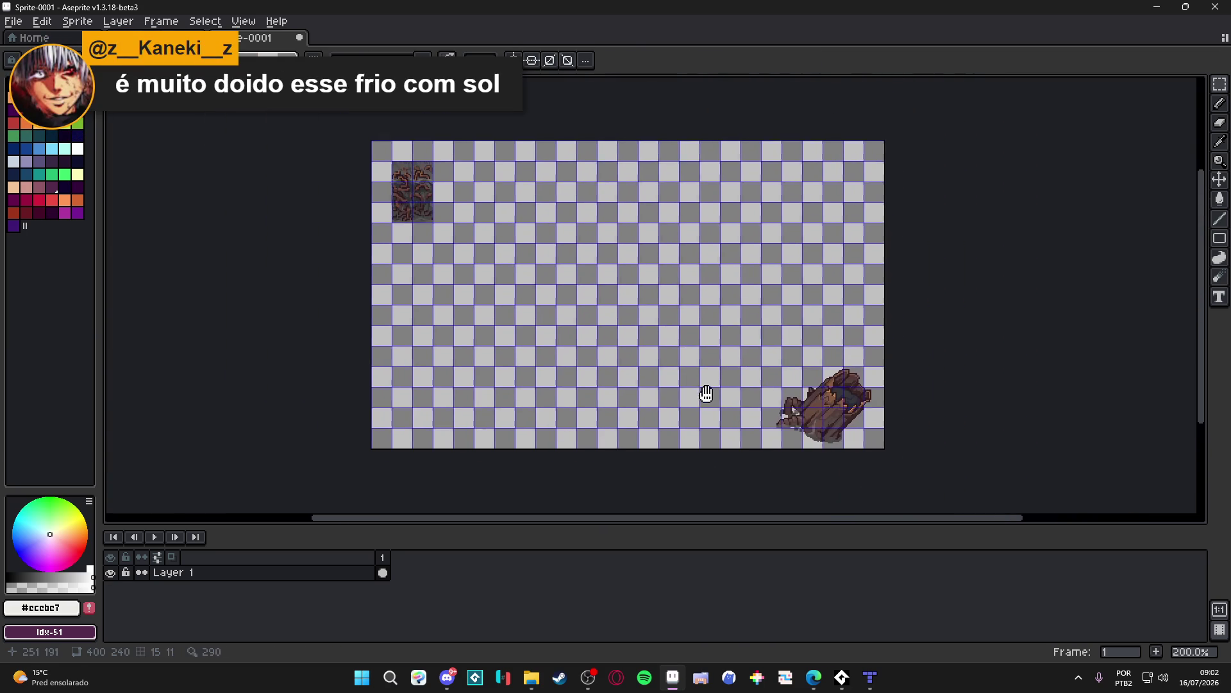
{"action": "left_click", "coordinate": [13, 21]}
{"action": "left_click", "coordinate": [48, 99]}
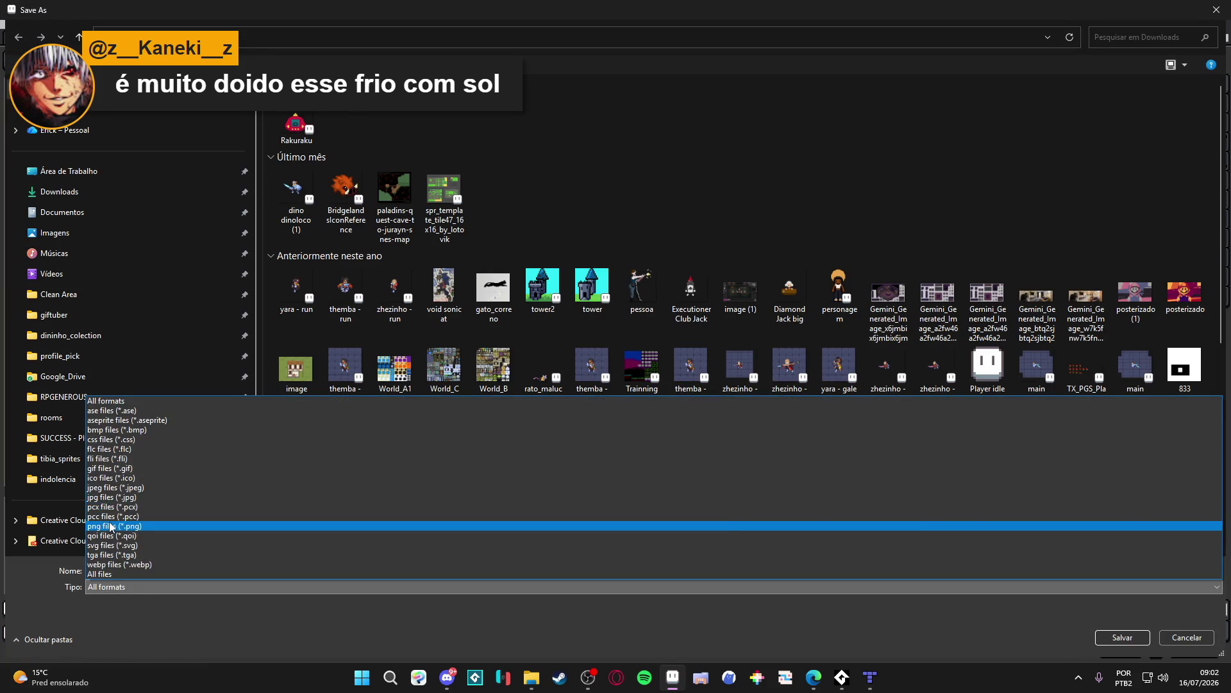
{"action": "left_click", "coordinate": [133, 526]}
Step: Create a new 'tileset' folder in RPGENEROUS\tilesets\indolencia\area3
{"action": "left_click", "coordinate": [148, 397]}
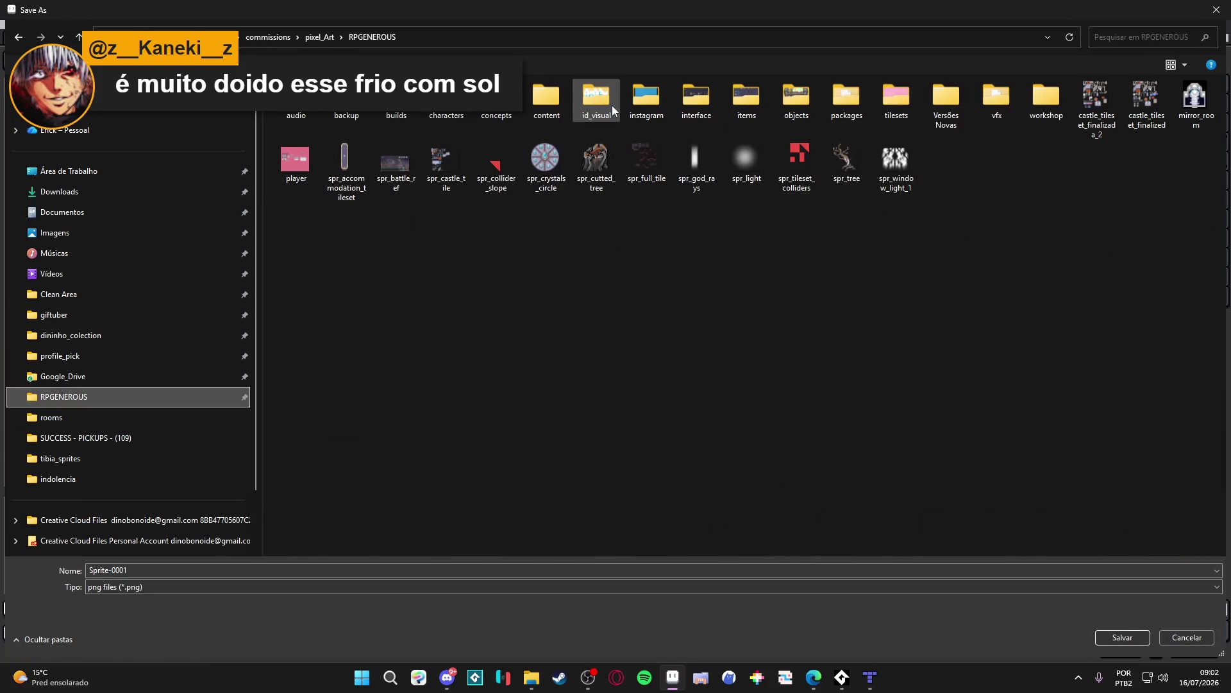
{"action": "double_click", "coordinate": [917, 88]}
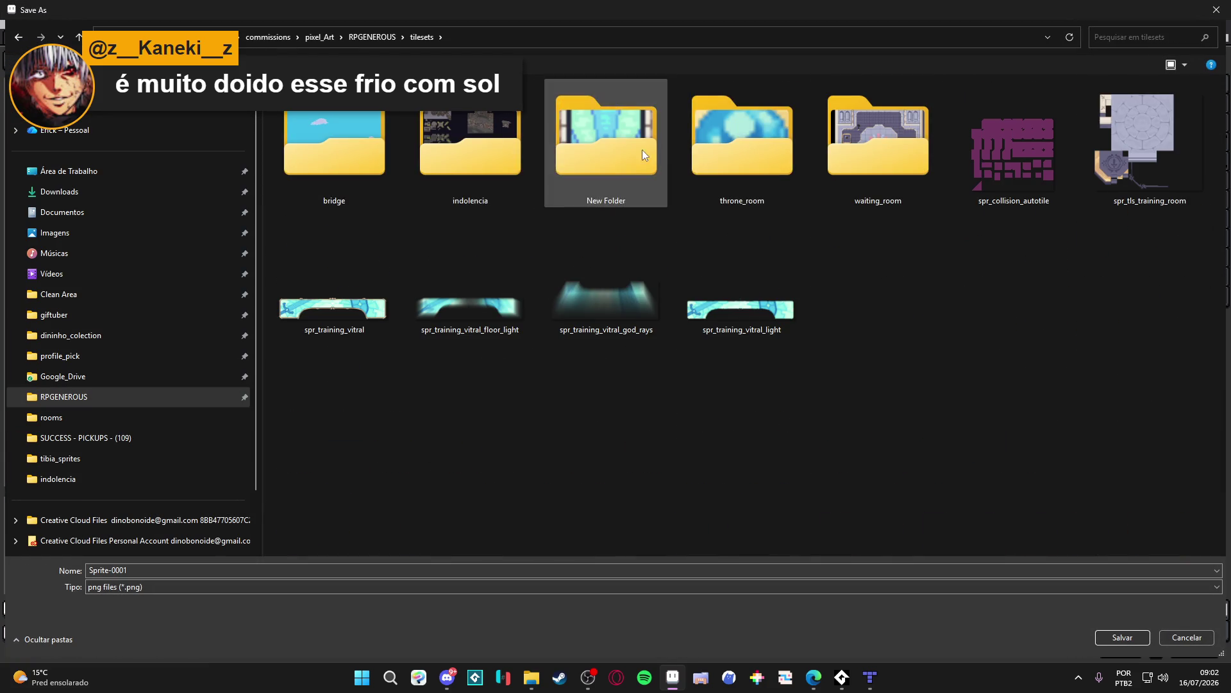
{"action": "double_click", "coordinate": [478, 106]}
{"action": "double_click", "coordinate": [376, 119]}
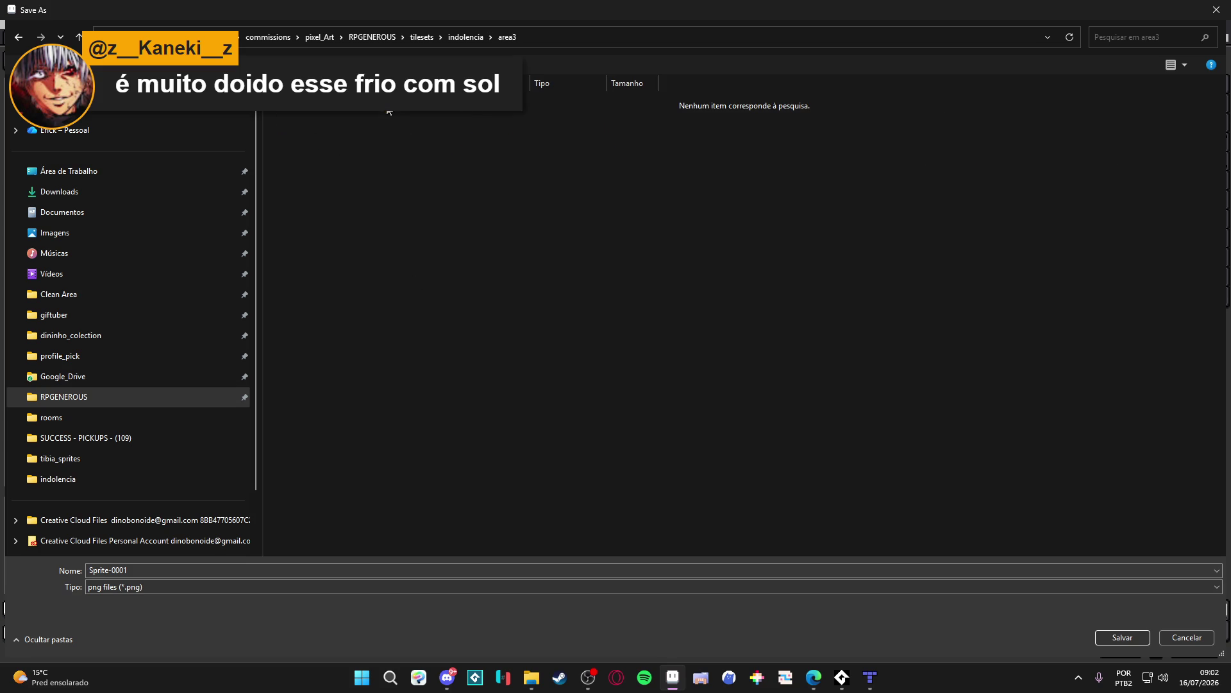
{"action": "right_click", "coordinate": [367, 262]}
{"action": "mouse_move", "coordinate": [486, 495]}
{"action": "left_click", "coordinate": [582, 495]}
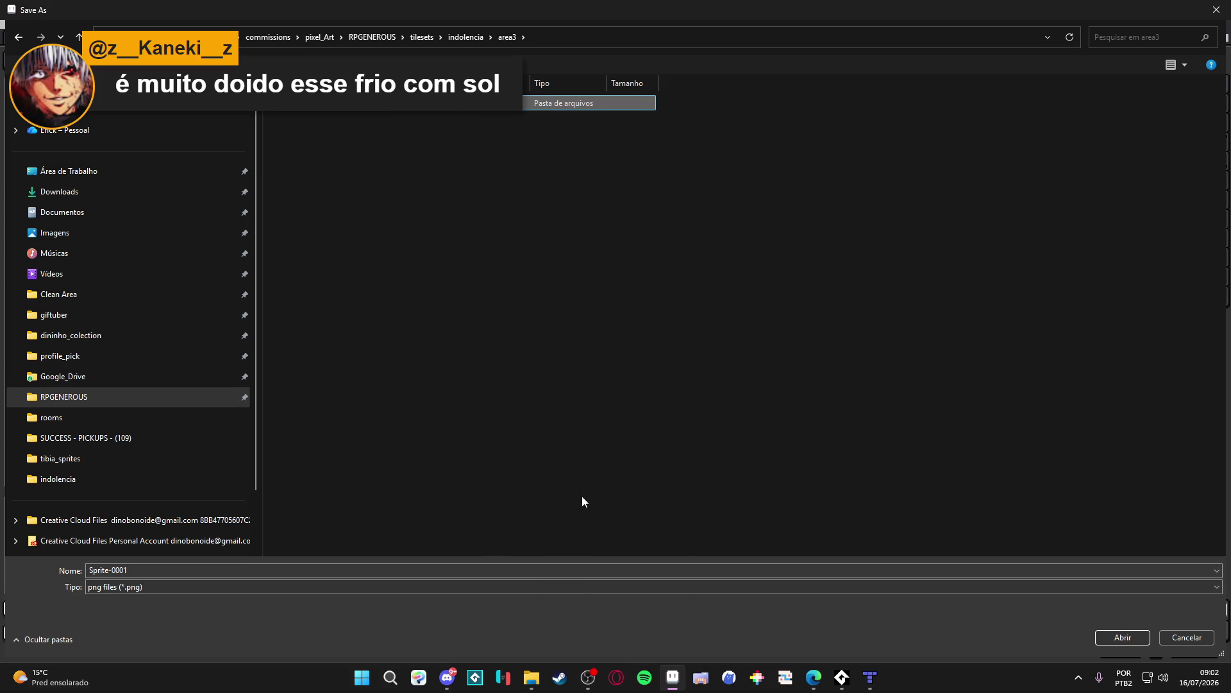
{"action": "type", "text": "tileset"}
{"action": "key", "text": "Return"}
Step: Save the sprite inside that folder as spr_tls_indolence_area_3
{"action": "double_click", "coordinate": [350, 104]}
{"action": "left_click", "coordinate": [156, 569]}
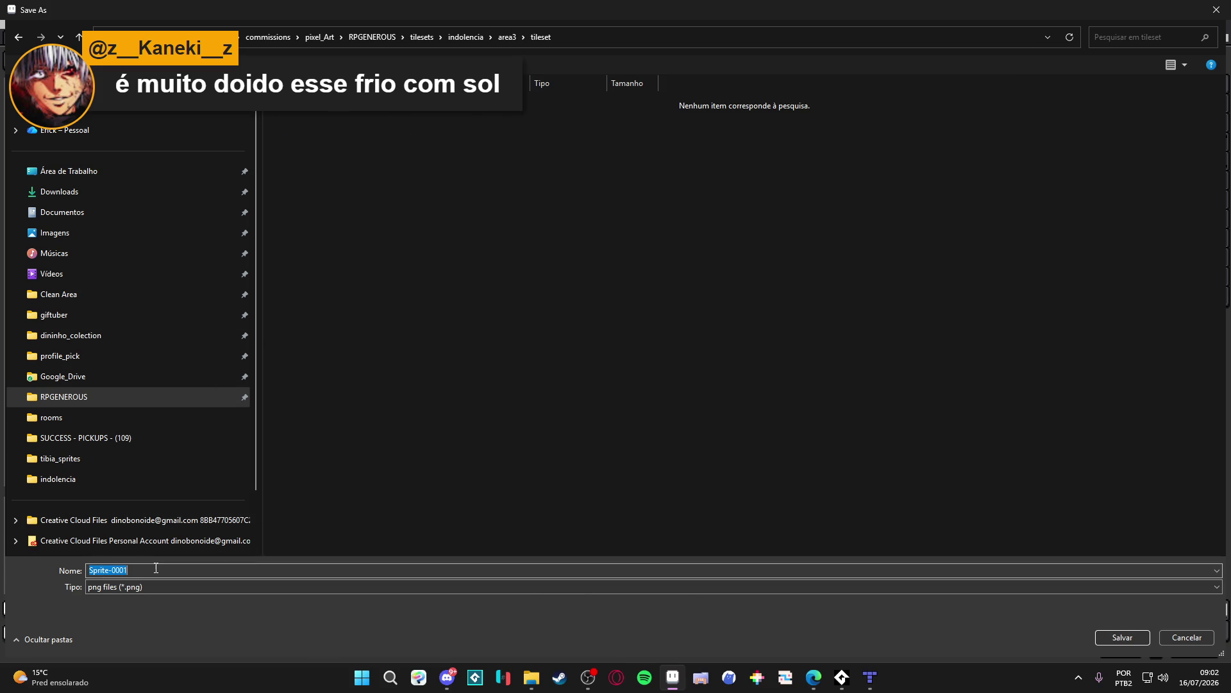
{"action": "type", "text": "spr_tls_ind"}
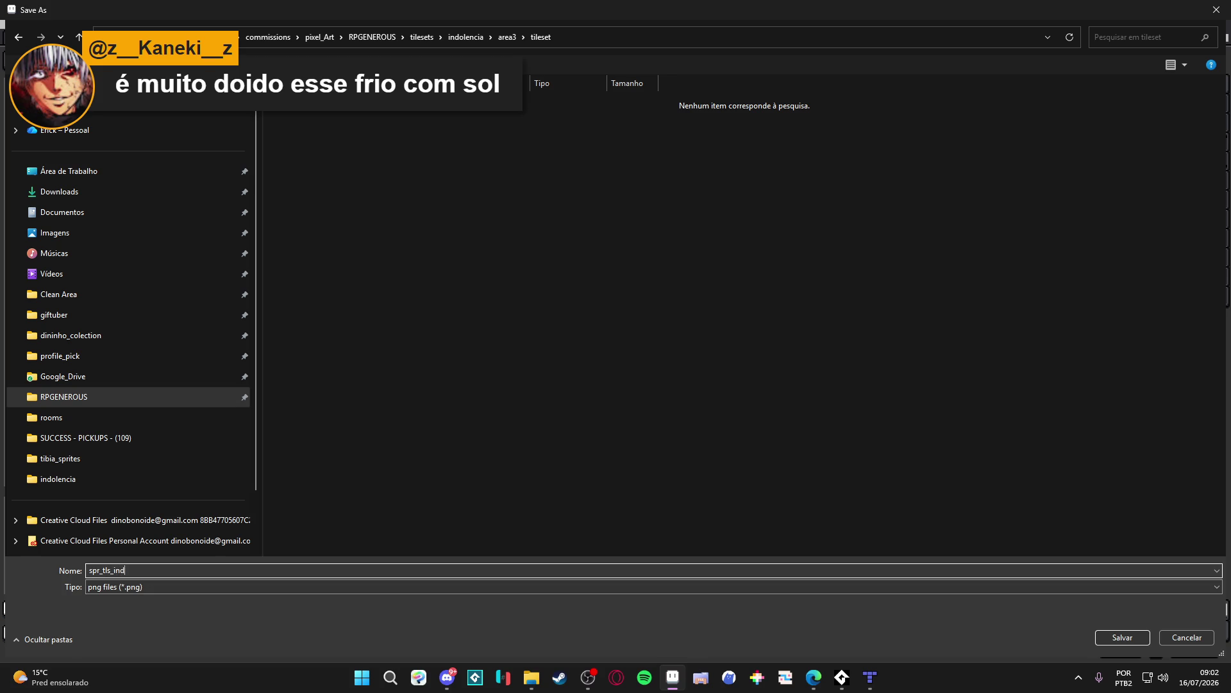
{"action": "type", "text": "olence_area_2"}
{"action": "key", "text": "BackSpace"}
{"action": "type", "text": "3"}
{"action": "left_click", "coordinate": [1132, 637]}
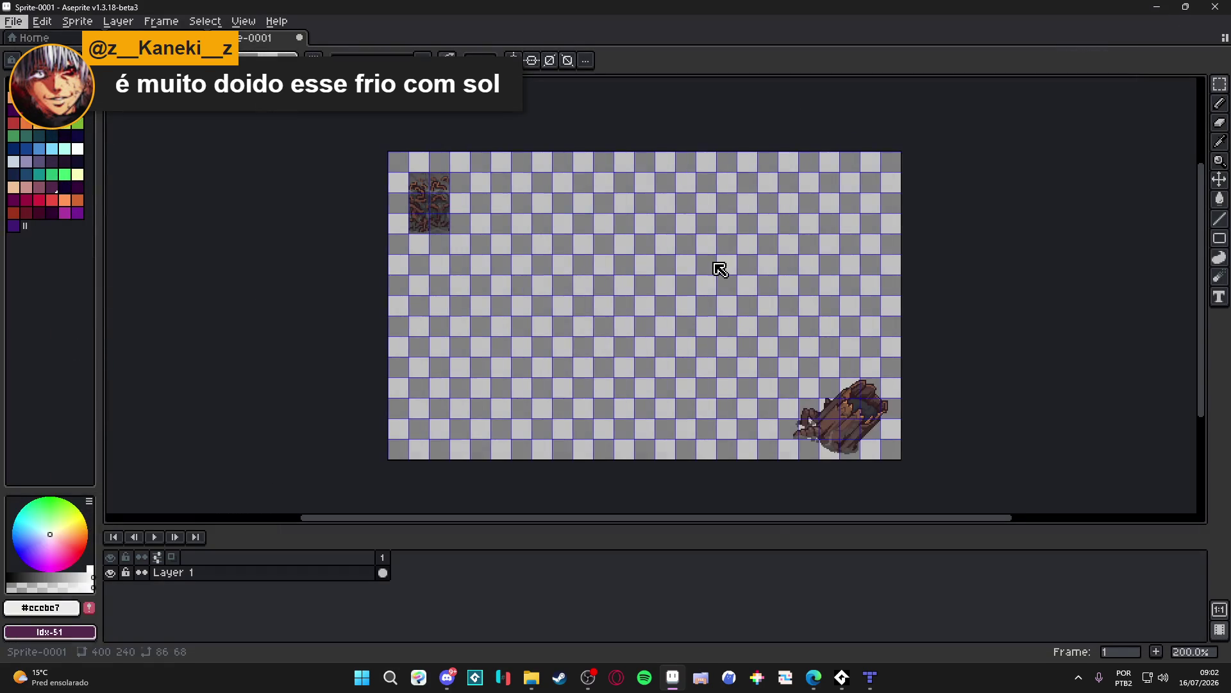
Step: Start a new tileset for the room_indolence_3 map named tls_indolence_area_3
{"action": "left_click", "coordinate": [870, 678]}
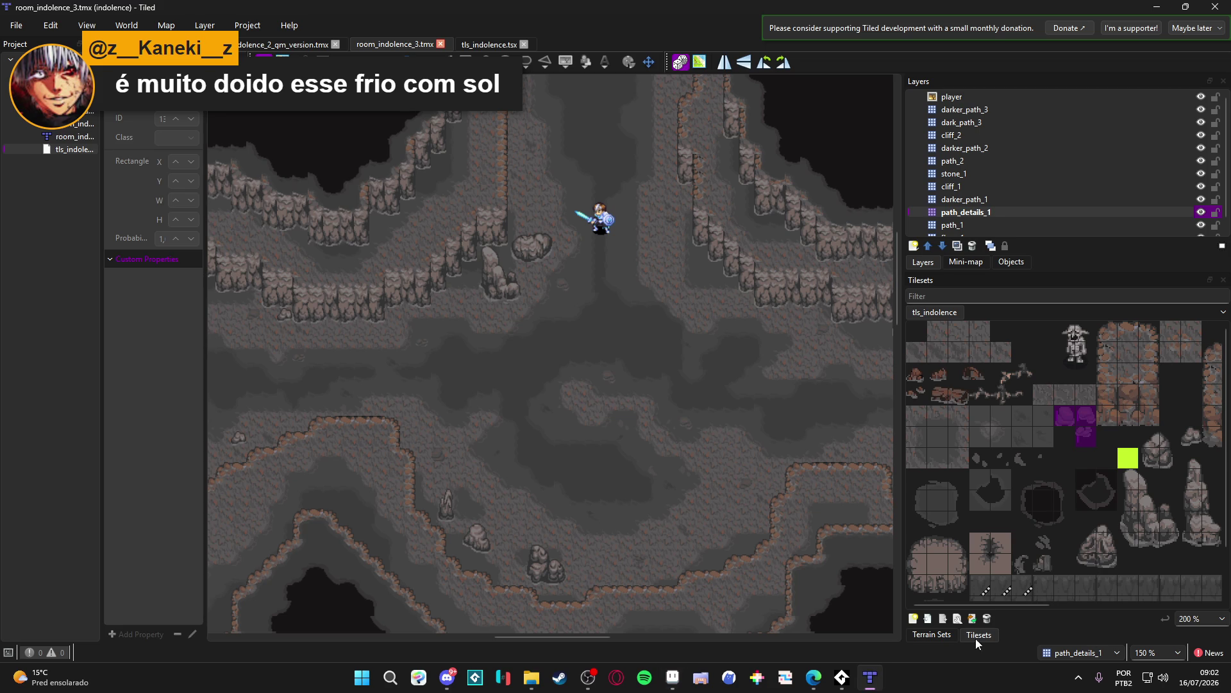
{"action": "left_click", "coordinate": [959, 619]}
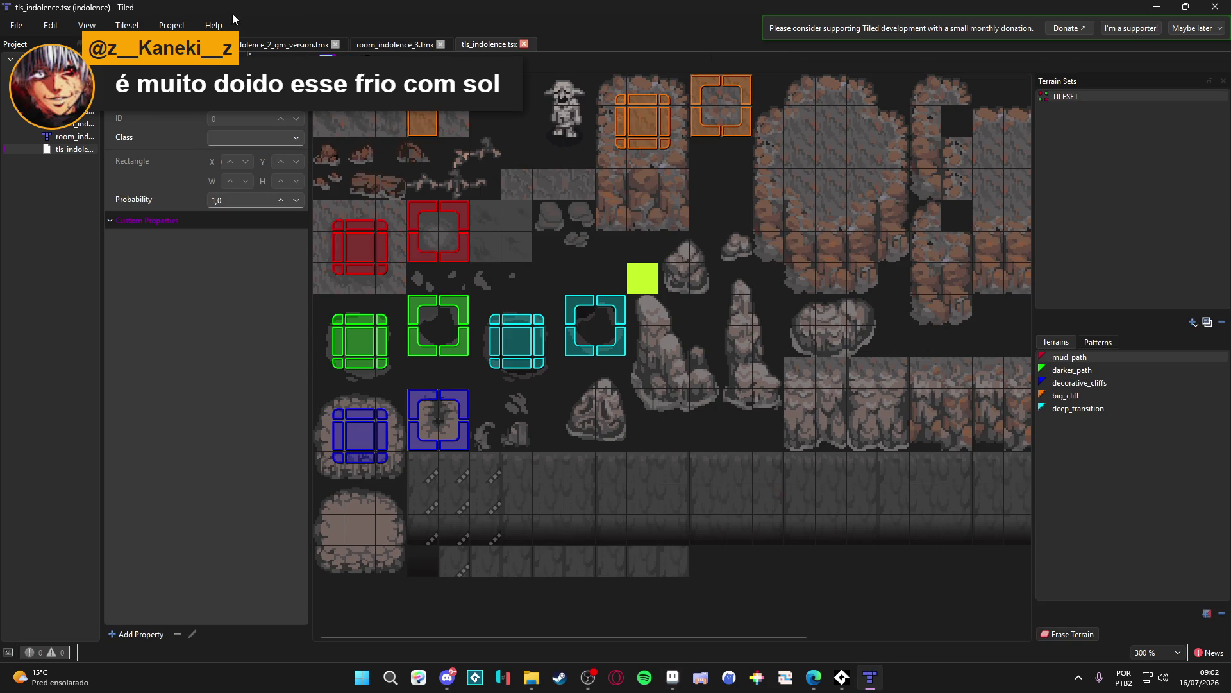
{"action": "left_click", "coordinate": [411, 45]}
{"action": "left_click", "coordinate": [914, 618]}
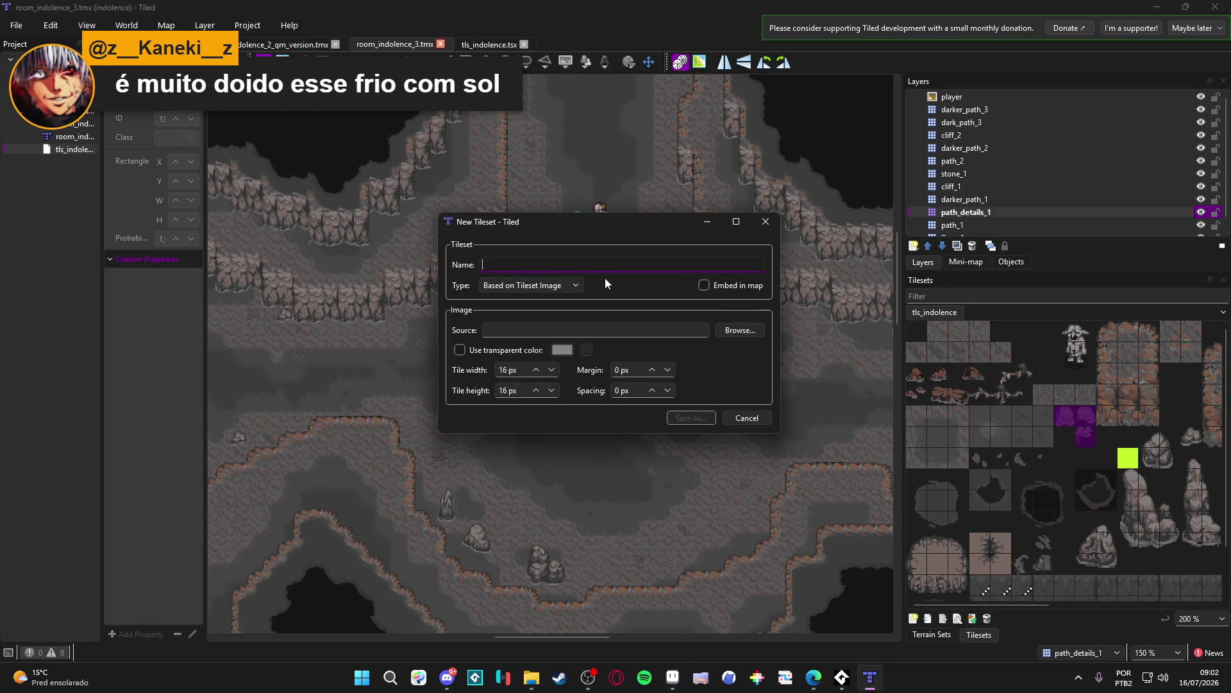
{"action": "type", "text": "tls_indolence"}
{"action": "type", "text": "_area_3"}
{"action": "left_click", "coordinate": [567, 667]}
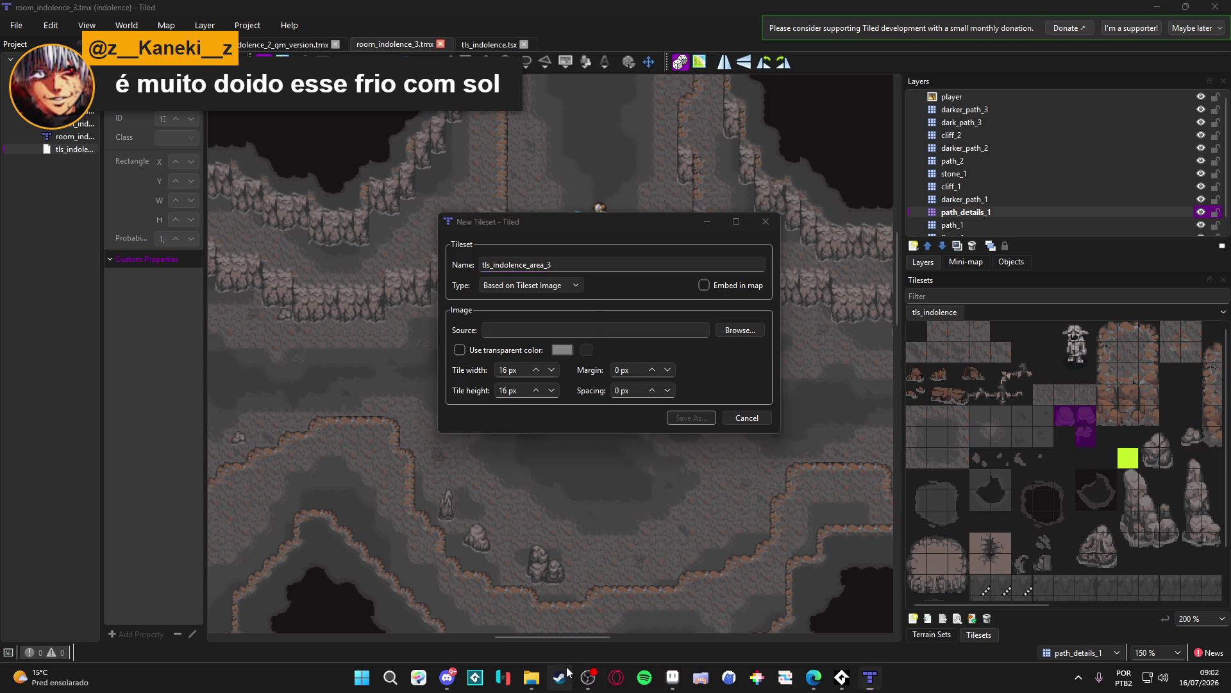
Step: Search the Steam library for 'game' and launch GameMaker [2024.14.4]
{"action": "left_click", "coordinate": [121, 30]}
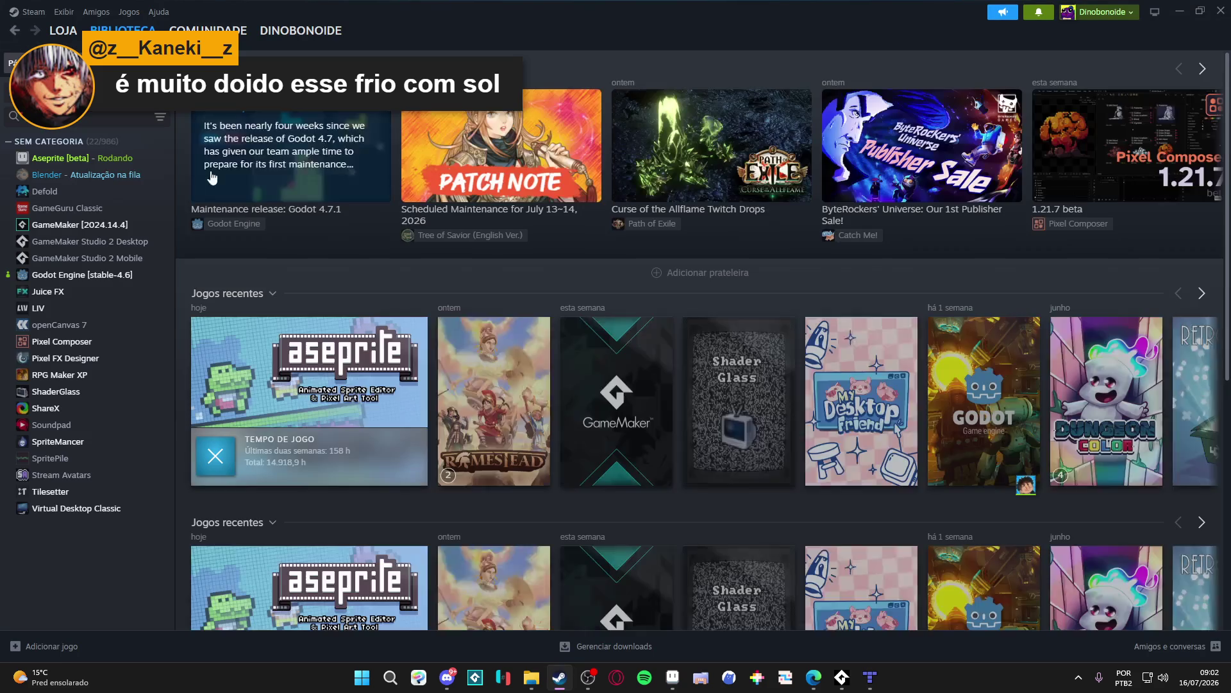
{"action": "left_click", "coordinate": [88, 116]}
{"action": "type", "text": "game"}
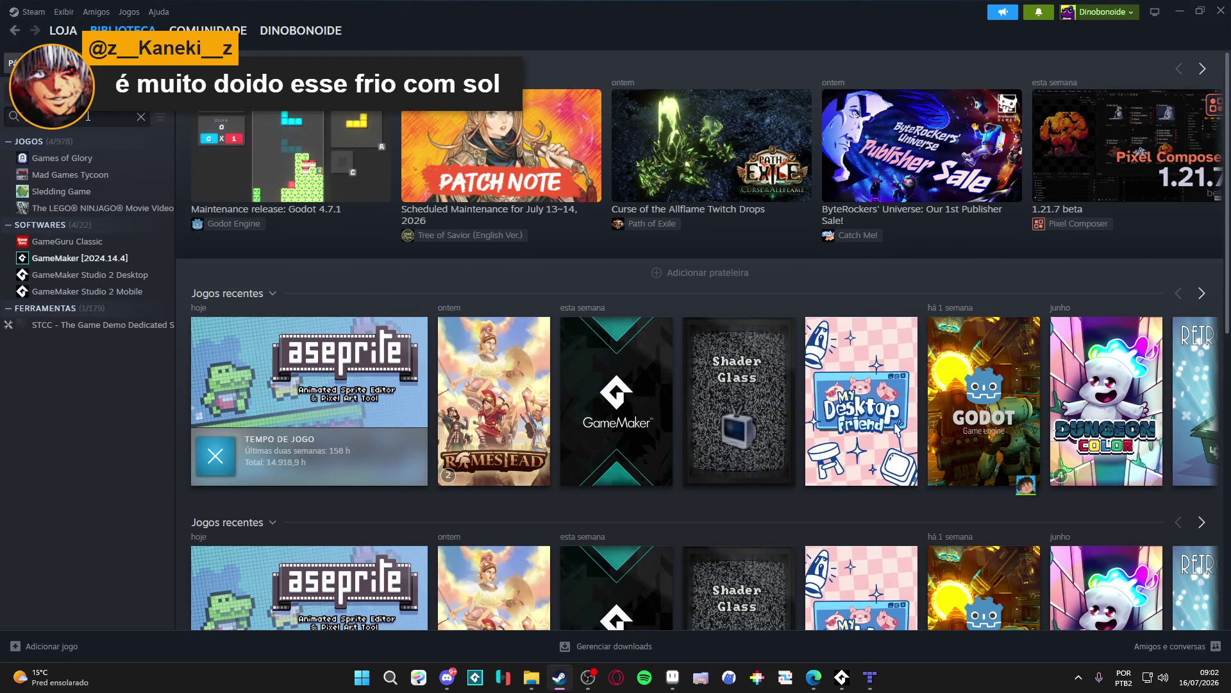
{"action": "left_click", "coordinate": [96, 275]}
{"action": "left_click", "coordinate": [241, 277]}
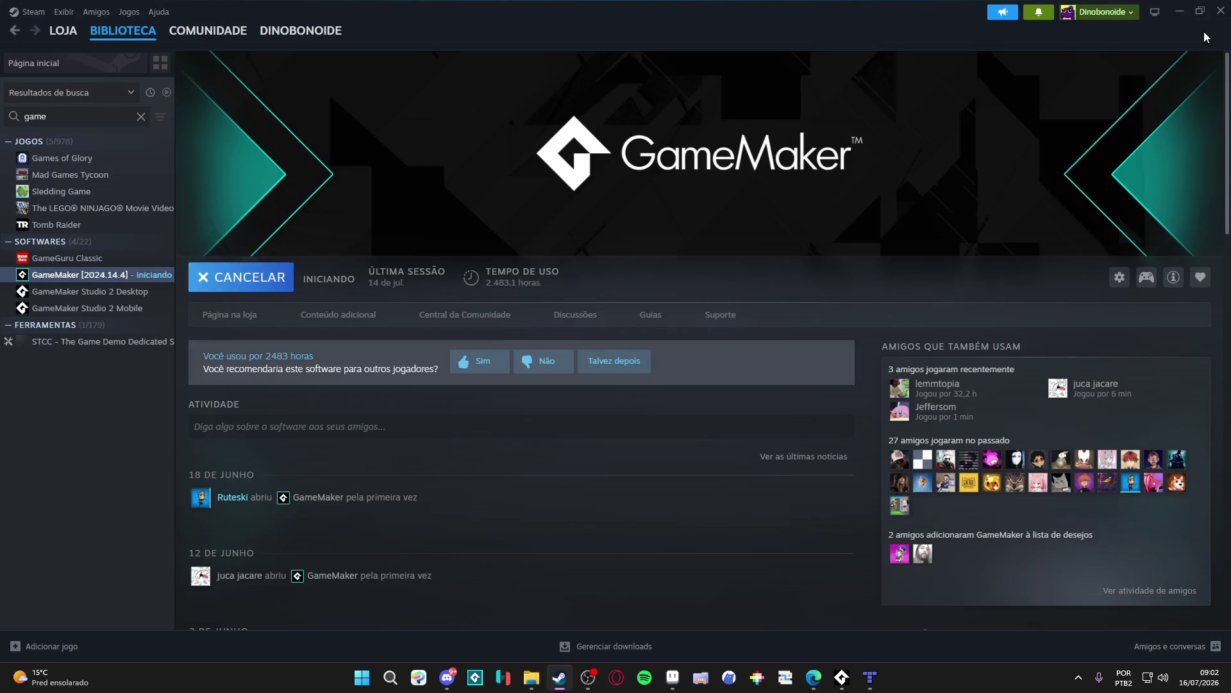
{"action": "left_click", "coordinate": [1222, 10]}
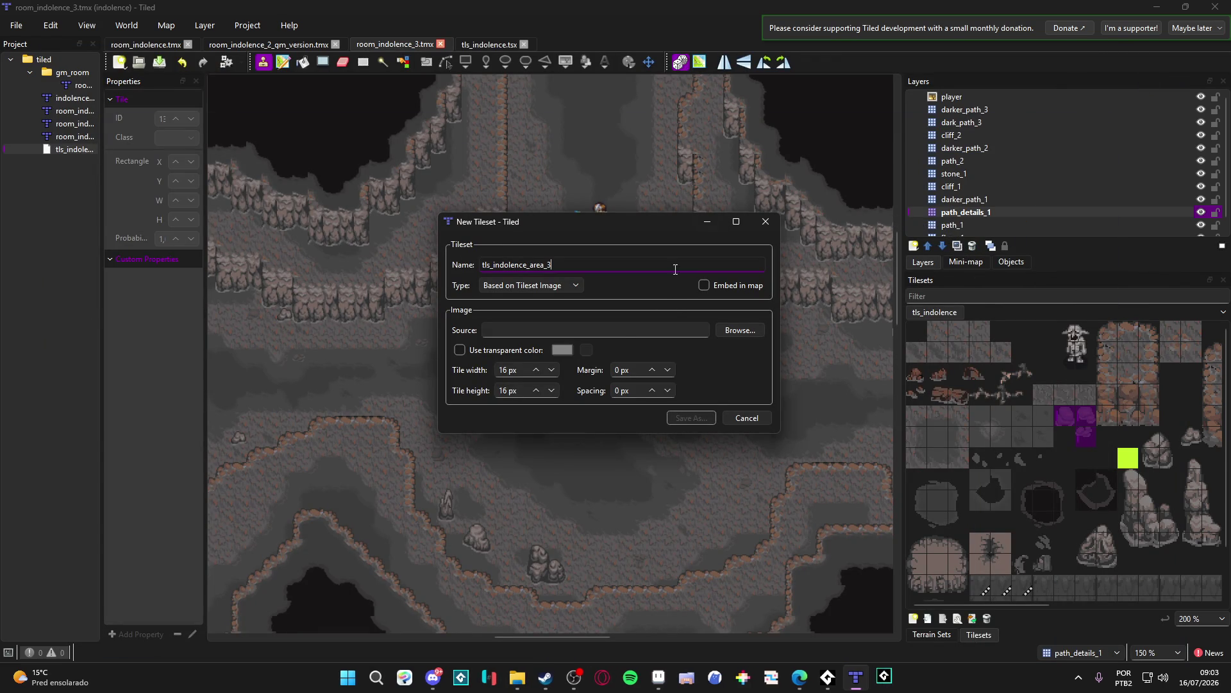
Step: Bring the loading GameMaker window to the front
{"action": "left_click", "coordinate": [892, 683]}
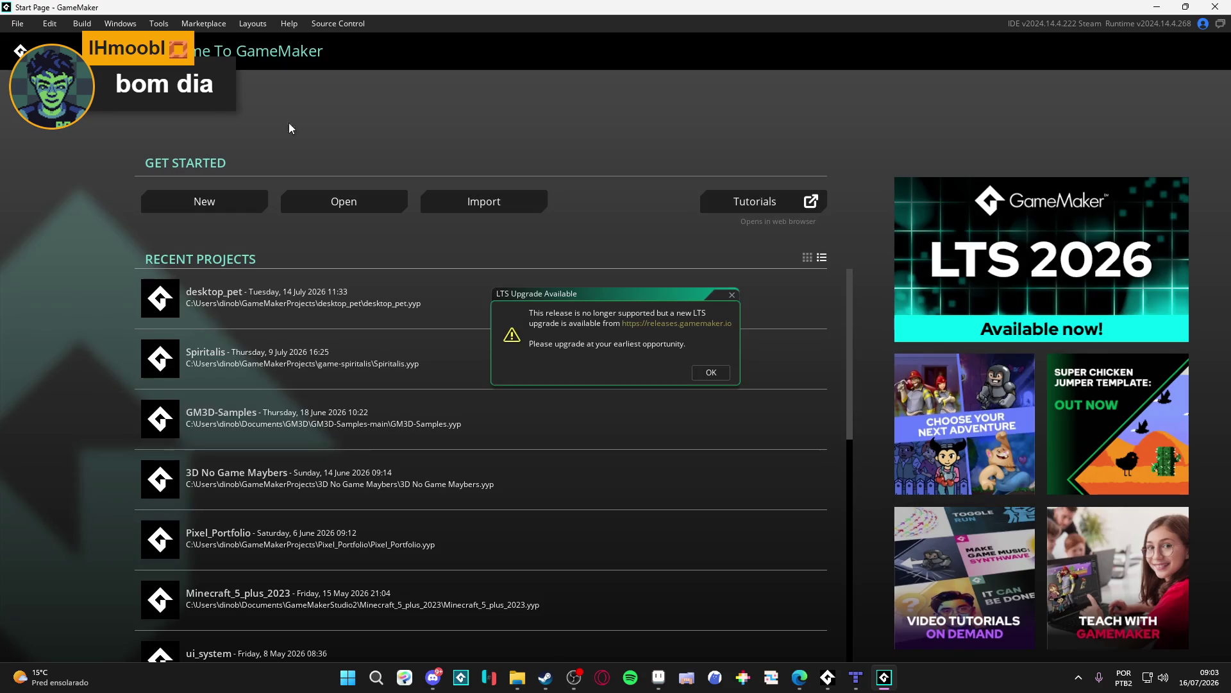
Step: Close the LTS upgrade notice and load Spiritalis from Recent Projects
{"action": "left_click", "coordinate": [732, 295]}
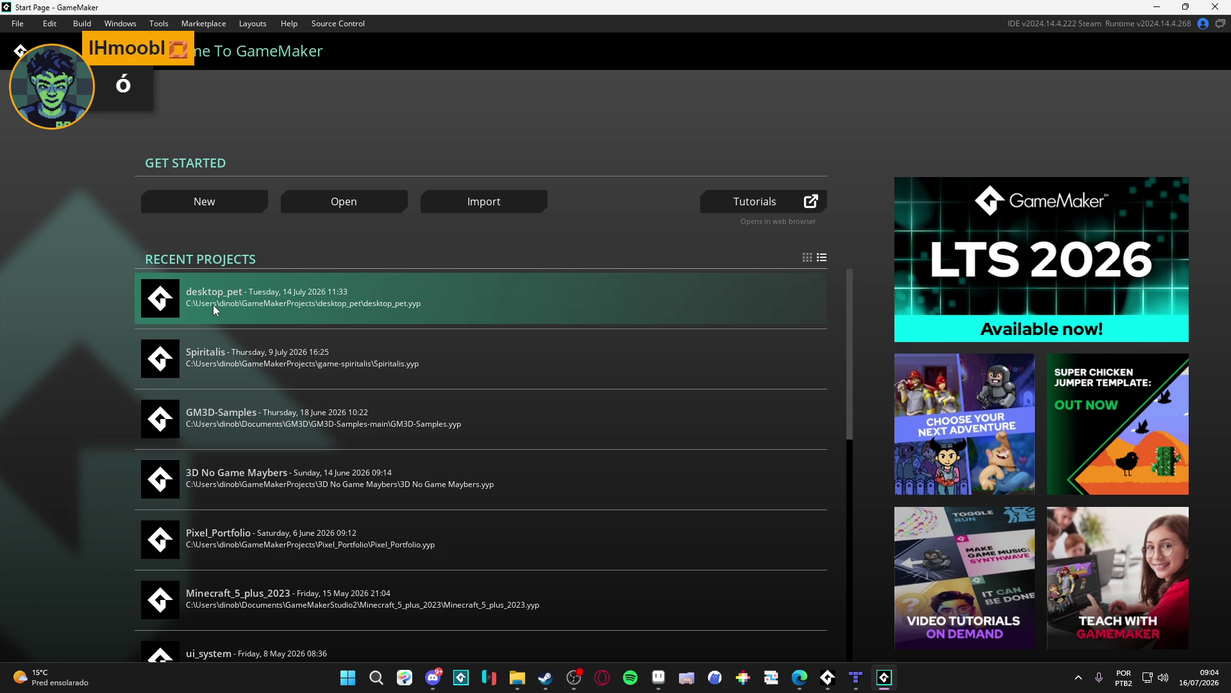
{"action": "left_click", "coordinate": [194, 345]}
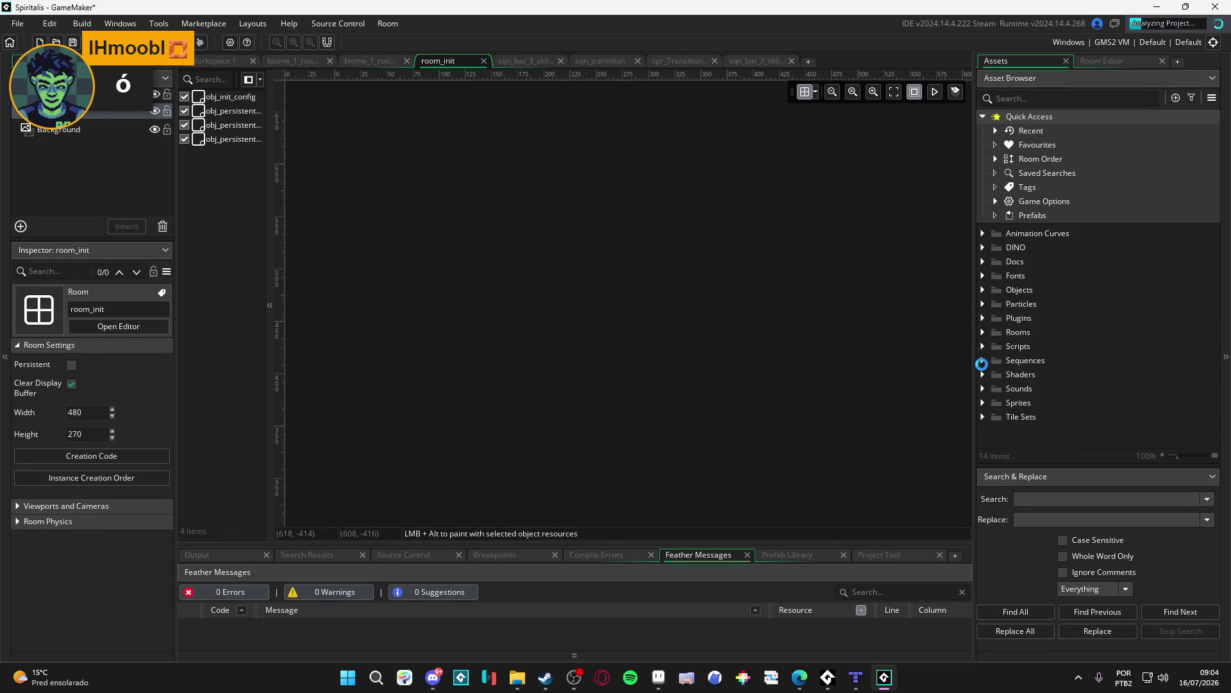
Step: Look through the Sprites subfolders (_Common, Battle, Cutscene, Dialog, Field, Inventory), then collapse Sprites
{"action": "left_click", "coordinate": [982, 404]}
{"action": "scroll", "coordinate": [1027, 393], "scroll_direction": "down", "scroll_amount": 2}
{"action": "left_click", "coordinate": [997, 357]}
{"action": "left_click", "coordinate": [996, 358]}
{"action": "left_click", "coordinate": [995, 371]}
{"action": "left_click", "coordinate": [995, 371]}
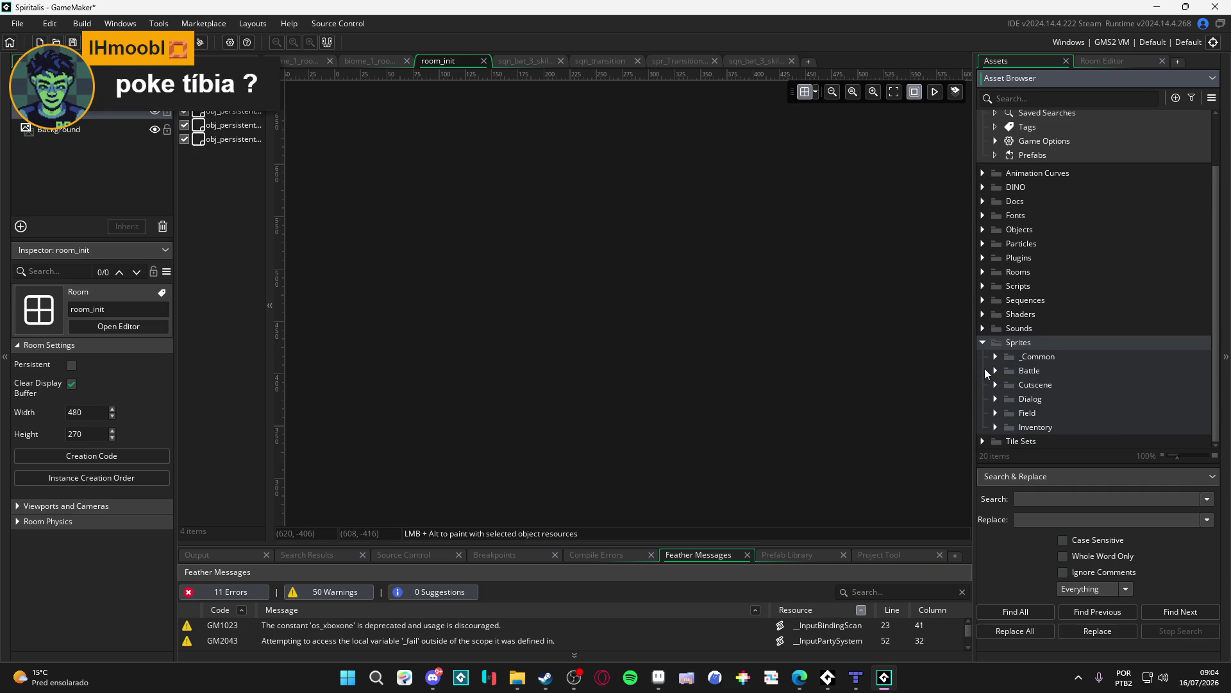
{"action": "left_click", "coordinate": [1031, 387]}
{"action": "left_click", "coordinate": [996, 384]}
{"action": "left_click", "coordinate": [996, 384]}
{"action": "left_click", "coordinate": [993, 370]}
{"action": "left_click", "coordinate": [993, 370]}
{"action": "double_click", "coordinate": [995, 362]}
{"action": "double_click", "coordinate": [994, 362]}
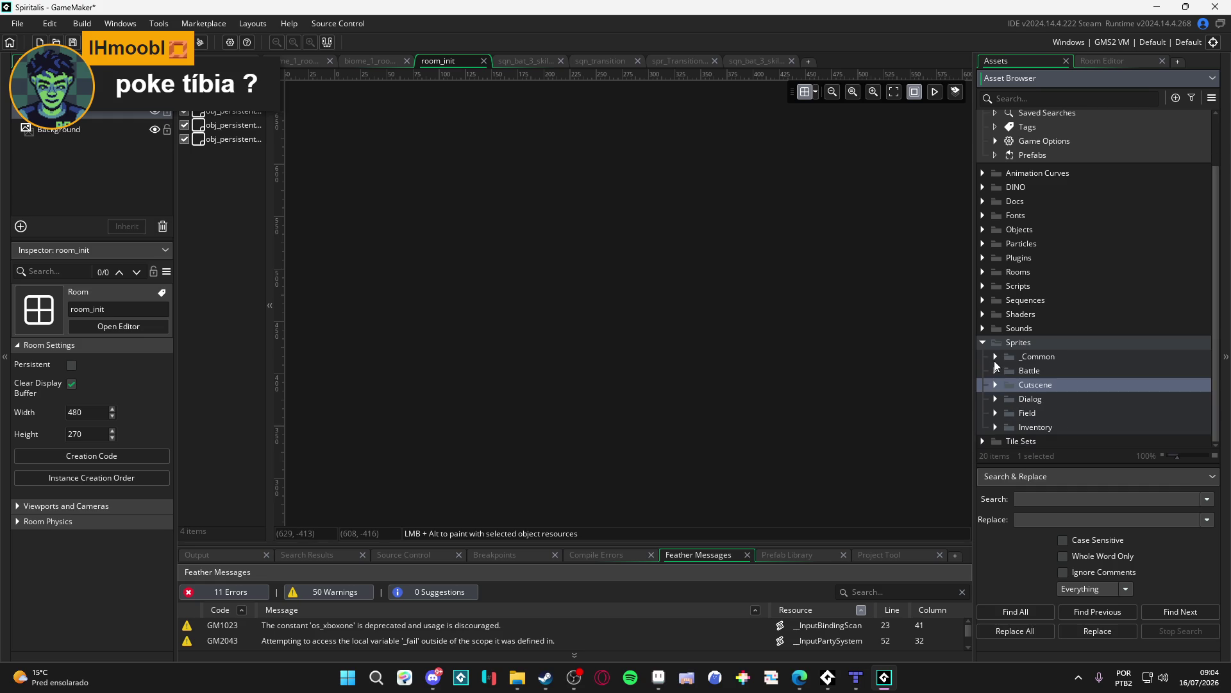
{"action": "left_click", "coordinate": [994, 384]}
{"action": "left_click", "coordinate": [994, 385]}
{"action": "left_click", "coordinate": [996, 398]}
{"action": "left_click", "coordinate": [996, 399]}
{"action": "left_click", "coordinate": [996, 412]}
{"action": "left_click", "coordinate": [995, 413]}
{"action": "left_click", "coordinate": [998, 426]}
{"action": "scroll", "coordinate": [1004, 397], "scroll_direction": "down", "scroll_amount": 3}
{"action": "left_click", "coordinate": [998, 322]}
{"action": "left_click", "coordinate": [982, 346]}
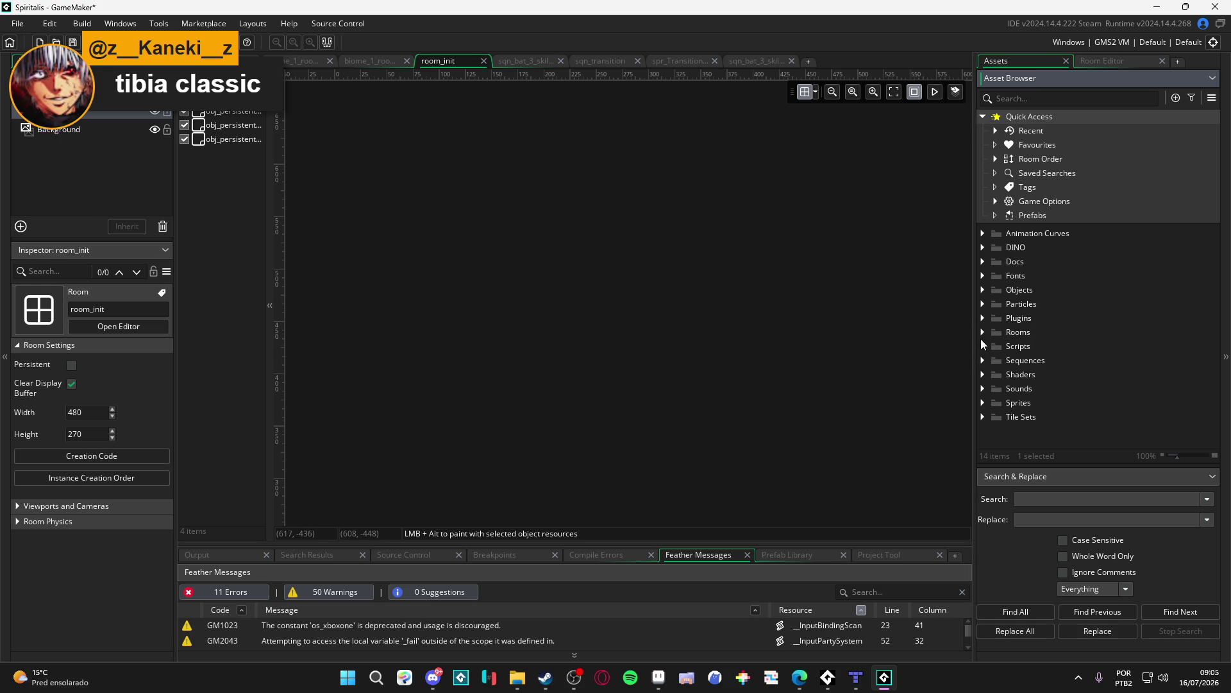
Step: Expand Tile Sets > Field > Biomes > 1. Cliffs of Indolence in the Asset Browser
{"action": "left_click", "coordinate": [982, 415]}
{"action": "scroll", "coordinate": [999, 399], "scroll_direction": "down", "scroll_amount": 1}
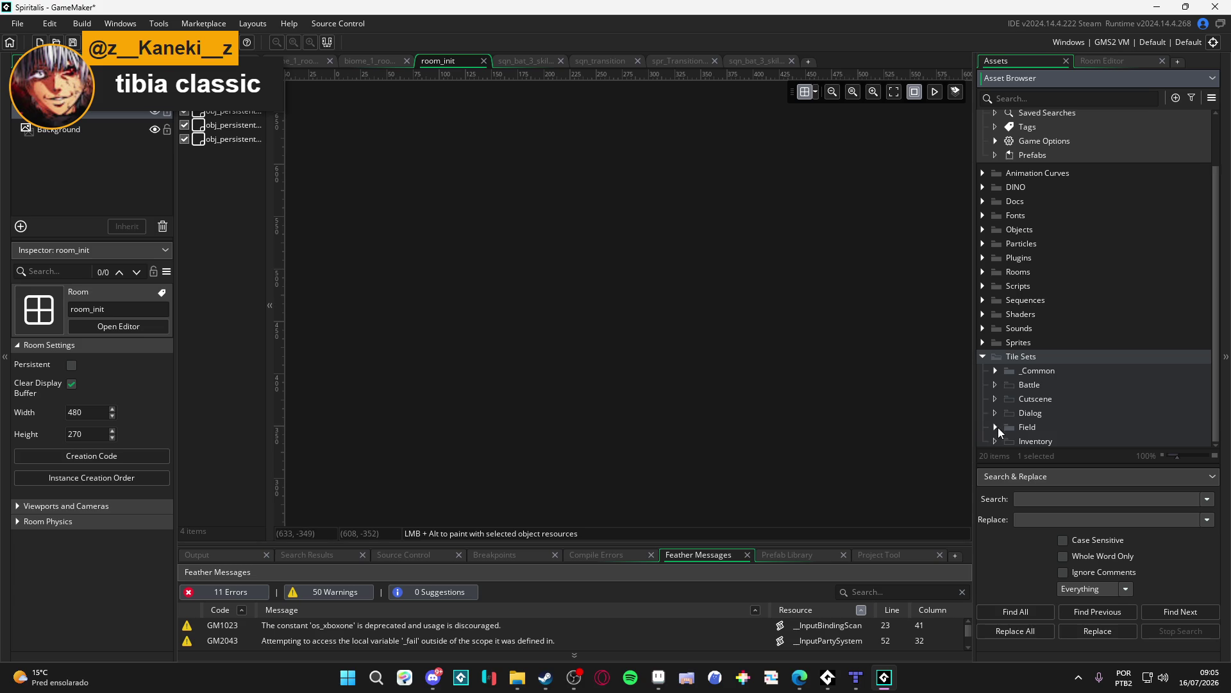
{"action": "left_click", "coordinate": [996, 427]}
{"action": "left_click", "coordinate": [1008, 426]}
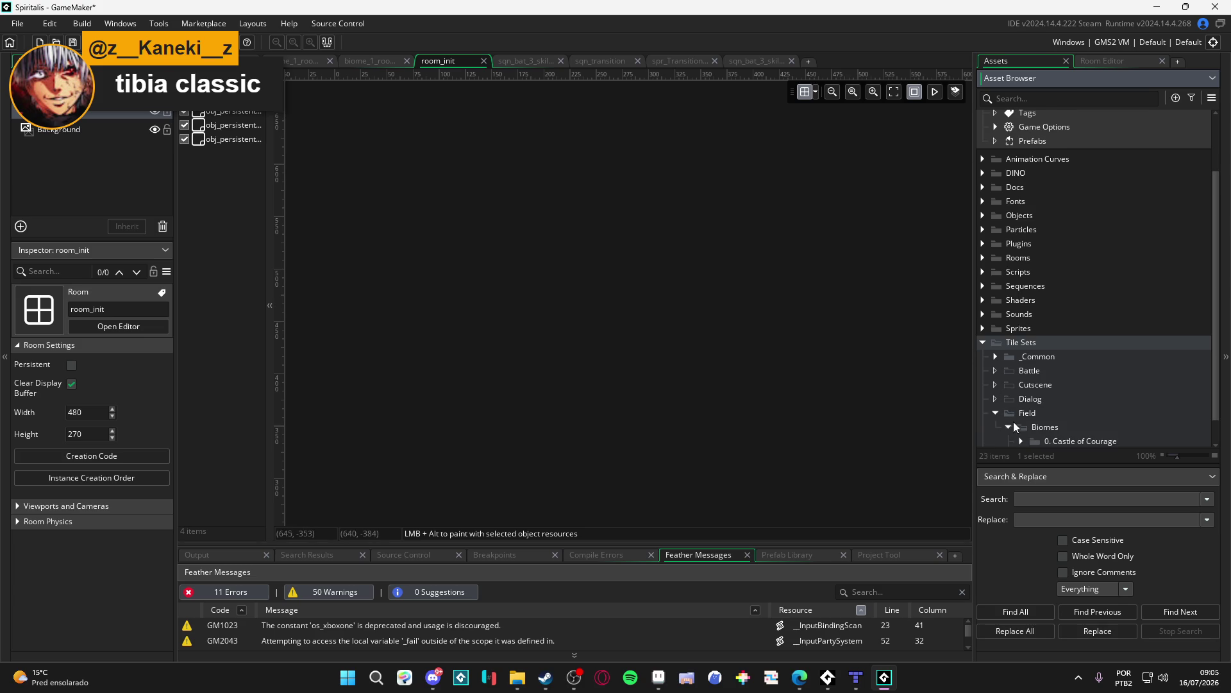
{"action": "left_click", "coordinate": [1020, 425]}
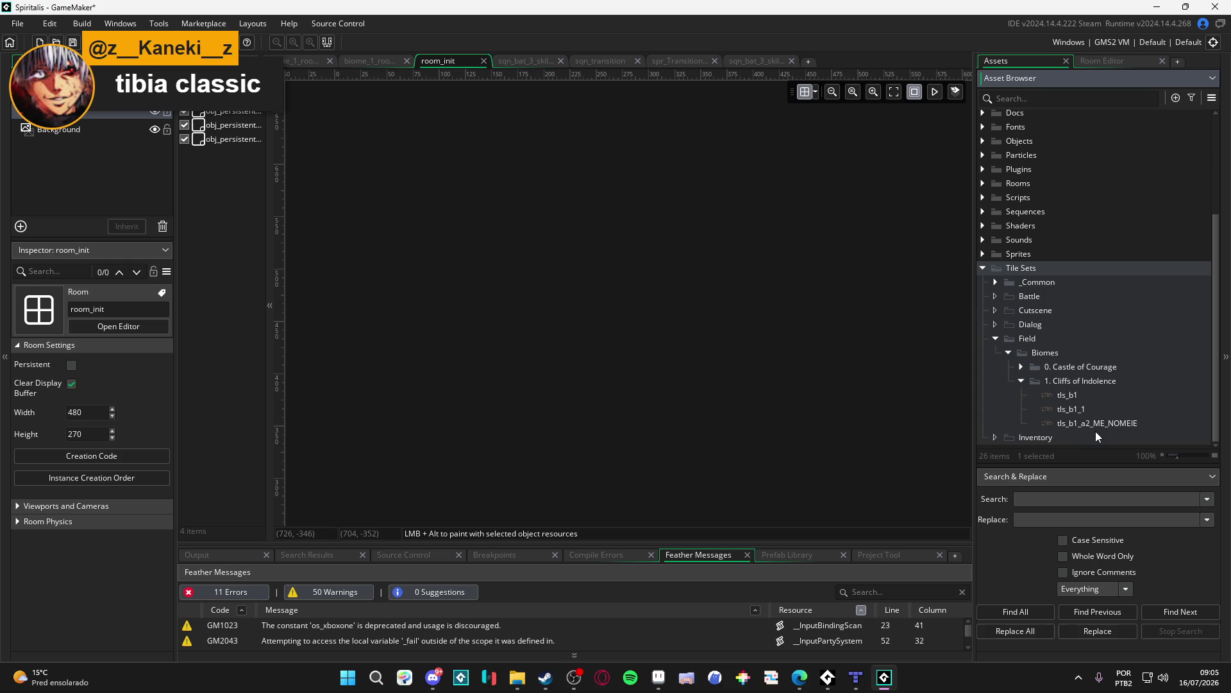
{"action": "left_click", "coordinate": [856, 677]}
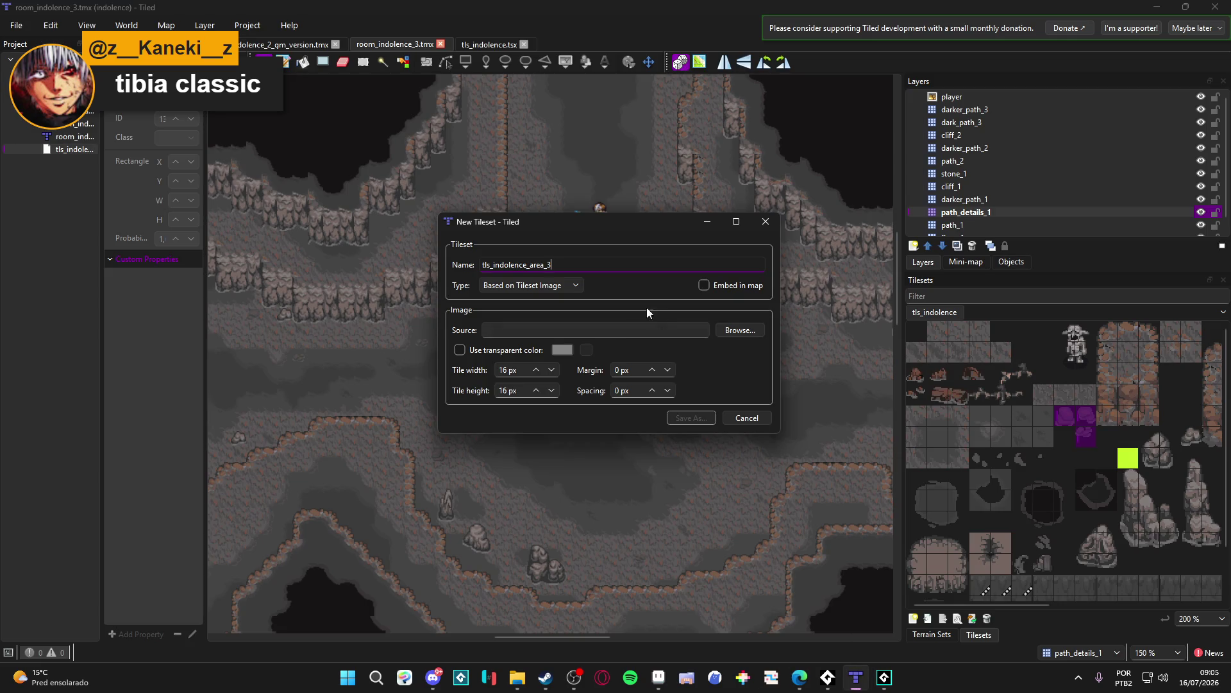
Step: Rename the new tileset to tls_b1_a3
{"action": "key", "text": "ctrl+a"}
{"action": "key", "text": "BackSpace"}
{"action": "type", "text": "tls_b1"}
{"action": "type", "text": "_a3"}
{"action": "key", "text": "alt+Tab"}
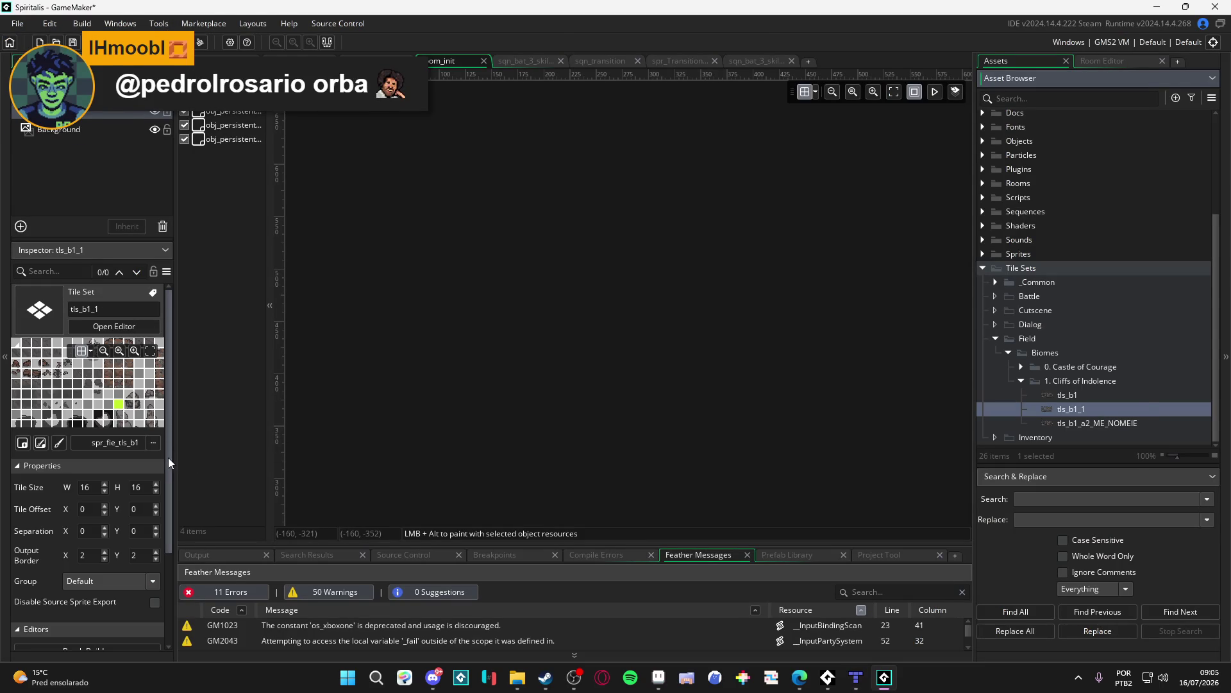
{"action": "key", "text": "alt+Tab"}
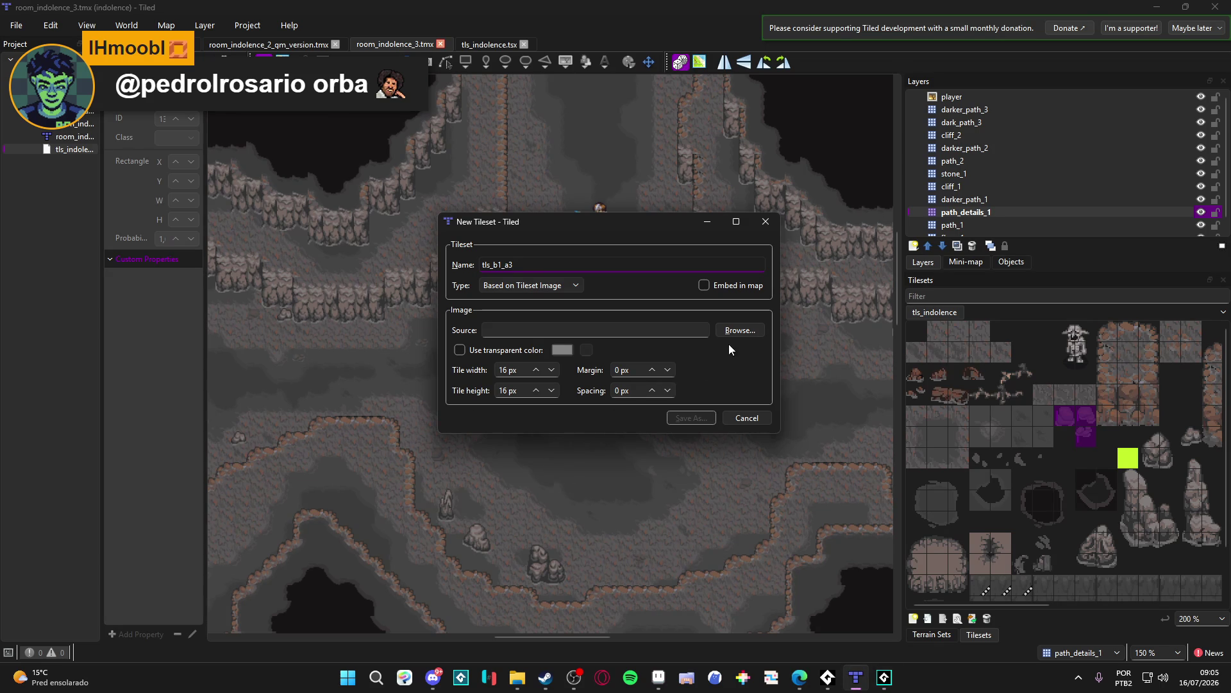
Step: Browse File Explorer to indolencia's area3 tileset folder, then bring GameMaker forward
{"action": "left_click", "coordinate": [517, 677]}
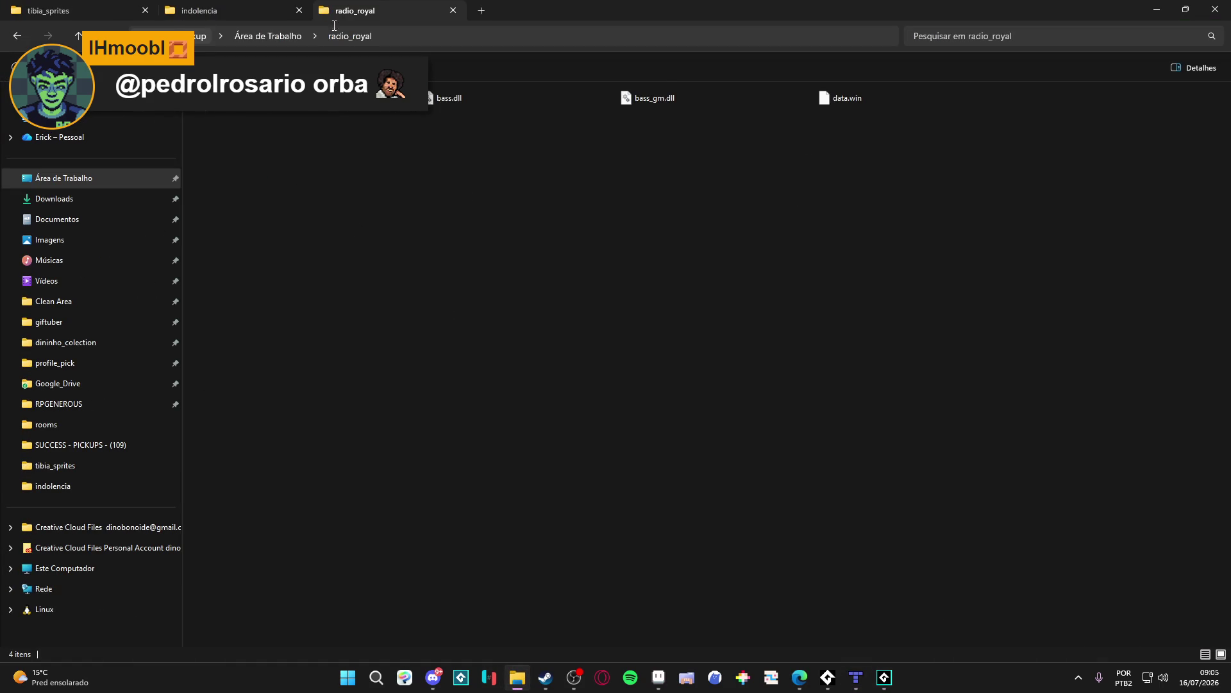
{"action": "left_click", "coordinate": [215, 10]}
{"action": "left_click", "coordinate": [127, 8]}
{"action": "left_click", "coordinate": [186, 7]}
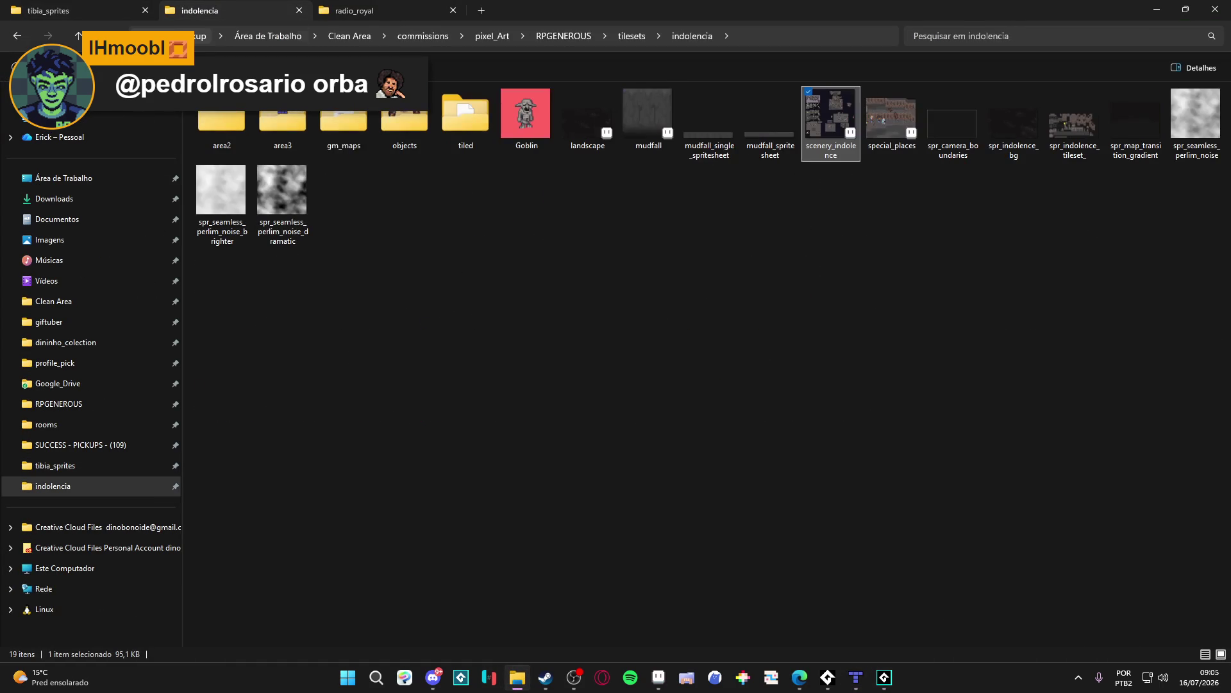
{"action": "double_click", "coordinate": [268, 114]}
{"action": "key", "text": "alt+Tab"}
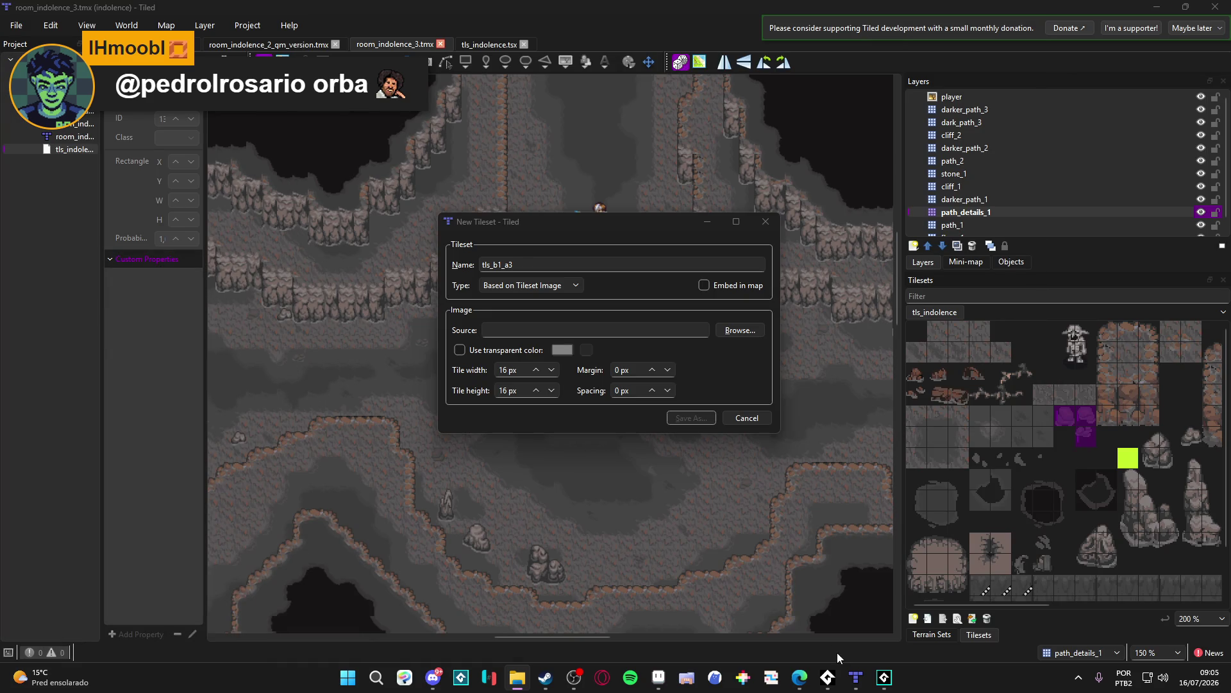
{"action": "left_click", "coordinate": [882, 680]}
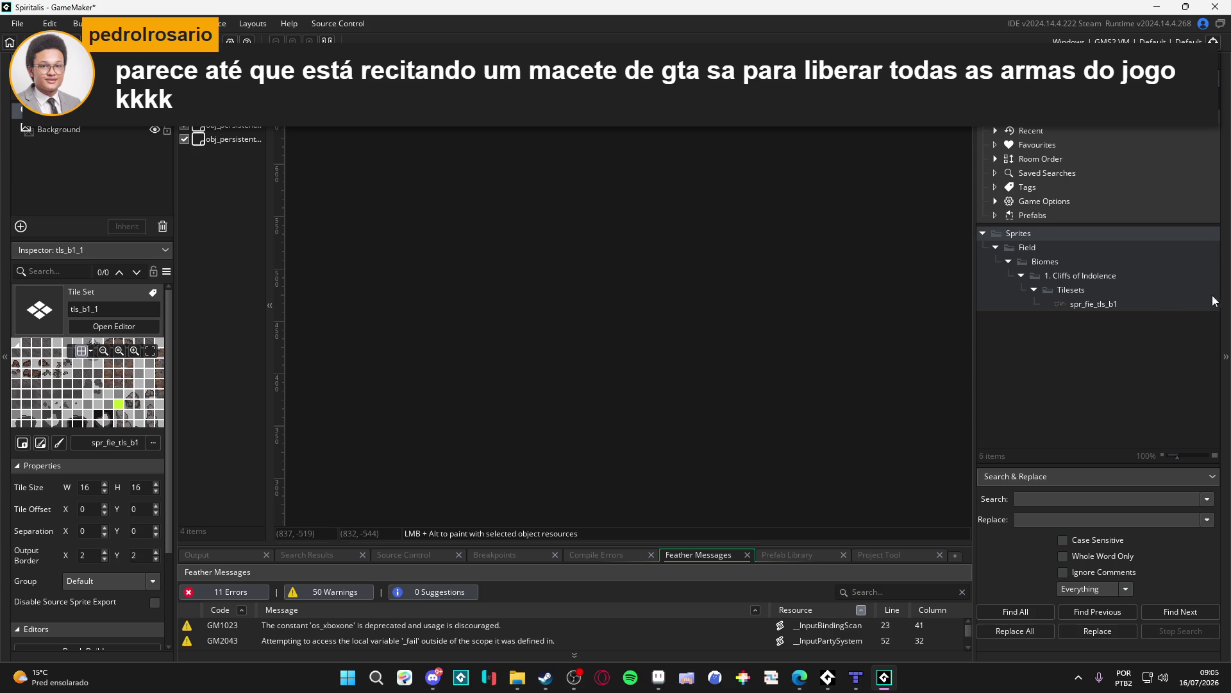
Step: Inspect the spr_fie_tls_b1 sprite in GameMaker's Asset Browser
{"action": "left_click", "coordinate": [1161, 309]}
{"action": "key", "text": "alt+Tab"}
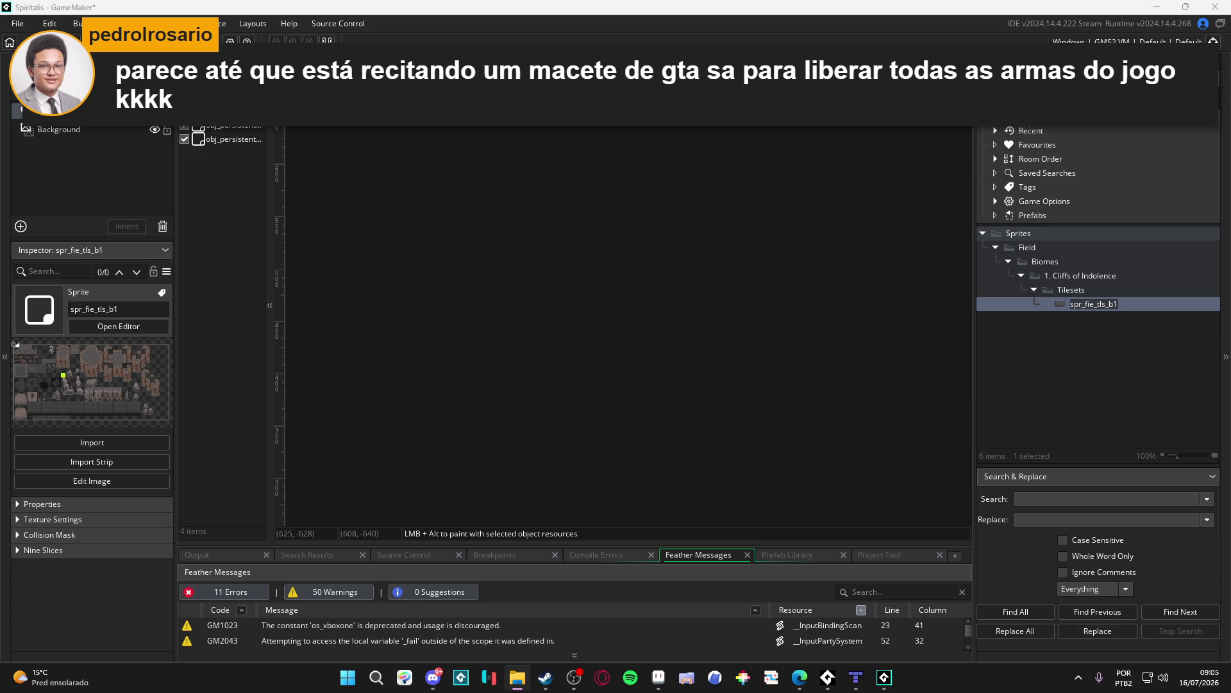
{"action": "key", "text": "alt+Tab"}
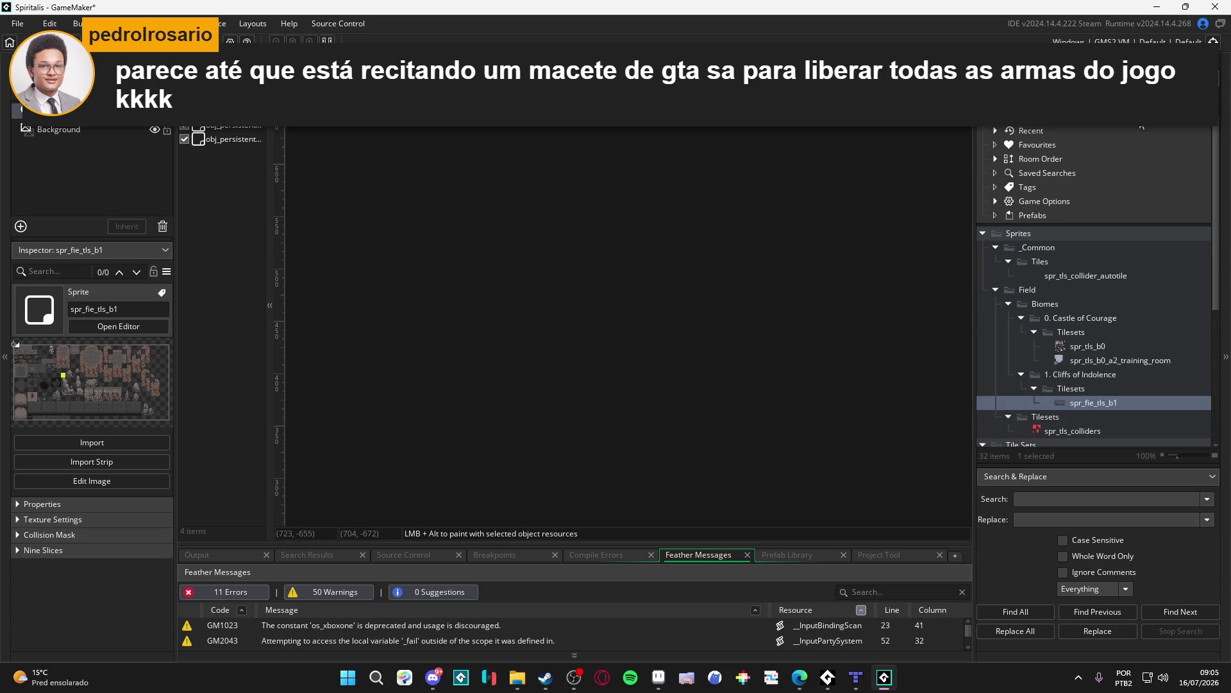
{"action": "scroll", "coordinate": [1081, 305], "scroll_direction": "down", "scroll_amount": 5}
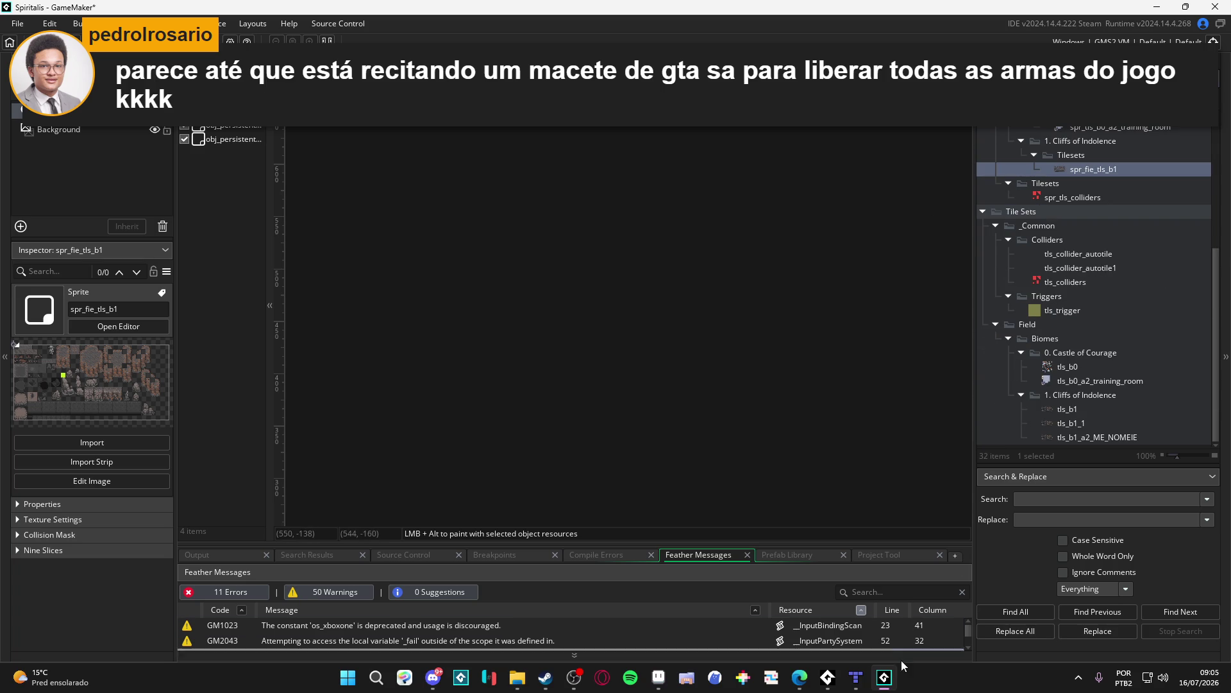
{"action": "left_click", "coordinate": [856, 677]}
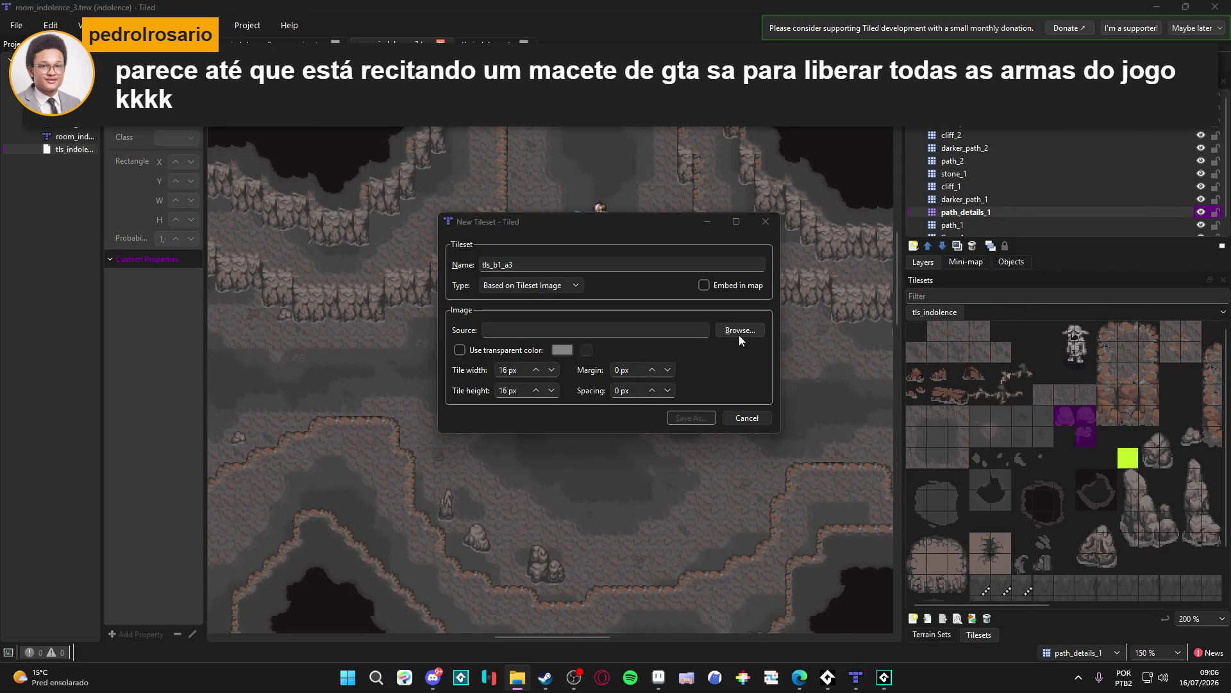
Step: Use spr_fie_tls_b1_a3.png as the source image and save tls_b1_a3.tsx in area3\tileset
{"action": "left_click", "coordinate": [741, 328]}
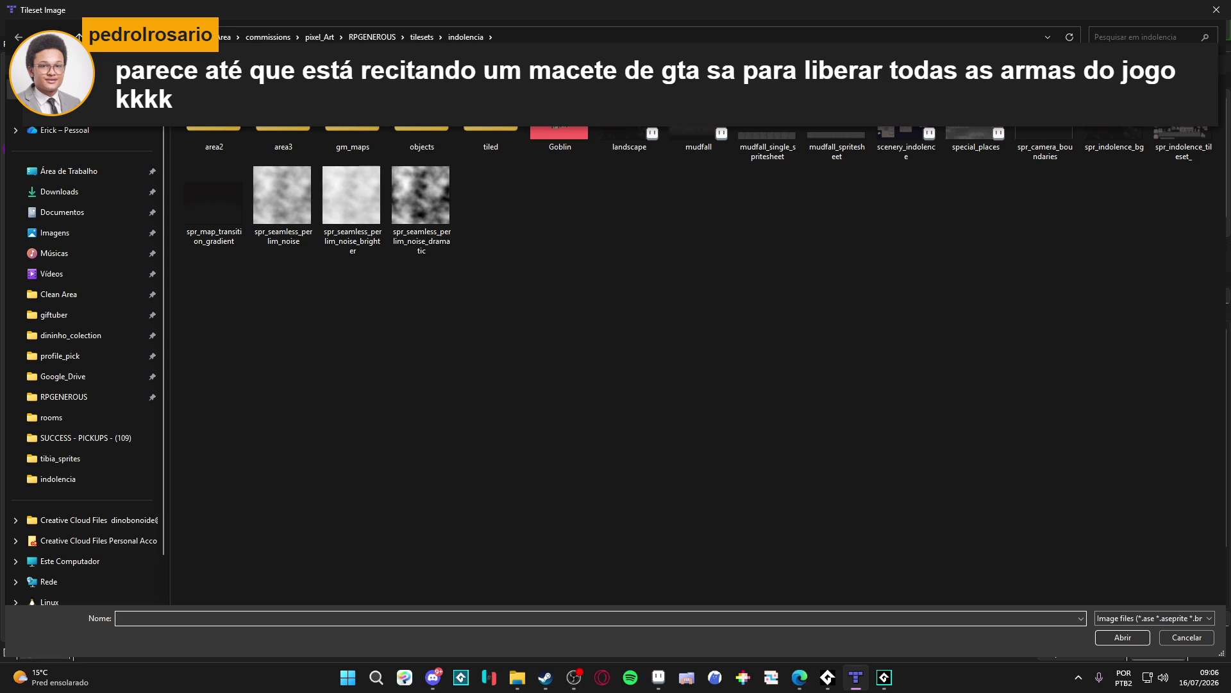
{"action": "double_click", "coordinate": [274, 132]}
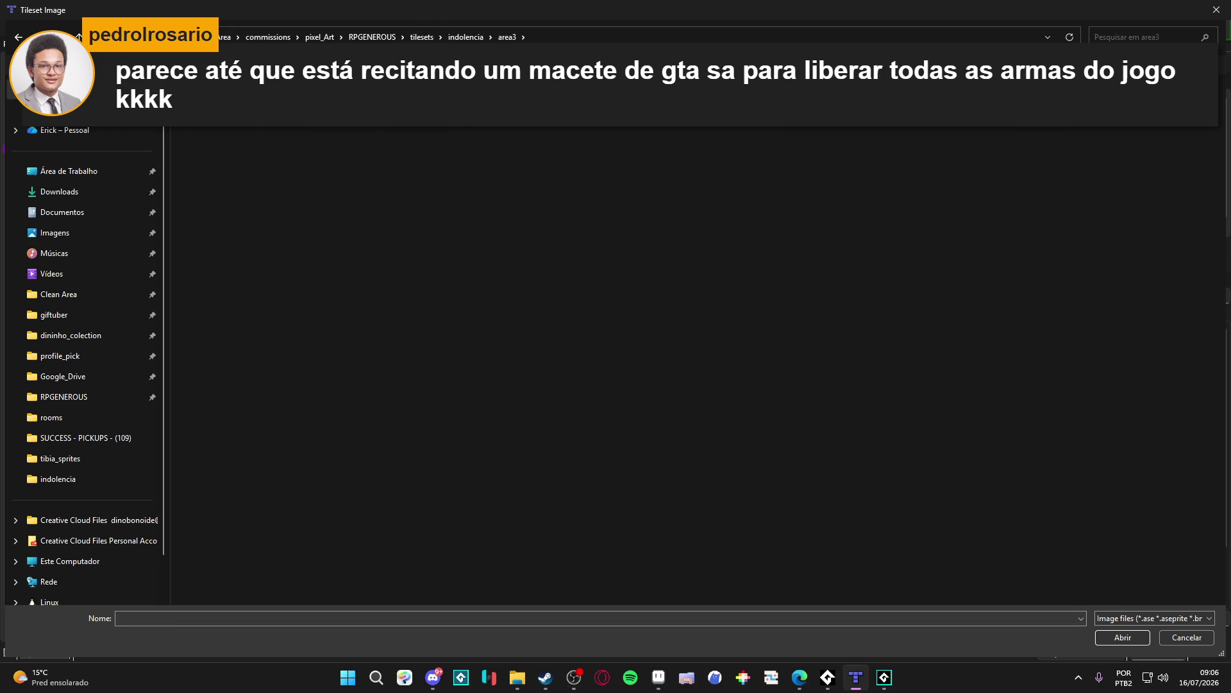
{"action": "double_click", "coordinate": [267, 212]}
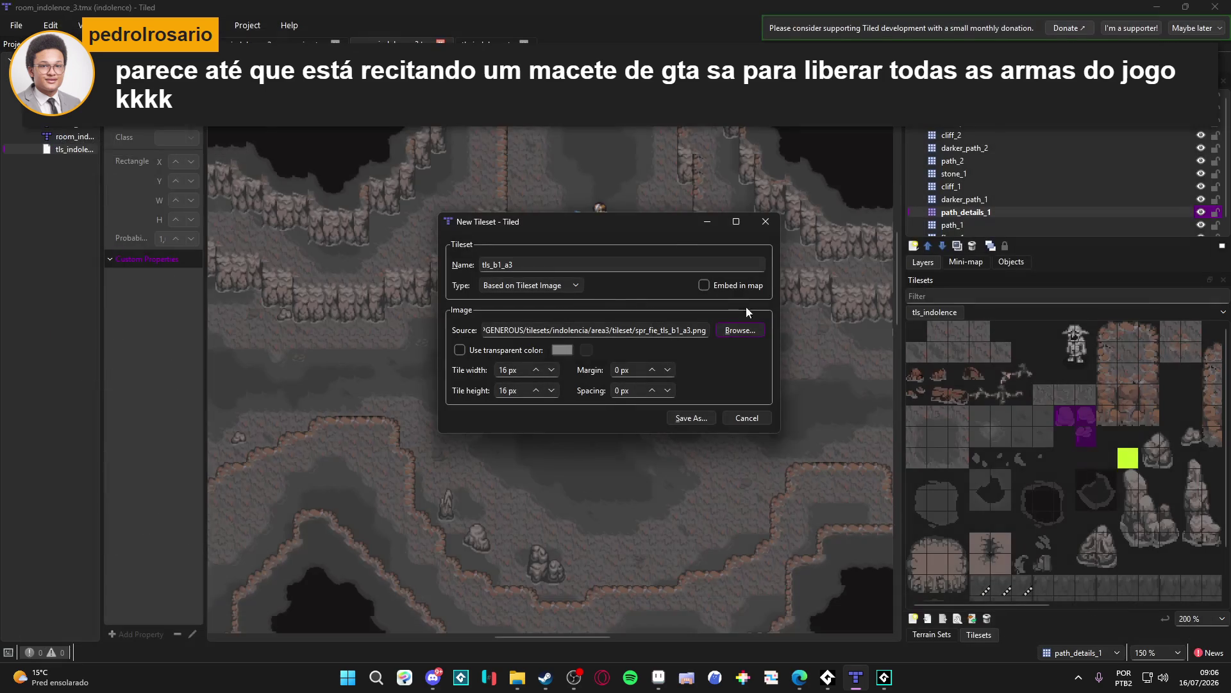
{"action": "left_click", "coordinate": [680, 417]}
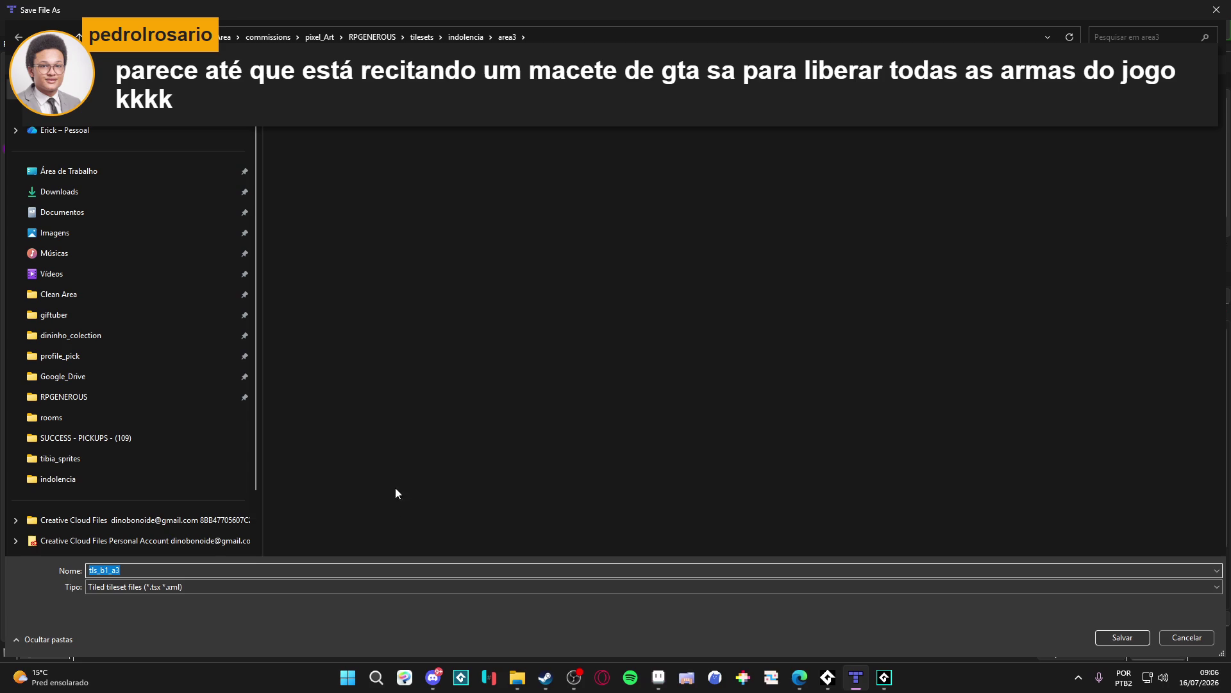
{"action": "left_click", "coordinate": [1120, 635]}
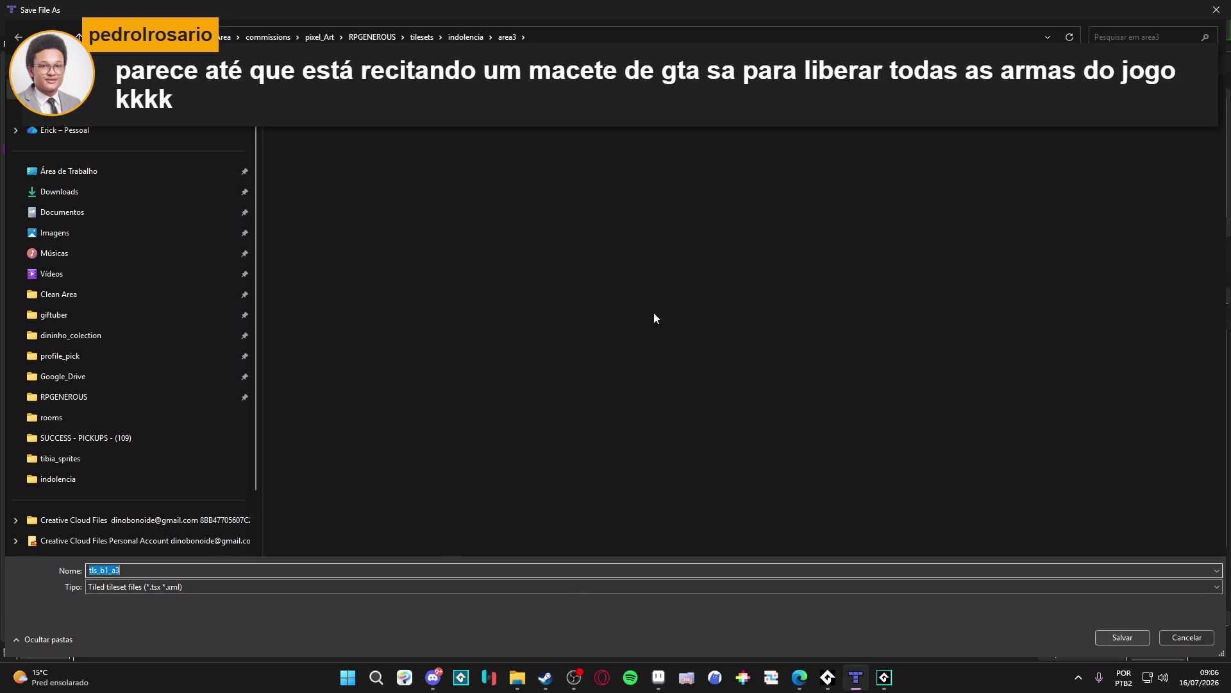
{"action": "left_click", "coordinate": [1116, 635]}
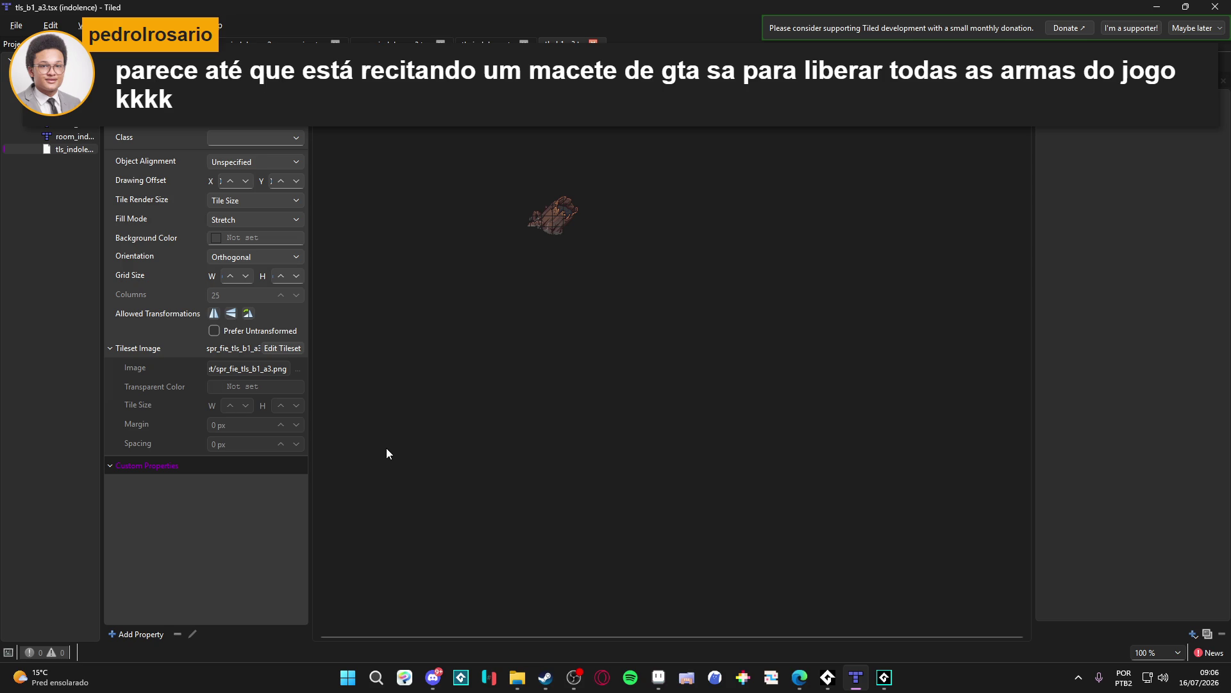
Step: Back on the room_indolence_3 map, show the tls_b1_a3 tiles in the Tilesets panel
{"action": "left_click", "coordinate": [487, 42]}
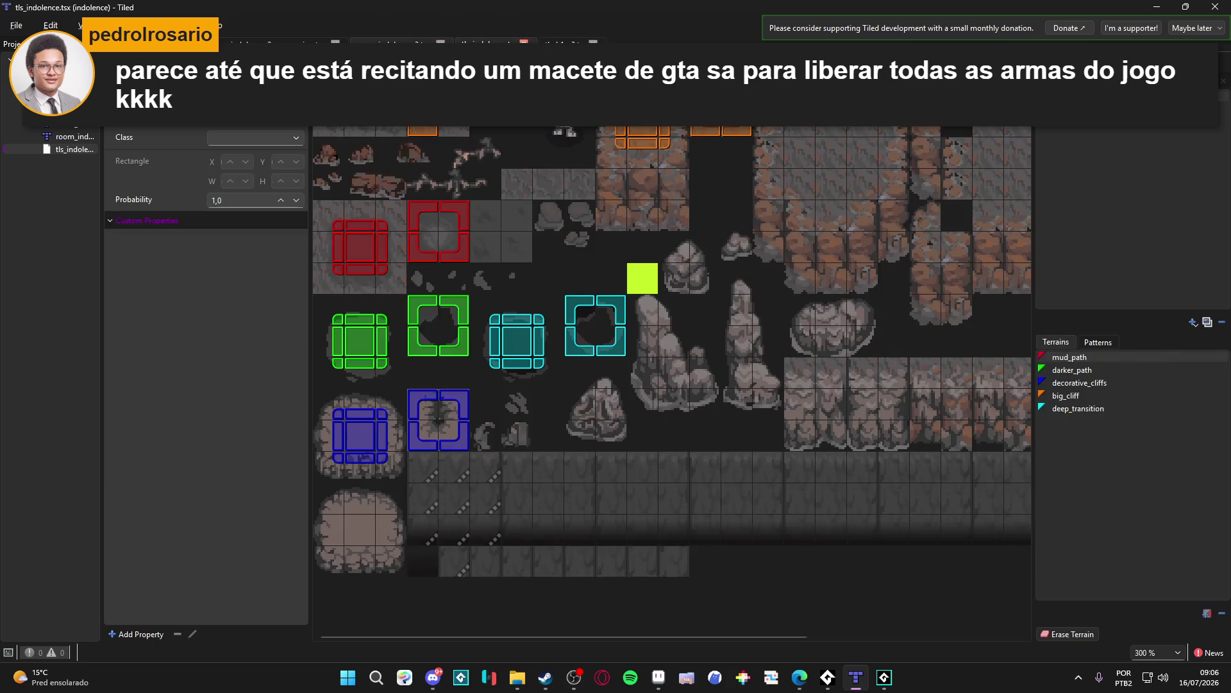
{"action": "left_click", "coordinate": [394, 41]}
{"action": "left_click_drag", "start_coordinate": [849, 399], "coordinate": [794, 335]}
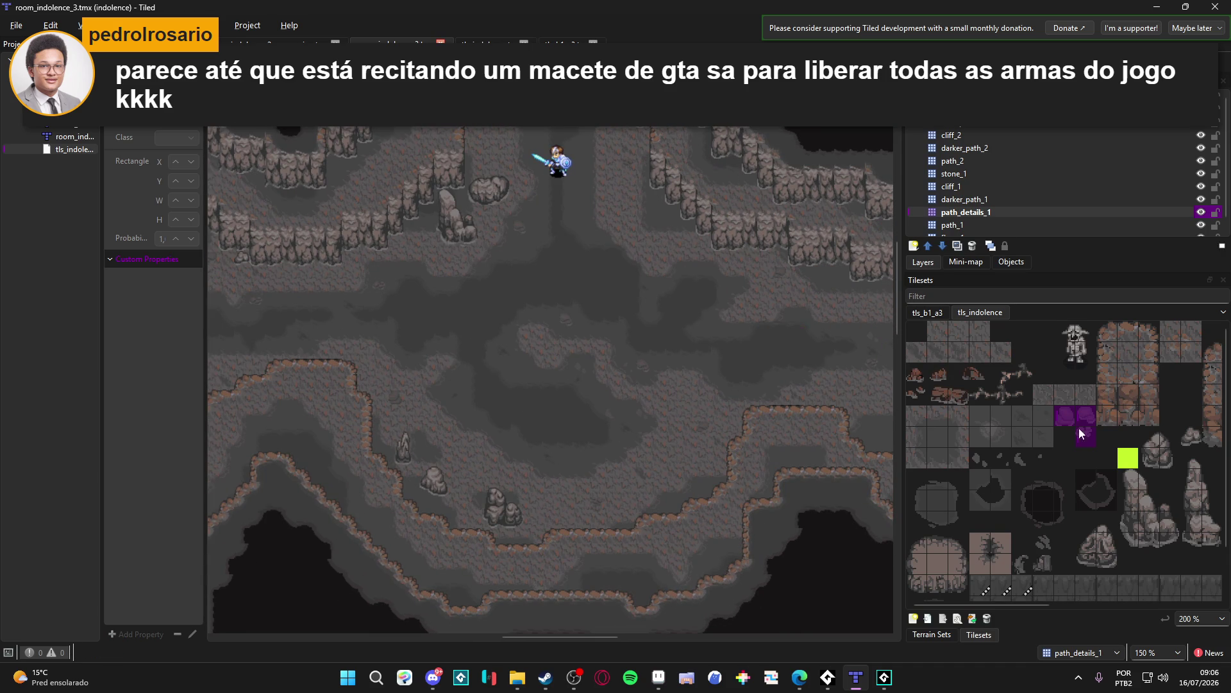
{"action": "scroll", "coordinate": [1046, 417], "scroll_direction": "right", "scroll_amount": 3}
{"action": "scroll", "coordinate": [1001, 404], "scroll_direction": "right", "scroll_amount": 5}
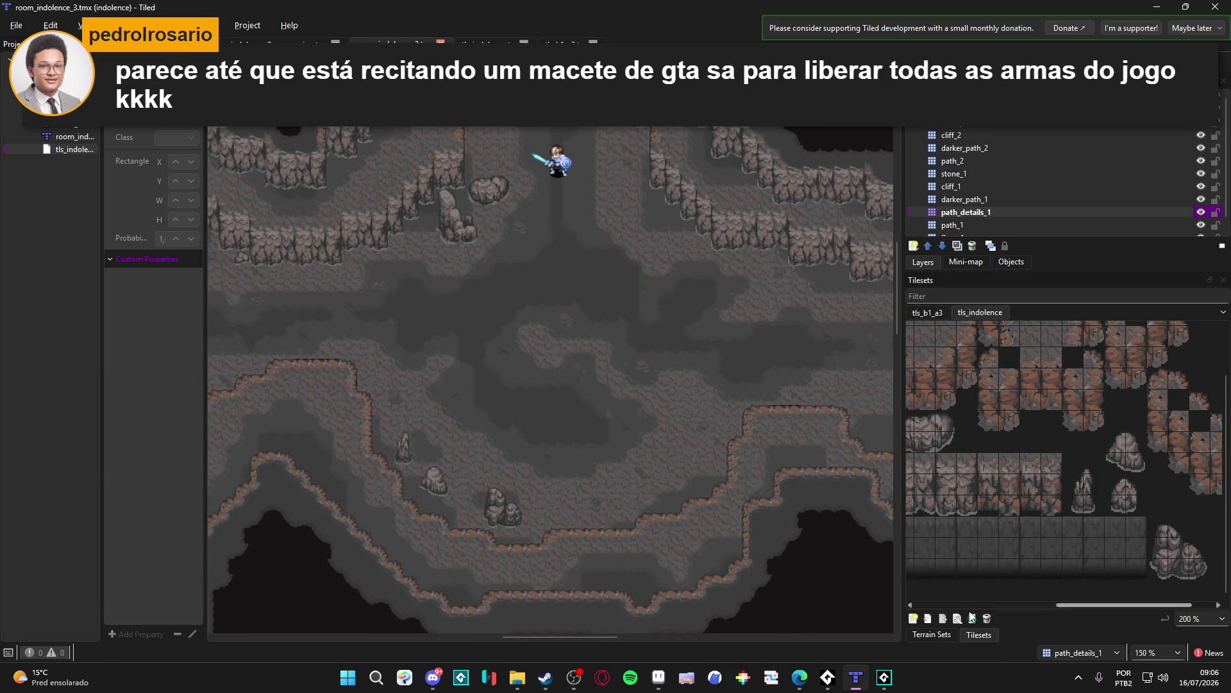
{"action": "left_click", "coordinate": [936, 634]}
{"action": "left_click", "coordinate": [980, 634]}
{"action": "left_click", "coordinate": [922, 313]}
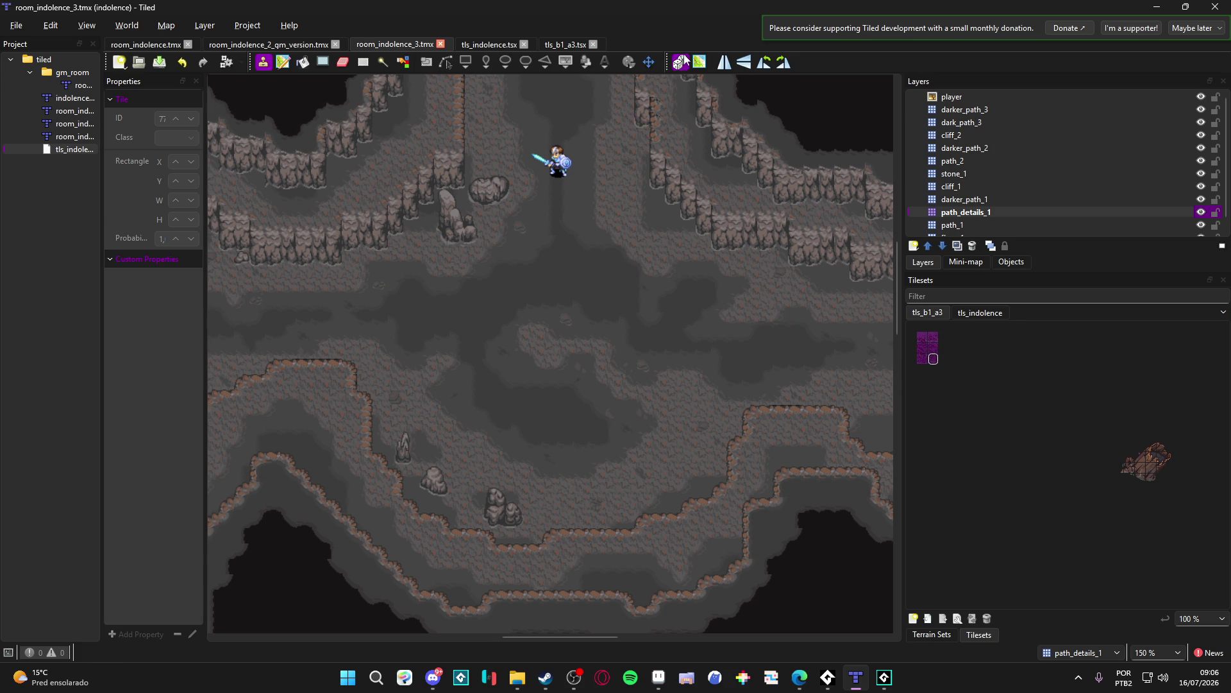
Step: Select the cliff_1 layer and undo the misplaced vine tiles
{"action": "left_click", "coordinate": [483, 251]}
{"action": "scroll", "coordinate": [1014, 211], "scroll_direction": "down", "scroll_amount": 1}
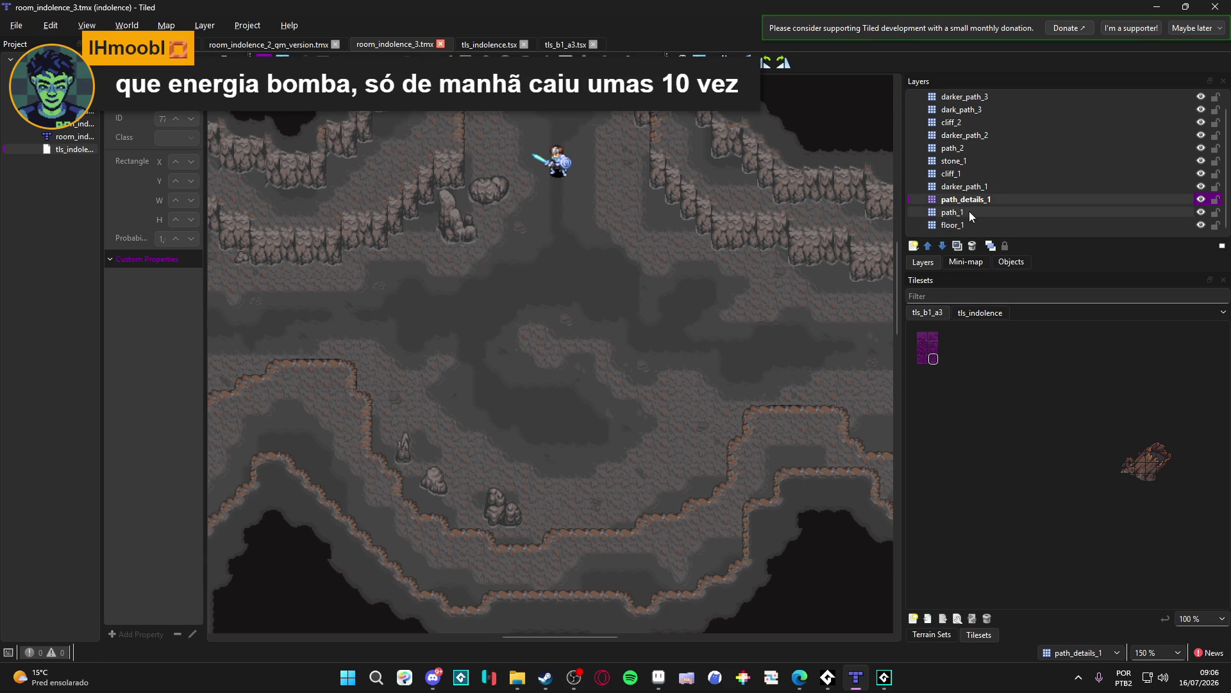
{"action": "left_click", "coordinate": [985, 175]}
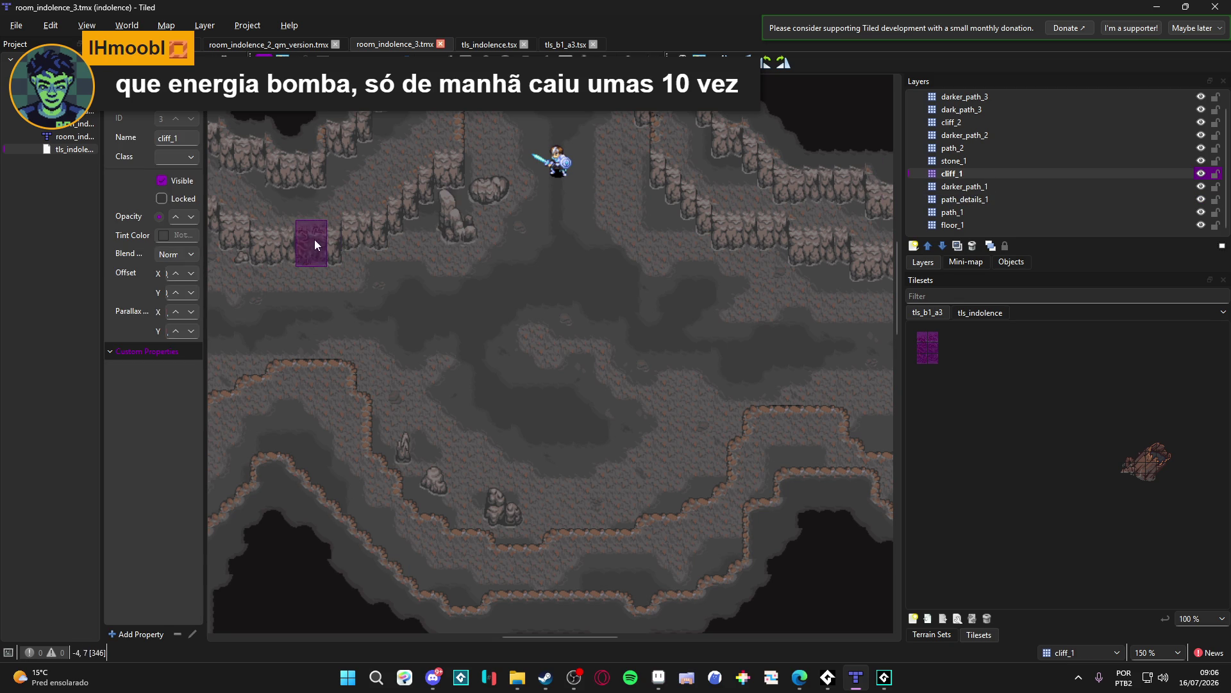
{"action": "scroll", "coordinate": [314, 239], "scroll_direction": "up", "scroll_amount": 3}
{"action": "left_click_drag", "start_coordinate": [459, 268], "coordinate": [368, 280]}
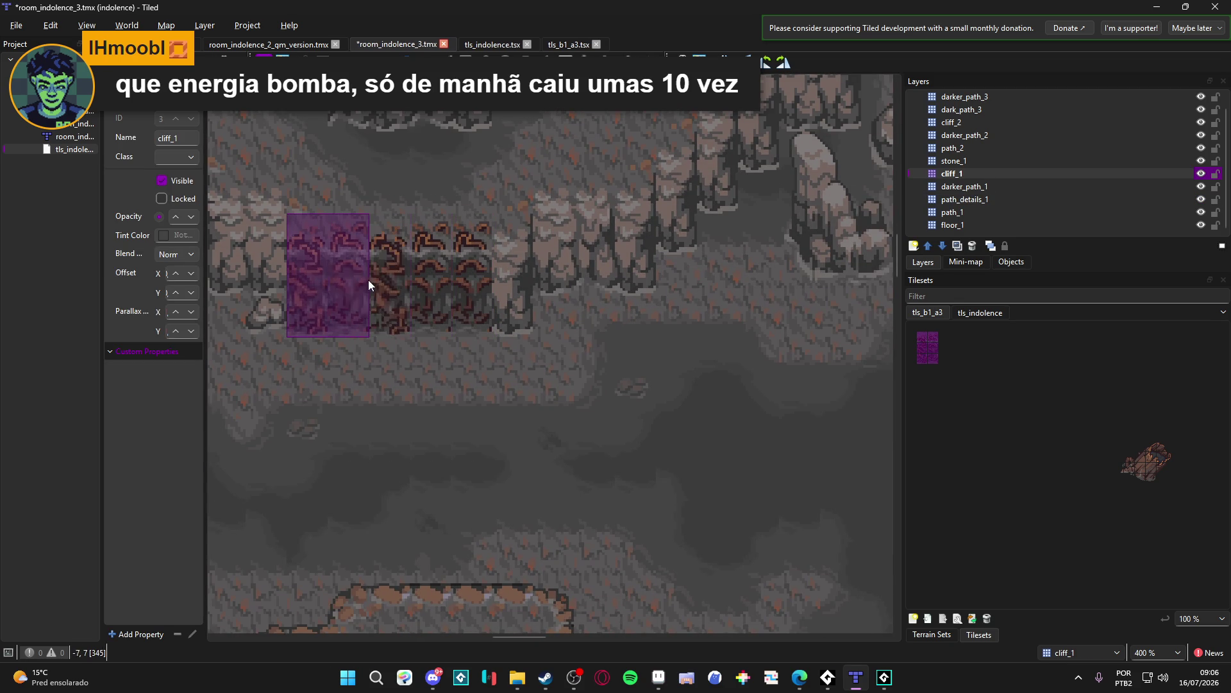
{"action": "scroll", "coordinate": [526, 404], "scroll_direction": "down", "scroll_amount": 1}
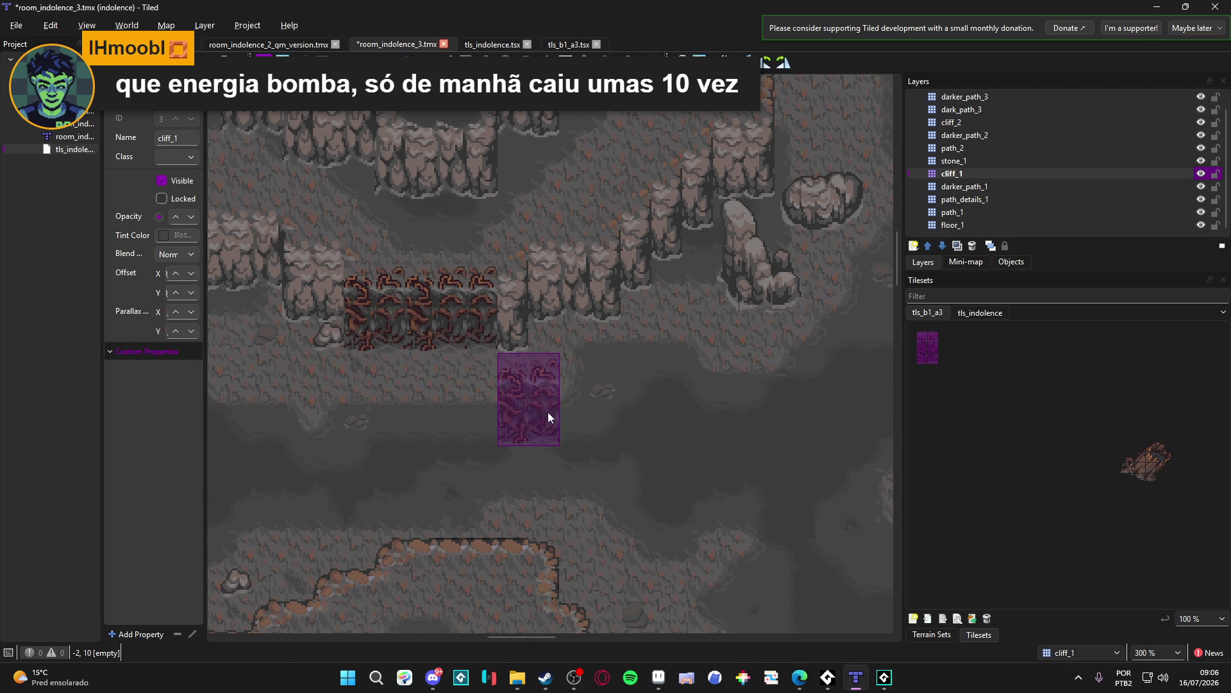
{"action": "key", "text": "ctrl+z"}
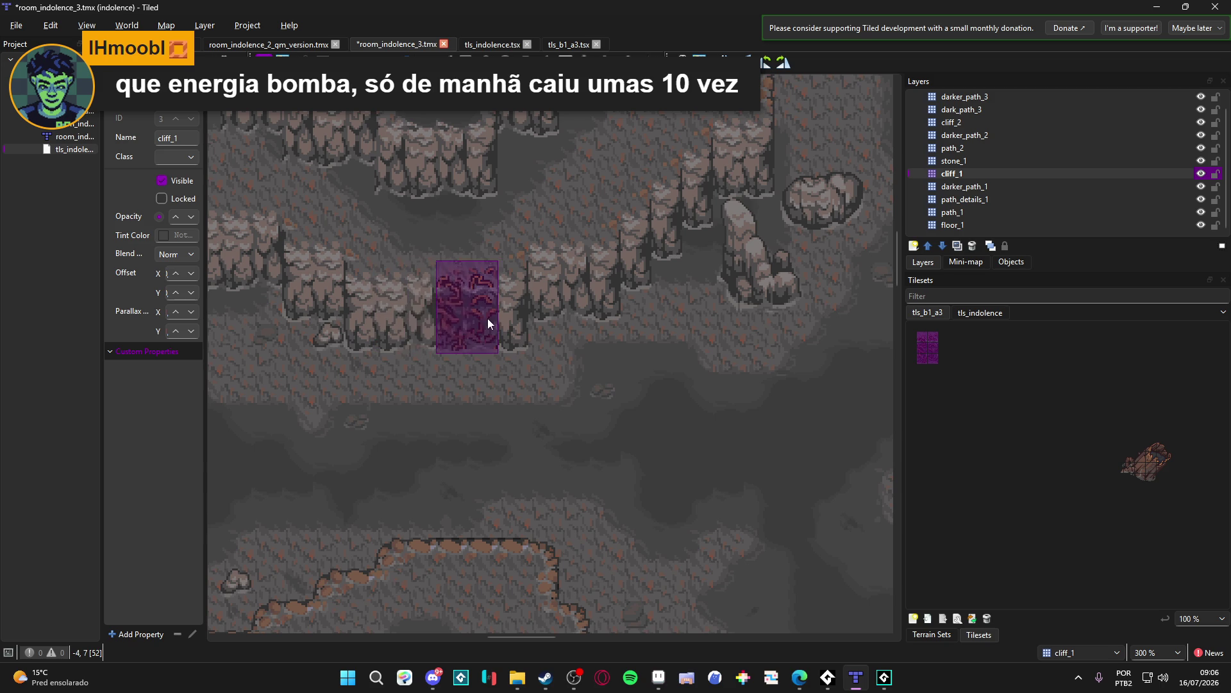
{"action": "key", "text": "ctrl+z"}
Step: Stamp tls_b1_a3 vine tiles, including a three-tile-tall strip, onto the cliff_1 rows
{"action": "left_click_drag", "start_coordinate": [932, 336], "coordinate": [933, 360]}
{"action": "left_click", "coordinate": [462, 293]}
{"action": "left_click_drag", "start_coordinate": [589, 426], "coordinate": [694, 445]}
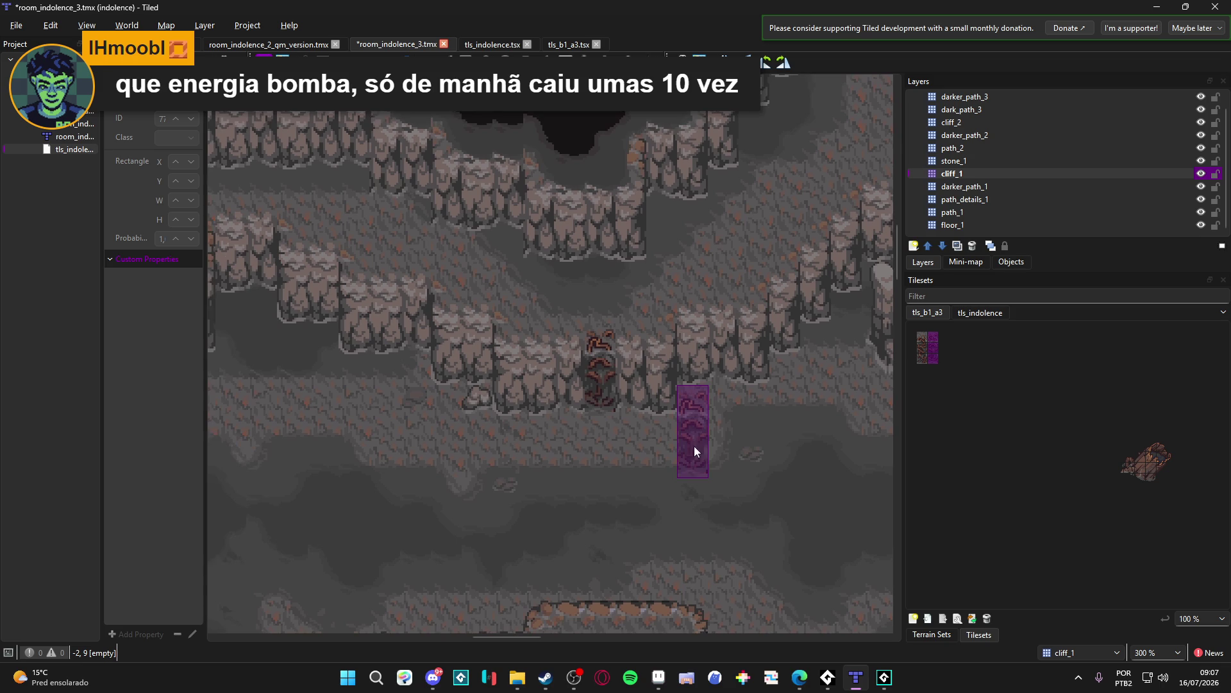
{"action": "scroll", "coordinate": [693, 445], "scroll_direction": "down", "scroll_amount": 1}
{"action": "left_click", "coordinate": [915, 349]}
{"action": "left_click_drag", "start_coordinate": [919, 363], "coordinate": [921, 363]}
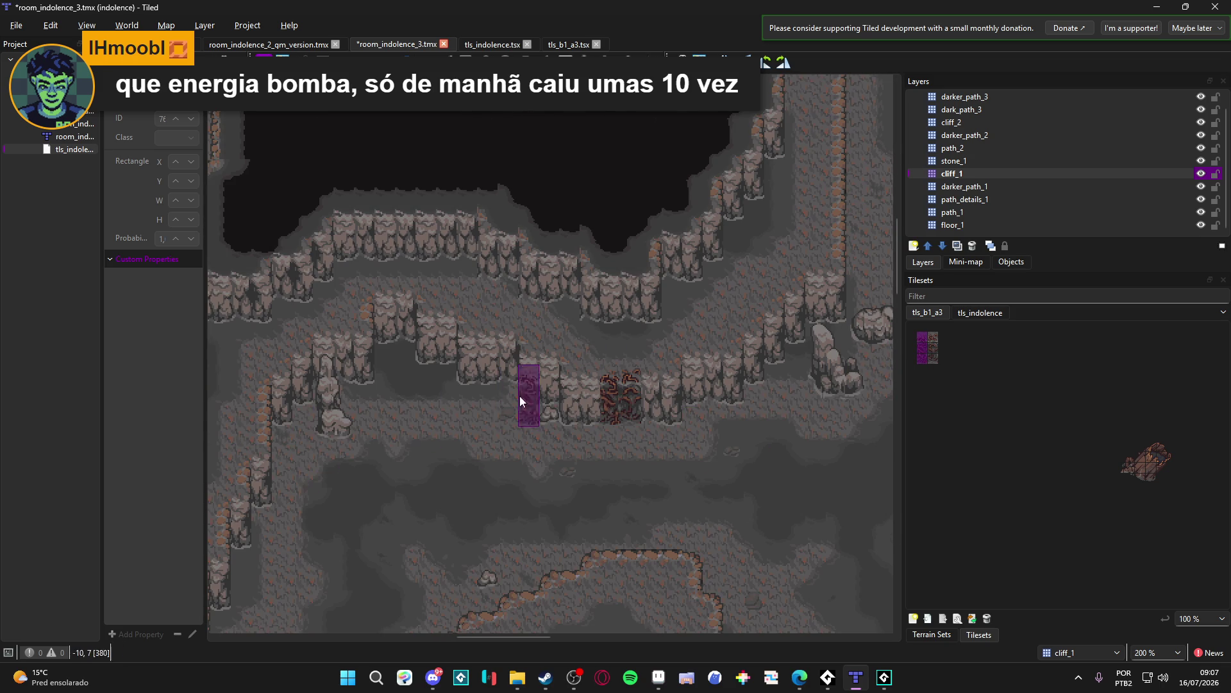
{"action": "scroll", "coordinate": [526, 388], "scroll_direction": "right", "scroll_amount": 3}
{"action": "left_click", "coordinate": [602, 379]}
{"action": "scroll", "coordinate": [289, 432], "scroll_direction": "left", "scroll_amount": 1}
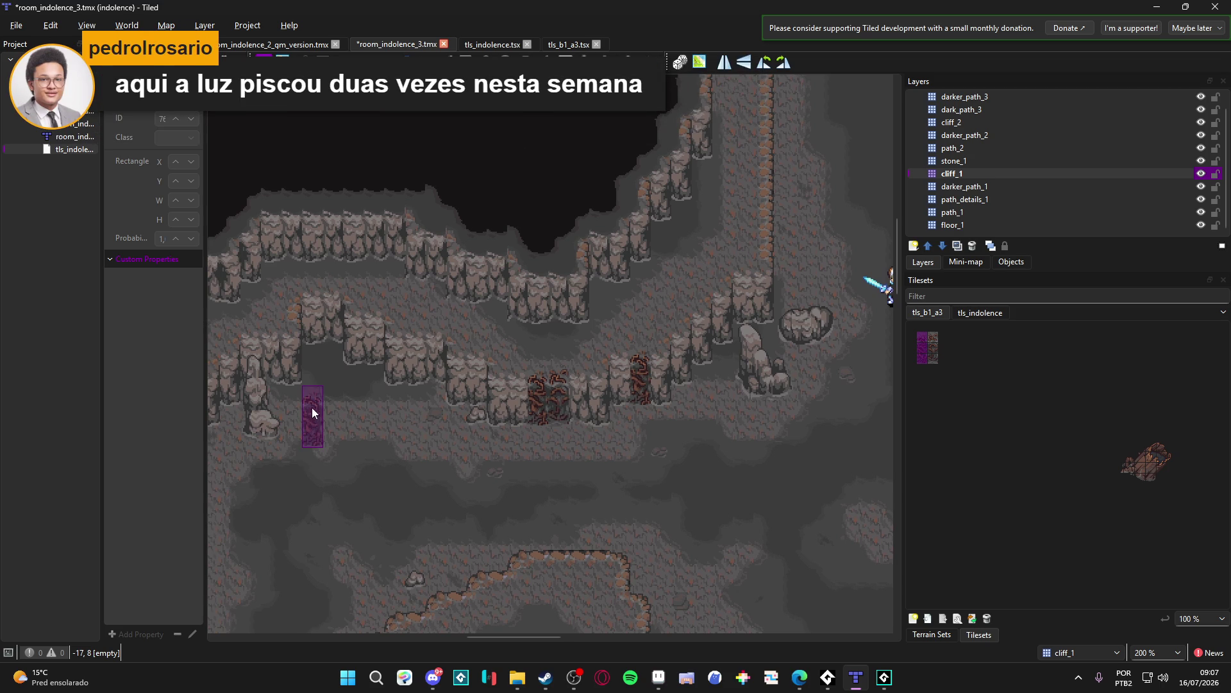
Step: Switch to the cliff_2 layer and pick the whole 2x3 block of vine tiles
{"action": "scroll", "coordinate": [312, 412], "scroll_direction": "up", "scroll_amount": 2}
{"action": "scroll", "coordinate": [325, 422], "scroll_direction": "down", "scroll_amount": 1}
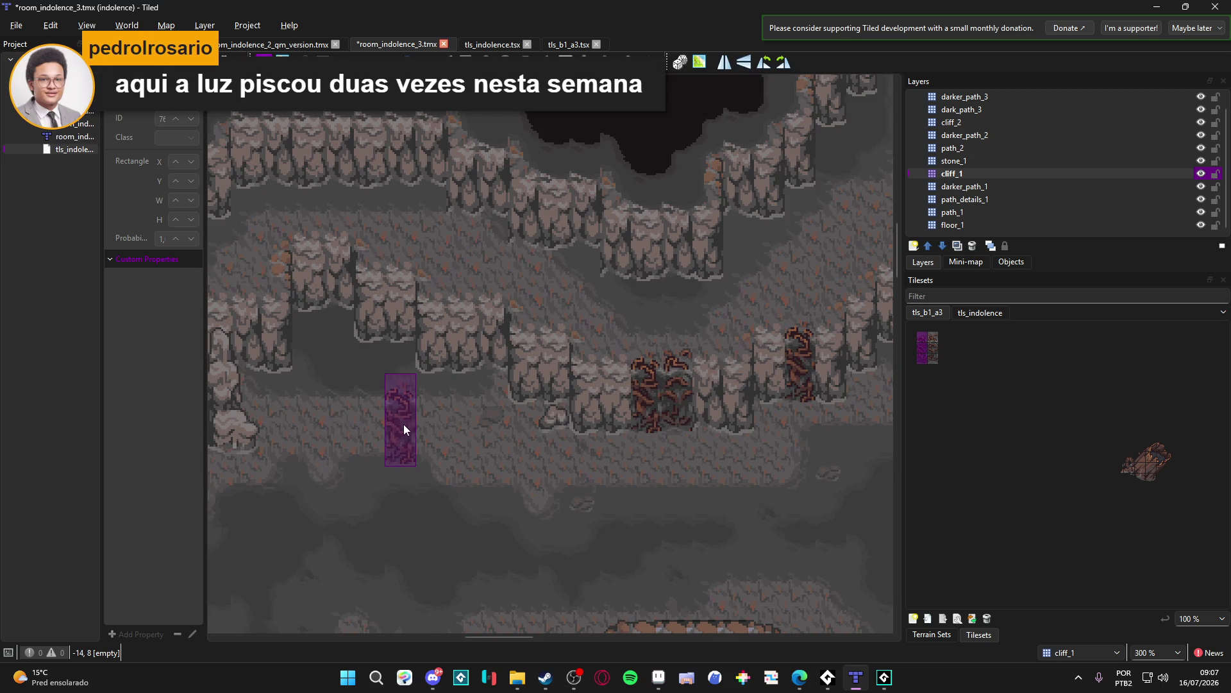
{"action": "left_click_drag", "start_coordinate": [408, 424], "coordinate": [330, 398]}
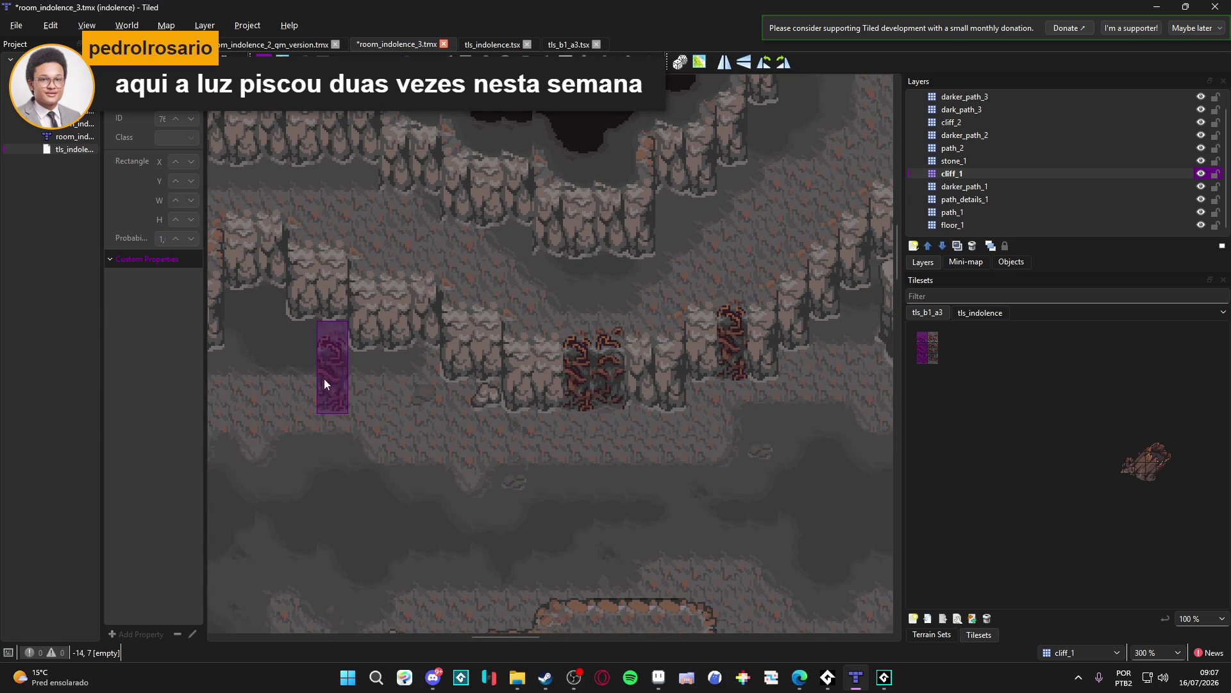
{"action": "scroll", "coordinate": [316, 381], "scroll_direction": "down", "scroll_amount": 1}
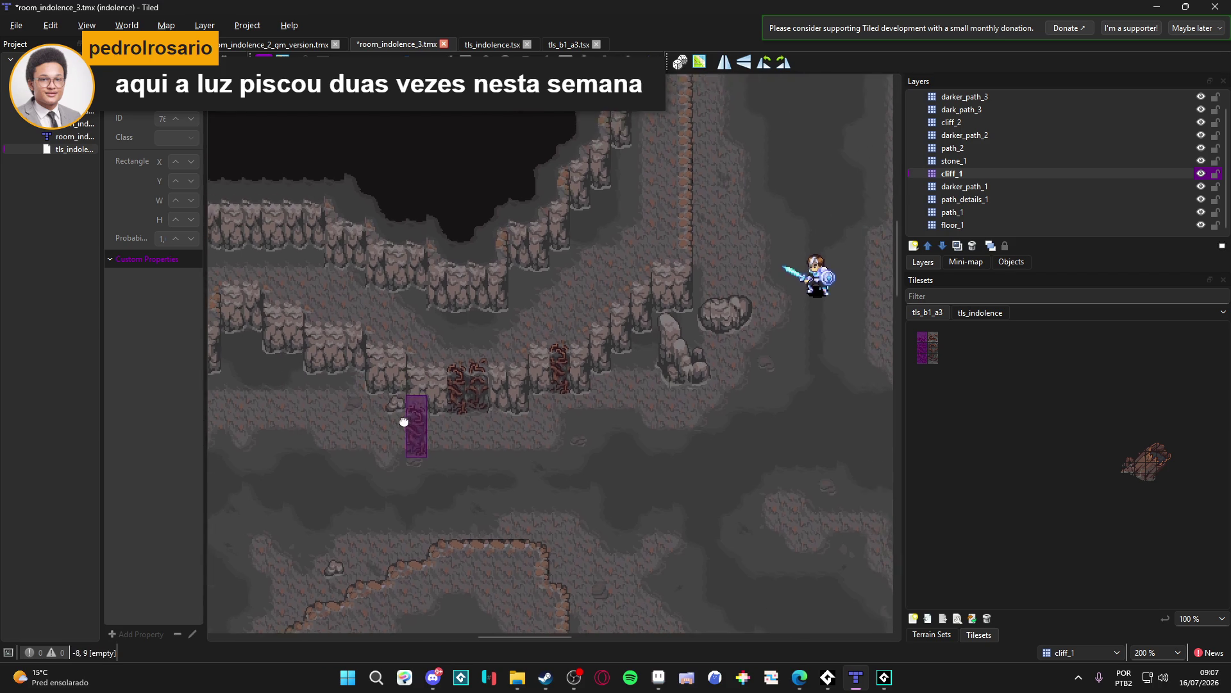
{"action": "scroll", "coordinate": [410, 394], "scroll_direction": "down", "scroll_amount": 1}
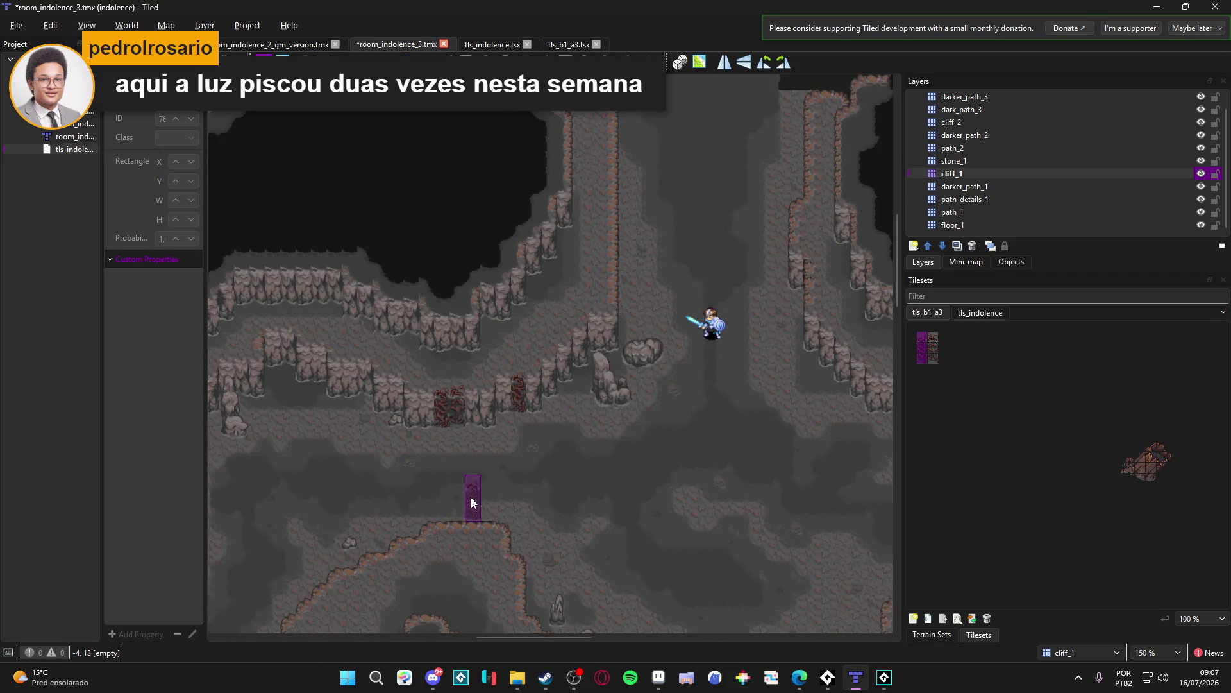
{"action": "scroll", "coordinate": [473, 490], "scroll_direction": "up", "scroll_amount": 1}
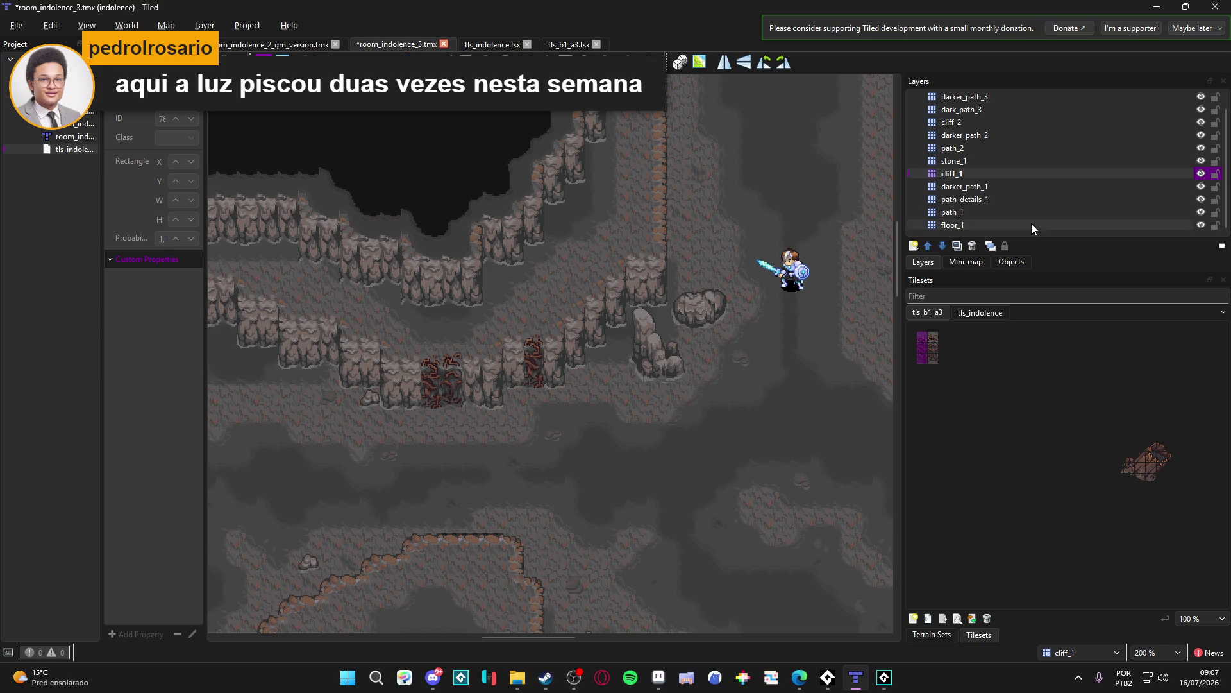
{"action": "left_click", "coordinate": [982, 122]}
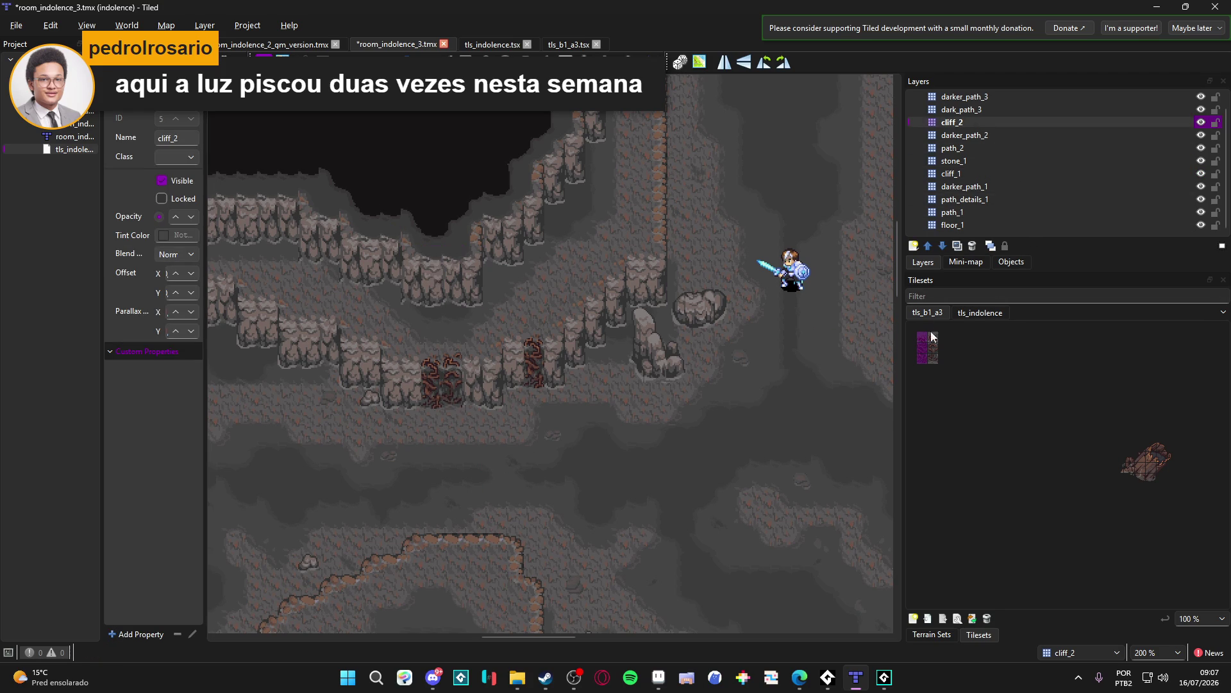
{"action": "left_click_drag", "start_coordinate": [935, 341], "coordinate": [921, 356]}
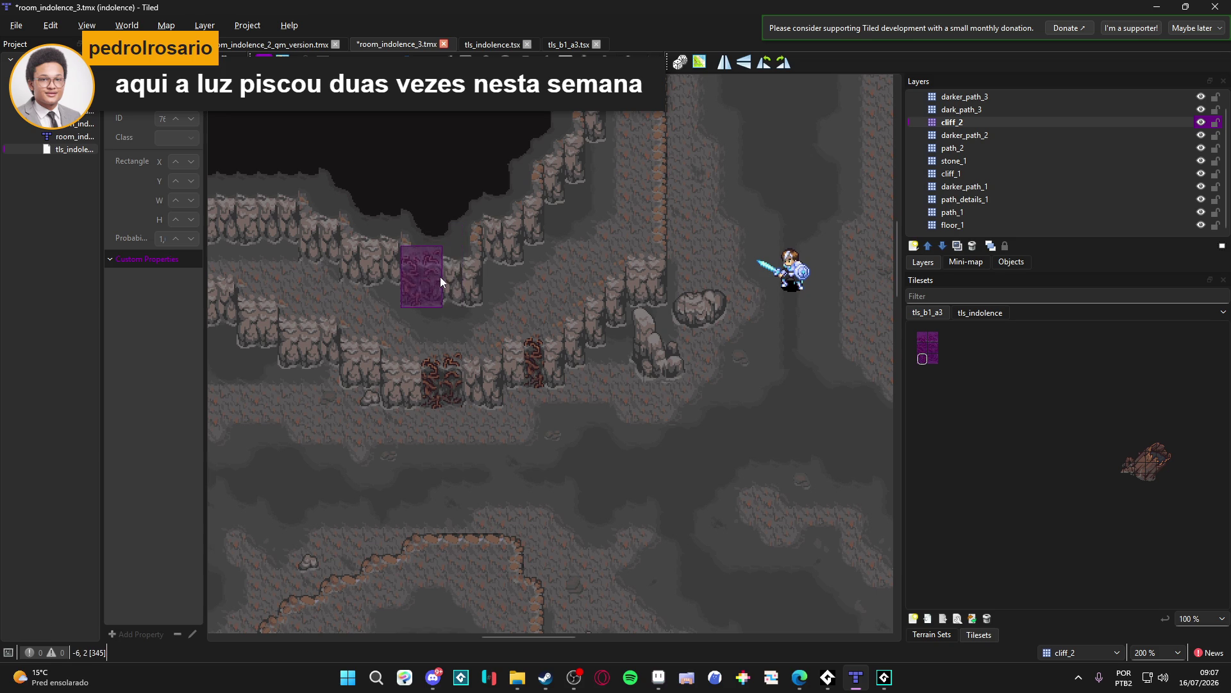
Step: Try the darker_path_2 and dark_path_3 layers and the tls_indolence tileset, then undo the vines painted so far
{"action": "left_click", "coordinate": [967, 135]}
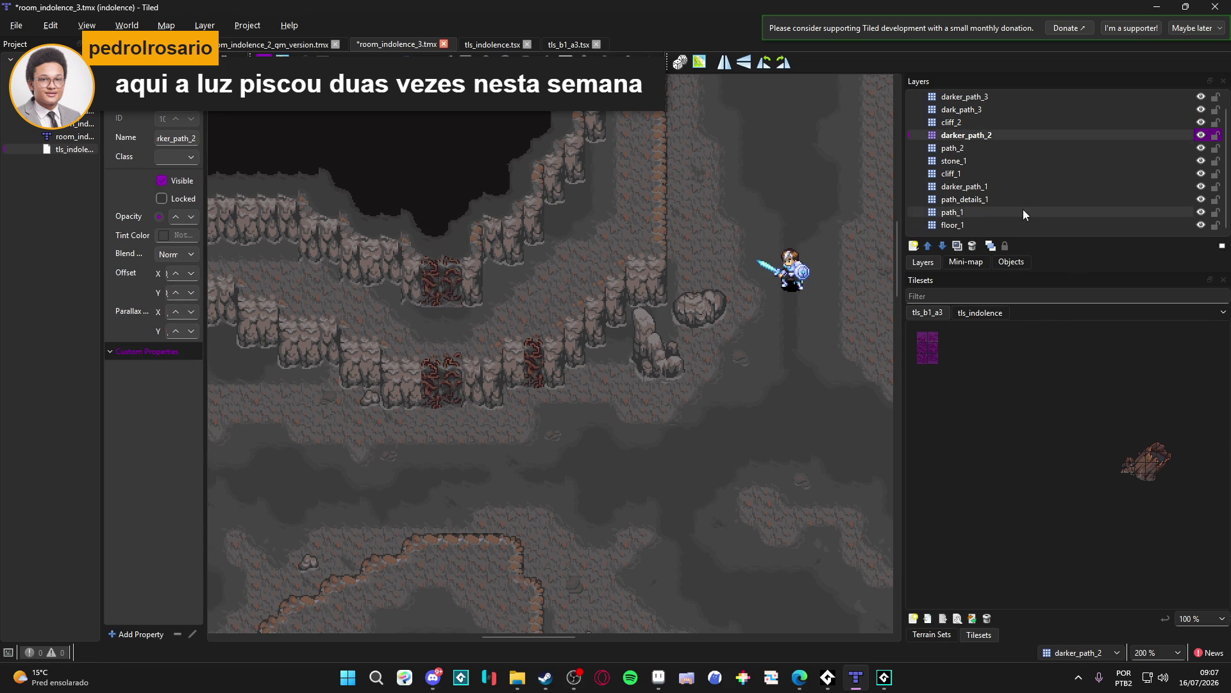
{"action": "scroll", "coordinate": [1006, 177], "scroll_direction": "up", "scroll_amount": 1}
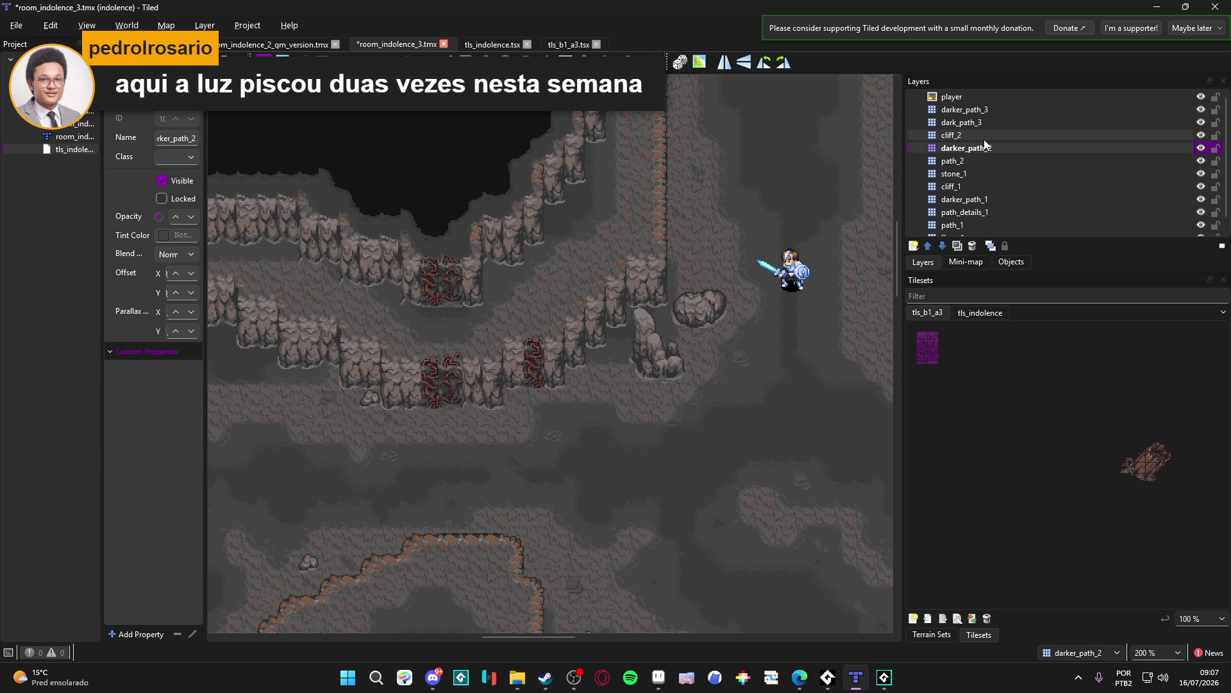
{"action": "left_click", "coordinate": [983, 123]}
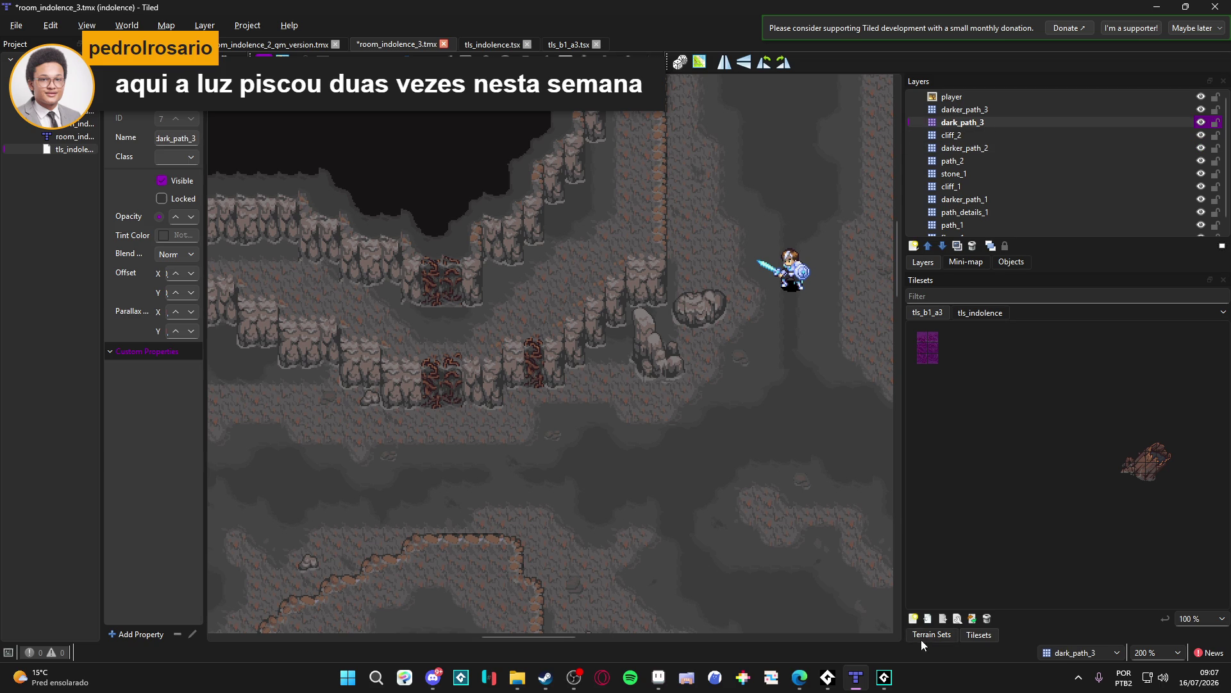
{"action": "left_click", "coordinate": [972, 315]}
{"action": "left_click", "coordinate": [935, 311]}
{"action": "left_click", "coordinate": [986, 314]}
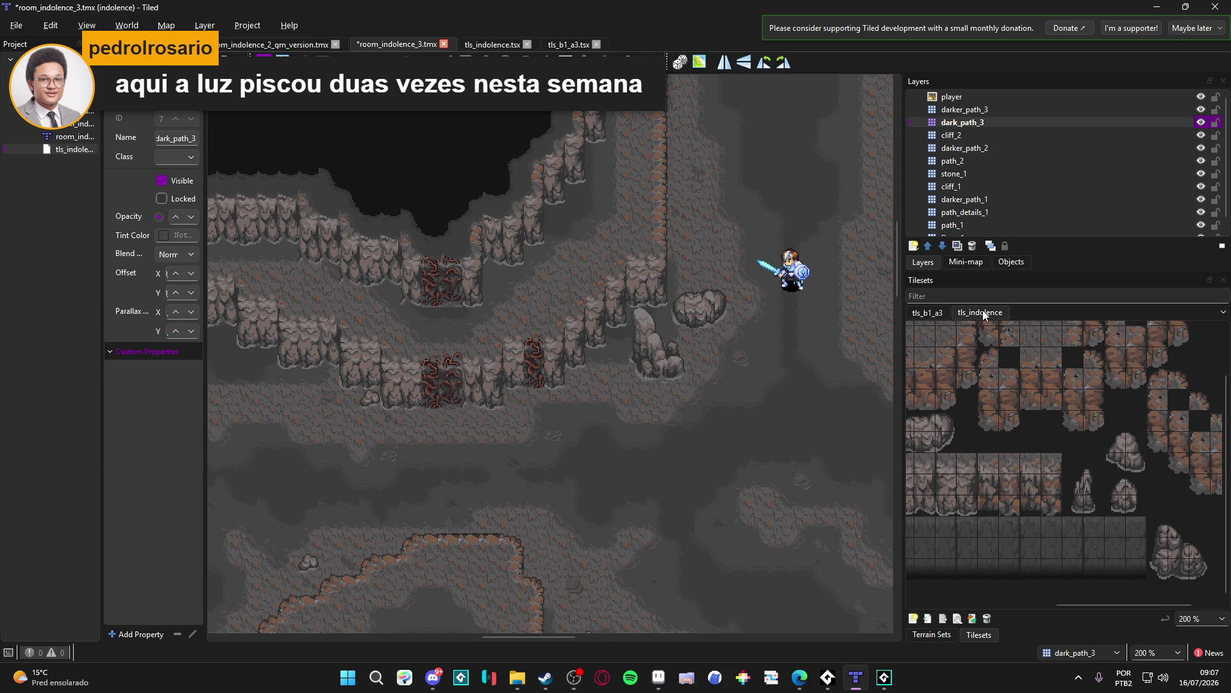
{"action": "left_click", "coordinate": [917, 314]}
{"action": "scroll", "coordinate": [983, 194], "scroll_direction": "down", "scroll_amount": 1}
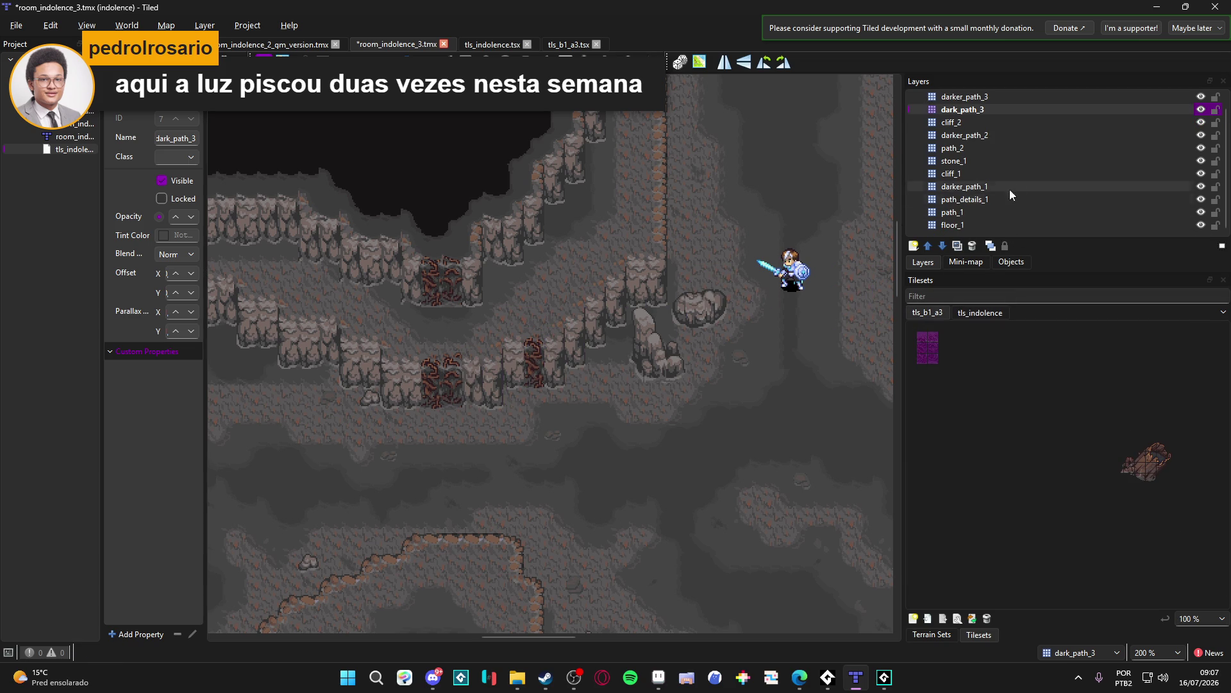
{"action": "key", "text": "ctrl+z"}
{"action": "key", "text": "ctrl+z"}
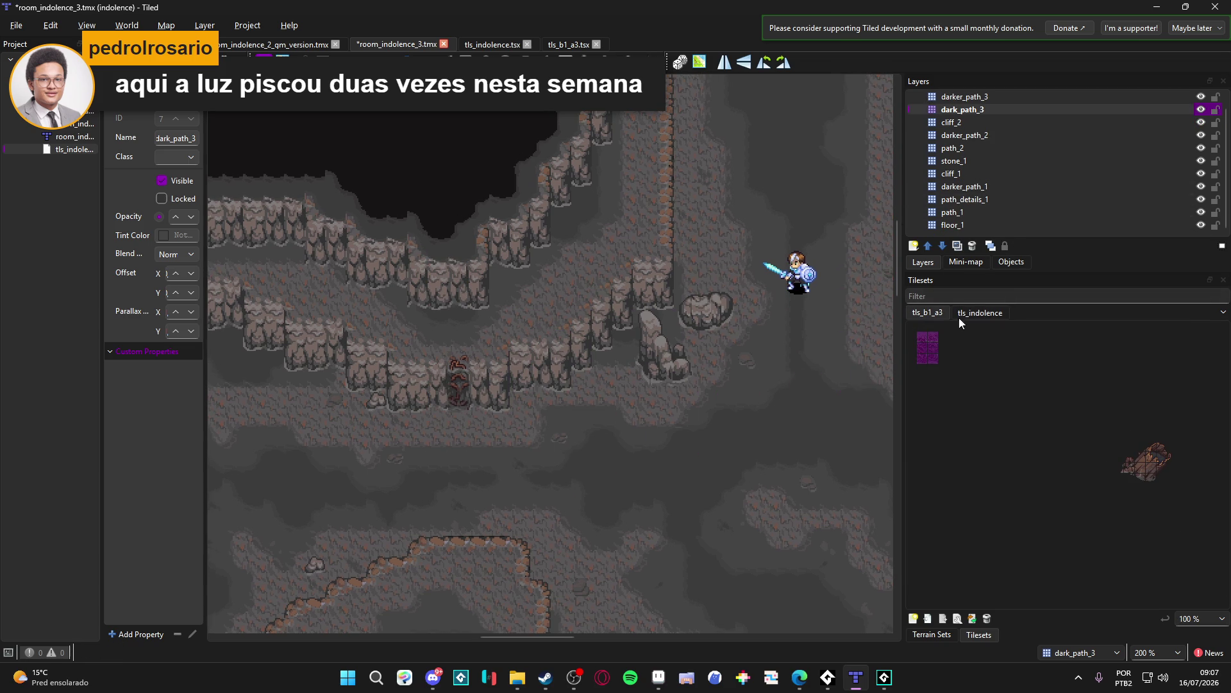
Step: Remove the last leftover vine patch and select the cliff_1 layer
{"action": "left_click", "coordinate": [995, 200]}
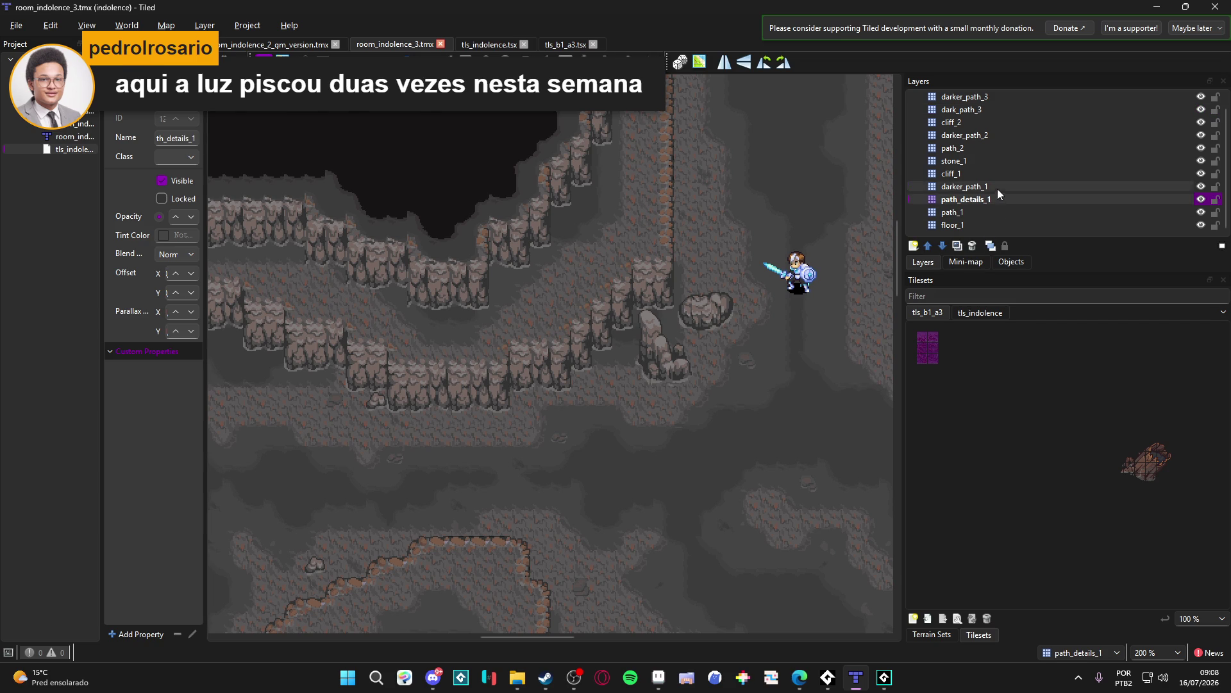
{"action": "left_click", "coordinate": [998, 188]}
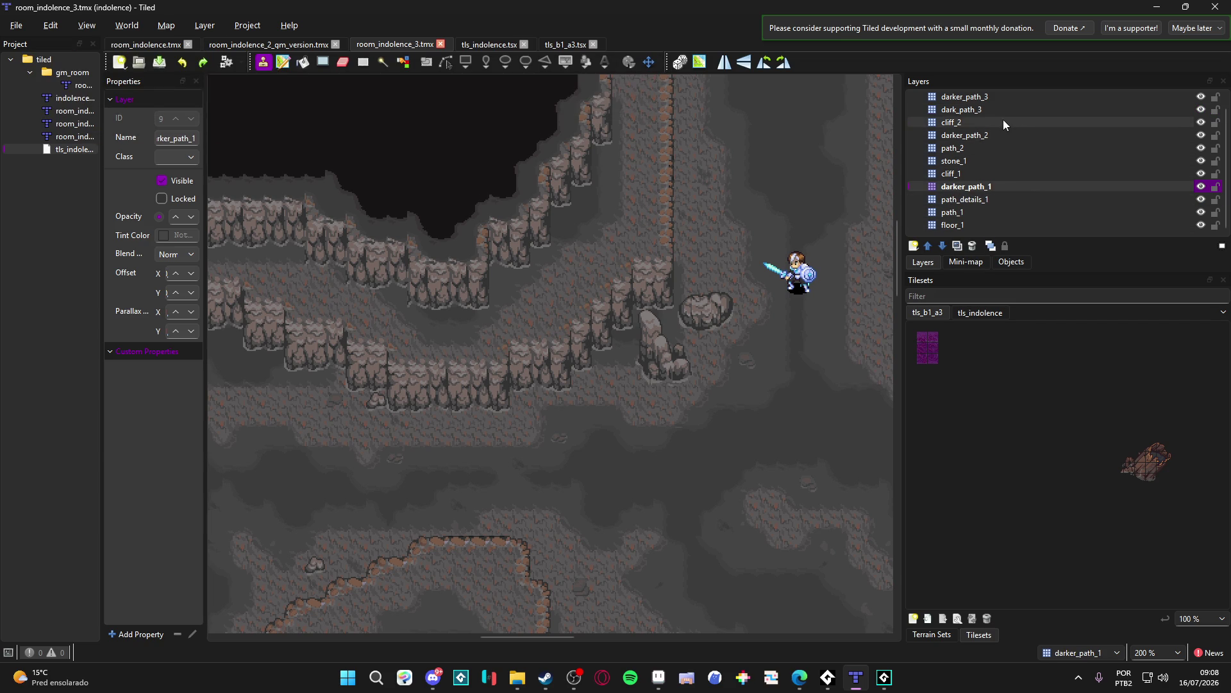
{"action": "left_click", "coordinate": [986, 174]}
Step: Add a cliff_1_vines tile layer above cliff_1 and stamp vines on the lower cliff face
{"action": "left_click", "coordinate": [913, 246]}
{"action": "left_click", "coordinate": [940, 265]}
{"action": "type", "text": "cliff_"}
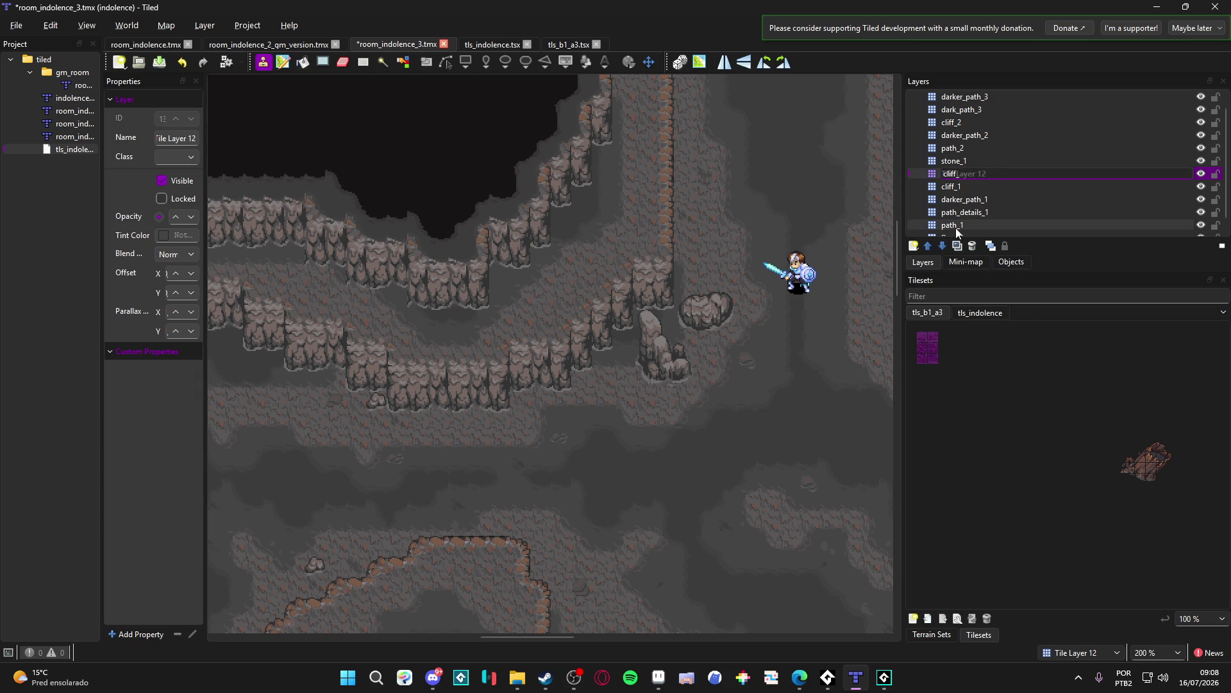
{"action": "type", "text": "1_v"}
{"action": "type", "text": "ine"}
{"action": "type", "text": "s"}
{"action": "key", "text": "Return"}
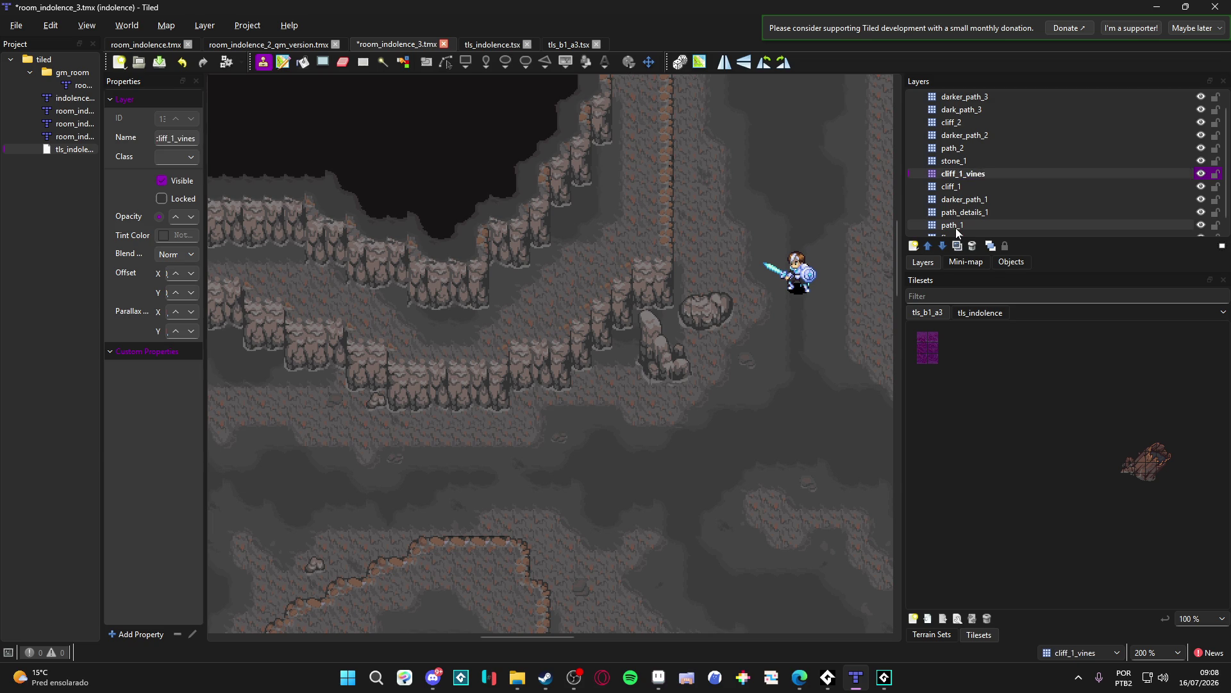
{"action": "left_click", "coordinate": [461, 383]}
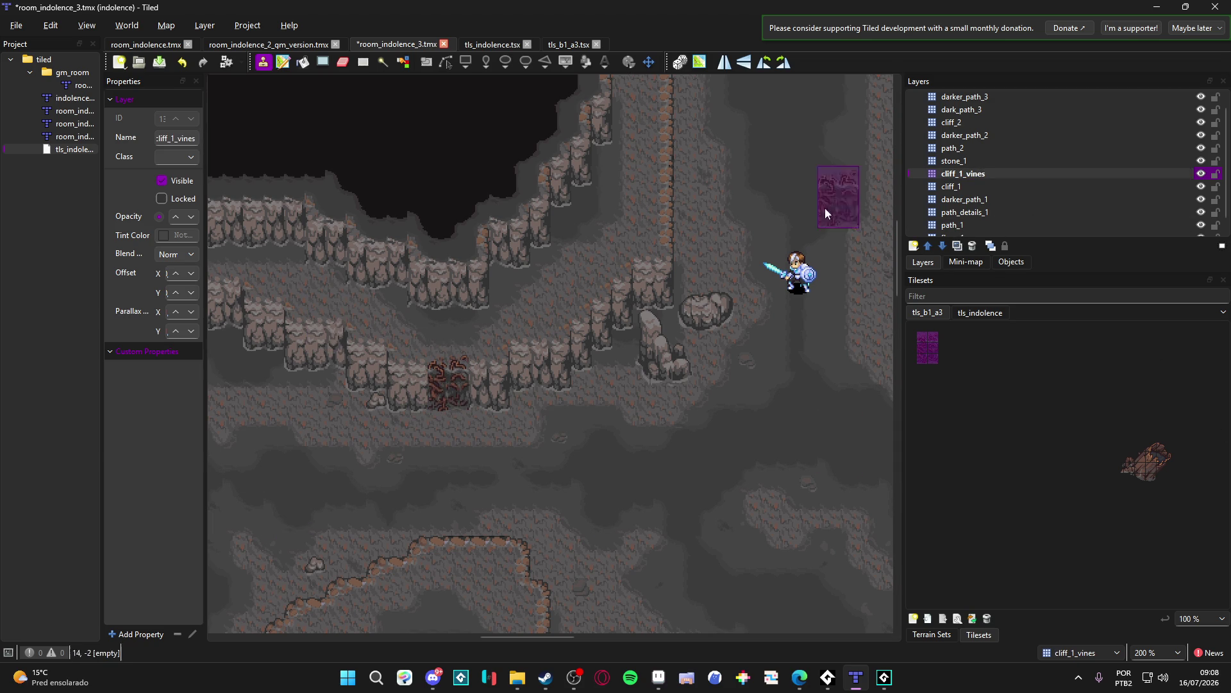
{"action": "key", "text": "ctrl+z"}
Step: Add a new tile layer named cliff_2_vines above cliff_2
{"action": "left_click", "coordinate": [992, 126]}
{"action": "left_click", "coordinate": [914, 245]}
{"action": "left_click", "coordinate": [939, 263]}
{"action": "type", "text": "clif"}
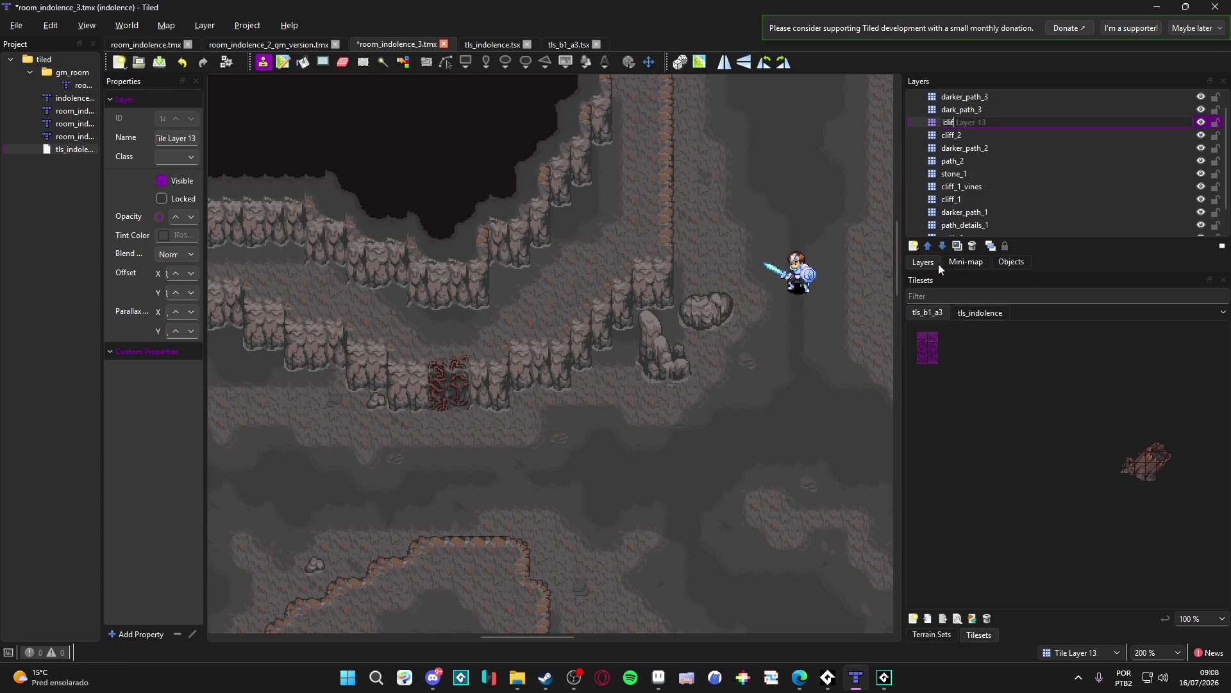
{"action": "type", "text": "f_2_vines"}
{"action": "key", "text": "Return"}
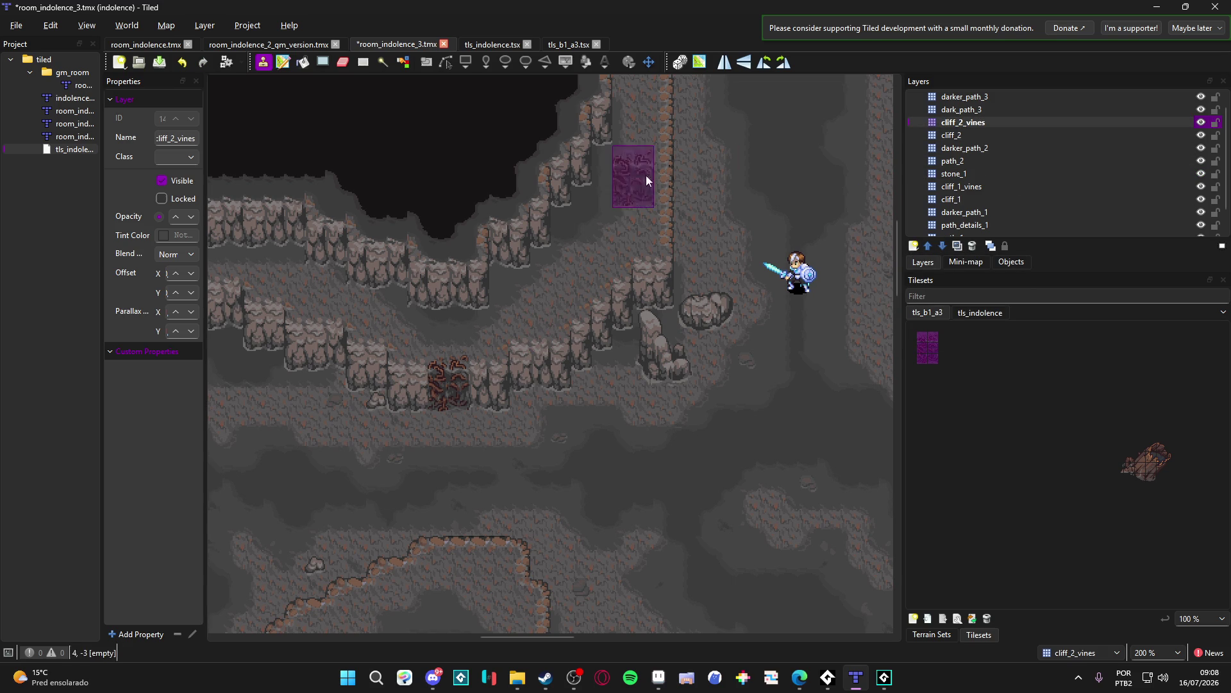
Step: Paint a narrow tls_b1_a3 vine strip on the upper cliff face, undoing the extra columns
{"action": "left_click", "coordinate": [461, 282]}
{"action": "scroll", "coordinate": [737, 357], "scroll_direction": "left", "scroll_amount": 1}
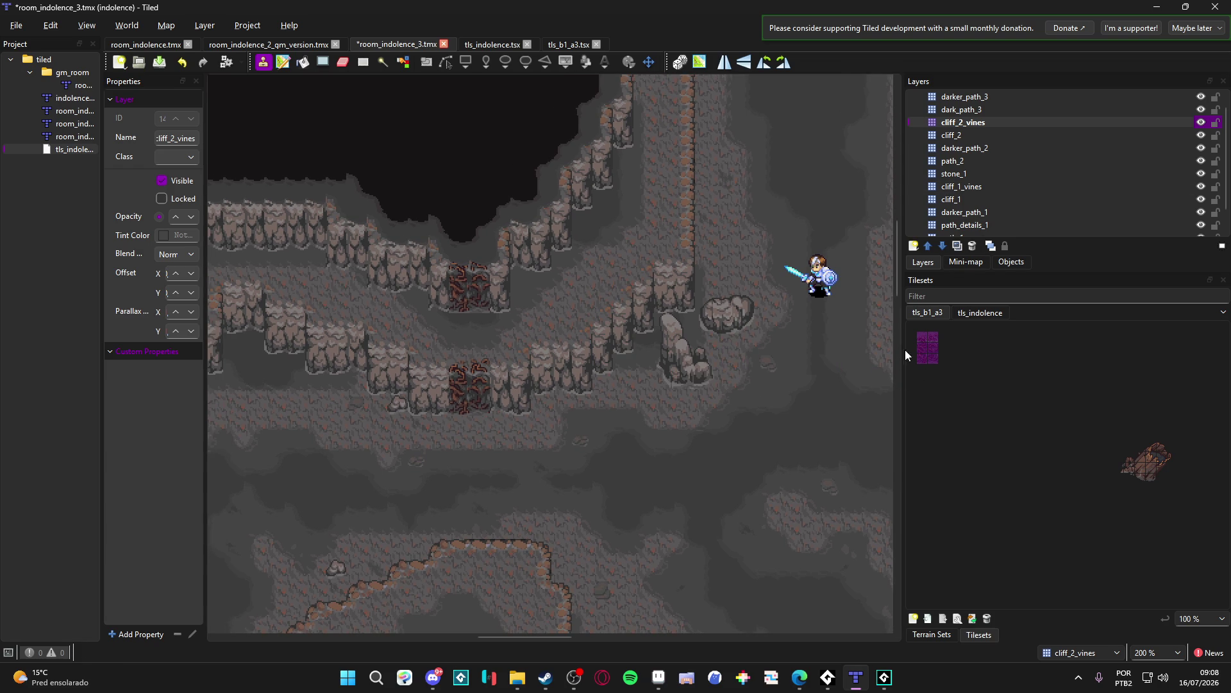
{"action": "left_click", "coordinate": [932, 340]}
{"action": "left_click", "coordinate": [440, 284]}
{"action": "left_click", "coordinate": [916, 340]}
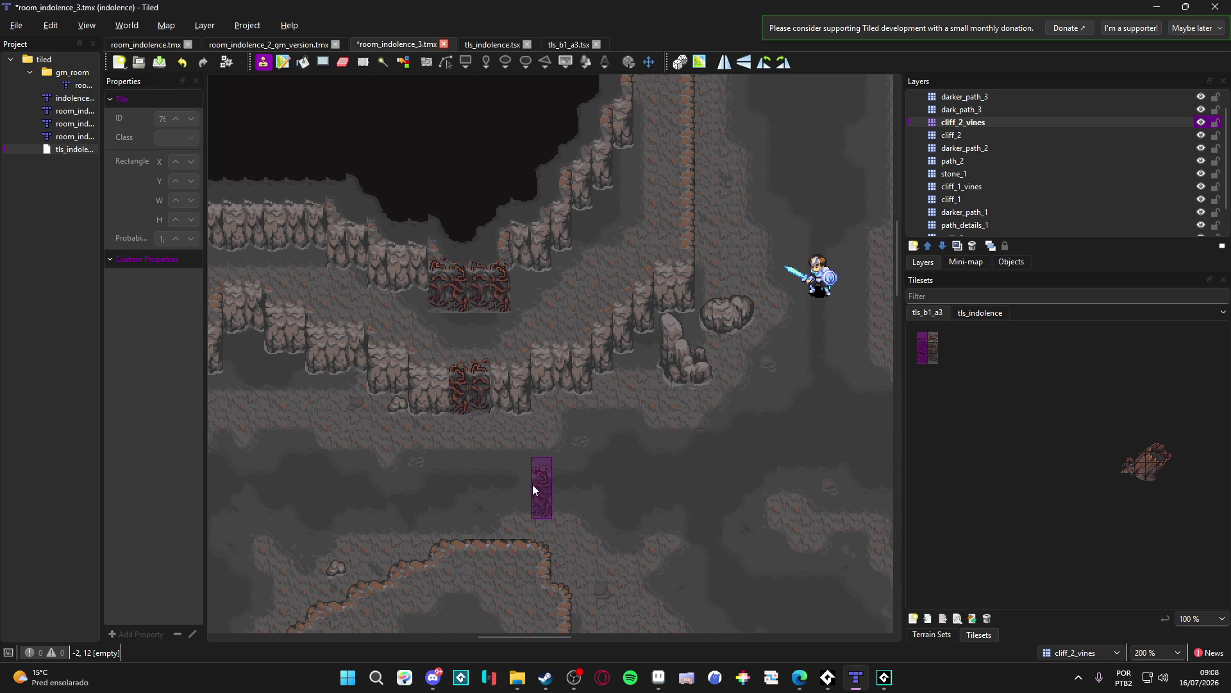
{"action": "scroll", "coordinate": [493, 457], "scroll_direction": "up", "scroll_amount": 2}
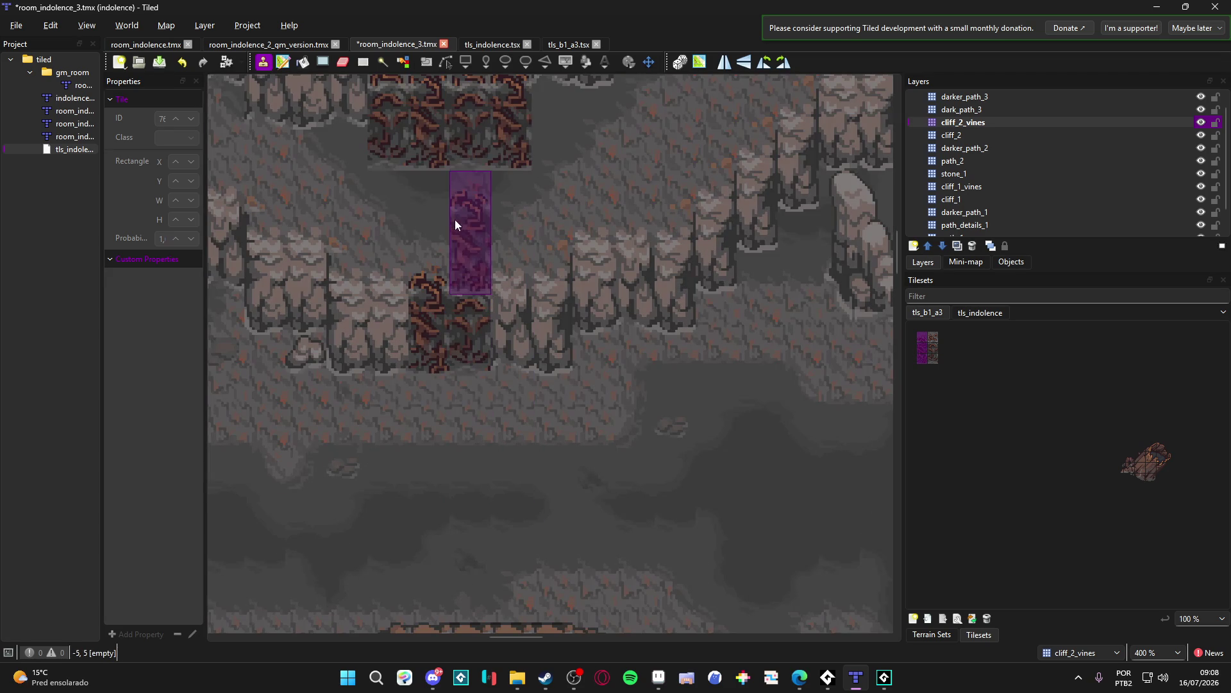
{"action": "scroll", "coordinate": [570, 308], "scroll_direction": "down", "scroll_amount": 2}
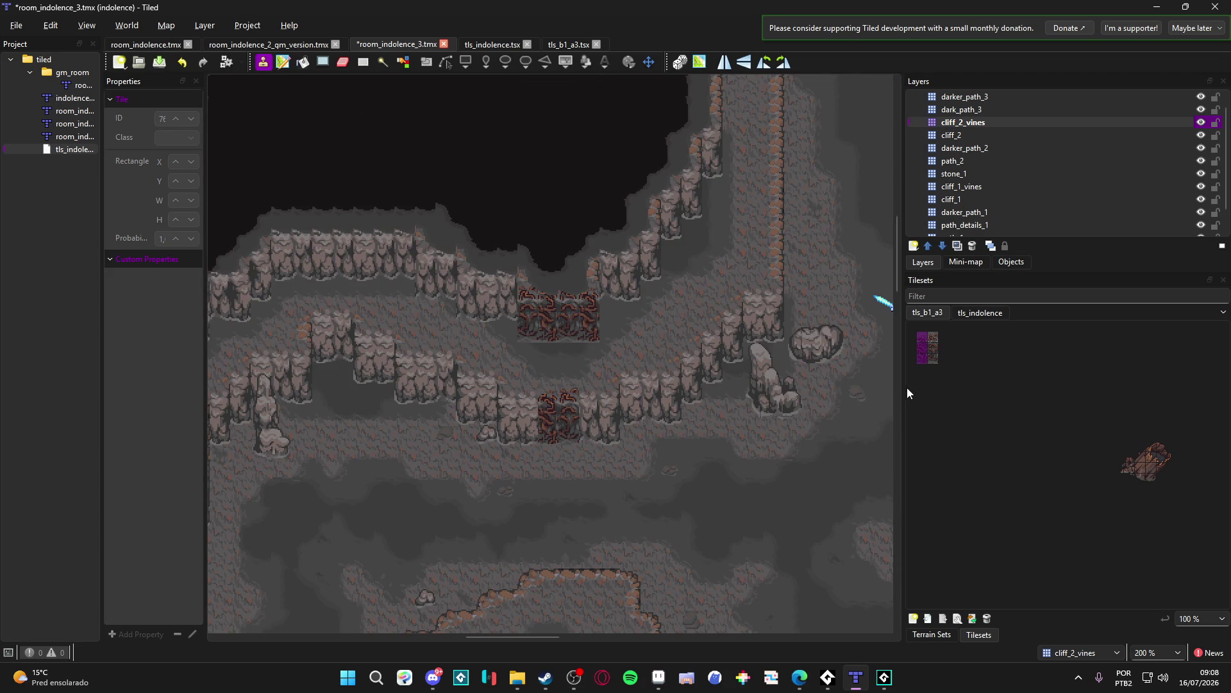
{"action": "key", "text": "ctrl+z"}
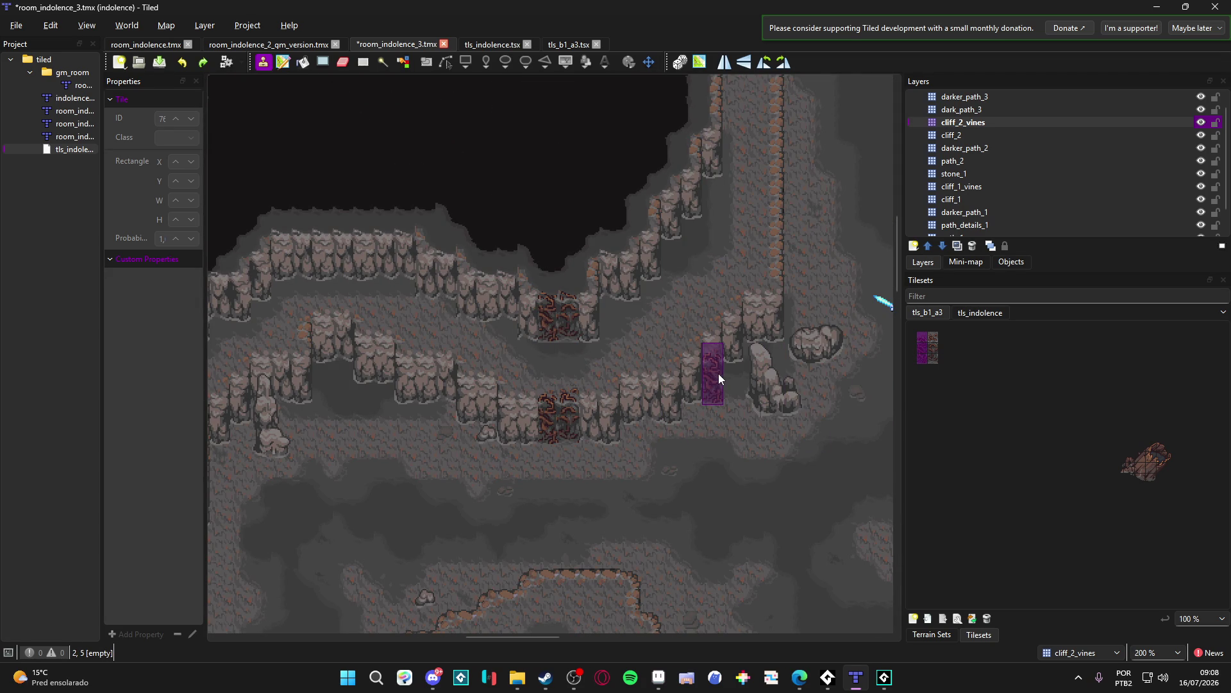
{"action": "key", "text": "ctrl+z"}
{"action": "left_click", "coordinate": [555, 312]}
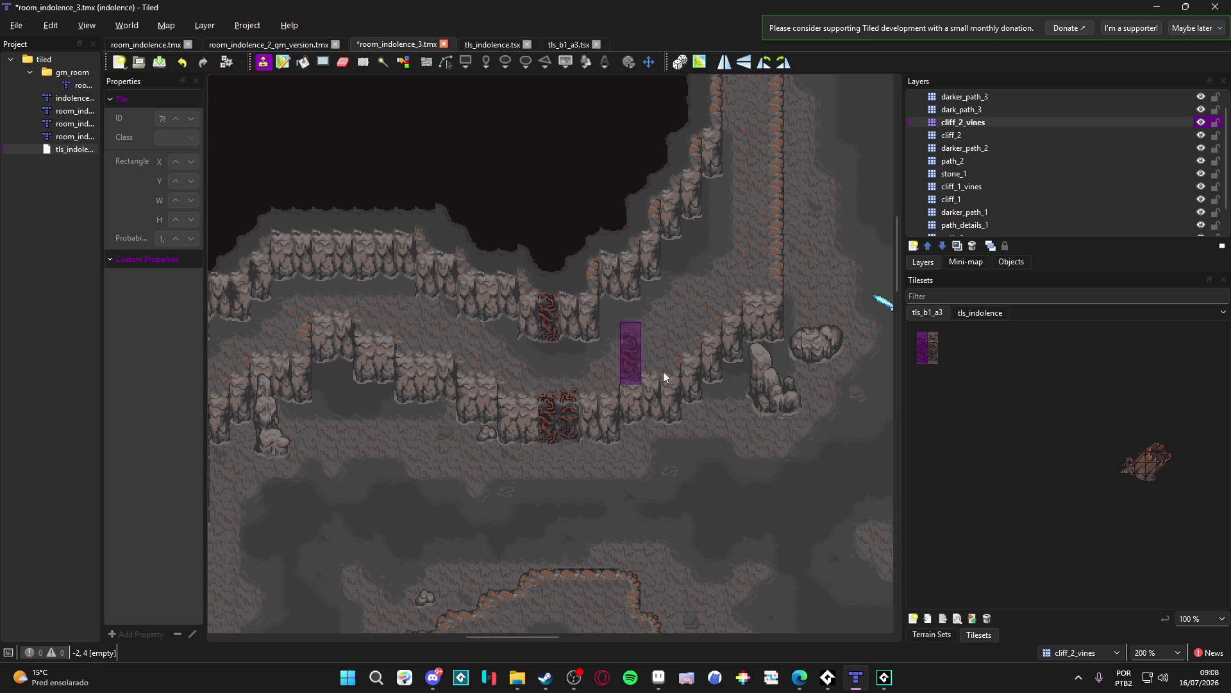
{"action": "left_click", "coordinate": [950, 634]}
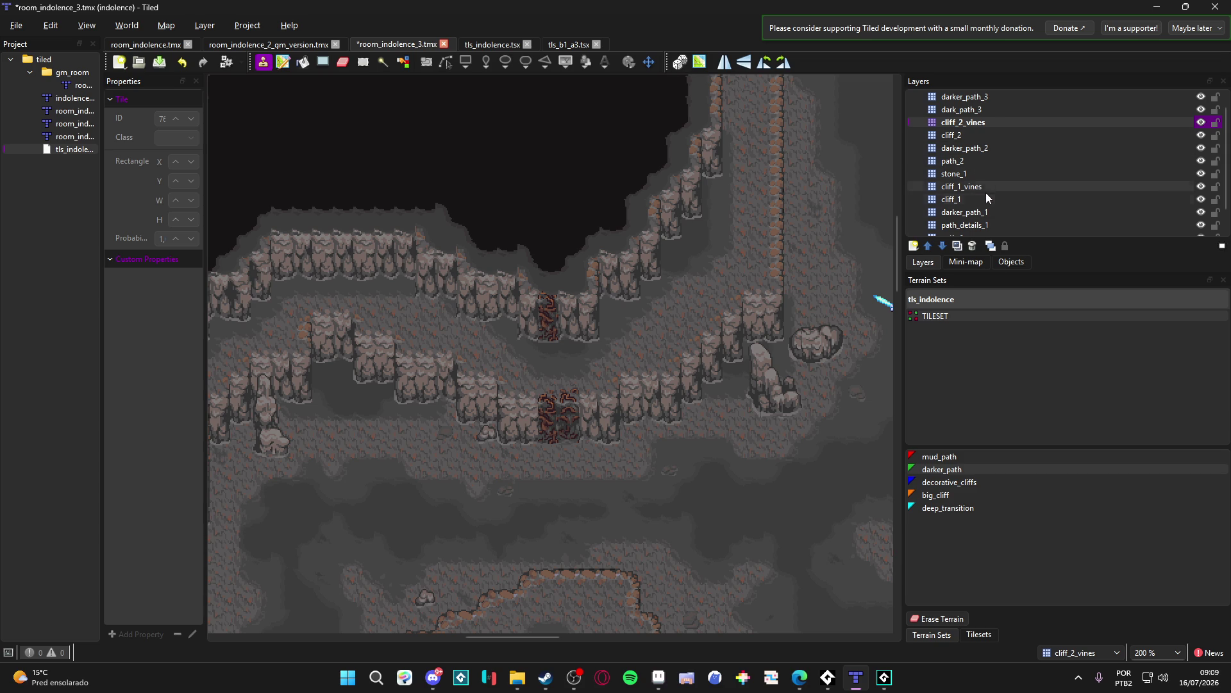
Step: Toggle cliff_2 and path_2 visibility on and off to check their tiles
{"action": "left_click", "coordinate": [1056, 134]}
{"action": "left_click", "coordinate": [1201, 135]}
{"action": "left_click", "coordinate": [1200, 135]}
{"action": "double_click", "coordinate": [1201, 136]}
{"action": "double_click", "coordinate": [1203, 138]}
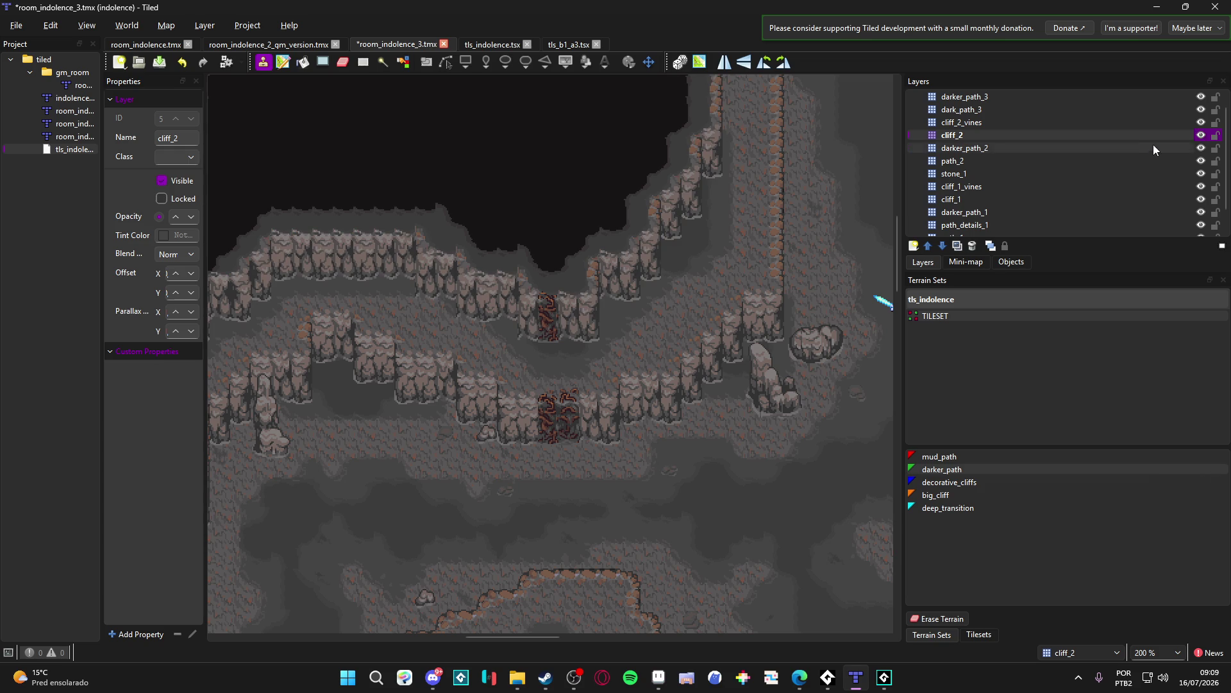
{"action": "left_click", "coordinate": [1134, 161]}
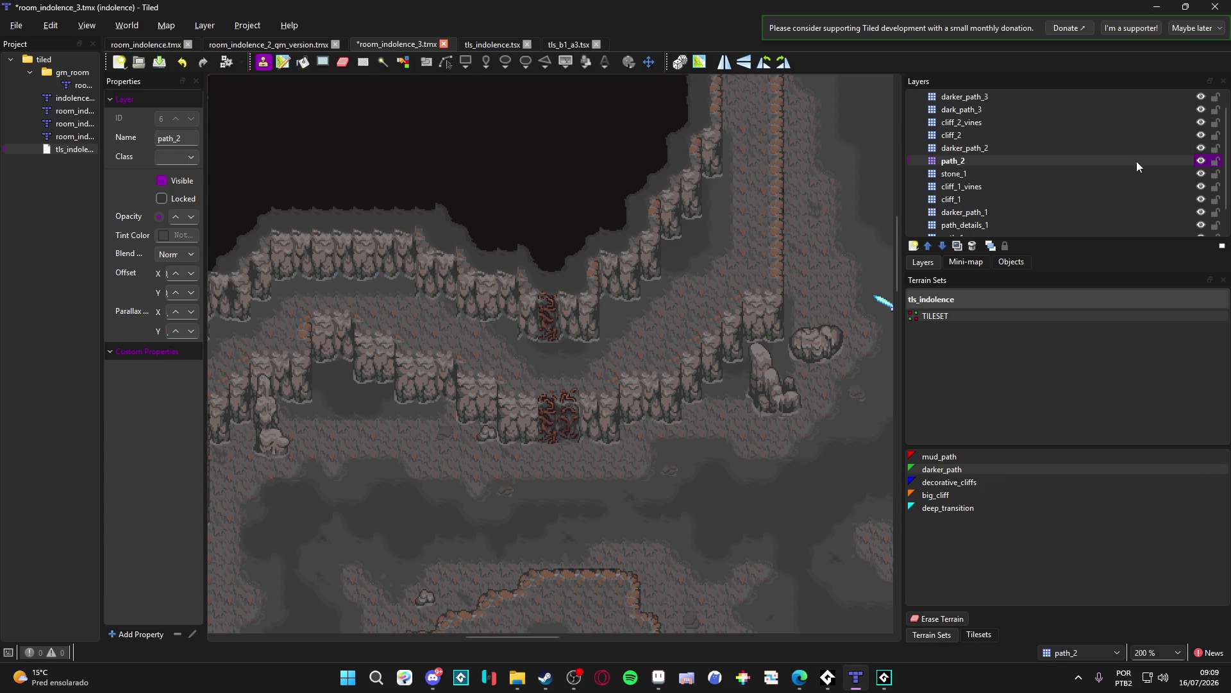
{"action": "double_click", "coordinate": [1202, 161]}
{"action": "double_click", "coordinate": [1202, 161]}
{"action": "left_click", "coordinate": [1202, 161]}
{"action": "left_click", "coordinate": [1202, 161]}
Step: Add a new tile layer named path_2_decoration above path_2
{"action": "left_click", "coordinate": [913, 245]}
{"action": "left_click", "coordinate": [937, 262]}
{"action": "type", "text": "pa"}
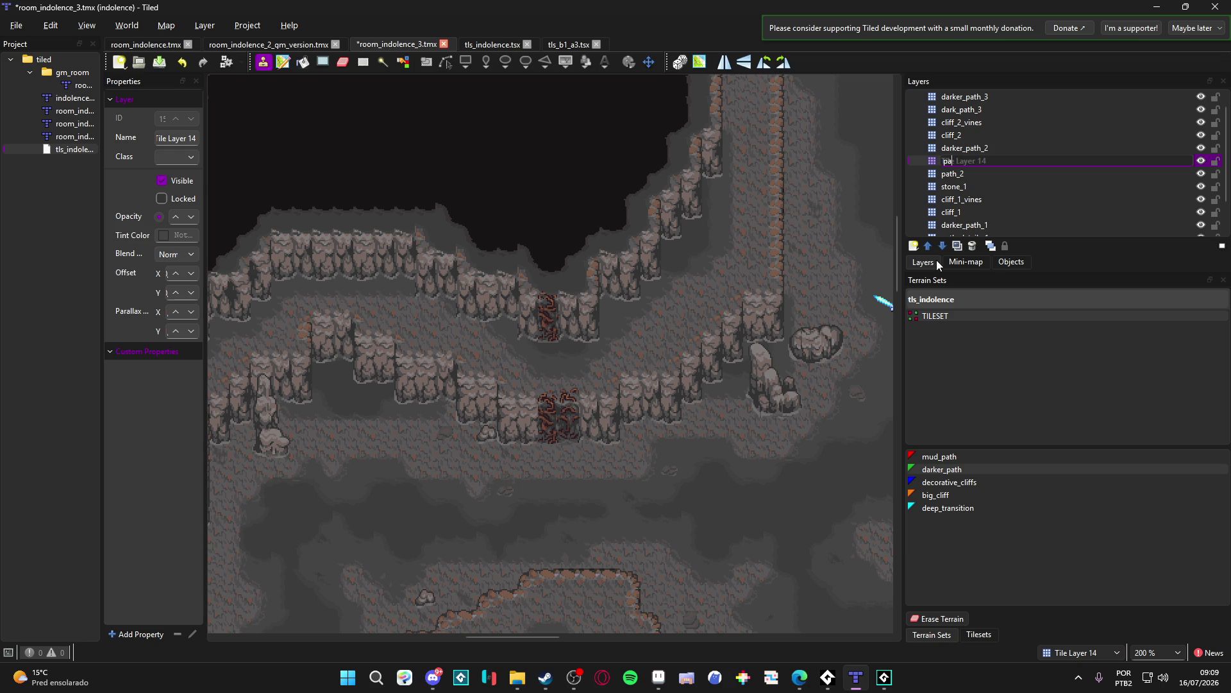
{"action": "type", "text": "th_2_decoration"}
{"action": "type", "text": "s"}
{"action": "key", "text": "BackSpace"}
{"action": "key", "text": "Return"}
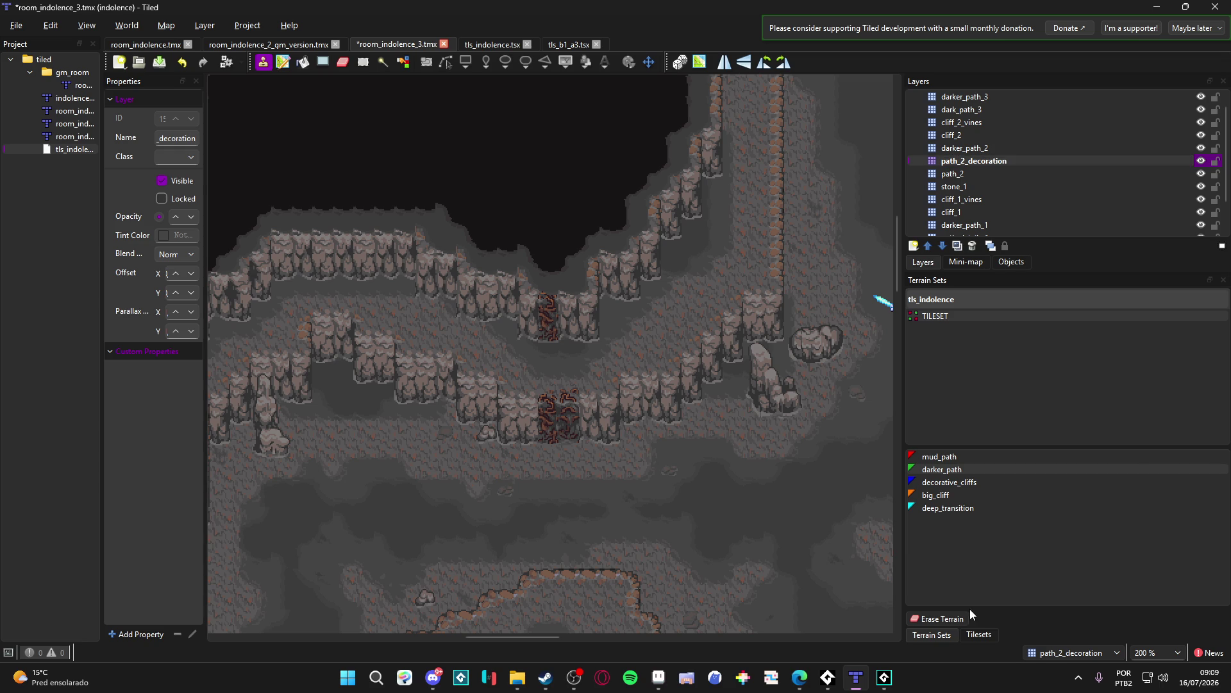
{"action": "left_click", "coordinate": [978, 635]}
{"action": "left_click", "coordinate": [945, 317]}
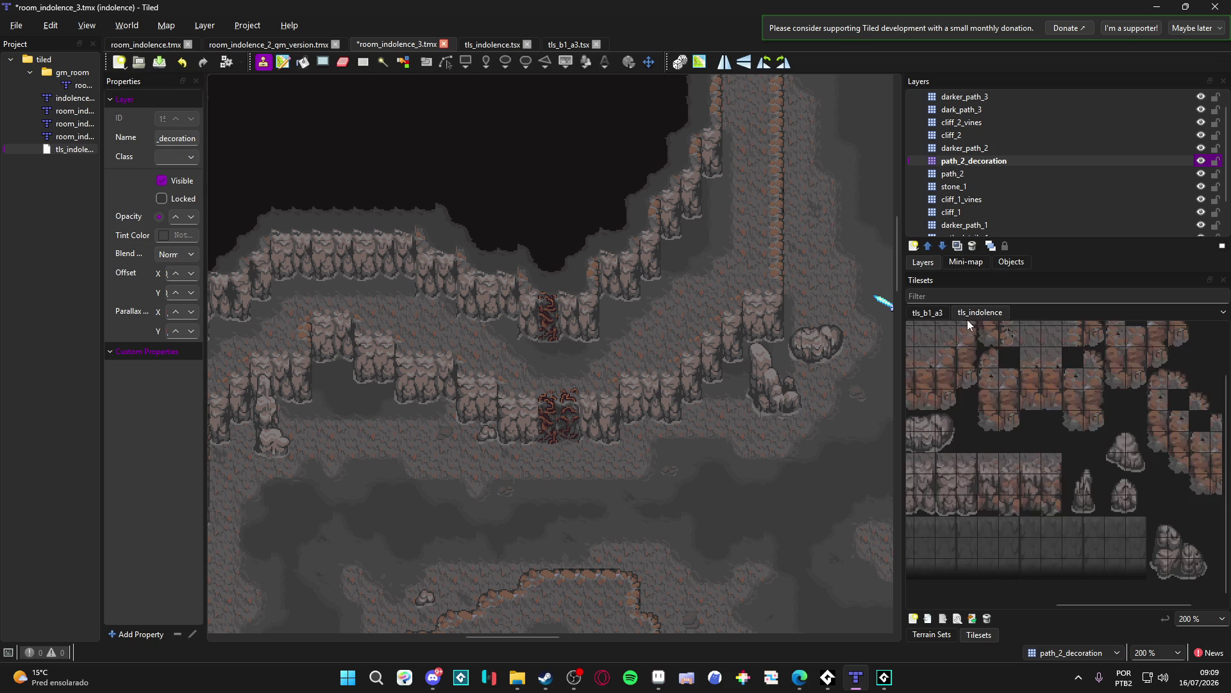
Step: Test a tls_indolence crack tile below the upper vines, then undo it
{"action": "scroll", "coordinate": [944, 436], "scroll_direction": "up", "scroll_amount": 2, "text": "ctrl"}
{"action": "scroll", "coordinate": [1034, 449], "scroll_direction": "down", "scroll_amount": 1}
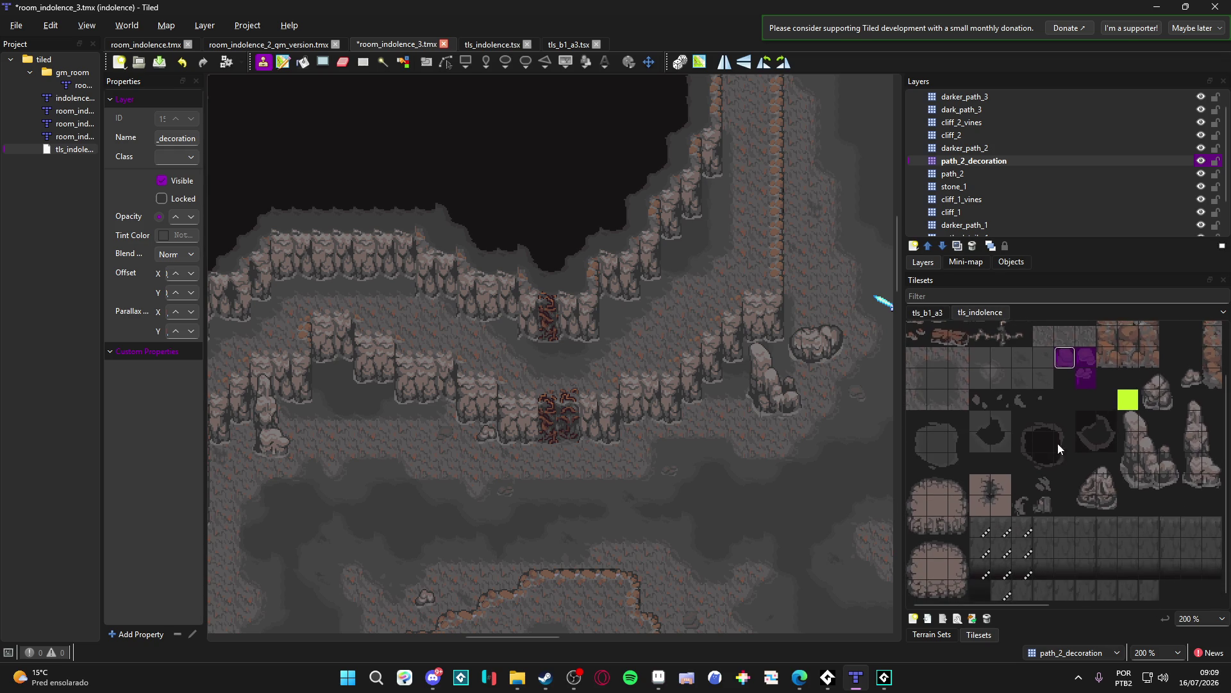
{"action": "scroll", "coordinate": [977, 453], "scroll_direction": "up", "scroll_amount": 3}
{"action": "left_click", "coordinate": [1001, 374]}
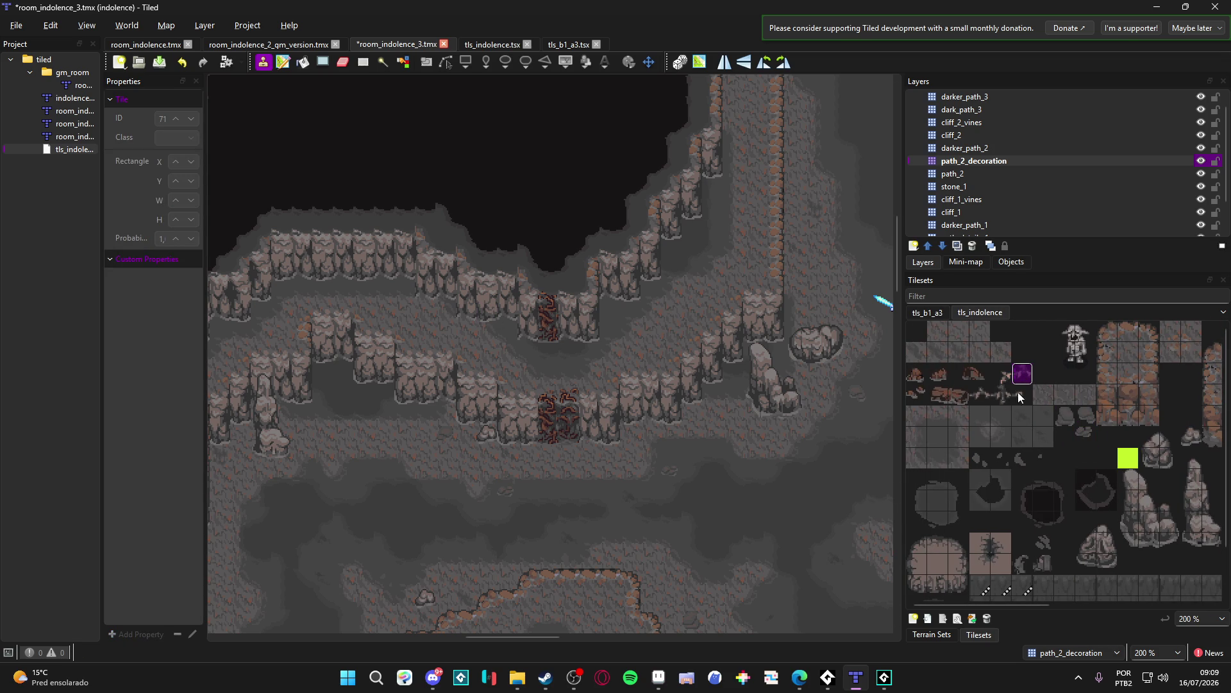
{"action": "left_click", "coordinate": [980, 395]}
{"action": "scroll", "coordinate": [549, 358], "scroll_direction": "up", "scroll_amount": 3}
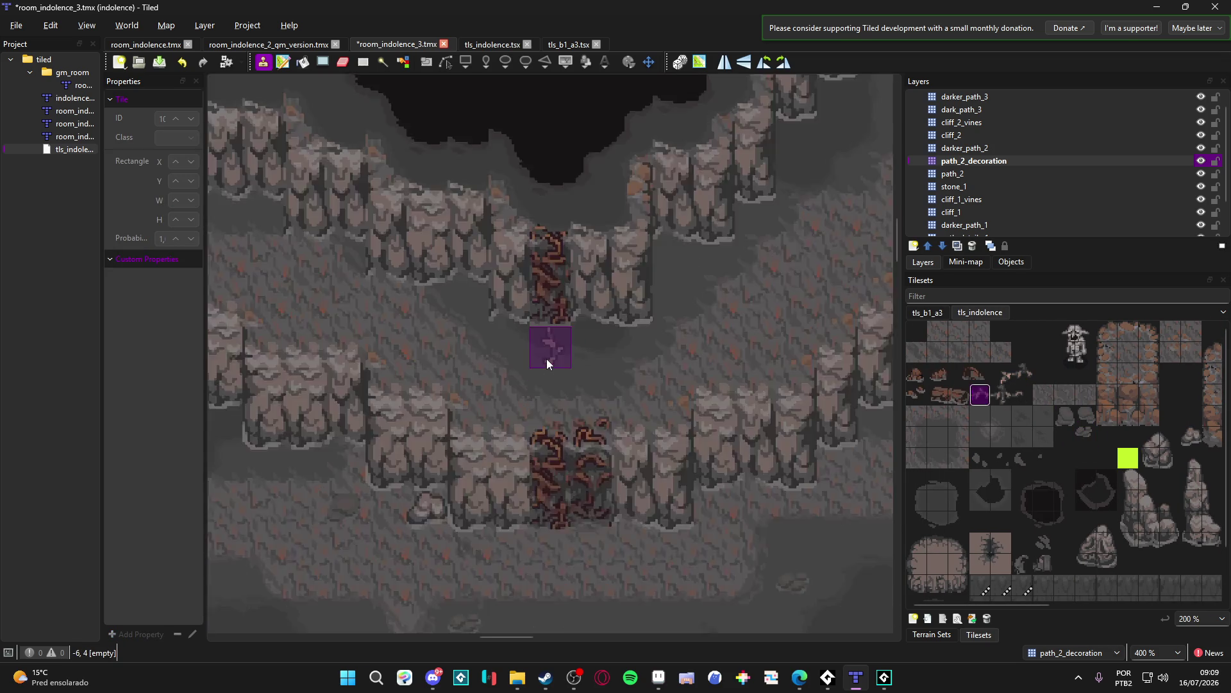
{"action": "left_click", "coordinate": [547, 359]}
{"action": "key", "text": "ctrl+z"}
Step: Move path_2_decoration just under cliff_2 and stamp a crack trail toward the lower vines
{"action": "mouse_move", "coordinate": [971, 168]}
{"action": "left_mouse_down"}
{"action": "mouse_move", "coordinate": [984, 130]}
{"action": "mouse_move", "coordinate": [987, 144]}
{"action": "left_mouse_up"}
{"action": "left_click", "coordinate": [565, 371]}
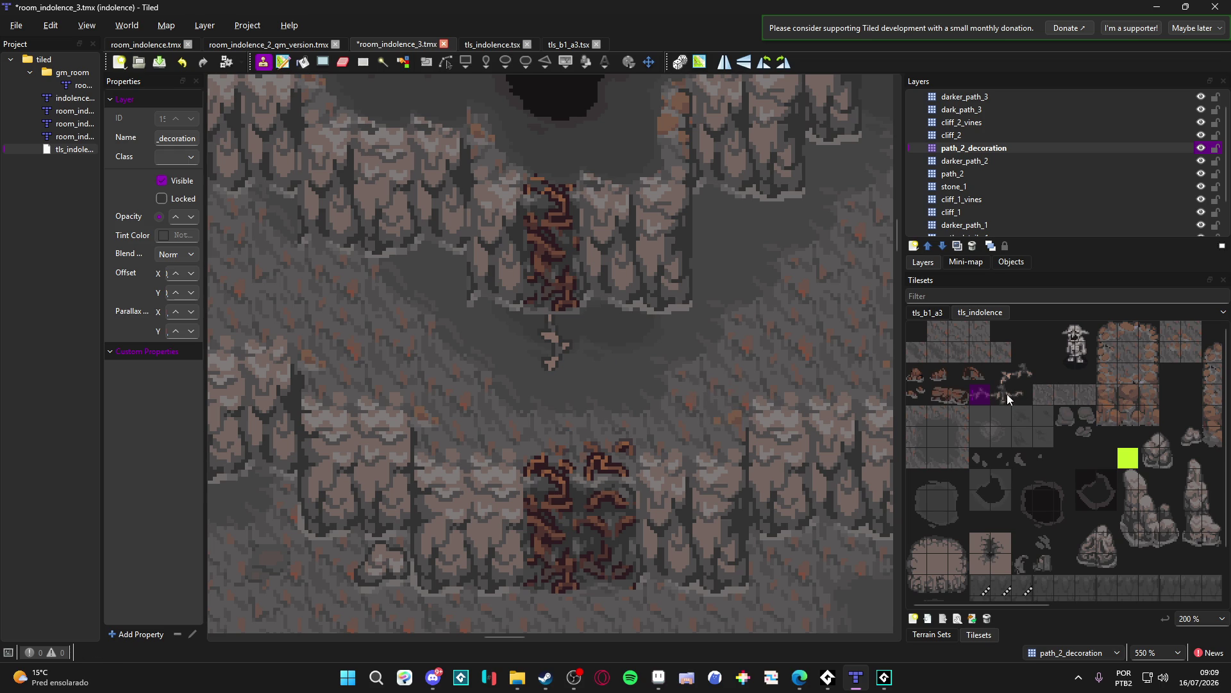
{"action": "left_click", "coordinate": [1022, 373]}
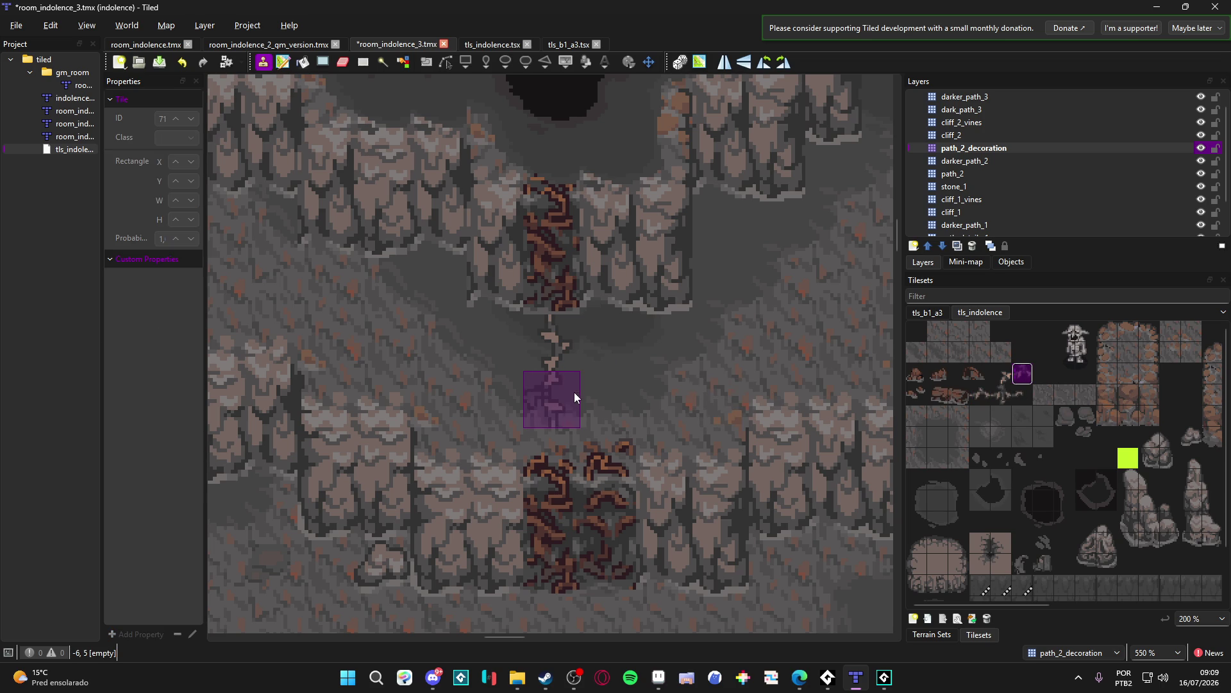
{"action": "left_click", "coordinate": [1001, 373]}
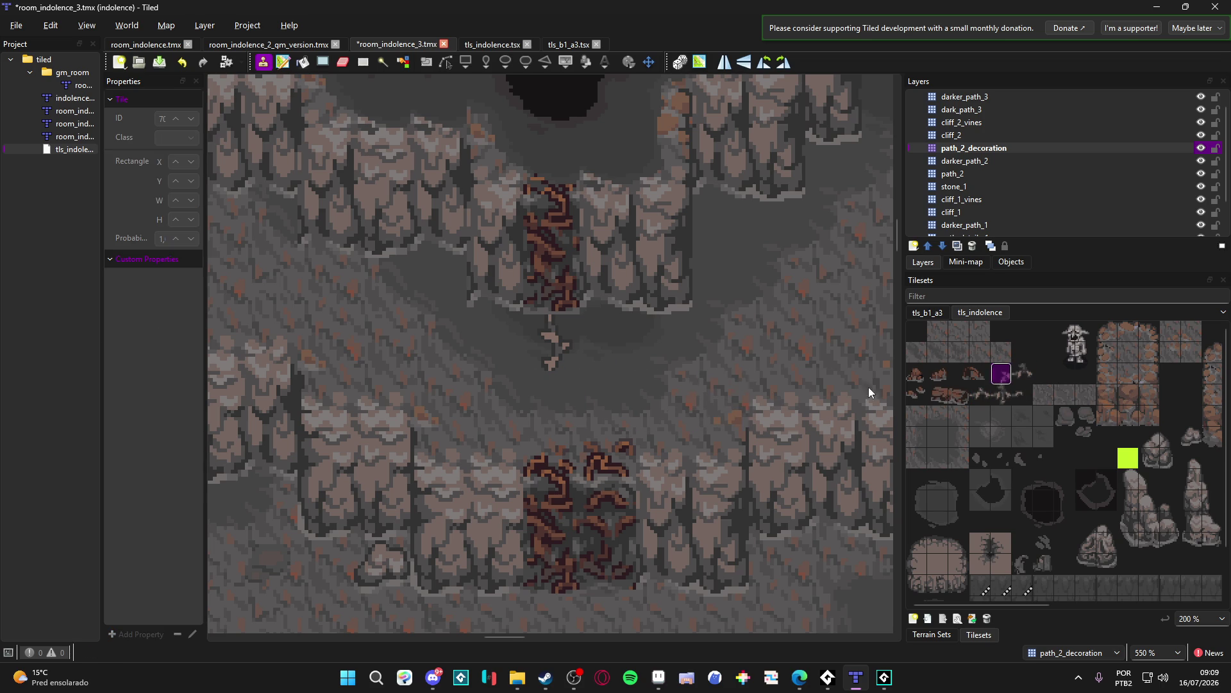
{"action": "left_click", "coordinate": [550, 390]}
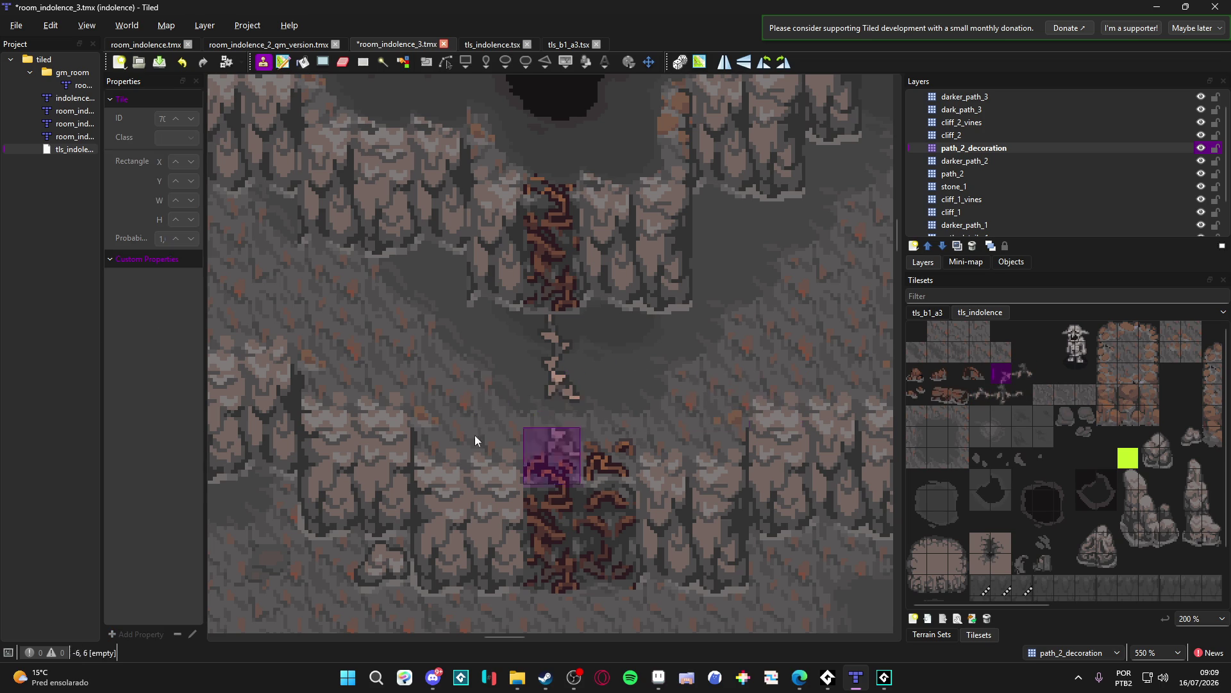
{"action": "left_click", "coordinate": [608, 408]}
{"action": "left_click", "coordinate": [618, 471]}
{"action": "left_click", "coordinate": [1028, 399]}
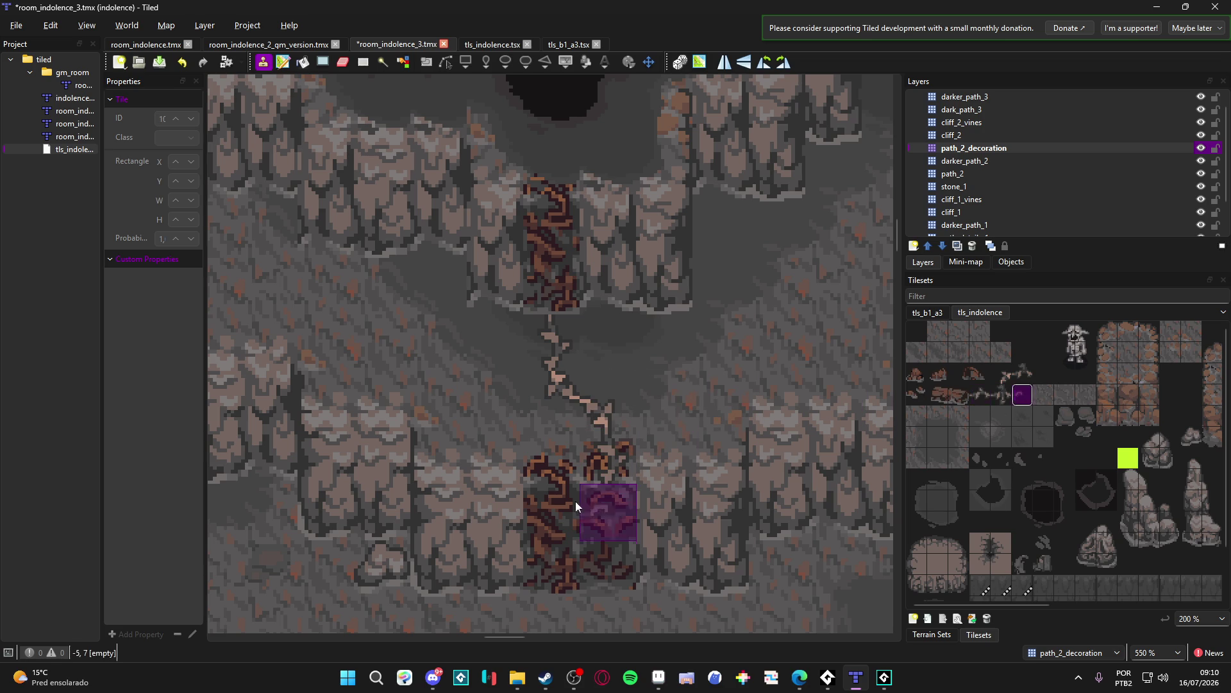
Step: Review the right side of the cliffs and undo the crack trail between the vine patches
{"action": "scroll", "coordinate": [698, 446], "scroll_direction": "down", "scroll_amount": 1}
{"action": "scroll", "coordinate": [695, 440], "scroll_direction": "down", "scroll_amount": 1}
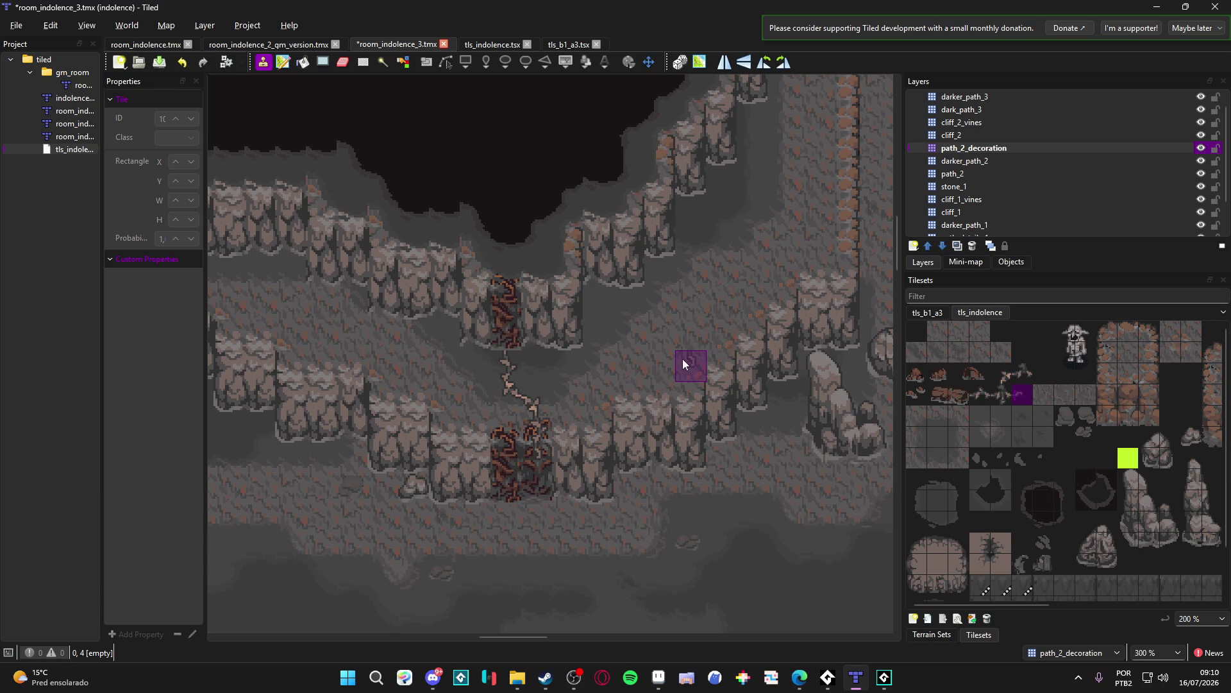
{"action": "left_click_drag", "start_coordinate": [667, 368], "coordinate": [656, 321]}
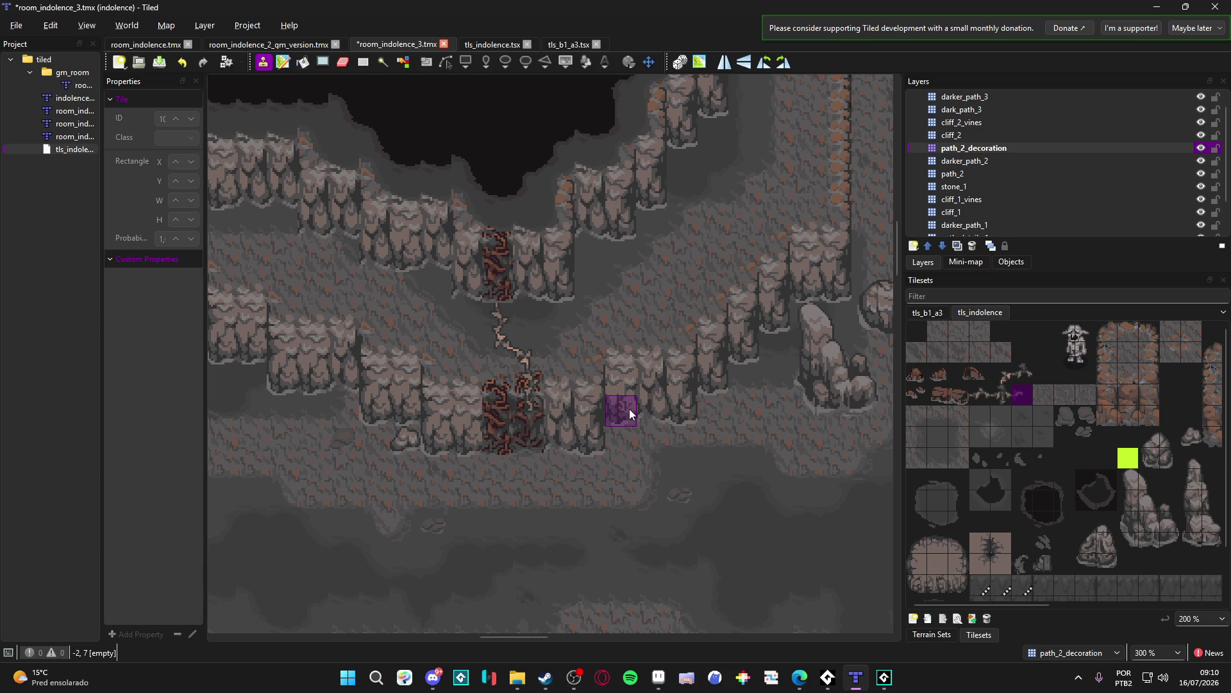
{"action": "scroll", "coordinate": [629, 409], "scroll_direction": "down", "scroll_amount": 1}
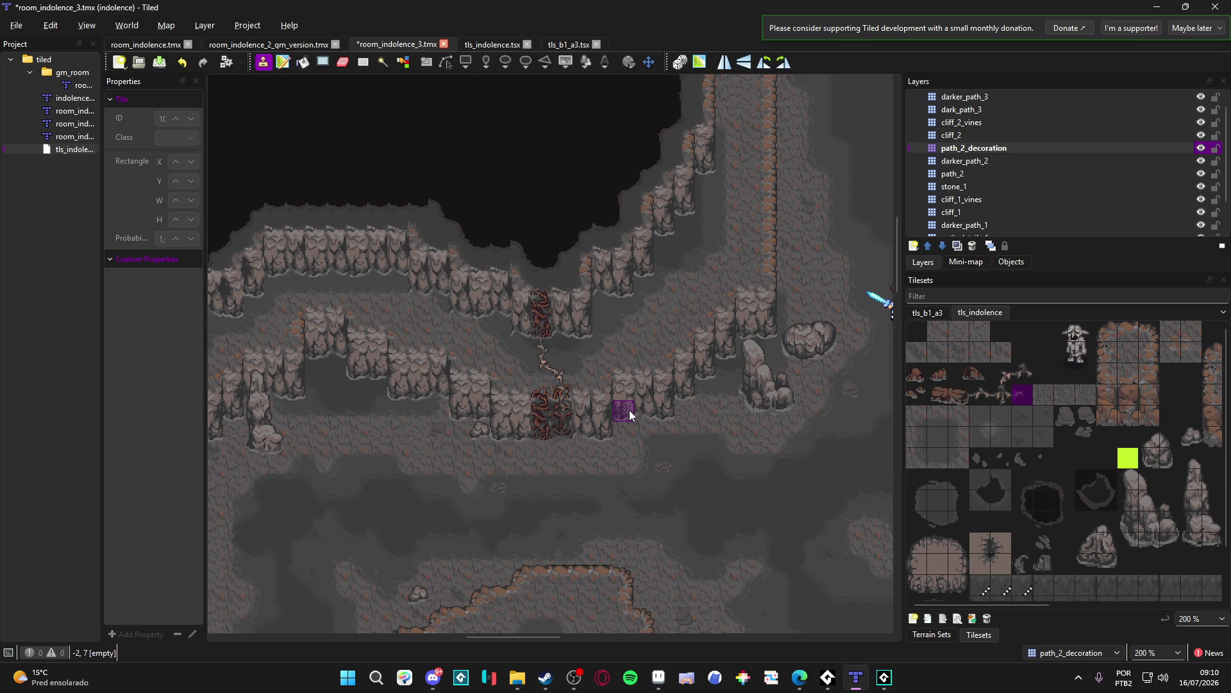
{"action": "key", "text": "ctrl+z"}
{"action": "key", "text": "ctrl+z"}
{"action": "key", "text": "ctrl+z"}
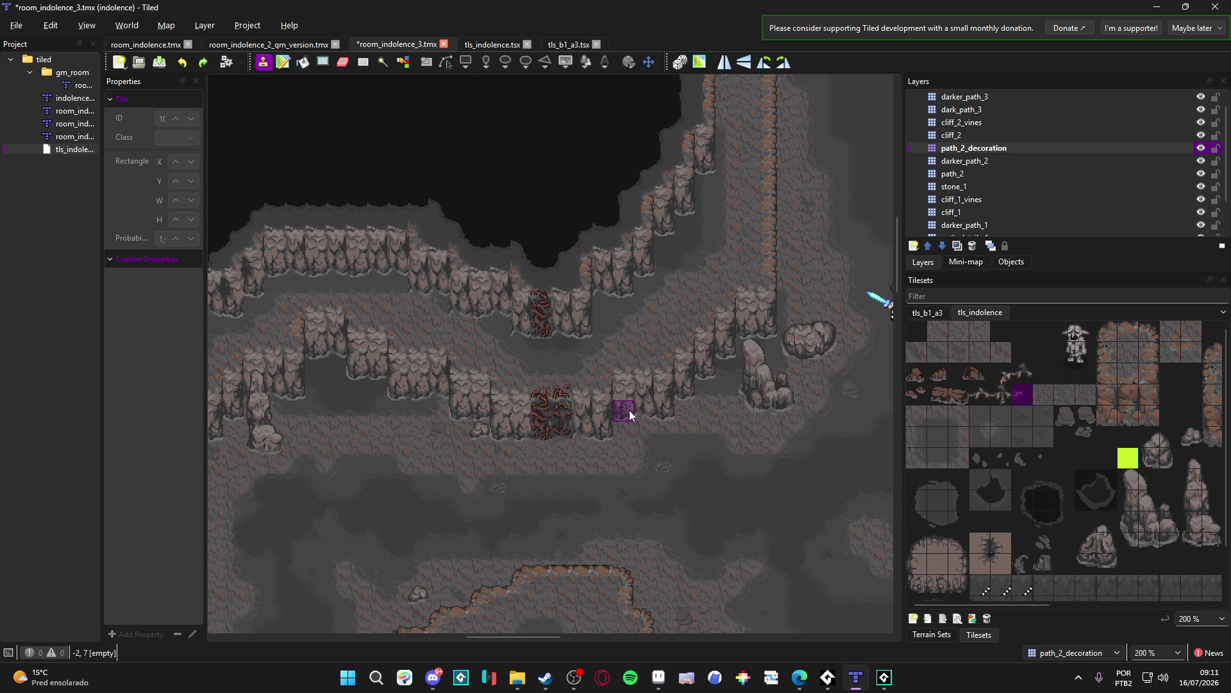
Step: Zoom the Tiled map and snip the region around the two root-covered cliffs
{"action": "scroll", "coordinate": [629, 408], "scroll_direction": "up", "scroll_amount": 1, "text": "ctrl"}
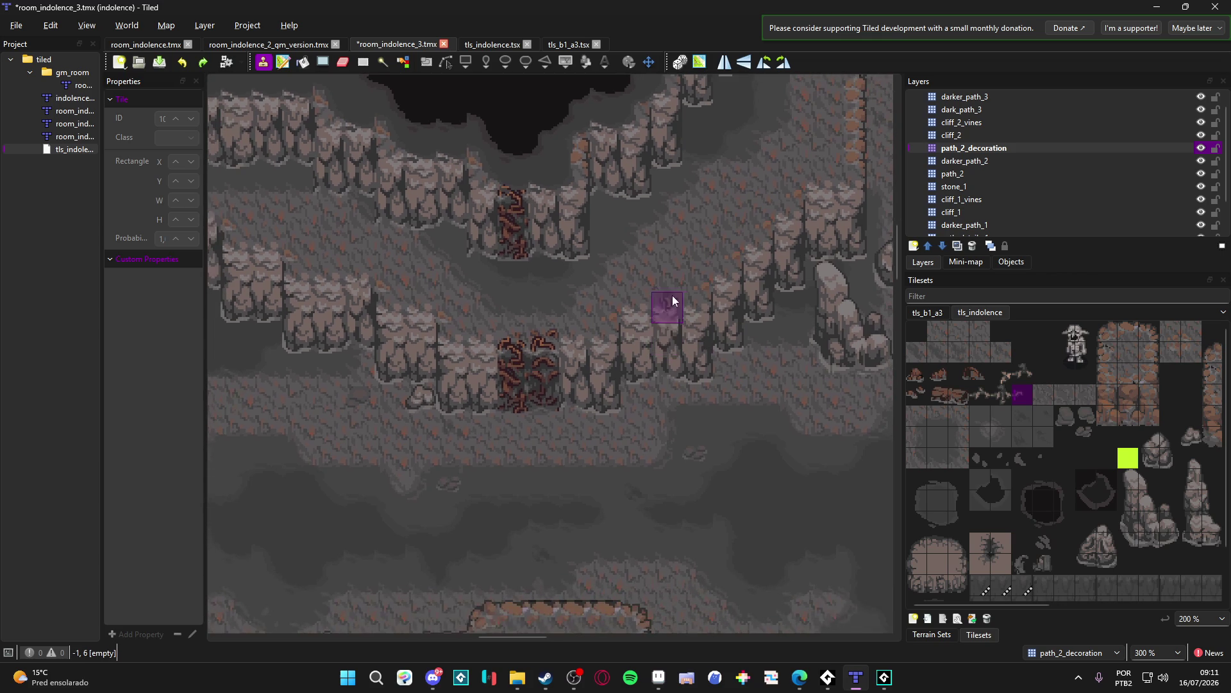
{"action": "key", "text": "super+shift+s"}
{"action": "mouse_move", "coordinate": [354, 109]}
{"action": "left_mouse_down"}
{"action": "mouse_move", "coordinate": [768, 494]}
{"action": "mouse_move", "coordinate": [763, 522]}
{"action": "left_mouse_up"}
Step: Create a new clipboard-sized sprite in Aseprite and paste the captured cave map into it
{"action": "left_click", "coordinate": [645, 677]}
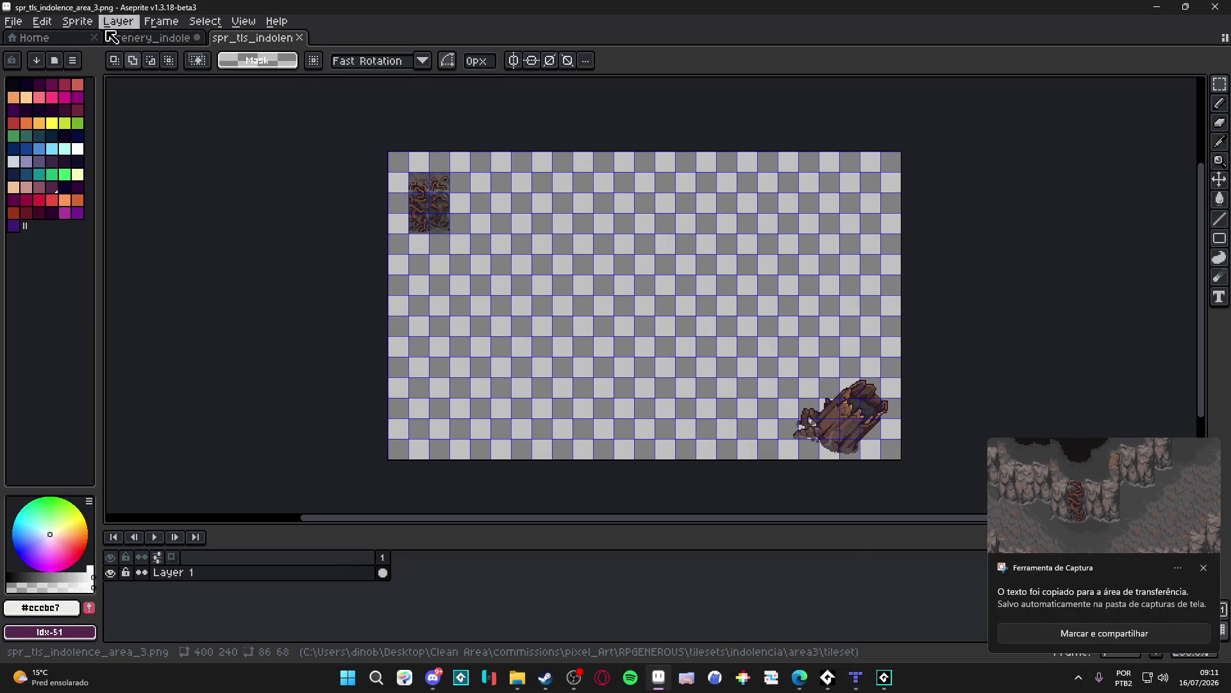
{"action": "left_click", "coordinate": [14, 21]}
{"action": "left_click", "coordinate": [51, 49]}
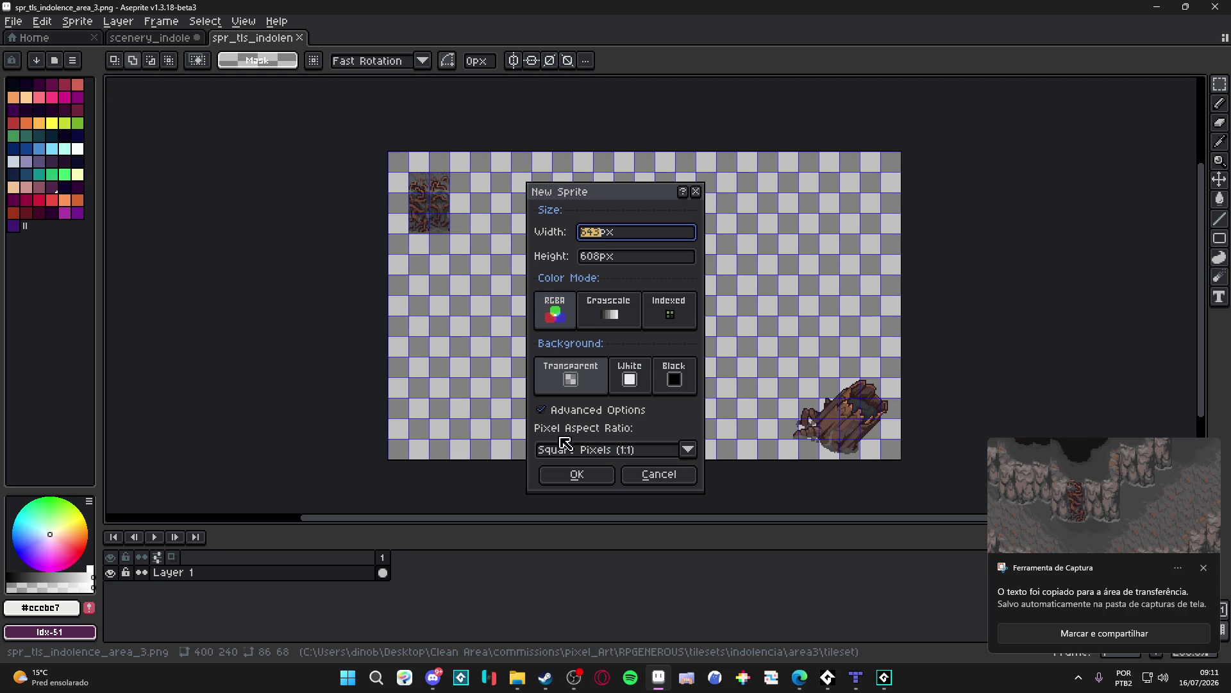
{"action": "left_click", "coordinate": [578, 474]}
{"action": "key", "text": "ctrl+v"}
{"action": "key", "text": "Return"}
Step: Shrink the sprite from 643×608 to 214×202 px and select the entire image
{"action": "left_click", "coordinate": [77, 21]}
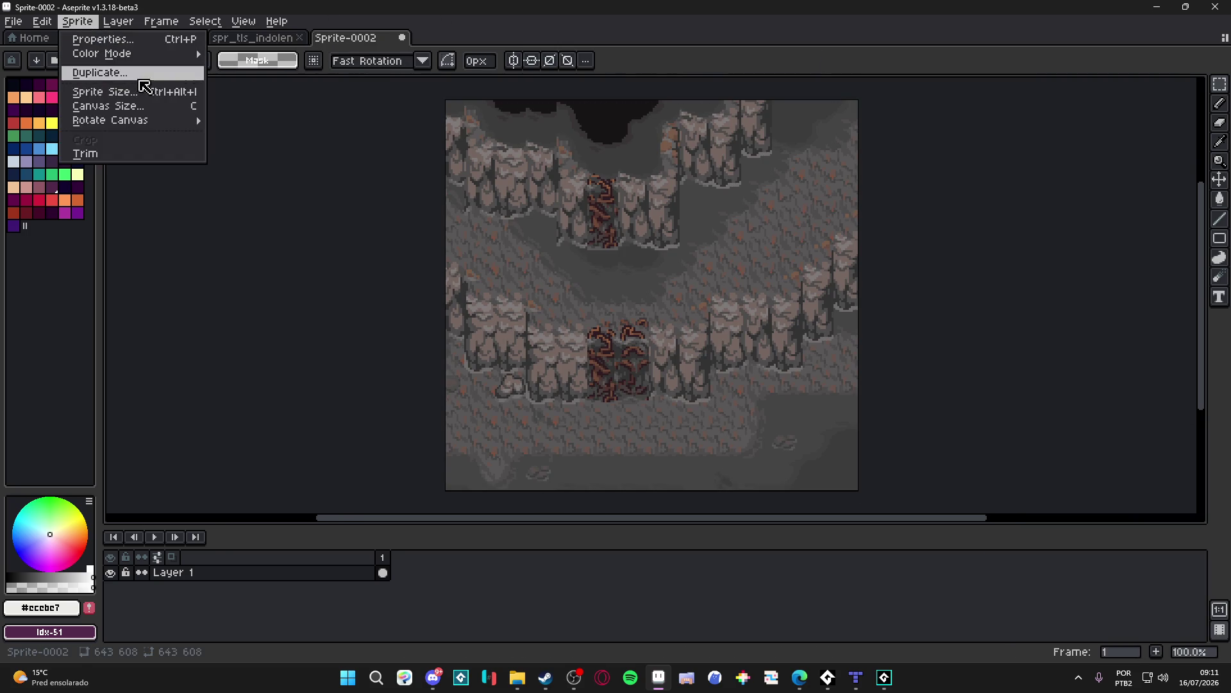
{"action": "left_click", "coordinate": [181, 103]}
{"action": "left_click", "coordinate": [913, 171]}
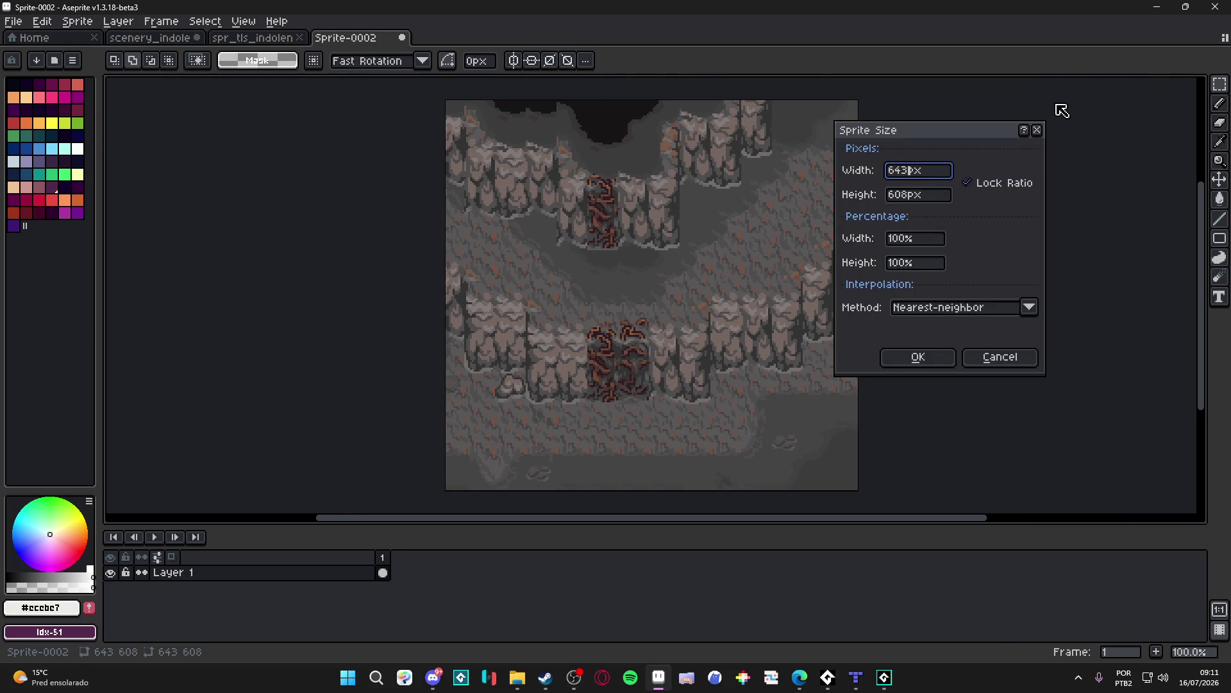
{"action": "type", "text": "2"}
{"action": "key", "text": "Return"}
{"action": "scroll", "coordinate": [759, 262], "scroll_direction": "up", "scroll_amount": 1}
{"action": "scroll", "coordinate": [759, 263], "scroll_direction": "left", "scroll_amount": 3}
{"action": "scroll", "coordinate": [566, 377], "scroll_direction": "up", "scroll_amount": 1}
{"action": "scroll", "coordinate": [566, 377], "scroll_direction": "down", "scroll_amount": 1}
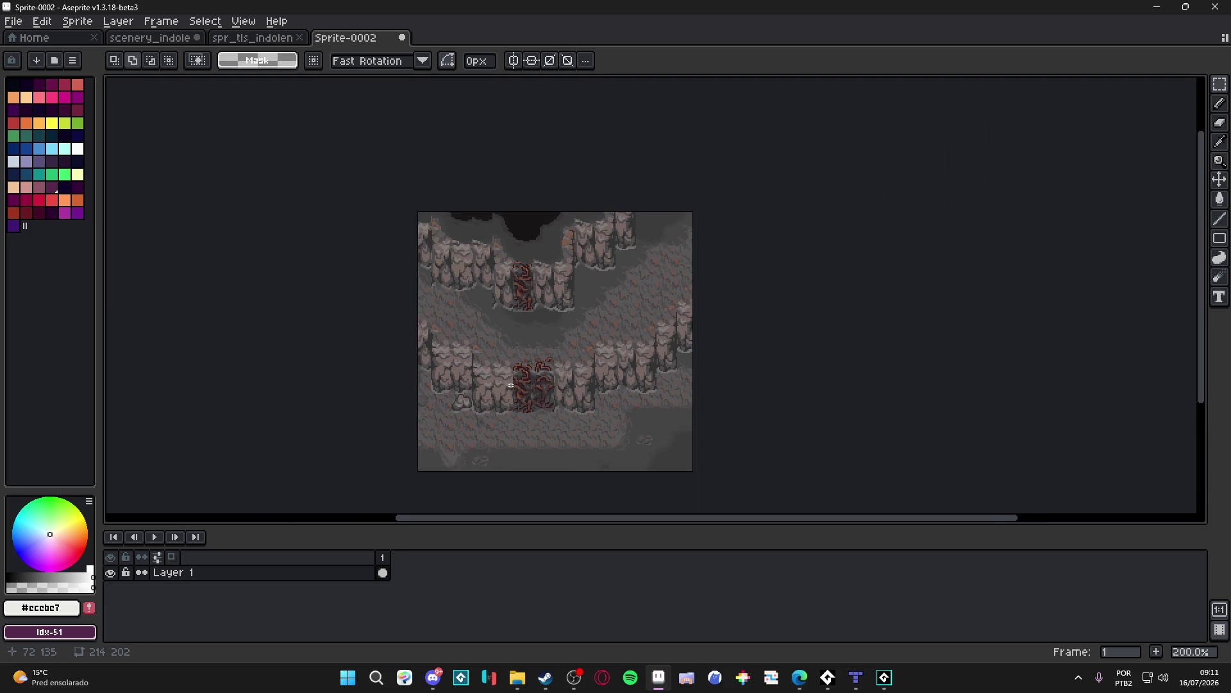
{"action": "key", "text": "ctrl+a"}
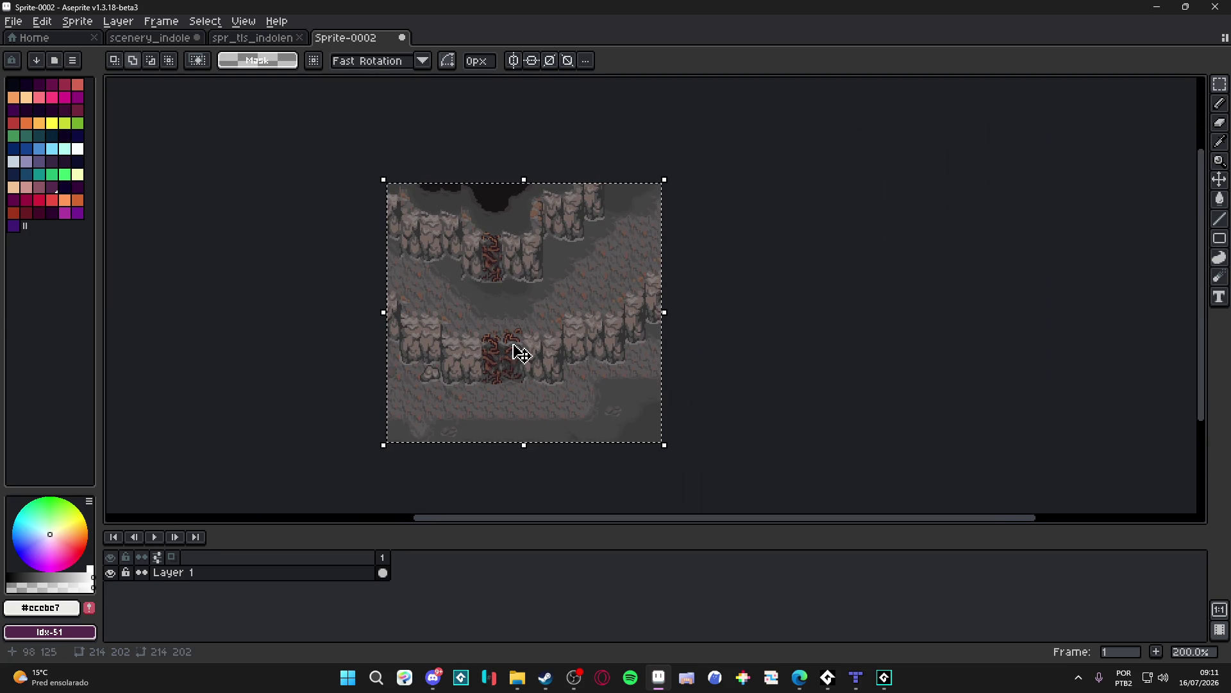
Step: Paste the 214×202 cave image into scenery_indolence, left of the existing cliff tiles
{"action": "left_click", "coordinate": [250, 38]}
{"action": "left_click", "coordinate": [154, 39]}
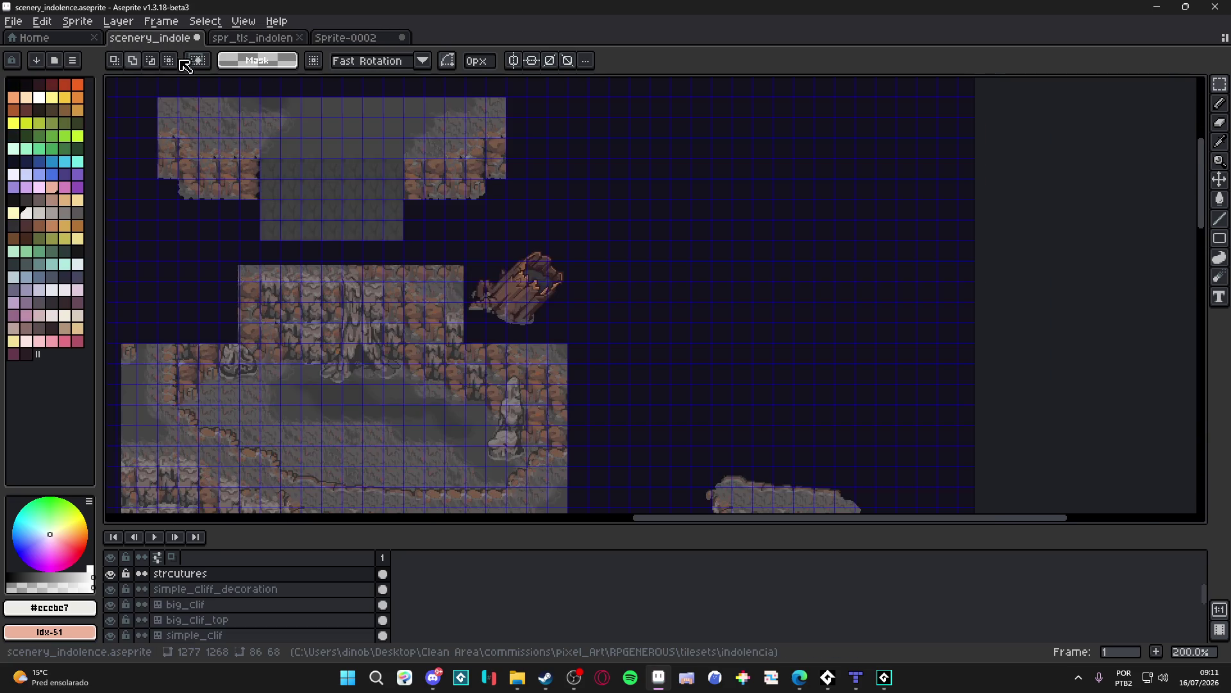
{"action": "scroll", "coordinate": [496, 228], "scroll_direction": "up", "scroll_amount": 4}
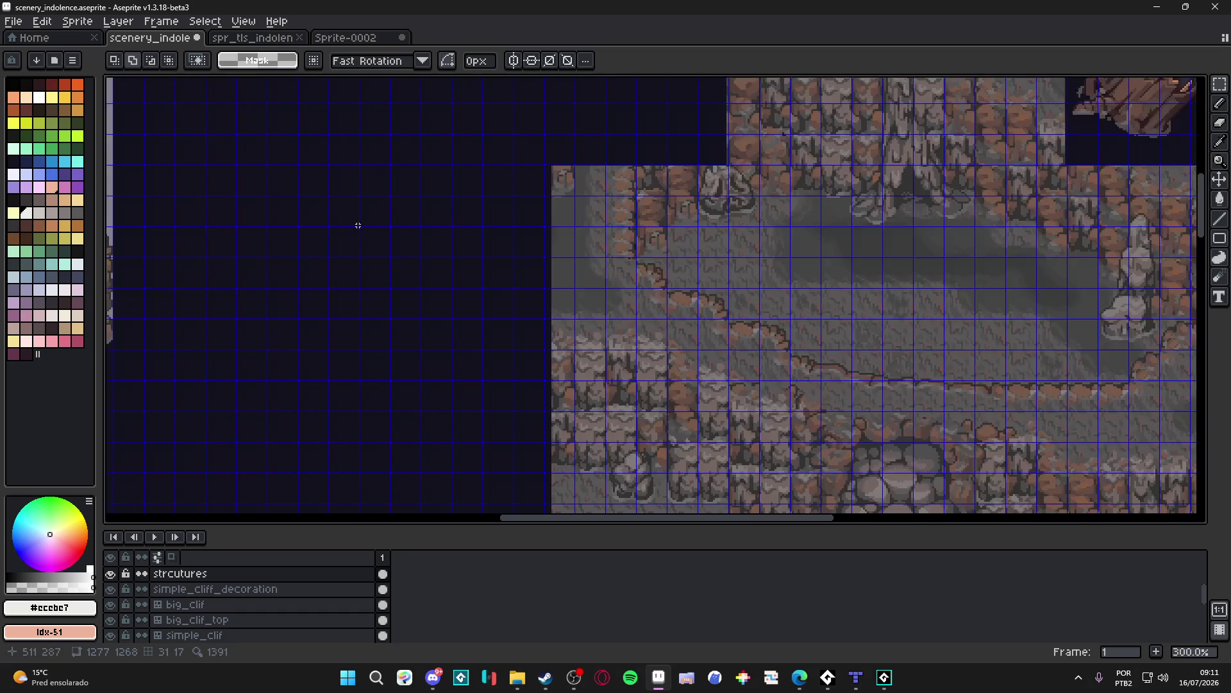
{"action": "scroll", "coordinate": [718, 240], "scroll_direction": "down", "scroll_amount": 2}
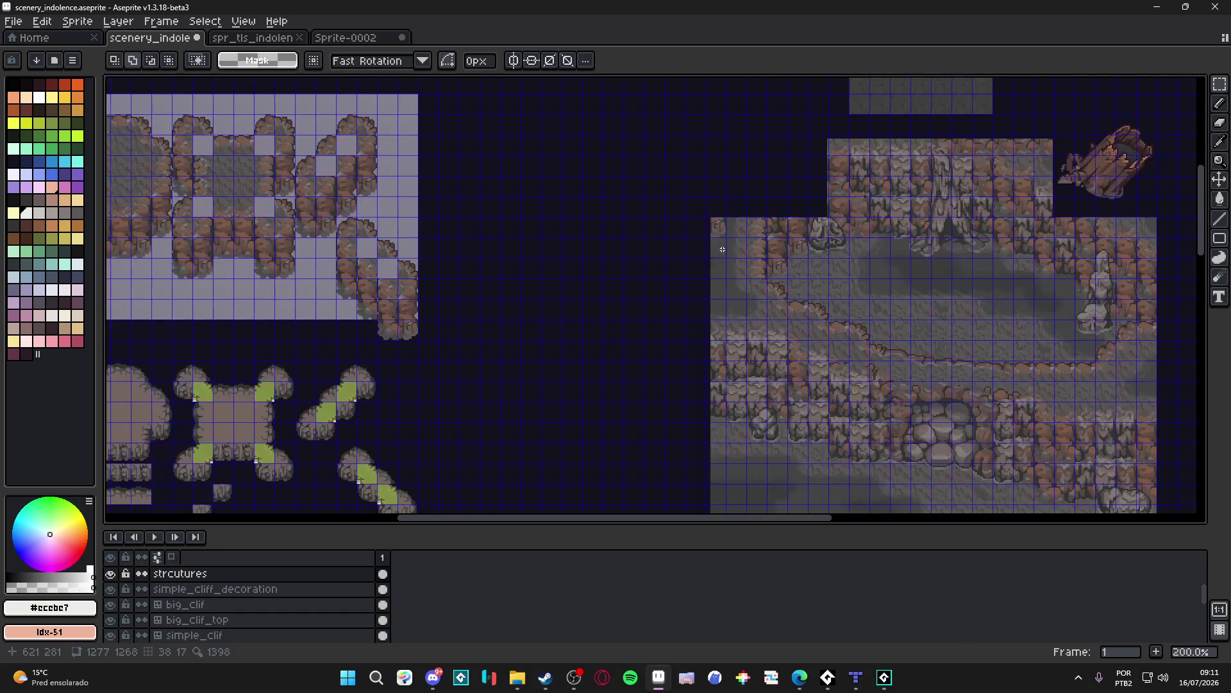
{"action": "scroll", "coordinate": [718, 240], "scroll_direction": "up", "scroll_amount": 2}
{"action": "key", "text": "ctrl+v"}
{"action": "mouse_move", "coordinate": [789, 269]}
{"action": "left_mouse_down"}
{"action": "mouse_move", "coordinate": [555, 340]}
{"action": "mouse_move", "coordinate": [578, 345]}
{"action": "left_mouse_up"}
{"action": "scroll", "coordinate": [699, 138], "scroll_direction": "up", "scroll_amount": 2}
{"action": "left_click_drag", "start_coordinate": [701, 134], "coordinate": [709, 159]}
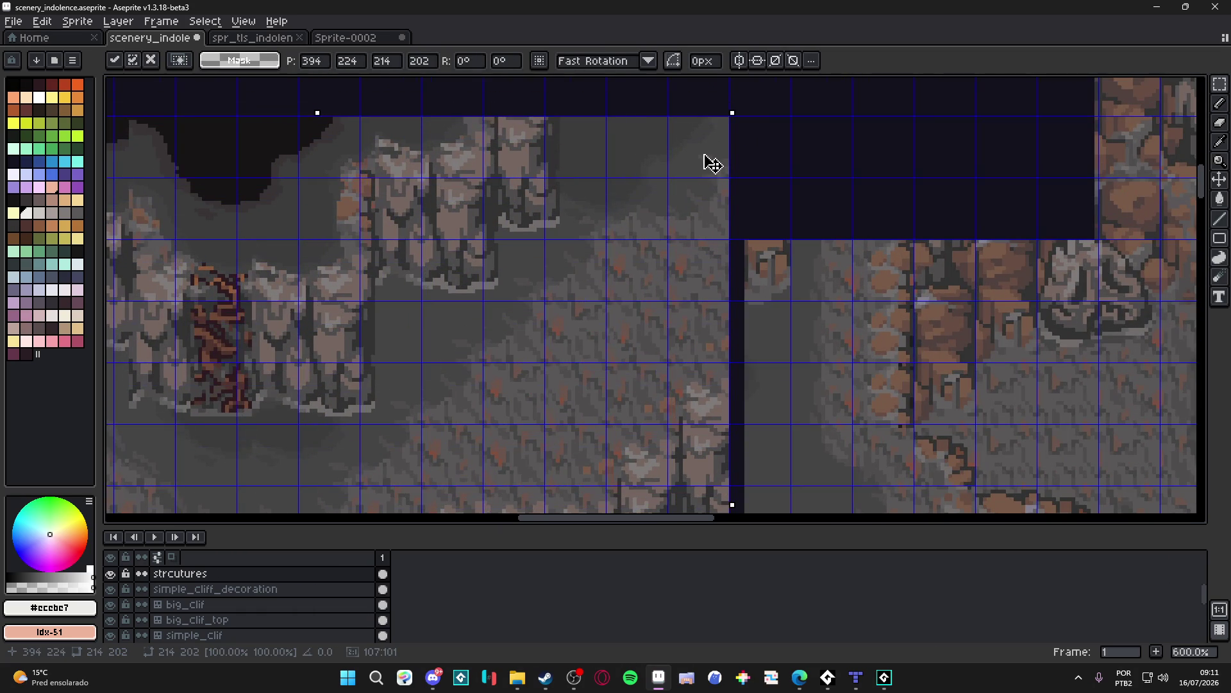
{"action": "scroll", "coordinate": [704, 179], "scroll_direction": "down", "scroll_amount": 2}
{"action": "key", "text": "Return"}
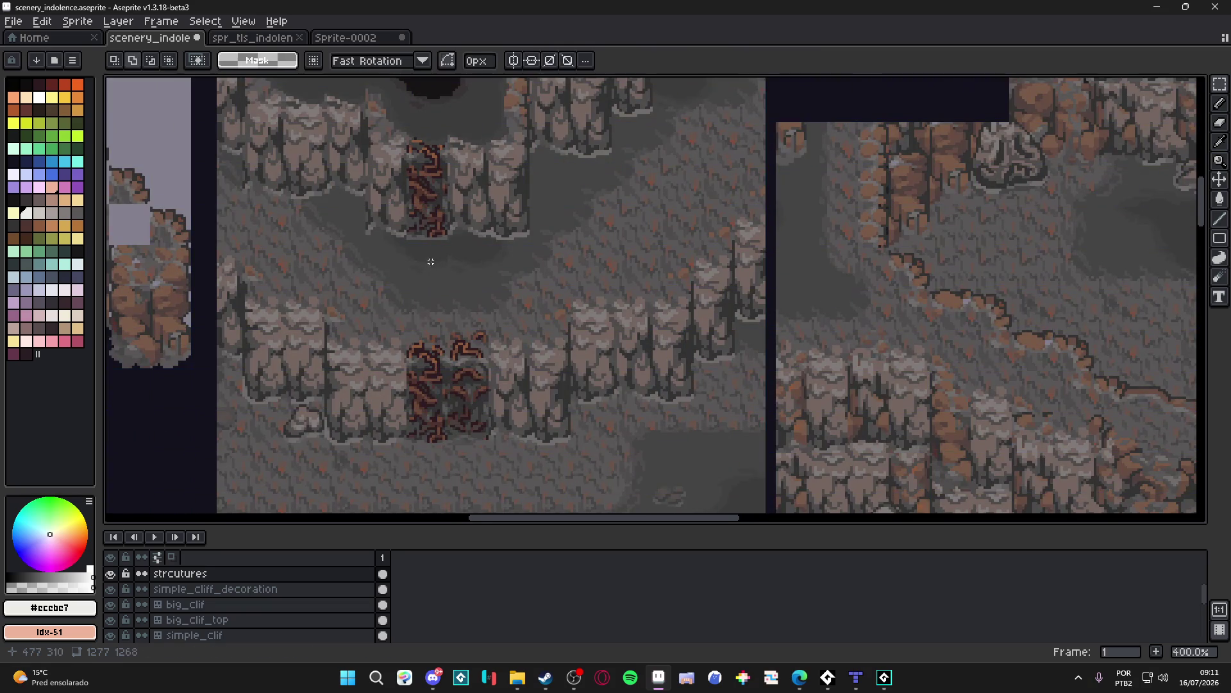
Step: Pick the Pencil and sample the brown root colour from the canvas
{"action": "key", "text": "b"}
{"action": "scroll", "coordinate": [426, 231], "scroll_direction": "up", "scroll_amount": 2}
{"action": "scroll", "coordinate": [429, 230], "scroll_direction": "up", "scroll_amount": 2}
{"action": "left_click", "coordinate": [434, 225], "text": "alt"}
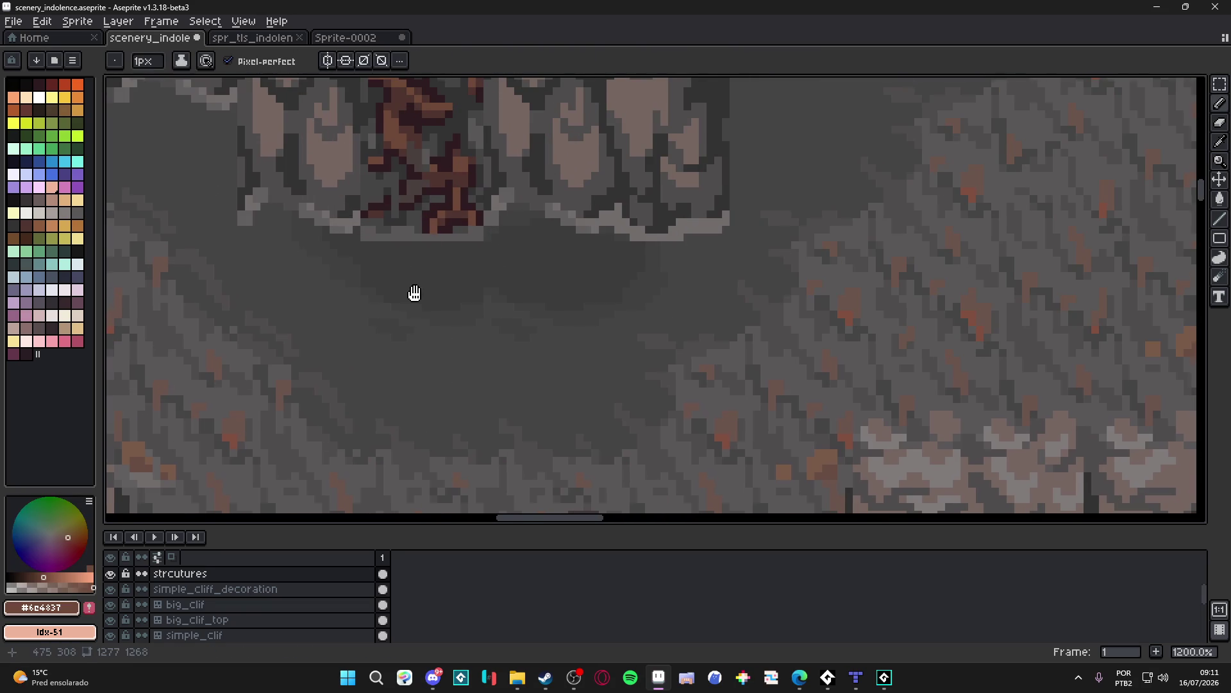
Step: Draw thin brown tendrils below the upper roots, running down-left and curving right
{"action": "scroll", "coordinate": [483, 198], "scroll_direction": "down", "scroll_amount": 1}
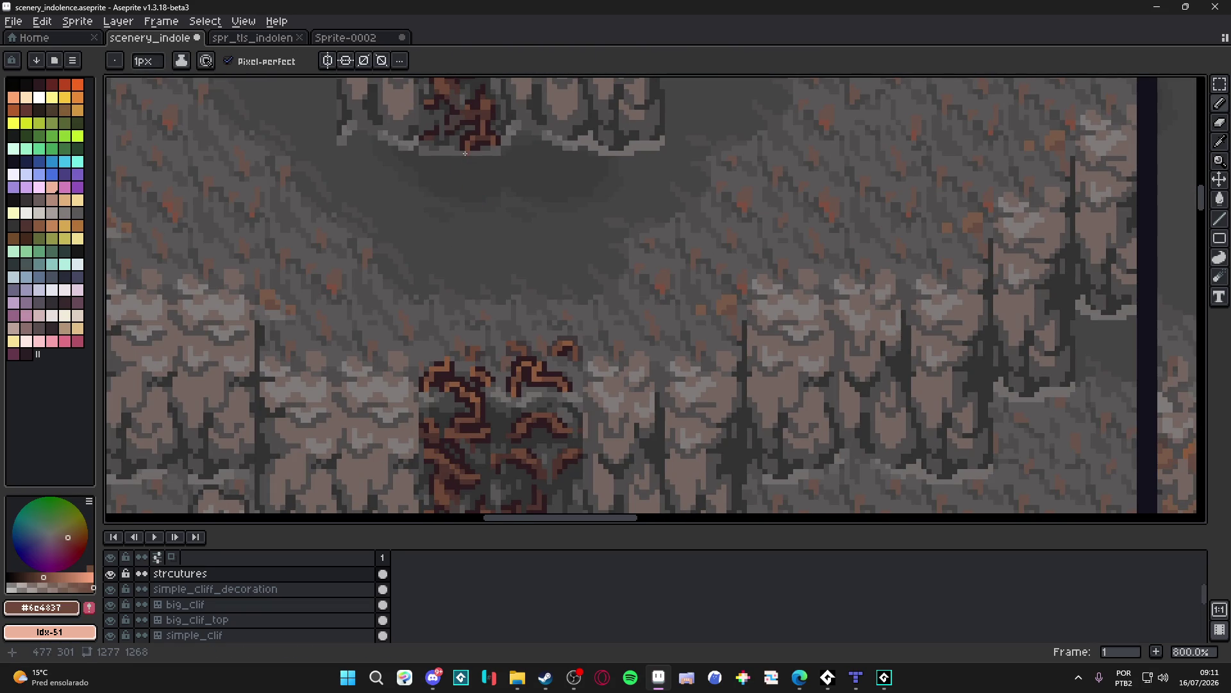
{"action": "mouse_move", "coordinate": [470, 165]}
{"action": "left_mouse_down"}
{"action": "mouse_move", "coordinate": [498, 193]}
{"action": "mouse_move", "coordinate": [485, 238]}
{"action": "mouse_move", "coordinate": [575, 264]}
{"action": "left_mouse_up"}
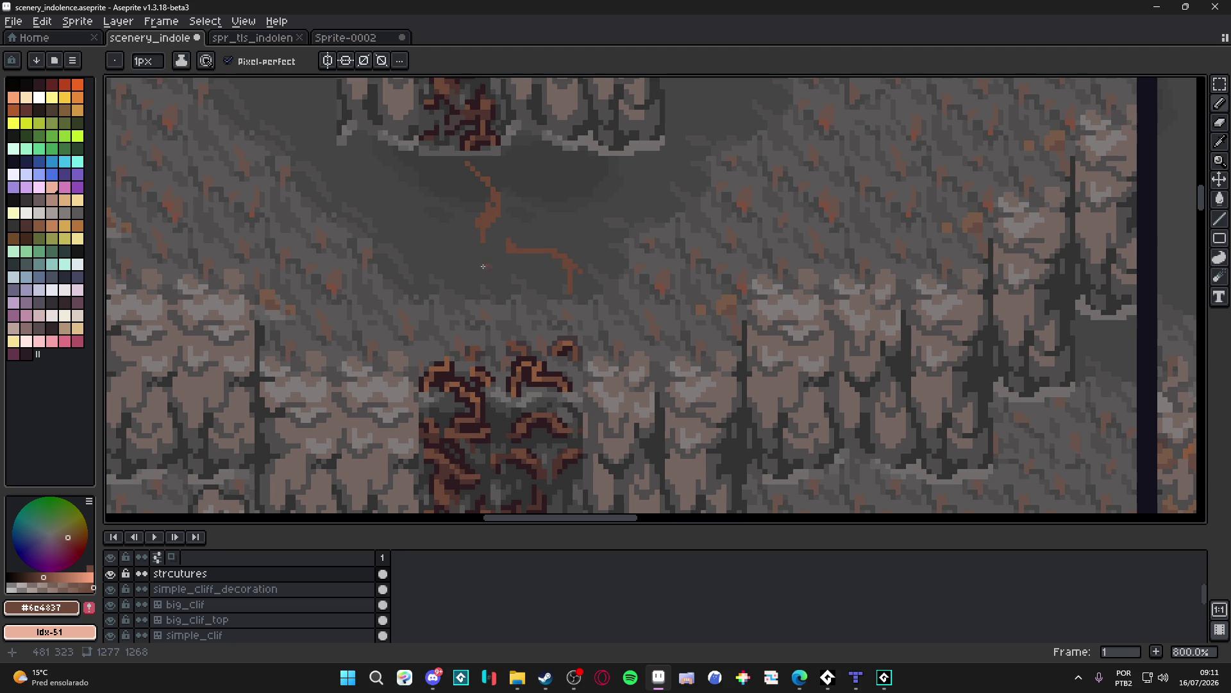
{"action": "left_click_drag", "start_coordinate": [463, 270], "coordinate": [440, 307]}
{"action": "left_click_drag", "start_coordinate": [471, 189], "coordinate": [444, 148]}
{"action": "left_click_drag", "start_coordinate": [472, 208], "coordinate": [484, 215]}
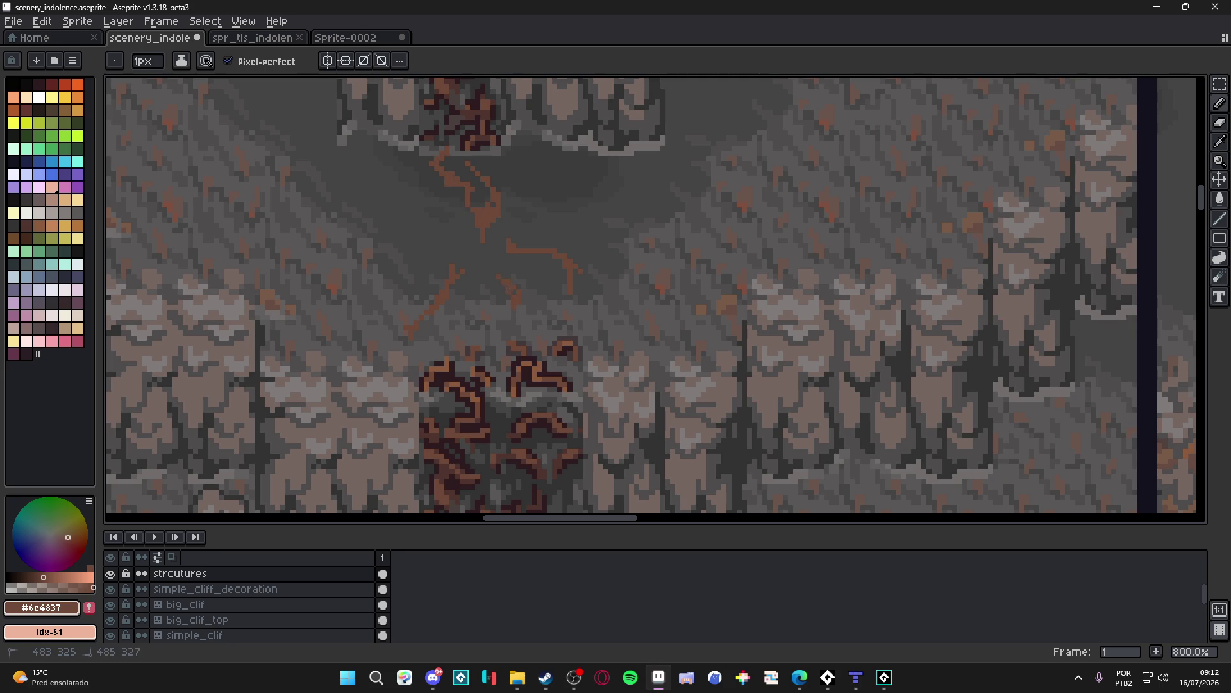
{"action": "mouse_move", "coordinate": [514, 149]}
{"action": "left_mouse_down"}
{"action": "mouse_move", "coordinate": [544, 172]}
{"action": "mouse_move", "coordinate": [532, 209]}
{"action": "left_mouse_up"}
Step: Add one more brown root tendril reaching toward the lower cliff
{"action": "scroll", "coordinate": [604, 301], "scroll_direction": "down", "scroll_amount": 3}
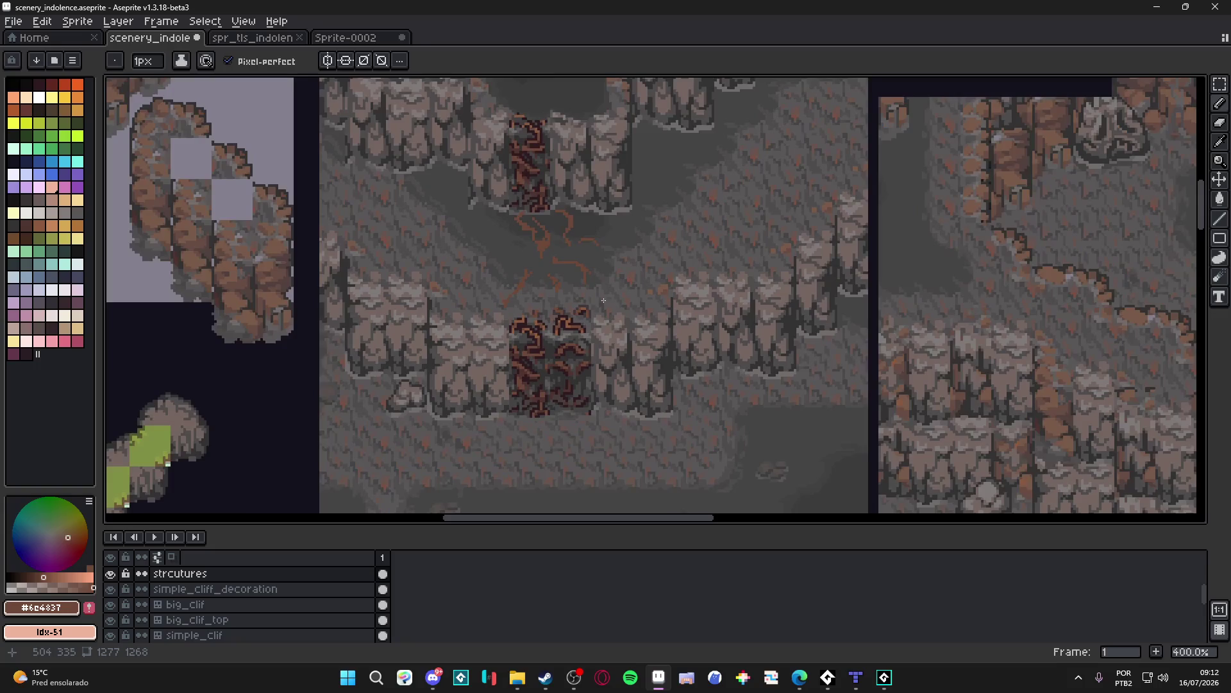
{"action": "scroll", "coordinate": [558, 302], "scroll_direction": "up", "scroll_amount": 2}
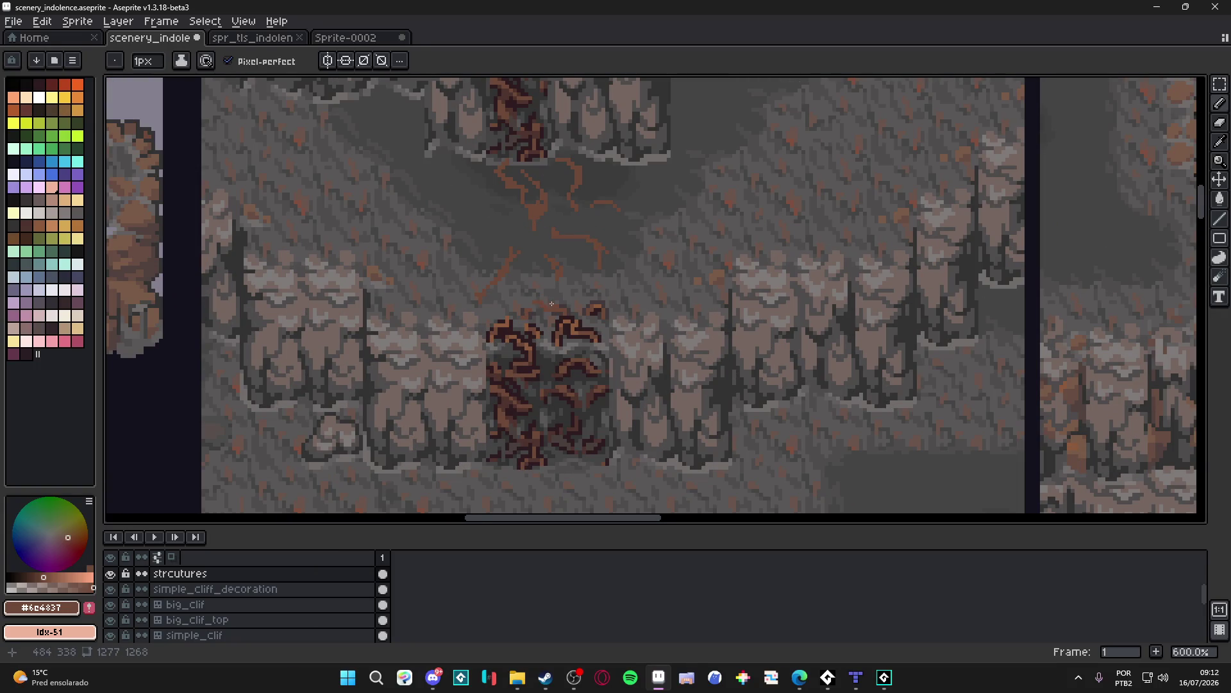
{"action": "scroll", "coordinate": [562, 298], "scroll_direction": "down", "scroll_amount": 3}
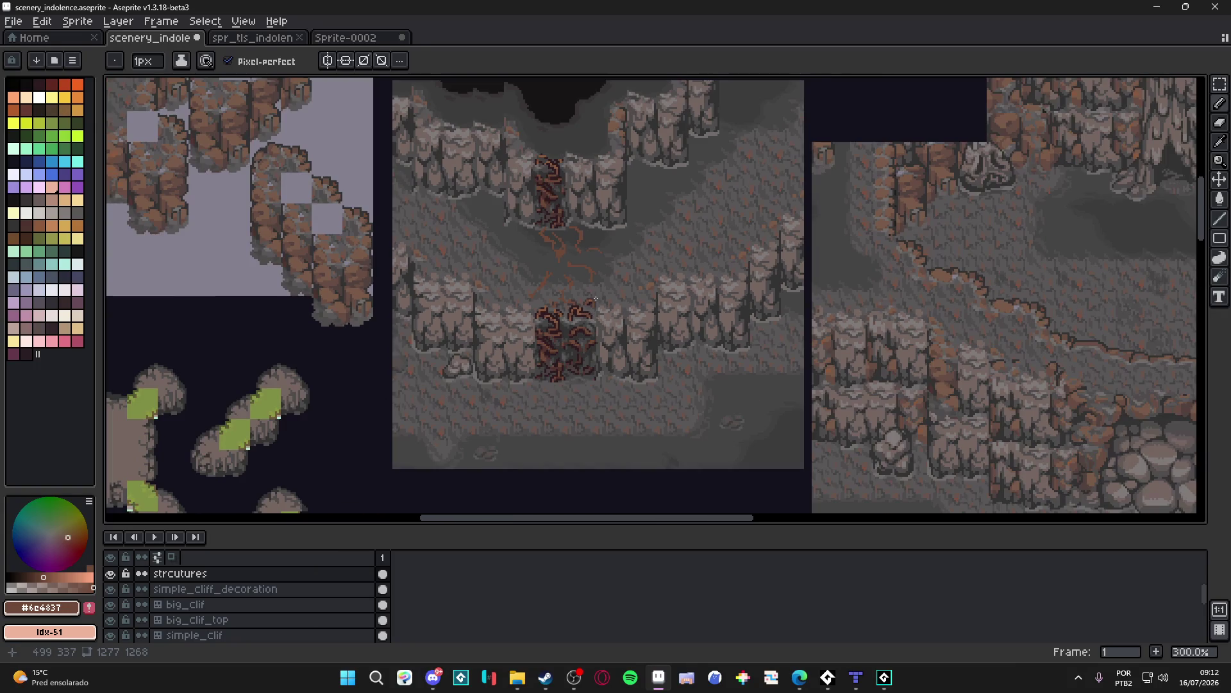
{"action": "scroll", "coordinate": [536, 255], "scroll_direction": "up", "scroll_amount": 1}
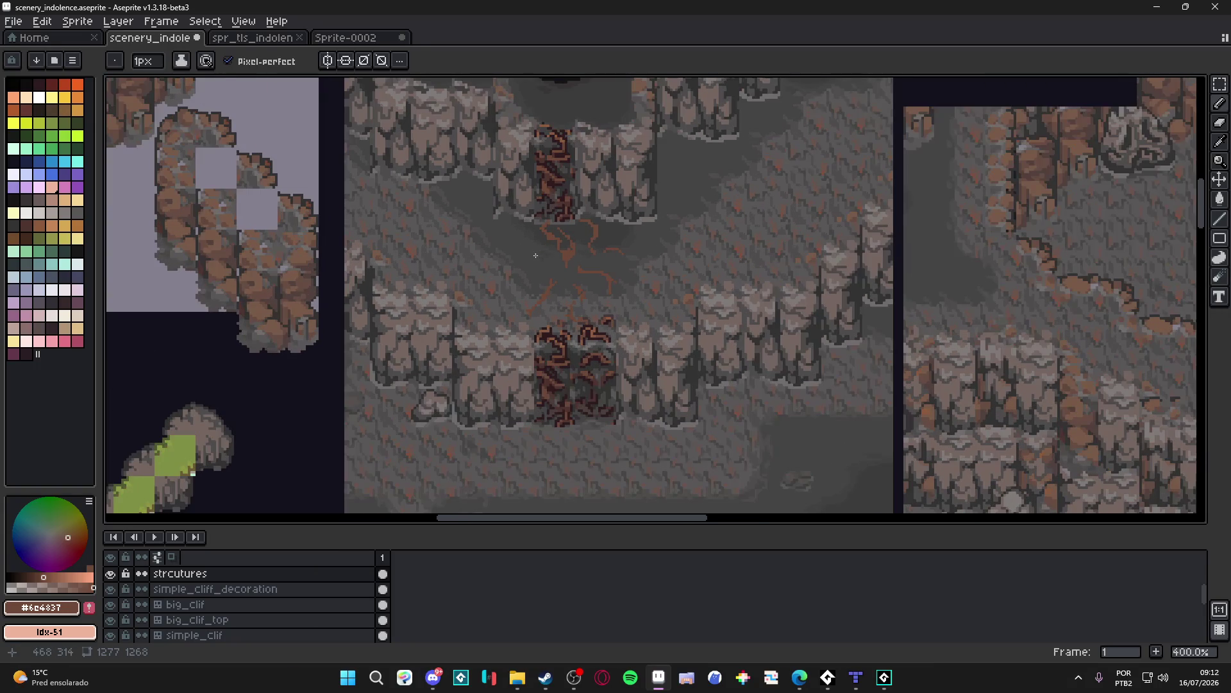
{"action": "left_click_drag", "start_coordinate": [539, 255], "coordinate": [492, 284]}
{"action": "scroll", "coordinate": [492, 284], "scroll_direction": "down", "scroll_amount": 1}
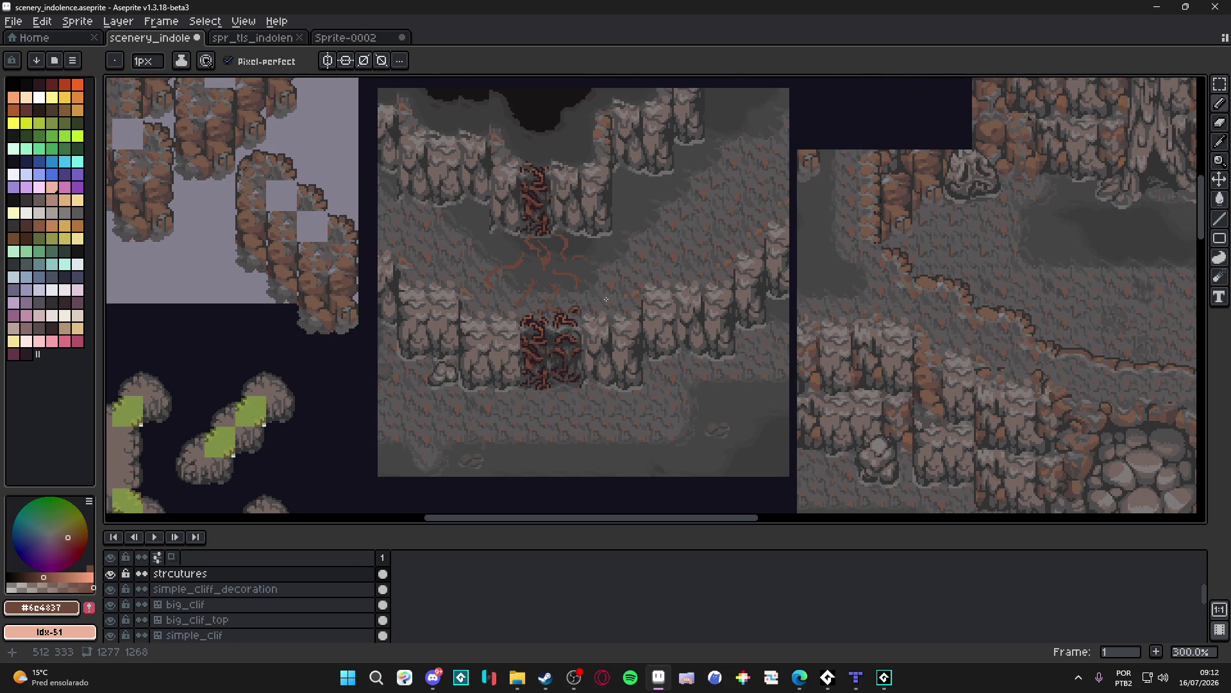
{"action": "scroll", "coordinate": [606, 299], "scroll_direction": "down", "scroll_amount": 1}
{"action": "scroll", "coordinate": [519, 268], "scroll_direction": "up", "scroll_amount": 3}
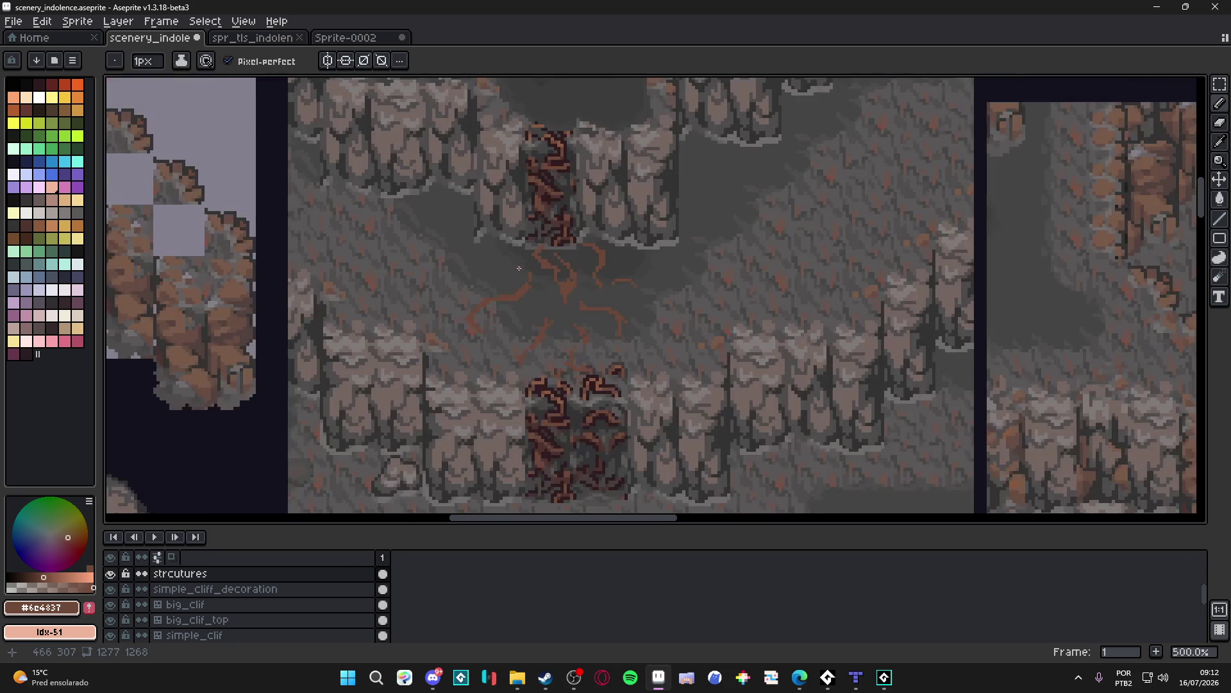
{"action": "scroll", "coordinate": [608, 336], "scroll_direction": "down", "scroll_amount": 2}
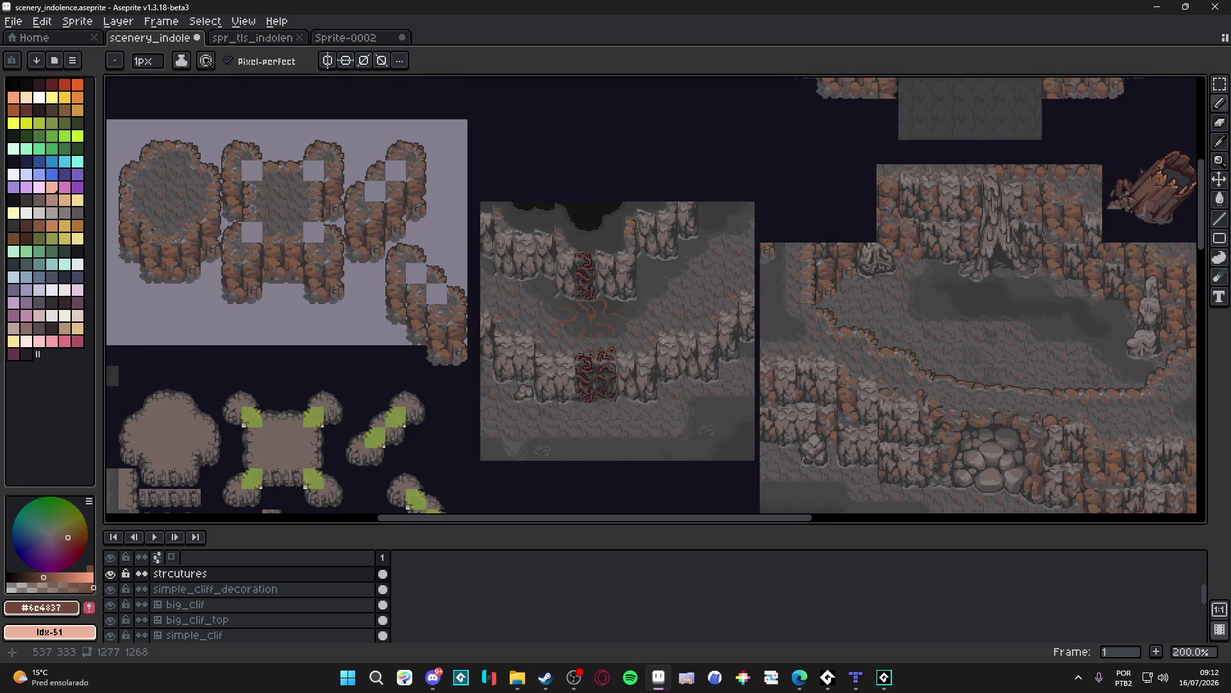
Step: Undo the last tendril stroke and clear the selection
{"action": "left_click_drag", "start_coordinate": [636, 374], "coordinate": [616, 370]}
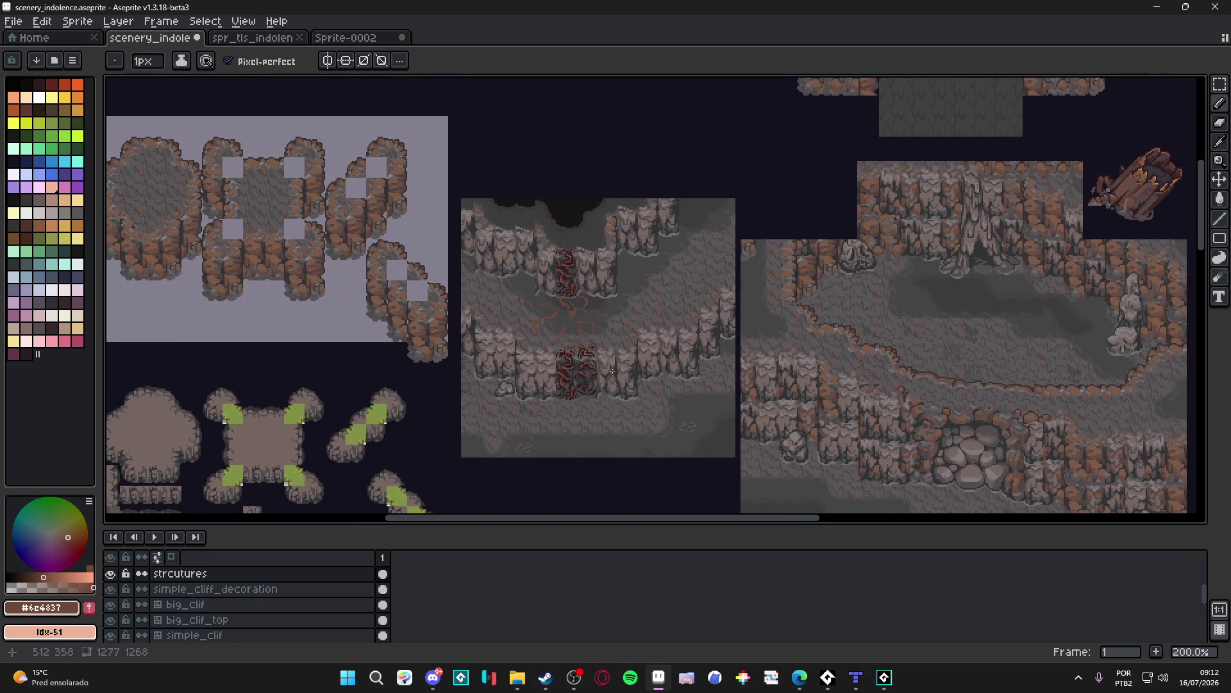
{"action": "key", "text": "ctrl+z"}
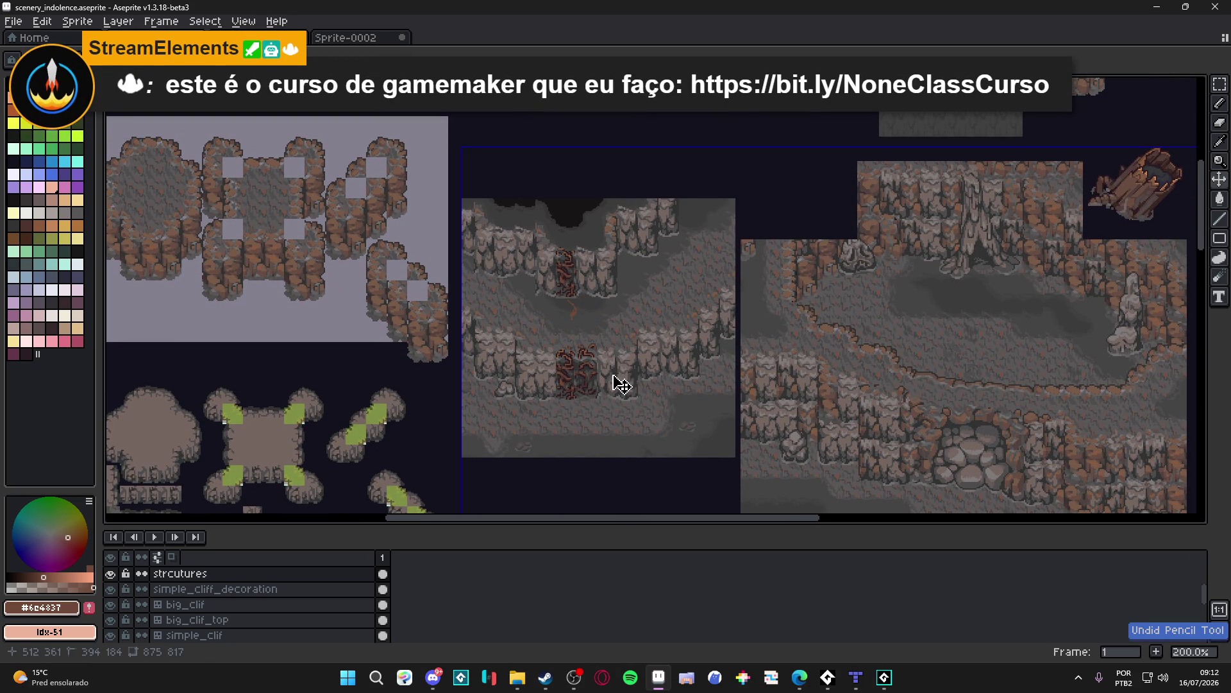
{"action": "key", "text": "ctrl+d"}
{"action": "left_click_drag", "start_coordinate": [616, 379], "coordinate": [612, 352]}
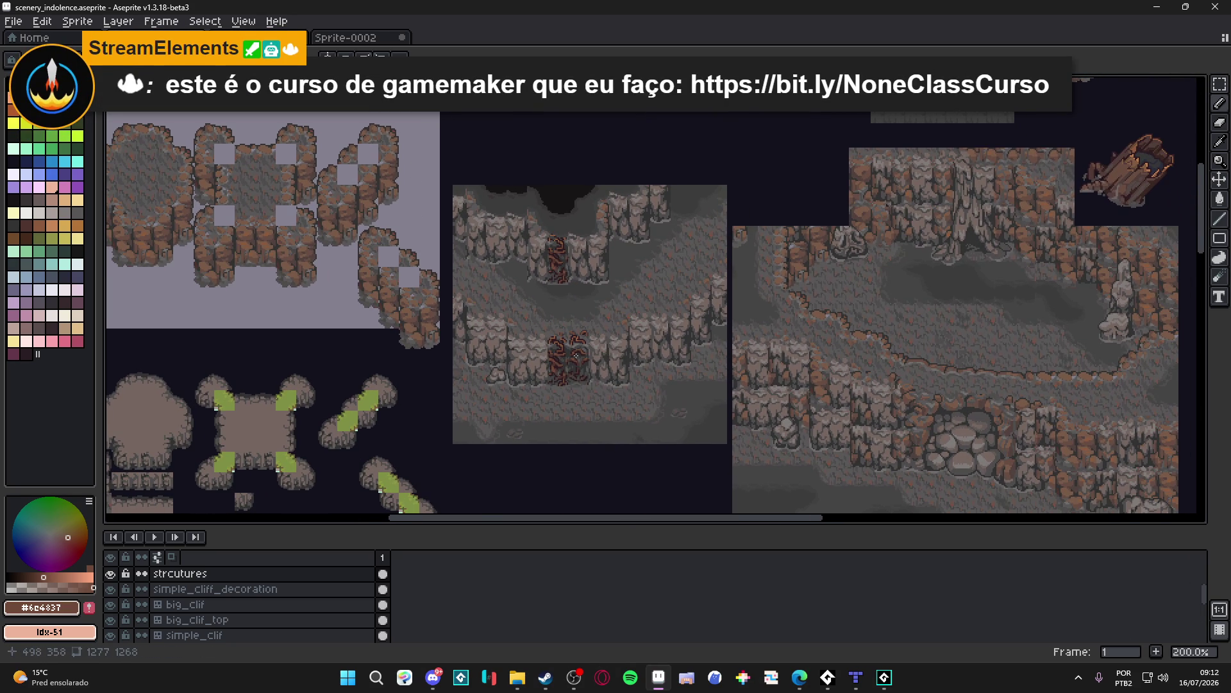
{"action": "scroll", "coordinate": [593, 358], "scroll_direction": "up", "scroll_amount": 1}
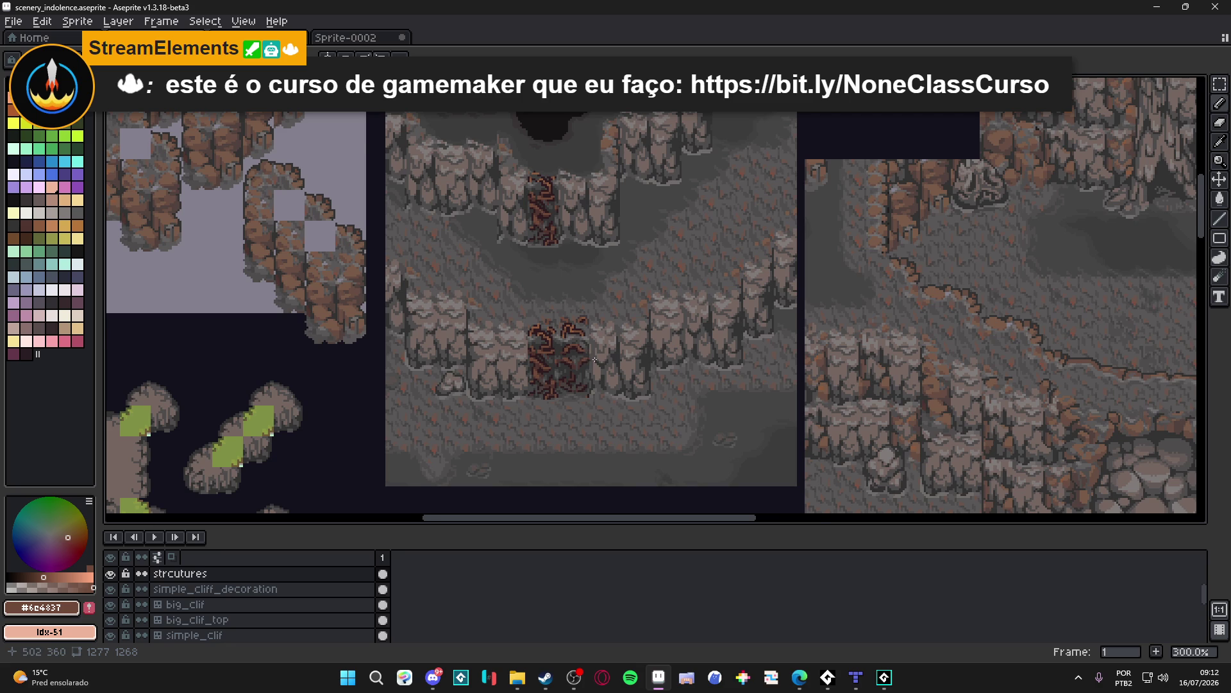
{"action": "scroll", "coordinate": [594, 360], "scroll_direction": "down", "scroll_amount": 1}
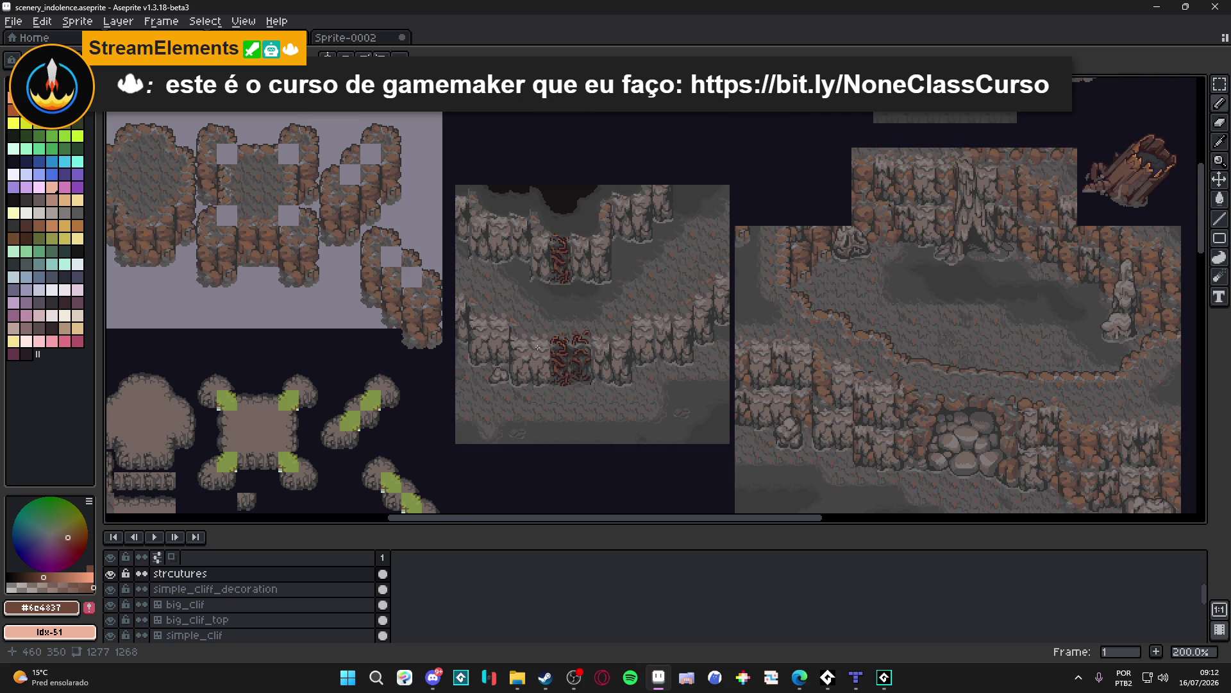
{"action": "scroll", "coordinate": [576, 336], "scroll_direction": "down", "scroll_amount": 2}
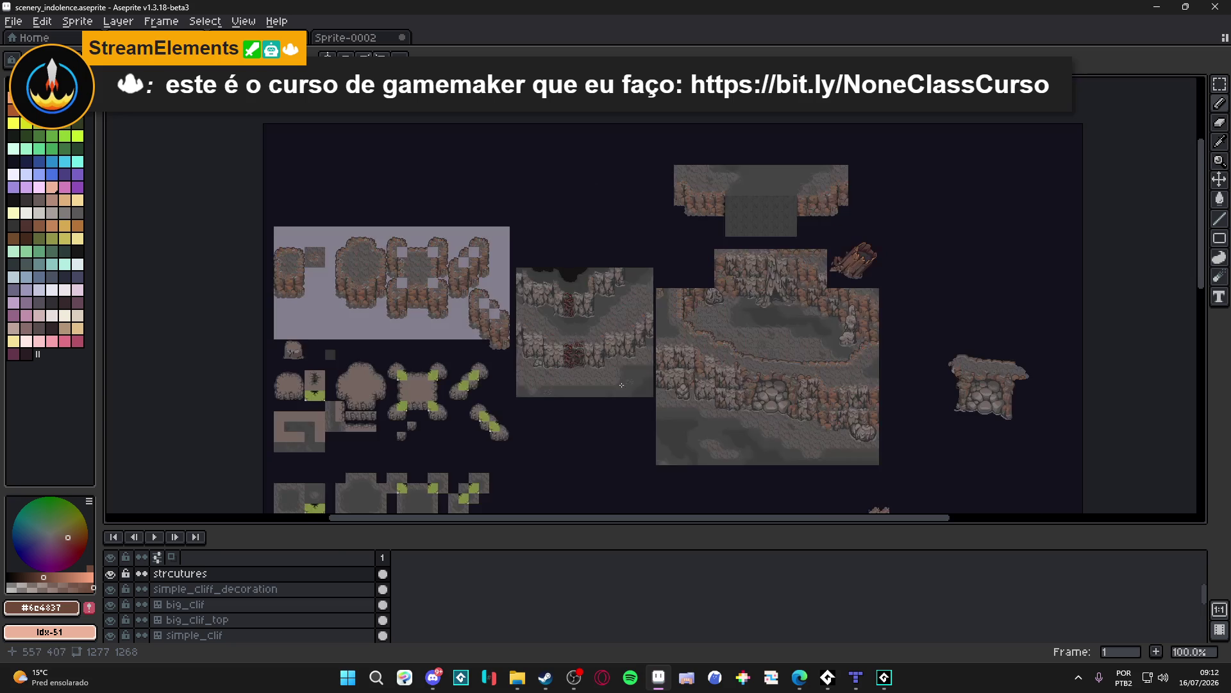
{"action": "scroll", "coordinate": [632, 329], "scroll_direction": "up", "scroll_amount": 1}
{"action": "left_click_drag", "start_coordinate": [661, 351], "coordinate": [624, 300]}
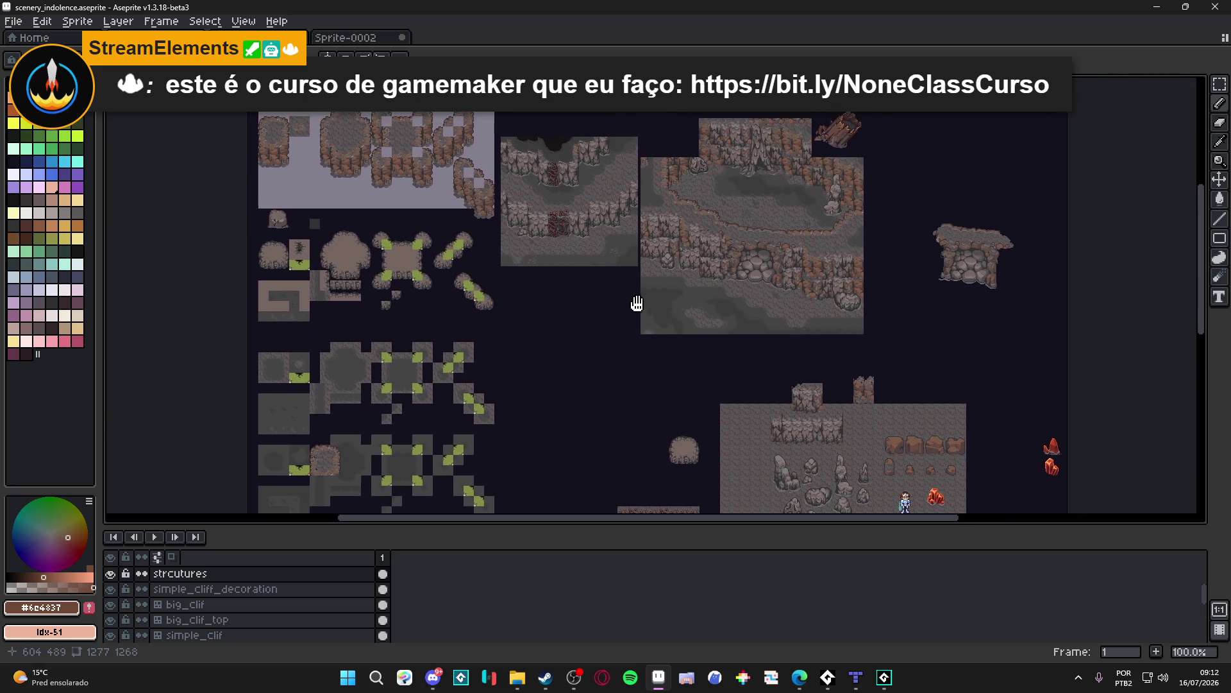
Step: Make big_clif_top the active layer in the timeline
{"action": "scroll", "coordinate": [635, 308], "scroll_direction": "down", "scroll_amount": 5}
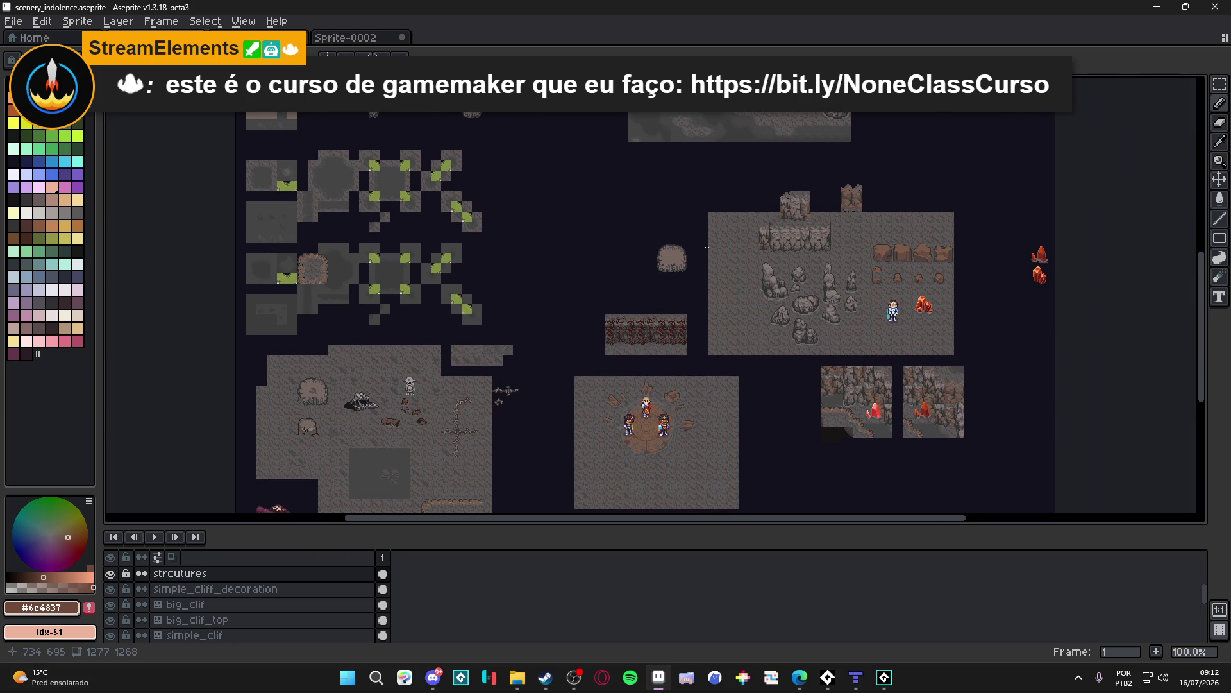
{"action": "scroll", "coordinate": [707, 246], "scroll_direction": "up", "scroll_amount": 5}
{"action": "scroll", "coordinate": [707, 247], "scroll_direction": "left", "scroll_amount": 2}
{"action": "scroll", "coordinate": [571, 263], "scroll_direction": "up", "scroll_amount": 1}
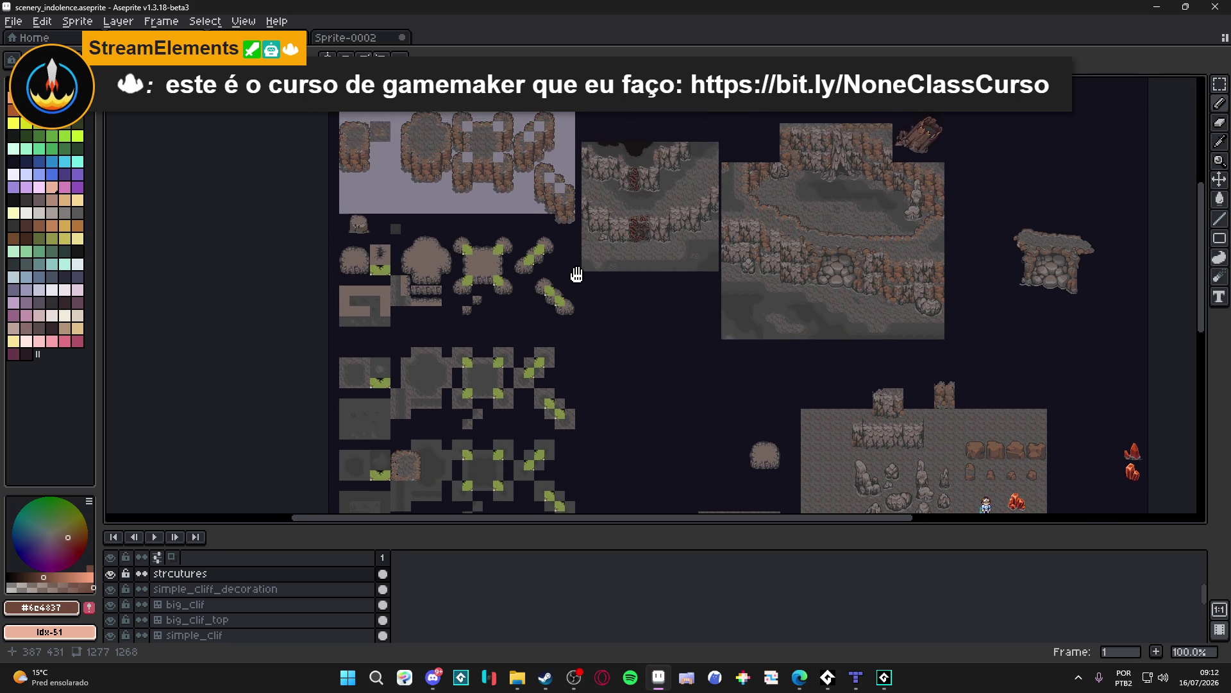
{"action": "scroll", "coordinate": [577, 274], "scroll_direction": "down", "scroll_amount": 3}
{"action": "scroll", "coordinate": [577, 217], "scroll_direction": "up", "scroll_amount": 3}
{"action": "scroll", "coordinate": [440, 212], "scroll_direction": "left", "scroll_amount": 1}
{"action": "scroll", "coordinate": [377, 165], "scroll_direction": "up", "scroll_amount": 1}
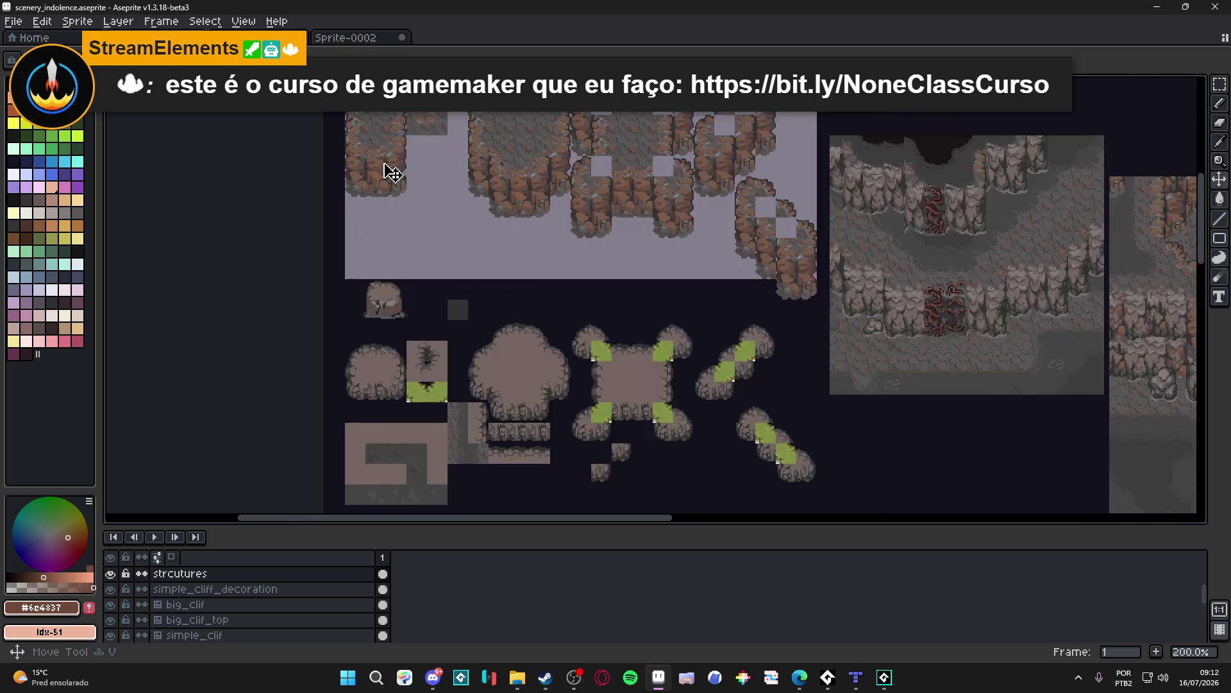
{"action": "left_click", "coordinate": [398, 182], "text": "ctrl"}
{"action": "scroll", "coordinate": [454, 220], "scroll_direction": "down", "scroll_amount": 1}
{"action": "scroll", "coordinate": [514, 178], "scroll_direction": "down", "scroll_amount": 2}
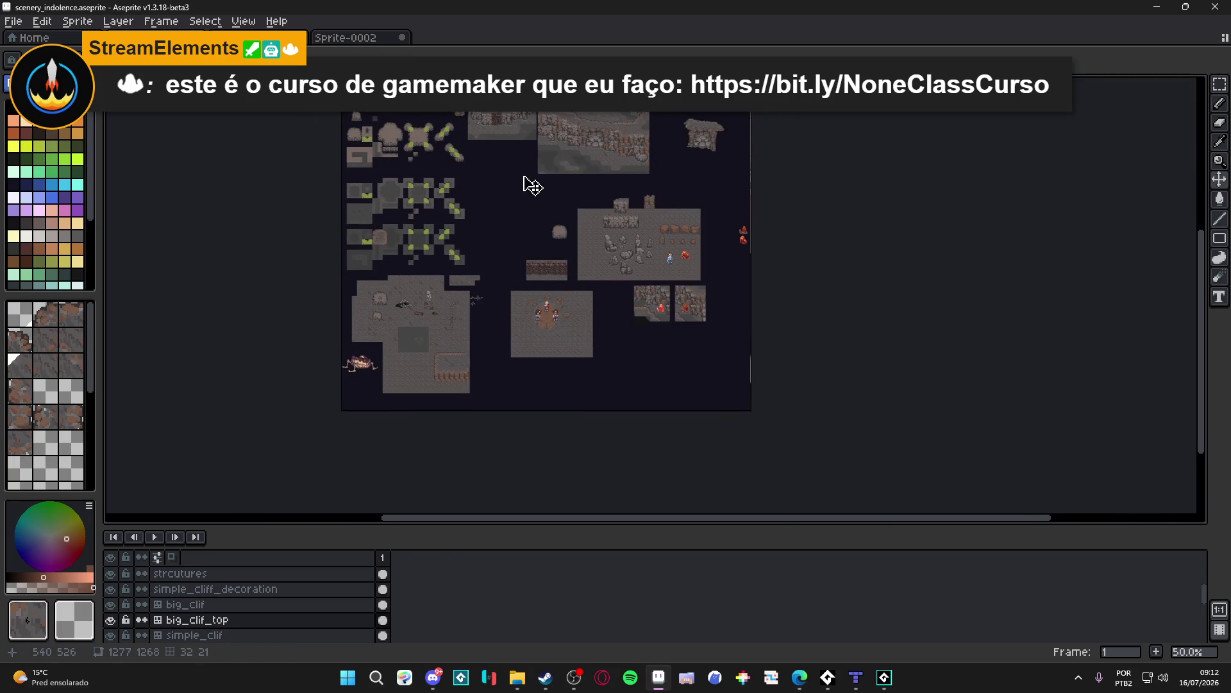
{"action": "scroll", "coordinate": [563, 256], "scroll_direction": "up", "scroll_amount": 2}
{"action": "scroll", "coordinate": [456, 418], "scroll_direction": "up", "scroll_amount": 1}
{"action": "scroll", "coordinate": [456, 419], "scroll_direction": "down", "scroll_amount": 1}
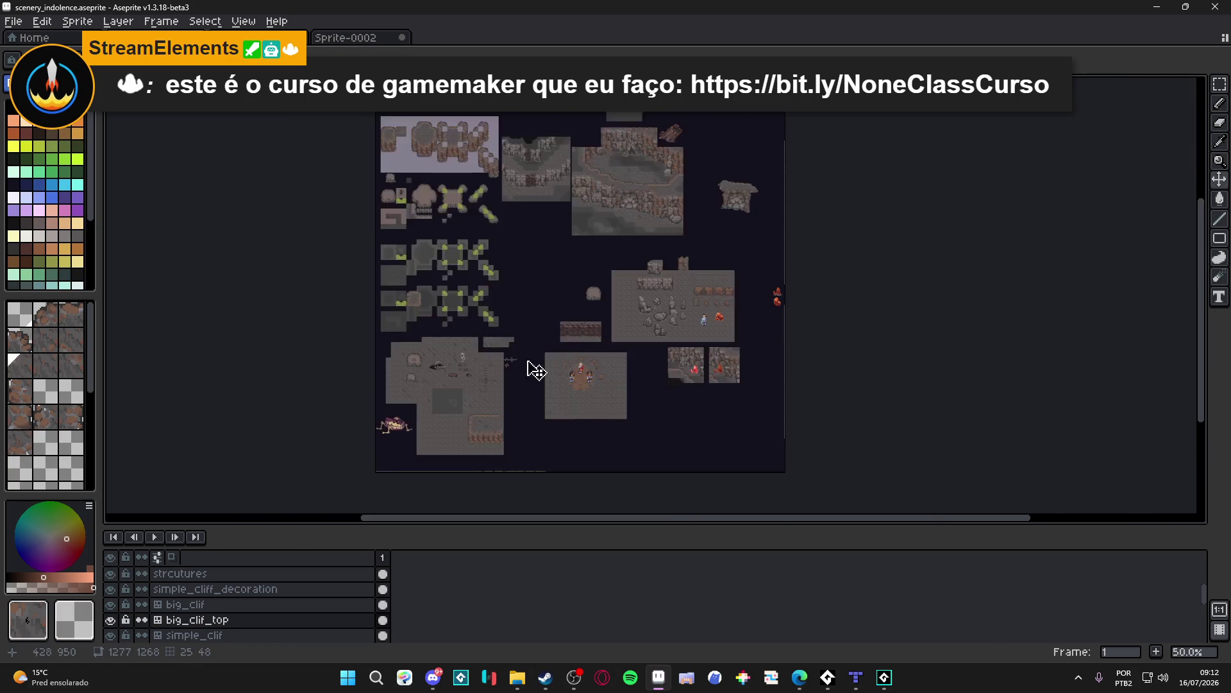
{"action": "scroll", "coordinate": [488, 385], "scroll_direction": "right", "scroll_amount": 3}
{"action": "scroll", "coordinate": [630, 310], "scroll_direction": "right", "scroll_amount": 1}
Step: Widen the scenery canvas to 2931 px with extra space on the right, then save
{"action": "key", "text": "ctrl+alt+c"}
{"action": "left_click_drag", "start_coordinate": [629, 310], "coordinate": [1119, 308]}
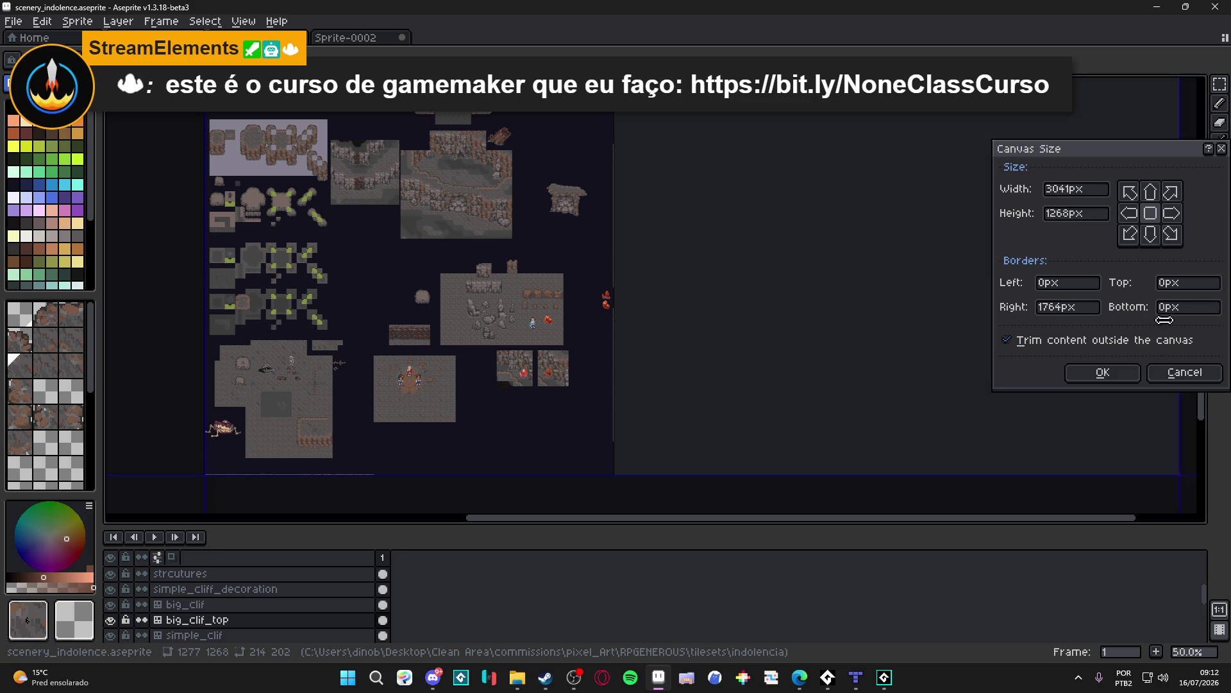
{"action": "left_click", "coordinate": [1125, 373]}
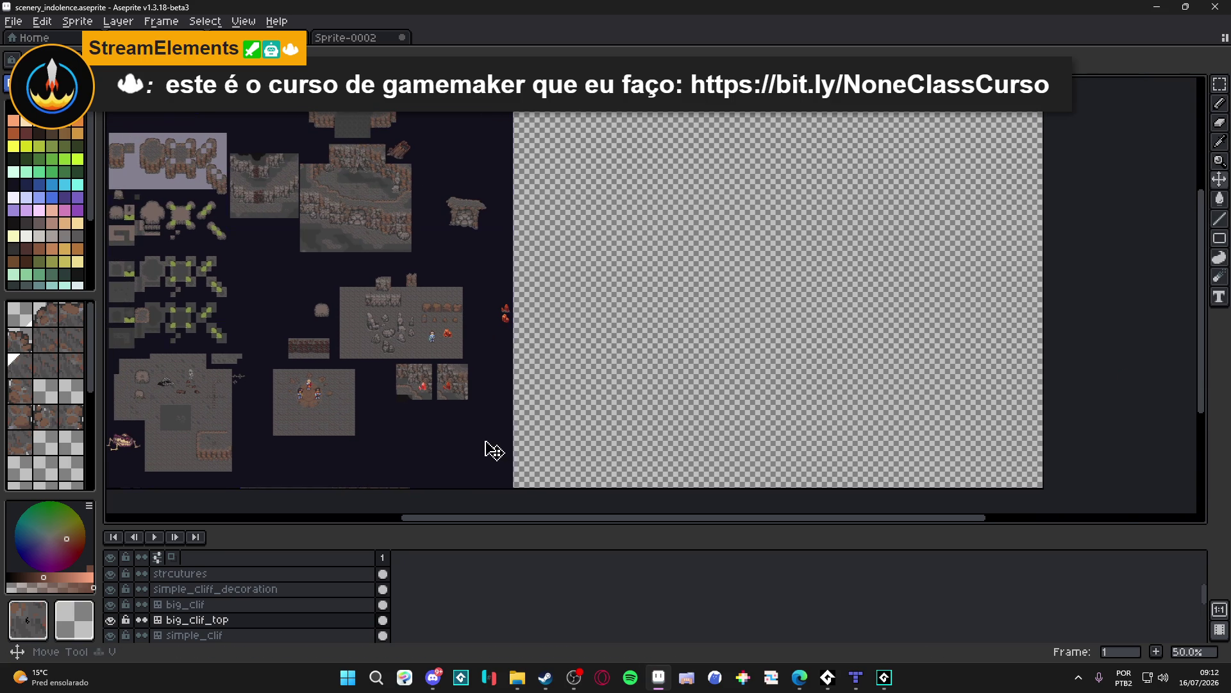
{"action": "key", "text": "ctrl+Tab"}
{"action": "key", "text": "ctrl+Tab"}
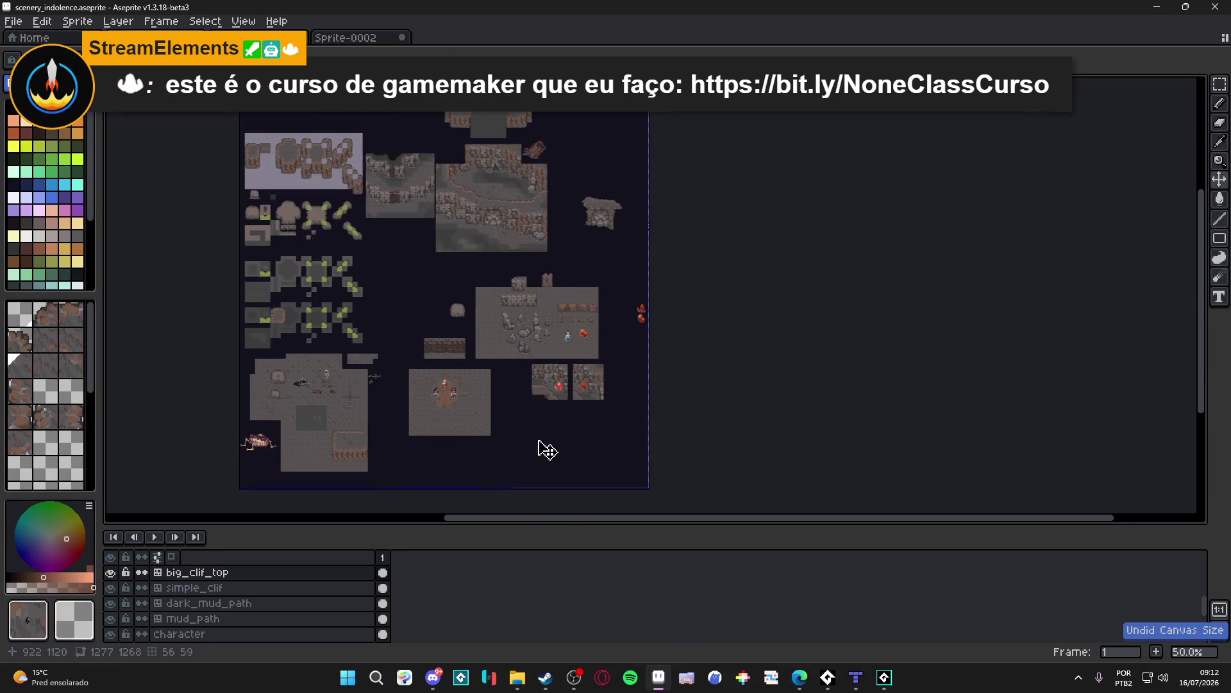
{"action": "key", "text": "ctrl+y"}
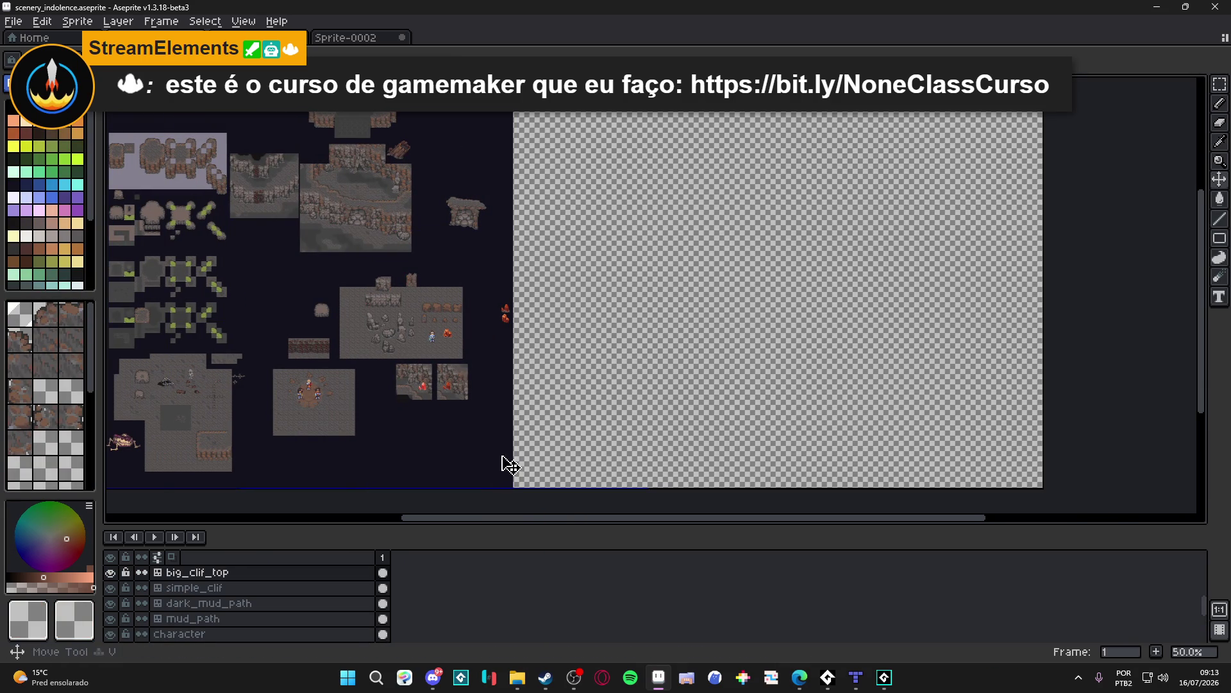
{"action": "key", "text": "ctrl+Tab"}
{"action": "key", "text": "g"}
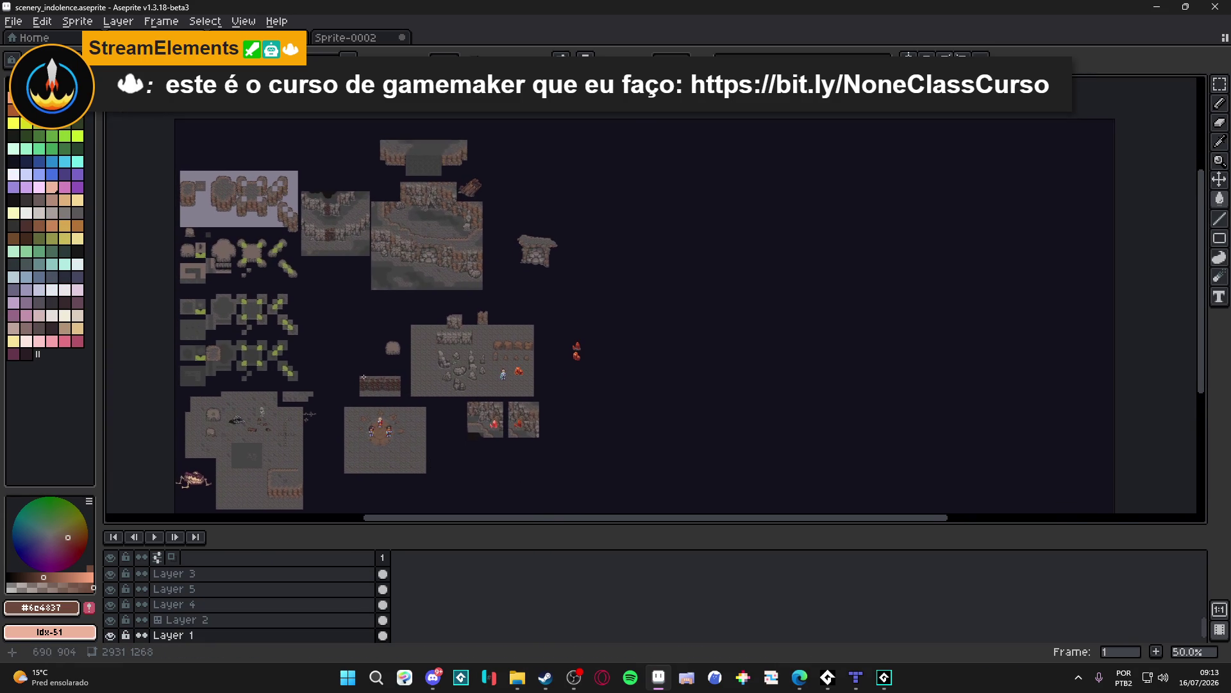
{"action": "scroll", "coordinate": [325, 252], "scroll_direction": "up", "scroll_amount": 2}
{"action": "key", "text": "ctrl+s"}
Step: Move the top-left block of big_clif_top cliff tiles into the new right-hand space
{"action": "scroll", "coordinate": [341, 206], "scroll_direction": "up", "scroll_amount": 3}
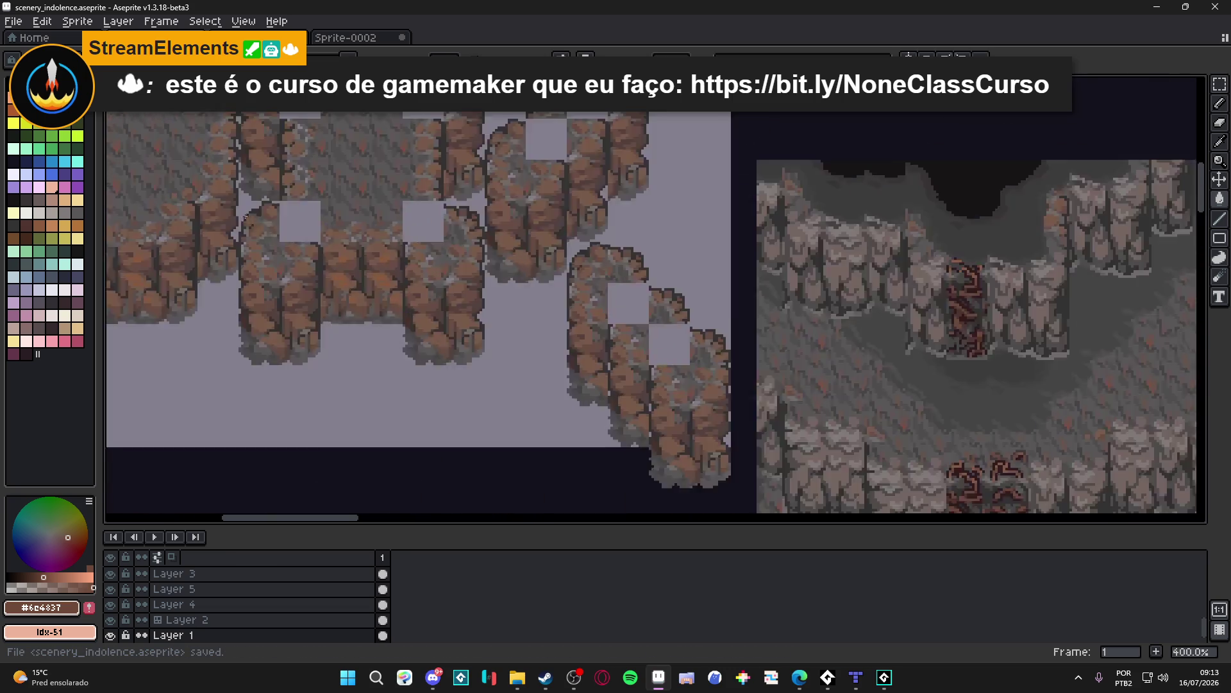
{"action": "key", "text": "v"}
{"action": "scroll", "coordinate": [248, 278], "scroll_direction": "down", "scroll_amount": 2}
{"action": "key", "text": "ctrl+Tab"}
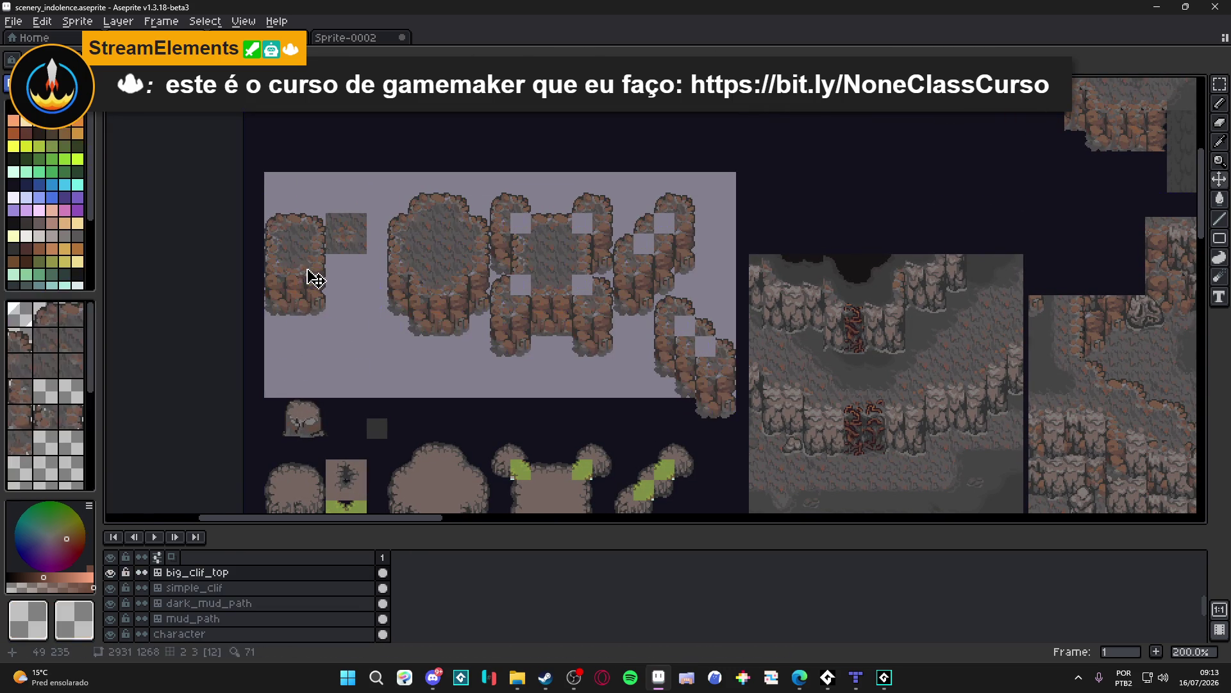
{"action": "mouse_move", "coordinate": [270, 186]}
{"action": "left_mouse_down"}
{"action": "mouse_move", "coordinate": [721, 393]}
{"action": "mouse_move", "coordinate": [732, 412]}
{"action": "mouse_move", "coordinate": [708, 418]}
{"action": "left_mouse_up"}
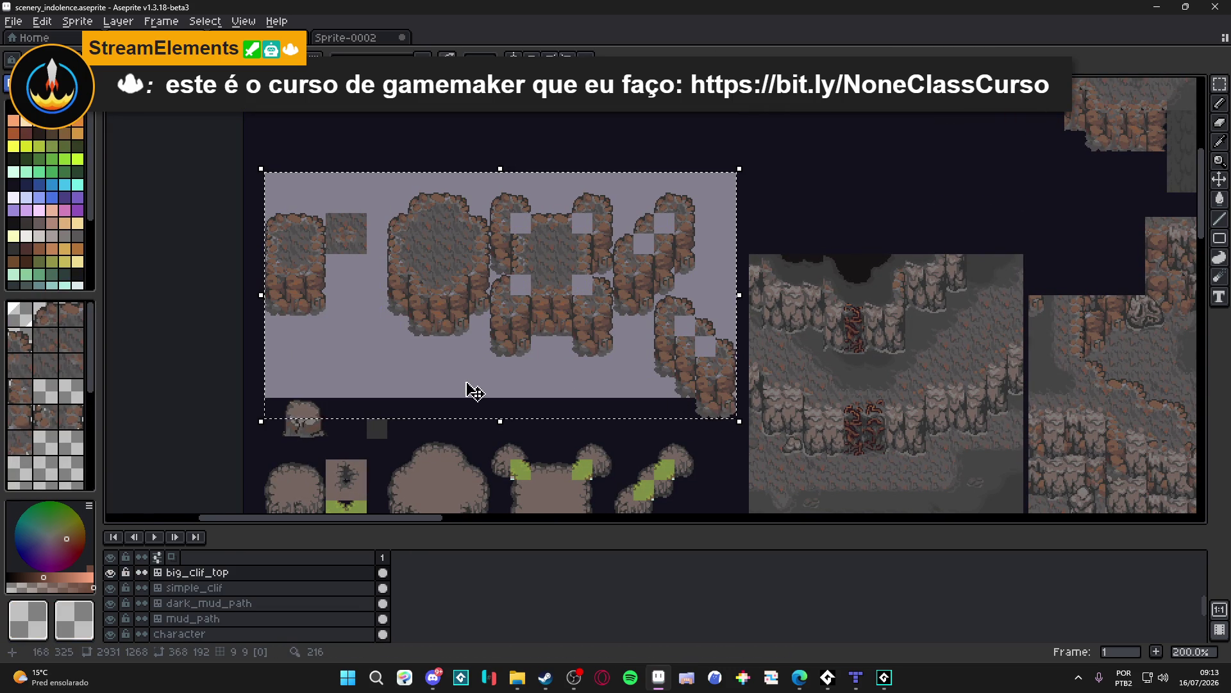
{"action": "scroll", "coordinate": [709, 402], "scroll_direction": "down", "scroll_amount": 3}
{"action": "mouse_move", "coordinate": [344, 249]}
{"action": "left_mouse_down"}
{"action": "mouse_move", "coordinate": [751, 249]}
{"action": "mouse_move", "coordinate": [994, 412]}
{"action": "mouse_move", "coordinate": [836, 414]}
{"action": "left_mouse_up"}
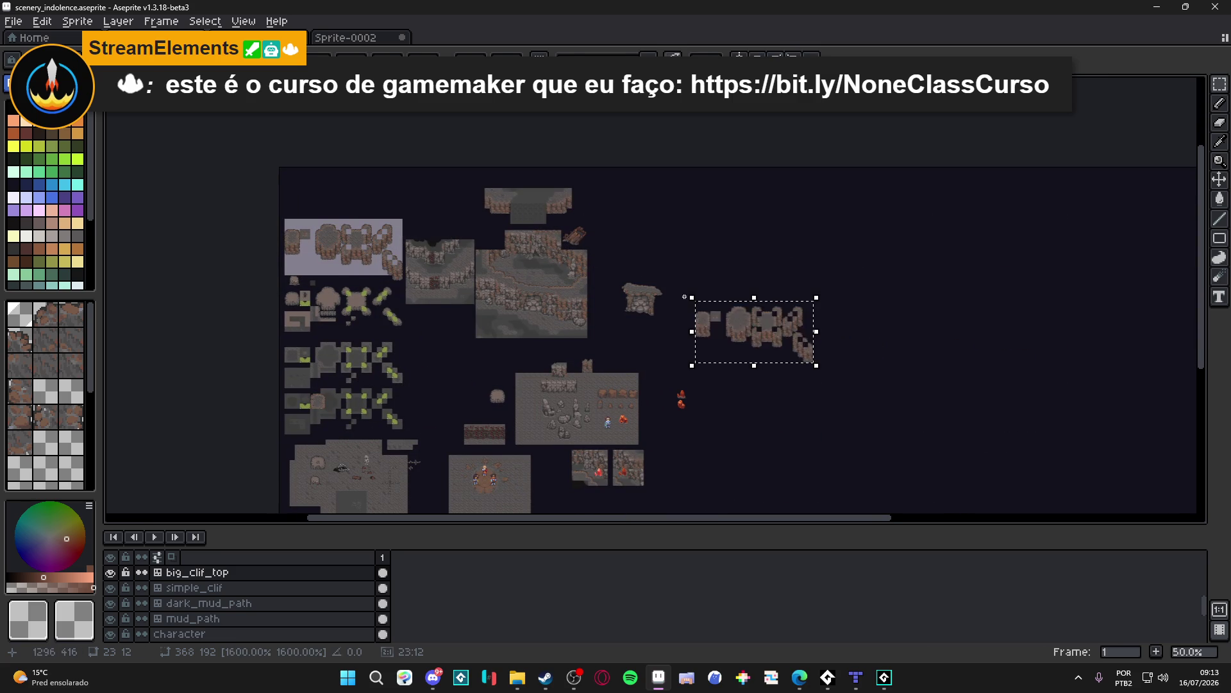
Step: Fine-tune the moved cliff tiles' position and drop them
{"action": "scroll", "coordinate": [780, 374], "scroll_direction": "up", "scroll_amount": 1}
{"action": "mouse_move", "coordinate": [780, 374]}
{"action": "left_mouse_down"}
{"action": "mouse_move", "coordinate": [575, 236]}
{"action": "mouse_move", "coordinate": [868, 391]}
{"action": "left_mouse_up"}
{"action": "key", "text": "shift+Up"}
{"action": "key", "text": "shift+Left"}
{"action": "key", "text": "shift+Down"}
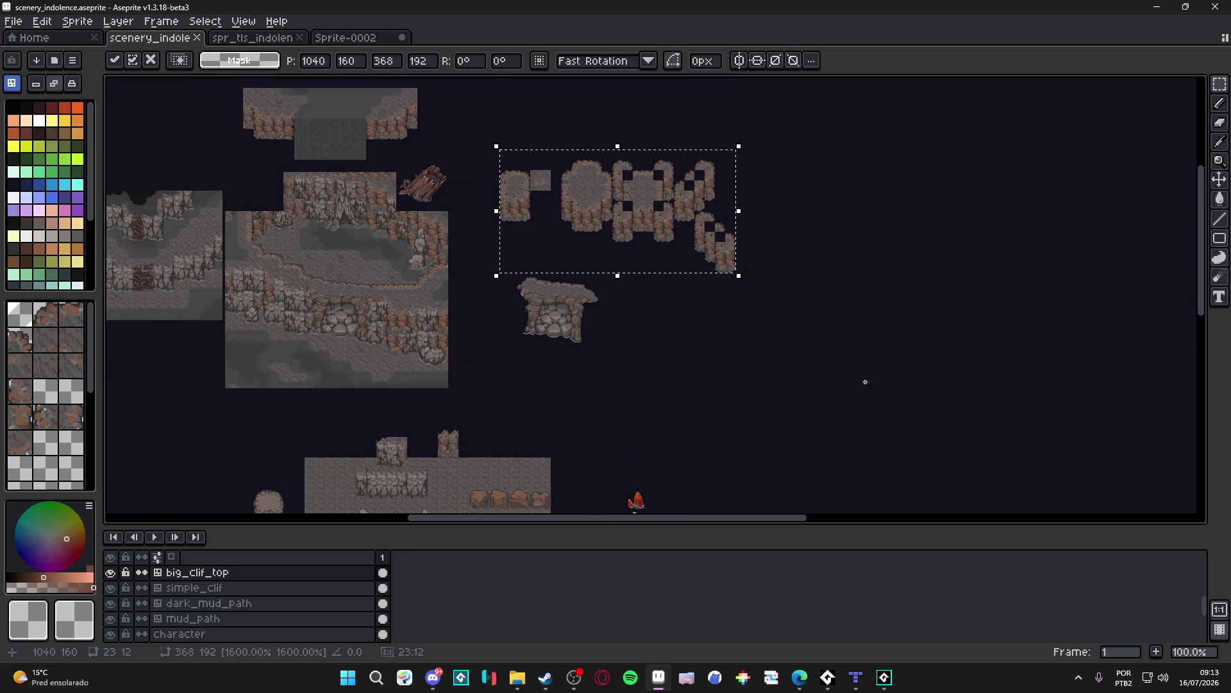
{"action": "left_click_drag", "start_coordinate": [544, 410], "coordinate": [603, 352]}
{"action": "key", "text": "ctrl+d"}
Step: Convert big_clif_top to a normal layer, then start converting it back to a tilemap
{"action": "left_click", "coordinate": [226, 573]}
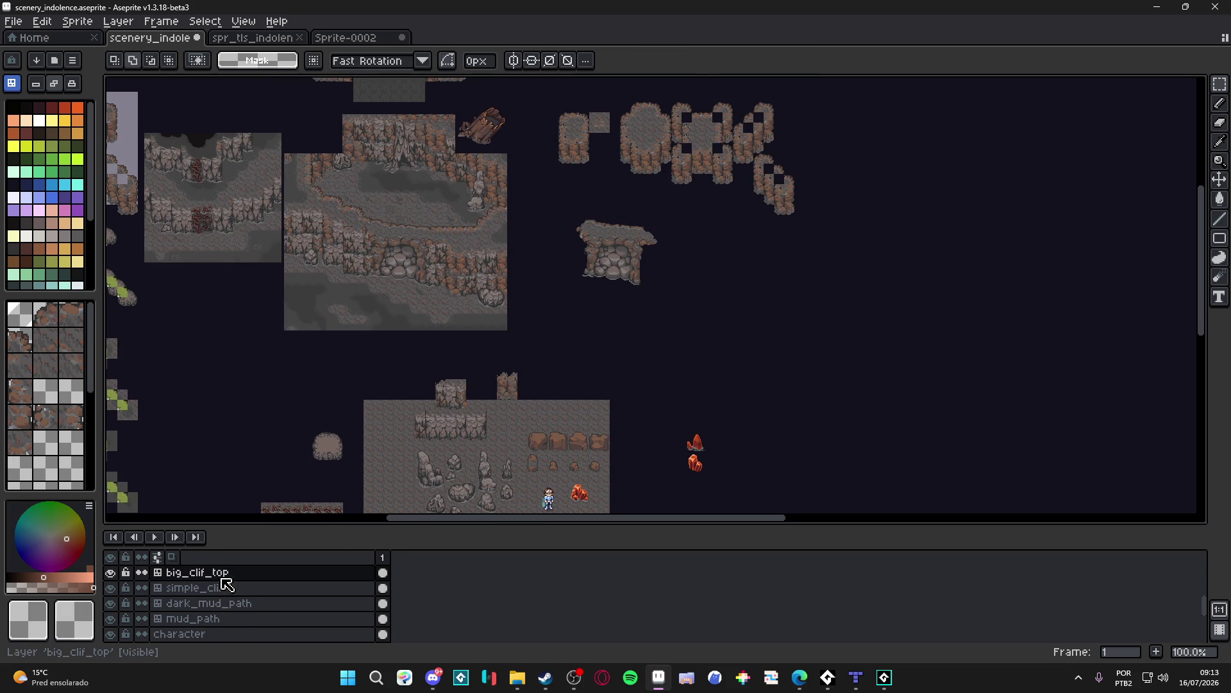
{"action": "right_click", "coordinate": [226, 573]}
{"action": "mouse_move", "coordinate": [299, 587]}
{"action": "left_click", "coordinate": [377, 606]}
{"action": "right_click", "coordinate": [282, 582]}
{"action": "mouse_move", "coordinate": [365, 587]}
{"action": "left_click", "coordinate": [426, 624]}
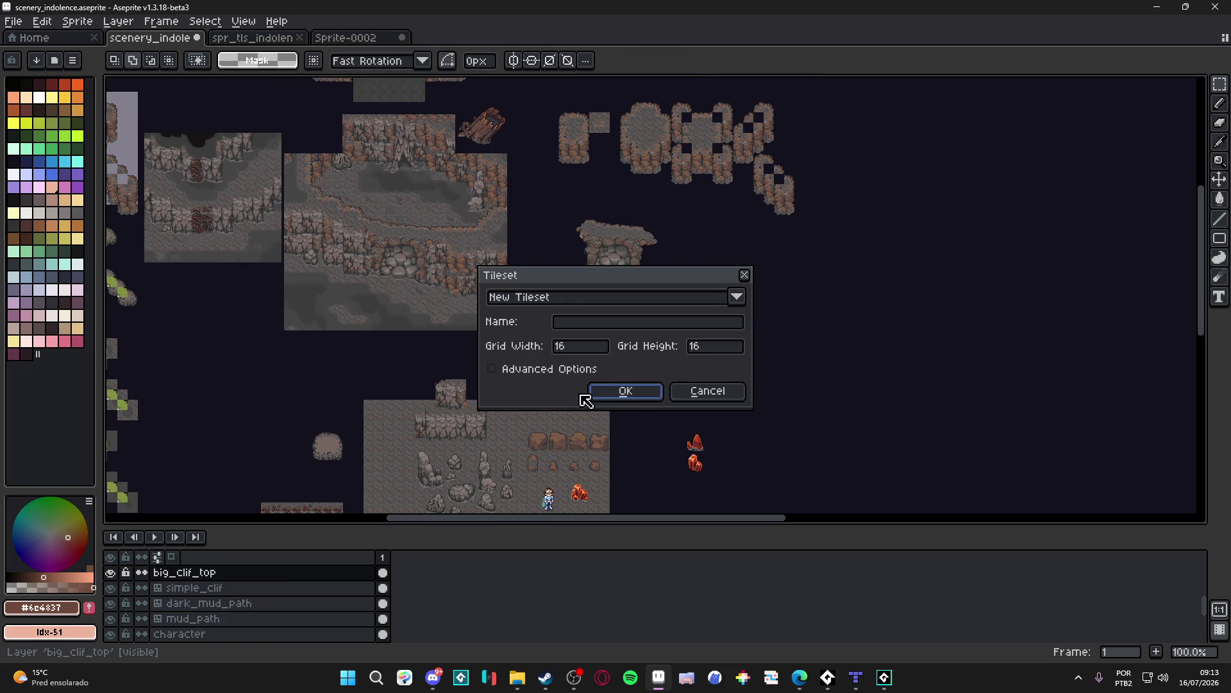
Step: Accept the 16×16 tileset and rename the layer to cliff_branches
{"action": "left_click", "coordinate": [617, 392]}
{"action": "double_click", "coordinate": [192, 577]}
{"action": "type", "text": "cliff_branches"}
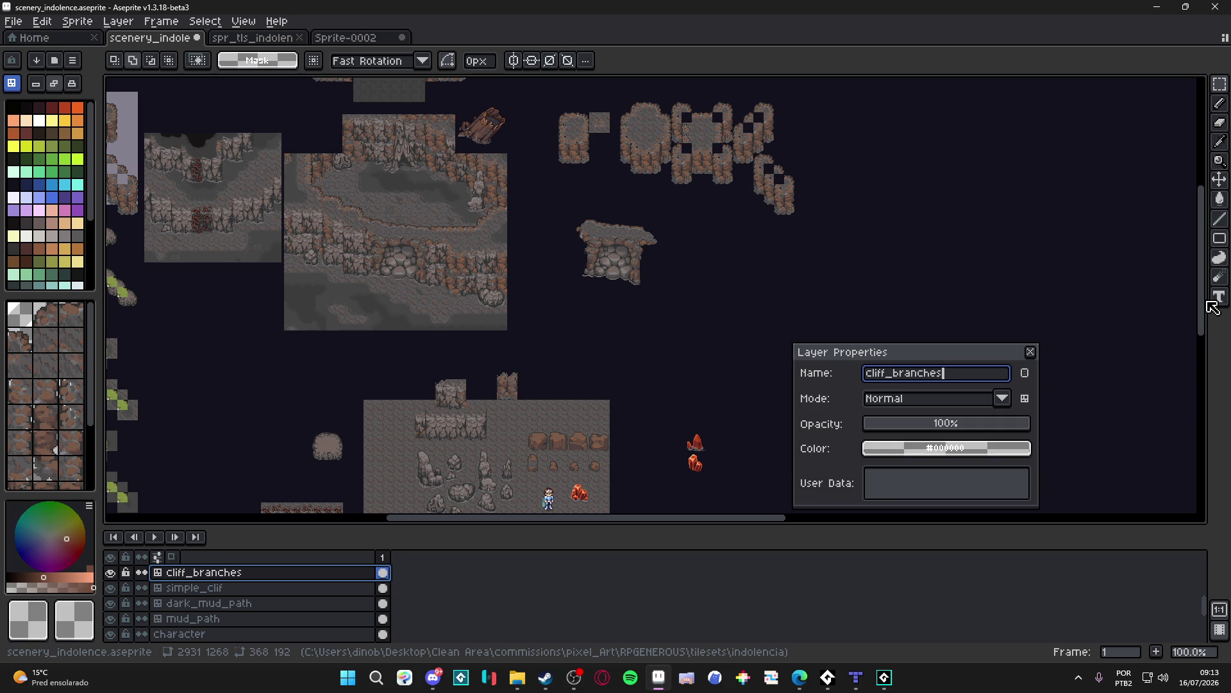
{"action": "key", "text": "Return"}
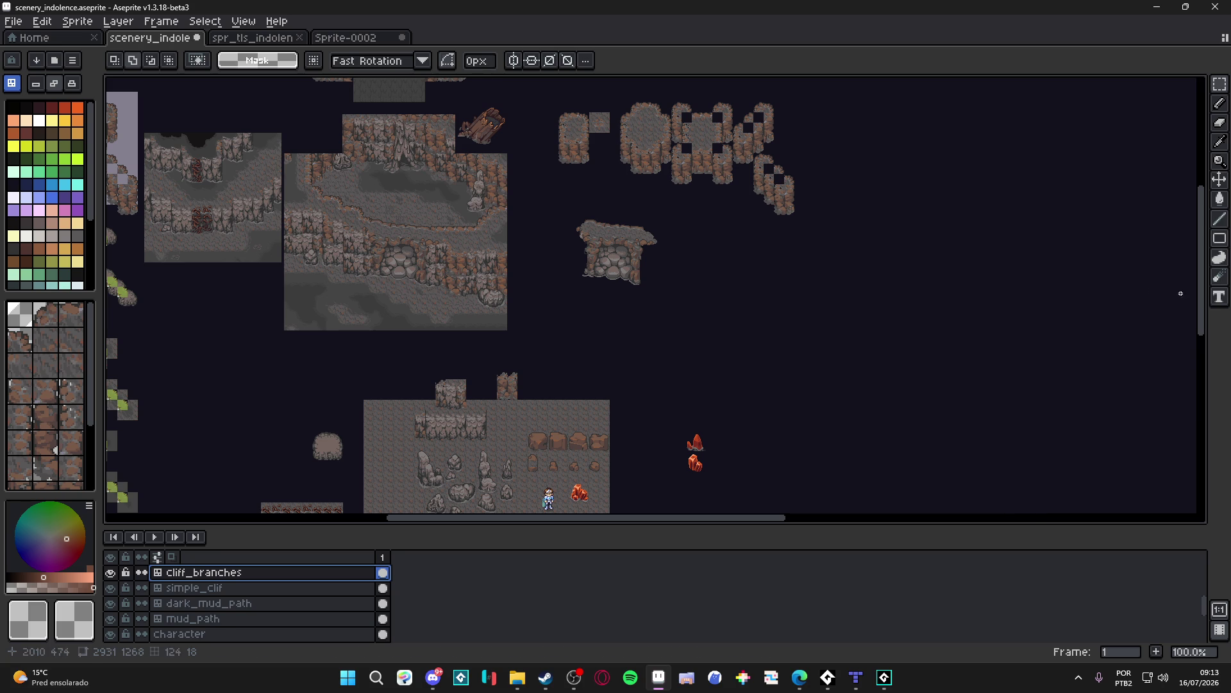
Step: Rename the layer from cliff_branches to cliff_roots
{"action": "scroll", "coordinate": [456, 275], "scroll_direction": "down", "scroll_amount": 2}
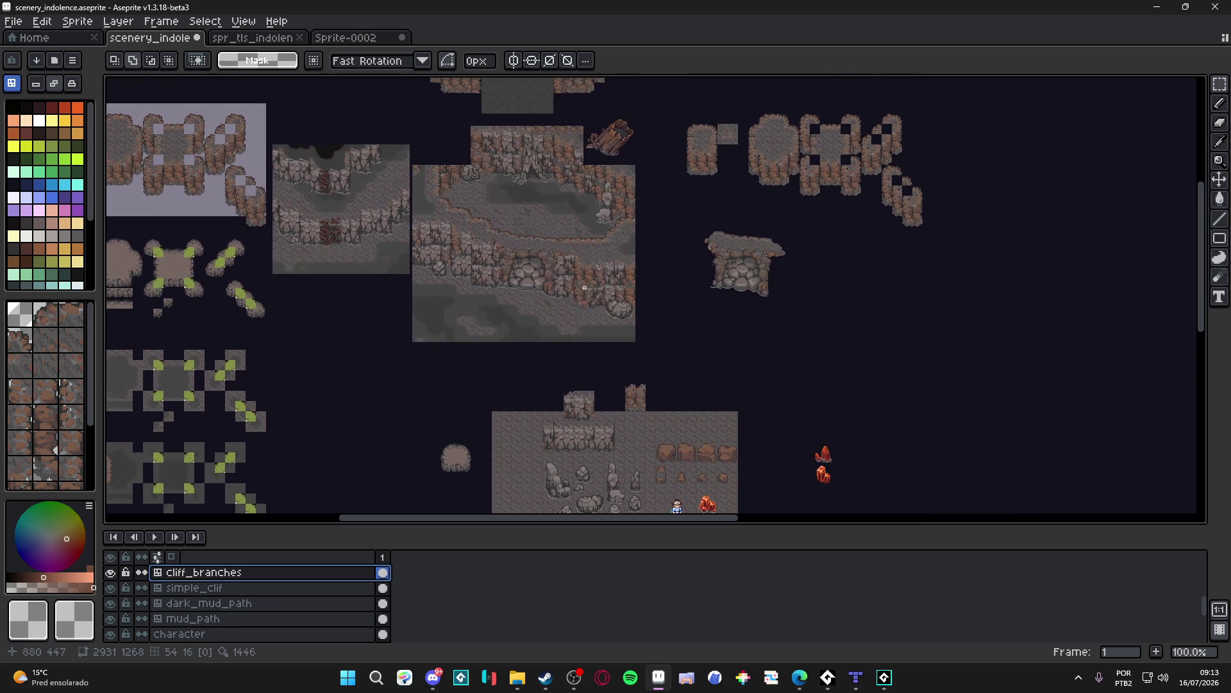
{"action": "scroll", "coordinate": [332, 217], "scroll_direction": "up", "scroll_amount": 4}
{"action": "scroll", "coordinate": [330, 218], "scroll_direction": "down", "scroll_amount": 1}
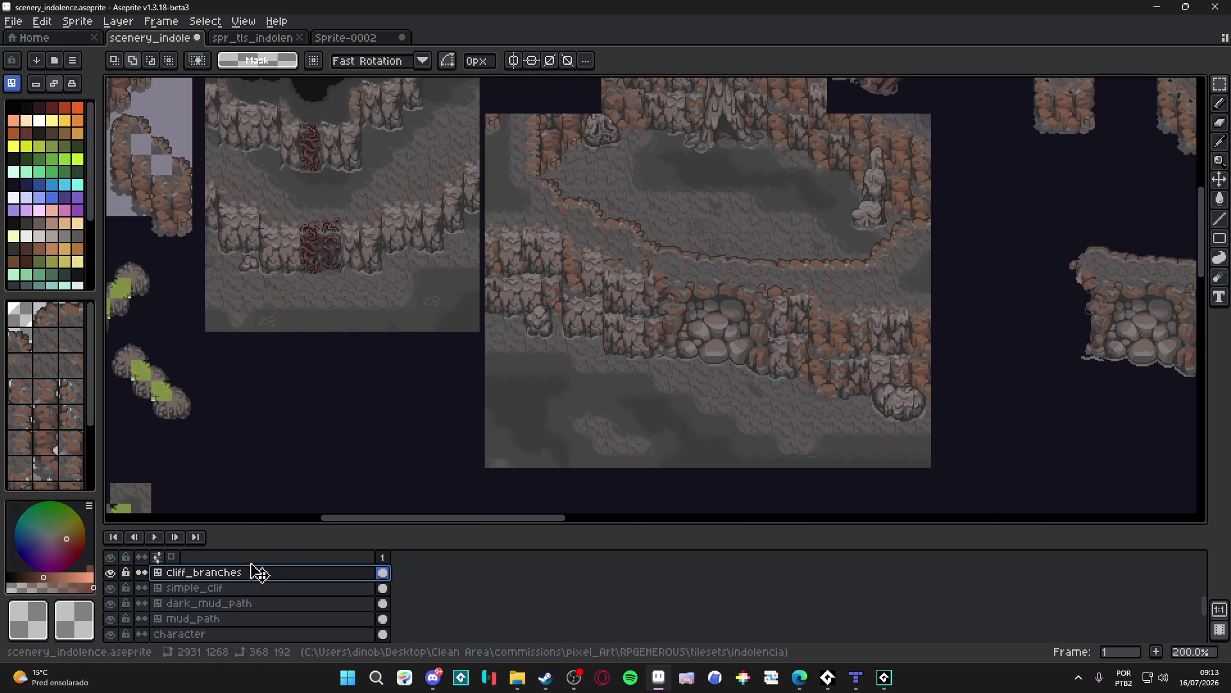
{"action": "double_click", "coordinate": [253, 572]}
{"action": "left_click_drag", "start_coordinate": [946, 374], "coordinate": [896, 384]}
{"action": "type", "text": "roots"}
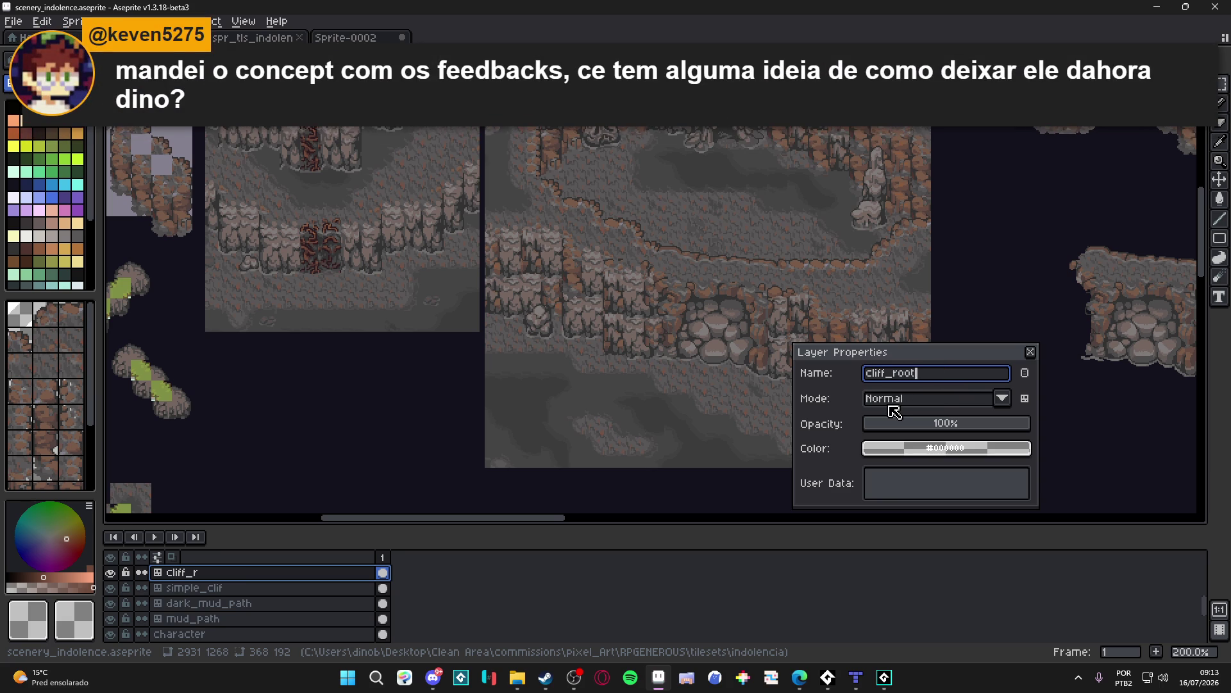
{"action": "key", "text": "Return"}
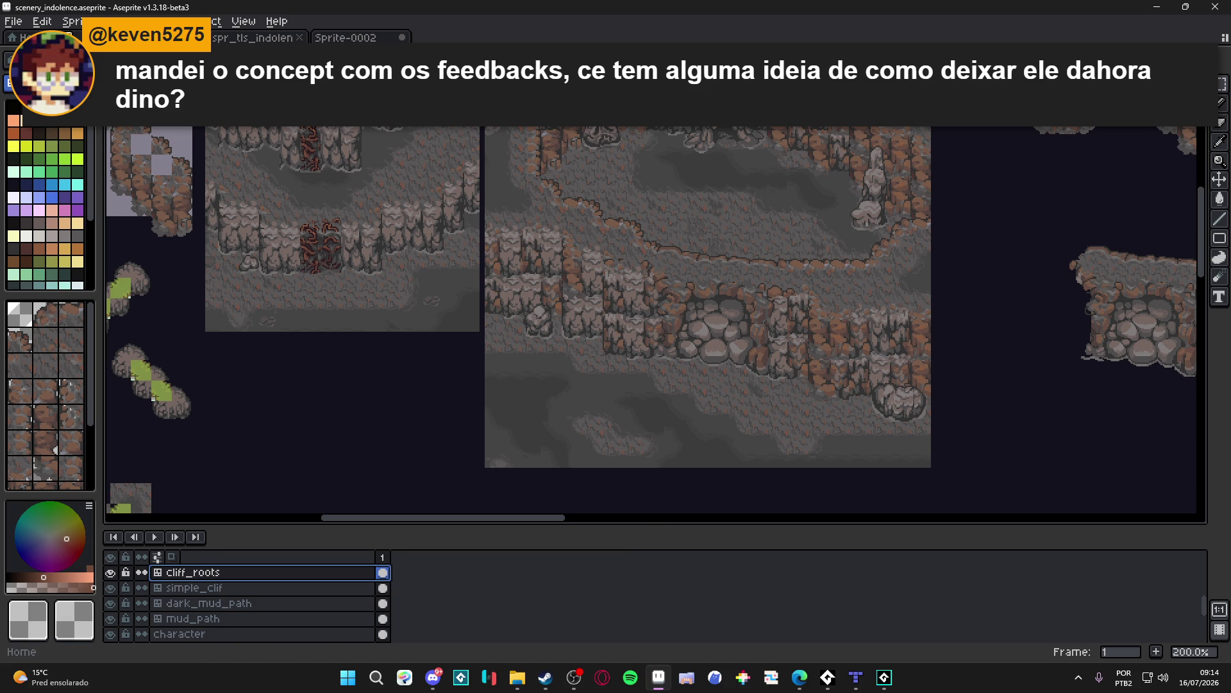
{"action": "left_click", "coordinate": [13, 21]}
Step: Create a new 920×500 sprite and paste the dino concept image into it
{"action": "left_click", "coordinate": [21, 32]}
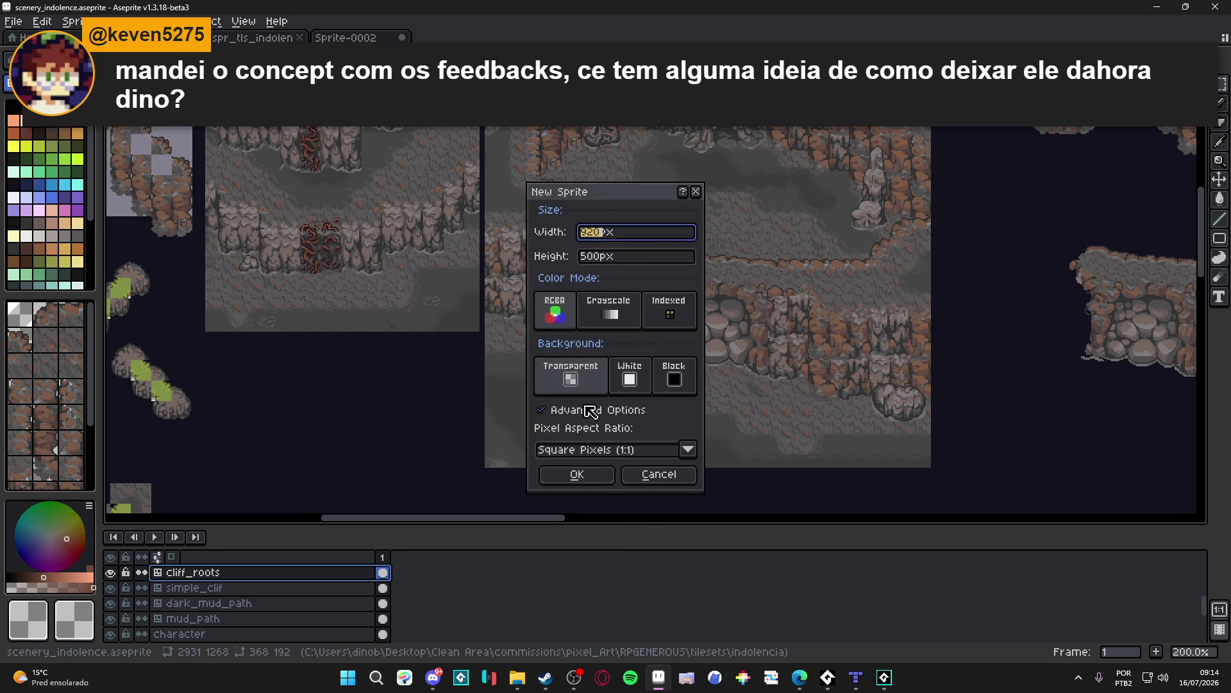
{"action": "left_click", "coordinate": [560, 475]}
{"action": "key", "text": "ctrl+v"}
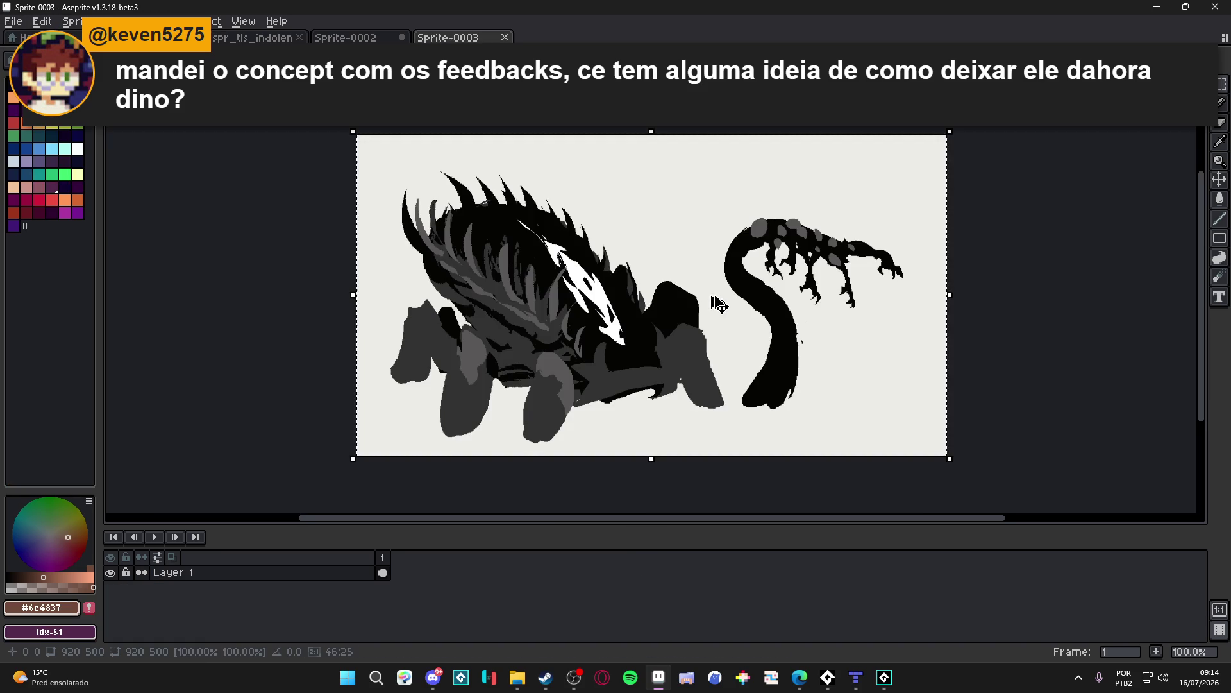
{"action": "scroll", "coordinate": [738, 270], "scroll_direction": "up", "scroll_amount": 2}
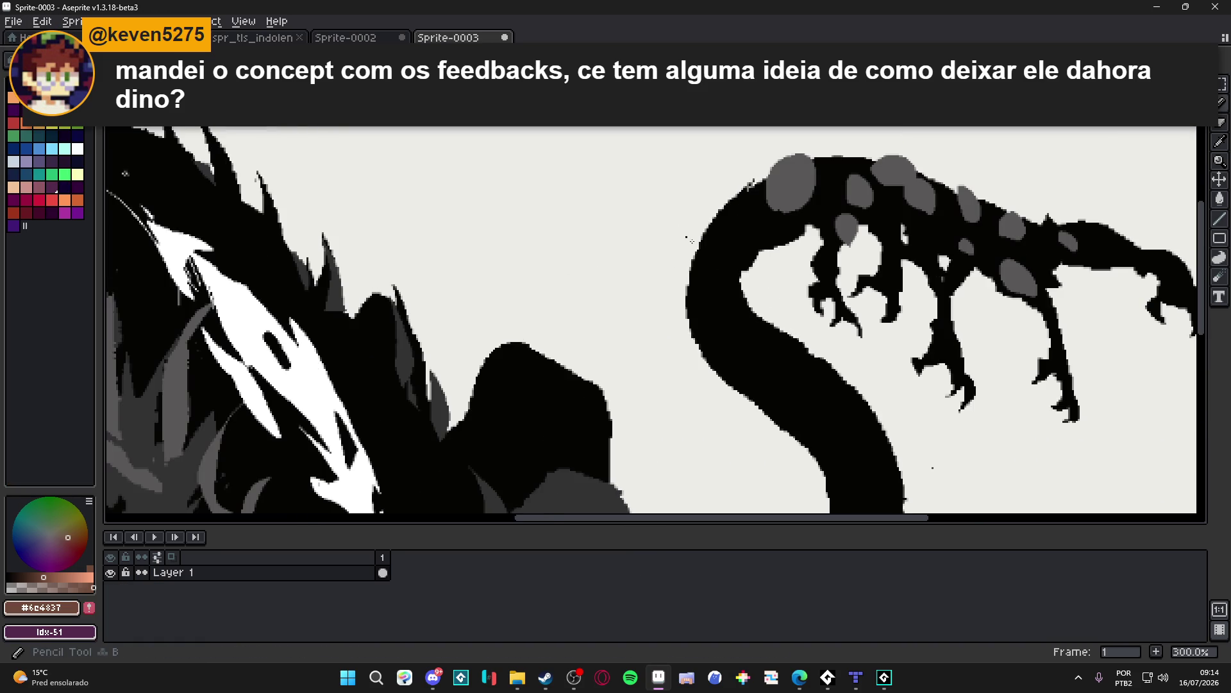
{"action": "scroll", "coordinate": [502, 295], "scroll_direction": "down", "scroll_amount": 2}
{"action": "left_click_drag", "start_coordinate": [502, 295], "coordinate": [558, 308]}
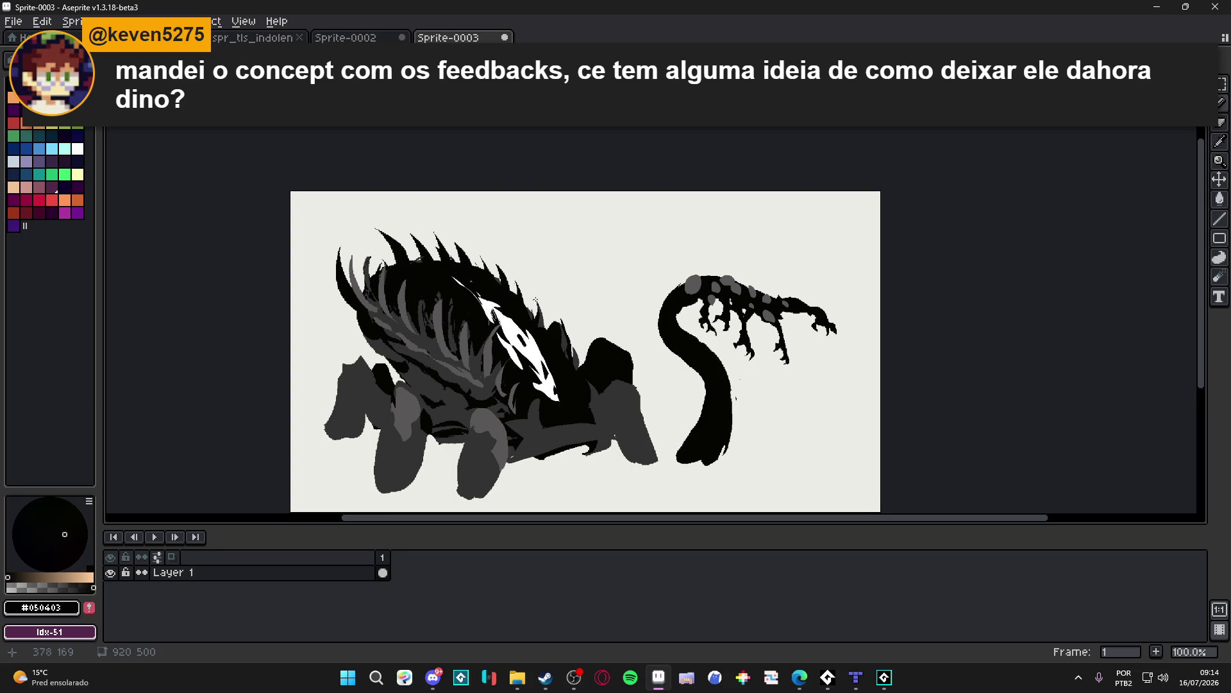
{"action": "scroll", "coordinate": [586, 349], "scroll_direction": "up", "scroll_amount": 2}
{"action": "scroll", "coordinate": [569, 306], "scroll_direction": "up", "scroll_amount": 2}
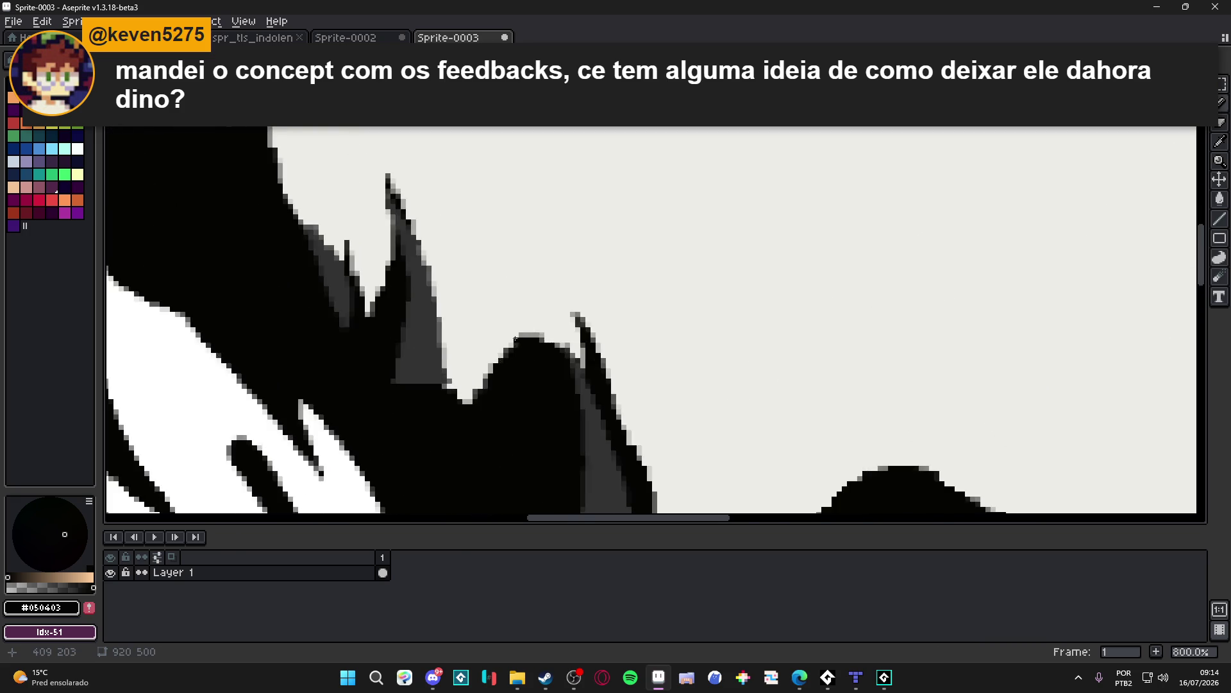
{"action": "scroll", "coordinate": [569, 306], "scroll_direction": "down", "scroll_amount": 2}
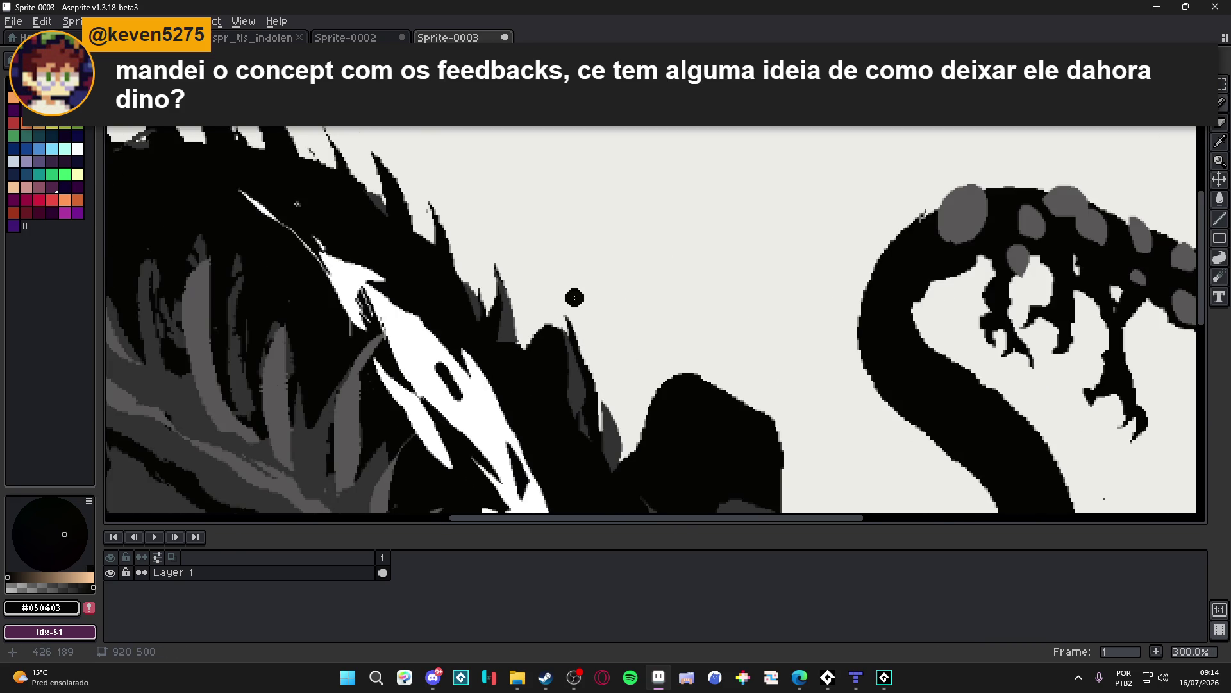
{"action": "scroll", "coordinate": [575, 297], "scroll_direction": "down", "scroll_amount": 3}
{"action": "scroll", "coordinate": [572, 296], "scroll_direction": "up", "scroll_amount": 1}
{"action": "left_click_drag", "start_coordinate": [572, 295], "coordinate": [661, 252]}
{"action": "scroll", "coordinate": [686, 257], "scroll_direction": "up", "scroll_amount": 1}
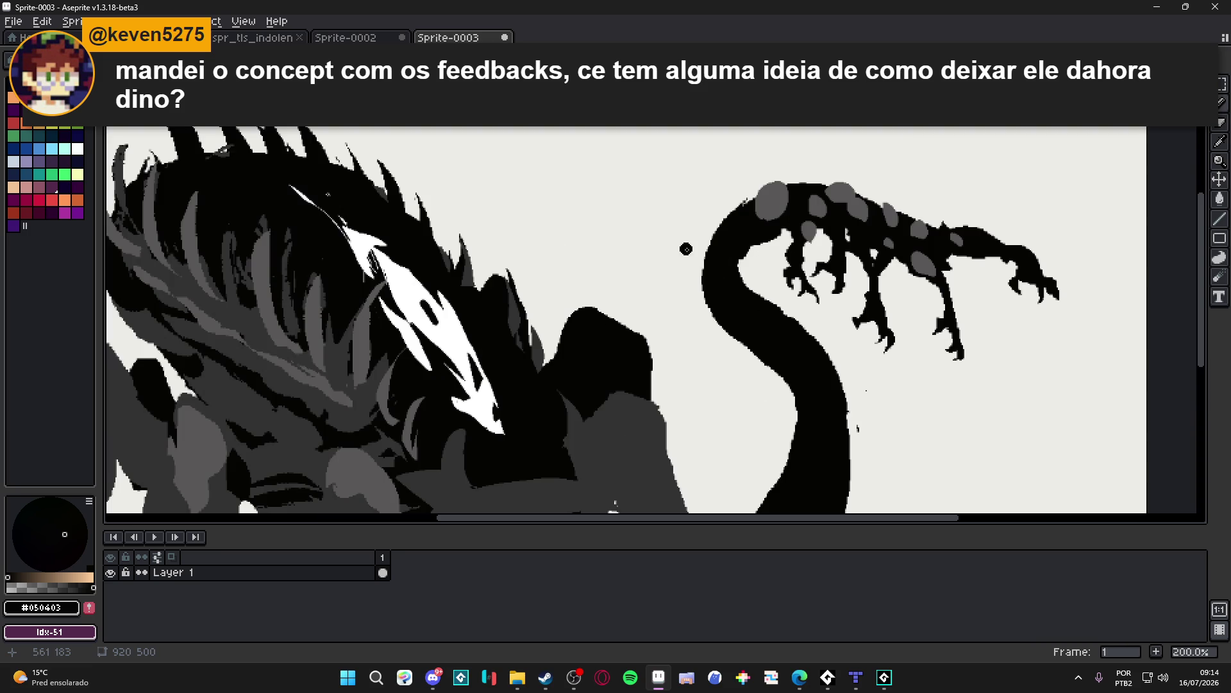
{"action": "scroll", "coordinate": [687, 256], "scroll_direction": "up", "scroll_amount": 1}
{"action": "scroll", "coordinate": [684, 260], "scroll_direction": "down", "scroll_amount": 1}
Step: With a 4px pencil, outline a loop left of the tentacle top and fill it black
{"action": "key", "text": "plus"}
{"action": "scroll", "coordinate": [683, 259], "scroll_direction": "down", "scroll_amount": 1}
{"action": "scroll", "coordinate": [686, 258], "scroll_direction": "up", "scroll_amount": 1}
{"action": "mouse_move", "coordinate": [685, 258]}
{"action": "left_mouse_down"}
{"action": "mouse_move", "coordinate": [698, 212]}
{"action": "mouse_move", "coordinate": [664, 203]}
{"action": "mouse_move", "coordinate": [687, 266]}
{"action": "left_mouse_up"}
{"action": "key", "text": "g"}
{"action": "left_click", "coordinate": [670, 222]}
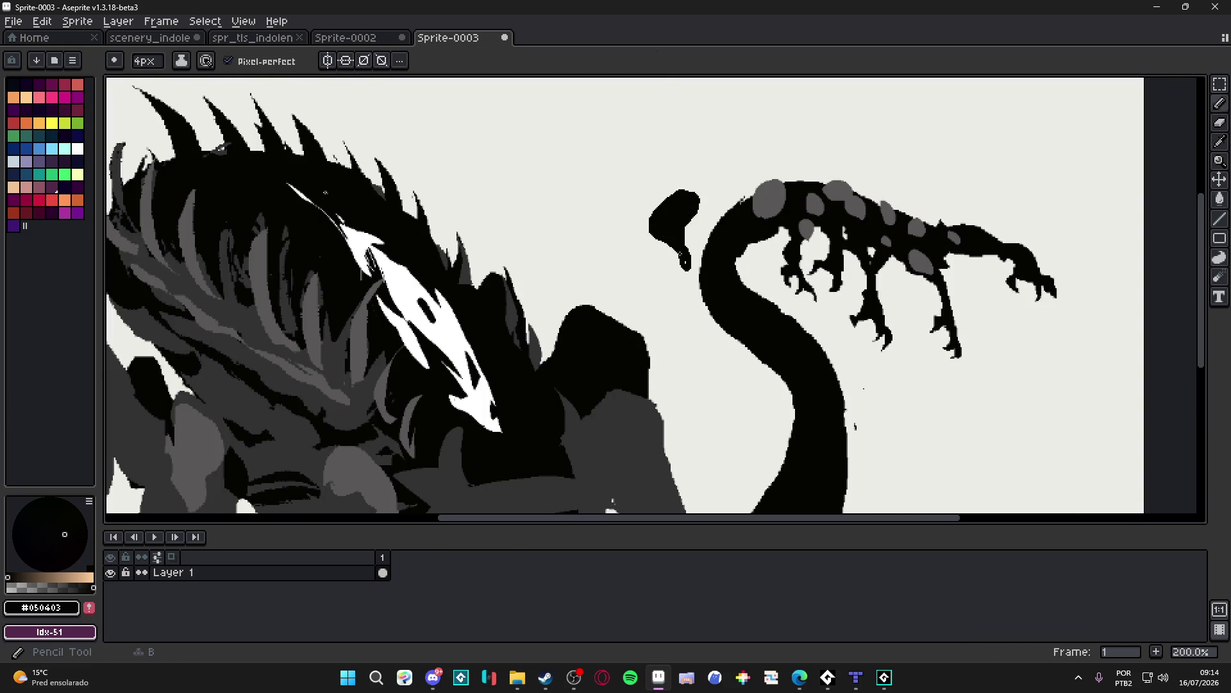
Step: Try a few stray marks, a blob and a small loop by the creature, then undo them
{"action": "left_click_drag", "start_coordinate": [716, 195], "coordinate": [737, 174]}
{"action": "mouse_move", "coordinate": [856, 393]}
{"action": "left_mouse_down"}
{"action": "mouse_move", "coordinate": [853, 423]}
{"action": "mouse_move", "coordinate": [866, 403]}
{"action": "left_mouse_up"}
{"action": "scroll", "coordinate": [817, 383], "scroll_direction": "down", "scroll_amount": 2}
{"action": "scroll", "coordinate": [702, 314], "scroll_direction": "up", "scroll_amount": 1}
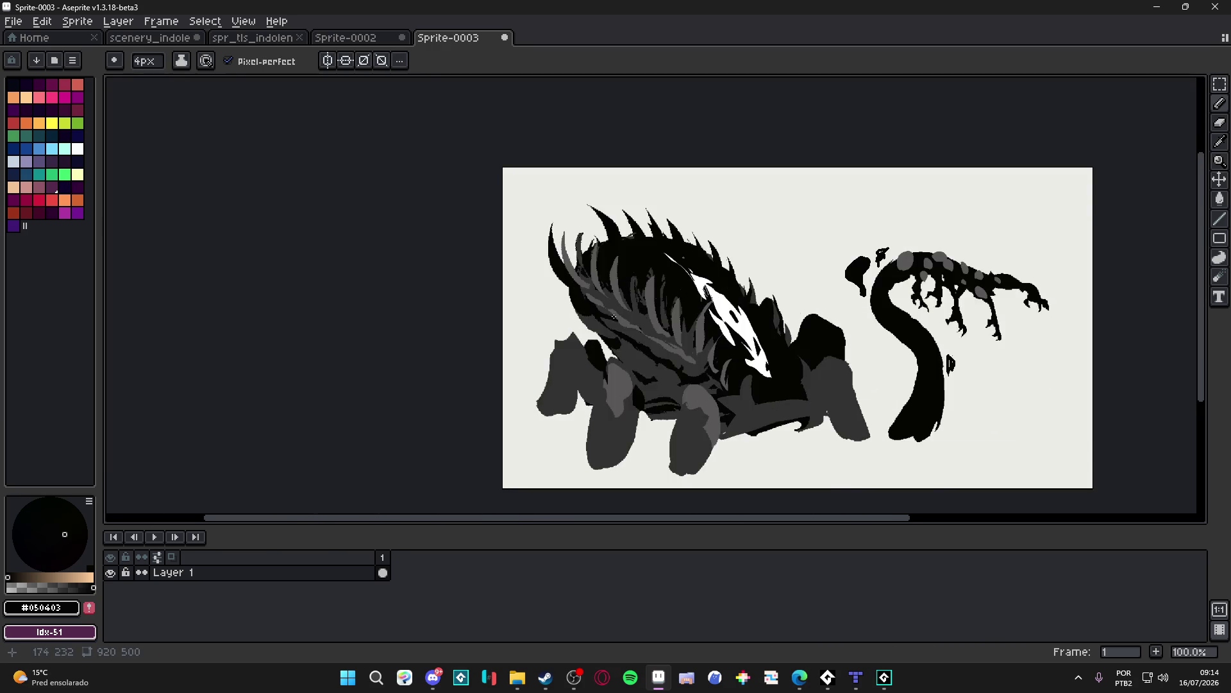
{"action": "scroll", "coordinate": [615, 316], "scroll_direction": "up", "scroll_amount": 1}
{"action": "mouse_move", "coordinate": [528, 330]}
{"action": "left_mouse_down"}
{"action": "mouse_move", "coordinate": [475, 364]}
{"action": "mouse_move", "coordinate": [531, 323]}
{"action": "mouse_move", "coordinate": [514, 331]}
{"action": "left_mouse_up"}
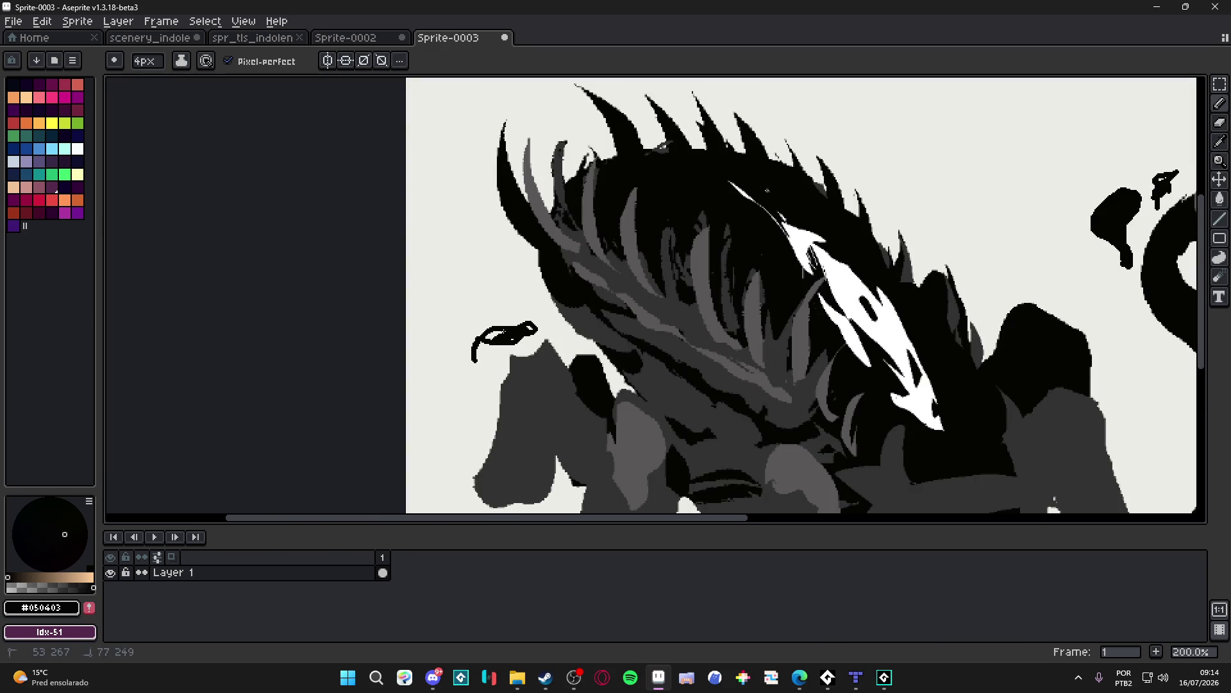
{"action": "scroll", "coordinate": [584, 333], "scroll_direction": "down", "scroll_amount": 2}
{"action": "scroll", "coordinate": [764, 321], "scroll_direction": "up", "scroll_amount": 2}
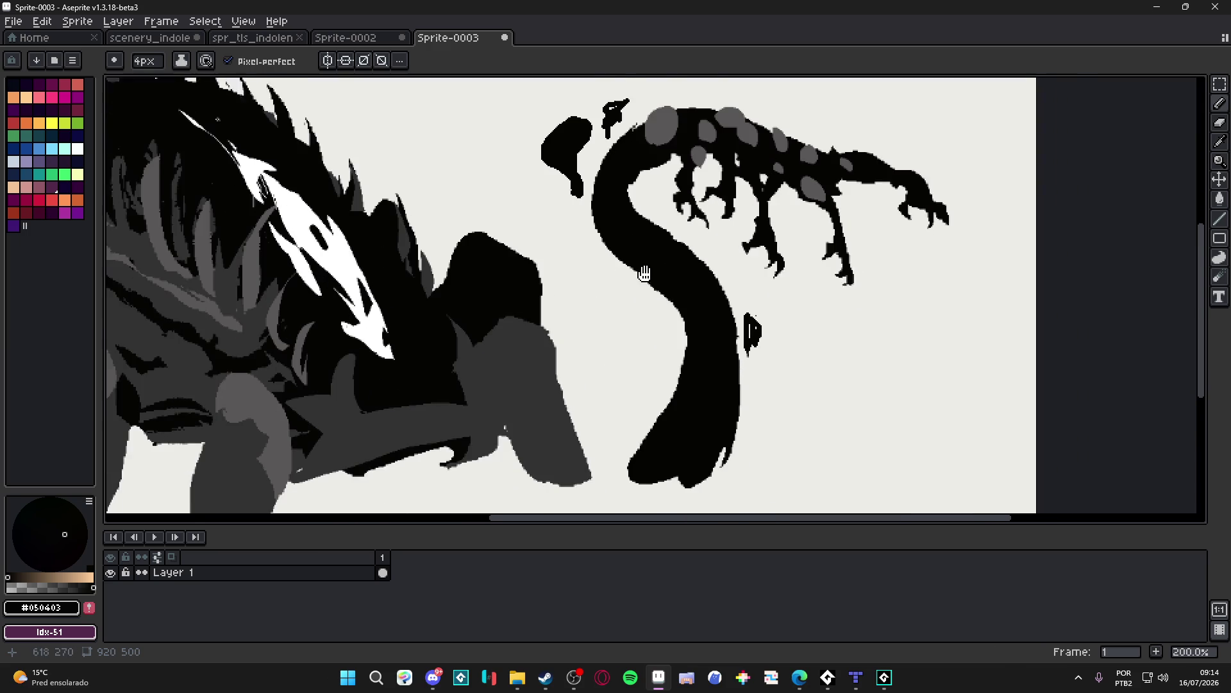
{"action": "key", "text": "ctrl+z"}
{"action": "key", "text": "ctrl+z"}
{"action": "key", "text": "ctrl+z"}
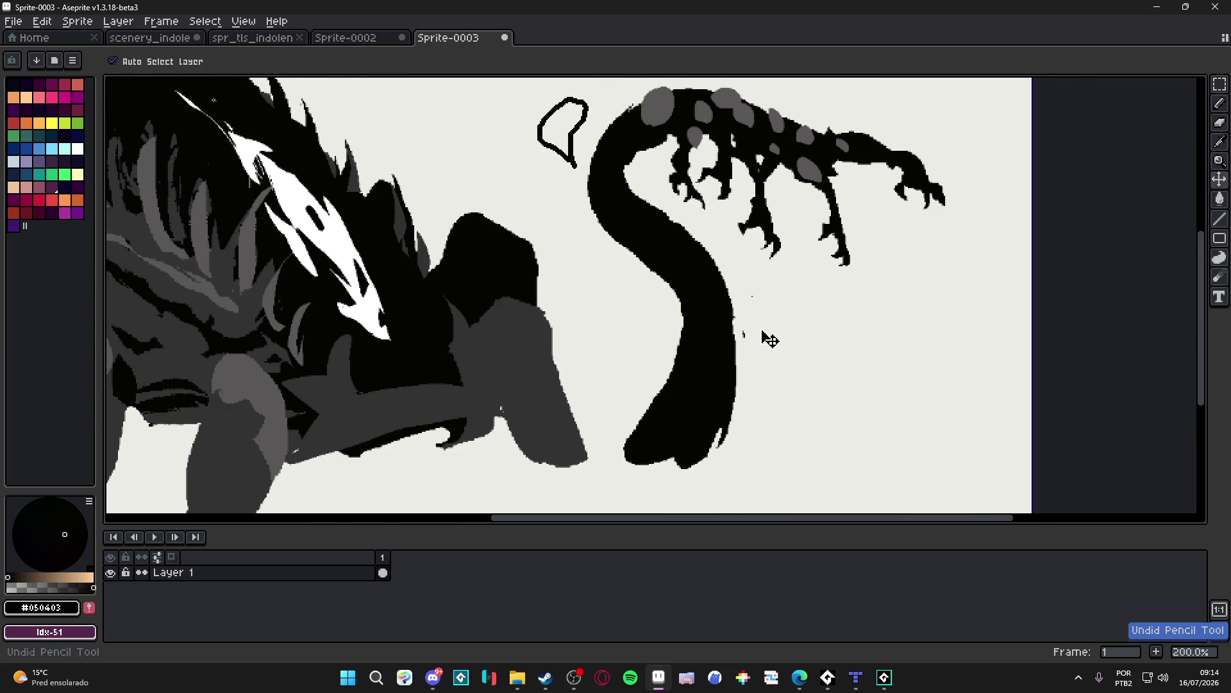
{"action": "key", "text": "ctrl+z"}
{"action": "key", "text": "ctrl+z"}
Step: Pencil strokes beside the tail: a zigzag mark on the right and a hooked strand on the left
{"action": "key", "text": "b"}
{"action": "mouse_move", "coordinate": [631, 408]}
{"action": "left_mouse_down"}
{"action": "mouse_move", "coordinate": [655, 347]}
{"action": "mouse_move", "coordinate": [589, 304]}
{"action": "left_mouse_up"}
{"action": "mouse_move", "coordinate": [740, 269]}
{"action": "left_mouse_down"}
{"action": "mouse_move", "coordinate": [778, 299]}
{"action": "mouse_move", "coordinate": [787, 290]}
{"action": "mouse_move", "coordinate": [771, 296]}
{"action": "left_mouse_up"}
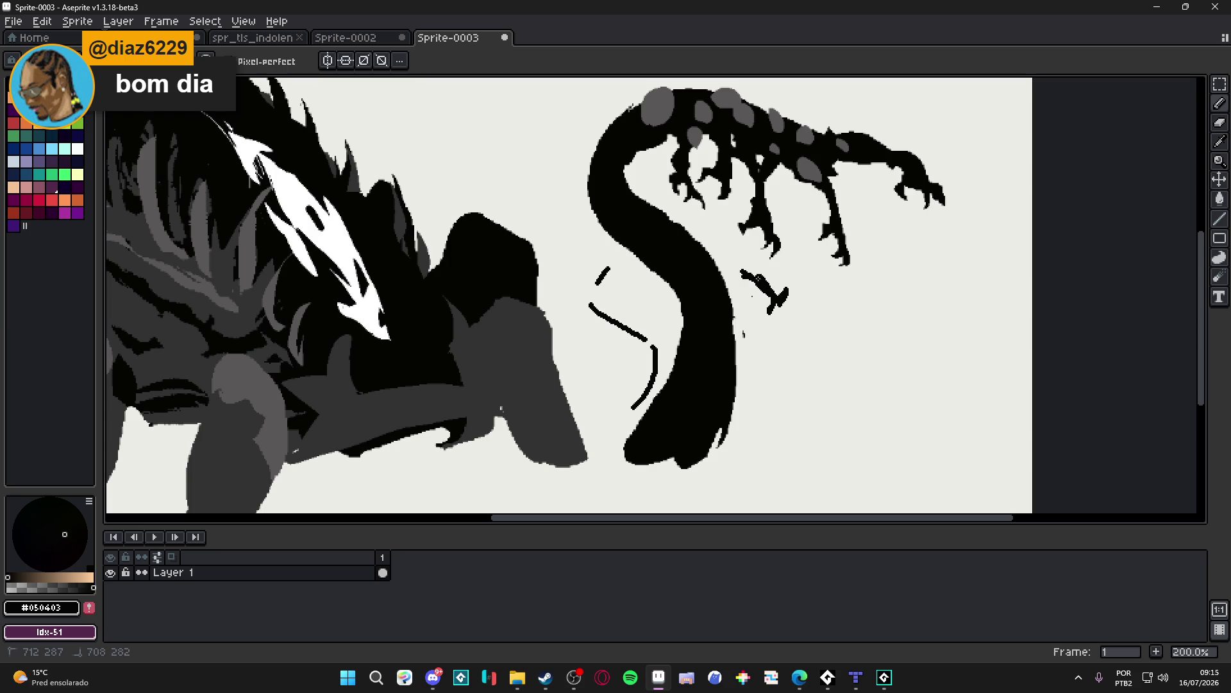
{"action": "left_click_drag", "start_coordinate": [758, 349], "coordinate": [767, 327]}
{"action": "left_click_drag", "start_coordinate": [722, 258], "coordinate": [749, 266]}
{"action": "mouse_move", "coordinate": [602, 273]}
{"action": "left_mouse_down"}
{"action": "mouse_move", "coordinate": [583, 290]}
{"action": "mouse_move", "coordinate": [598, 281]}
{"action": "mouse_move", "coordinate": [592, 308]}
{"action": "mouse_move", "coordinate": [664, 349]}
{"action": "left_mouse_up"}
Step: Add a dash and rising hook left of the tail, extending that tendril up into a curl
{"action": "scroll", "coordinate": [644, 396], "scroll_direction": "up", "scroll_amount": 1}
{"action": "left_click_drag", "start_coordinate": [642, 403], "coordinate": [625, 384]}
{"action": "mouse_move", "coordinate": [606, 371]}
{"action": "left_mouse_down"}
{"action": "mouse_move", "coordinate": [586, 358]}
{"action": "mouse_move", "coordinate": [582, 324]}
{"action": "mouse_move", "coordinate": [632, 403]}
{"action": "left_mouse_up"}
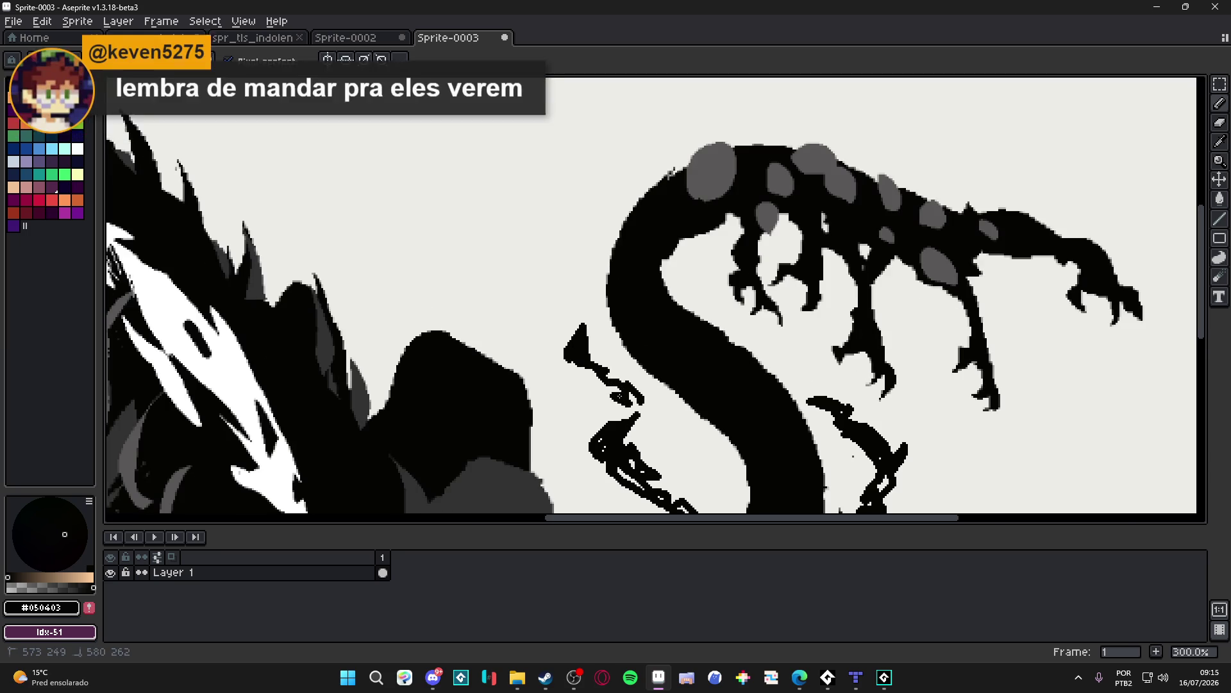
{"action": "scroll", "coordinate": [618, 355], "scroll_direction": "down", "scroll_amount": 3}
{"action": "scroll", "coordinate": [617, 355], "scroll_direction": "up", "scroll_amount": 4}
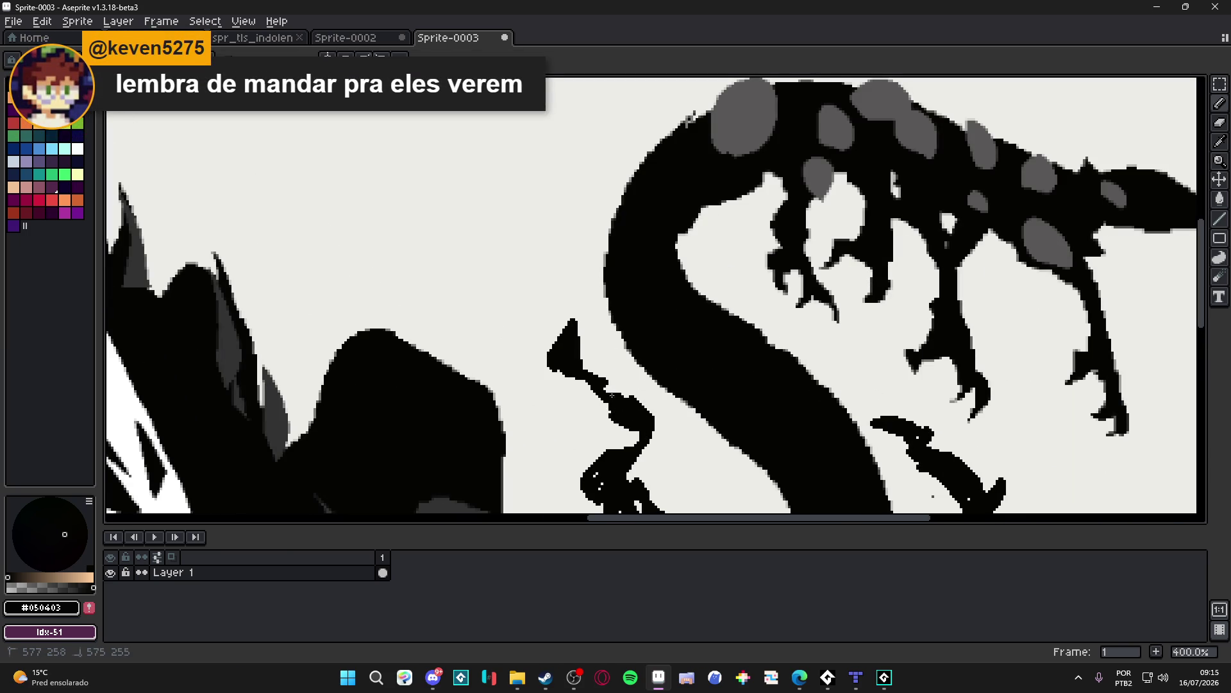
{"action": "mouse_move", "coordinate": [578, 362]}
{"action": "left_mouse_down"}
{"action": "mouse_move", "coordinate": [564, 292]}
{"action": "mouse_move", "coordinate": [532, 276]}
{"action": "mouse_move", "coordinate": [550, 230]}
{"action": "mouse_move", "coordinate": [592, 212]}
{"action": "mouse_move", "coordinate": [539, 250]}
{"action": "mouse_move", "coordinate": [542, 226]}
{"action": "mouse_move", "coordinate": [531, 263]}
{"action": "mouse_move", "coordinate": [594, 319]}
{"action": "left_mouse_up"}
{"action": "left_click_drag", "start_coordinate": [594, 234], "coordinate": [576, 186]}
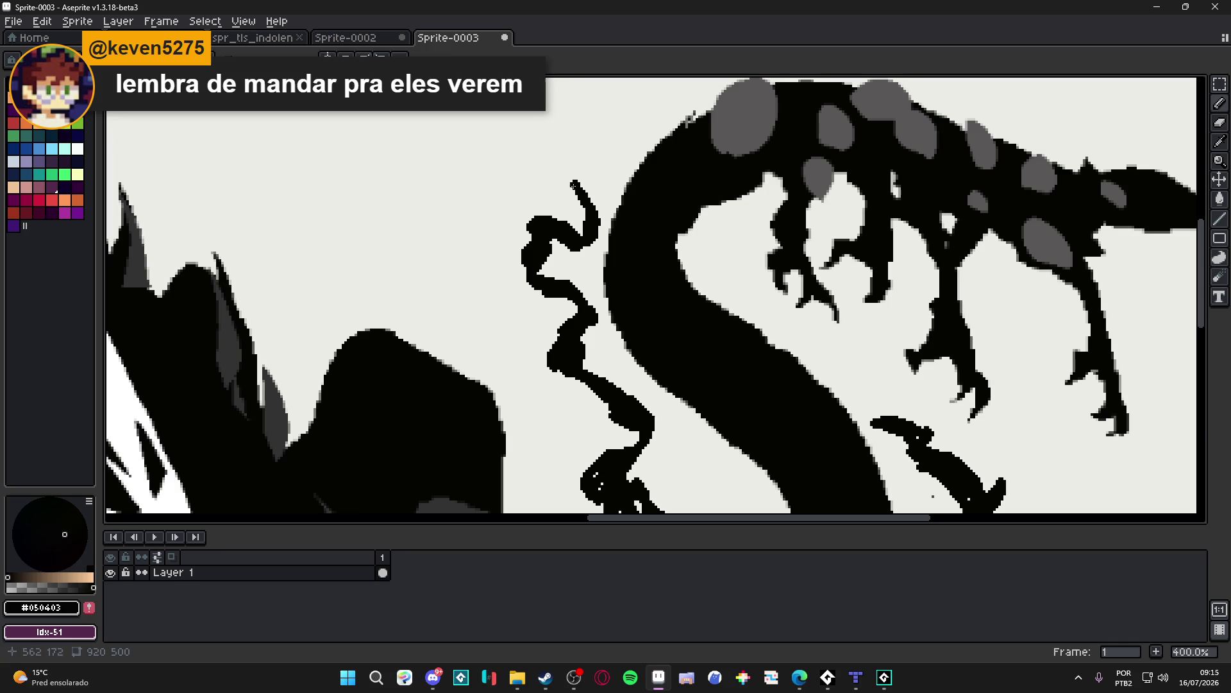
Step: Trim the curl tip with the light background colour and finish it with a short black stroke
{"action": "left_click", "coordinate": [568, 192], "text": "alt"}
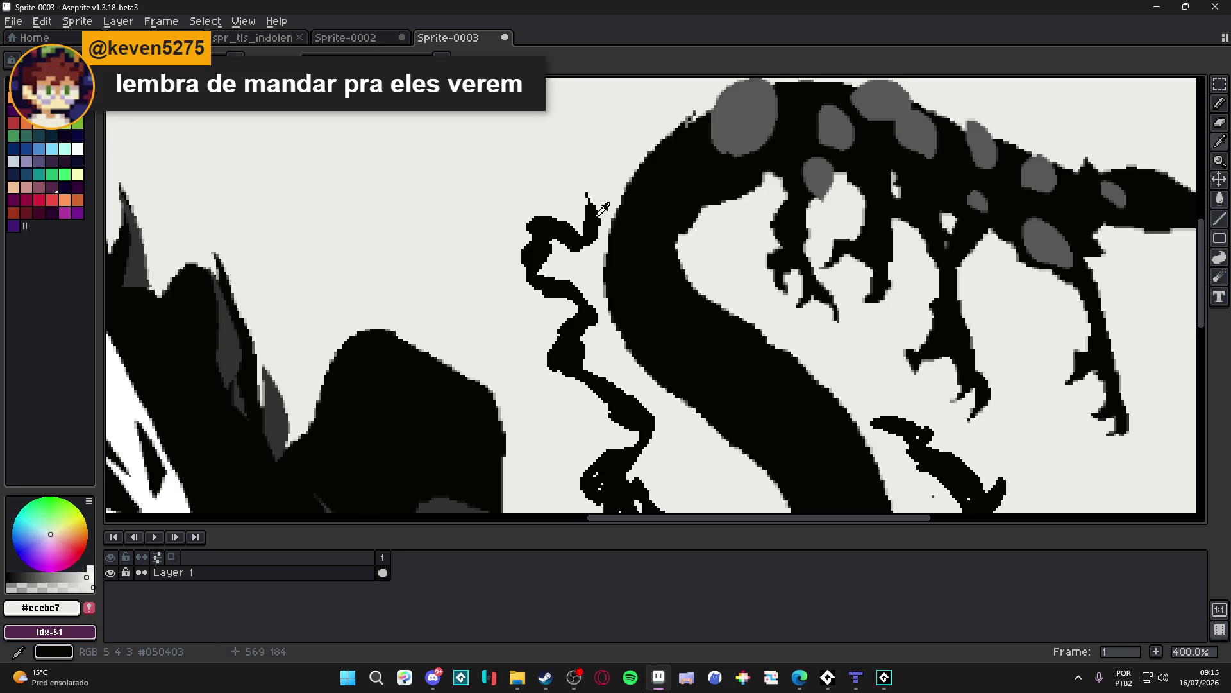
{"action": "mouse_move", "coordinate": [585, 194]}
{"action": "left_mouse_down"}
{"action": "mouse_move", "coordinate": [594, 235]}
{"action": "mouse_move", "coordinate": [596, 156]}
{"action": "mouse_move", "coordinate": [584, 183]}
{"action": "left_mouse_up"}
{"action": "left_click", "coordinate": [588, 204], "text": "alt"}
{"action": "left_click", "coordinate": [609, 156], "text": "alt"}
{"action": "left_click", "coordinate": [690, 119], "text": "alt"}
{"action": "left_click_drag", "start_coordinate": [621, 126], "coordinate": [612, 154]}
{"action": "scroll", "coordinate": [671, 249], "scroll_direction": "down", "scroll_amount": 3}
{"action": "scroll", "coordinate": [671, 248], "scroll_direction": "down", "scroll_amount": 1}
{"action": "scroll", "coordinate": [672, 255], "scroll_direction": "up", "scroll_amount": 1}
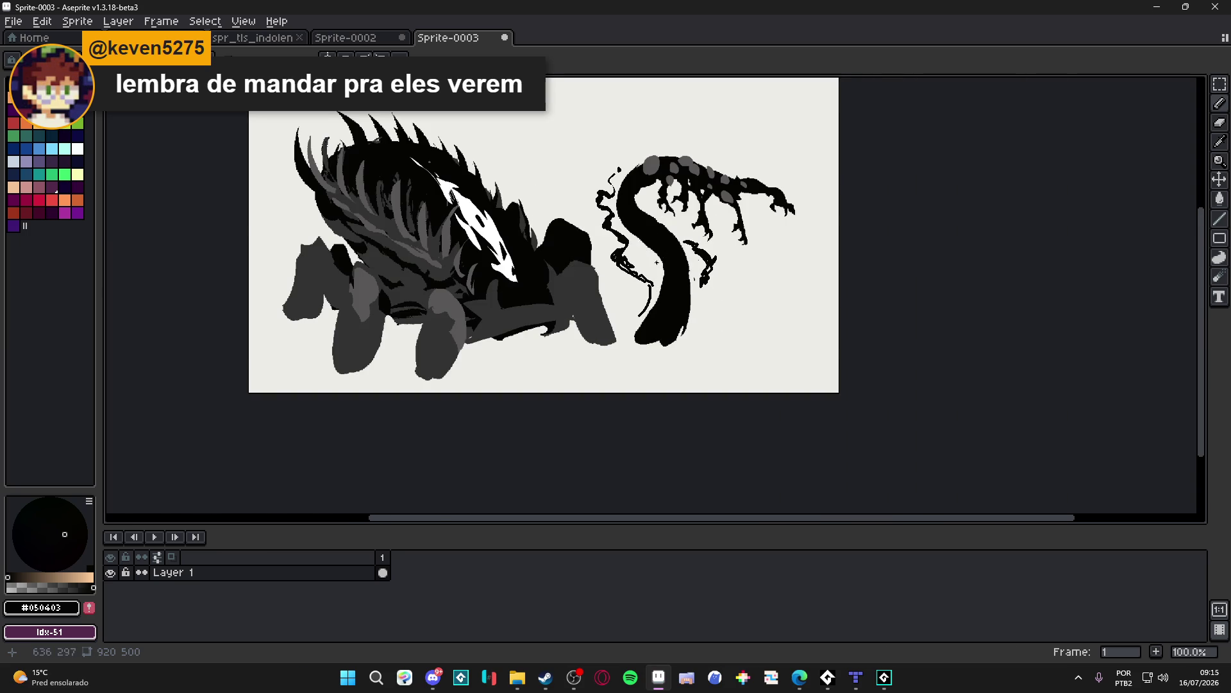
Step: Sketch thin strands and a long line across the top-left above the creature
{"action": "scroll", "coordinate": [613, 256], "scroll_direction": "left", "scroll_amount": 1}
{"action": "scroll", "coordinate": [535, 245], "scroll_direction": "down", "scroll_amount": 1}
{"action": "scroll", "coordinate": [514, 270], "scroll_direction": "up", "scroll_amount": 1}
{"action": "scroll", "coordinate": [496, 297], "scroll_direction": "down", "scroll_amount": 1}
{"action": "scroll", "coordinate": [456, 279], "scroll_direction": "up", "scroll_amount": 1}
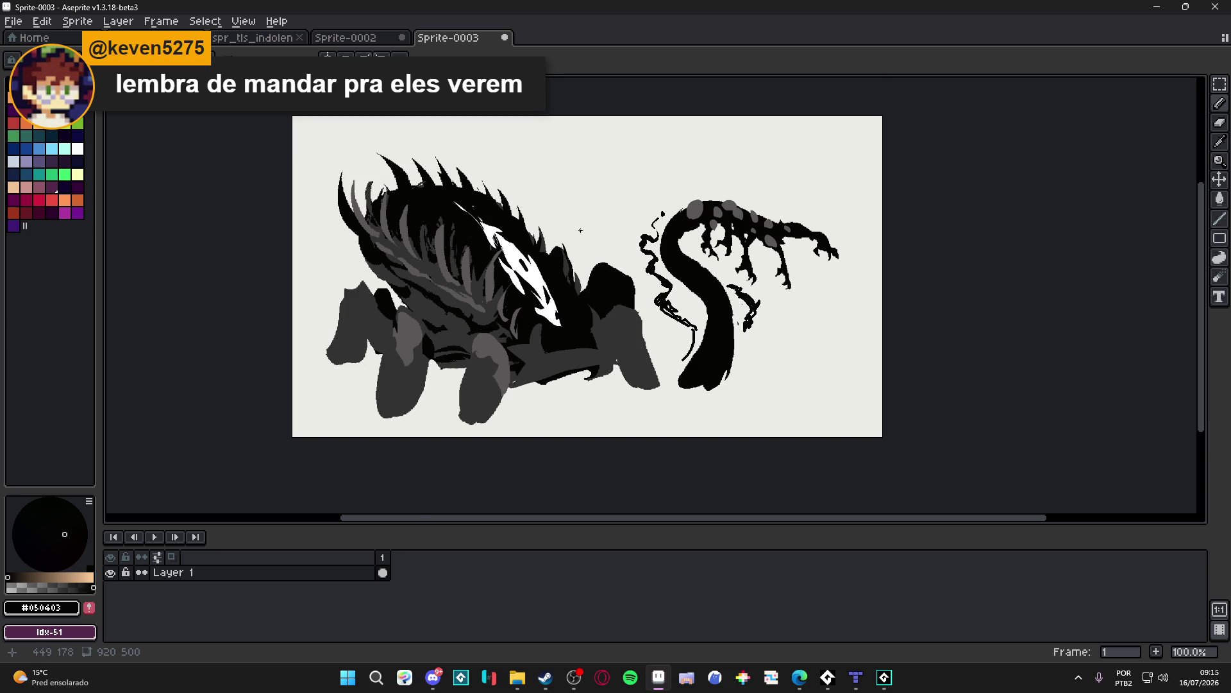
{"action": "scroll", "coordinate": [580, 230], "scroll_direction": "down", "scroll_amount": 1}
{"action": "scroll", "coordinate": [591, 231], "scroll_direction": "up", "scroll_amount": 1}
{"action": "left_click_drag", "start_coordinate": [440, 186], "coordinate": [548, 242]}
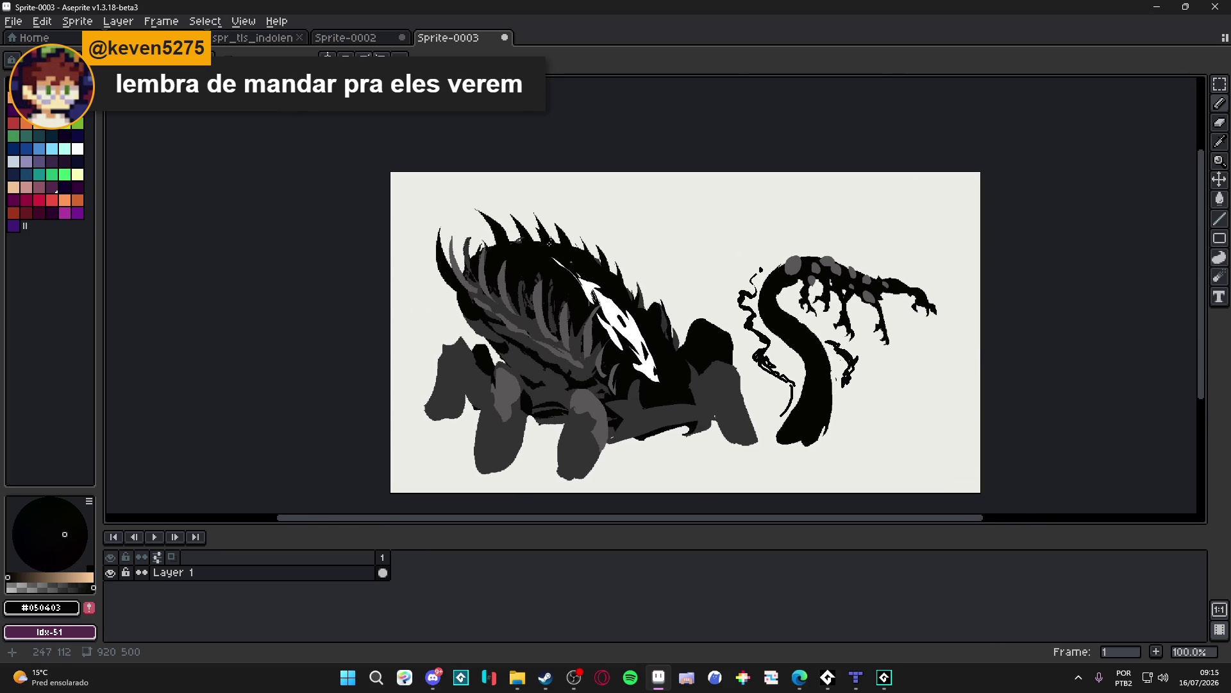
{"action": "mouse_move", "coordinate": [457, 276]}
{"action": "left_mouse_down"}
{"action": "mouse_move", "coordinate": [428, 187]}
{"action": "mouse_move", "coordinate": [529, 176]}
{"action": "left_mouse_up"}
{"action": "mouse_move", "coordinate": [531, 235]}
{"action": "left_mouse_down"}
{"action": "mouse_move", "coordinate": [507, 185]}
{"action": "mouse_move", "coordinate": [398, 194]}
{"action": "left_mouse_up"}
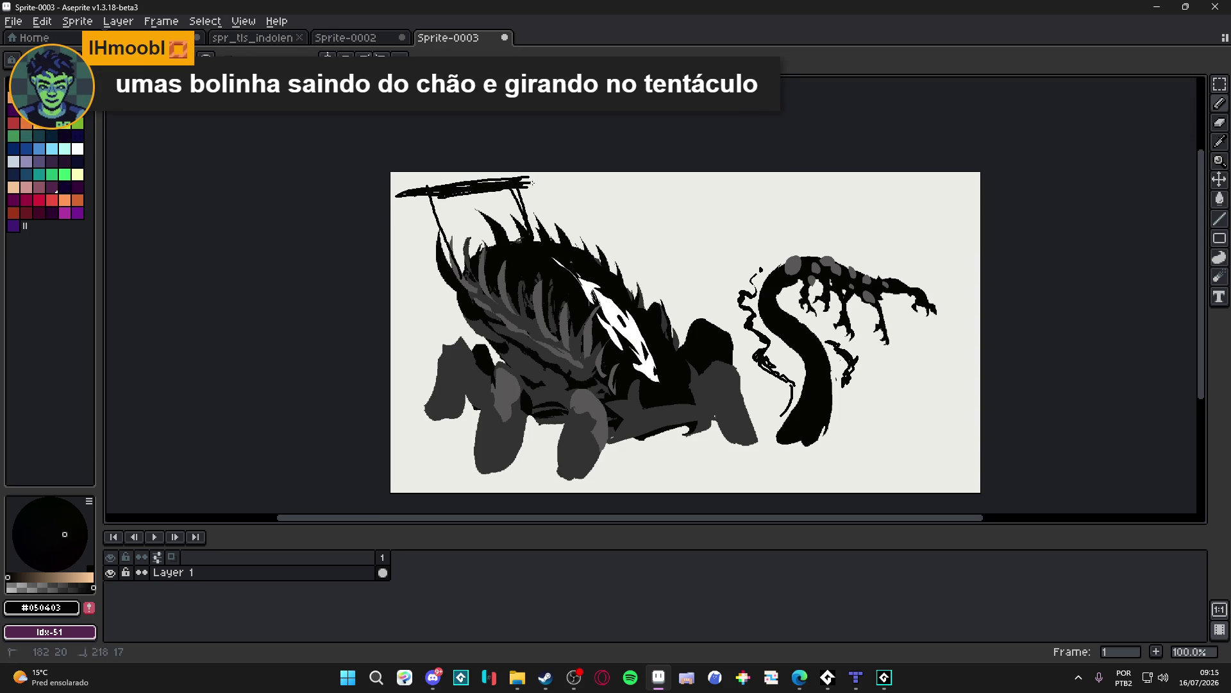
{"action": "left_click_drag", "start_coordinate": [507, 183], "coordinate": [558, 172]}
{"action": "left_click_drag", "start_coordinate": [438, 195], "coordinate": [462, 268]}
Step: Thicken the two strands and extend the top horizontal bar on both ends
{"action": "left_click_drag", "start_coordinate": [519, 226], "coordinate": [512, 185]}
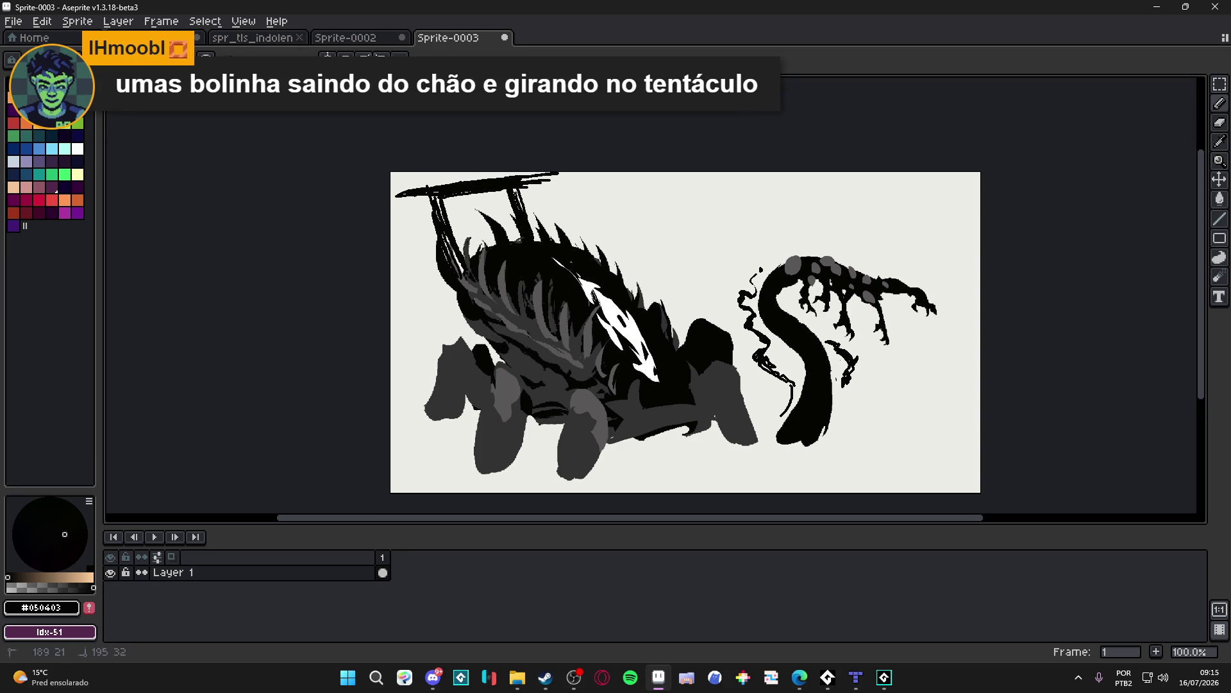
{"action": "left_click_drag", "start_coordinate": [453, 260], "coordinate": [438, 198]}
{"action": "left_click_drag", "start_coordinate": [514, 191], "coordinate": [558, 187]}
{"action": "left_click_drag", "start_coordinate": [429, 196], "coordinate": [391, 197]}
{"action": "left_click_drag", "start_coordinate": [523, 184], "coordinate": [558, 180]}
{"action": "left_click_drag", "start_coordinate": [398, 199], "coordinate": [431, 202]}
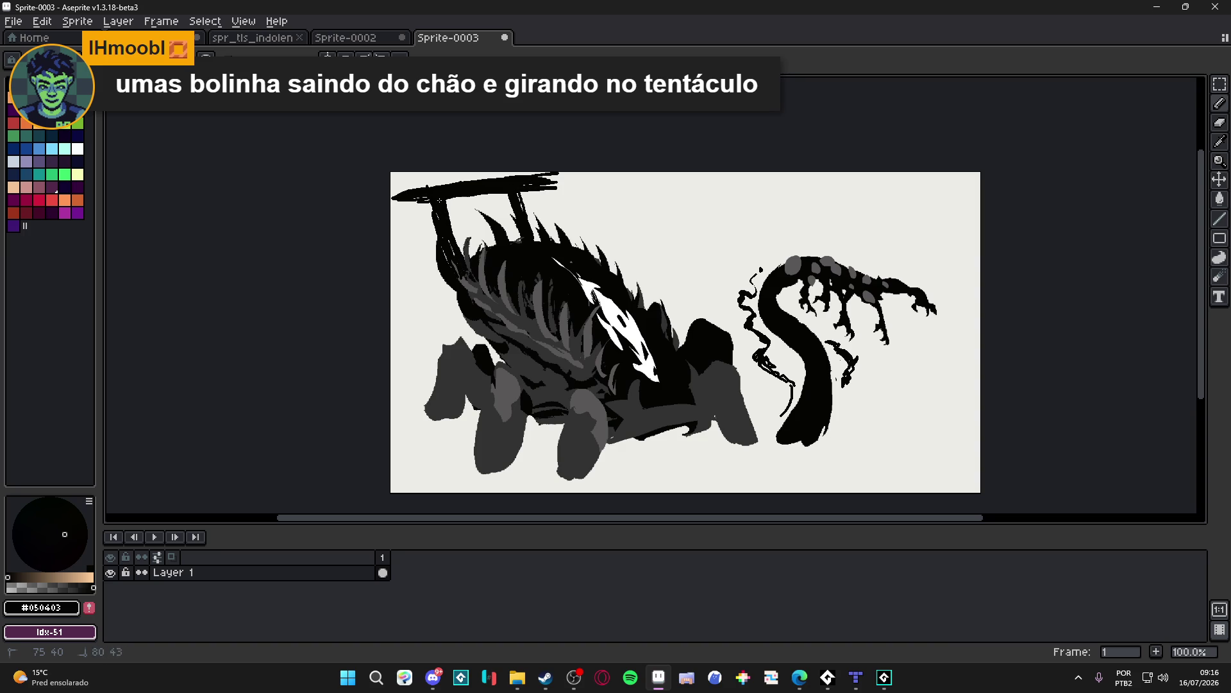
{"action": "scroll", "coordinate": [683, 194], "scroll_direction": "right", "scroll_amount": 1}
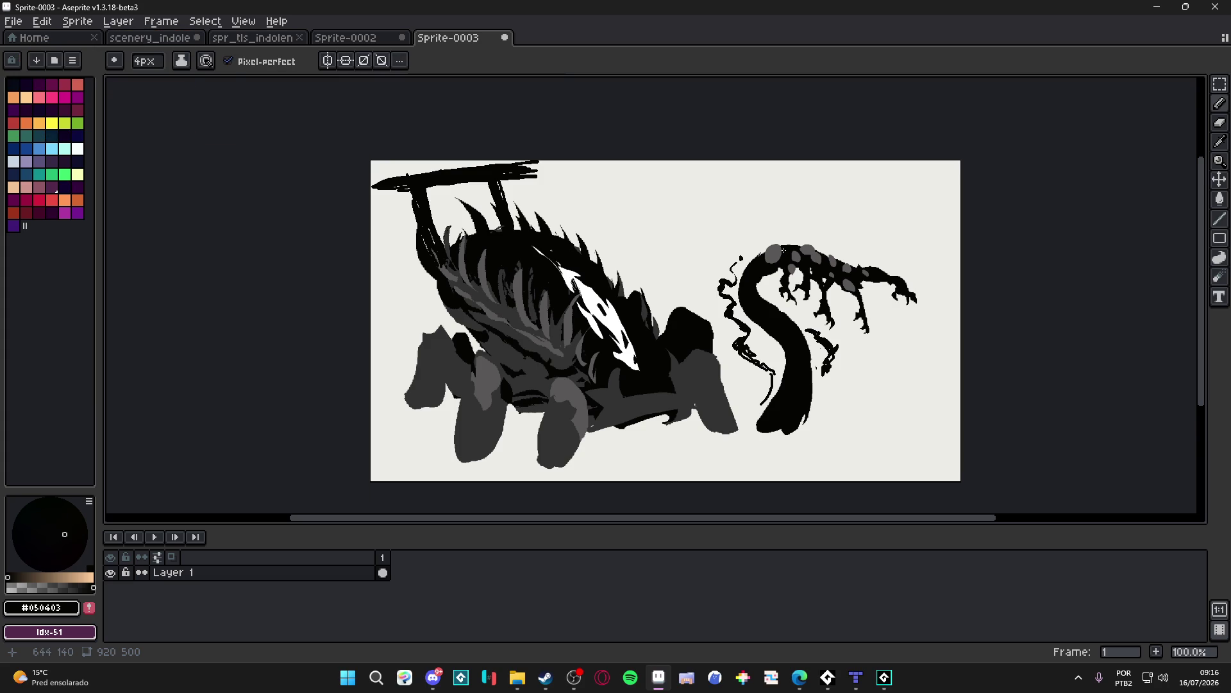
{"action": "left_click_drag", "start_coordinate": [783, 250], "coordinate": [776, 249]}
Step: Undo the top bar and posts, then bring up the Sprite-0002 tileset document
{"action": "key", "text": "ctrl+a"}
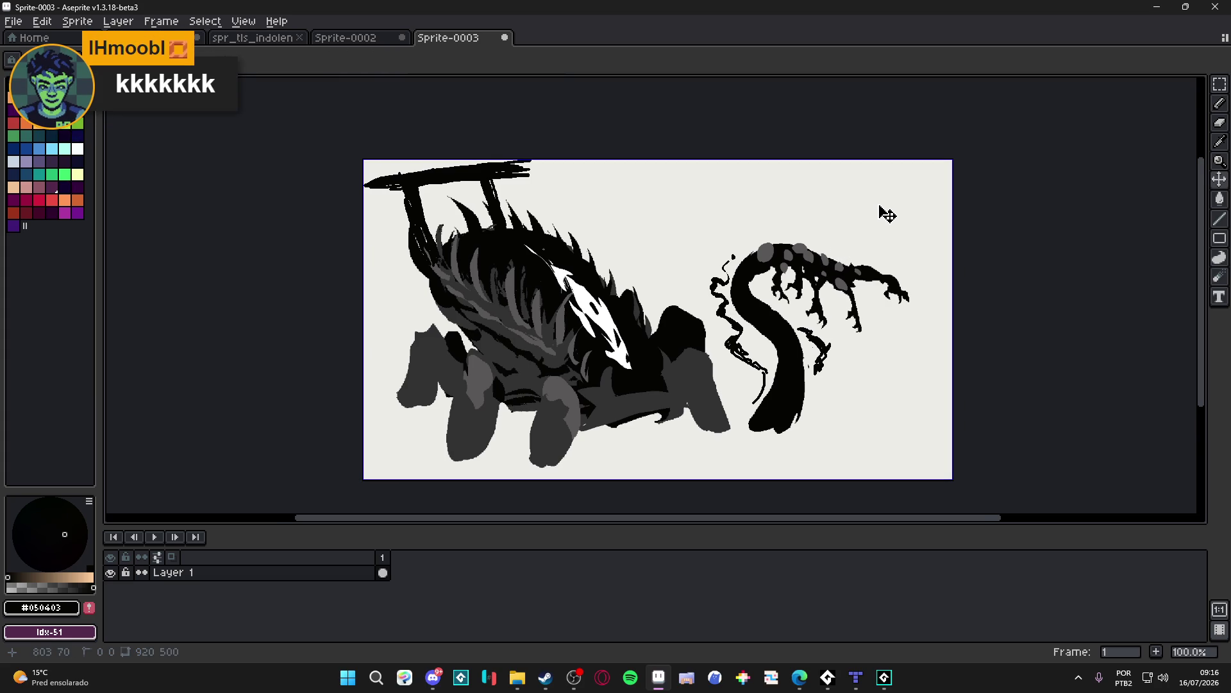
{"action": "key", "text": "ctrl+z"}
{"action": "key", "text": "ctrl+z"}
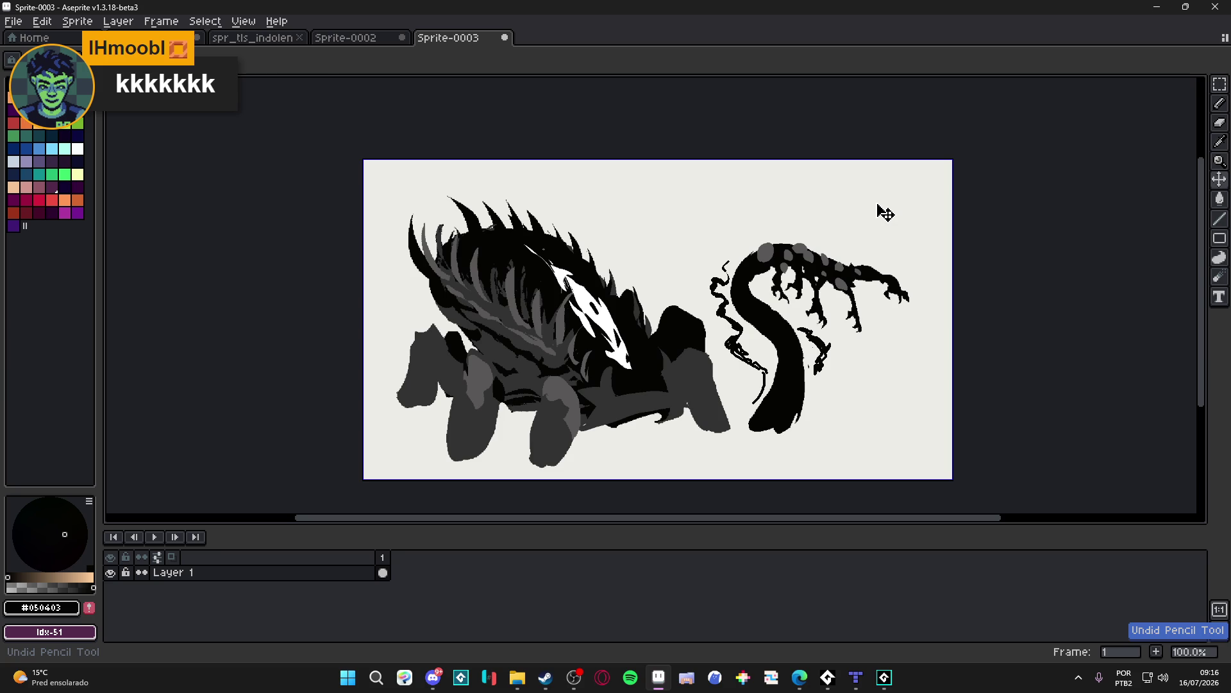
{"action": "left_click_drag", "start_coordinate": [764, 206], "coordinate": [736, 186]}
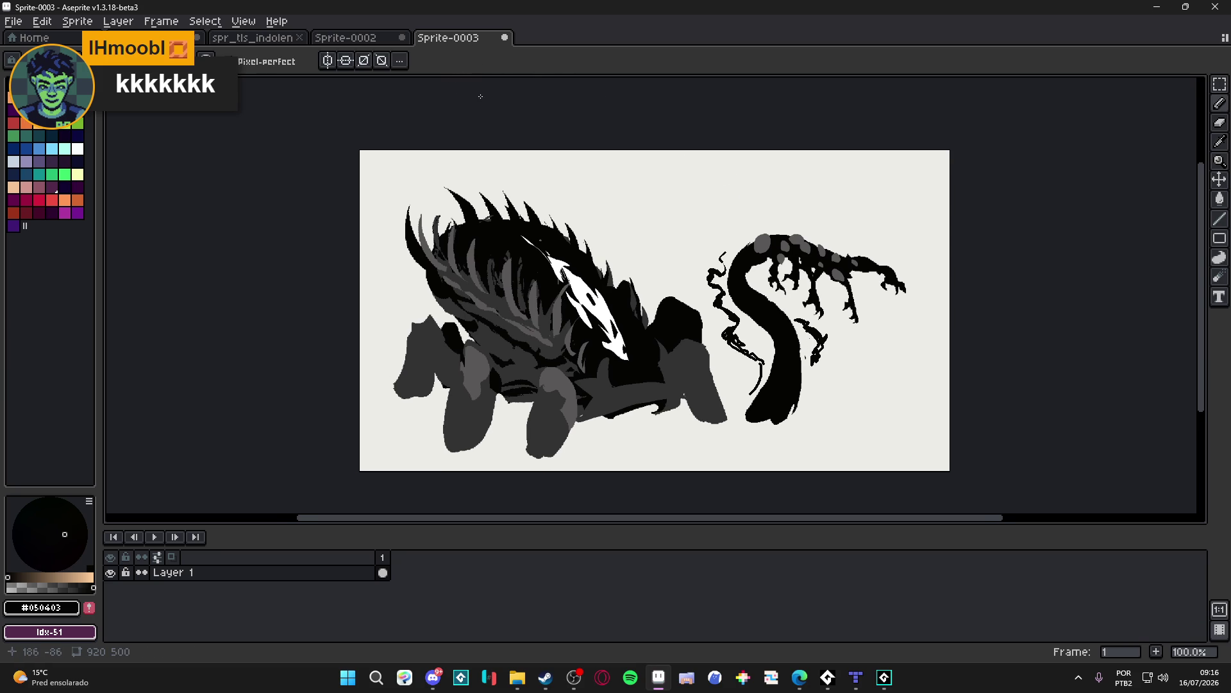
{"action": "left_click", "coordinate": [377, 40]}
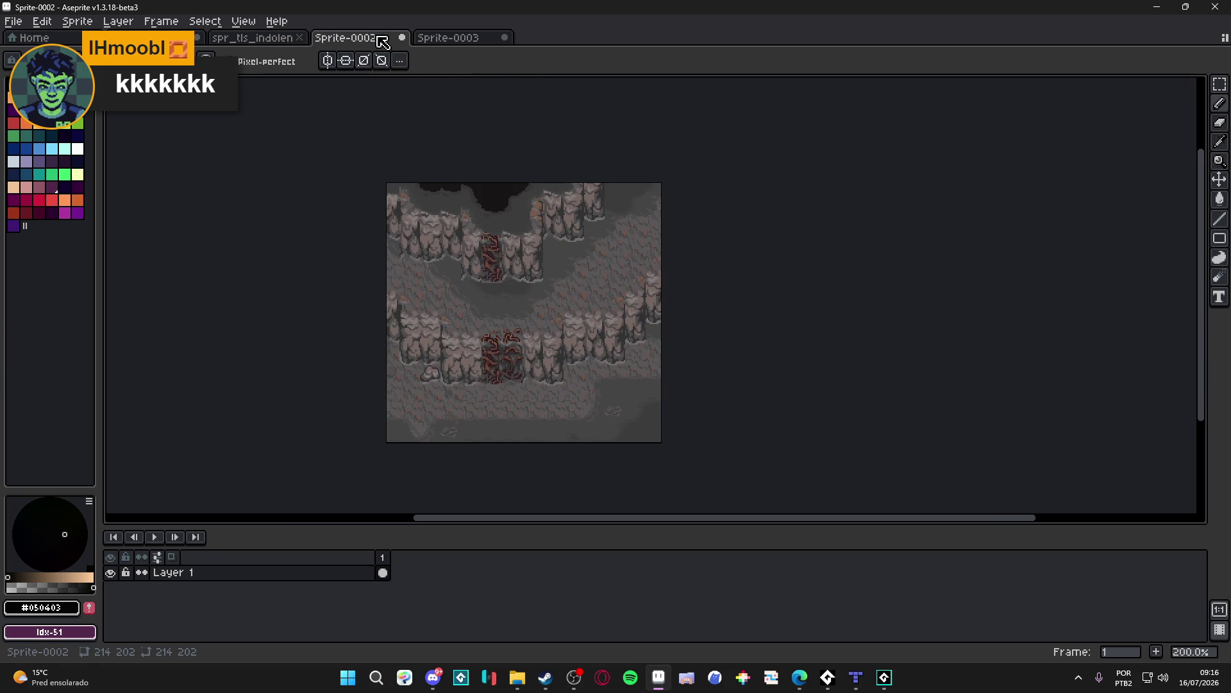
Step: Switch to the scenery_indolence.aseprite document with Ctrl+Shift+Tab
{"action": "left_click_drag", "start_coordinate": [473, 304], "coordinate": [490, 259]}
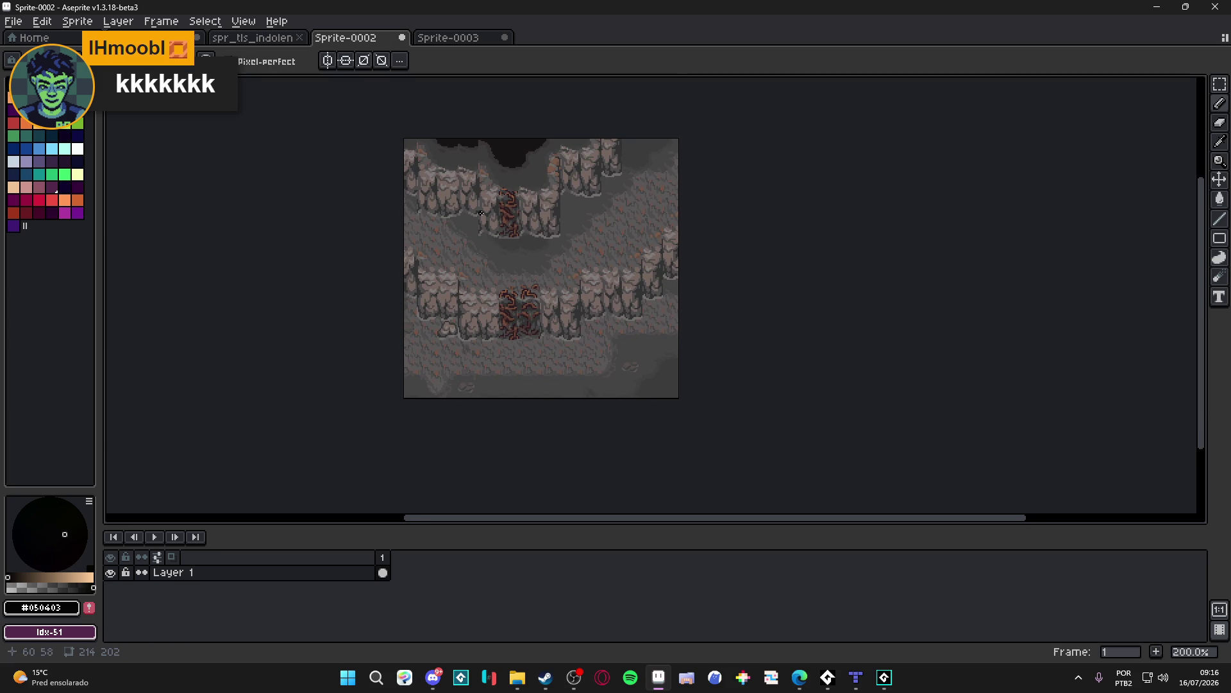
{"action": "scroll", "coordinate": [478, 260], "scroll_direction": "up", "scroll_amount": 1}
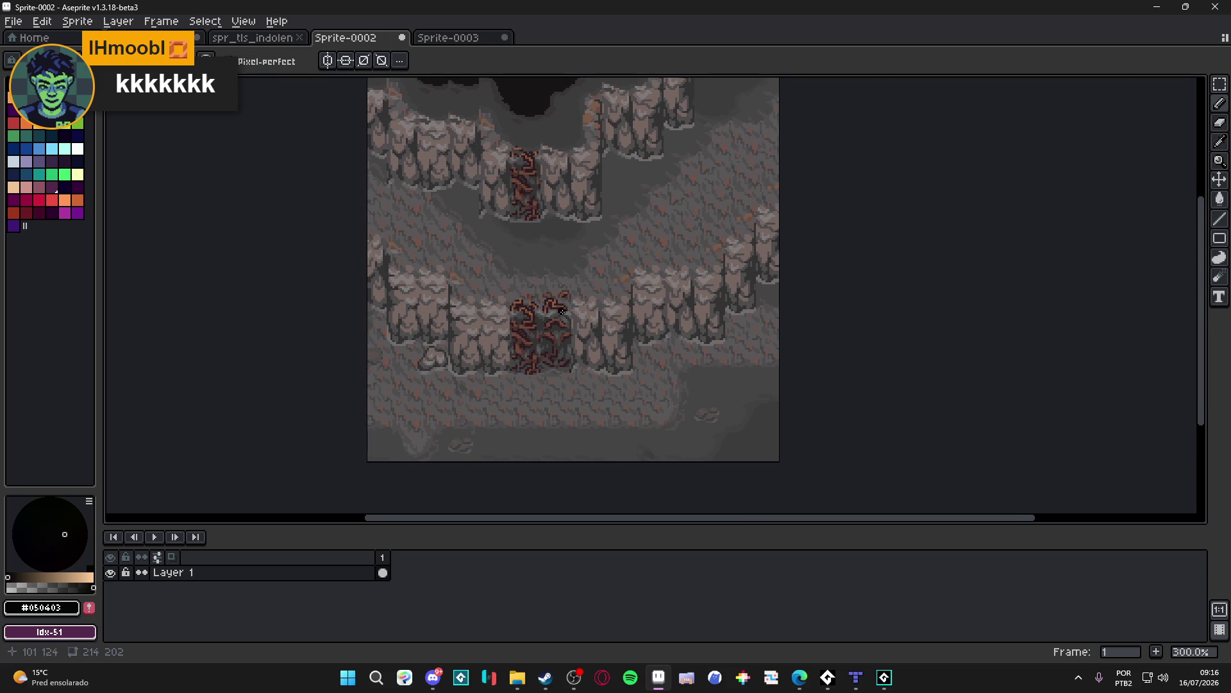
{"action": "key", "text": "ctrl+shift+Tab"}
{"action": "key", "text": "ctrl+shift+Tab"}
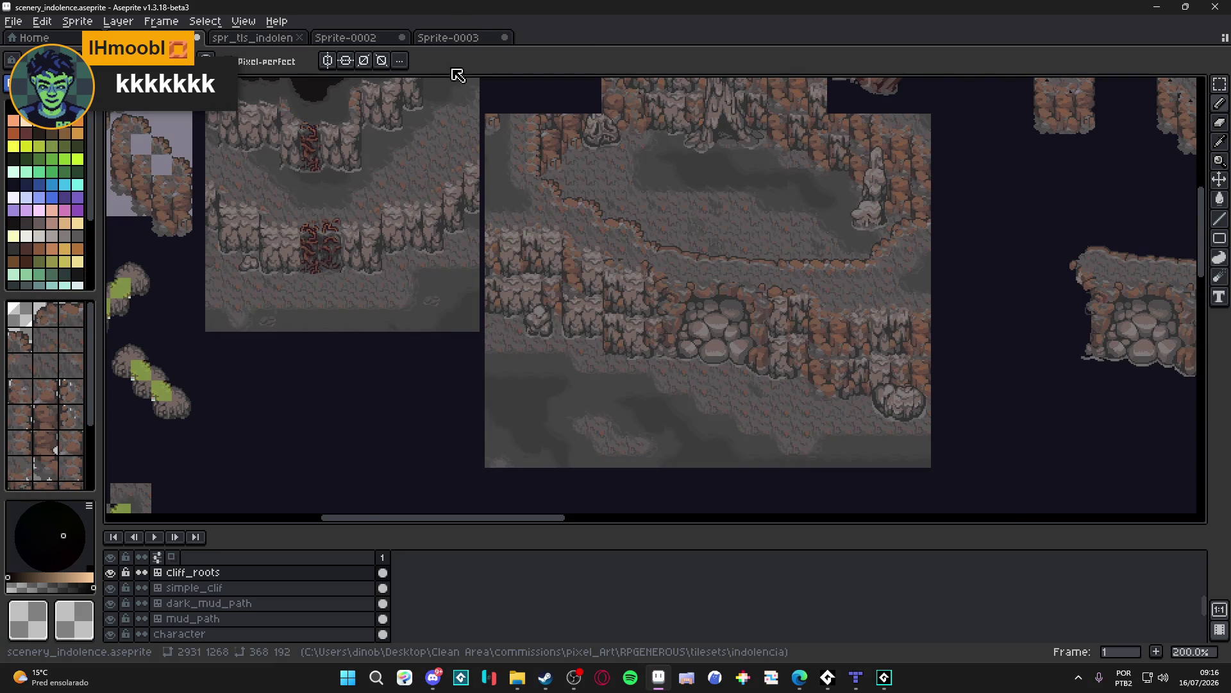
{"action": "scroll", "coordinate": [585, 256], "scroll_direction": "right", "scroll_amount": 10}
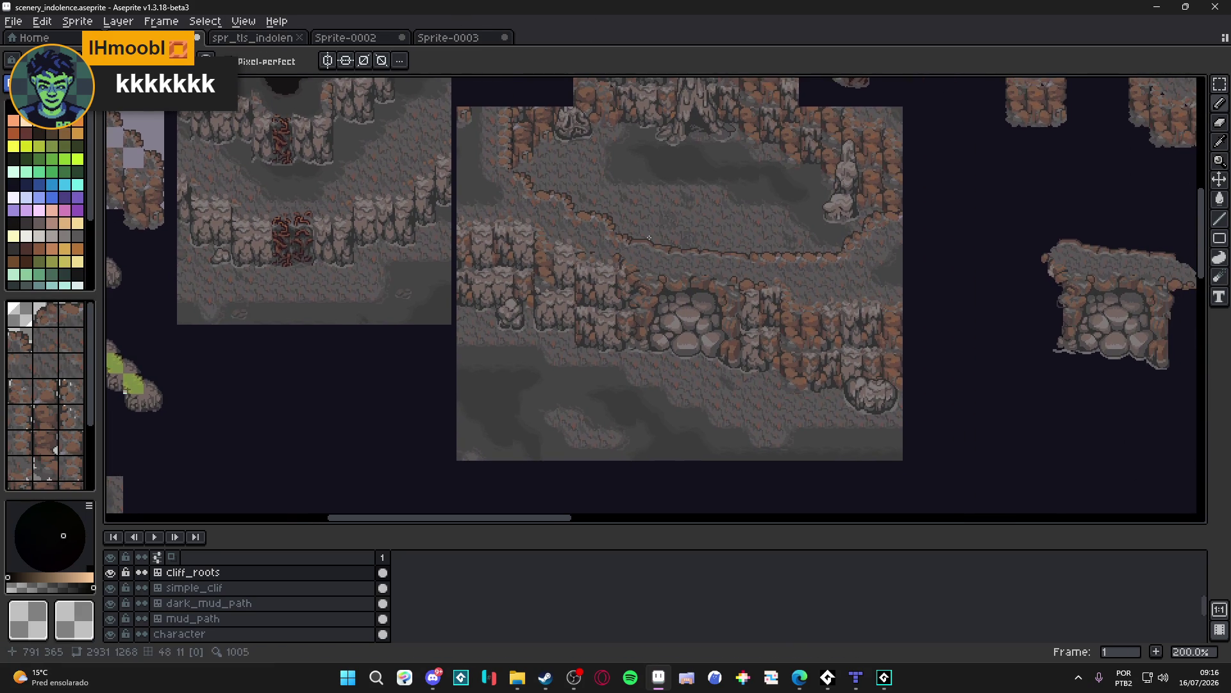
{"action": "scroll", "coordinate": [609, 314], "scroll_direction": "left", "scroll_amount": 12}
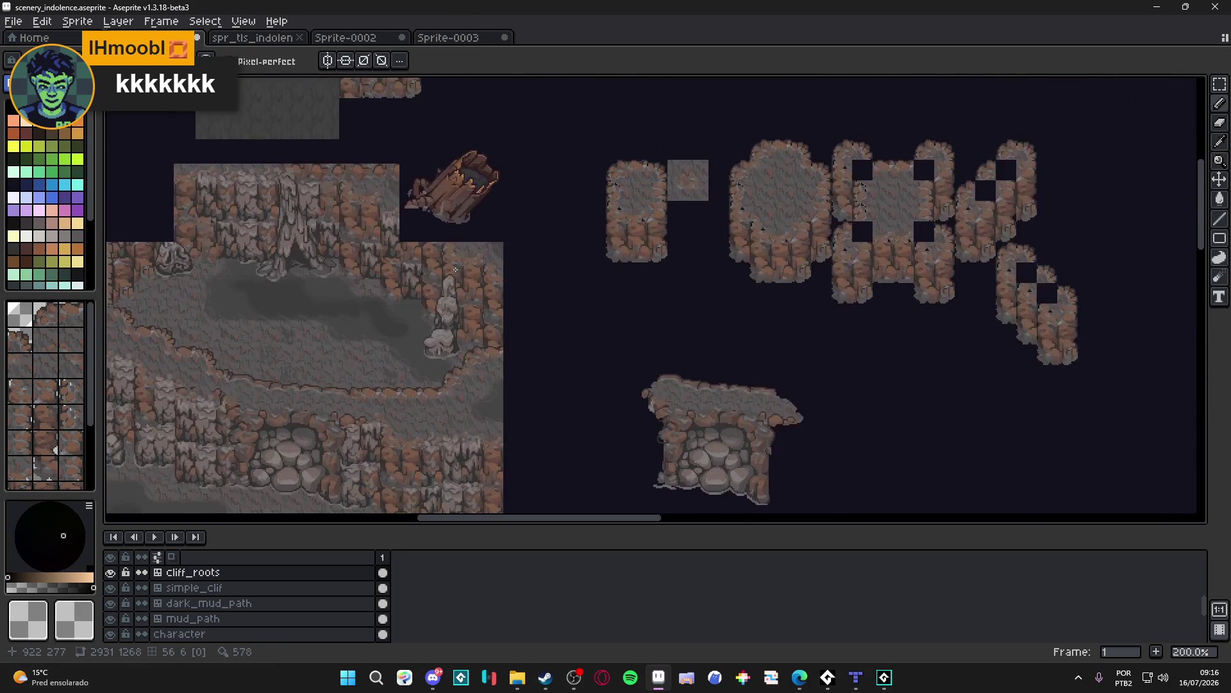
{"action": "scroll", "coordinate": [422, 265], "scroll_direction": "up", "scroll_amount": 1}
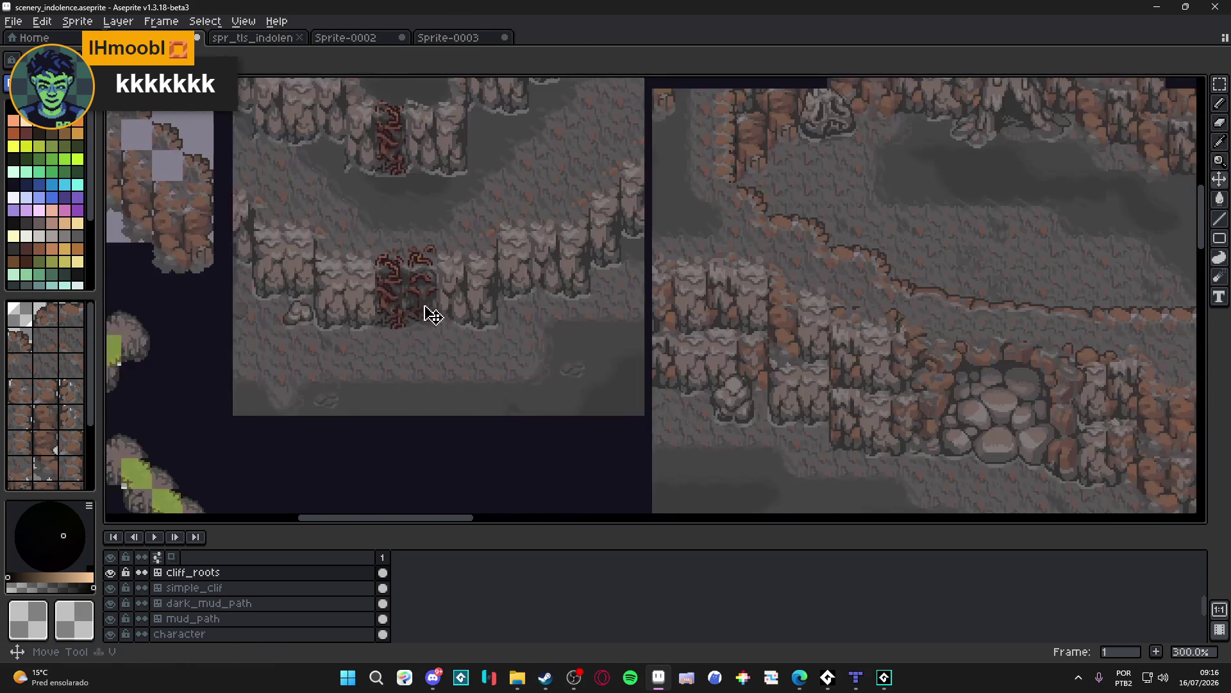
Step: Select the 48x48 roots tile on the structures layer, show the tile grid, and edit simple_clif
{"action": "key", "text": "Up"}
{"action": "key", "text": "Up"}
{"action": "key", "text": "Up"}
{"action": "key", "text": "m"}
{"action": "mouse_move", "coordinate": [383, 258]}
{"action": "left_mouse_down"}
{"action": "mouse_move", "coordinate": [429, 333]}
{"action": "mouse_move", "coordinate": [462, 336]}
{"action": "left_mouse_up"}
{"action": "key", "text": "ctrl+apostrophe"}
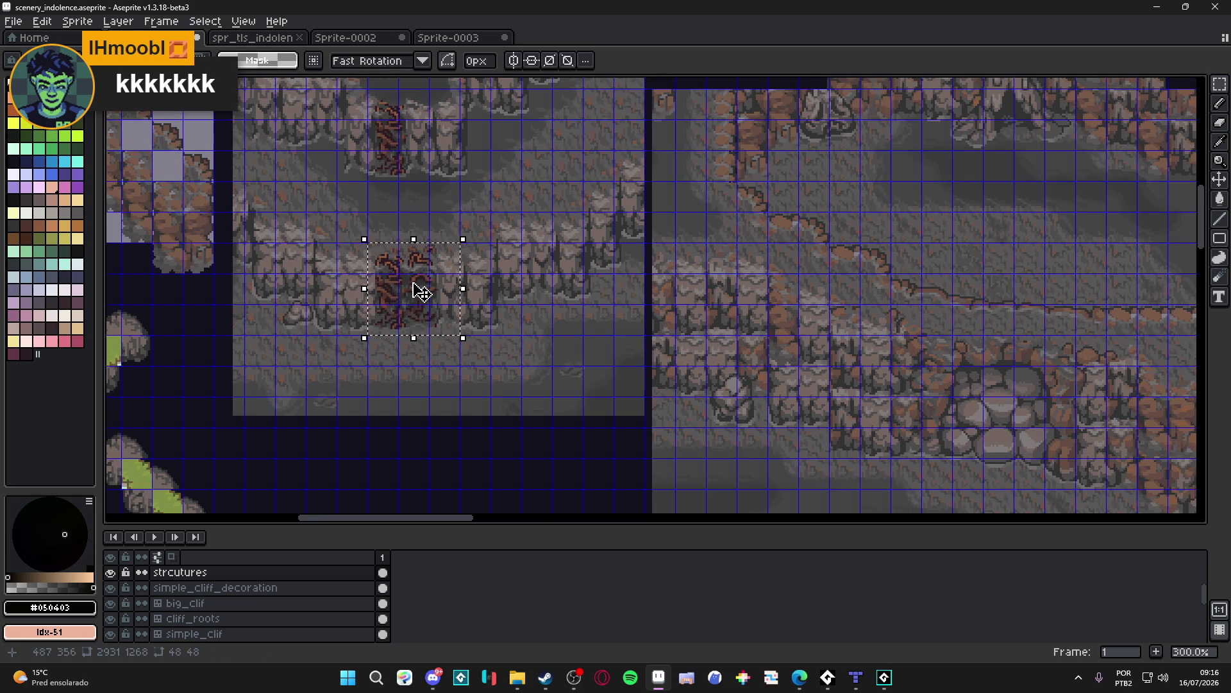
{"action": "scroll", "coordinate": [421, 291], "scroll_direction": "down", "scroll_amount": 4}
{"action": "scroll", "coordinate": [568, 306], "scroll_direction": "up", "scroll_amount": 4}
{"action": "scroll", "coordinate": [568, 306], "scroll_direction": "up", "scroll_amount": 1}
{"action": "left_click_drag", "start_coordinate": [599, 308], "coordinate": [563, 261]}
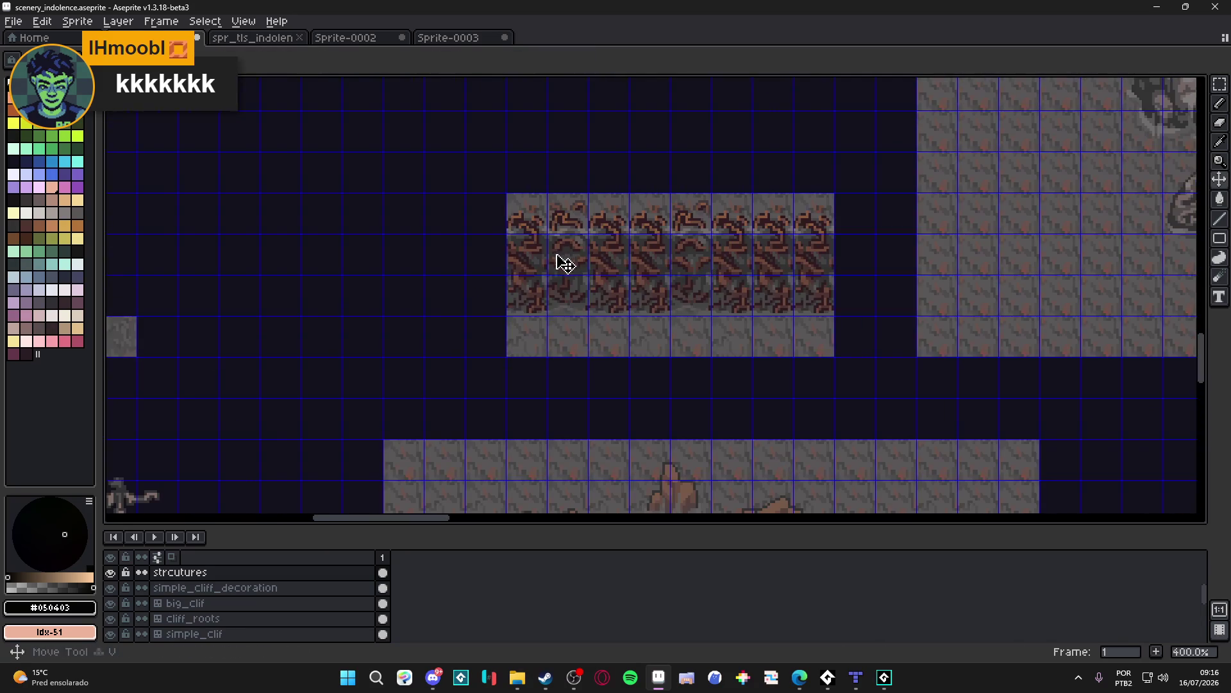
{"action": "key", "text": "alt+Down"}
{"action": "key", "text": "alt+Down"}
{"action": "key", "text": "alt+Down"}
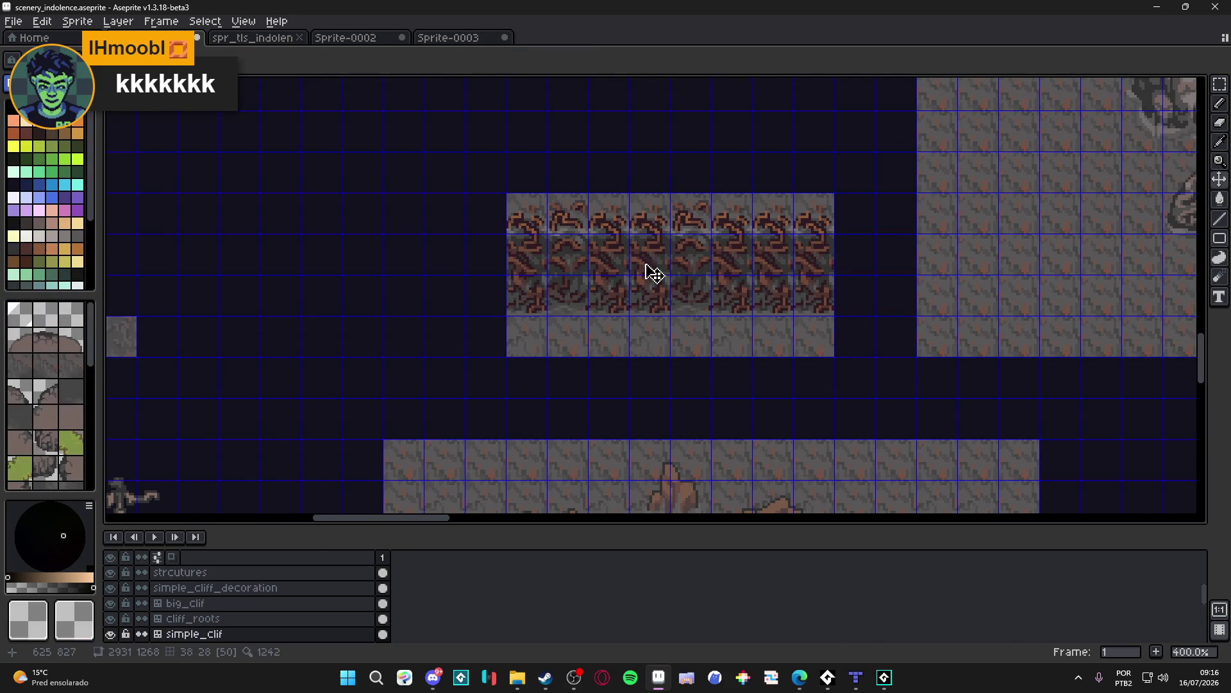
Step: Select the 32x48 block of root-tendril tiles and move it into the empty space below
{"action": "key", "text": "m"}
{"action": "mouse_move", "coordinate": [652, 304]}
{"action": "left_mouse_down"}
{"action": "mouse_move", "coordinate": [693, 257]}
{"action": "mouse_move", "coordinate": [692, 211]}
{"action": "left_mouse_up"}
{"action": "scroll", "coordinate": [629, 325], "scroll_direction": "down", "scroll_amount": 4}
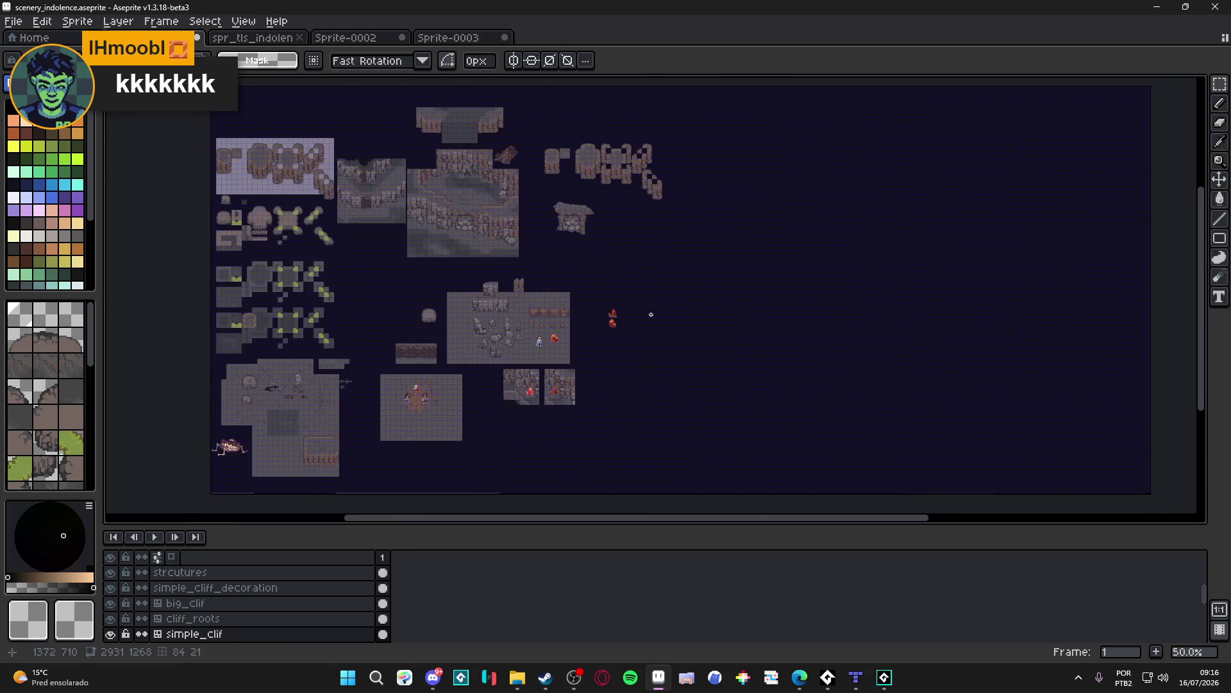
{"action": "scroll", "coordinate": [630, 325], "scroll_direction": "up", "scroll_amount": 5}
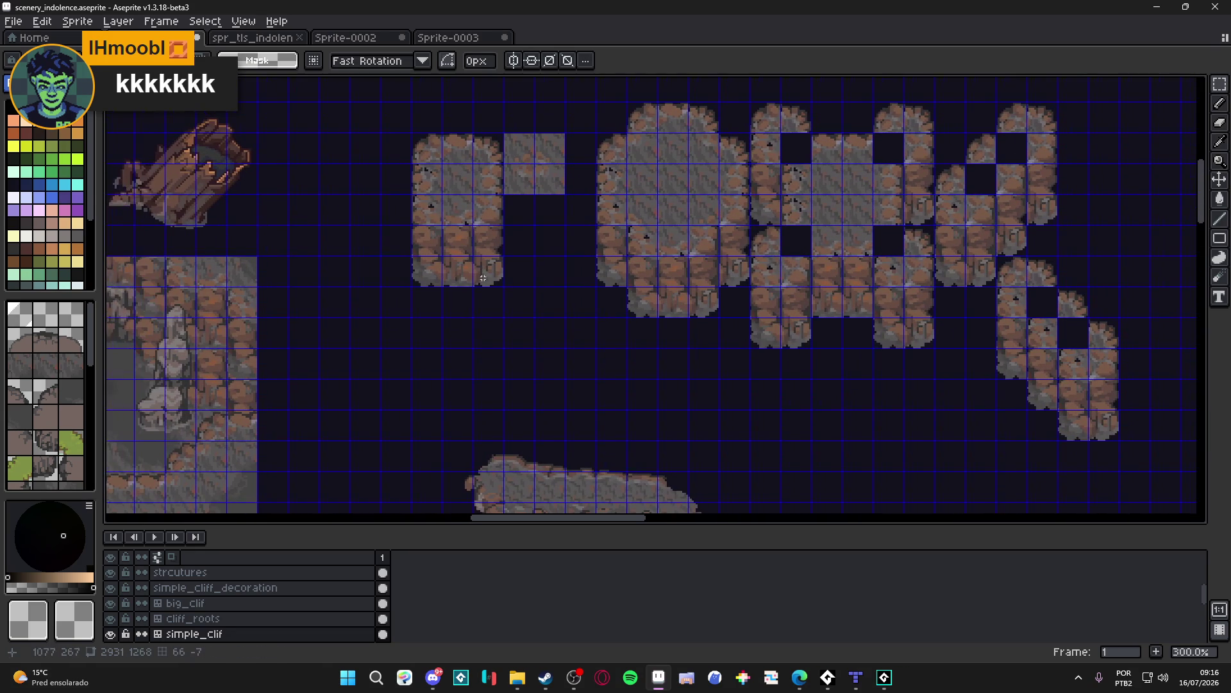
{"action": "left_click_drag", "start_coordinate": [658, 288], "coordinate": [720, 381]}
{"action": "left_click_drag", "start_coordinate": [693, 316], "coordinate": [472, 358]}
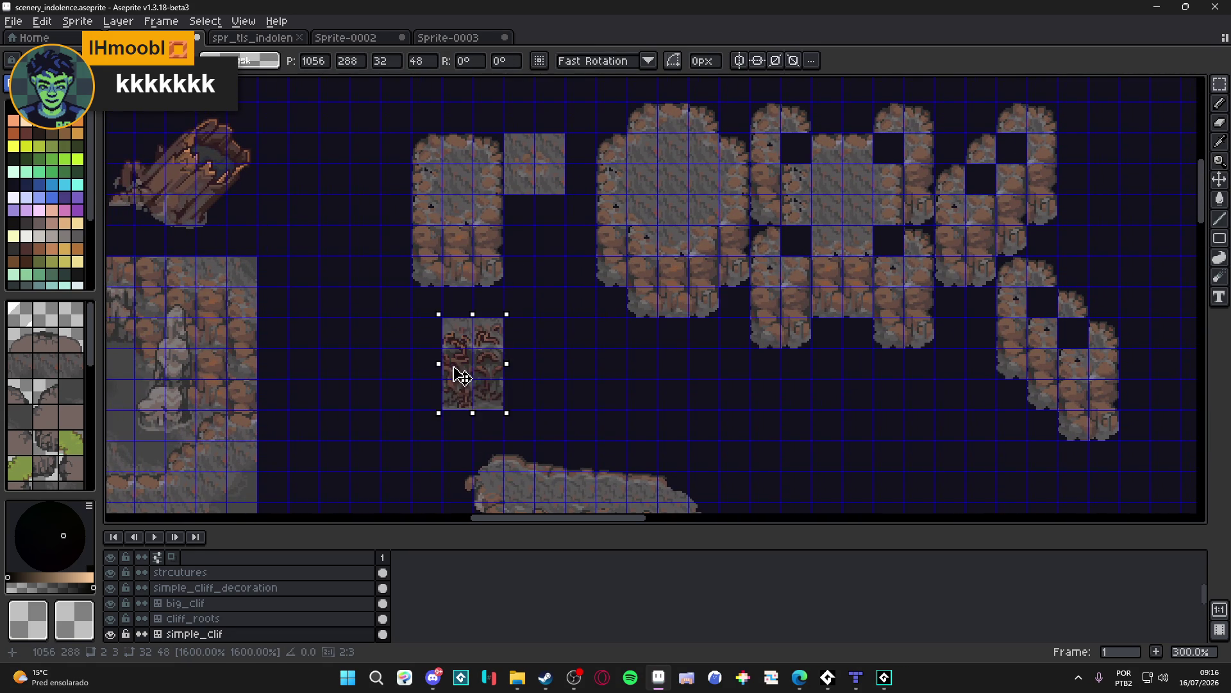
{"action": "scroll", "coordinate": [473, 357], "scroll_direction": "up", "scroll_amount": 3}
{"action": "left_click", "coordinate": [404, 360]}
{"action": "scroll", "coordinate": [478, 362], "scroll_direction": "down", "scroll_amount": 2}
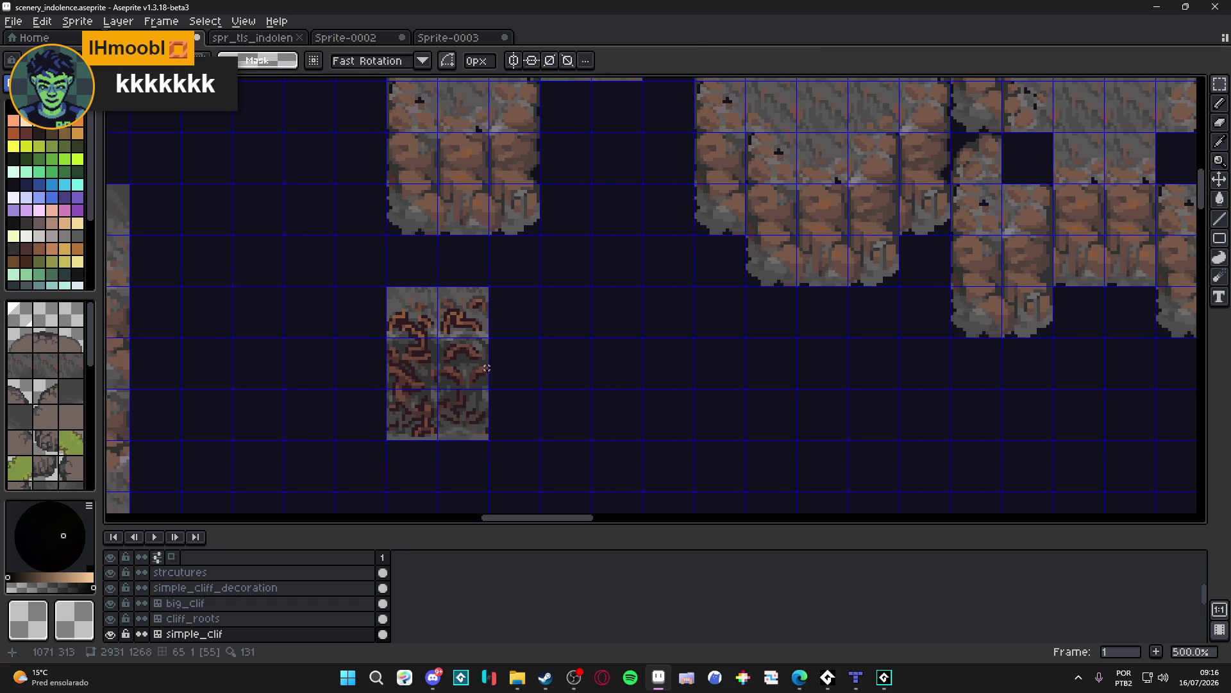
{"action": "scroll", "coordinate": [474, 368], "scroll_direction": "up", "scroll_amount": 1}
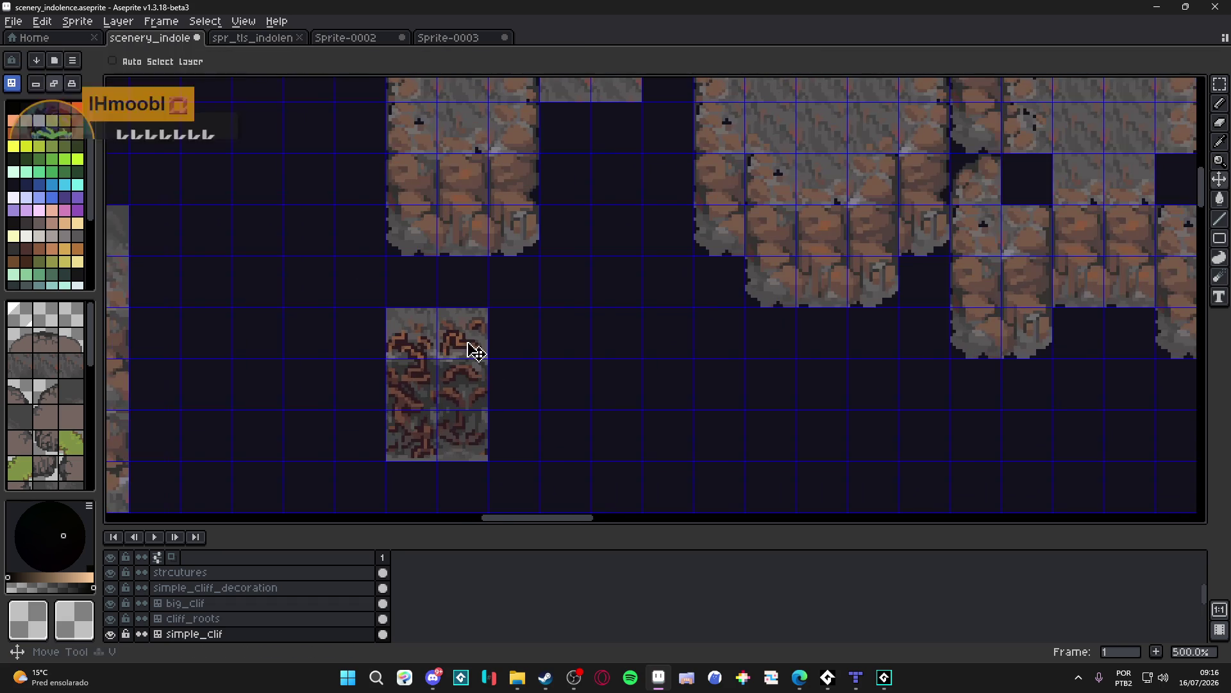
Step: In pixel-editing mode, select the 16x48 right root column and lift it onto the cliff_roots cliff
{"action": "key", "text": "m"}
{"action": "left_click_drag", "start_coordinate": [463, 334], "coordinate": [456, 426]}
{"action": "left_click", "coordinate": [456, 426]}
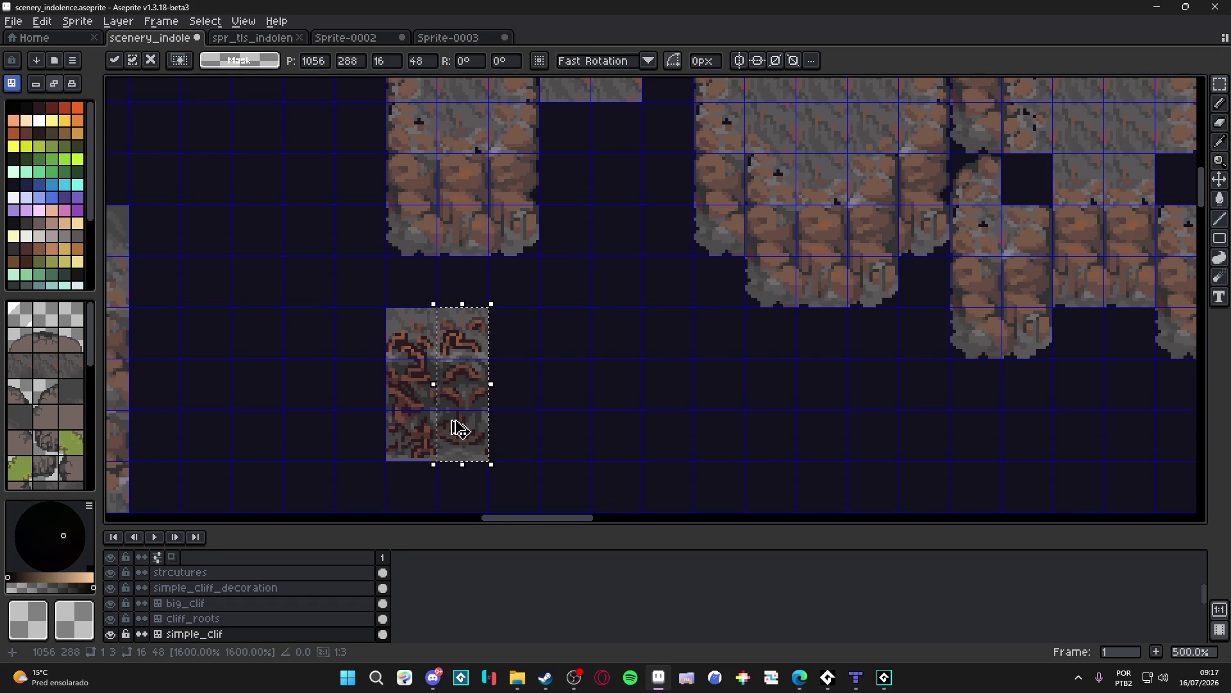
{"action": "key", "text": "Return"}
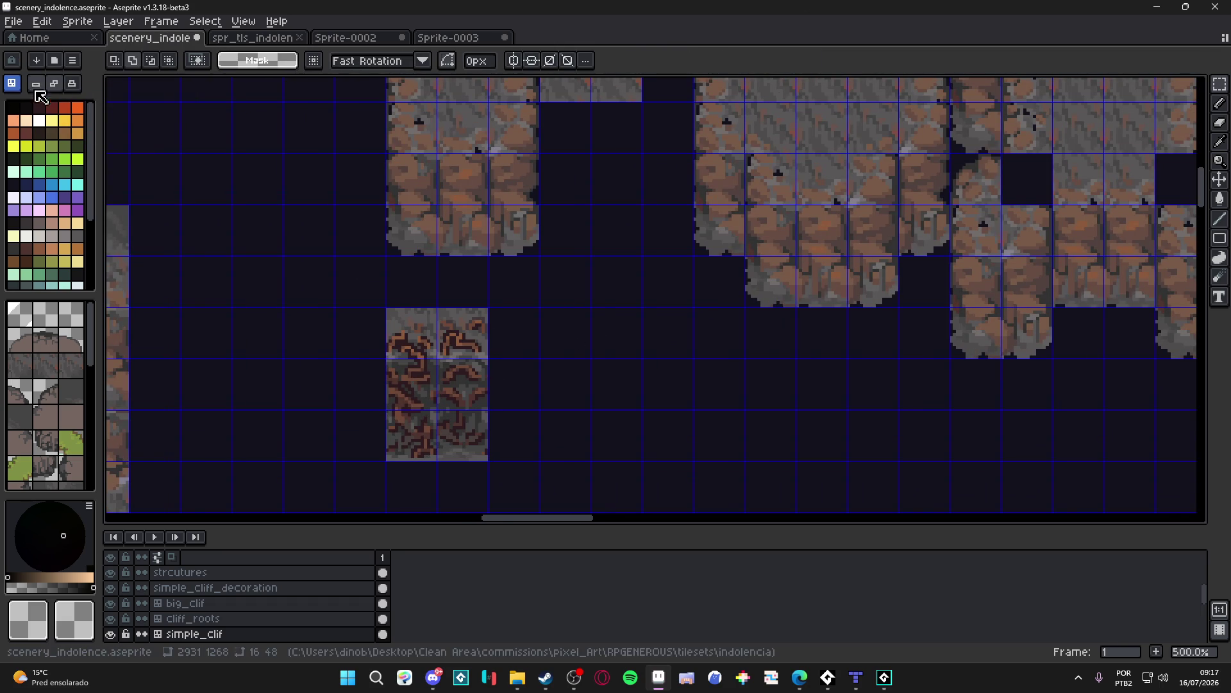
{"action": "left_click", "coordinate": [11, 84]}
{"action": "key", "text": "v"}
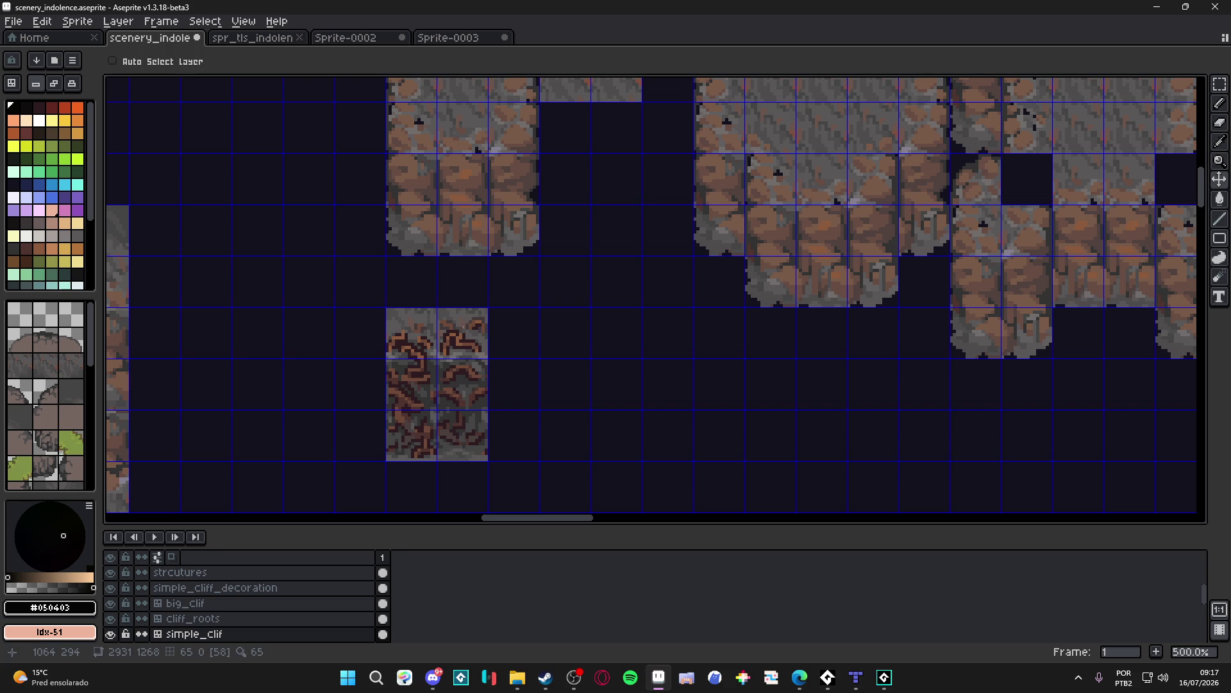
{"action": "key", "text": "m"}
{"action": "left_click_drag", "start_coordinate": [466, 332], "coordinate": [439, 415]}
{"action": "key", "text": "Up"}
{"action": "key", "text": "Up"}
{"action": "key", "text": "Up"}
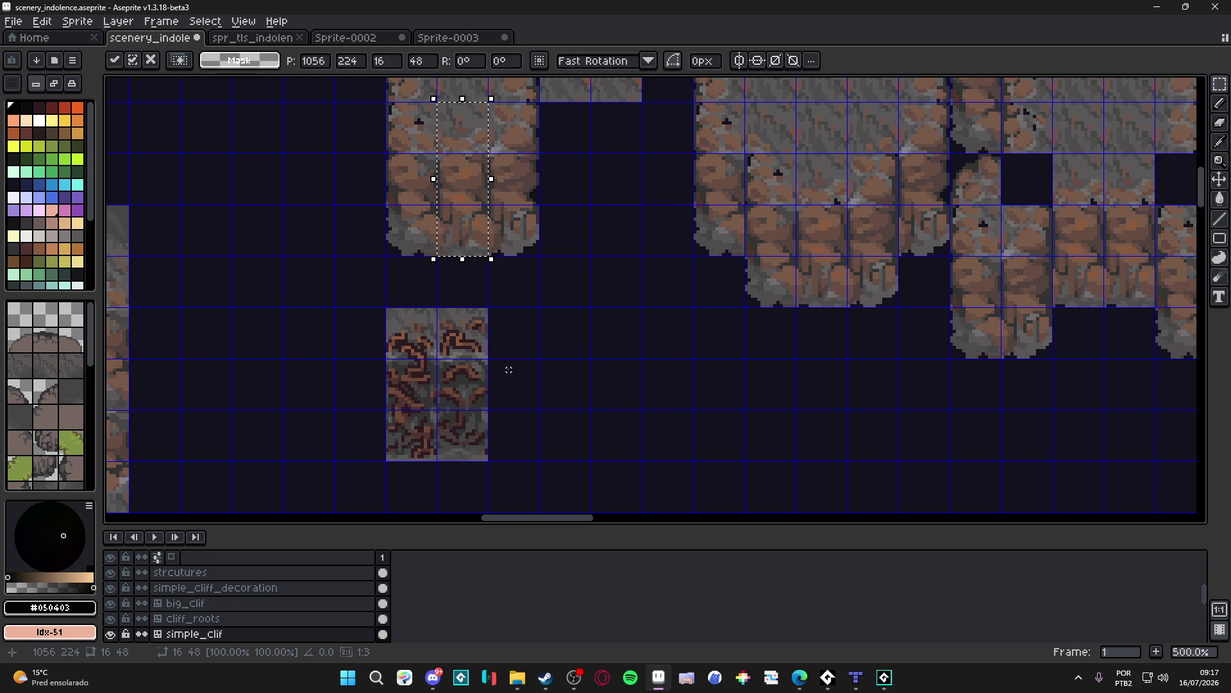
{"action": "left_click", "coordinate": [499, 287]}
{"action": "key", "text": "ctrl+z"}
{"action": "key", "text": "ctrl+z"}
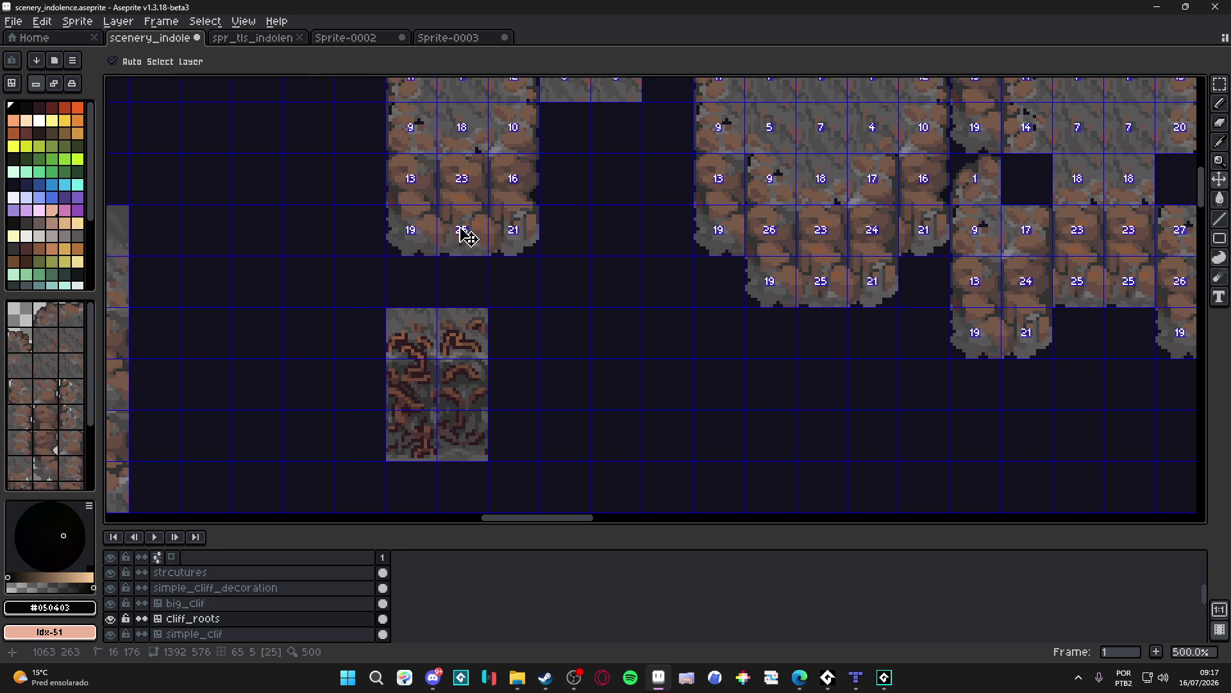
Step: Nudge the 16x48 root column up onto the cliff base and commit it as tiles 23 and 25
{"action": "key", "text": "Up"}
{"action": "key", "text": "Up"}
{"action": "key", "text": "Up"}
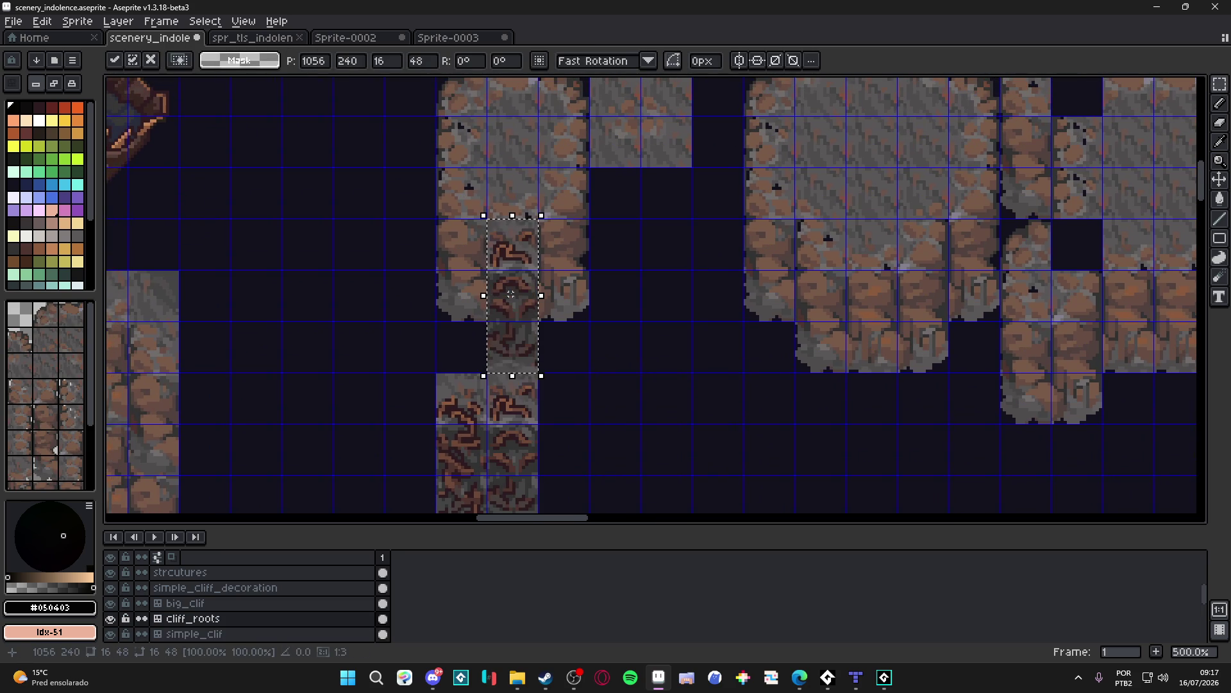
{"action": "key", "text": "Return"}
{"action": "scroll", "coordinate": [520, 301], "scroll_direction": "down", "scroll_amount": 2}
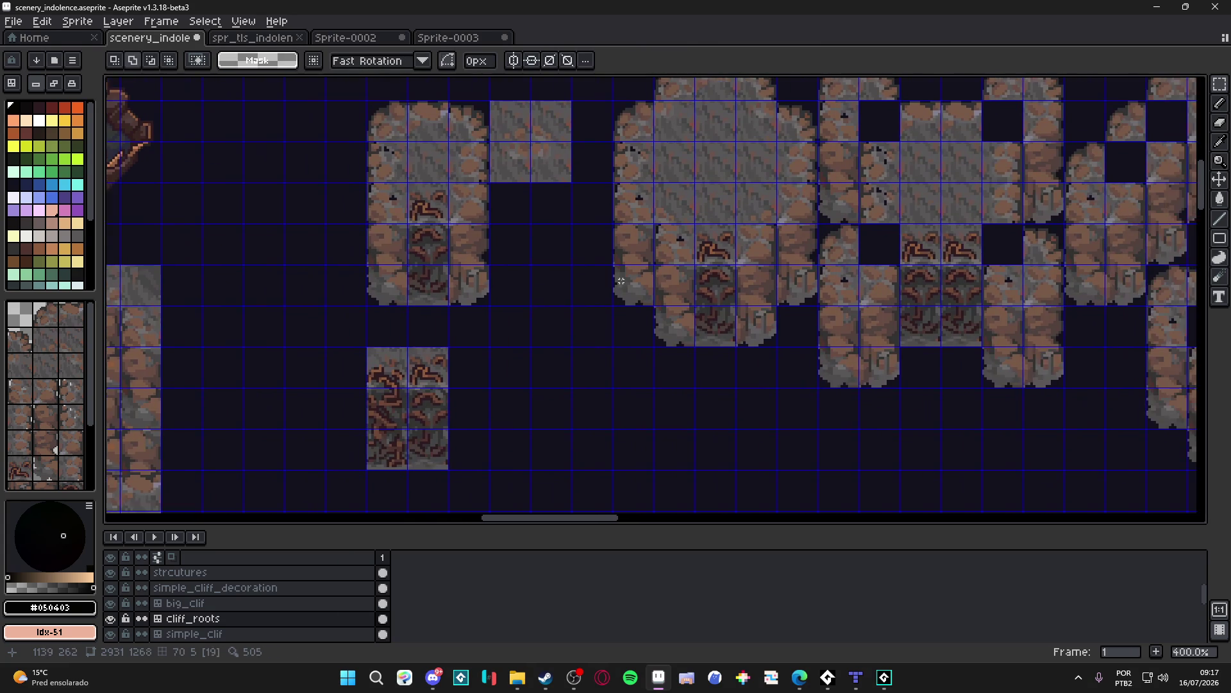
{"action": "scroll", "coordinate": [564, 258], "scroll_direction": "left", "scroll_amount": 5}
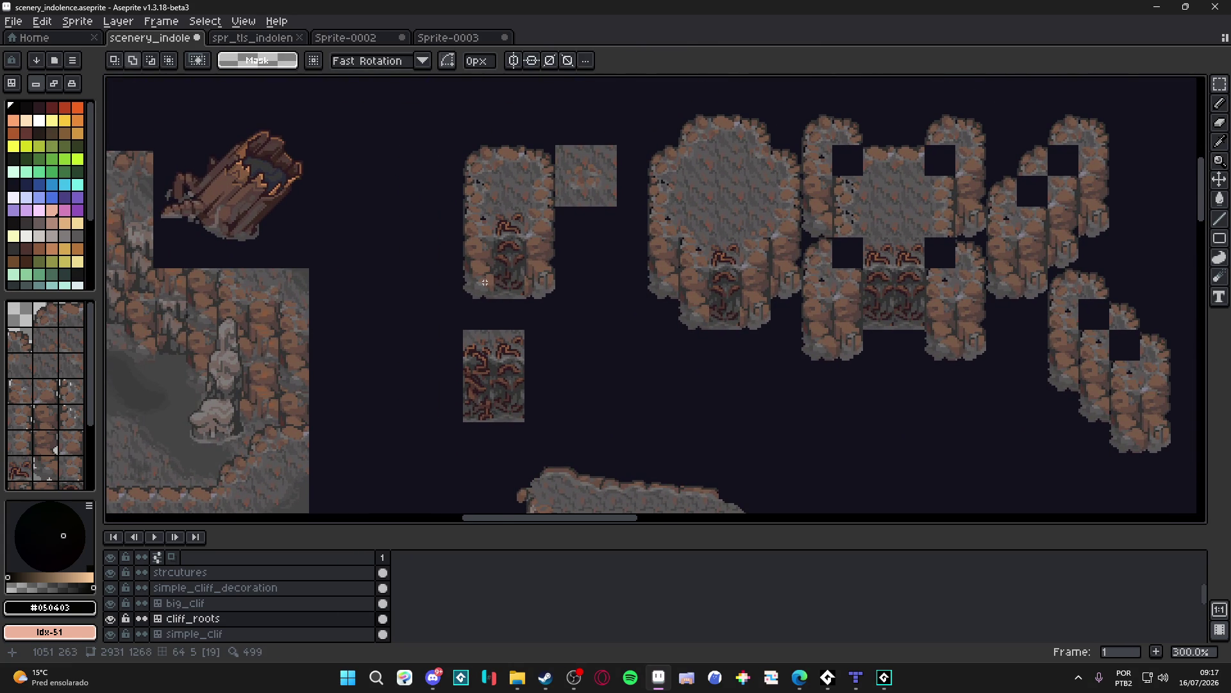
{"action": "scroll", "coordinate": [516, 276], "scroll_direction": "left", "scroll_amount": 1}
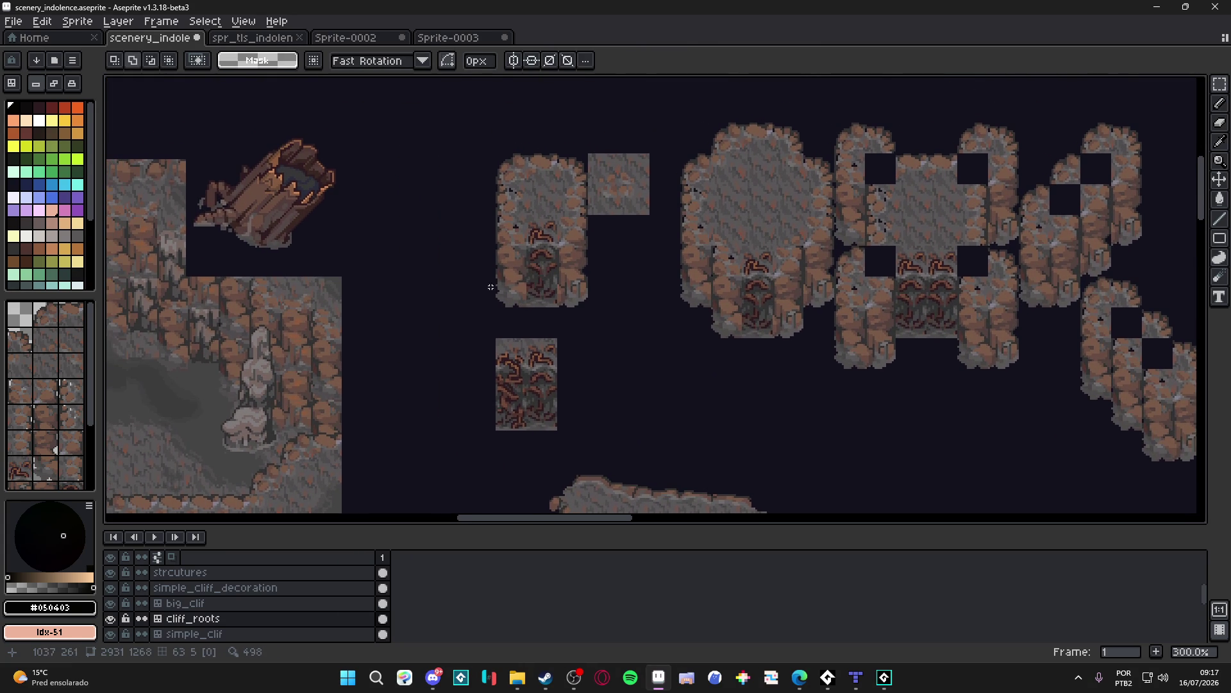
{"action": "scroll", "coordinate": [494, 252], "scroll_direction": "up", "scroll_amount": 1}
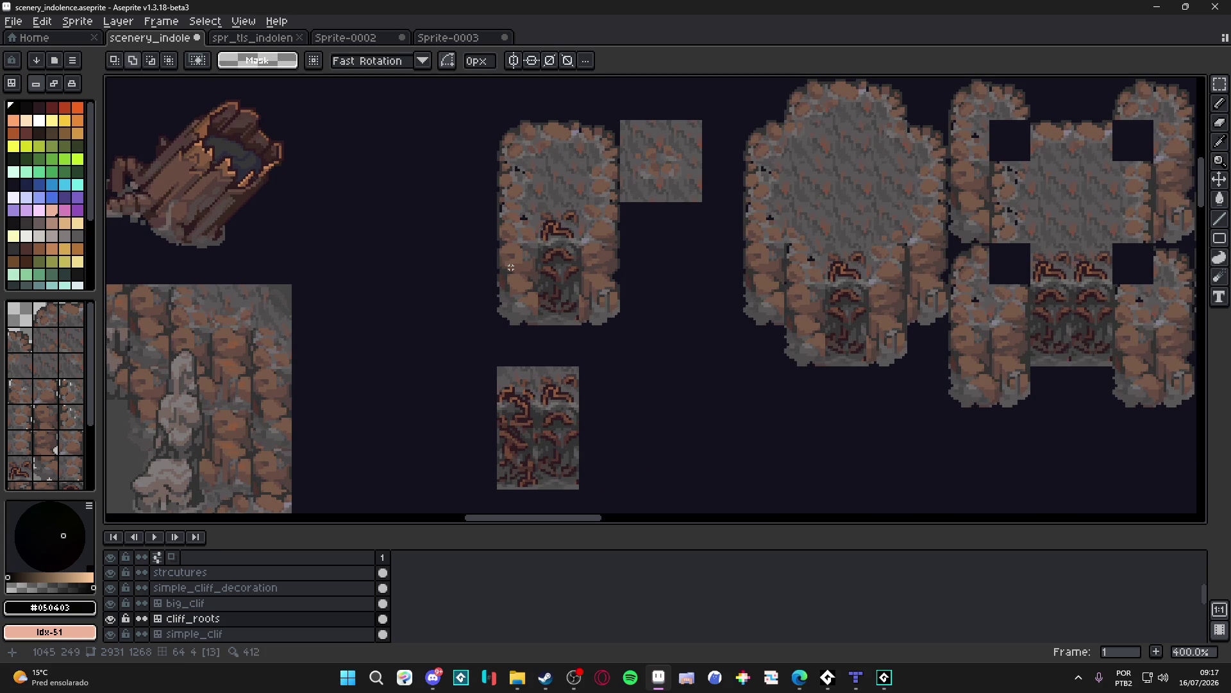
{"action": "scroll", "coordinate": [511, 267], "scroll_direction": "up", "scroll_amount": 5}
Step: Eyedrop dark gray #595757 and paint a pixel on the cliff base's bottom edge
{"action": "key", "text": "v"}
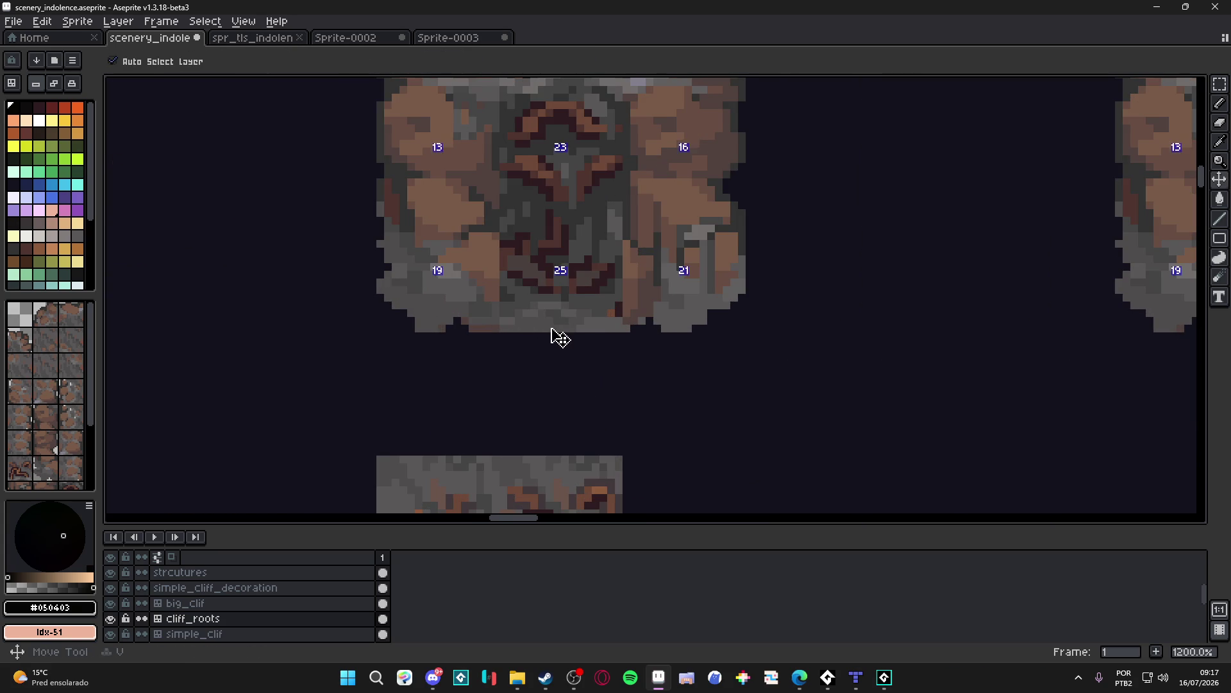
{"action": "key", "text": "b"}
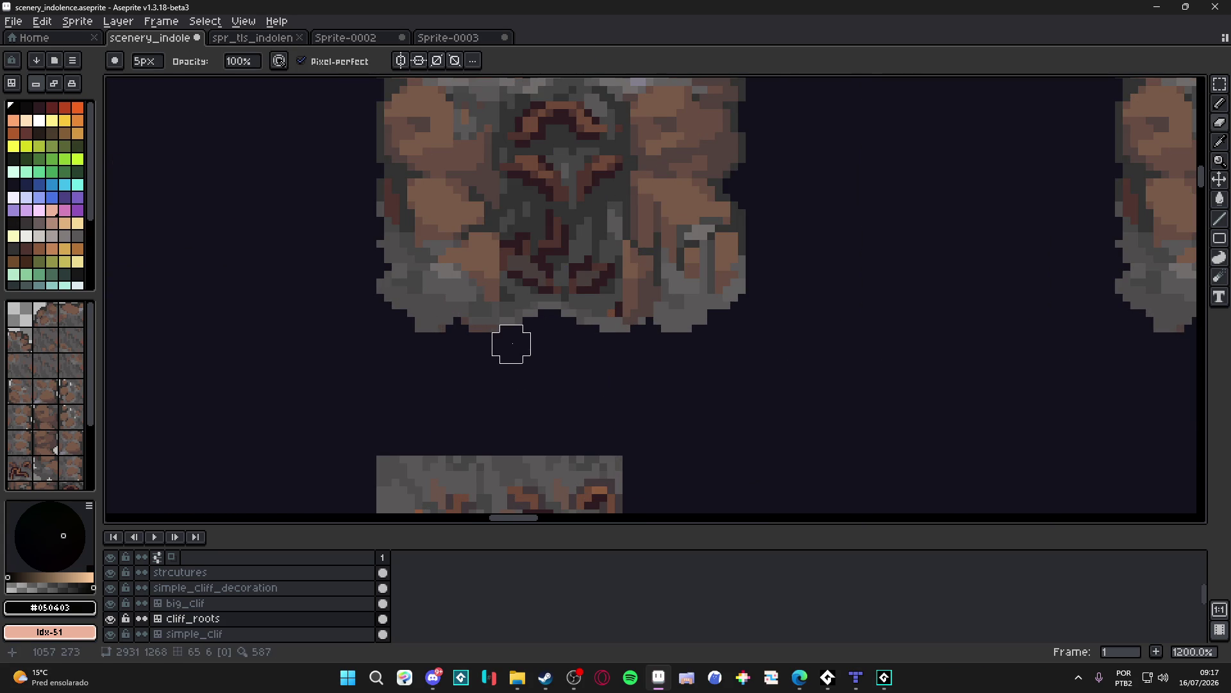
{"action": "scroll", "coordinate": [554, 376], "scroll_direction": "down", "scroll_amount": 3}
{"action": "scroll", "coordinate": [554, 376], "scroll_direction": "down", "scroll_amount": 1}
{"action": "scroll", "coordinate": [561, 347], "scroll_direction": "up", "scroll_amount": 4}
{"action": "key", "text": "i"}
{"action": "left_click", "coordinate": [621, 376]}
{"action": "key", "text": "b"}
{"action": "left_click", "coordinate": [571, 385]}
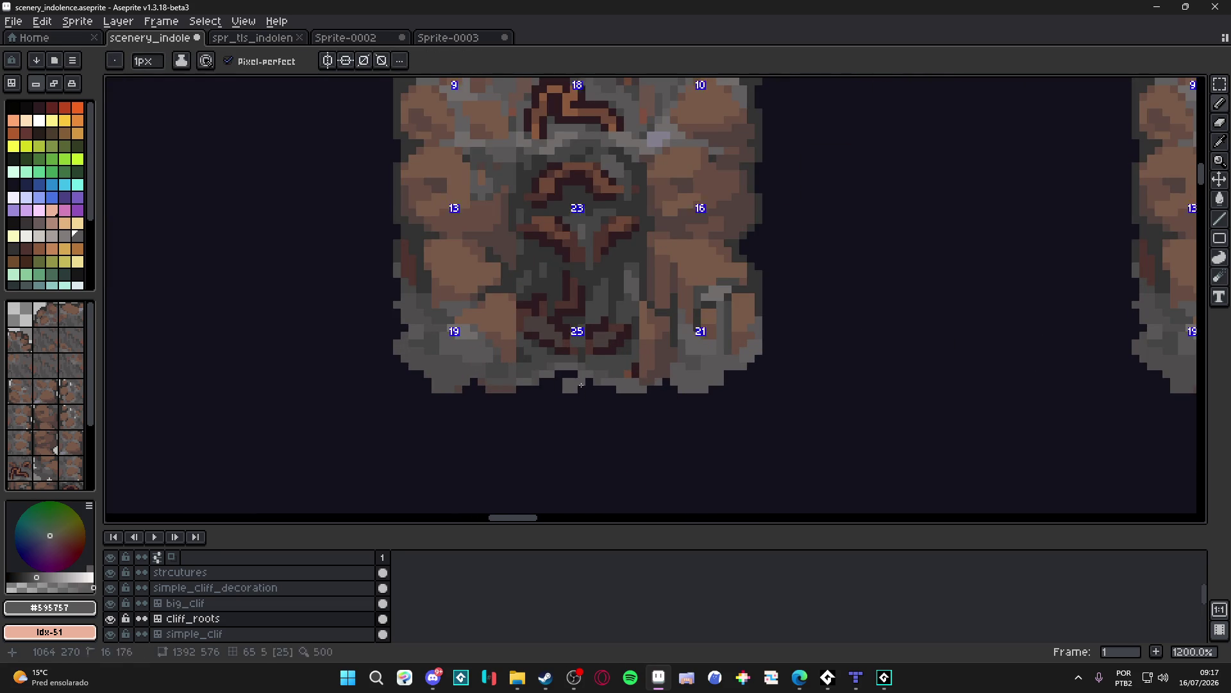
Step: Save scenery_indolence.aseprite, then set up a 1-pixel eraser and shift the view to the upper-left tiles
{"action": "scroll", "coordinate": [563, 376], "scroll_direction": "down", "scroll_amount": 5}
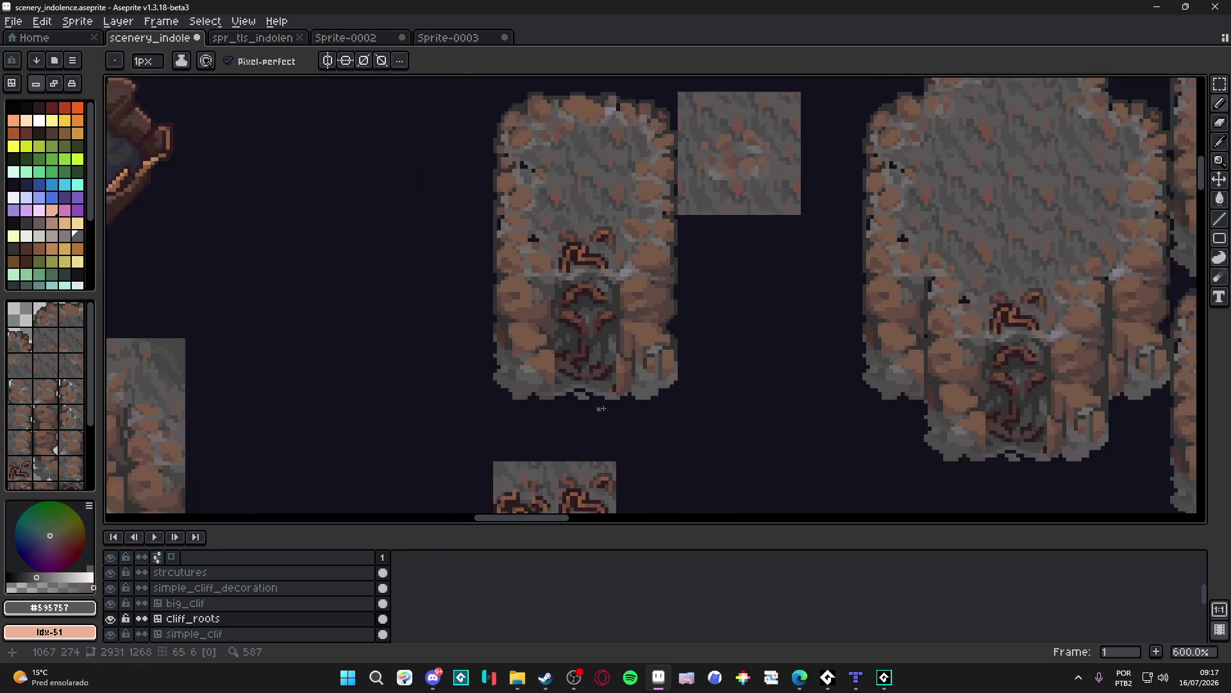
{"action": "key", "text": "ctrl+s"}
{"action": "scroll", "coordinate": [598, 395], "scroll_direction": "up", "scroll_amount": 2}
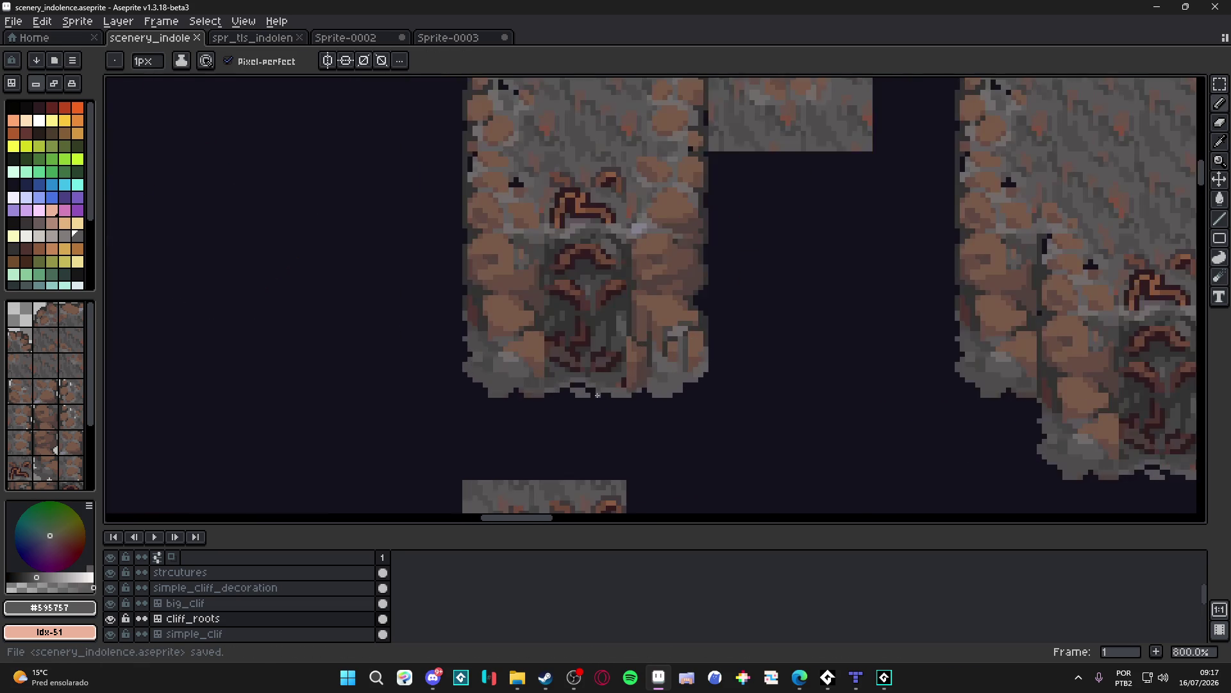
{"action": "scroll", "coordinate": [587, 398], "scroll_direction": "down", "scroll_amount": 2}
{"action": "scroll", "coordinate": [574, 405], "scroll_direction": "up", "scroll_amount": 3}
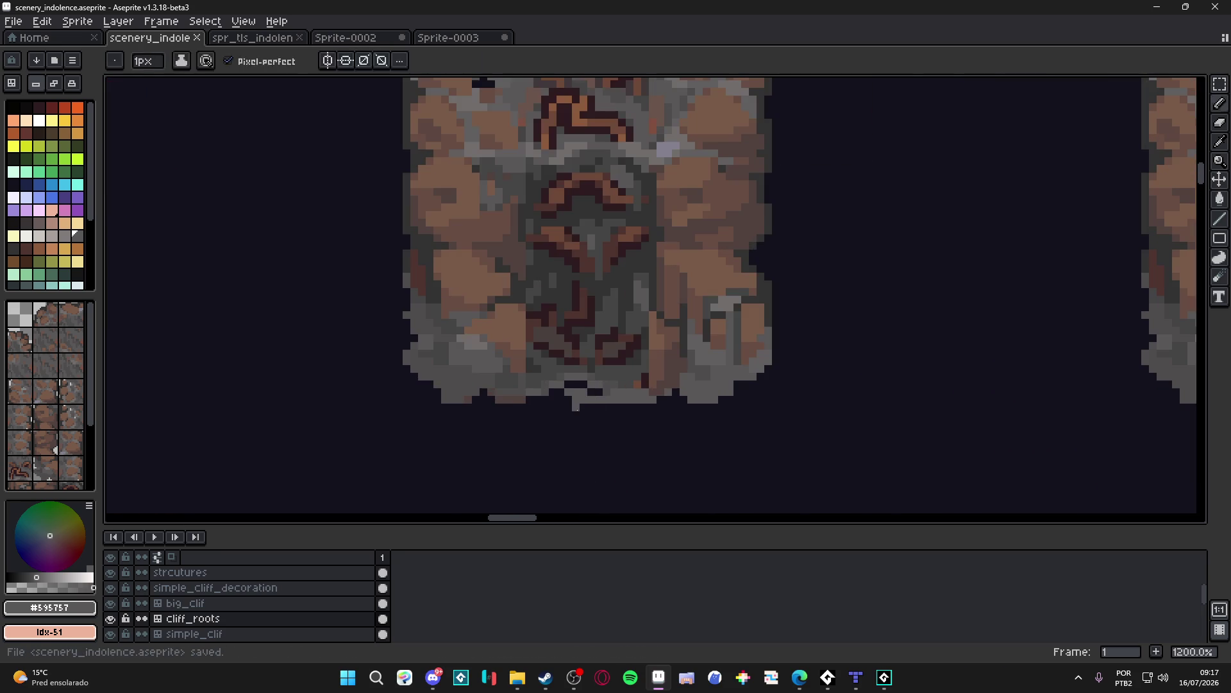
{"action": "key", "text": "e"}
{"action": "key", "text": "minus"}
{"action": "key", "text": "minus"}
{"action": "key", "text": "minus"}
{"action": "scroll", "coordinate": [591, 421], "scroll_direction": "down", "scroll_amount": 5}
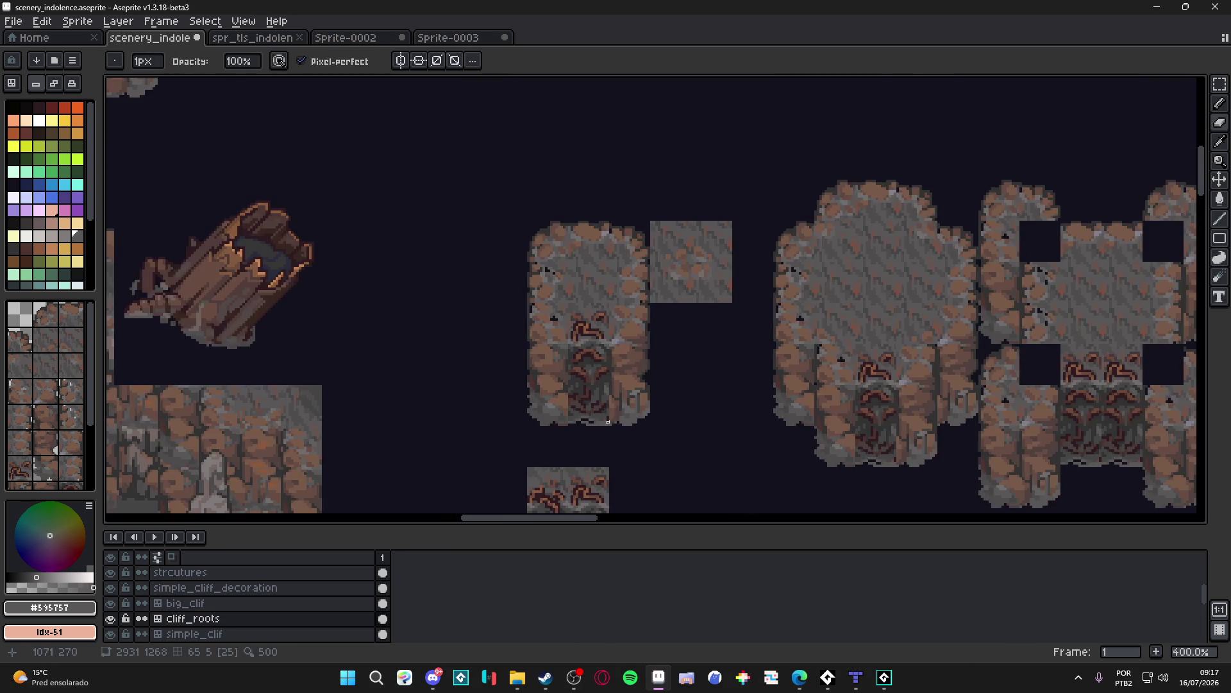
{"action": "key", "text": "v"}
{"action": "scroll", "coordinate": [590, 379], "scroll_direction": "down", "scroll_amount": 1}
{"action": "left_click_drag", "start_coordinate": [599, 385], "coordinate": [556, 353]}
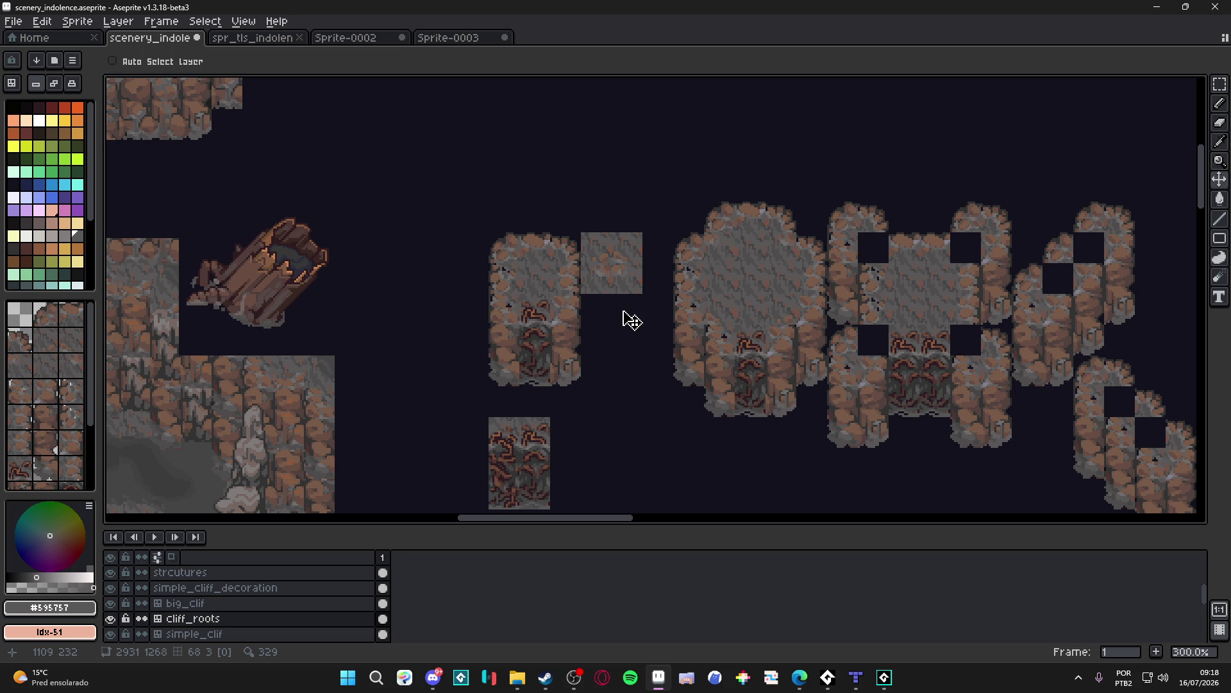
{"action": "key", "text": "m"}
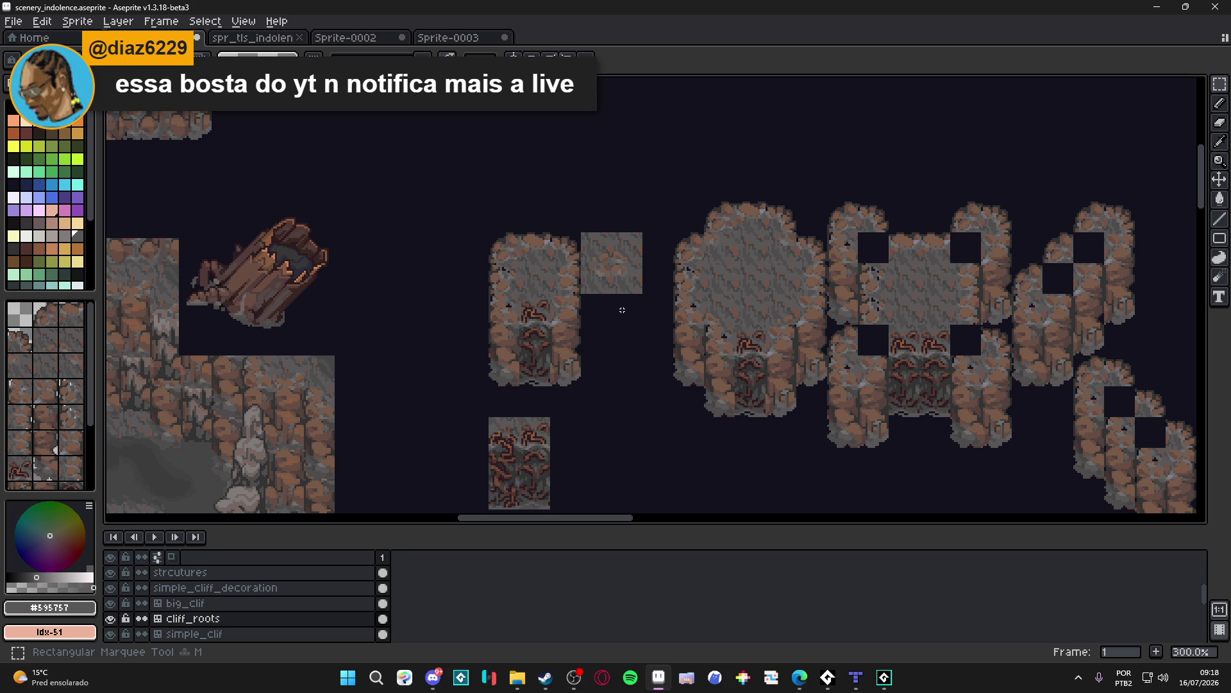
{"action": "scroll", "coordinate": [487, 340], "scroll_direction": "down", "scroll_amount": 2}
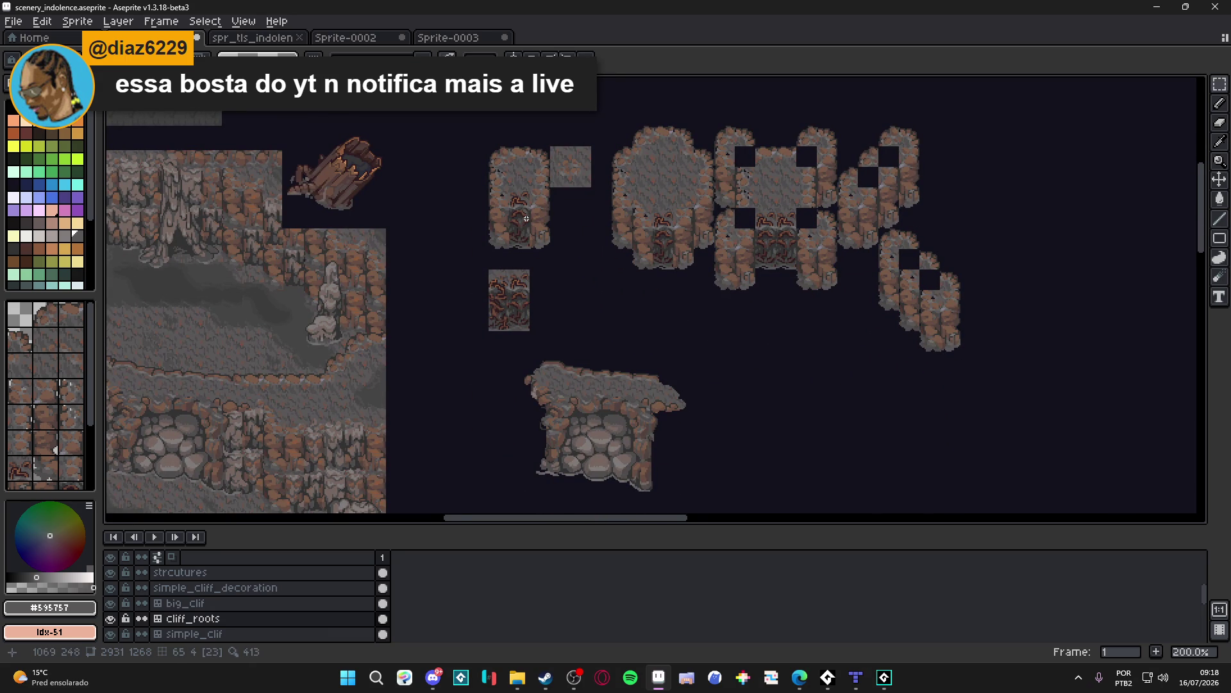
{"action": "left_click_drag", "start_coordinate": [526, 219], "coordinate": [504, 274]}
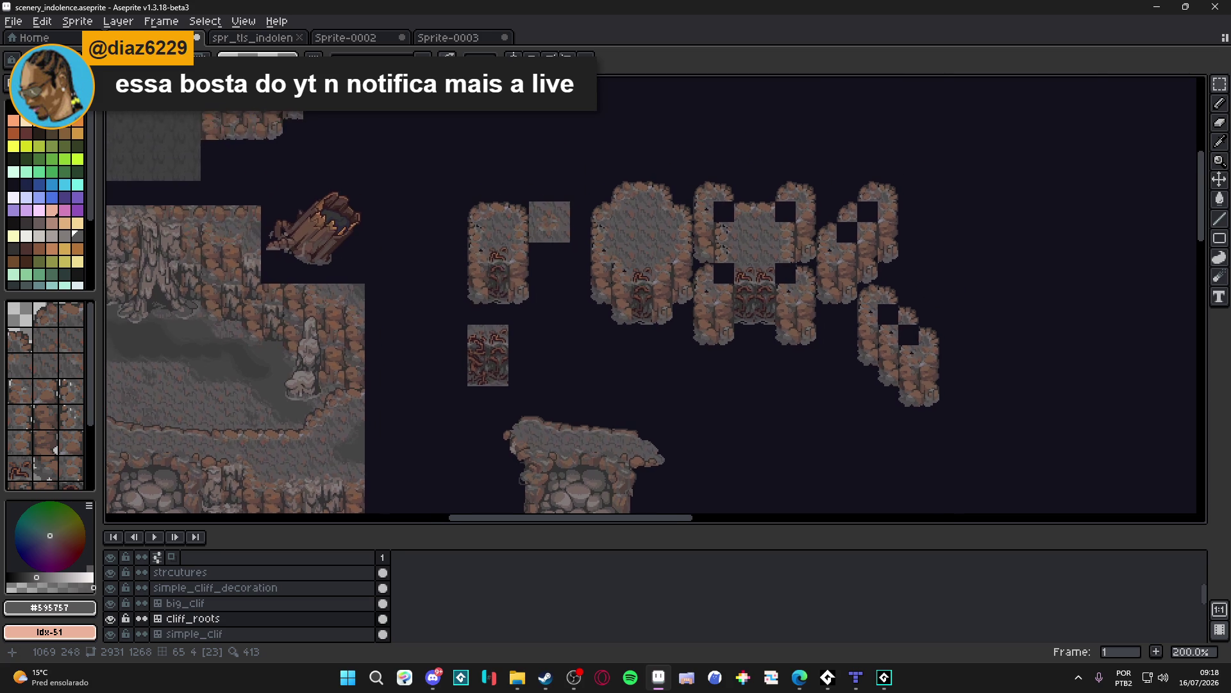
{"action": "scroll", "coordinate": [495, 284], "scroll_direction": "up", "scroll_amount": 2}
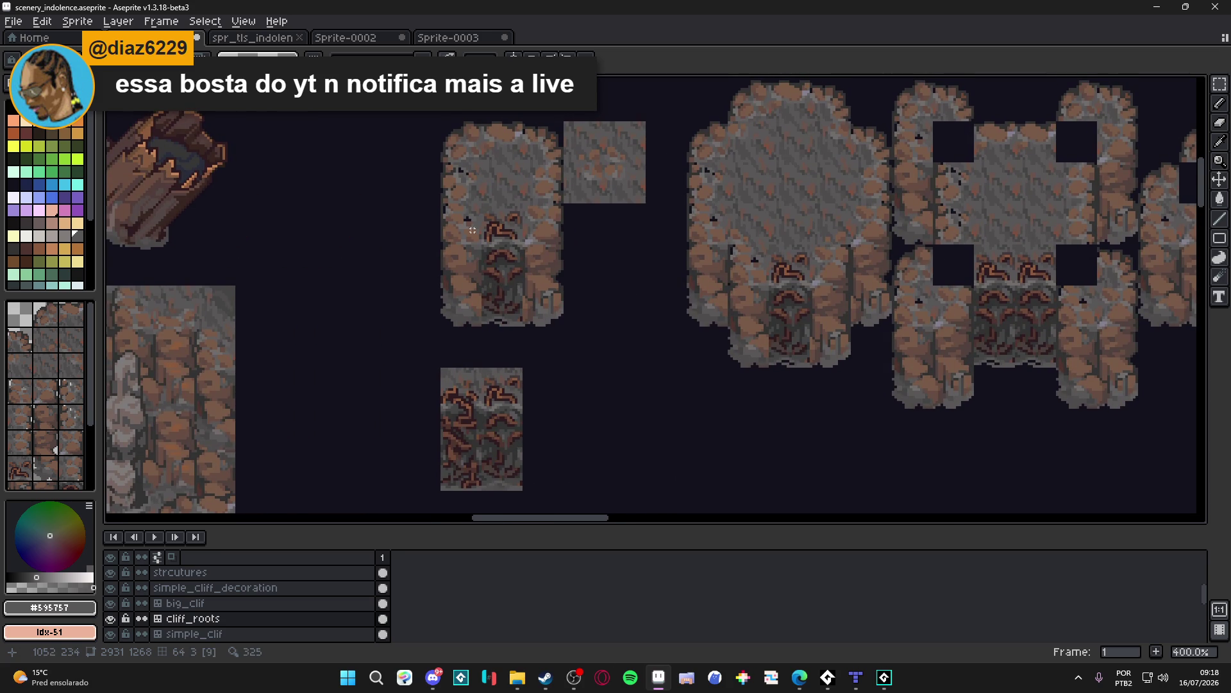
{"action": "scroll", "coordinate": [473, 236], "scroll_direction": "up", "scroll_amount": 3}
{"action": "scroll", "coordinate": [482, 232], "scroll_direction": "down", "scroll_amount": 1}
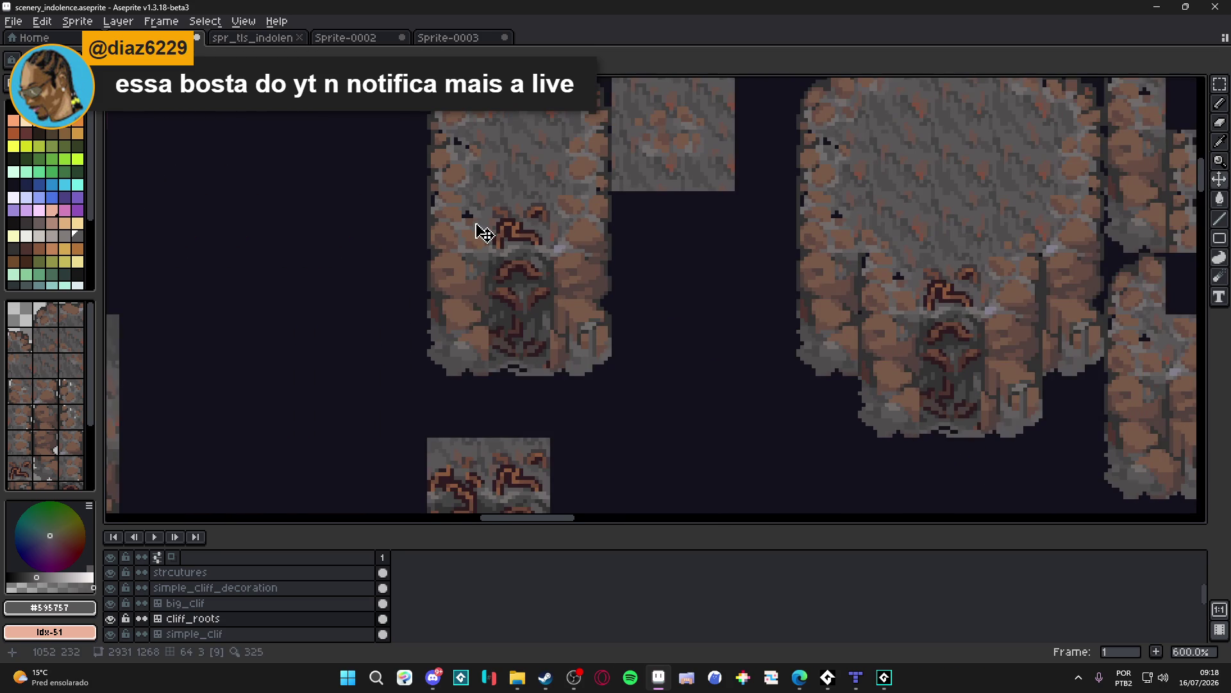
{"action": "scroll", "coordinate": [486, 283], "scroll_direction": "down", "scroll_amount": 1}
{"action": "scroll", "coordinate": [494, 296], "scroll_direction": "down", "scroll_amount": 1}
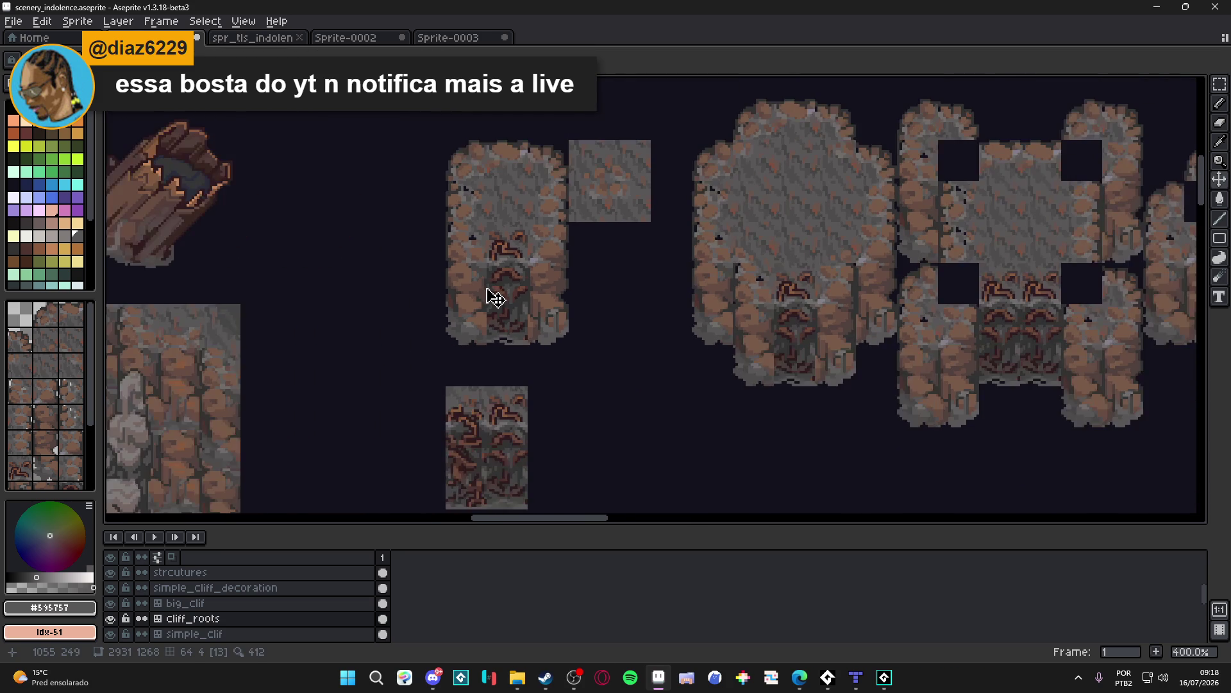
{"action": "scroll", "coordinate": [494, 297], "scroll_direction": "down", "scroll_amount": 1}
{"action": "scroll", "coordinate": [552, 303], "scroll_direction": "right", "scroll_amount": 2}
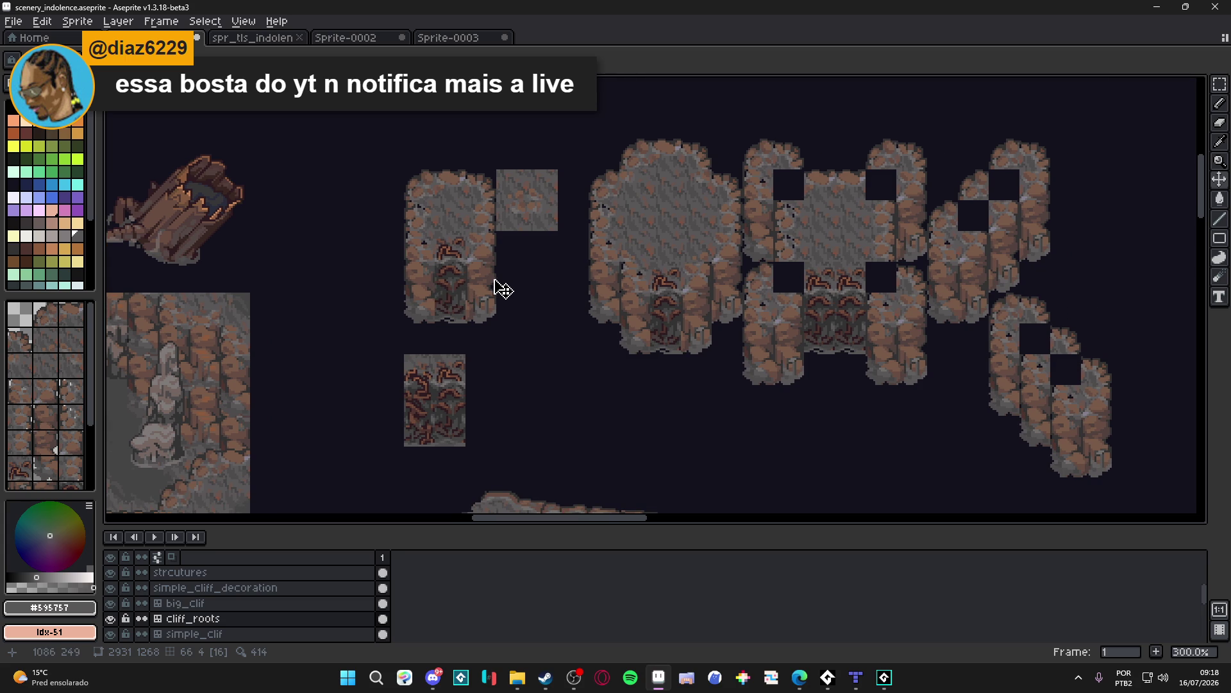
{"action": "left_click", "coordinate": [436, 265], "text": "alt"}
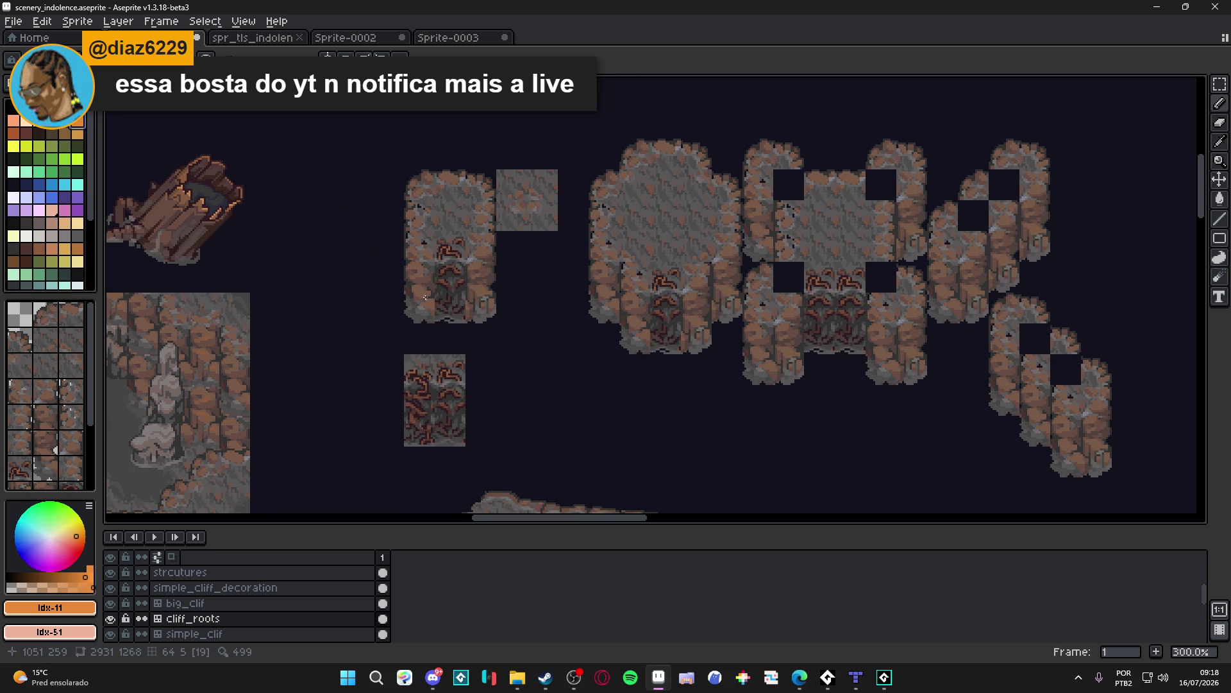
{"action": "scroll", "coordinate": [603, 298], "scroll_direction": "right", "scroll_amount": 1}
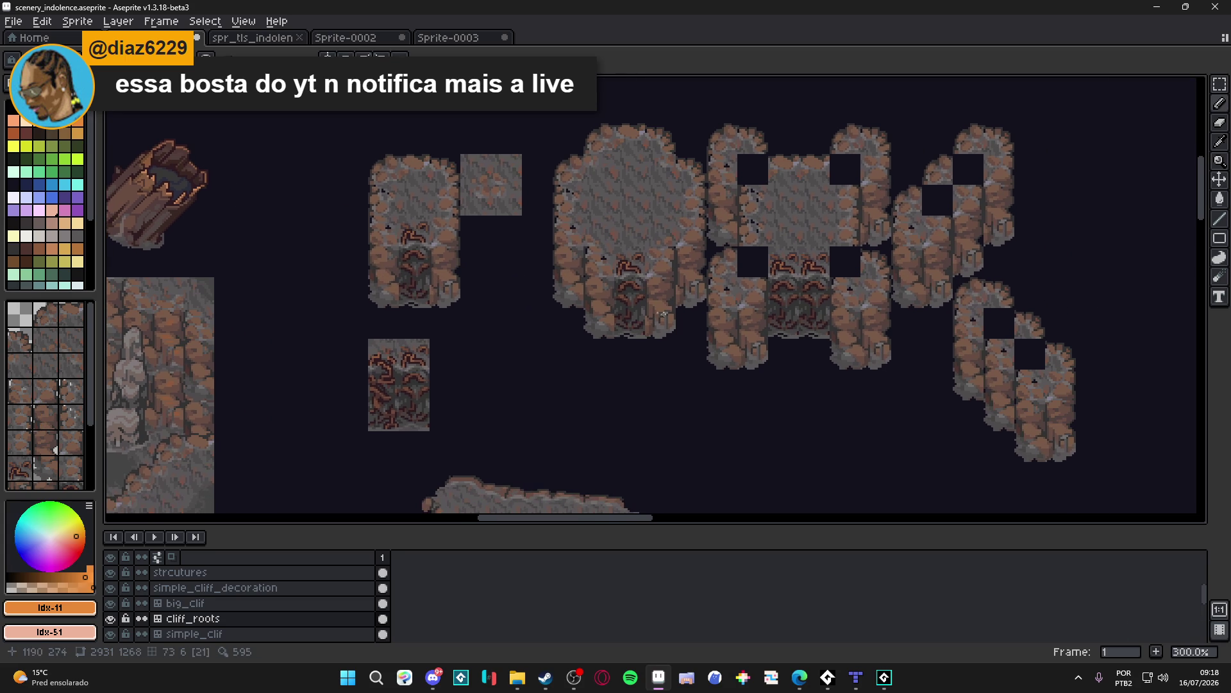
{"action": "scroll", "coordinate": [417, 284], "scroll_direction": "up", "scroll_amount": 2}
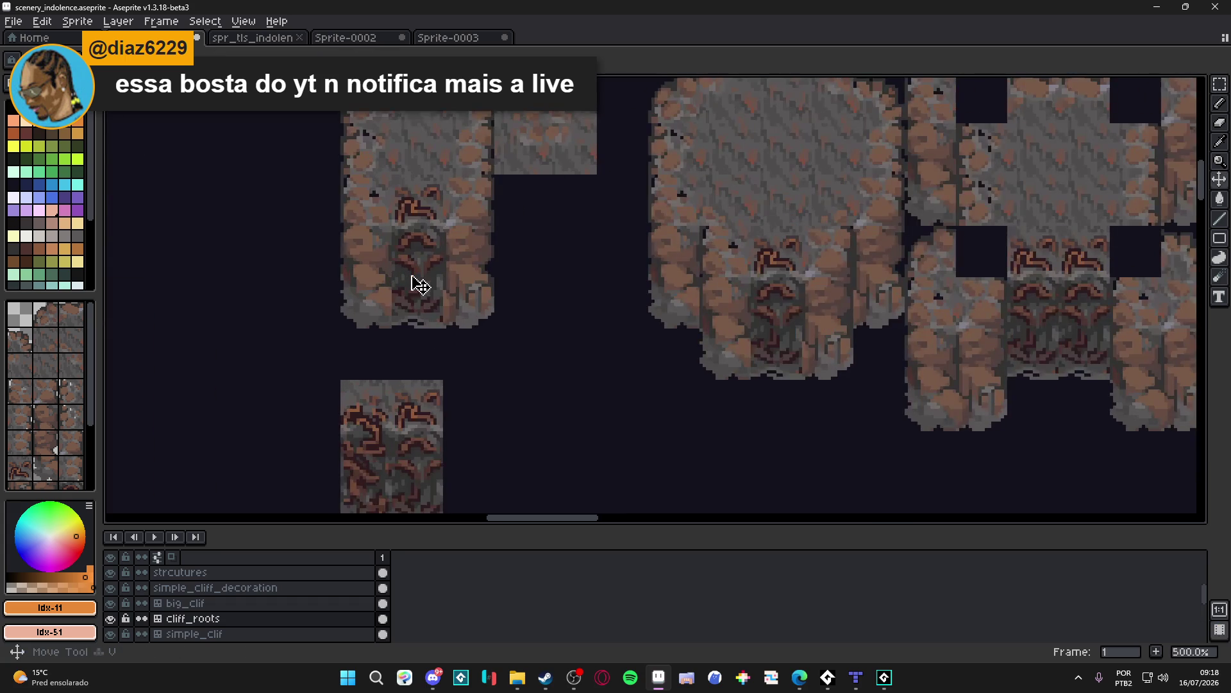
Step: Eyedrop dark gray #323232 and paint a dark band along the cliff bottom
{"action": "scroll", "coordinate": [417, 283], "scroll_direction": "up", "scroll_amount": 1}
{"action": "left_click", "coordinate": [418, 240], "text": "alt"}
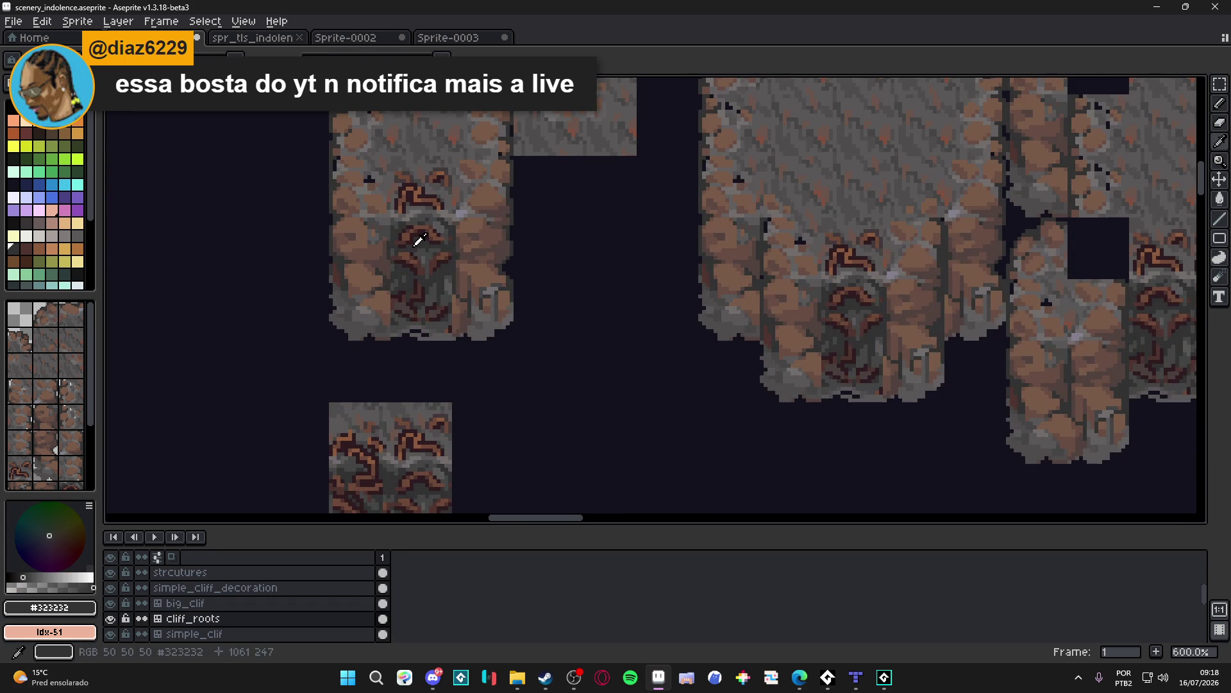
{"action": "scroll", "coordinate": [385, 232], "scroll_direction": "up", "scroll_amount": 1}
{"action": "left_click", "coordinate": [384, 226], "text": "alt"}
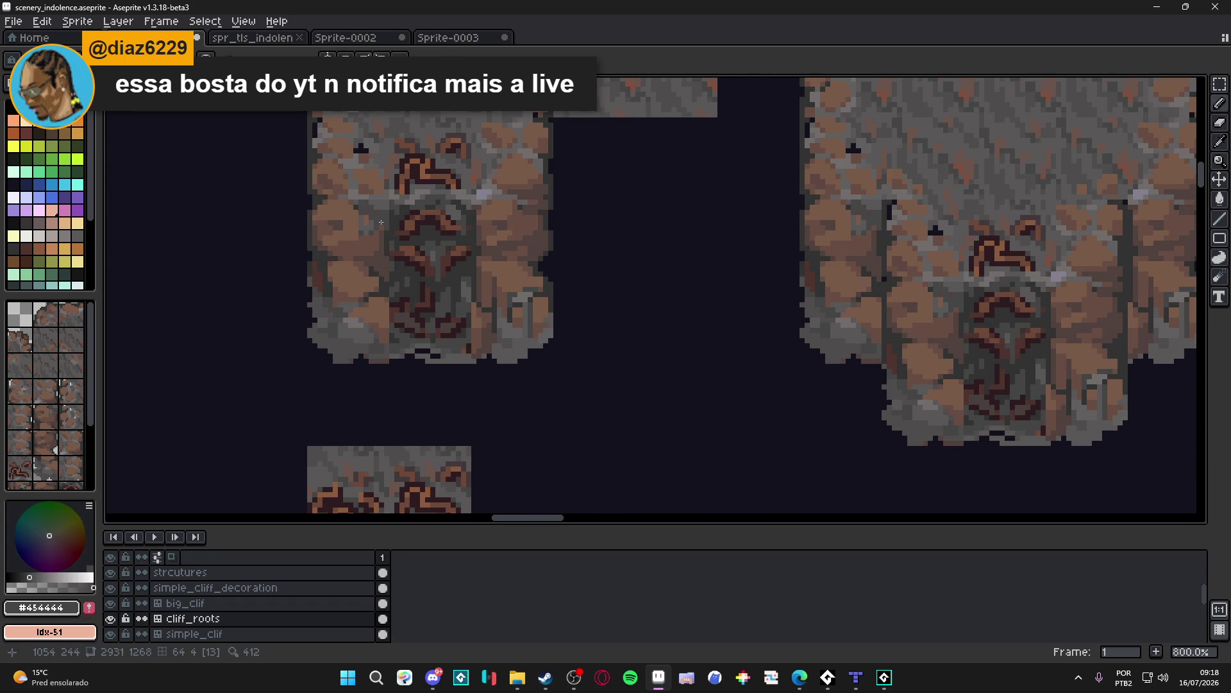
{"action": "left_click", "coordinate": [397, 211], "text": "alt"}
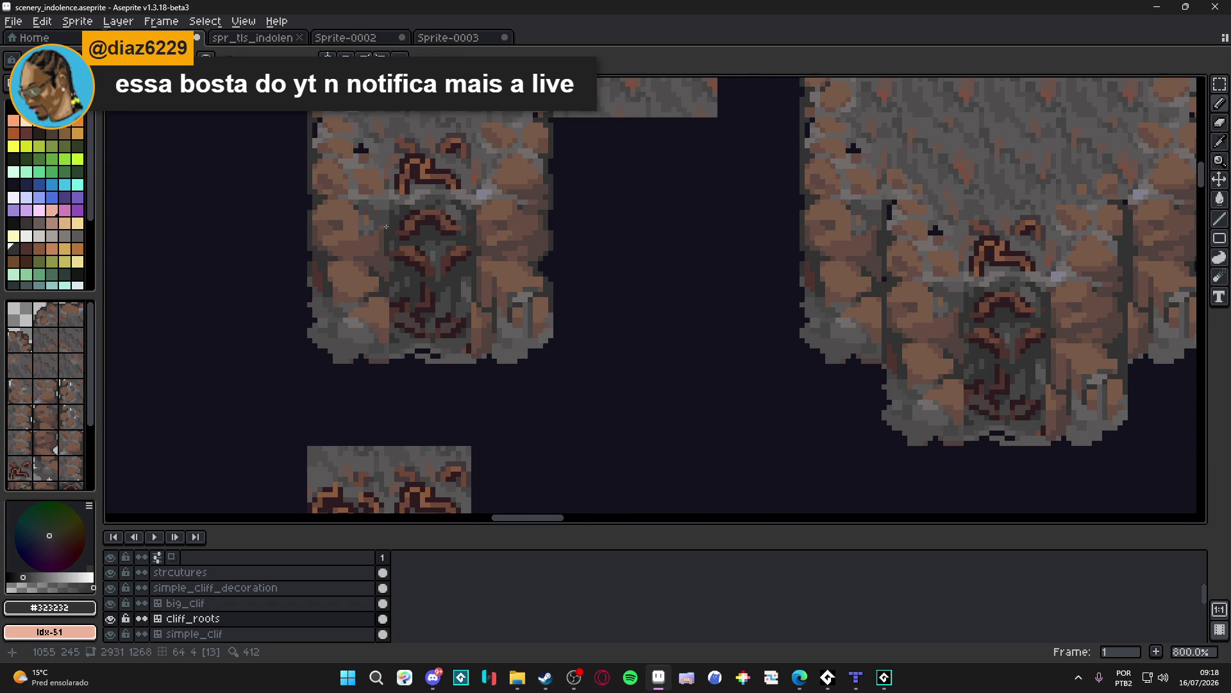
{"action": "scroll", "coordinate": [390, 228], "scroll_direction": "up", "scroll_amount": 2}
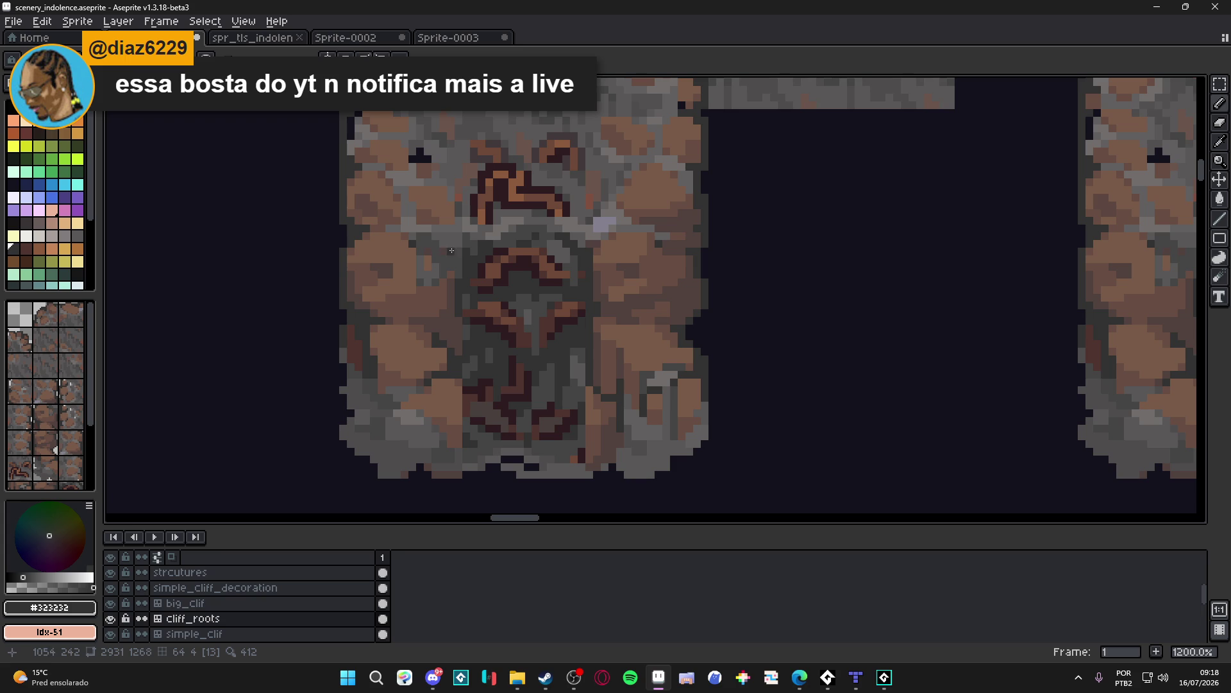
{"action": "left_click", "coordinate": [452, 246]}
{"action": "left_click_drag", "start_coordinate": [449, 243], "coordinate": [363, 242]}
{"action": "left_click", "coordinate": [384, 263]}
Step: With the tile grid on, paint a #323232 column down the cliff base and cover the peach leaf
{"action": "key", "text": "ctrl+apostrophe"}
{"action": "left_click_drag", "start_coordinate": [452, 475], "coordinate": [452, 379]}
{"action": "left_click", "coordinate": [431, 467]}
{"action": "mouse_move", "coordinate": [430, 461]}
{"action": "left_mouse_down"}
{"action": "mouse_move", "coordinate": [350, 423]}
{"action": "mouse_move", "coordinate": [357, 251]}
{"action": "mouse_move", "coordinate": [426, 264]}
{"action": "mouse_move", "coordinate": [427, 314]}
{"action": "mouse_move", "coordinate": [385, 302]}
{"action": "mouse_move", "coordinate": [376, 279]}
{"action": "mouse_move", "coordinate": [416, 260]}
{"action": "mouse_move", "coordinate": [436, 314]}
{"action": "mouse_move", "coordinate": [436, 438]}
{"action": "mouse_move", "coordinate": [407, 447]}
{"action": "mouse_move", "coordinate": [397, 417]}
{"action": "mouse_move", "coordinate": [414, 442]}
{"action": "mouse_move", "coordinate": [392, 430]}
{"action": "left_mouse_up"}
{"action": "mouse_move", "coordinate": [405, 415]}
{"action": "left_mouse_down"}
{"action": "mouse_move", "coordinate": [381, 394]}
{"action": "mouse_move", "coordinate": [372, 298]}
{"action": "mouse_move", "coordinate": [396, 385]}
{"action": "mouse_move", "coordinate": [411, 324]}
{"action": "mouse_move", "coordinate": [426, 411]}
{"action": "left_mouse_up"}
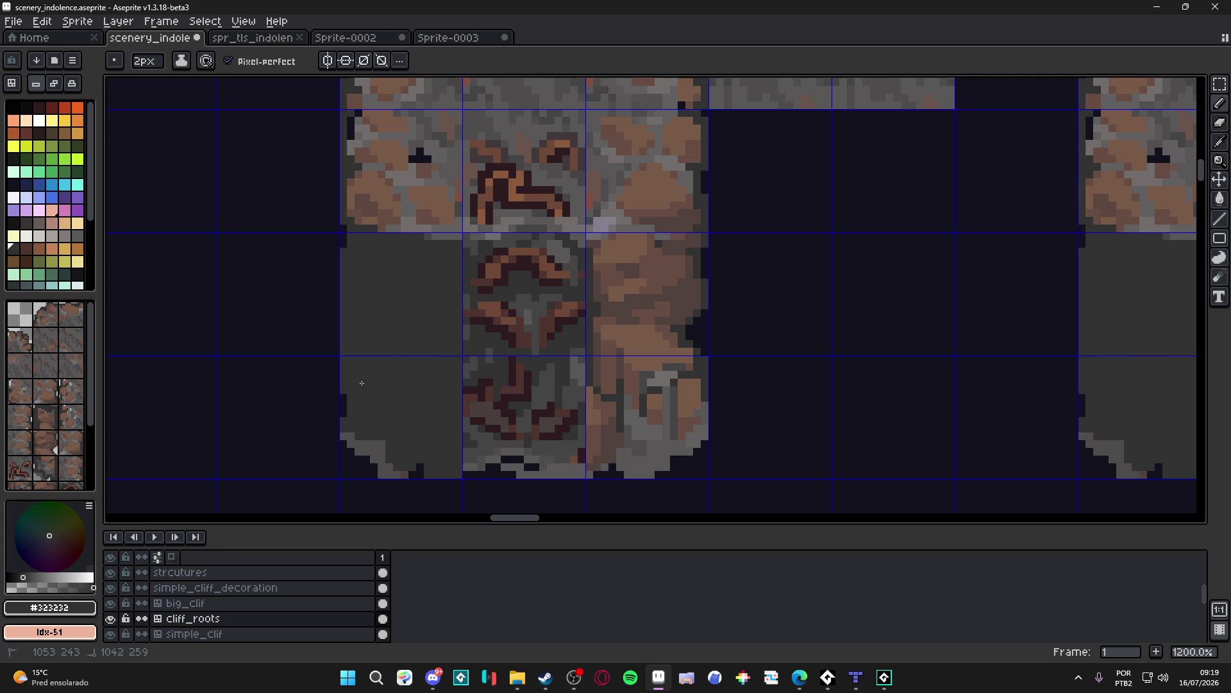
Step: Darken the bottom-left edge pixels of the dark gray cliff base tile
{"action": "key", "text": "Tab"}
{"action": "mouse_move", "coordinate": [347, 440]}
{"action": "left_mouse_down"}
{"action": "mouse_move", "coordinate": [377, 448]}
{"action": "mouse_move", "coordinate": [377, 478]}
{"action": "mouse_move", "coordinate": [397, 476]}
{"action": "left_mouse_up"}
{"action": "left_click", "coordinate": [340, 429]}
{"action": "left_click", "coordinate": [338, 422]}
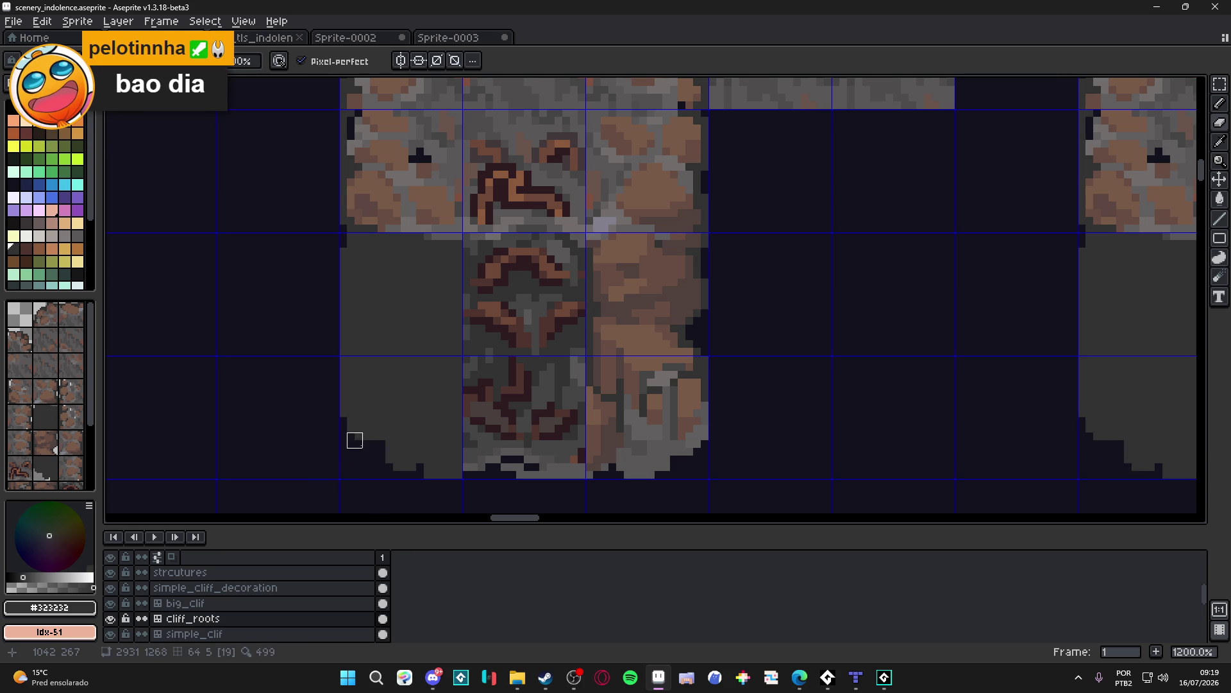
{"action": "key", "text": "e"}
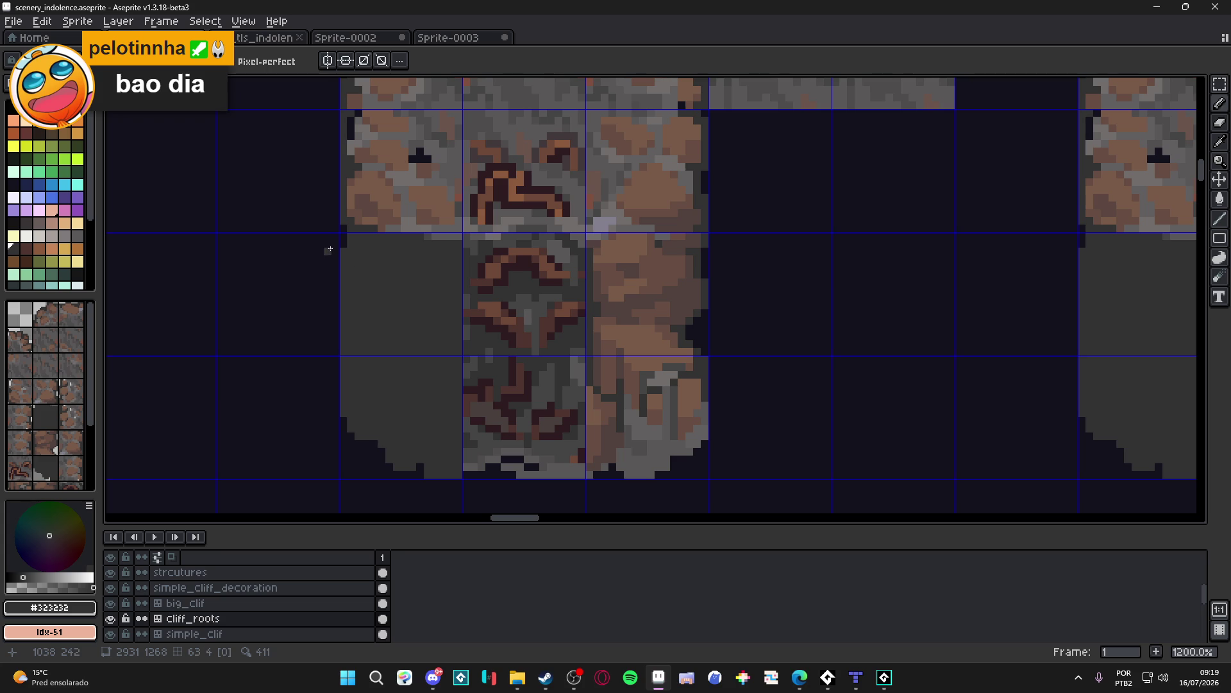
{"action": "left_click_drag", "start_coordinate": [344, 242], "coordinate": [342, 227]}
{"action": "scroll", "coordinate": [415, 382], "scroll_direction": "down", "scroll_amount": 2}
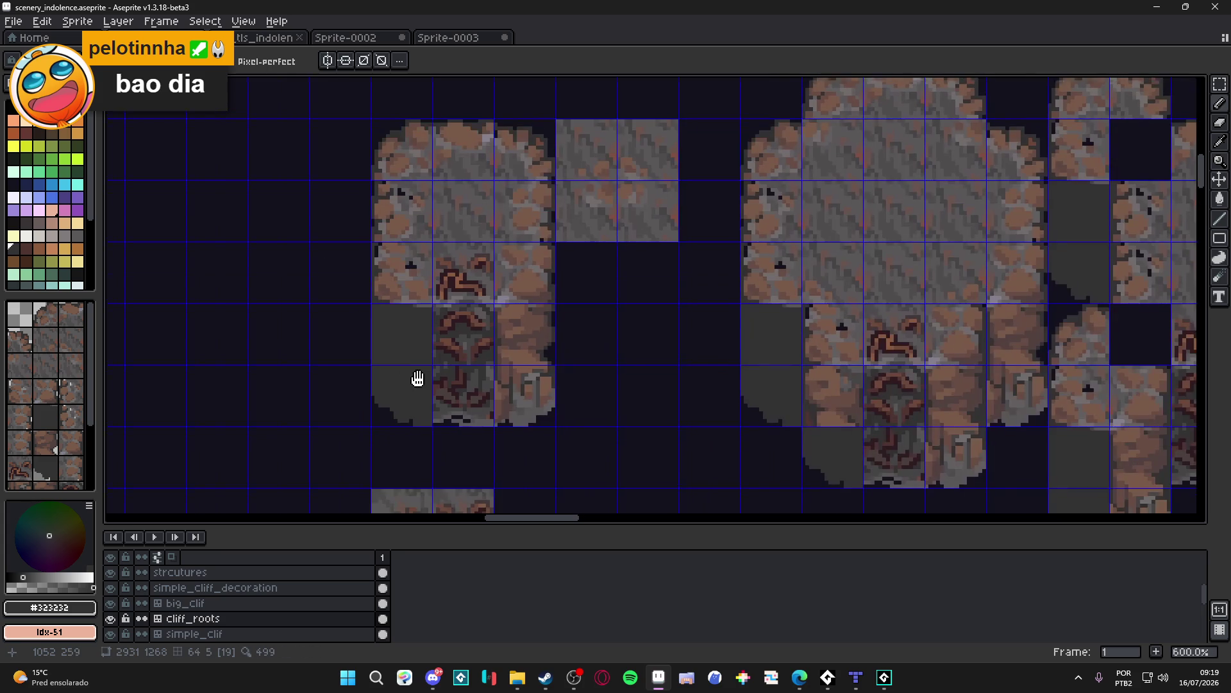
{"action": "scroll", "coordinate": [413, 389], "scroll_direction": "up", "scroll_amount": 1}
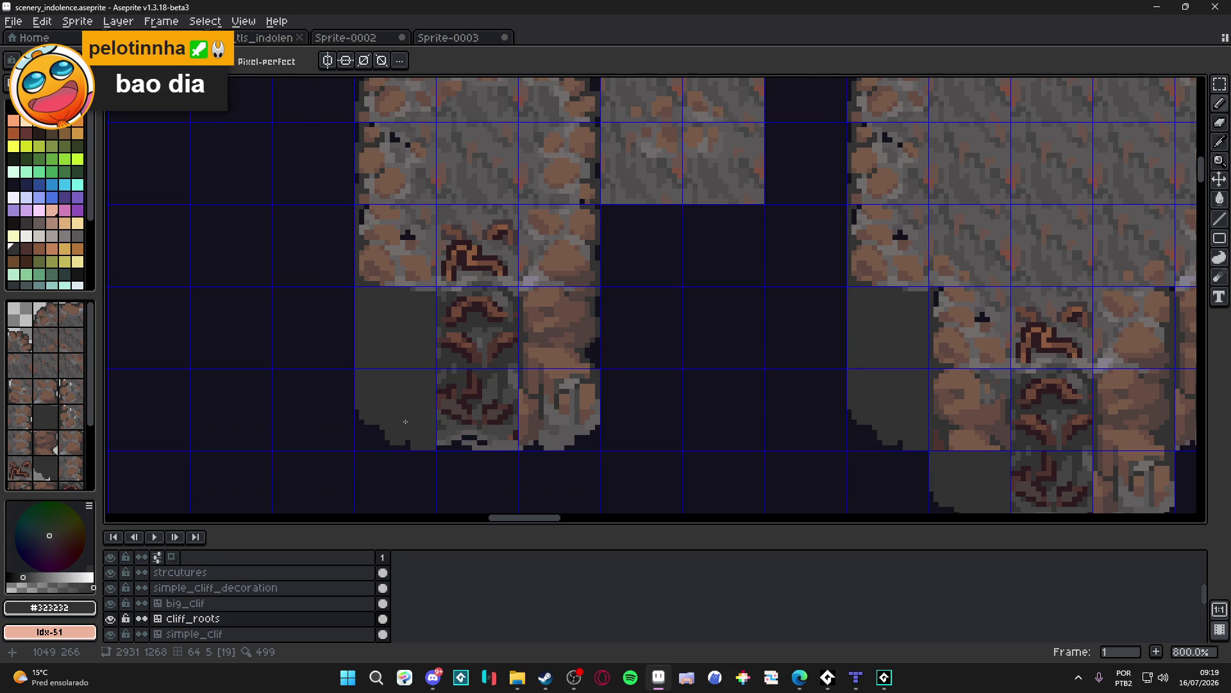
{"action": "scroll", "coordinate": [417, 406], "scroll_direction": "down", "scroll_amount": 1}
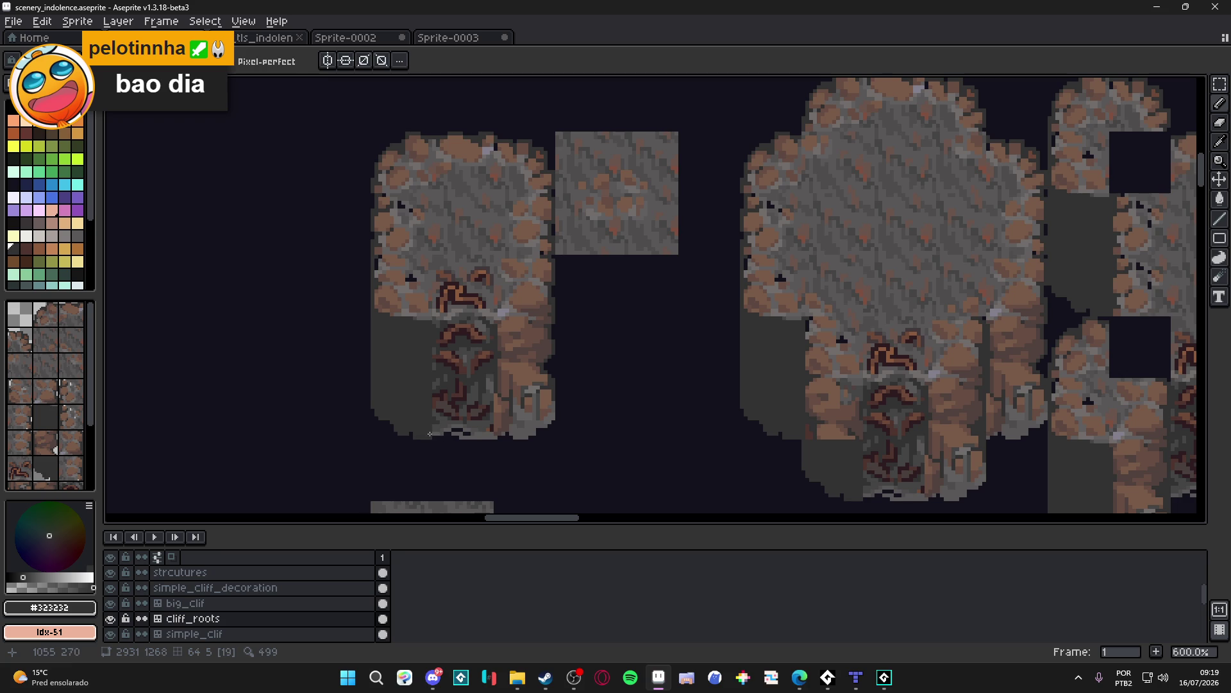
Step: Sample the gray #595757 from the rock for pencil drawing
{"action": "key", "text": "ctrl"}
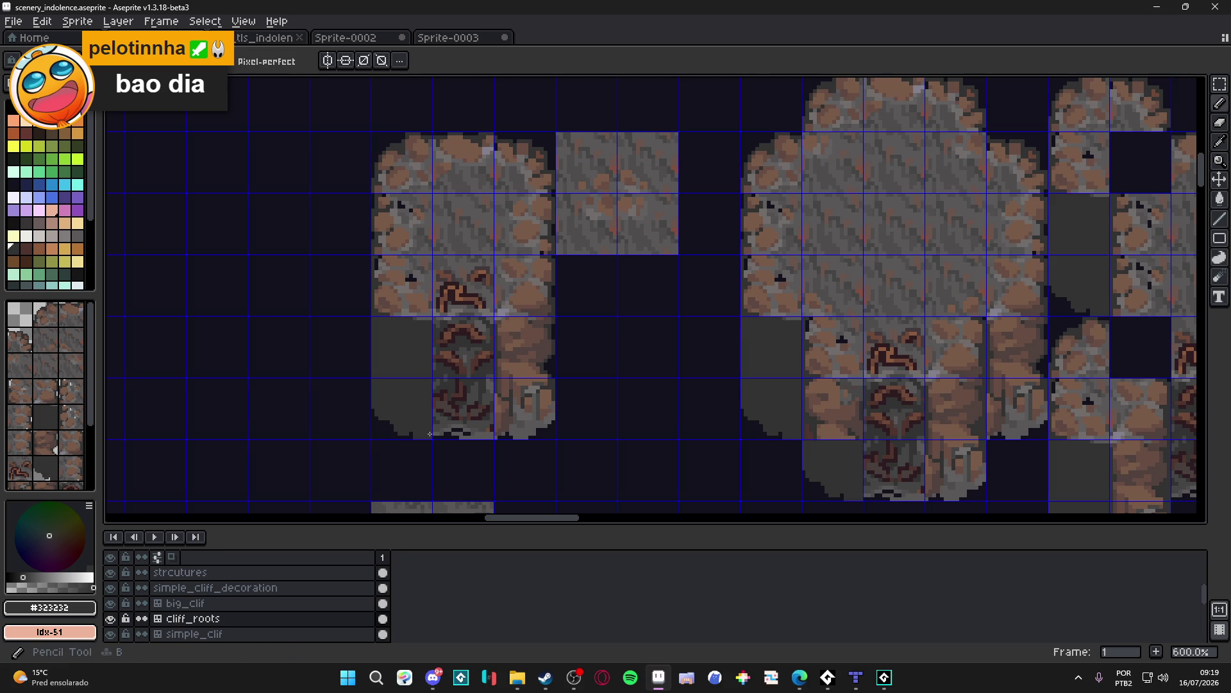
{"action": "scroll", "coordinate": [438, 424], "scroll_direction": "up", "scroll_amount": 1}
{"action": "key", "text": "ctrl"}
{"action": "scroll", "coordinate": [485, 357], "scroll_direction": "up", "scroll_amount": 3}
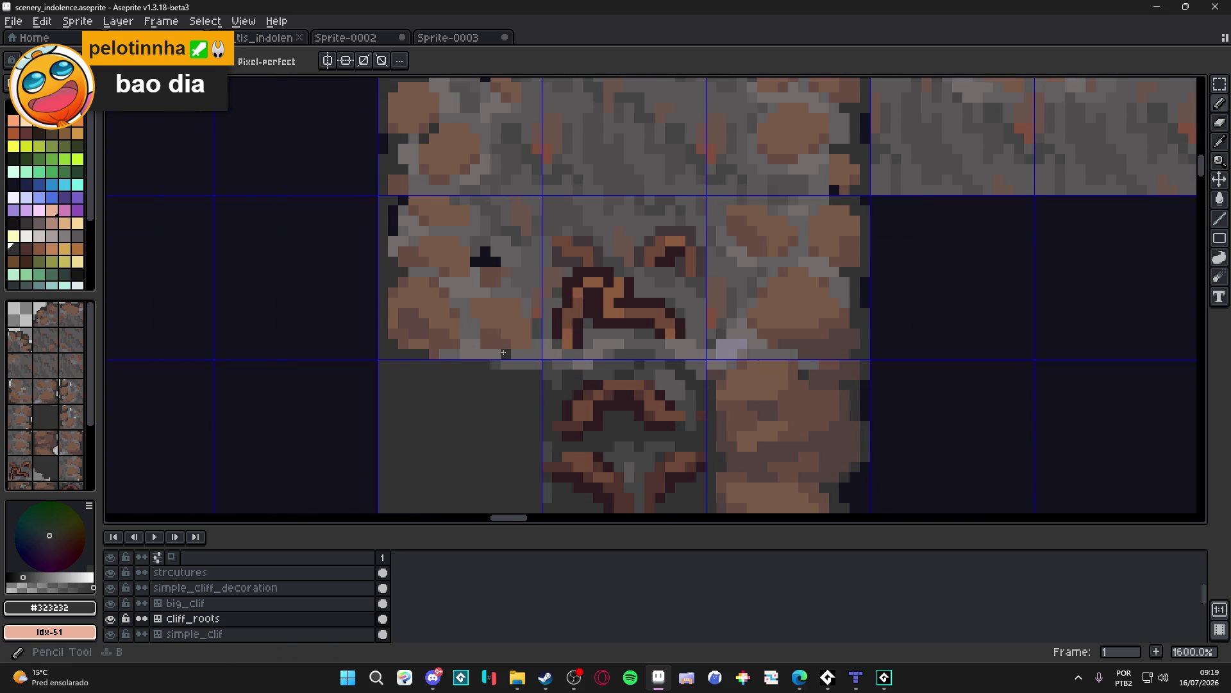
{"action": "scroll", "coordinate": [484, 358], "scroll_direction": "down", "scroll_amount": 1}
{"action": "left_click", "coordinate": [614, 307], "text": "alt"}
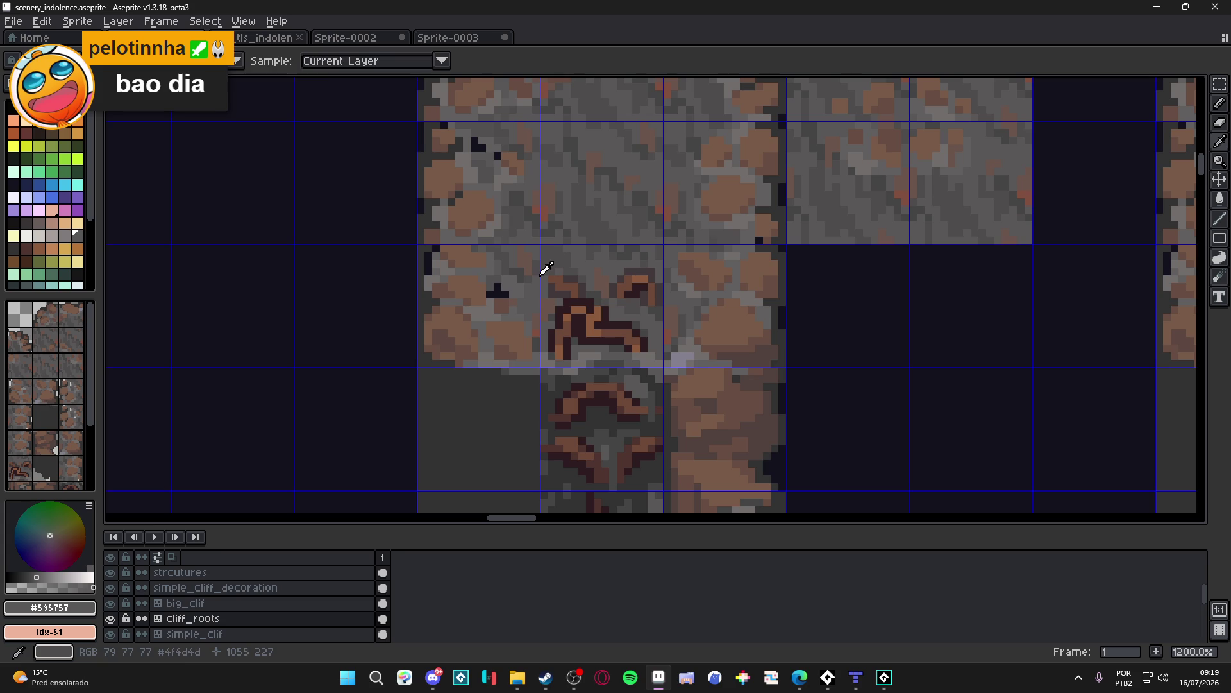
{"action": "scroll", "coordinate": [541, 271], "scroll_direction": "down", "scroll_amount": 5}
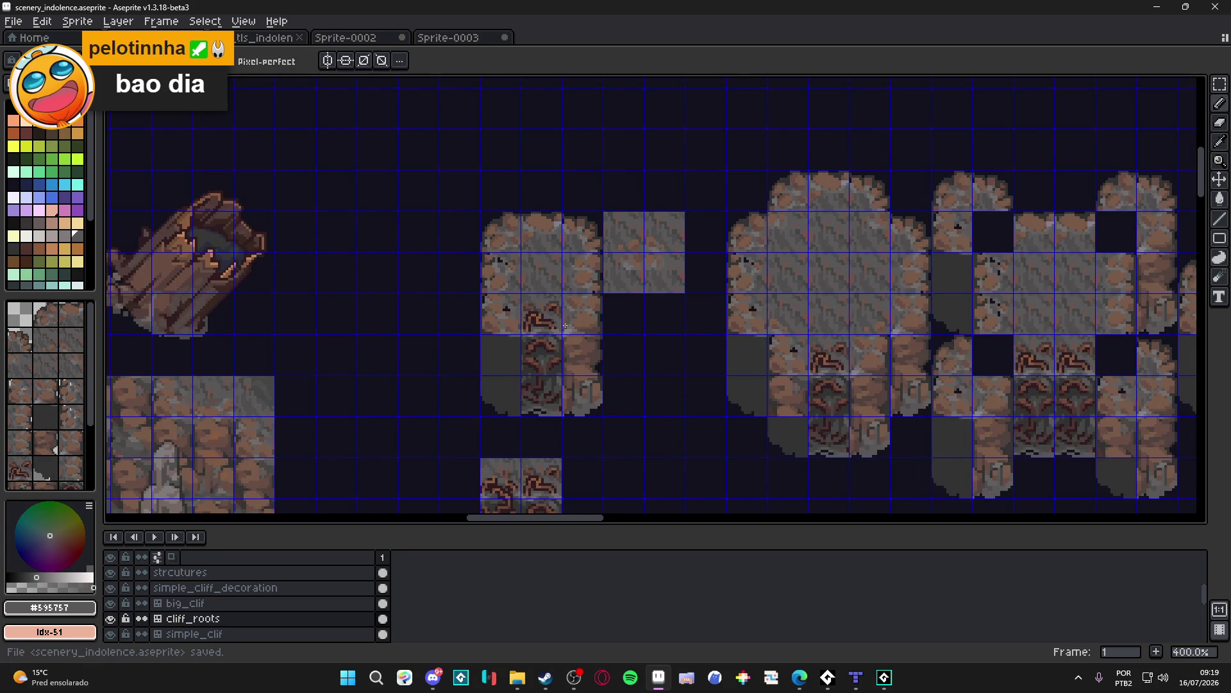
{"action": "scroll", "coordinate": [818, 285], "scroll_direction": "up", "scroll_amount": 1}
Step: Paste a copied gray rock tile and nudge it into its cell with the arrow keys
{"action": "key", "text": "m"}
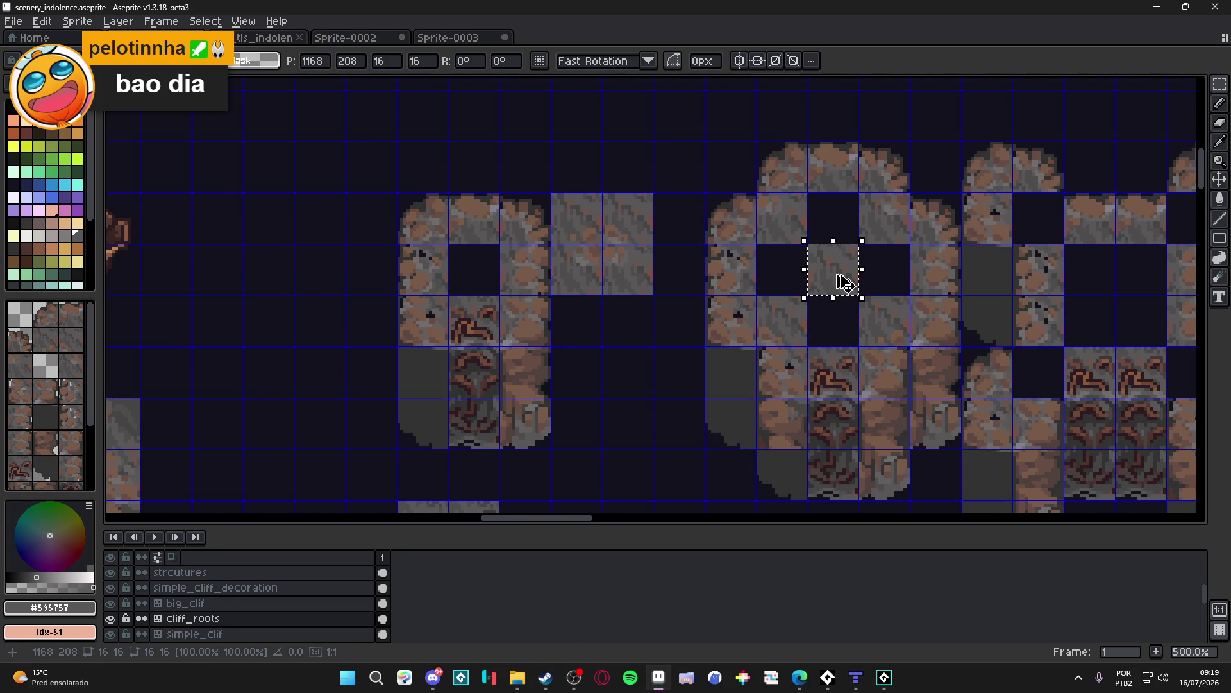
{"action": "scroll", "coordinate": [396, 331], "scroll_direction": "up", "scroll_amount": 1}
{"action": "key", "text": "ctrl+v"}
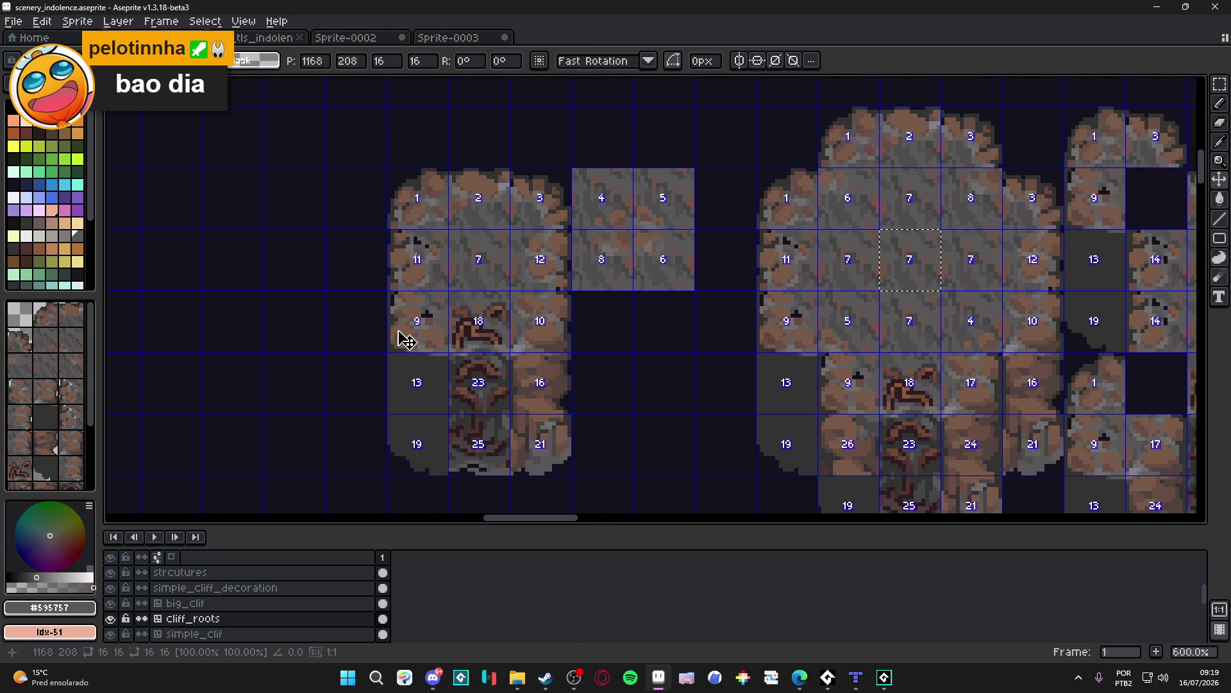
{"action": "key", "text": "Left"}
{"action": "key", "text": "Left"}
{"action": "key", "text": "Down"}
{"action": "key", "text": "Left"}
{"action": "key", "text": "Left"}
{"action": "key", "text": "Down"}
{"action": "key", "text": "Left"}
{"action": "key", "text": "Left"}
{"action": "key", "text": "Up"}
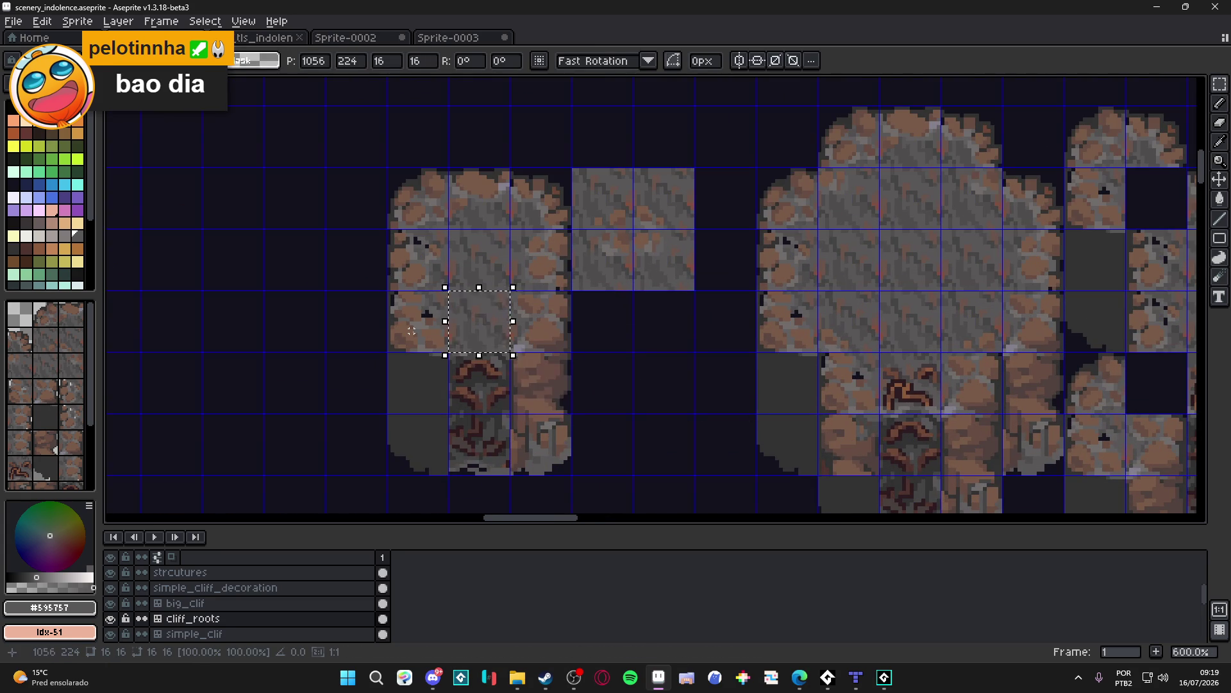
{"action": "key", "text": "Left"}
{"action": "key", "text": "Return"}
{"action": "key", "text": "b"}
{"action": "scroll", "coordinate": [418, 335], "scroll_direction": "up", "scroll_amount": 3}
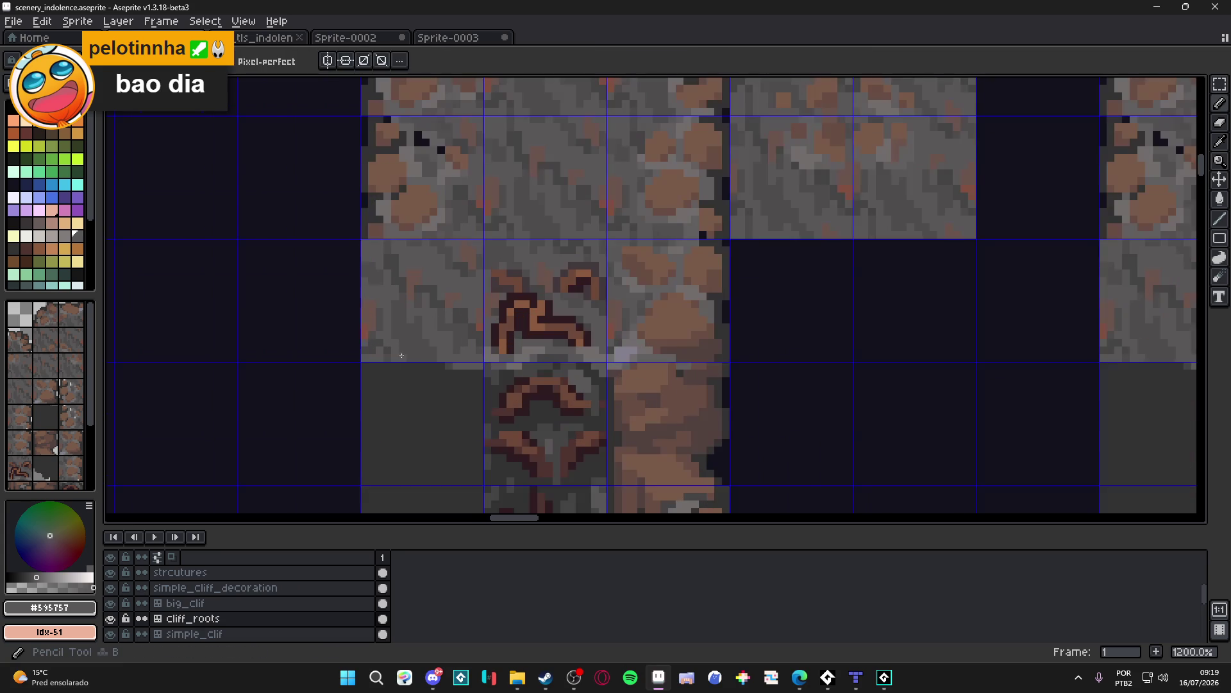
Step: Try dark gray #323232 and gray #595757 pixels along the cliff base edge, undoing stray ones
{"action": "left_click", "coordinate": [369, 379], "text": "alt"}
{"action": "scroll", "coordinate": [367, 352], "scroll_direction": "up", "scroll_amount": 1}
{"action": "mouse_move", "coordinate": [360, 352]}
{"action": "left_mouse_down"}
{"action": "mouse_move", "coordinate": [360, 215]}
{"action": "mouse_move", "coordinate": [359, 353]}
{"action": "left_mouse_up"}
{"action": "key", "text": "ctrl+z"}
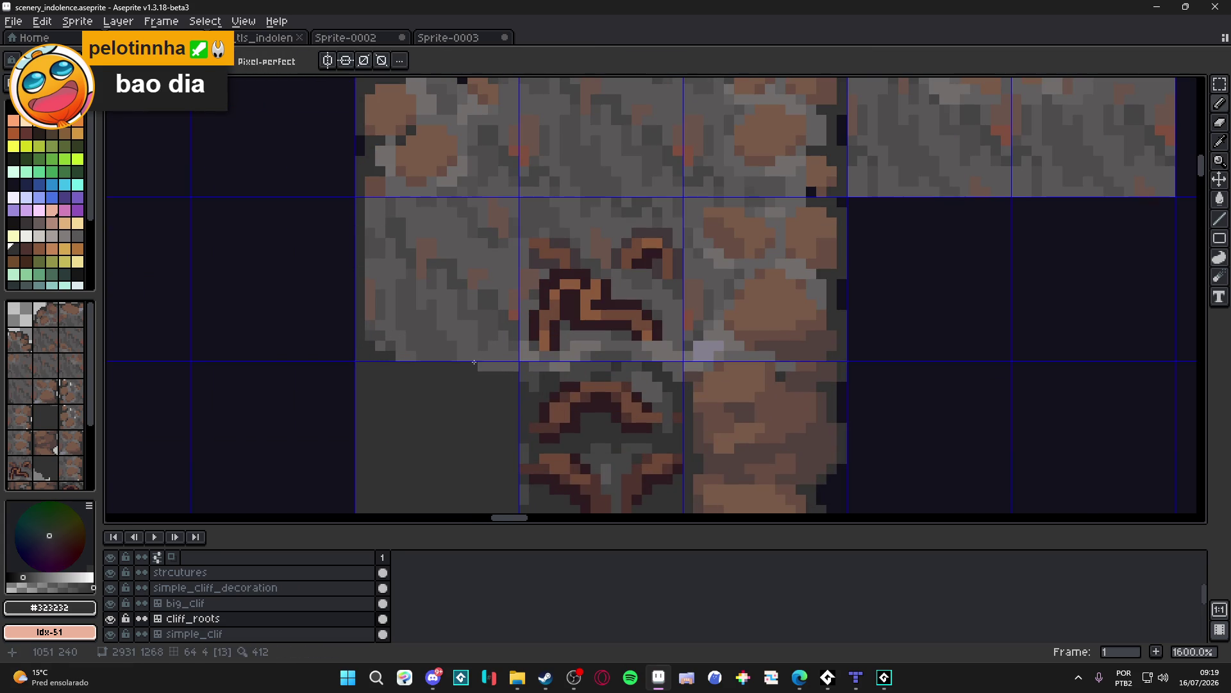
{"action": "scroll", "coordinate": [471, 368], "scroll_direction": "down", "scroll_amount": 1}
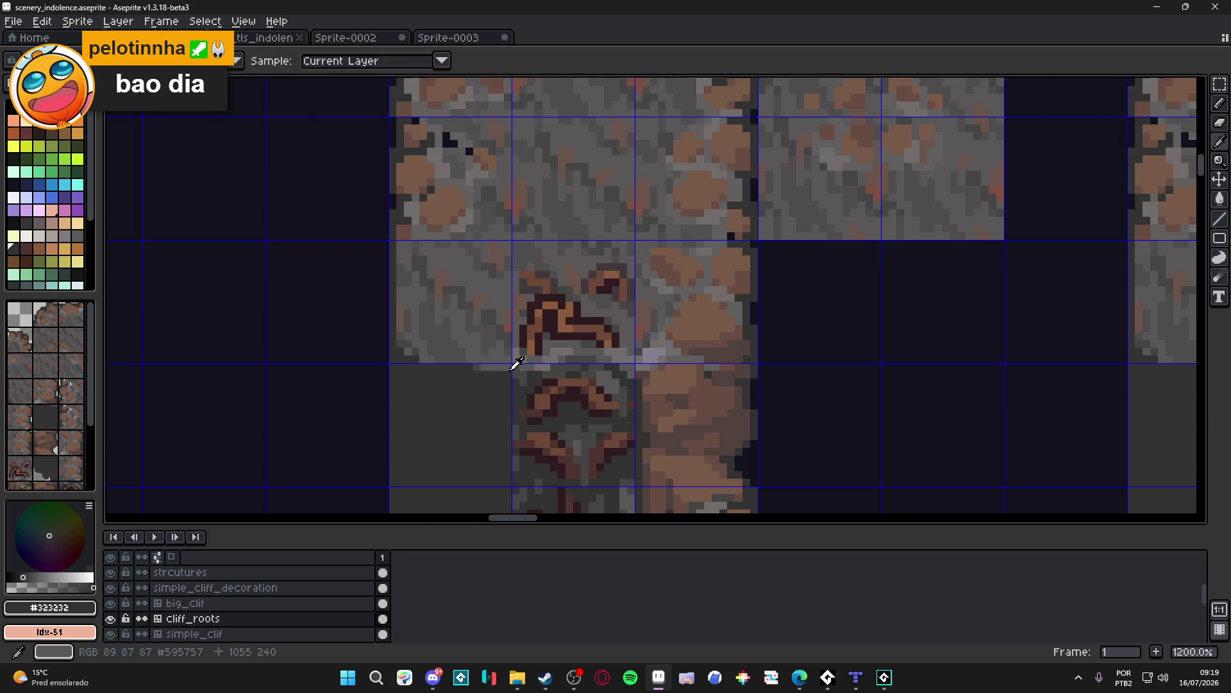
{"action": "left_click", "coordinate": [500, 361], "text": "alt"}
{"action": "scroll", "coordinate": [473, 369], "scroll_direction": "up", "scroll_amount": 1}
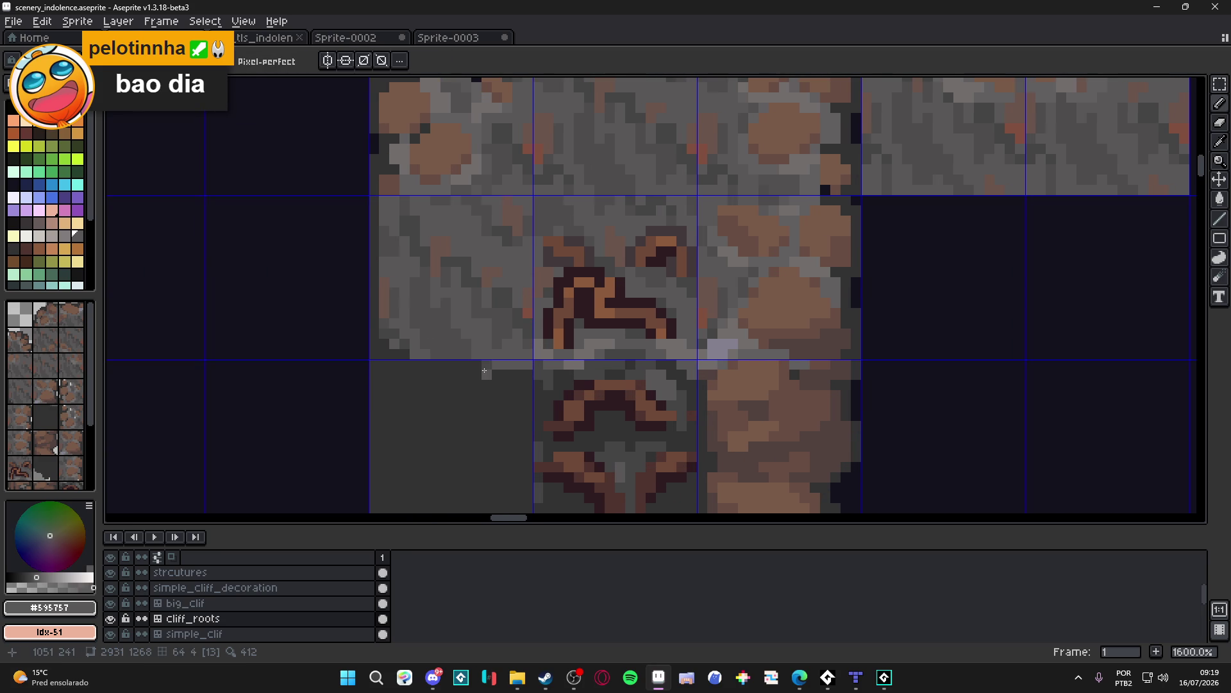
{"action": "left_click", "coordinate": [480, 372]}
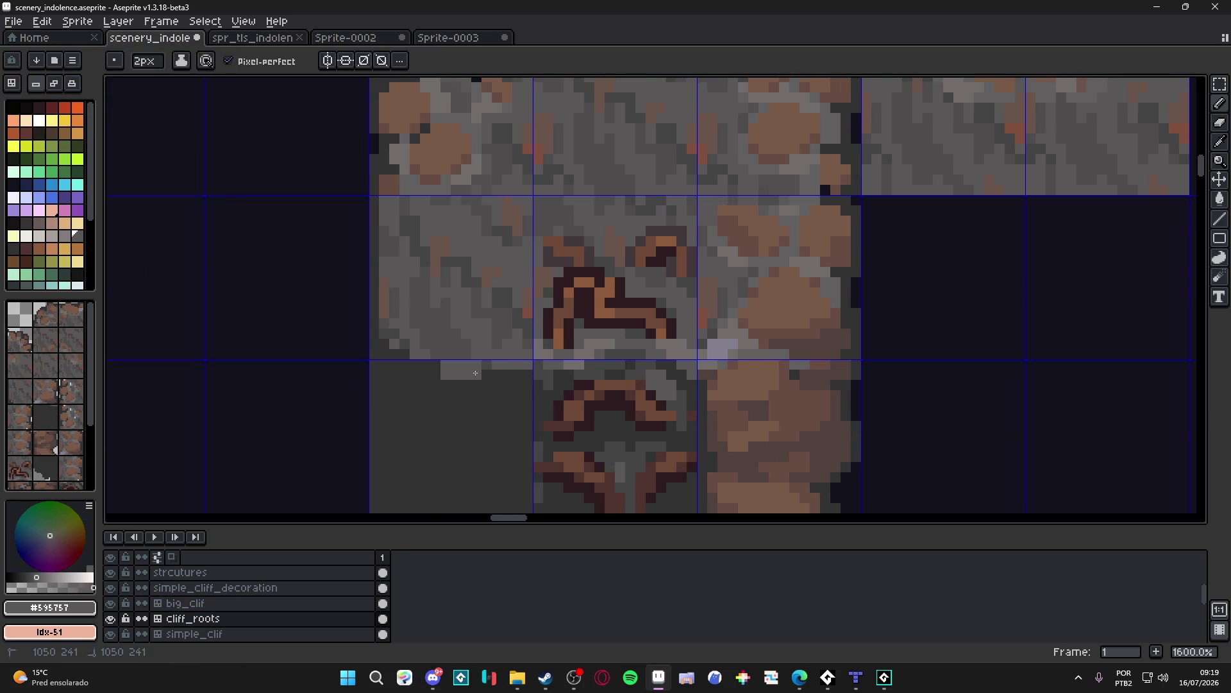
{"action": "left_click", "coordinate": [480, 388]}
{"action": "key", "text": "ctrl+z"}
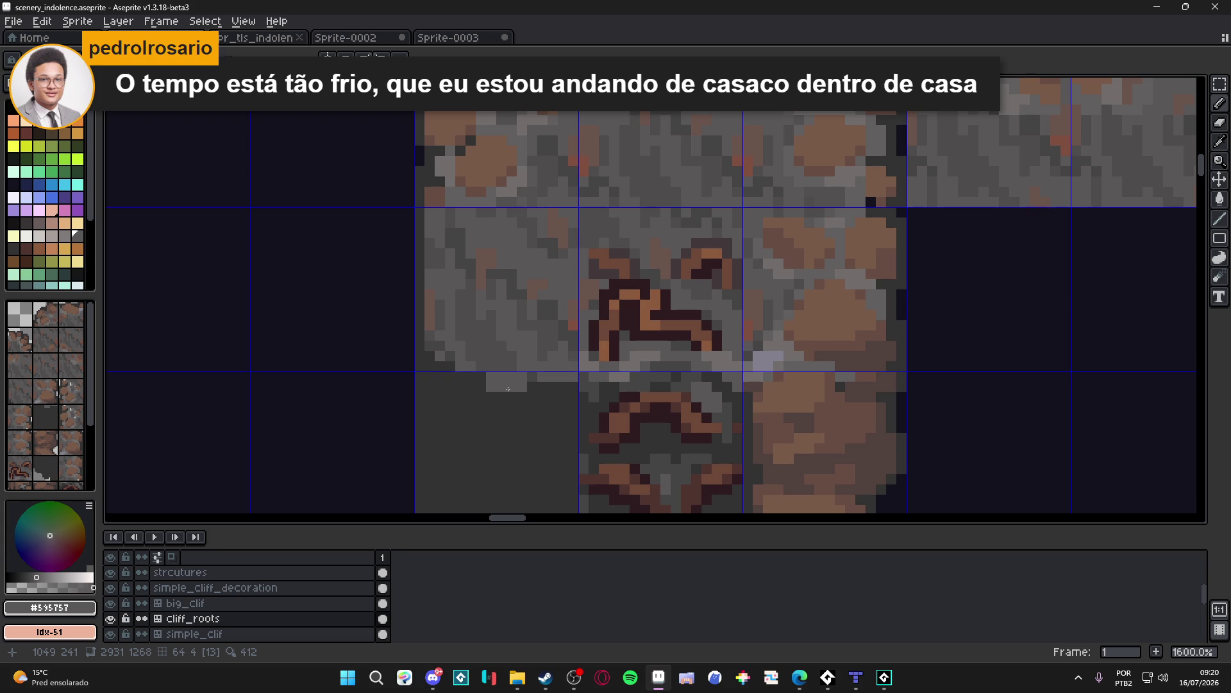
{"action": "mouse_move", "coordinate": [508, 389]}
{"action": "left_mouse_down"}
{"action": "mouse_move", "coordinate": [520, 394]}
{"action": "mouse_move", "coordinate": [458, 382]}
{"action": "left_mouse_up"}
{"action": "key", "text": "ctrl+z"}
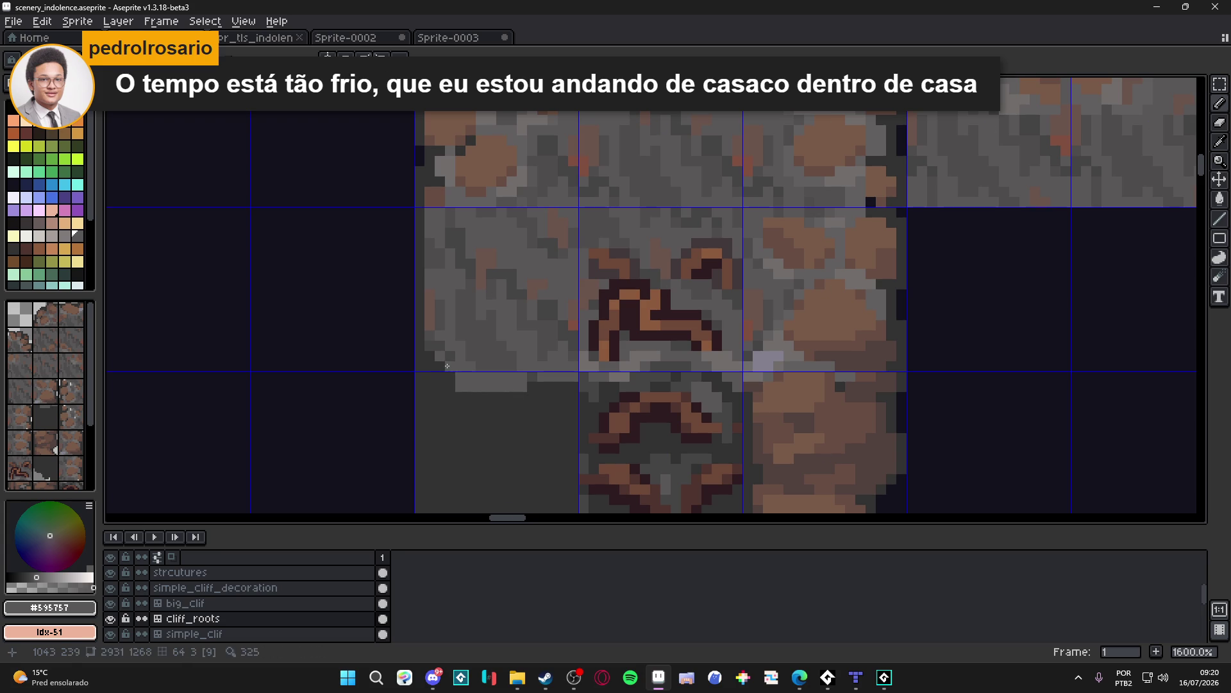
Step: Sample greys #4f4d4d, #323232 and #454444 from the cliff, then open the F7 Preview window
{"action": "left_click", "coordinate": [447, 367], "text": "alt"}
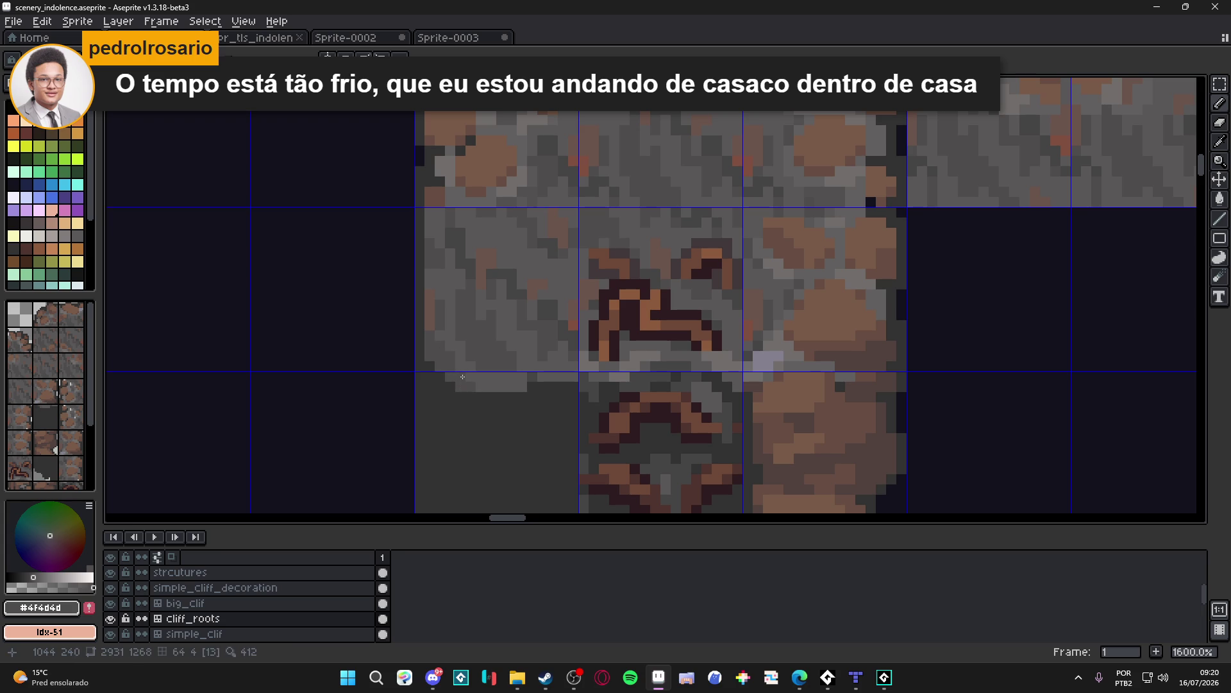
{"action": "left_click", "coordinate": [537, 377]}
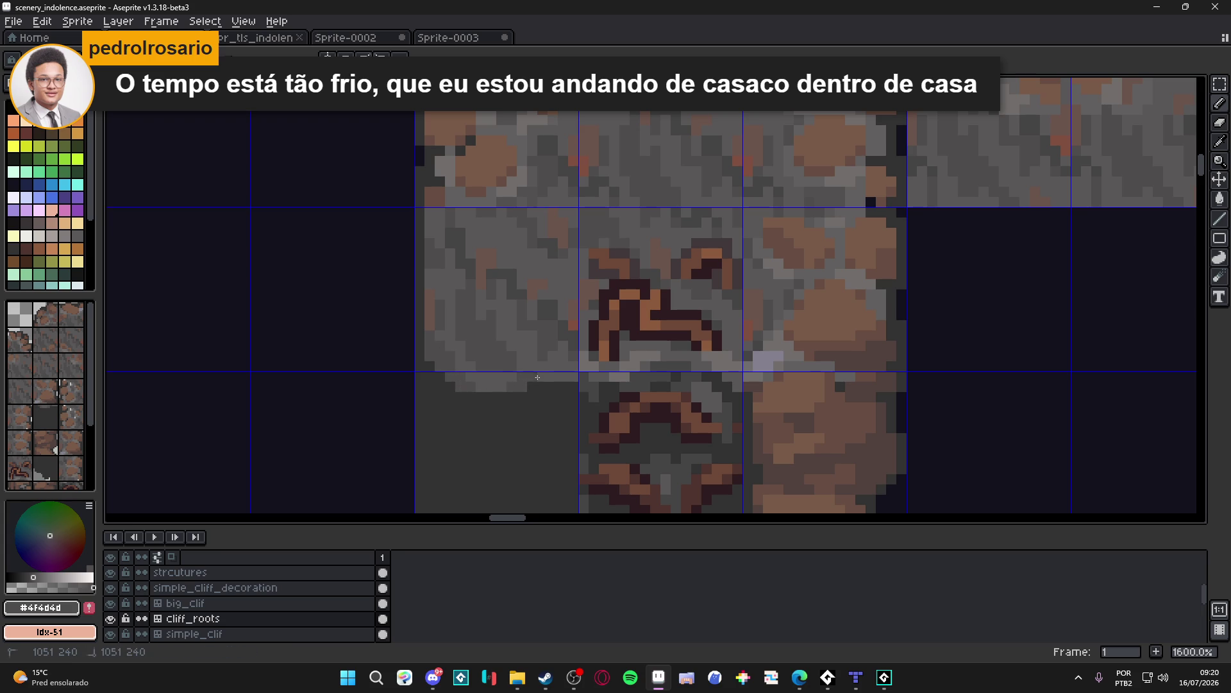
{"action": "left_click", "coordinate": [504, 395], "text": "alt"}
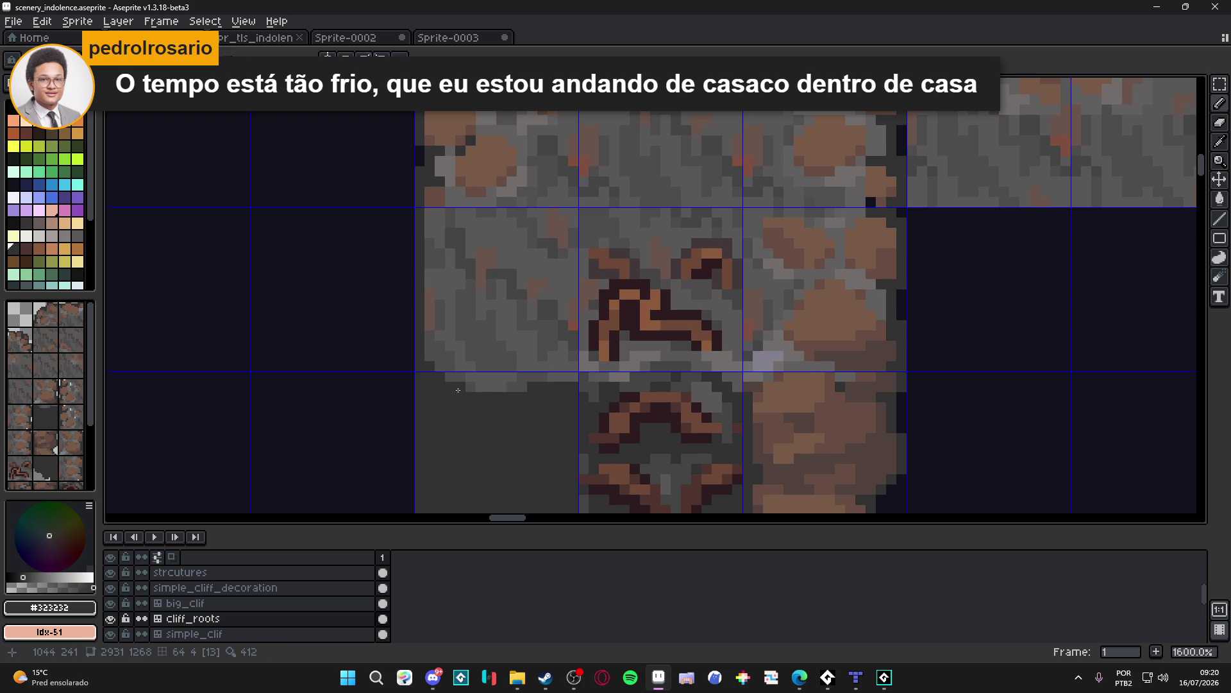
{"action": "scroll", "coordinate": [458, 390], "scroll_direction": "down", "scroll_amount": 3}
{"action": "scroll", "coordinate": [481, 388], "scroll_direction": "up", "scroll_amount": 2}
{"action": "left_click", "coordinate": [497, 388], "text": "alt"}
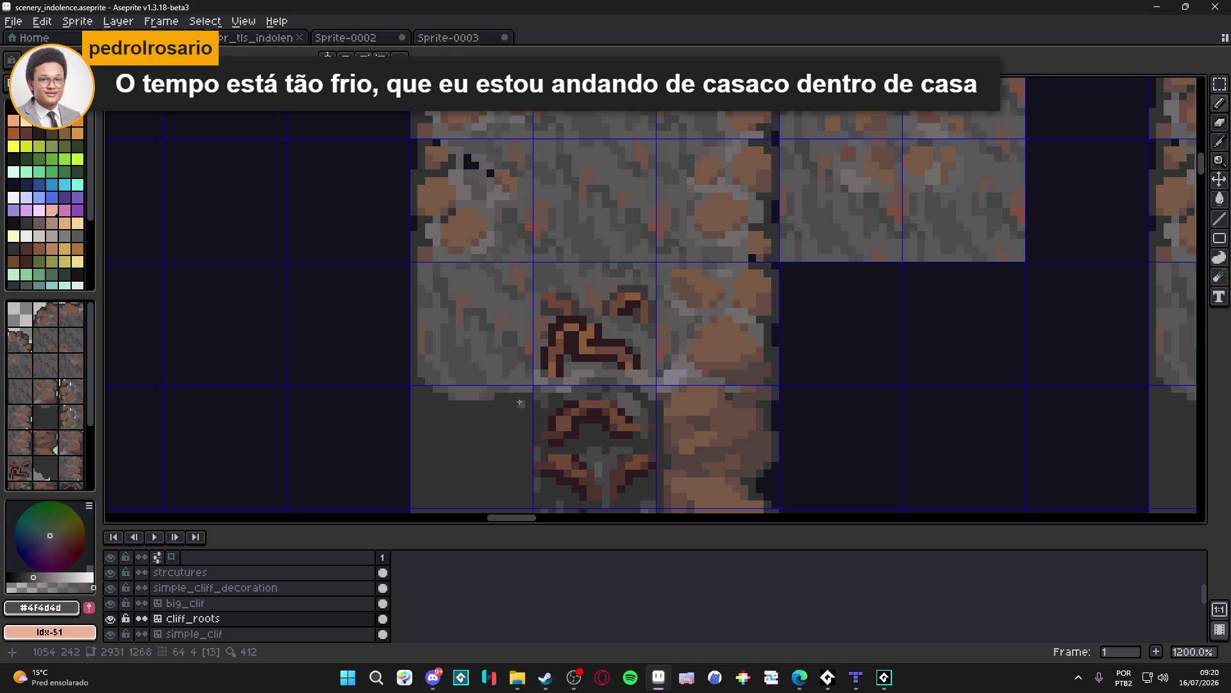
{"action": "left_click", "coordinate": [551, 392], "text": "alt"}
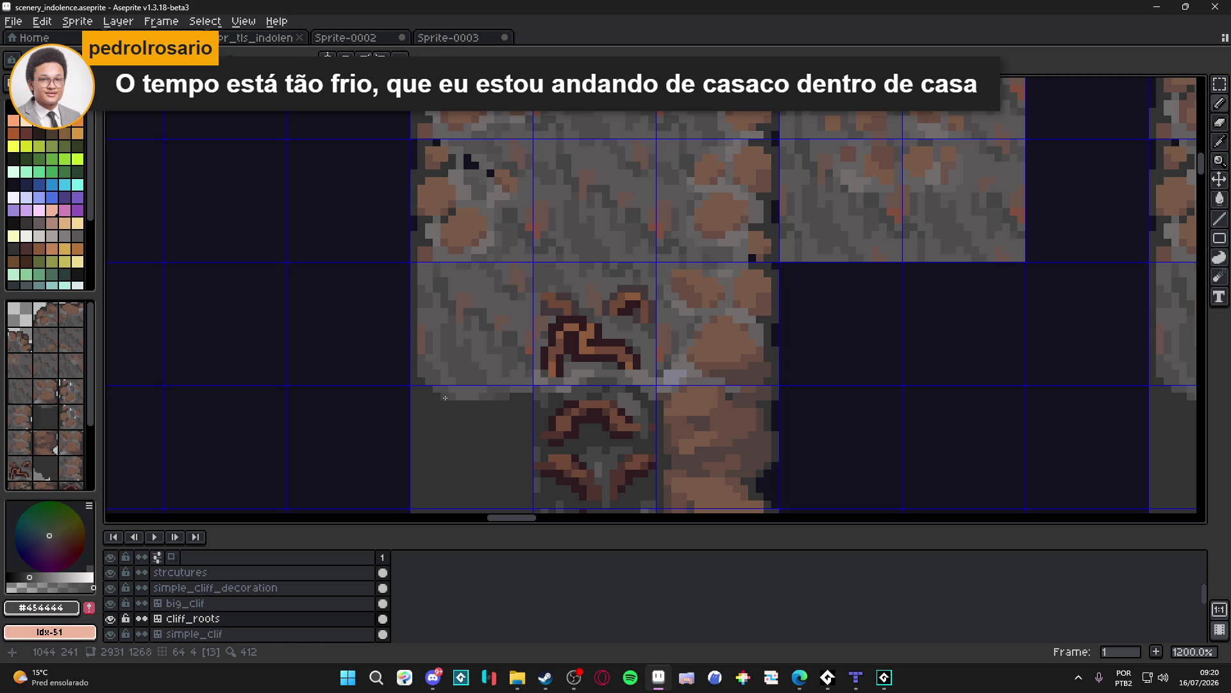
{"action": "scroll", "coordinate": [482, 404], "scroll_direction": "down", "scroll_amount": 3}
{"action": "scroll", "coordinate": [480, 408], "scroll_direction": "up", "scroll_amount": 3}
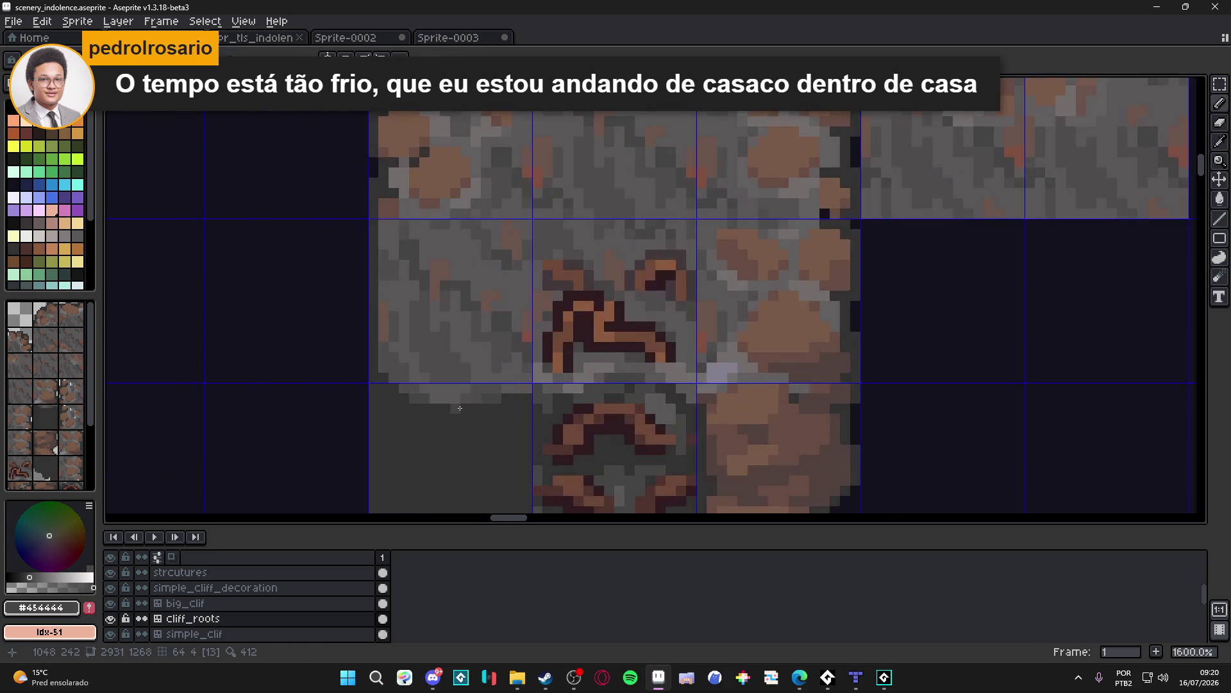
{"action": "scroll", "coordinate": [440, 440], "scroll_direction": "down", "scroll_amount": 3}
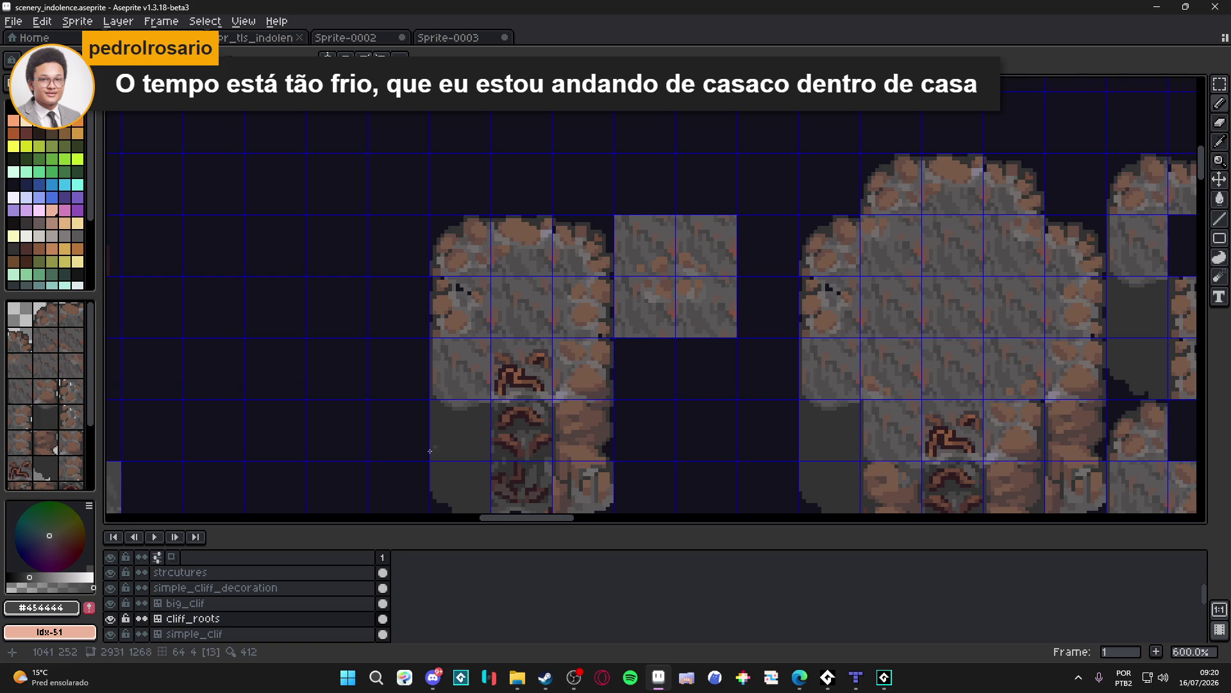
{"action": "key", "text": "F7"}
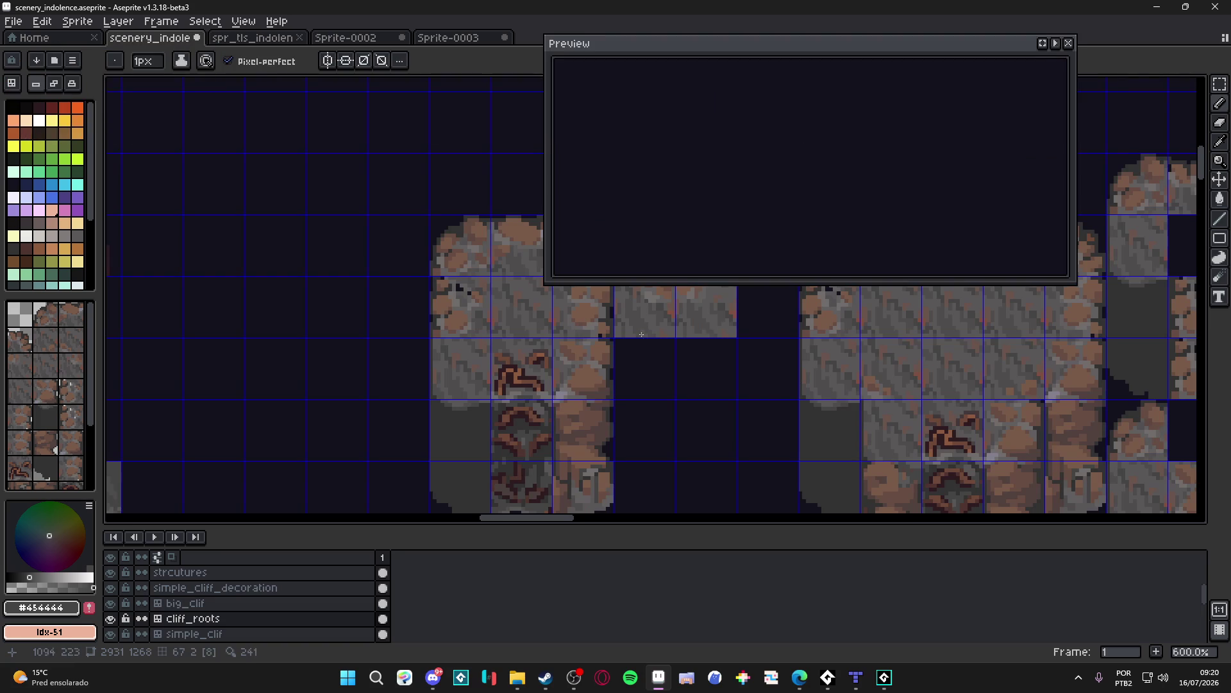
Step: Enlarge the Preview window so it frames one rooted cliff column
{"action": "scroll", "coordinate": [718, 212], "scroll_direction": "up", "scroll_amount": 1}
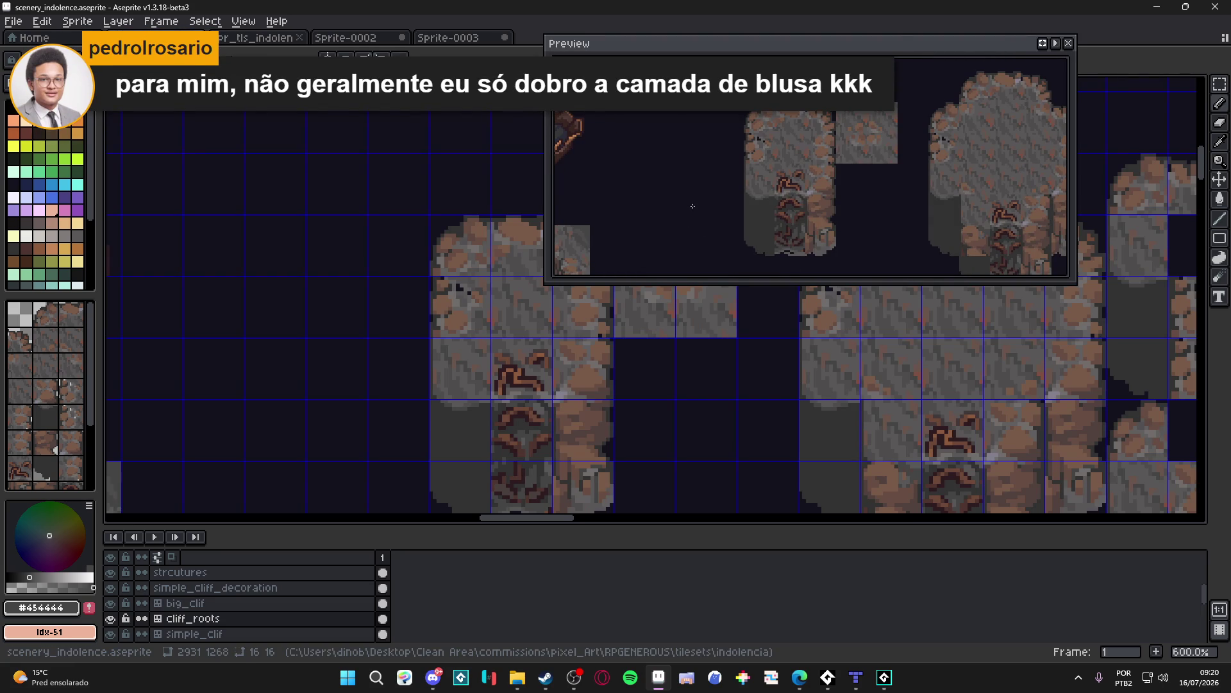
{"action": "left_click_drag", "start_coordinate": [551, 281], "coordinate": [802, 360]}
{"action": "mouse_move", "coordinate": [1014, 154]}
{"action": "left_mouse_down"}
{"action": "mouse_move", "coordinate": [991, 137]}
{"action": "mouse_move", "coordinate": [955, 201]}
{"action": "left_mouse_up"}
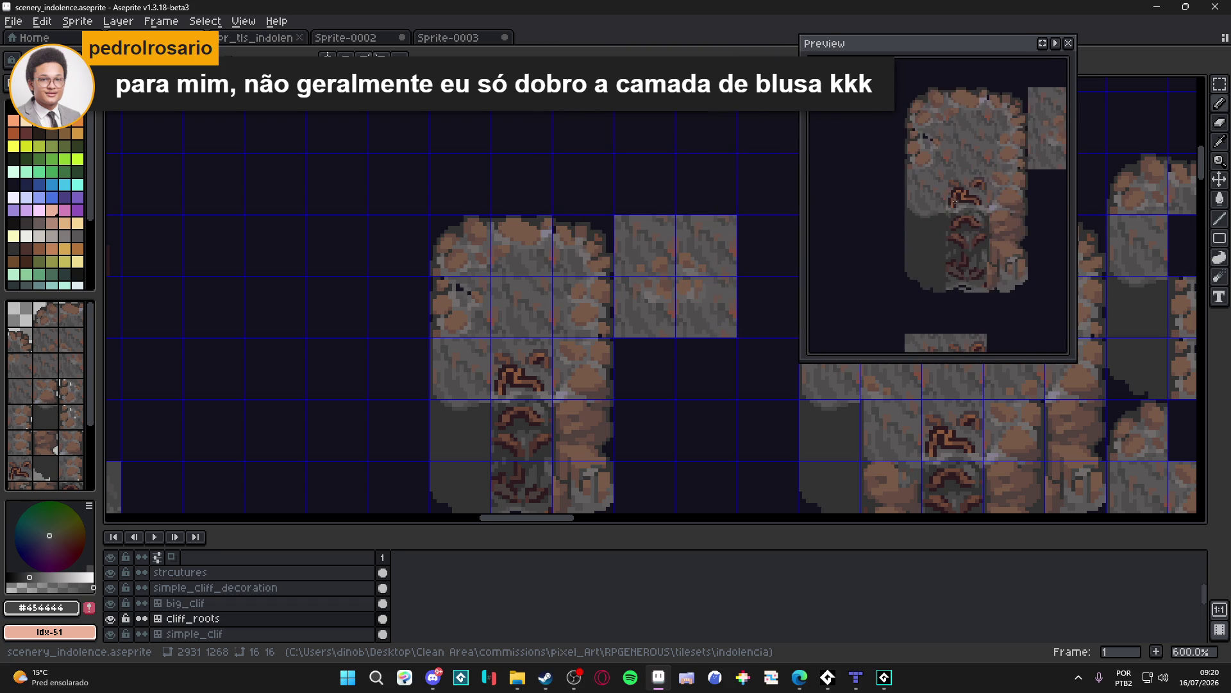
{"action": "scroll", "coordinate": [362, 344], "scroll_direction": "up", "scroll_amount": 4}
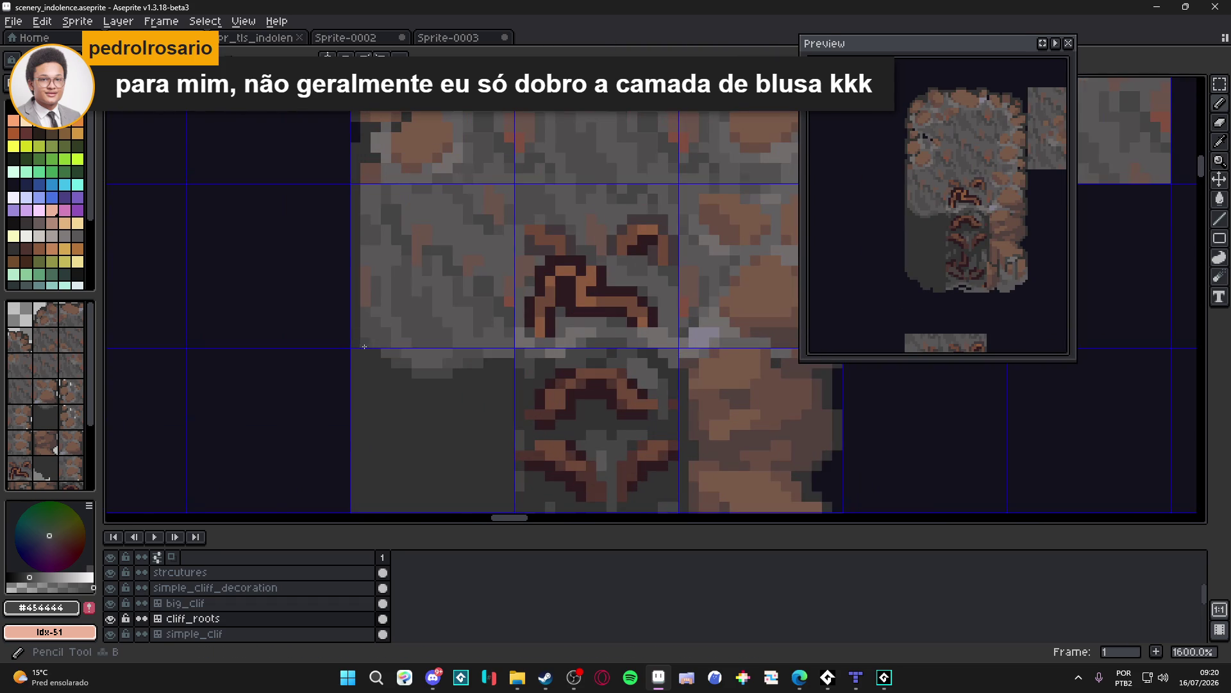
Step: Sample the dark grey #323232 and grey #454444 alternately from the canvas
{"action": "left_click", "coordinate": [372, 335], "text": "alt"}
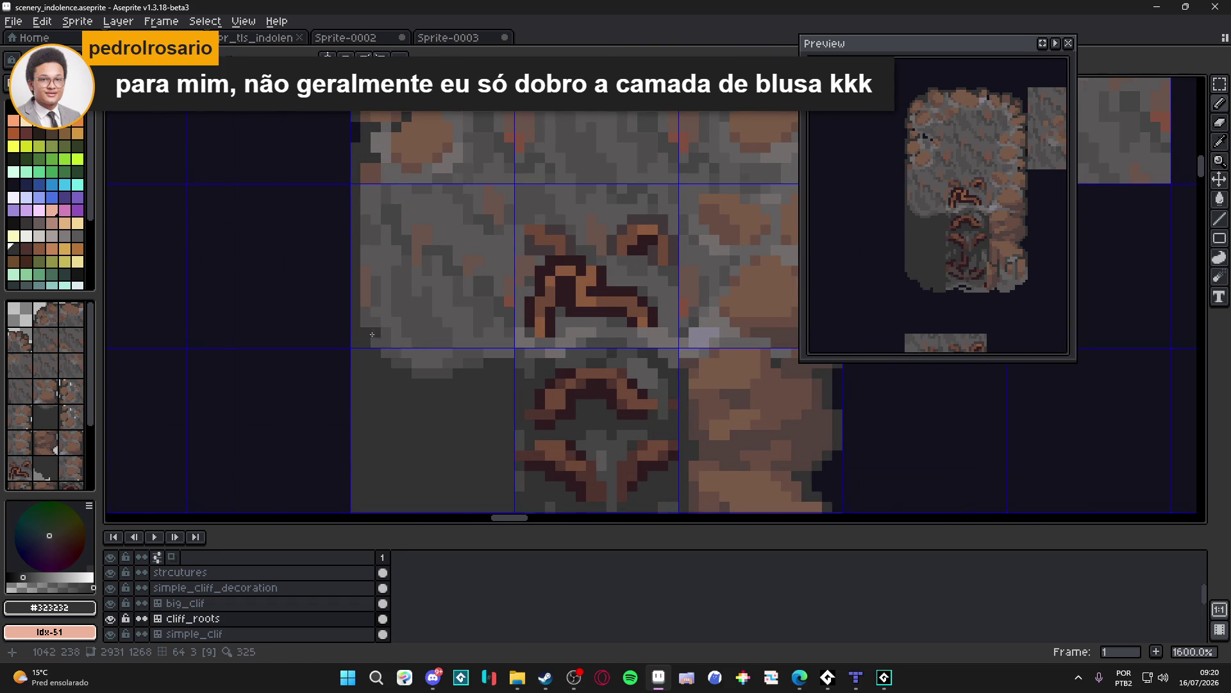
{"action": "scroll", "coordinate": [378, 339], "scroll_direction": "down", "scroll_amount": 3}
{"action": "scroll", "coordinate": [384, 354], "scroll_direction": "up", "scroll_amount": 2}
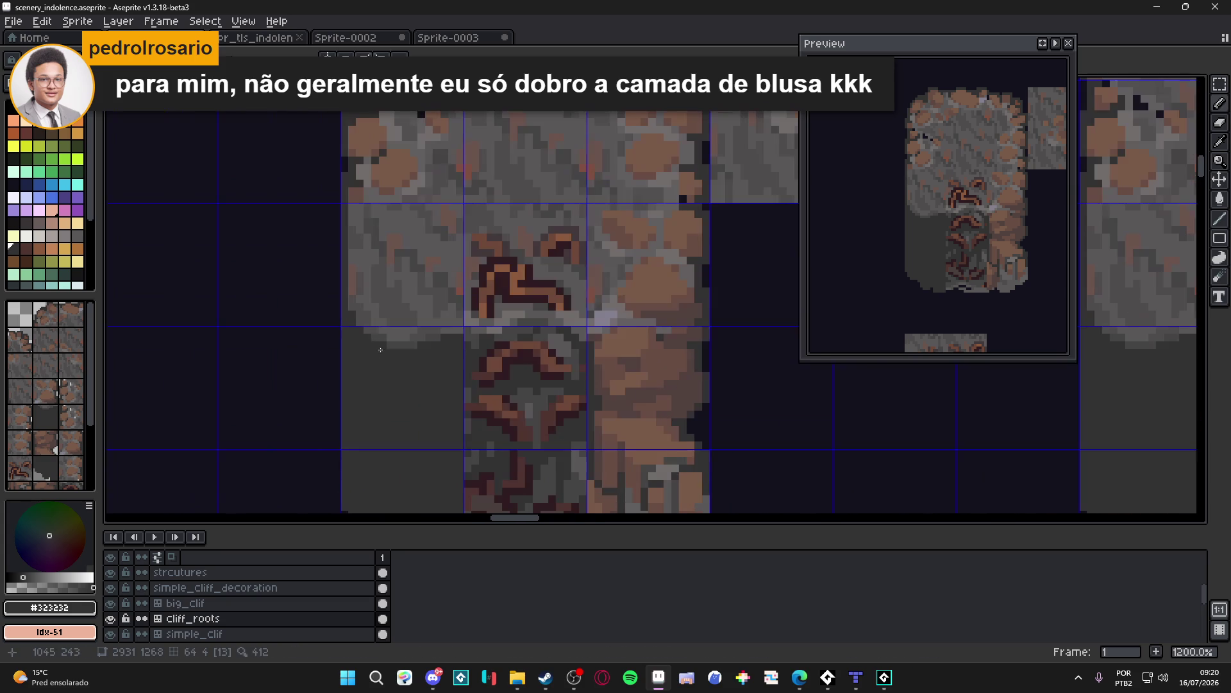
{"action": "left_click", "coordinate": [382, 331], "text": "alt"}
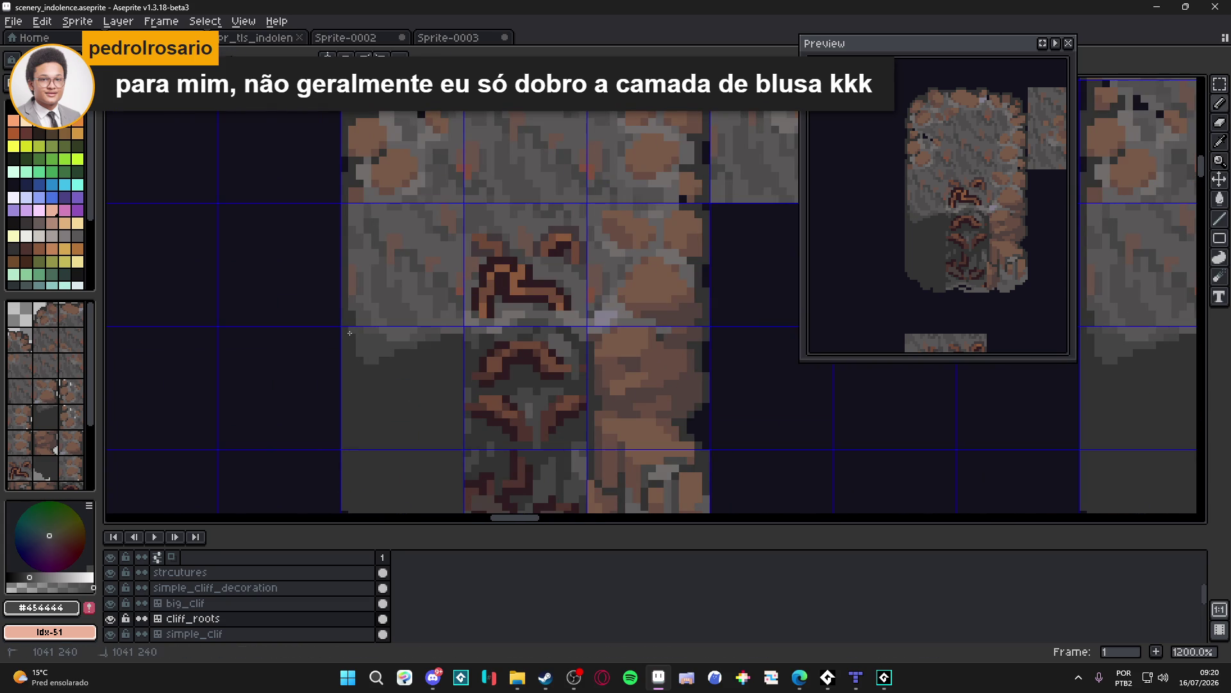
{"action": "left_click", "coordinate": [350, 347], "text": "alt"}
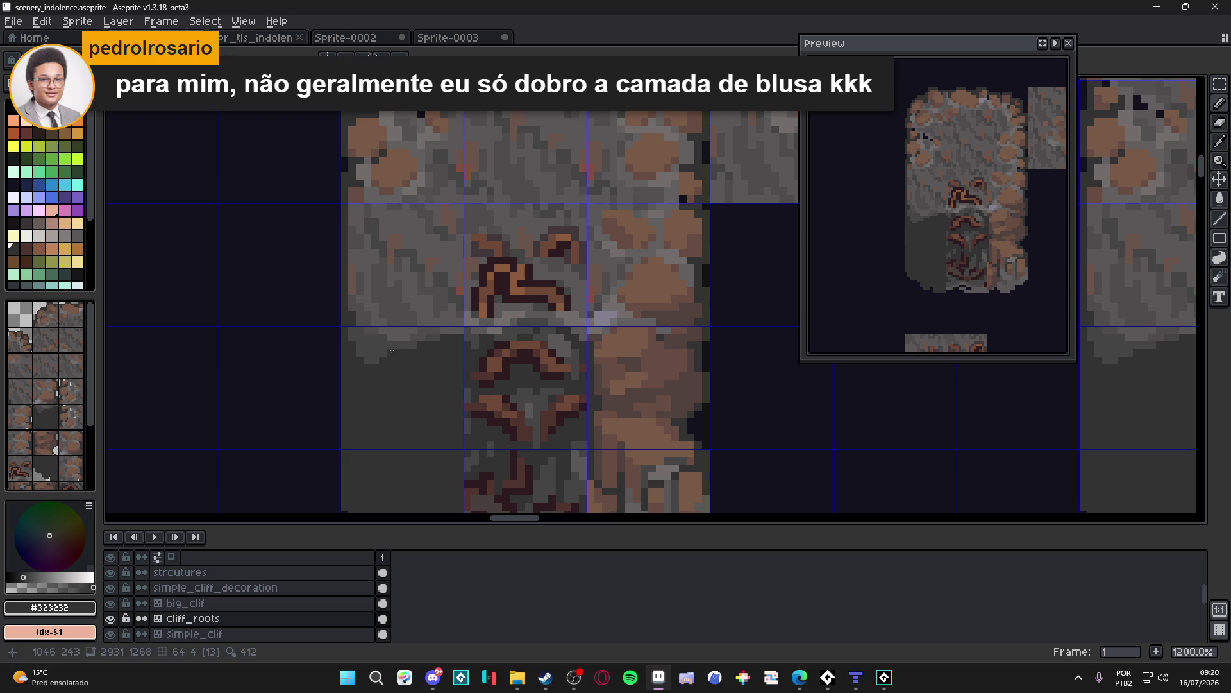
{"action": "left_click", "coordinate": [439, 335], "text": "alt"}
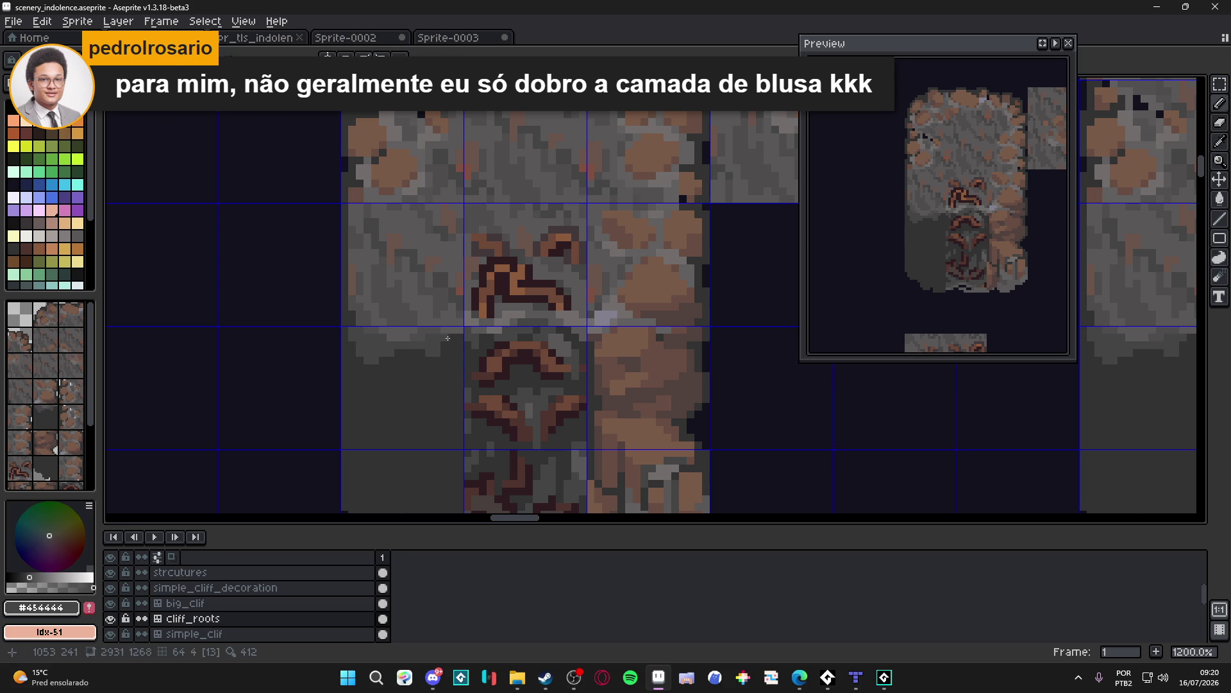
{"action": "scroll", "coordinate": [441, 365], "scroll_direction": "down", "scroll_amount": 3}
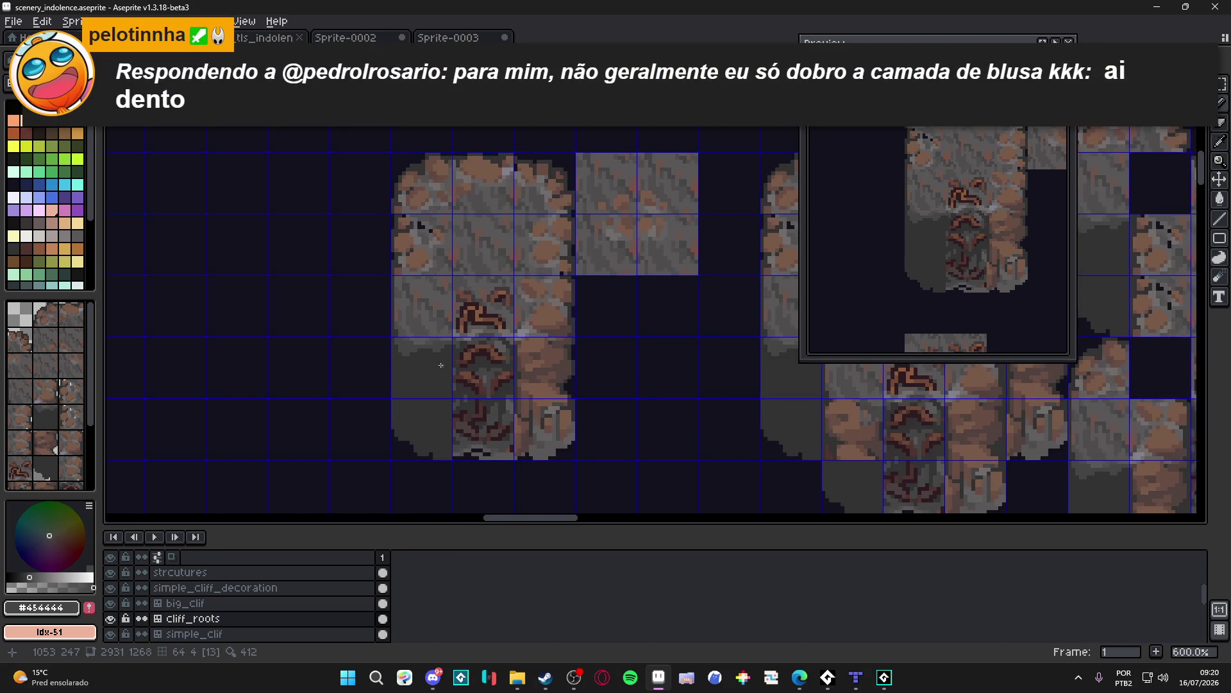
{"action": "scroll", "coordinate": [441, 365], "scroll_direction": "down", "scroll_amount": 2}
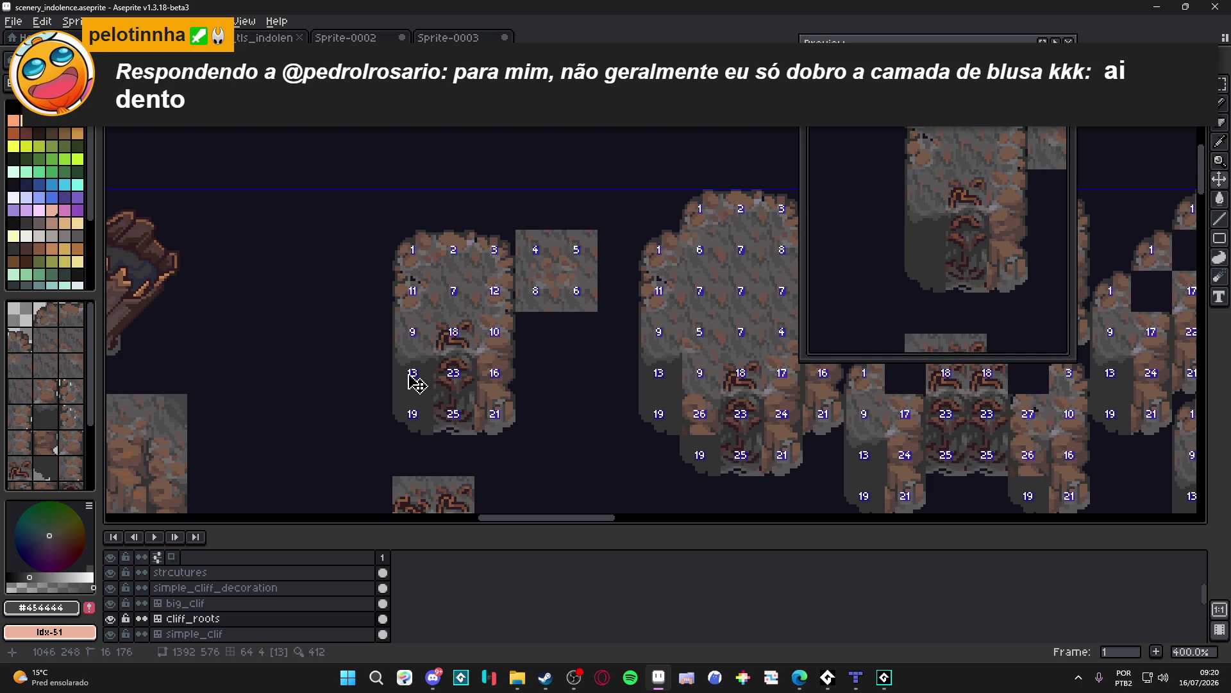
{"action": "scroll", "coordinate": [411, 383], "scroll_direction": "up", "scroll_amount": 6}
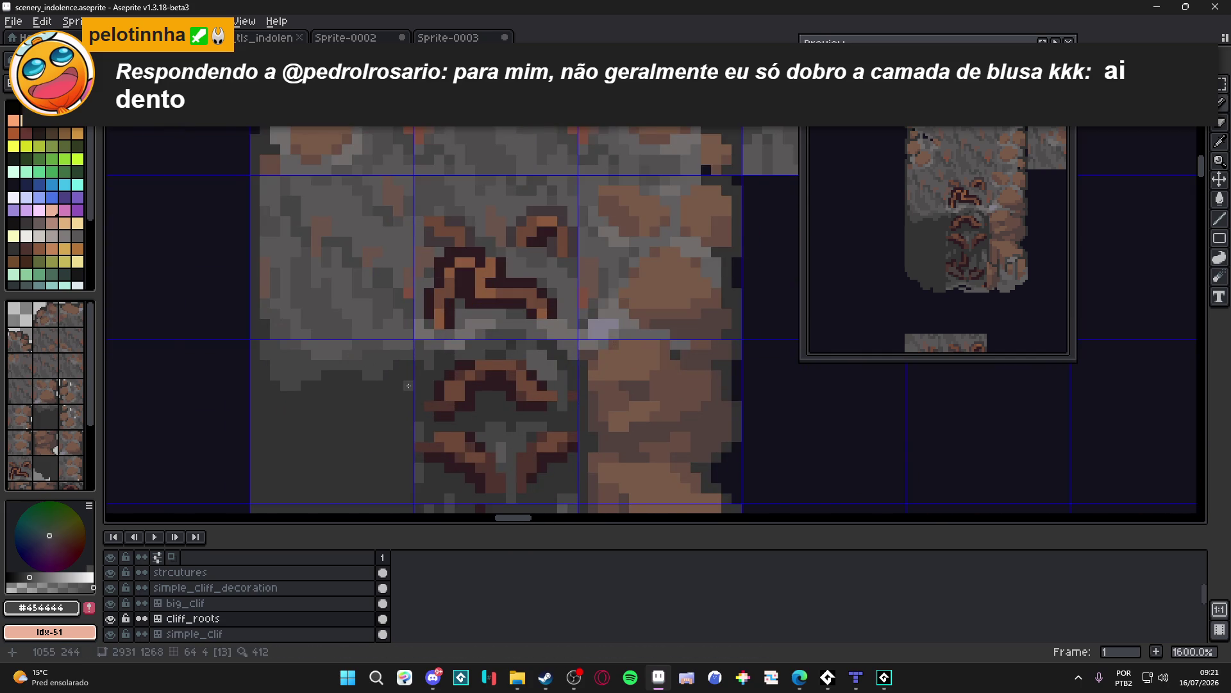
{"action": "scroll", "coordinate": [394, 407], "scroll_direction": "down", "scroll_amount": 3}
{"action": "scroll", "coordinate": [404, 413], "scroll_direction": "up", "scroll_amount": 2}
{"action": "scroll", "coordinate": [404, 413], "scroll_direction": "down", "scroll_amount": 3}
{"action": "scroll", "coordinate": [417, 425], "scroll_direction": "up", "scroll_amount": 1}
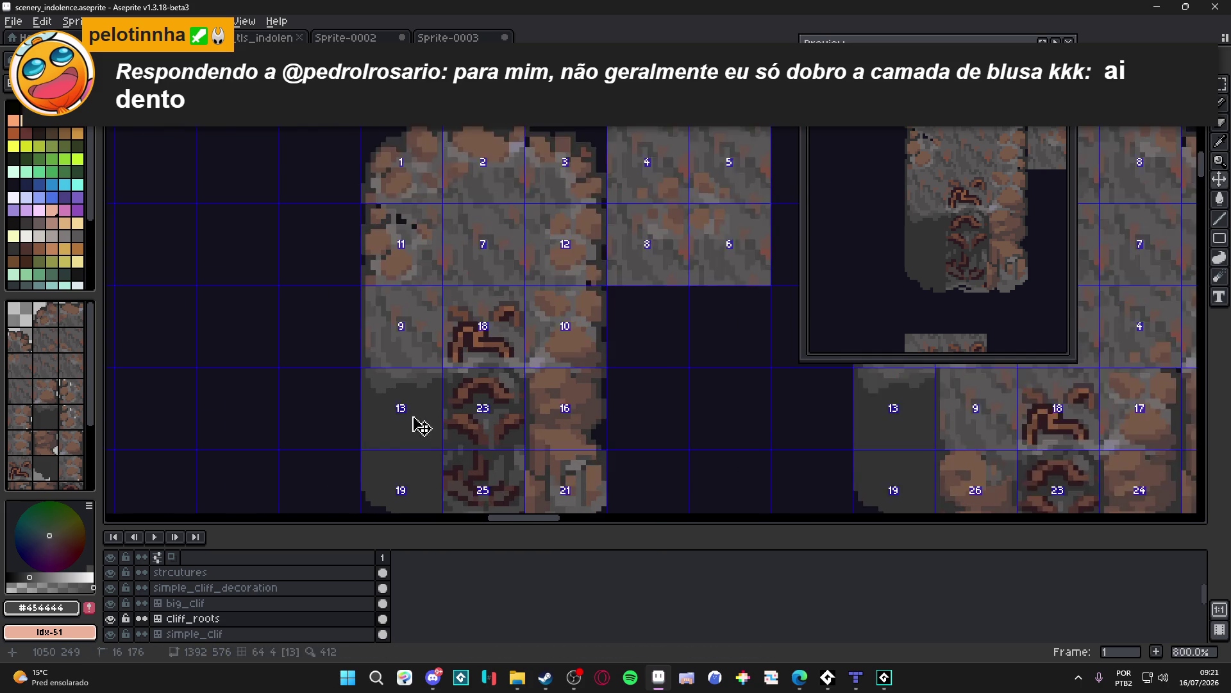
{"action": "scroll", "coordinate": [417, 425], "scroll_direction": "up", "scroll_amount": 3}
Step: Save scenery_indolence.aseprite and bring the rooted cliff base back into view
{"action": "key", "text": "ctrl+s"}
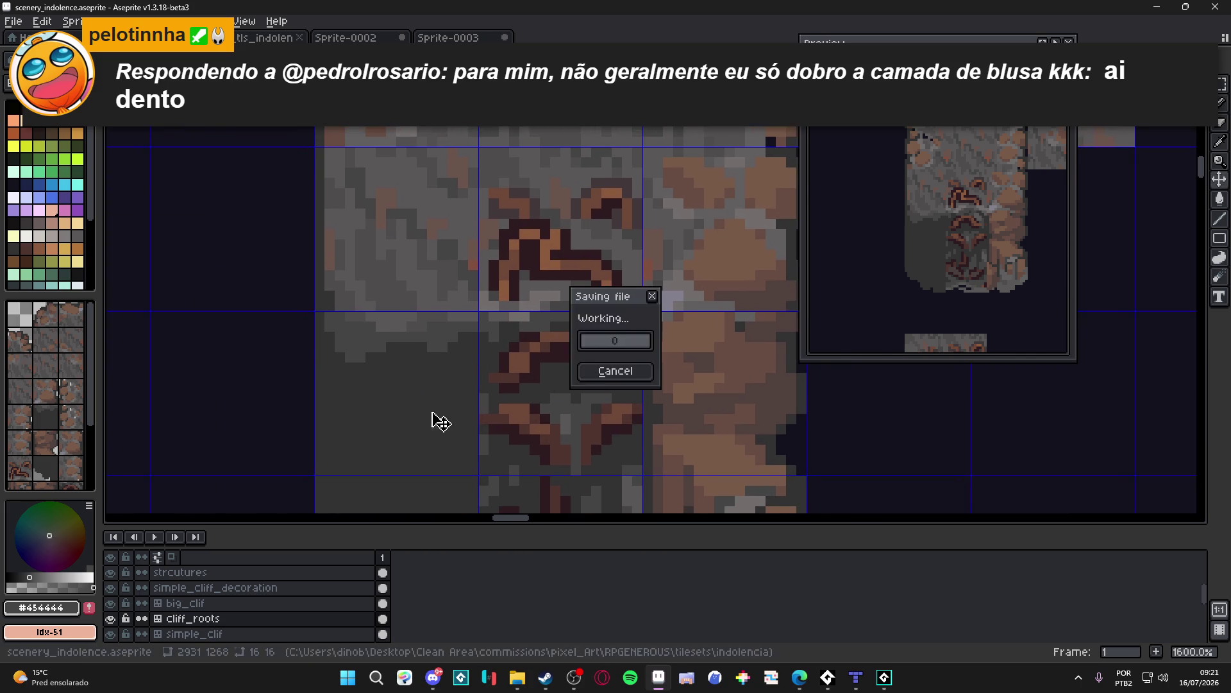
{"action": "scroll", "coordinate": [443, 417], "scroll_direction": "up", "scroll_amount": 1}
{"action": "scroll", "coordinate": [444, 395], "scroll_direction": "down", "scroll_amount": 1}
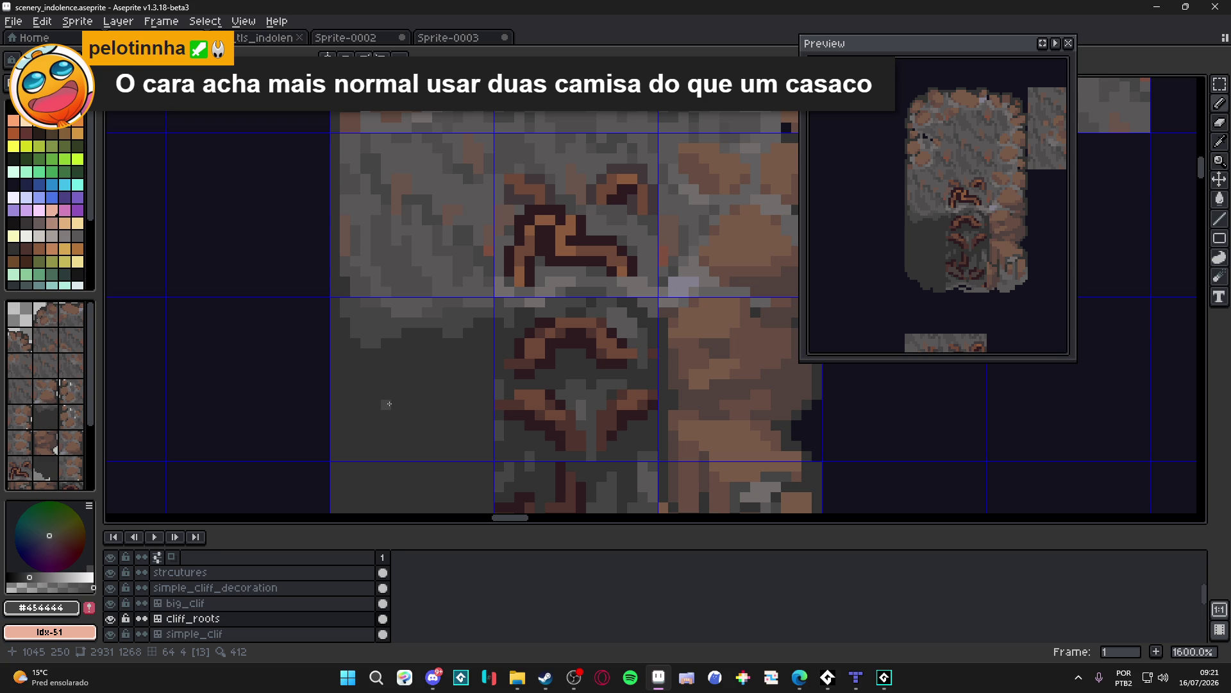
{"action": "scroll", "coordinate": [388, 404], "scroll_direction": "down", "scroll_amount": 2}
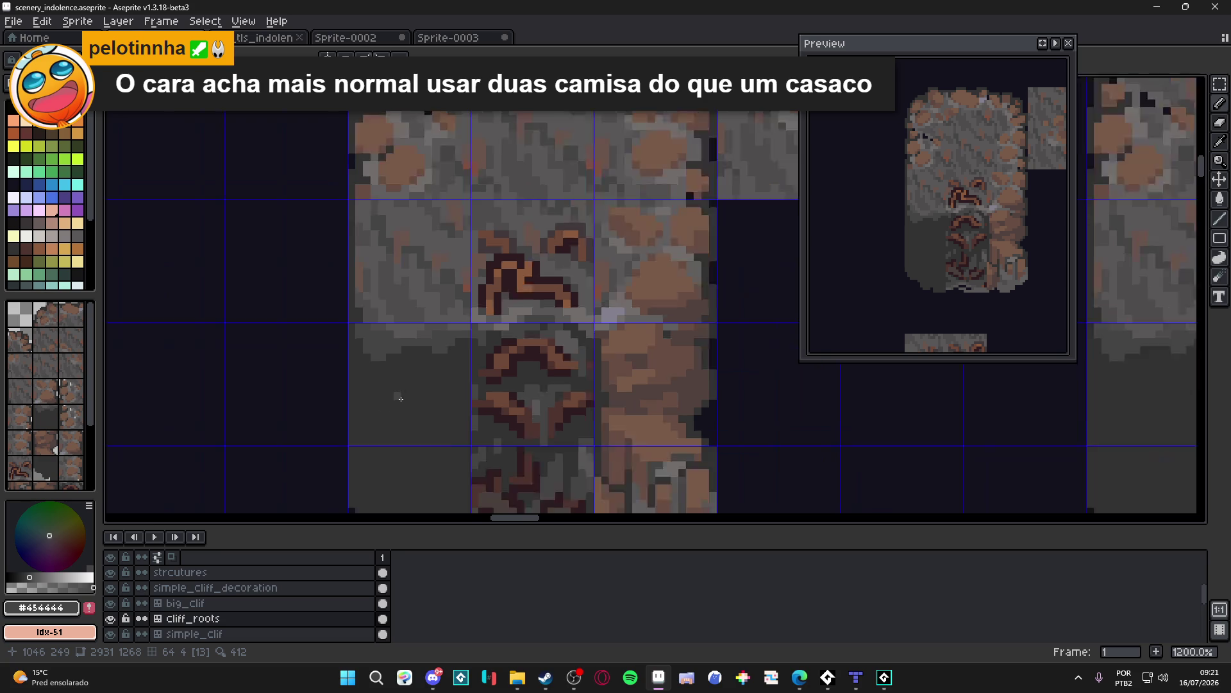
{"action": "key", "text": "ctrl+s"}
{"action": "mouse_move", "coordinate": [397, 408]}
{"action": "left_mouse_down"}
{"action": "mouse_move", "coordinate": [377, 399]}
{"action": "mouse_move", "coordinate": [486, 374]}
{"action": "left_mouse_up"}
Step: Paint a dark brown #4f342f root stroke across the grey cliff base
{"action": "scroll", "coordinate": [485, 374], "scroll_direction": "up", "scroll_amount": 2}
{"action": "left_click", "coordinate": [485, 374], "text": "alt"}
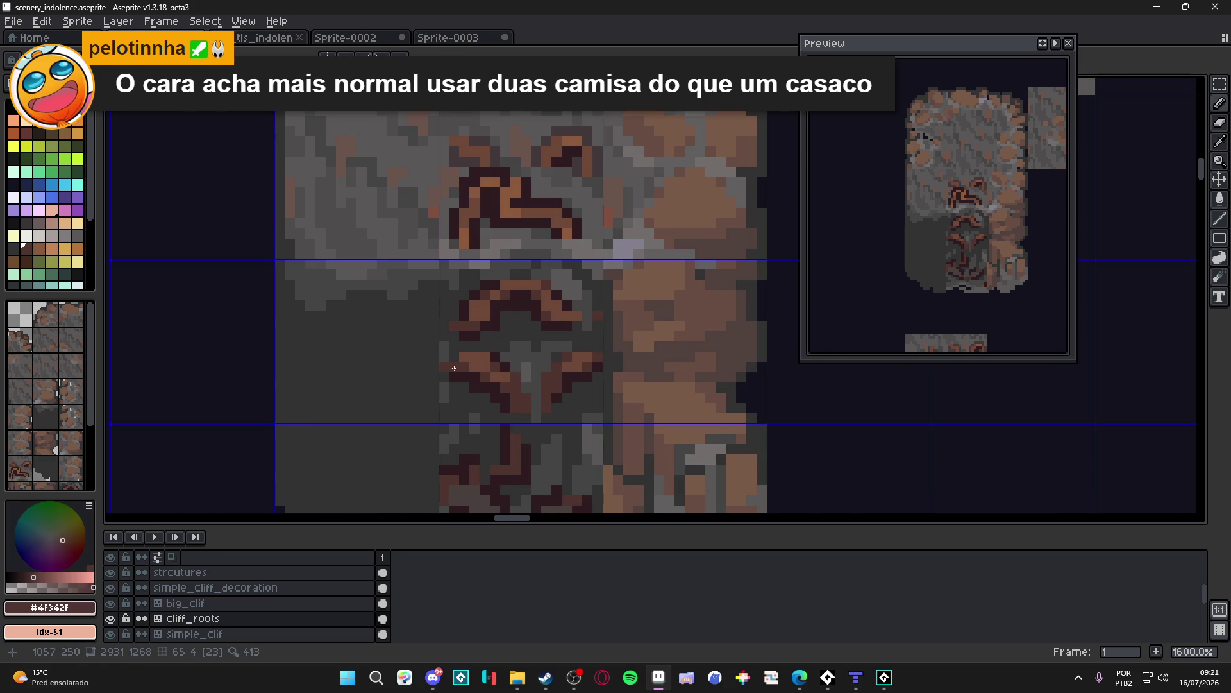
{"action": "scroll", "coordinate": [404, 362], "scroll_direction": "down", "scroll_amount": 1}
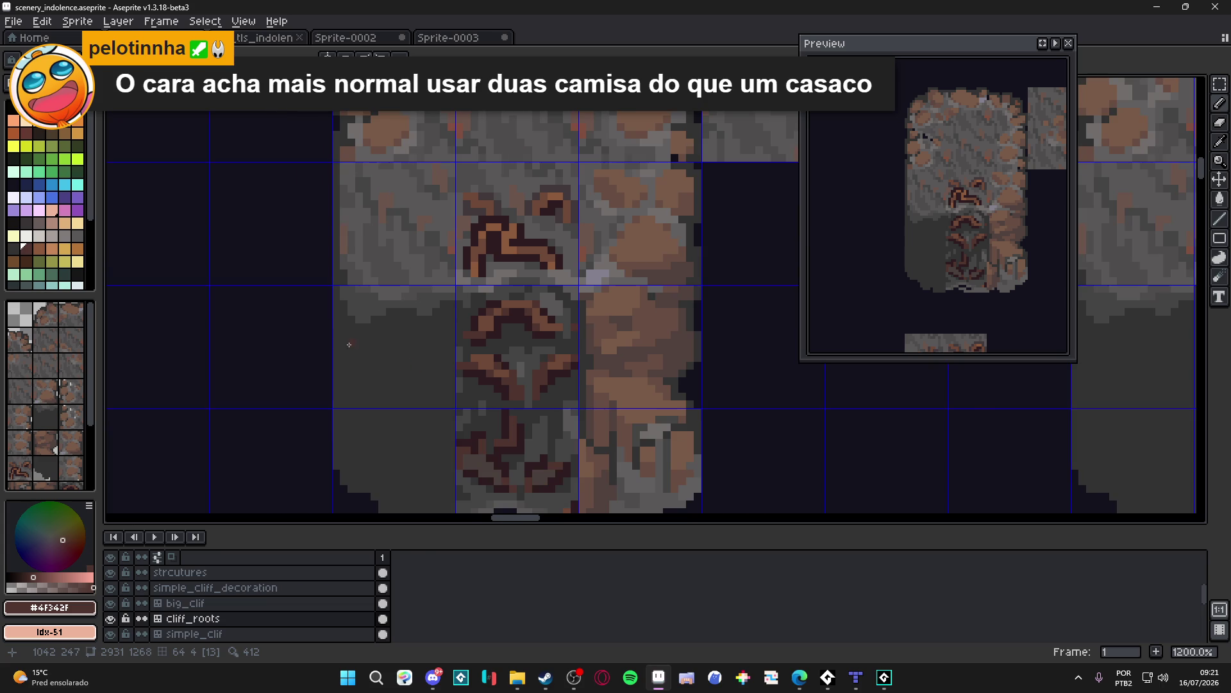
{"action": "scroll", "coordinate": [350, 345], "scroll_direction": "up", "scroll_amount": 1}
{"action": "mouse_move", "coordinate": [335, 339]}
{"action": "left_mouse_down"}
{"action": "mouse_move", "coordinate": [355, 379]}
{"action": "mouse_move", "coordinate": [403, 374]}
{"action": "mouse_move", "coordinate": [455, 337]}
{"action": "left_mouse_up"}
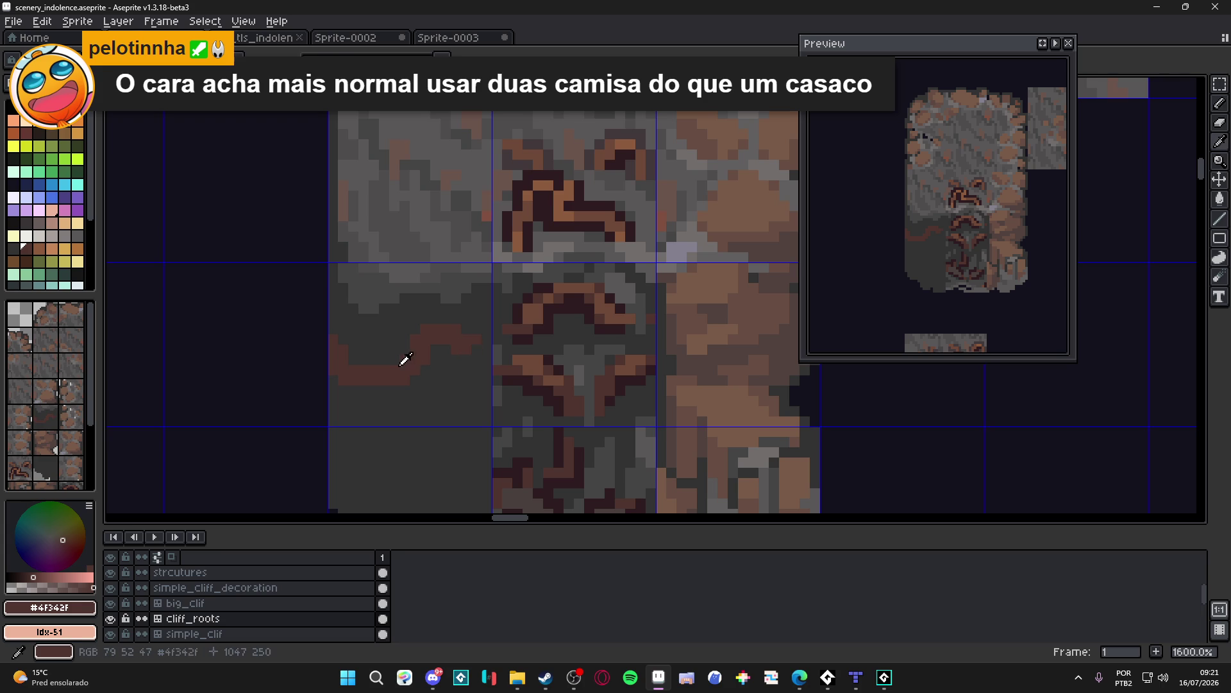
Step: Extend the brown root tendril after re-sampling #323232 and #4F342F, undoing a bad stroke
{"action": "left_click", "coordinate": [385, 385], "text": "alt"}
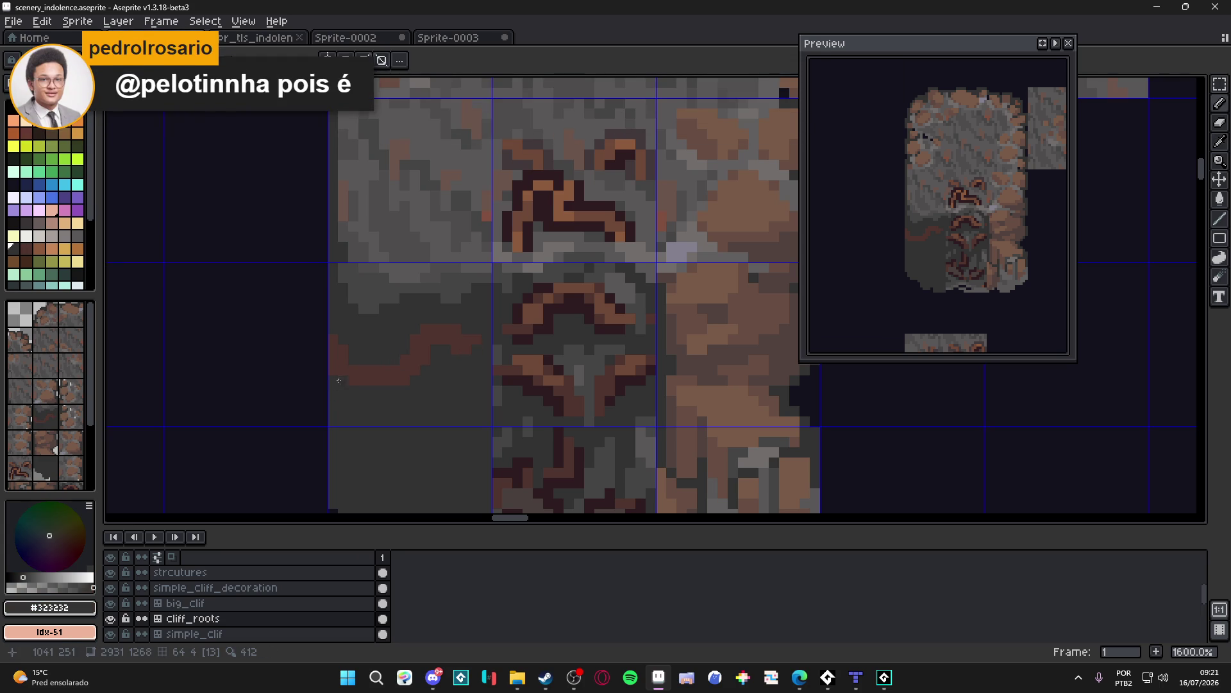
{"action": "left_click", "coordinate": [361, 363], "text": "alt"}
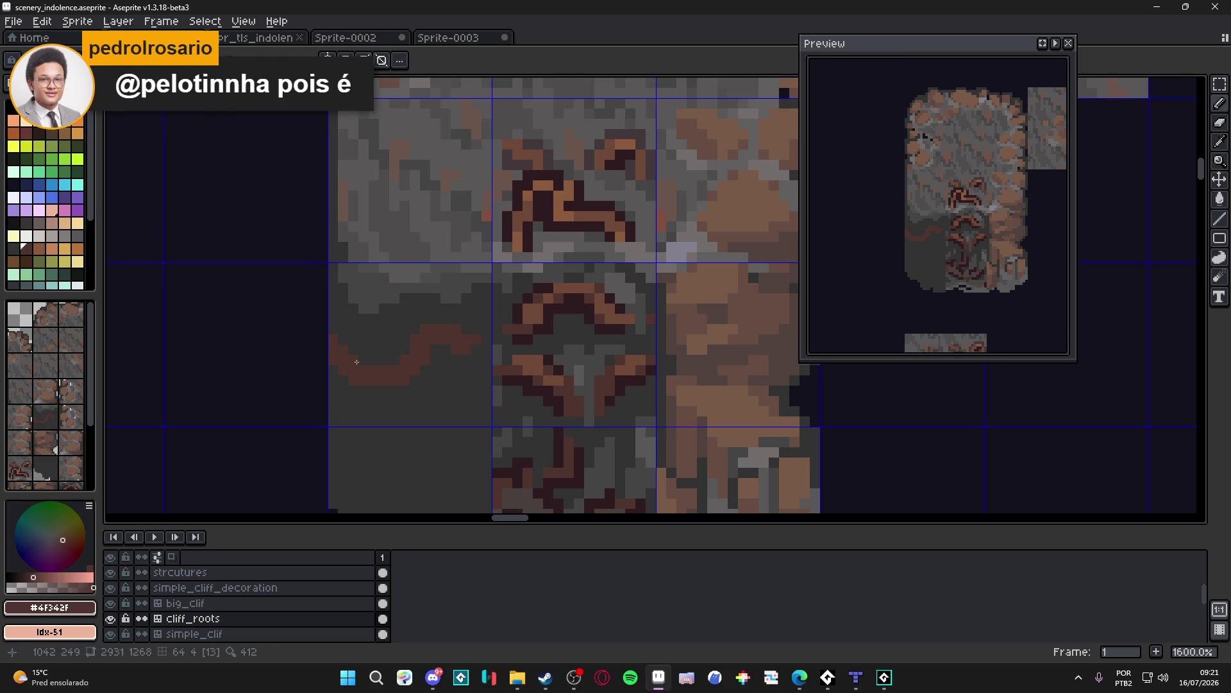
{"action": "scroll", "coordinate": [392, 390], "scroll_direction": "down", "scroll_amount": 1}
{"action": "scroll", "coordinate": [393, 385], "scroll_direction": "up", "scroll_amount": 2}
{"action": "scroll", "coordinate": [423, 365], "scroll_direction": "down", "scroll_amount": 3}
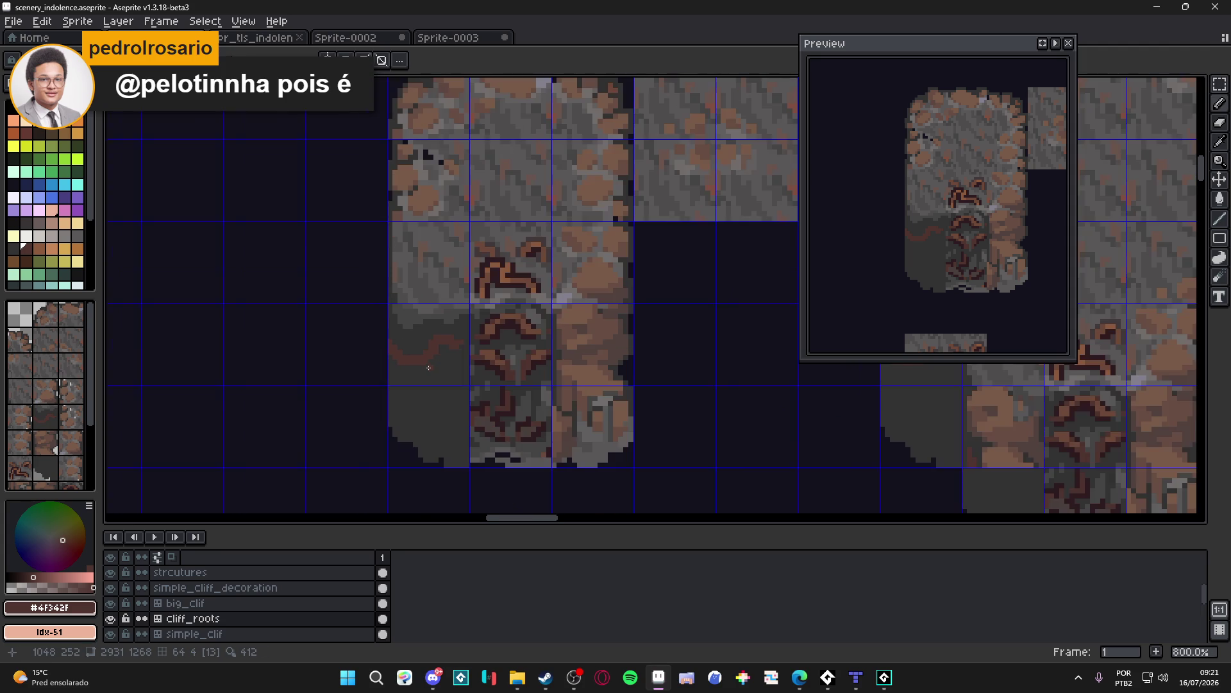
{"action": "scroll", "coordinate": [443, 370], "scroll_direction": "up", "scroll_amount": 3}
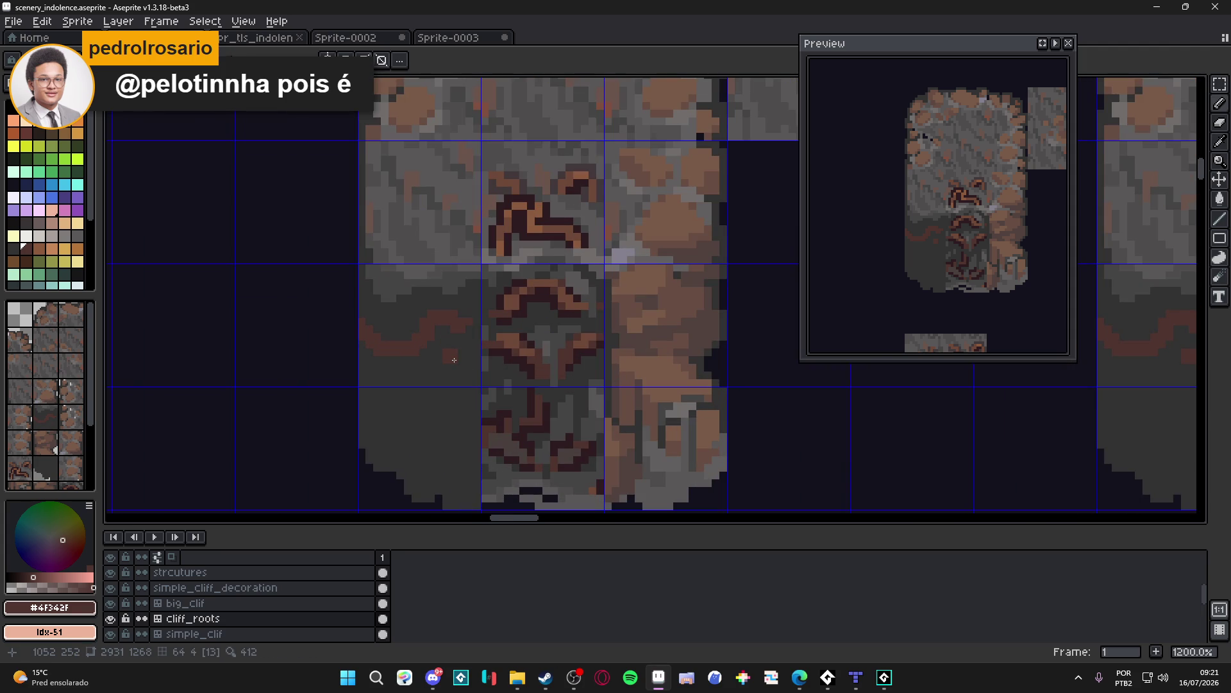
{"action": "left_click", "coordinate": [433, 375], "text": "shift"}
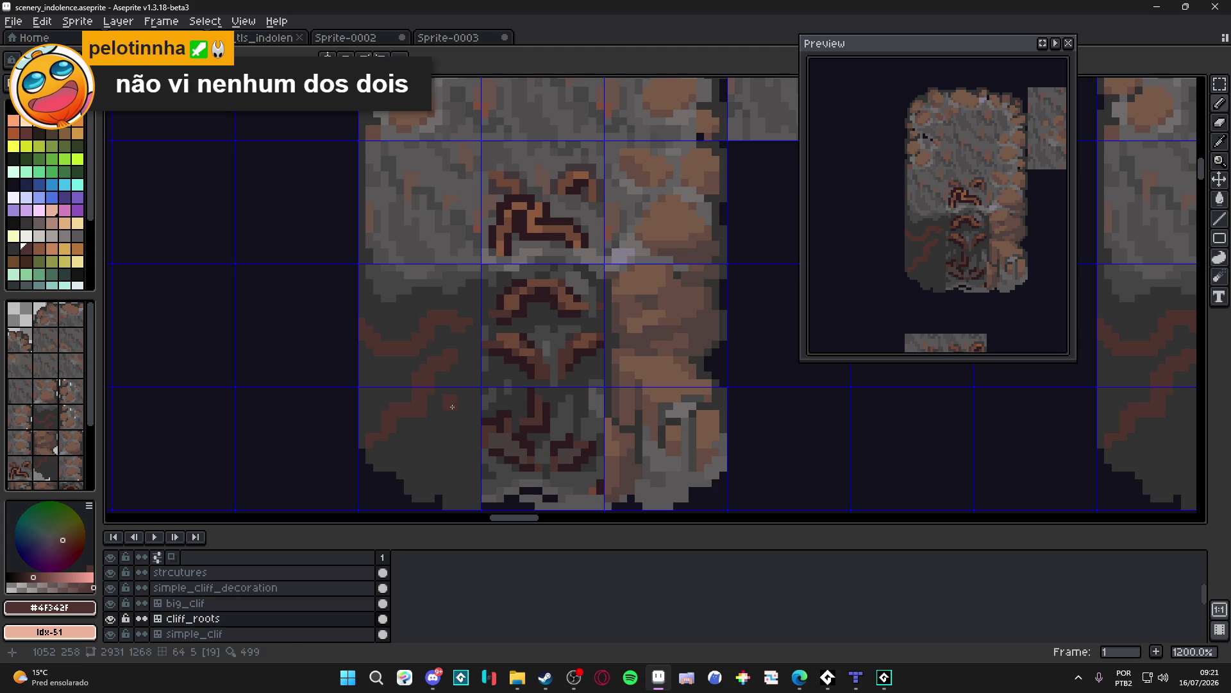
{"action": "left_click_drag", "start_coordinate": [453, 424], "coordinate": [454, 411]}
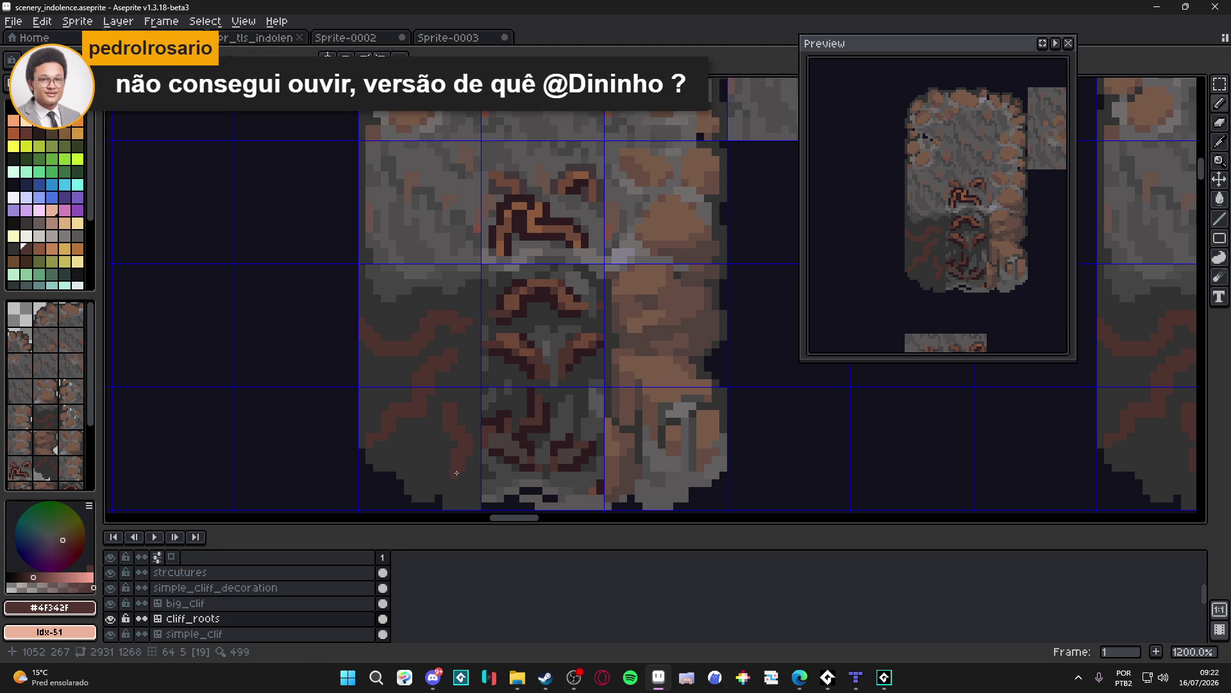
{"action": "key", "text": "ctrl+z"}
Step: Add short brown root segments and single root pixels on the left cliff-base tile
{"action": "left_click_drag", "start_coordinate": [469, 457], "coordinate": [466, 467]}
{"action": "left_click_drag", "start_coordinate": [451, 394], "coordinate": [454, 394]}
{"action": "left_click_drag", "start_coordinate": [434, 447], "coordinate": [442, 427]}
{"action": "left_click", "coordinate": [443, 427]}
{"action": "left_click", "coordinate": [420, 449], "text": "alt"}
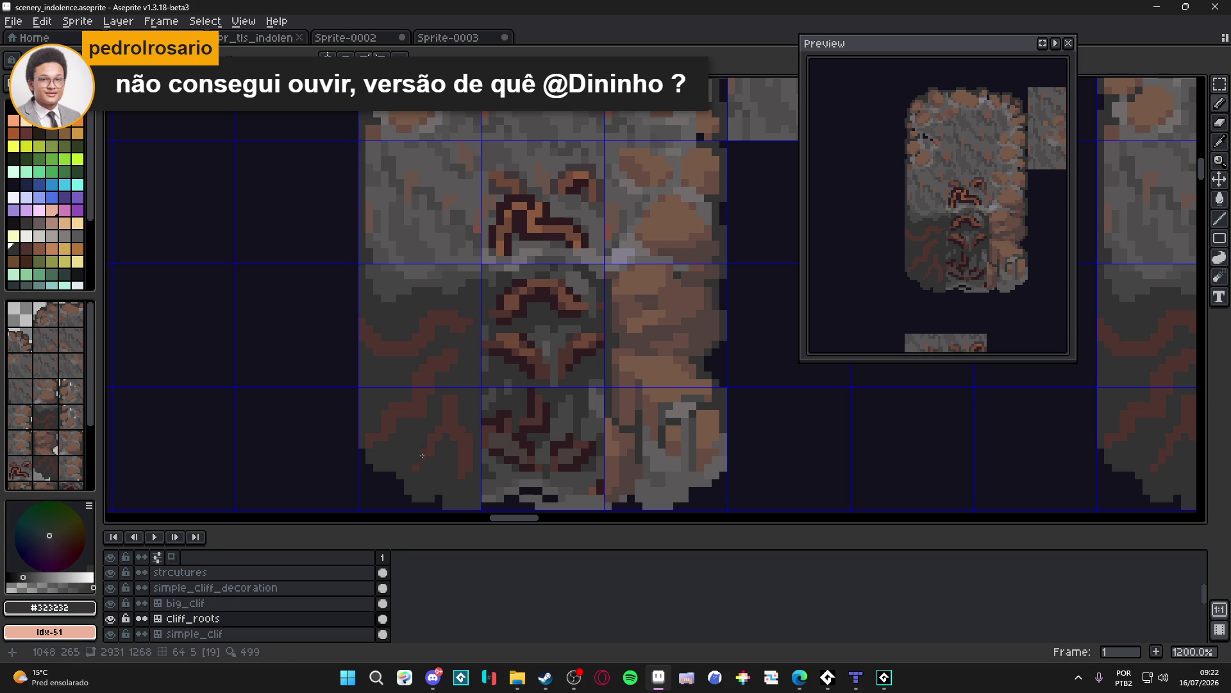
{"action": "left_click", "coordinate": [420, 457], "text": "alt"}
{"action": "left_click_drag", "start_coordinate": [417, 471], "coordinate": [416, 480]}
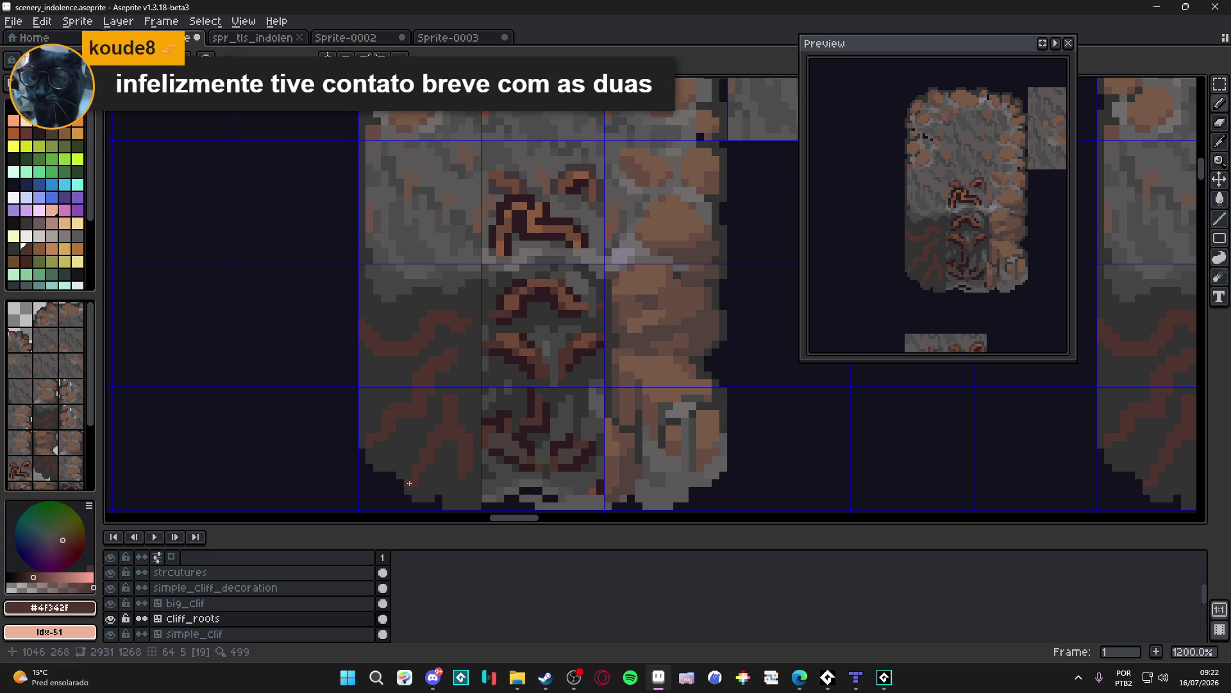
Step: Alternate sampling the dark gray rock and brown root colours while reviewing the cliff-base tiles
{"action": "left_click", "coordinate": [448, 391], "text": "alt"}
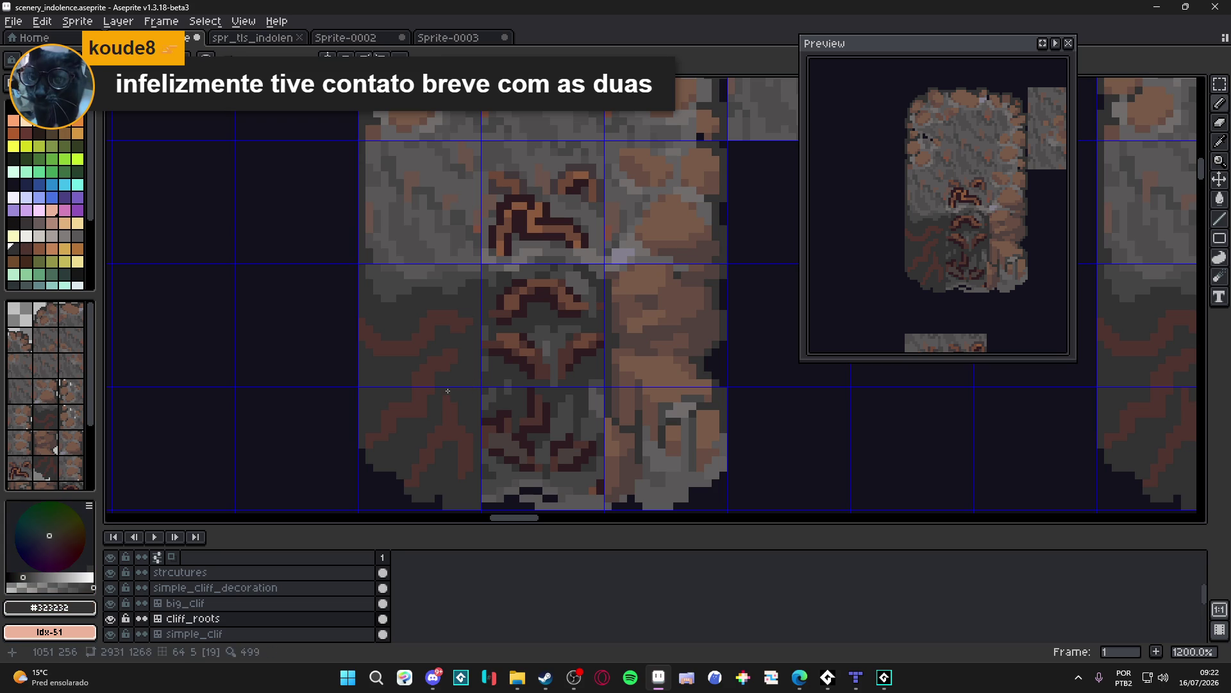
{"action": "left_click", "coordinate": [463, 442], "text": "alt"}
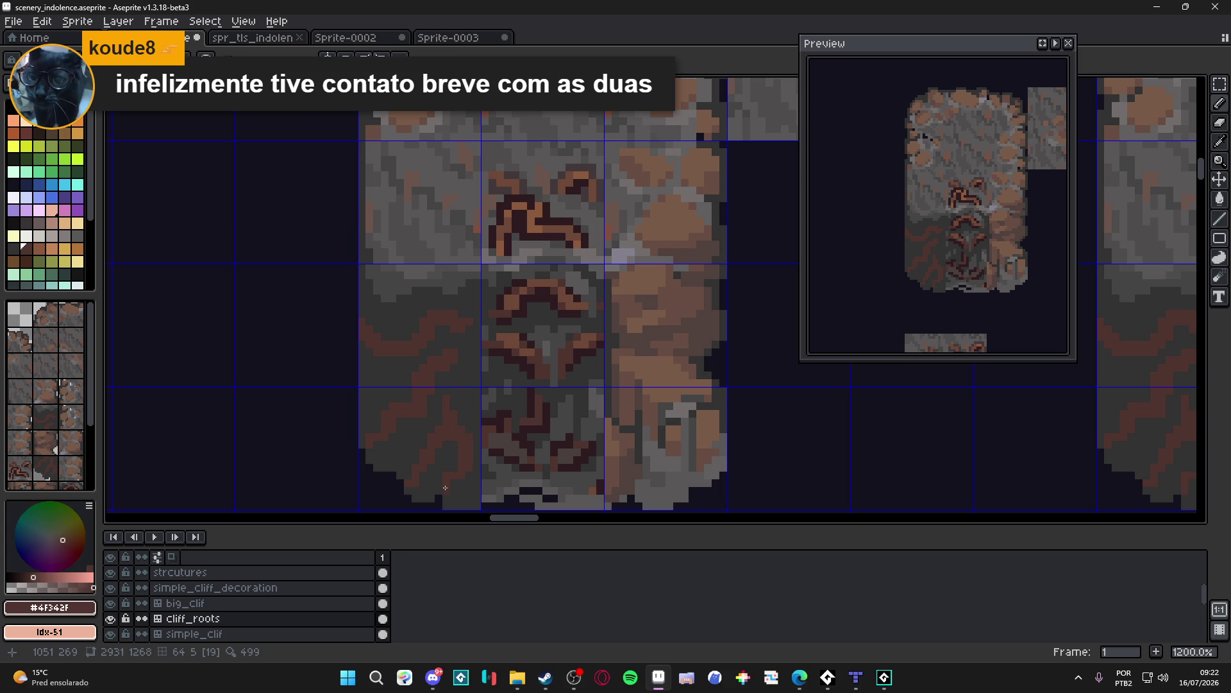
{"action": "scroll", "coordinate": [430, 392], "scroll_direction": "left", "scroll_amount": 1}
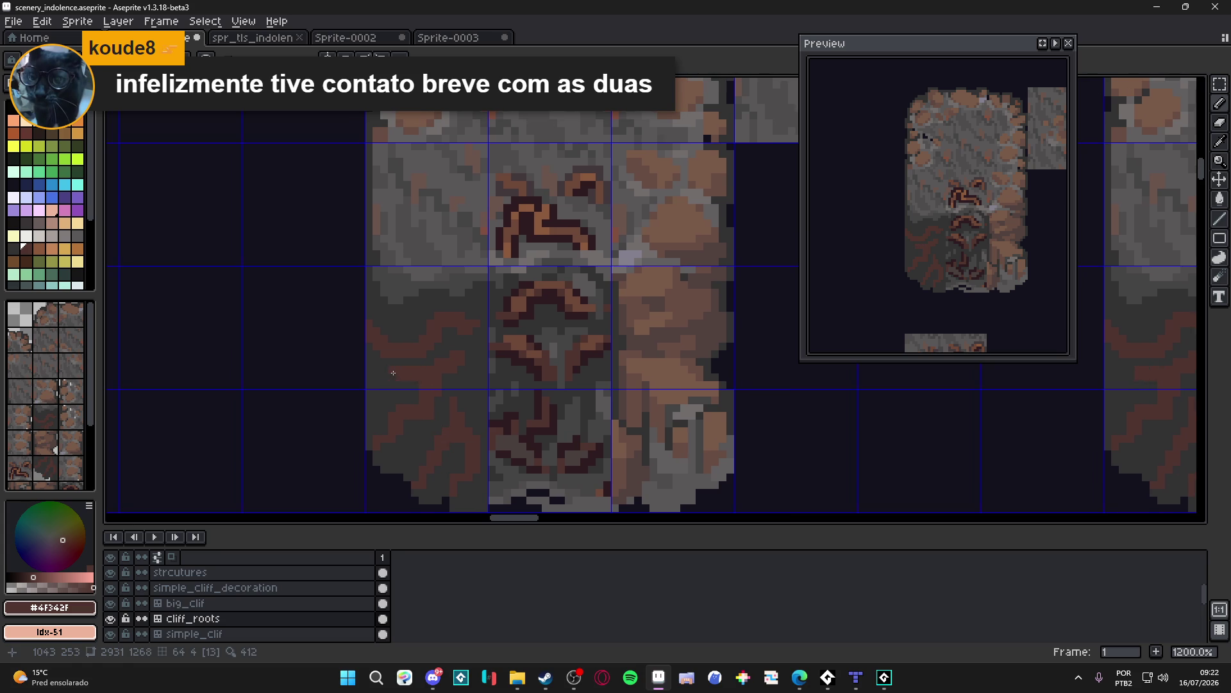
{"action": "left_click", "coordinate": [408, 377], "text": "alt"}
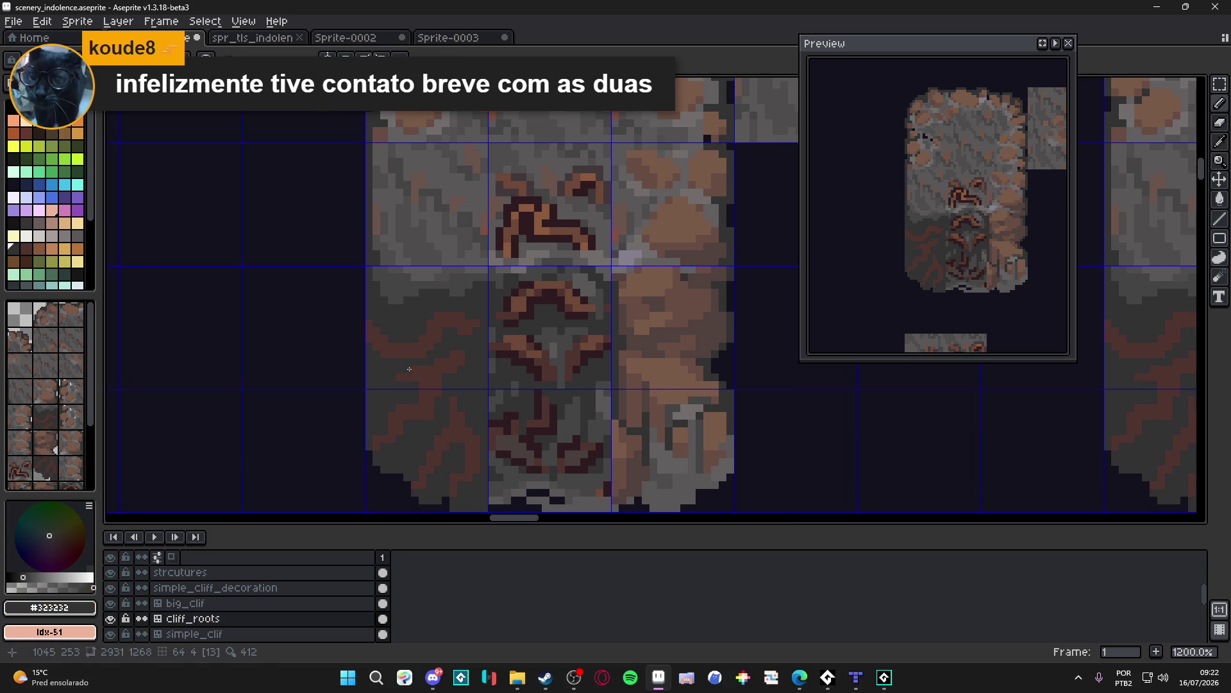
{"action": "left_click", "coordinate": [411, 379], "text": "alt"}
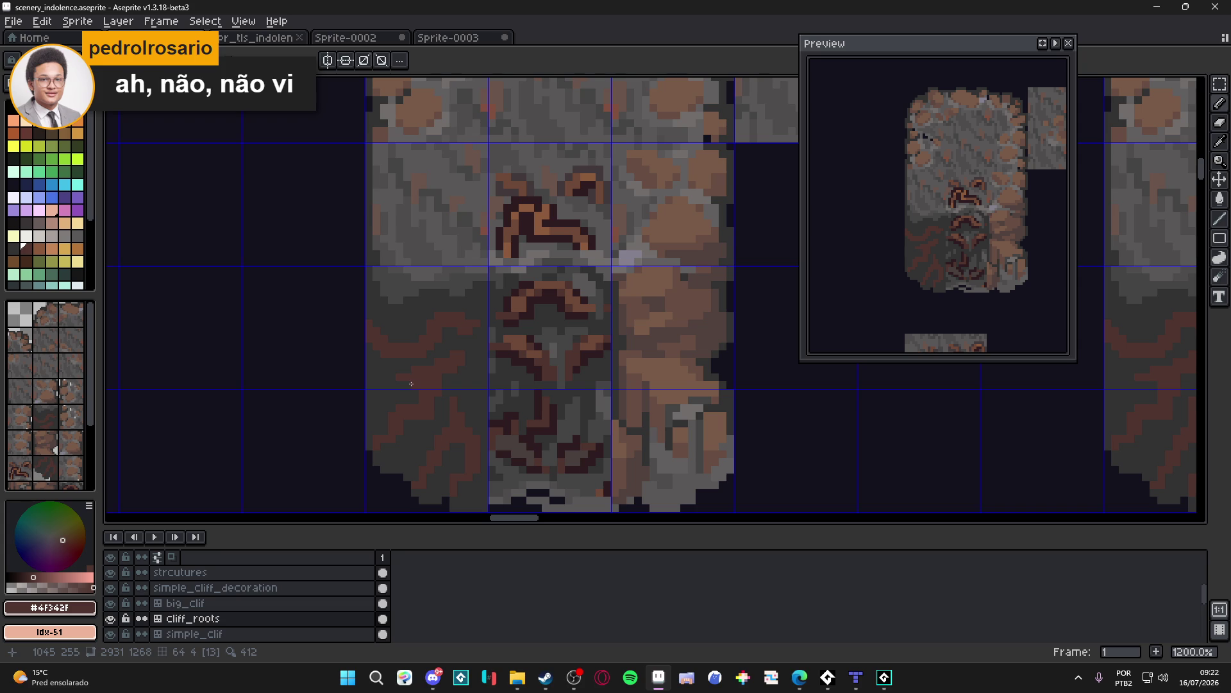
{"action": "left_click", "coordinate": [385, 378]}
{"action": "left_click_drag", "start_coordinate": [390, 372], "coordinate": [400, 341]}
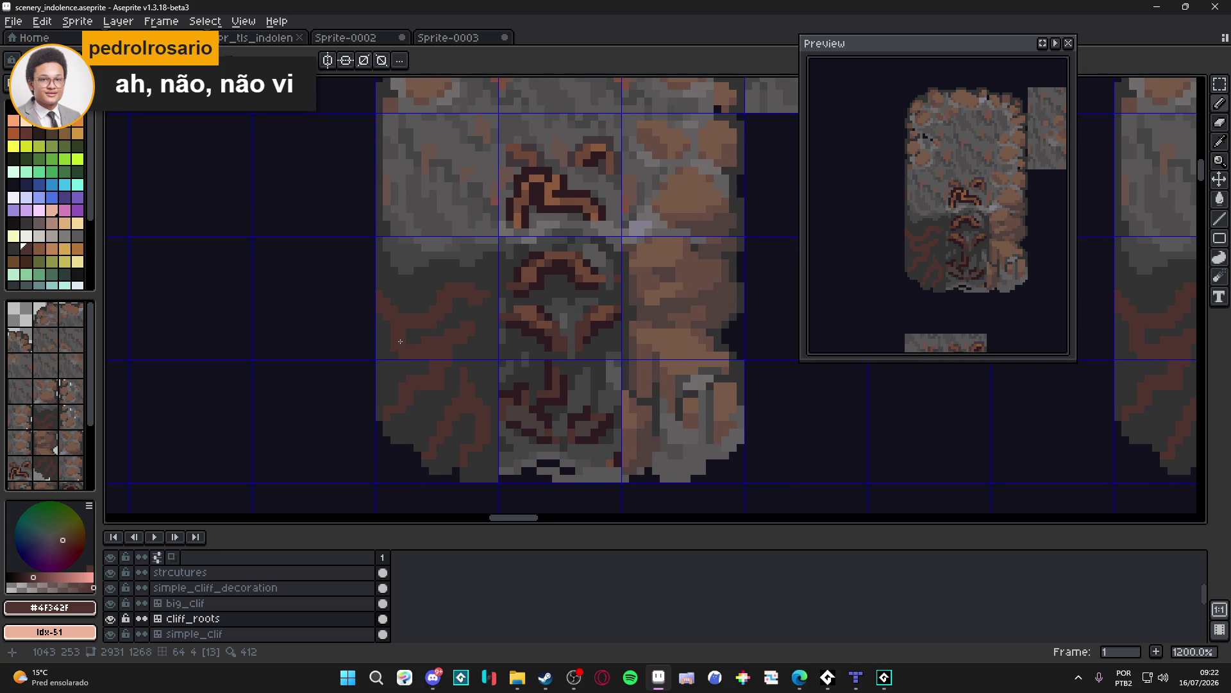
{"action": "scroll", "coordinate": [423, 352], "scroll_direction": "down", "scroll_amount": 4}
{"action": "scroll", "coordinate": [432, 360], "scroll_direction": "up", "scroll_amount": 5}
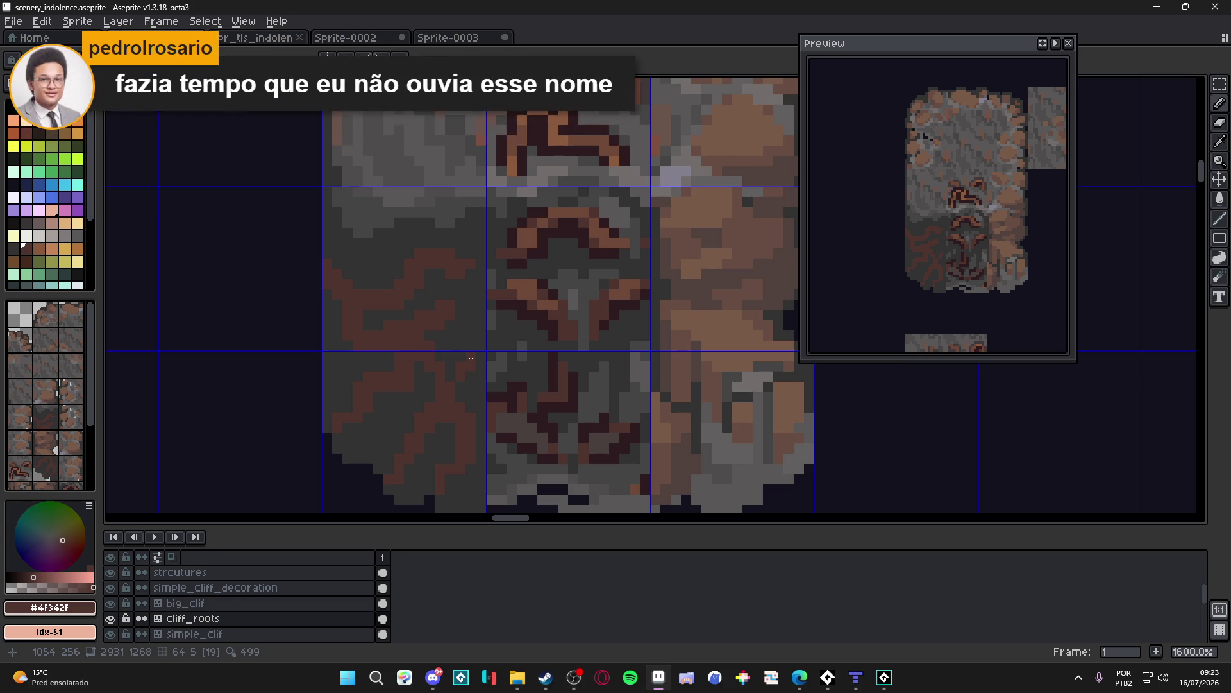
{"action": "scroll", "coordinate": [471, 355], "scroll_direction": "up", "scroll_amount": 2}
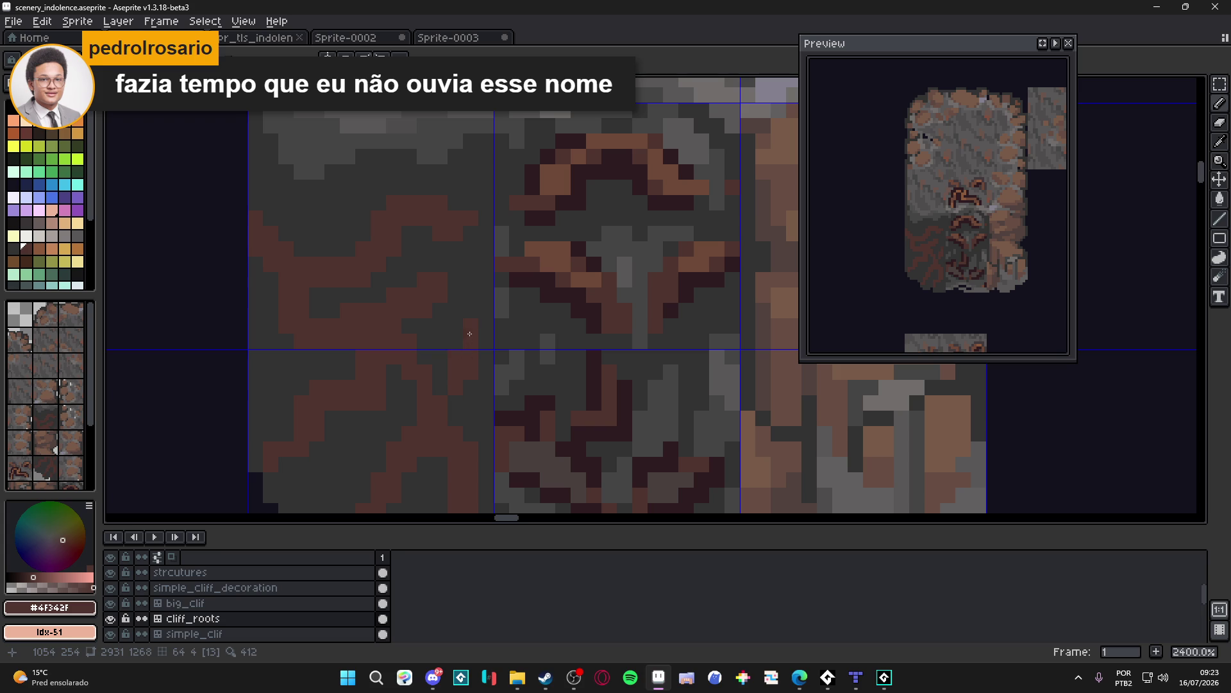
{"action": "scroll", "coordinate": [480, 313], "scroll_direction": "down", "scroll_amount": 1}
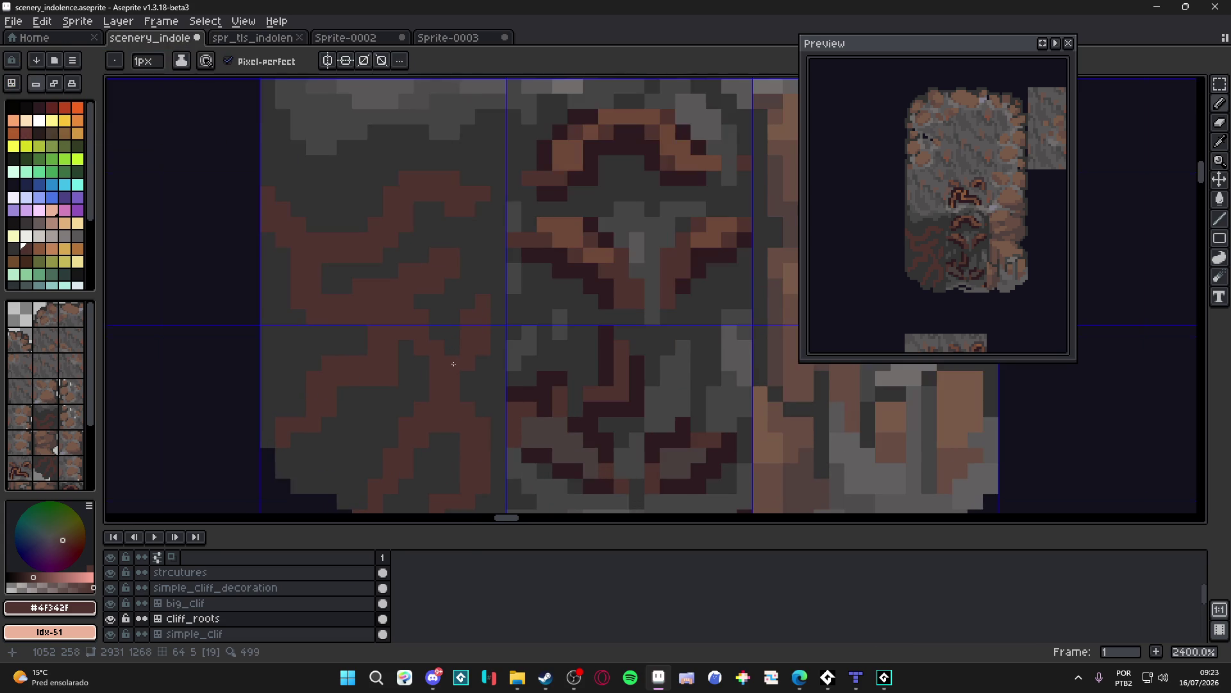
{"action": "scroll", "coordinate": [450, 363], "scroll_direction": "down", "scroll_amount": 6}
Step: Save scenery_indolence.aseprite and zoom out and back in to review the root tiles
{"action": "key", "text": "ctrl+s"}
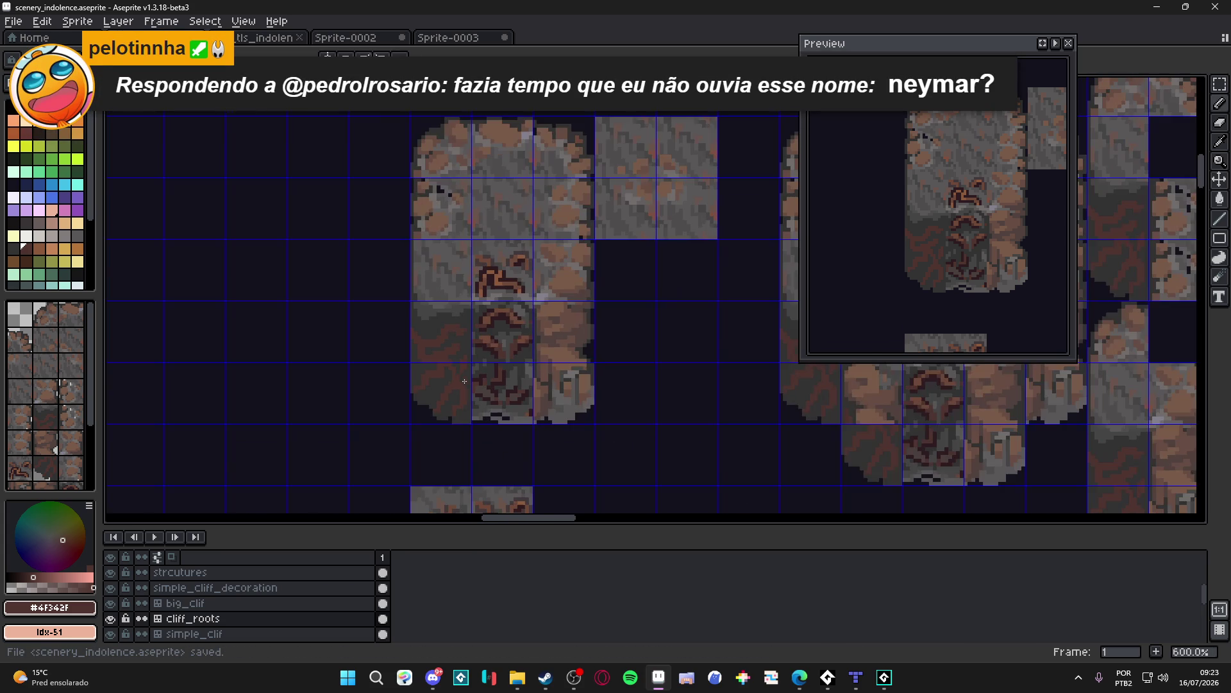
{"action": "scroll", "coordinate": [441, 381], "scroll_direction": "up", "scroll_amount": 3}
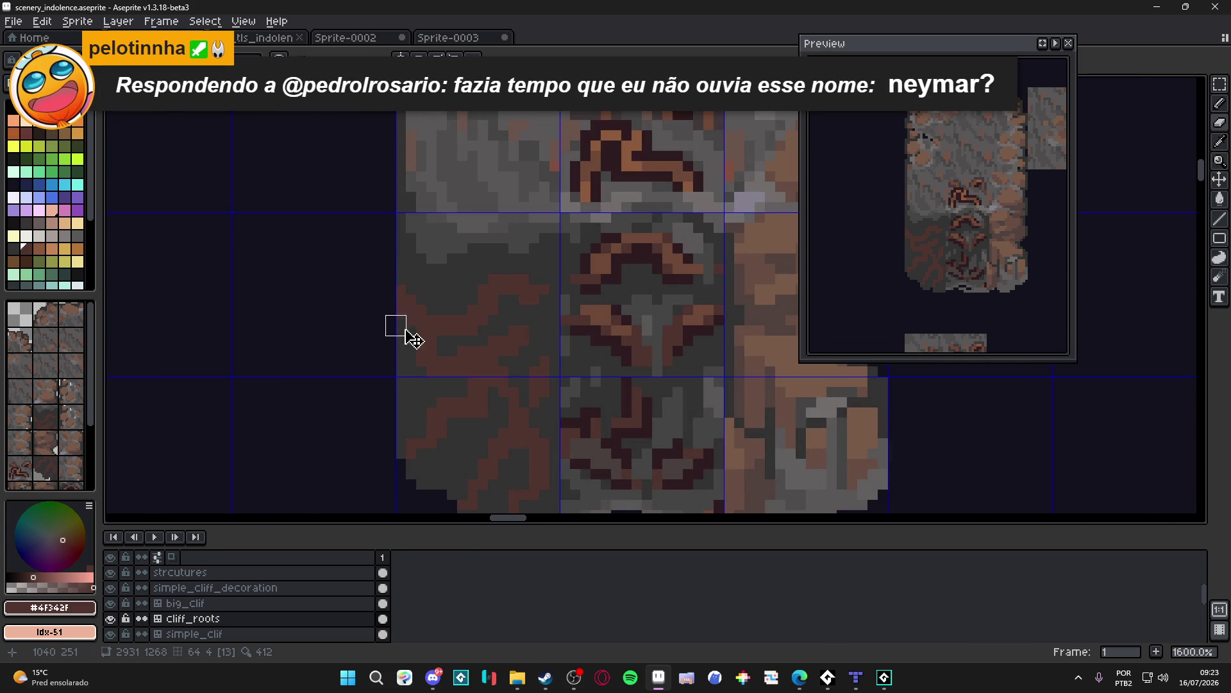
{"action": "scroll", "coordinate": [420, 344], "scroll_direction": "down", "scroll_amount": 3}
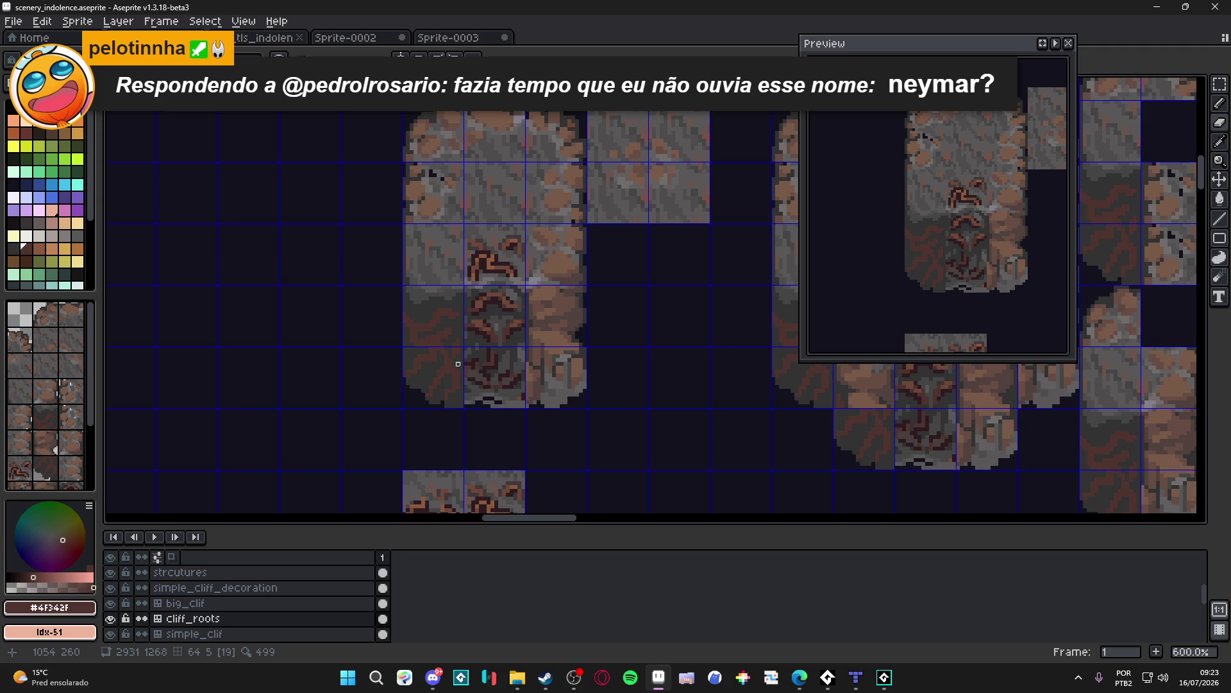
{"action": "scroll", "coordinate": [456, 324], "scroll_direction": "down", "scroll_amount": 1}
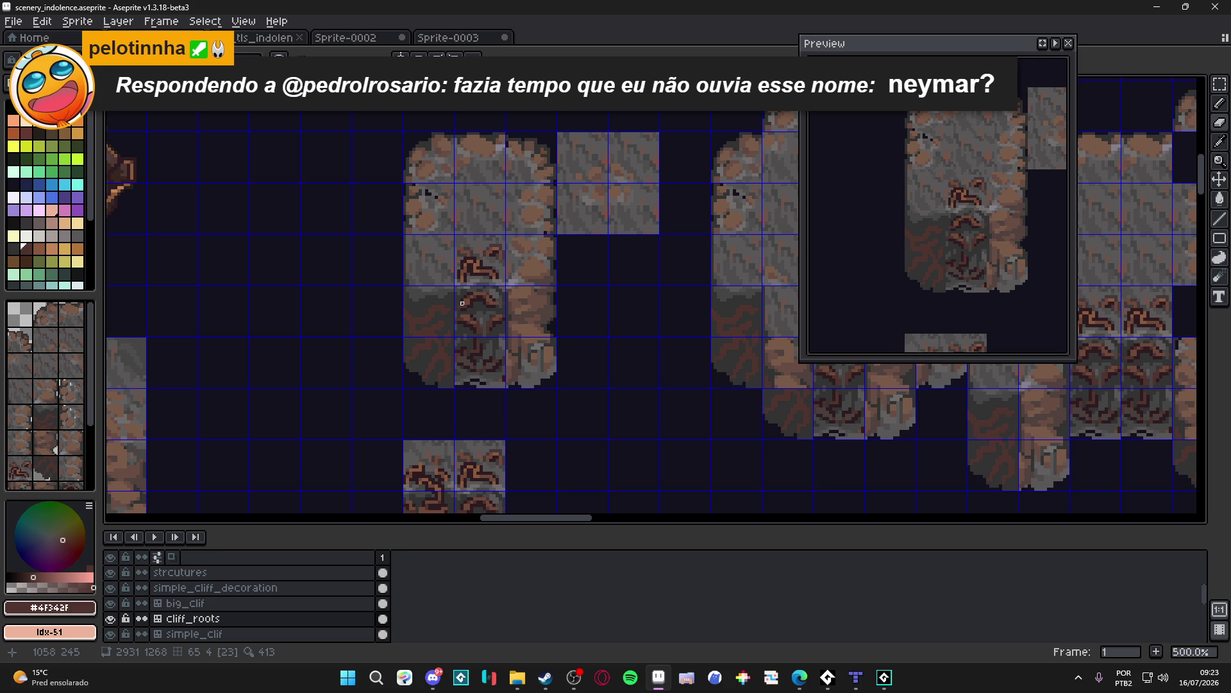
{"action": "scroll", "coordinate": [443, 306], "scroll_direction": "up", "scroll_amount": 4}
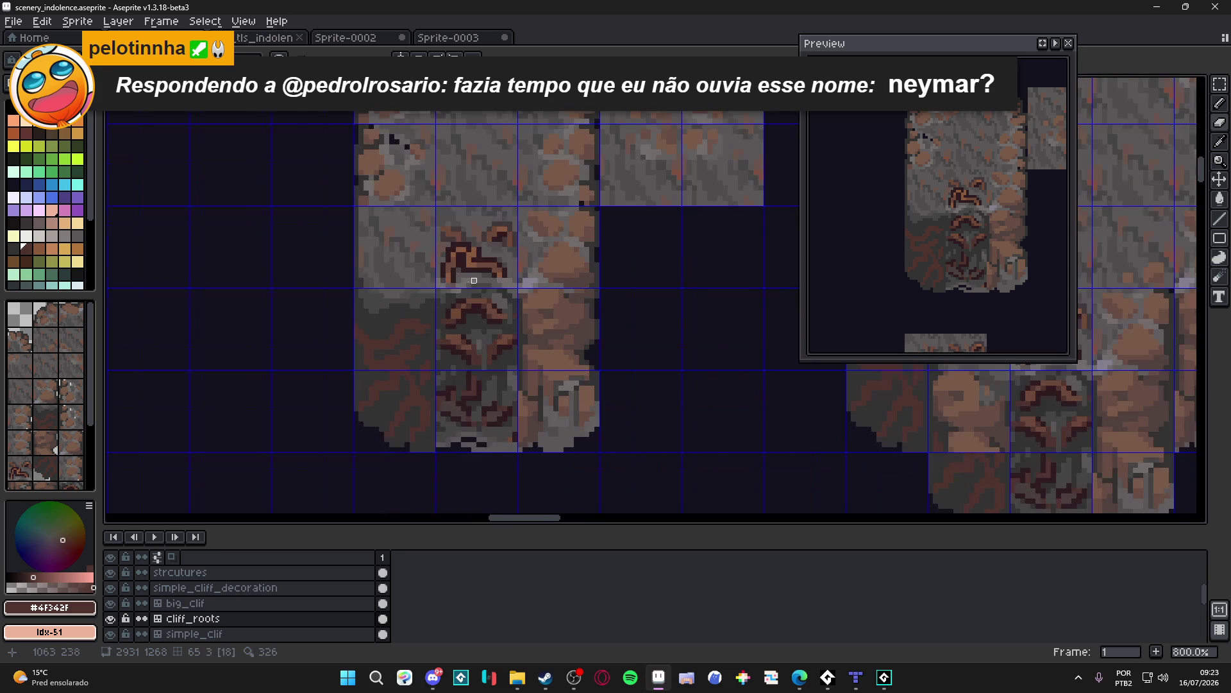
Step: Pick dark brown #2d1b1c and outline the upper and left root tendrils
{"action": "left_click", "coordinate": [413, 326], "text": "alt"}
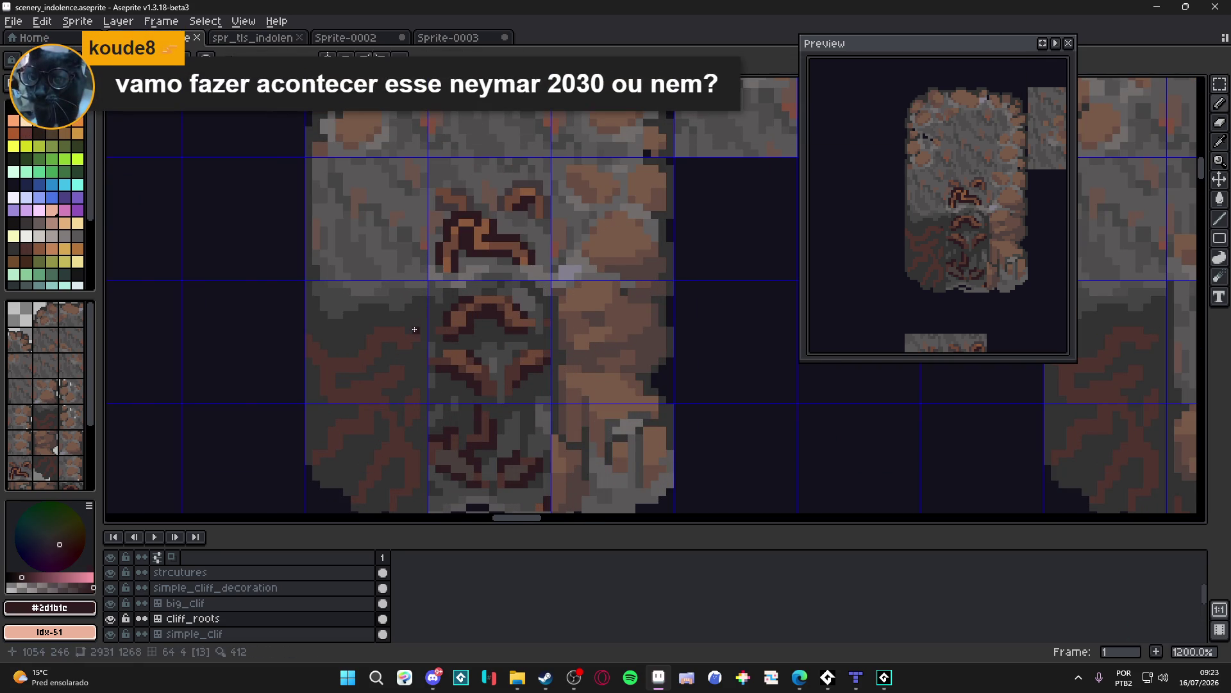
{"action": "left_click_drag", "start_coordinate": [401, 325], "coordinate": [382, 325]}
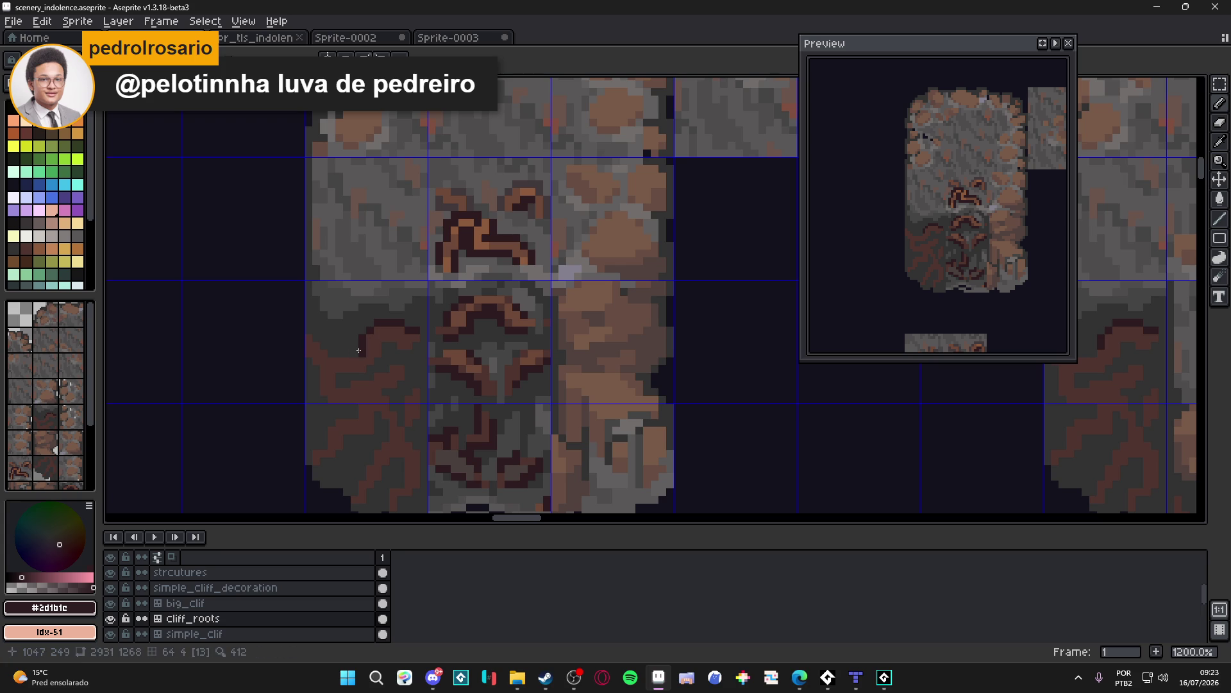
{"action": "left_click_drag", "start_coordinate": [352, 352], "coordinate": [318, 345]}
{"action": "mouse_move", "coordinate": [317, 376]}
{"action": "left_mouse_down"}
{"action": "mouse_move", "coordinate": [313, 395]}
{"action": "mouse_move", "coordinate": [352, 407]}
{"action": "mouse_move", "coordinate": [322, 446]}
{"action": "left_mouse_up"}
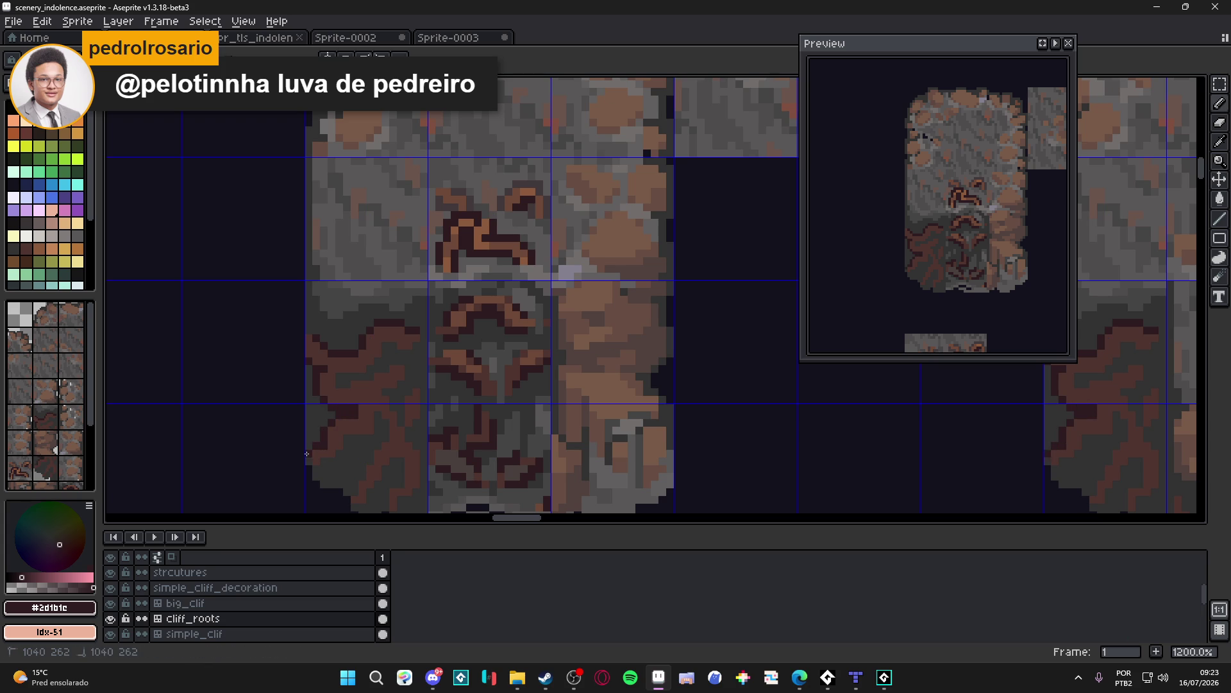
{"action": "left_click_drag", "start_coordinate": [321, 462], "coordinate": [355, 438]}
{"action": "left_click", "coordinate": [343, 447]}
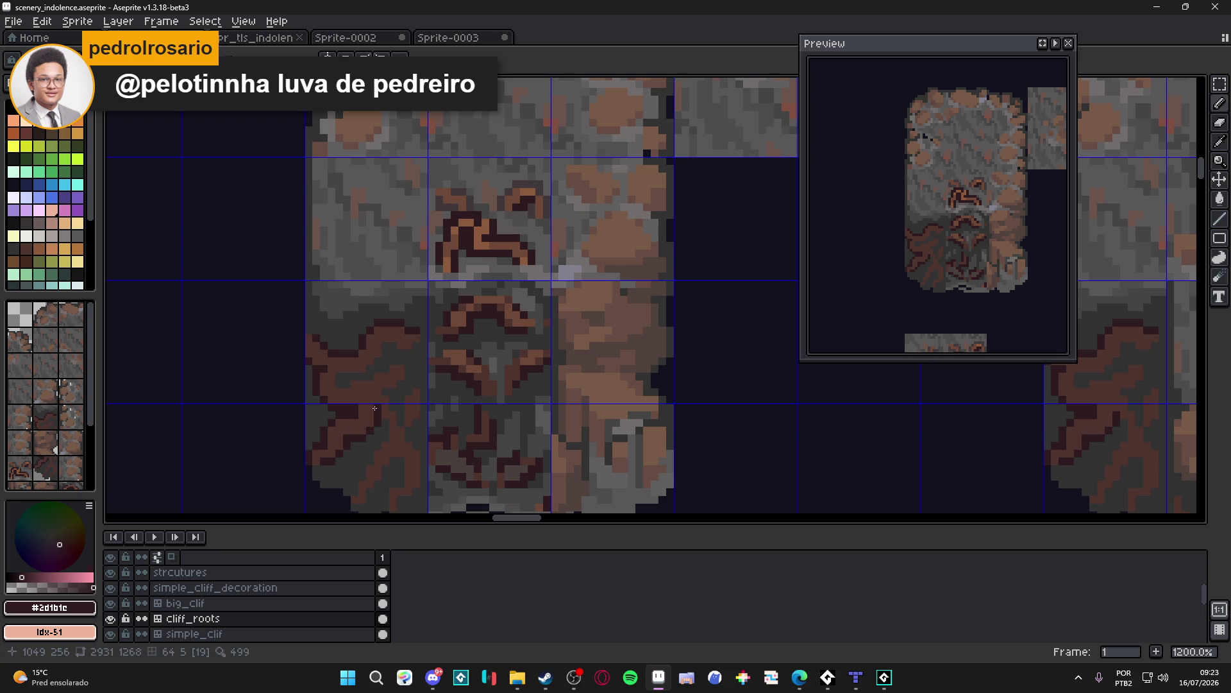
{"action": "left_click_drag", "start_coordinate": [370, 459], "coordinate": [368, 459]}
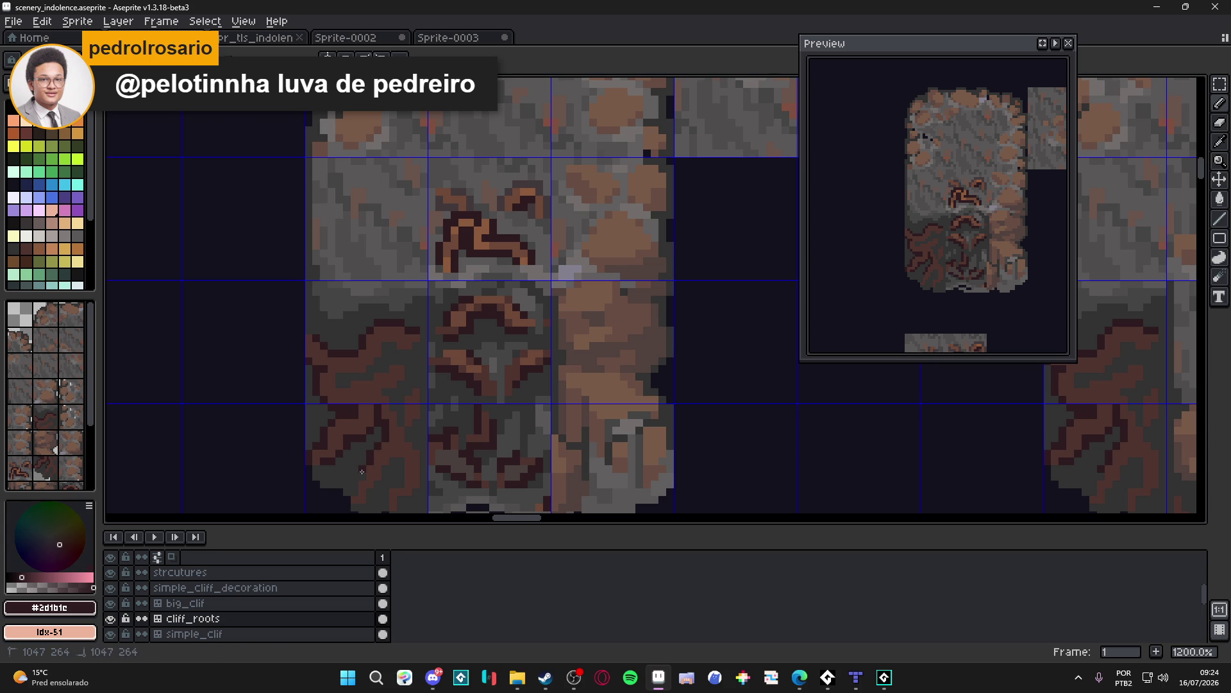
Step: Outline the lower roots, extend an outline upward, and hide the tile grid lines
{"action": "scroll", "coordinate": [356, 487], "scroll_direction": "down", "scroll_amount": 2}
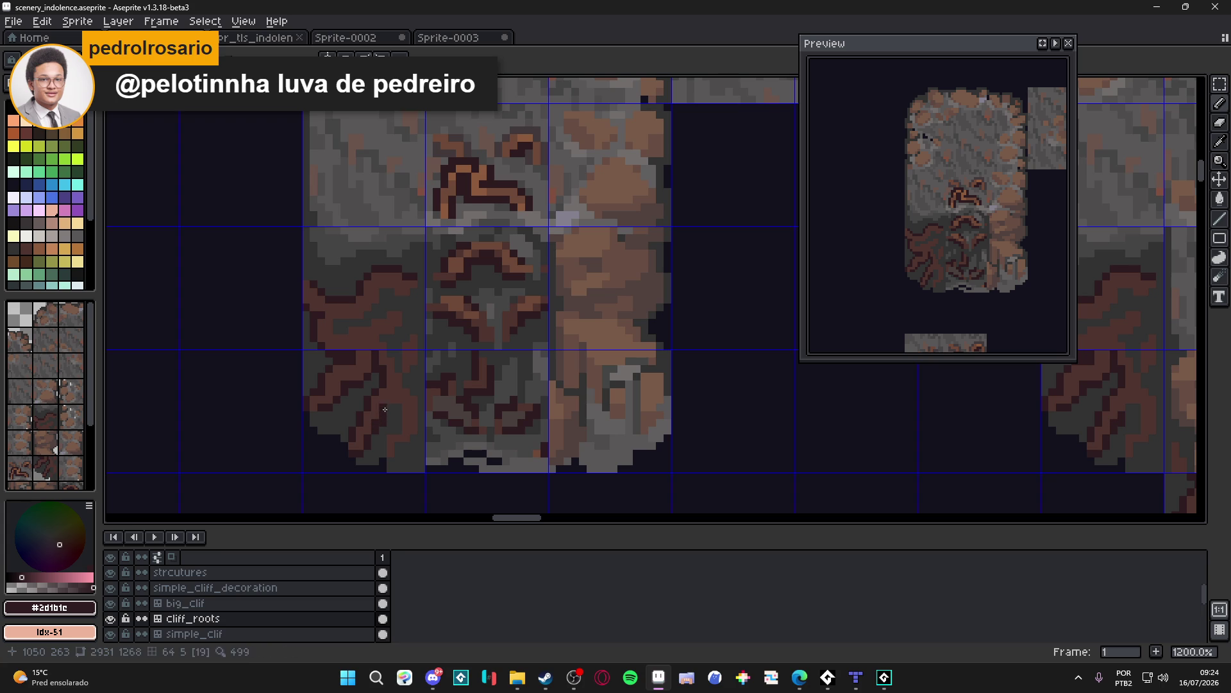
{"action": "left_click_drag", "start_coordinate": [398, 410], "coordinate": [398, 430]}
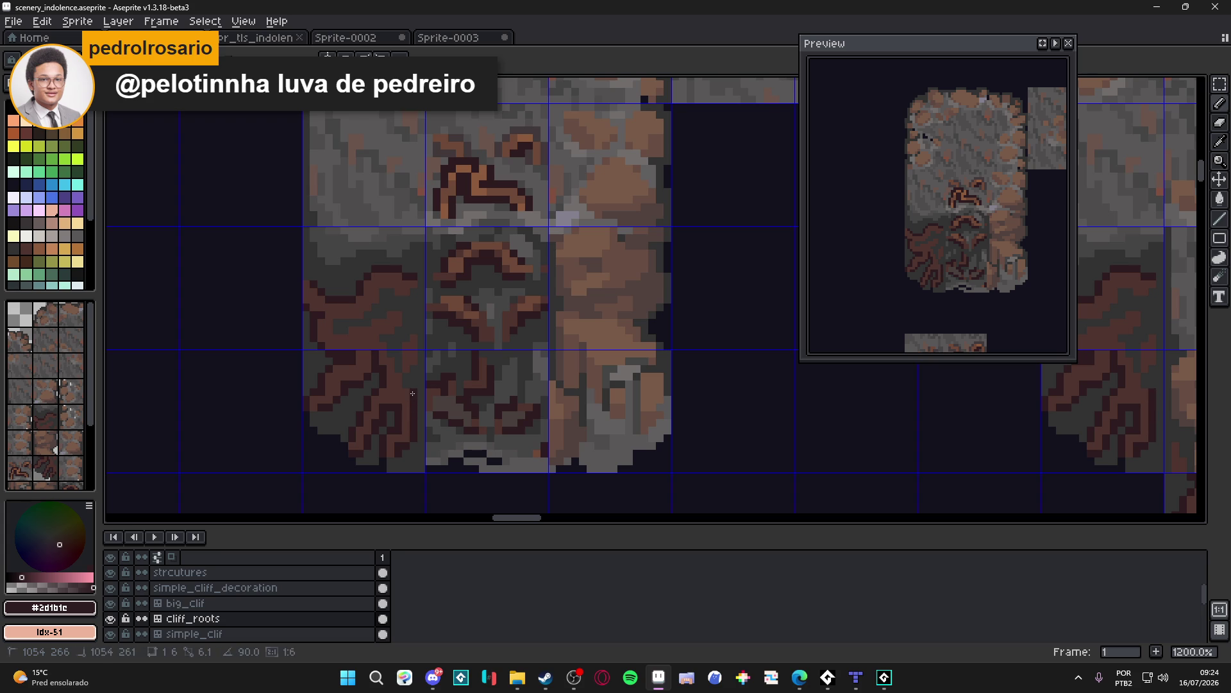
{"action": "left_click_drag", "start_coordinate": [402, 386], "coordinate": [394, 345]}
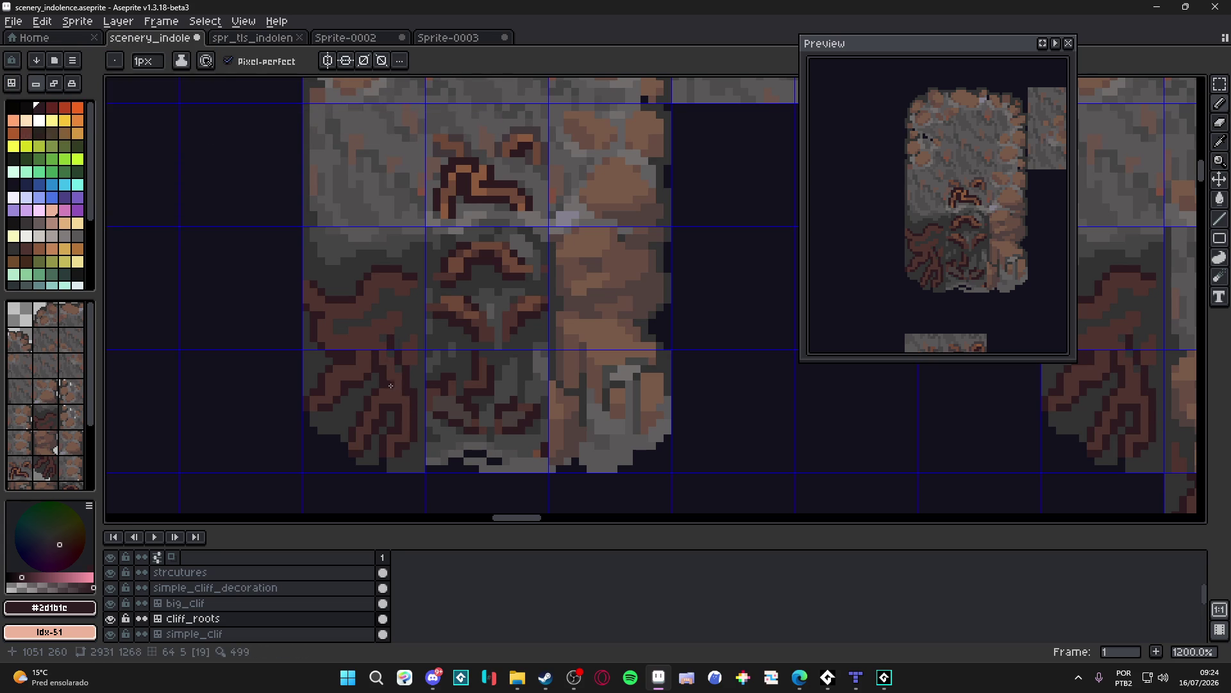
{"action": "key", "text": "i"}
{"action": "left_click", "coordinate": [393, 386], "text": "alt"}
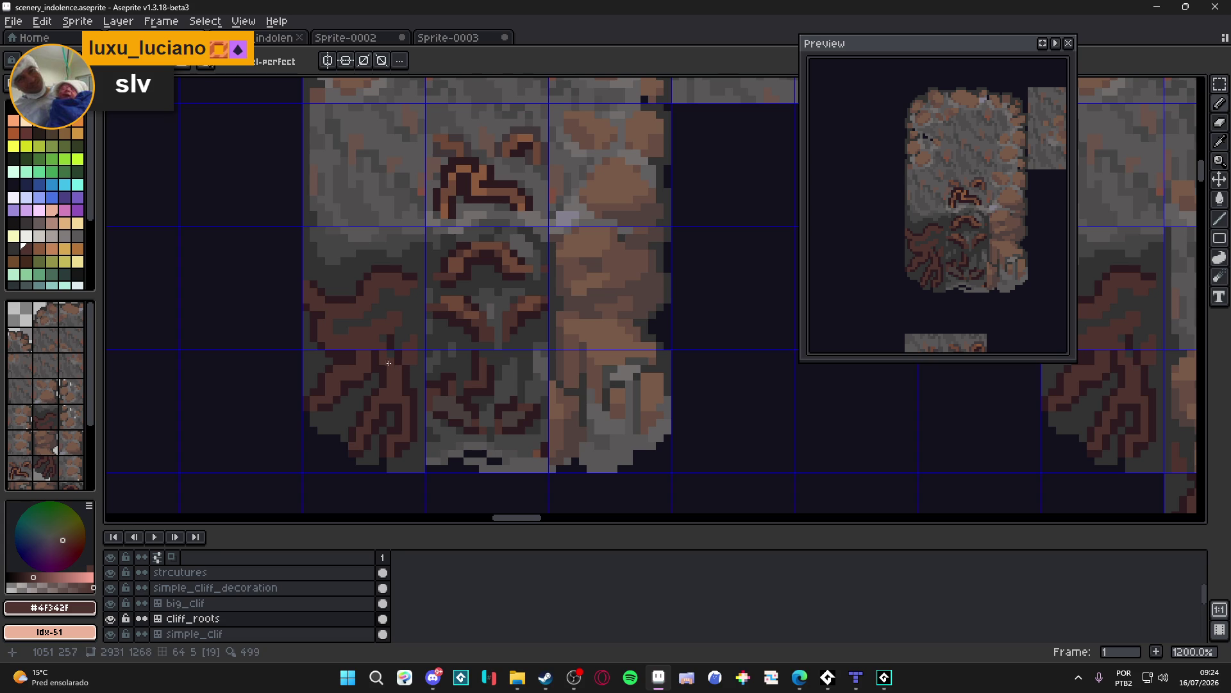
{"action": "key", "text": "ctrl+'"}
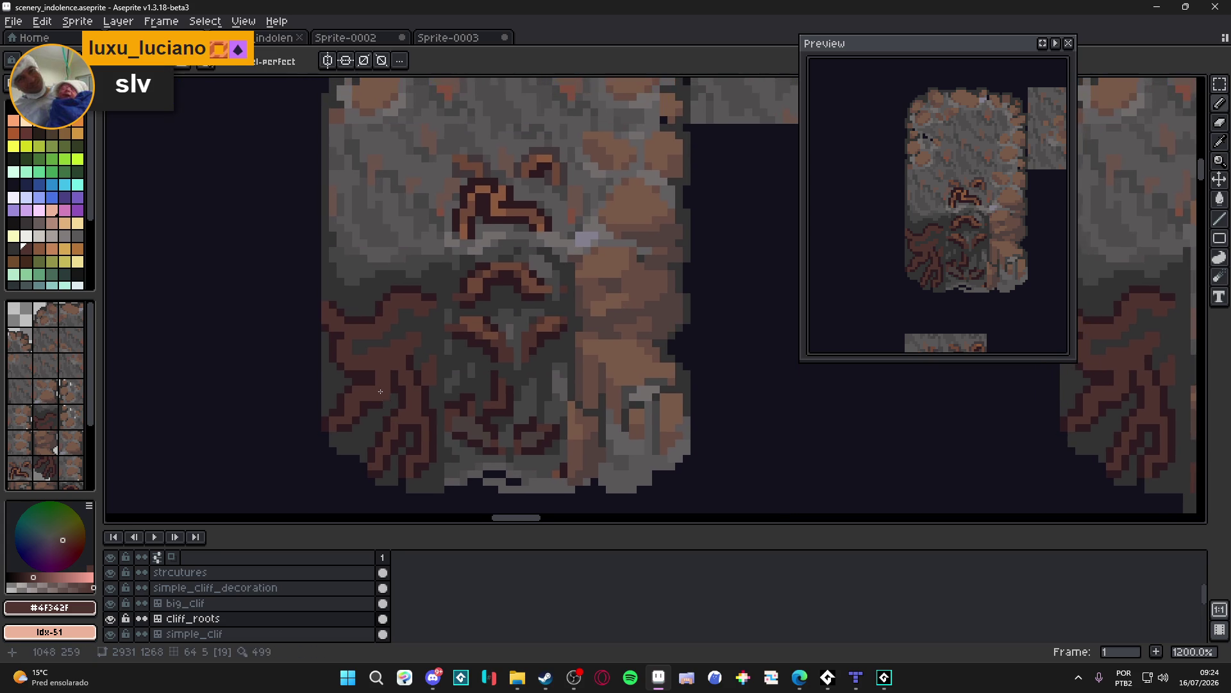
{"action": "scroll", "coordinate": [340, 333], "scroll_direction": "up", "scroll_amount": 1}
Step: Touch up the remaining dark #2d1b1c root outline pixels
{"action": "left_click", "coordinate": [340, 334], "text": "alt"}
{"action": "left_click", "coordinate": [364, 347]}
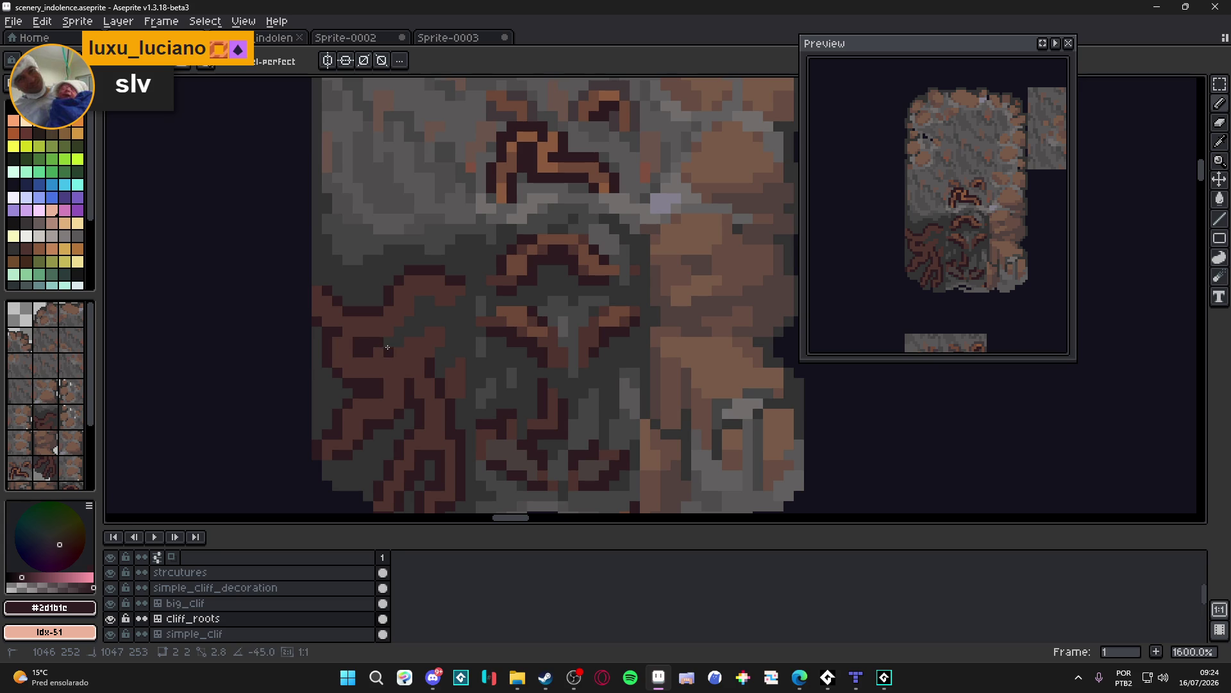
{"action": "left_click_drag", "start_coordinate": [395, 333], "coordinate": [408, 322]}
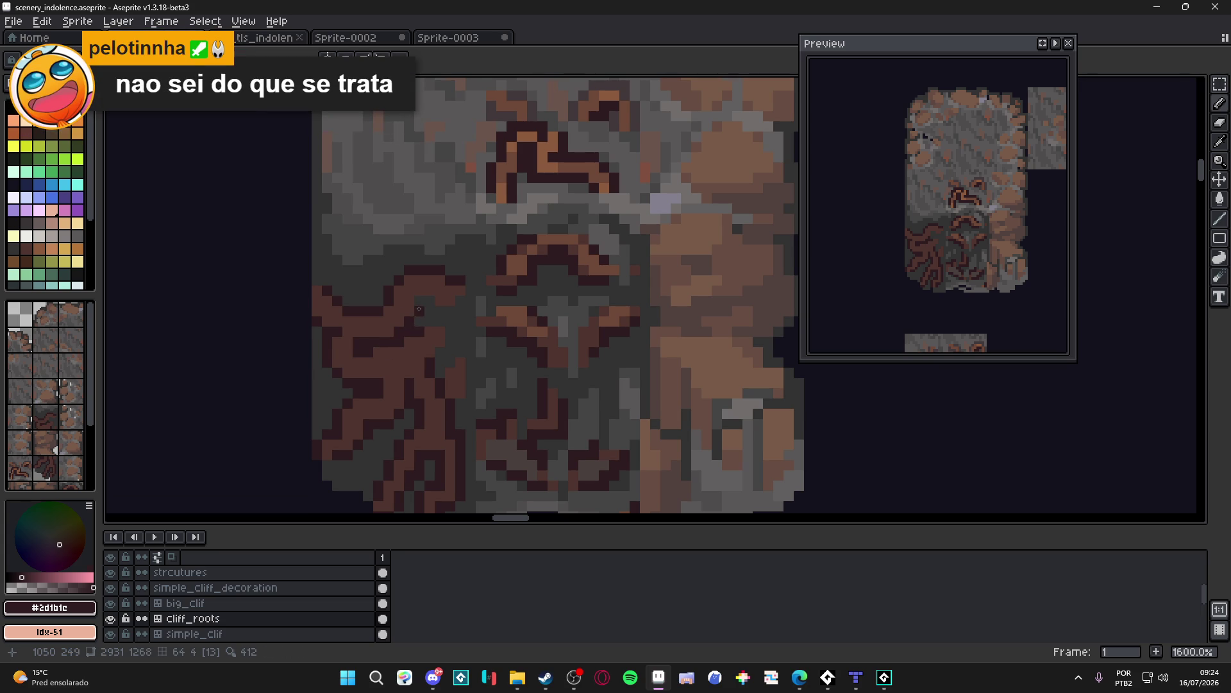
{"action": "left_click_drag", "start_coordinate": [427, 300], "coordinate": [459, 298]}
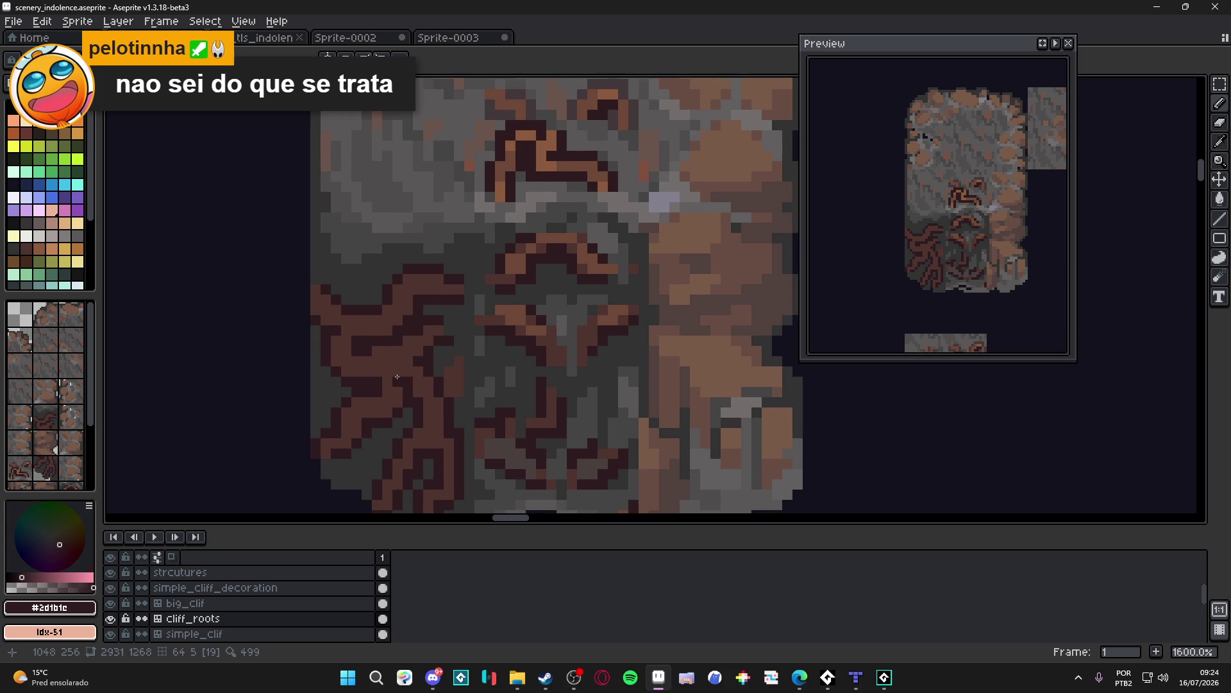
{"action": "scroll", "coordinate": [449, 390], "scroll_direction": "down", "scroll_amount": 3}
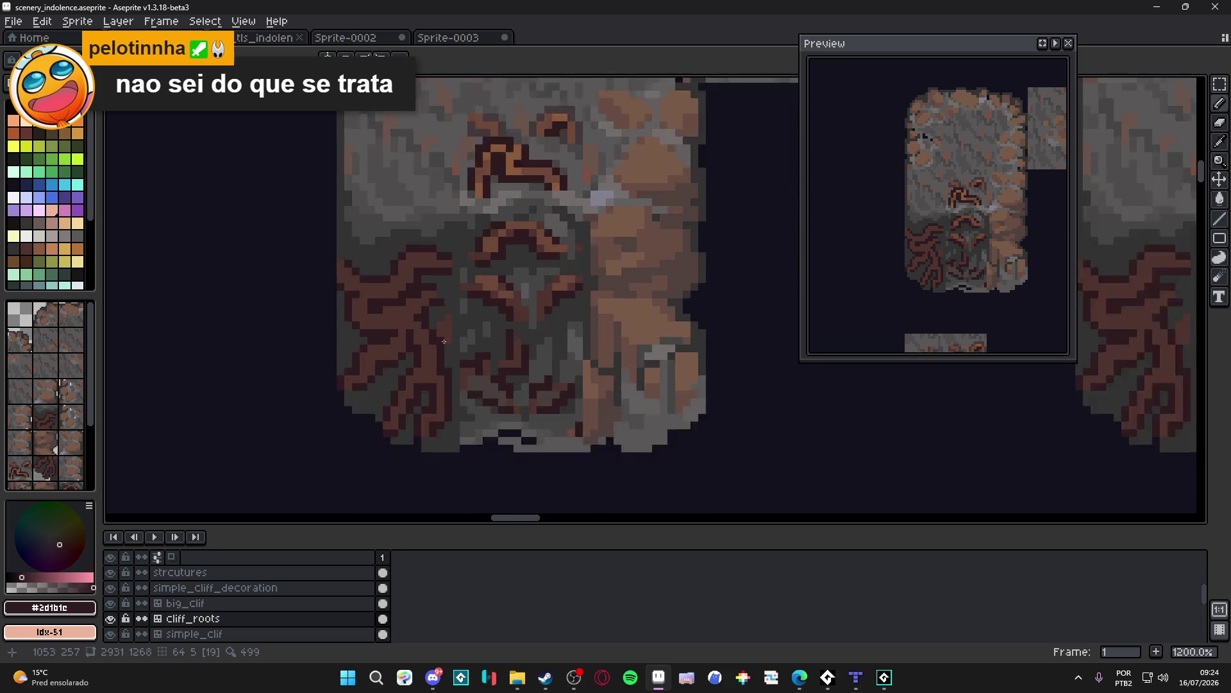
{"action": "scroll", "coordinate": [449, 374], "scroll_direction": "down", "scroll_amount": 4}
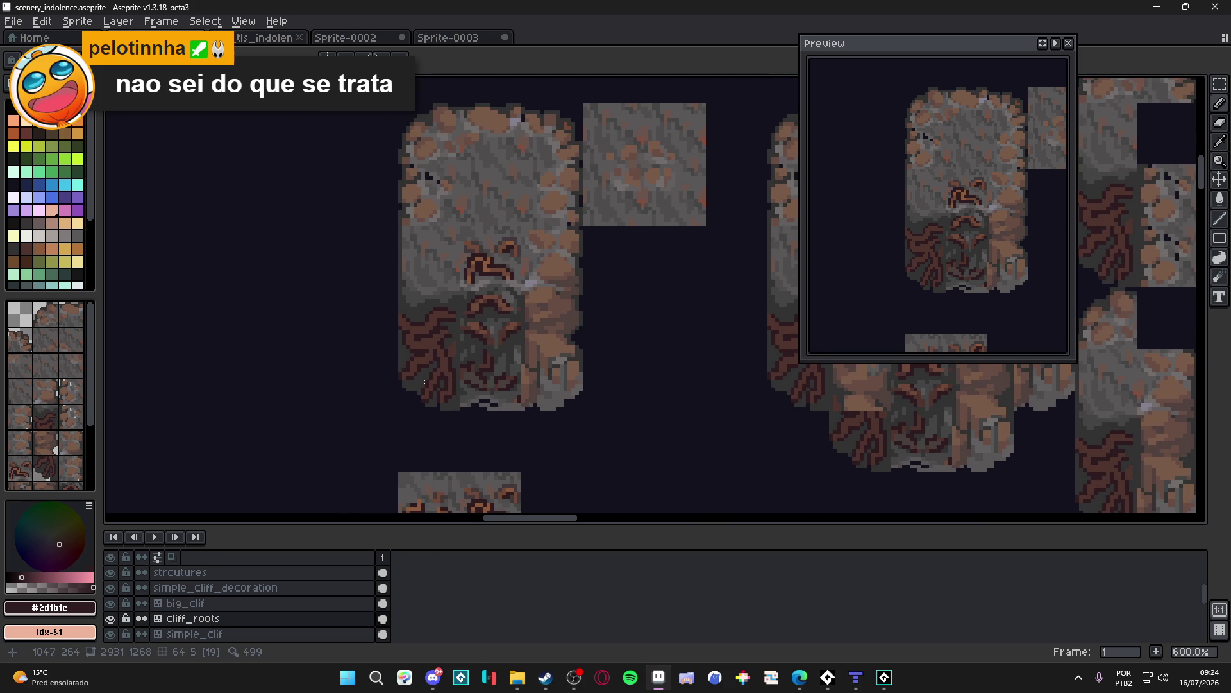
Step: Save the file, sample the medium-brown root colour, and show the tile grid over the cliff tiles
{"action": "key", "text": "ctrl+s"}
{"action": "scroll", "coordinate": [422, 311], "scroll_direction": "up", "scroll_amount": 3}
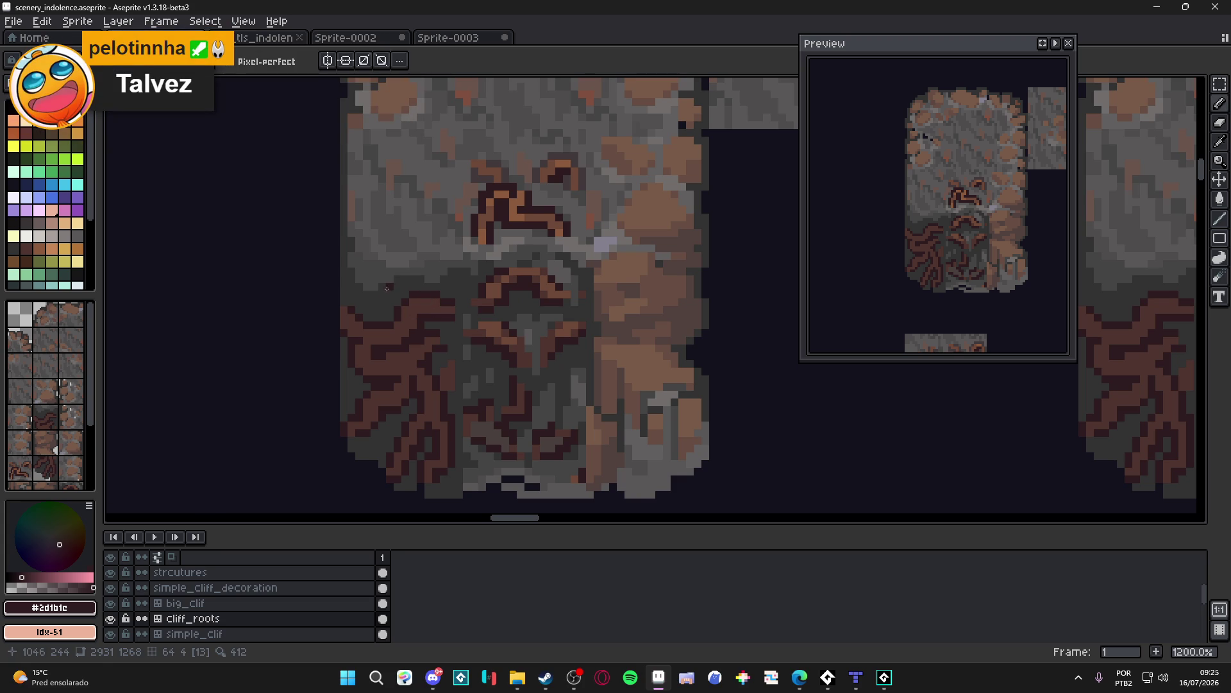
{"action": "left_click", "coordinate": [386, 286], "text": "alt"}
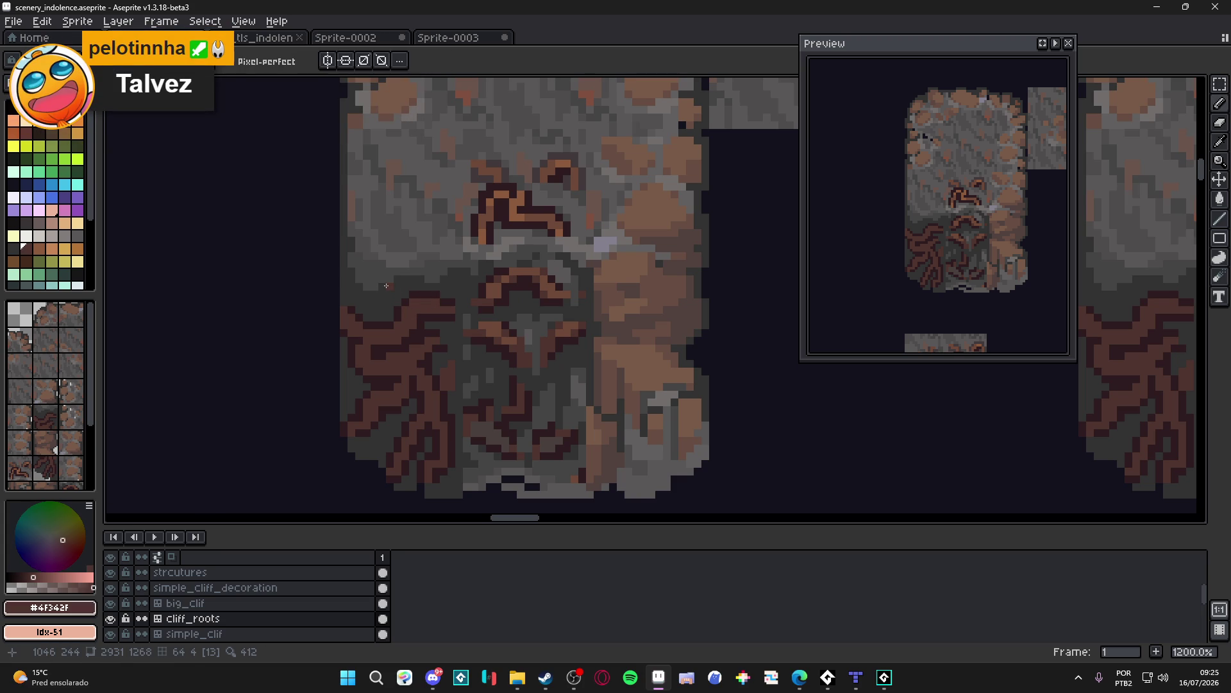
{"action": "left_click_drag", "start_coordinate": [387, 286], "coordinate": [387, 316]}
{"action": "key", "text": "ctrl+apostrophe"}
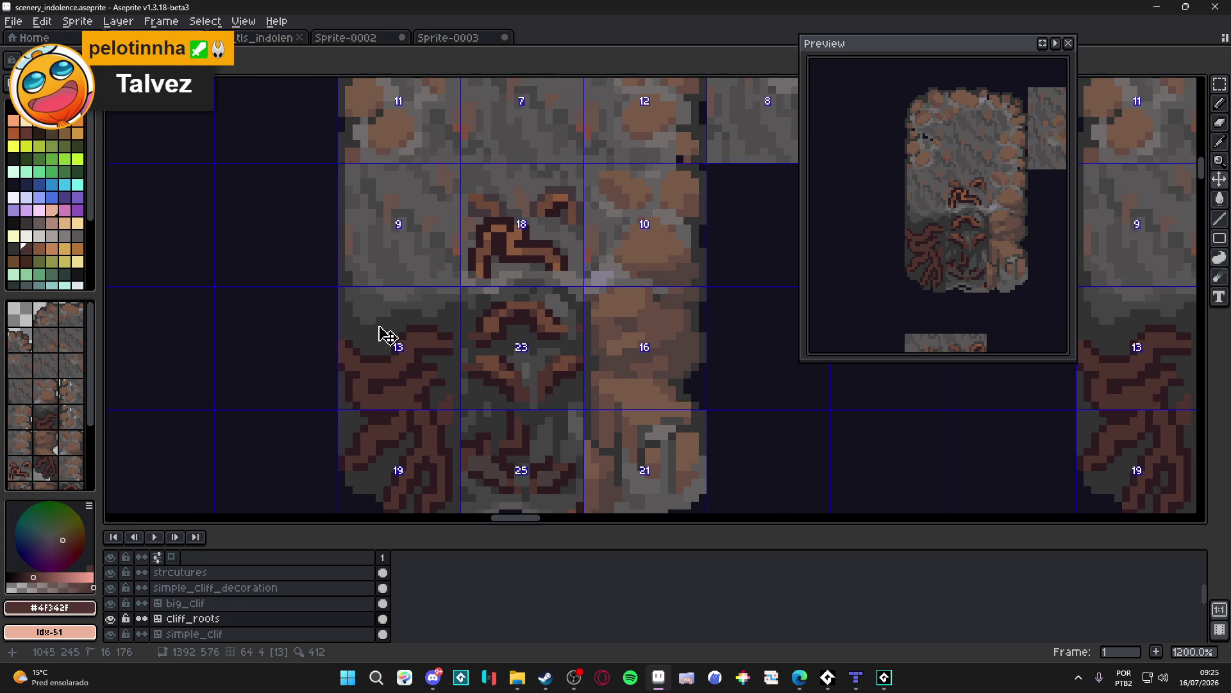
{"action": "scroll", "coordinate": [388, 317], "scroll_direction": "down", "scroll_amount": 3}
{"action": "scroll", "coordinate": [385, 323], "scroll_direction": "up", "scroll_amount": 4}
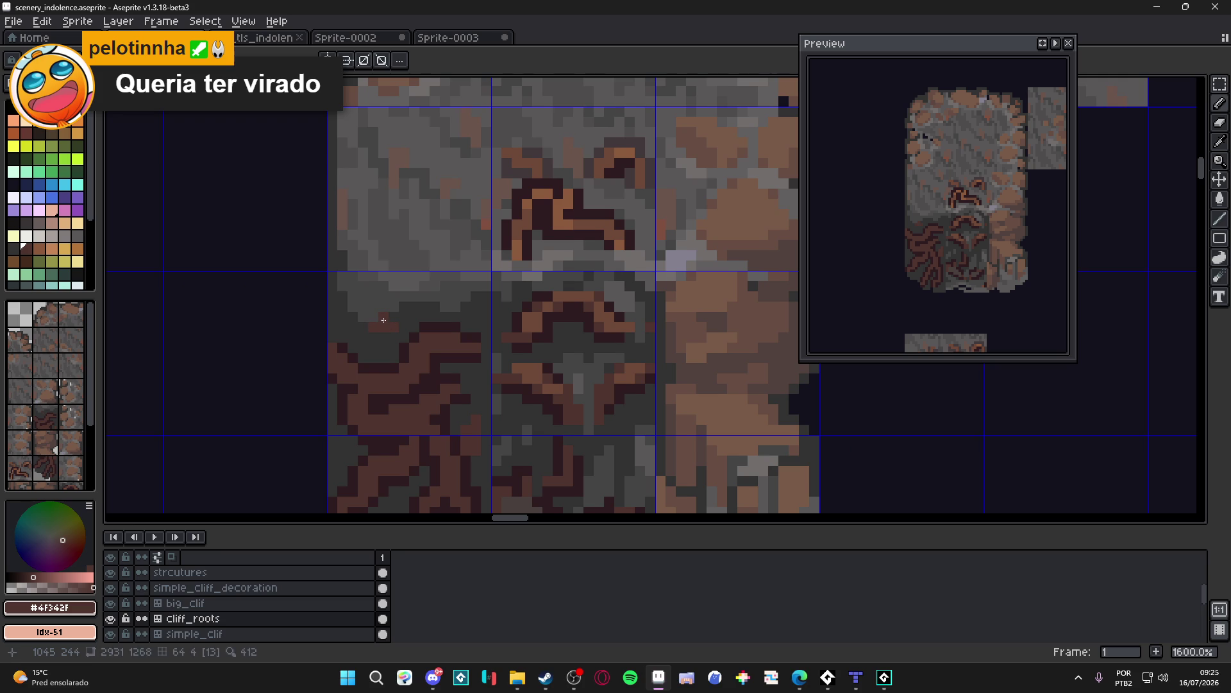
Step: Draw medium-brown root pixels climbing up and right from the left cliff base
{"action": "left_click_drag", "start_coordinate": [363, 311], "coordinate": [378, 253]}
{"action": "left_click", "coordinate": [409, 234]}
{"action": "left_click", "coordinate": [382, 266]}
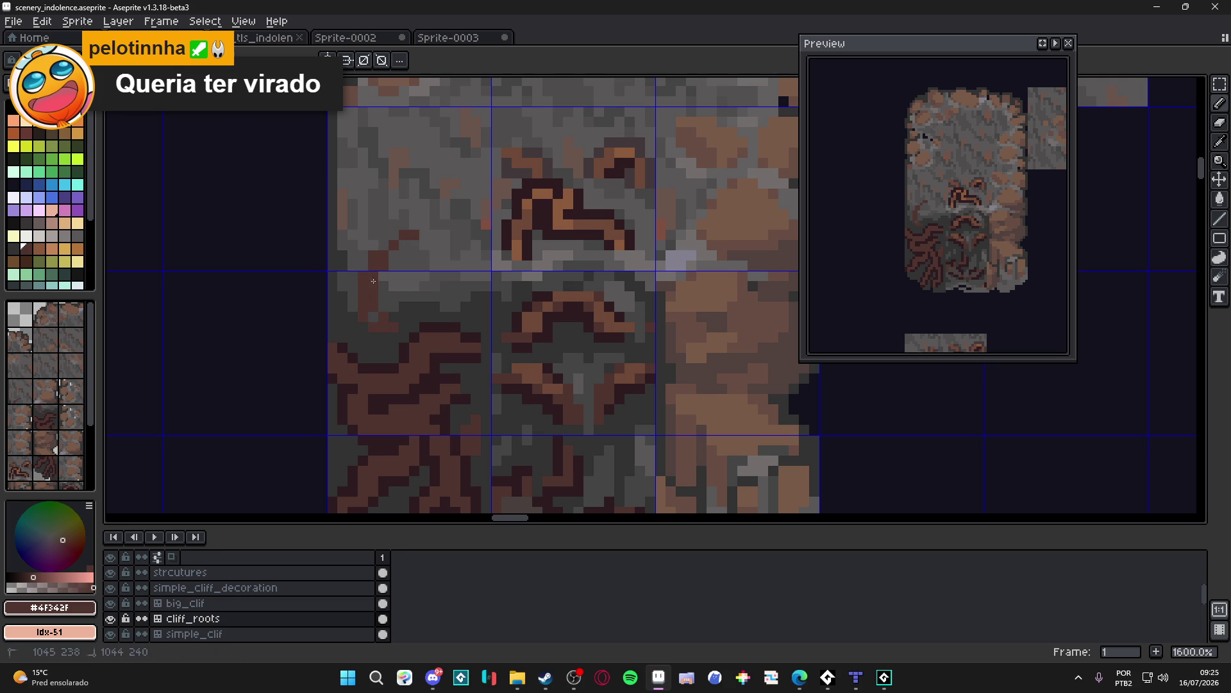
{"action": "left_click", "coordinate": [404, 247]}
{"action": "left_click", "coordinate": [417, 243]}
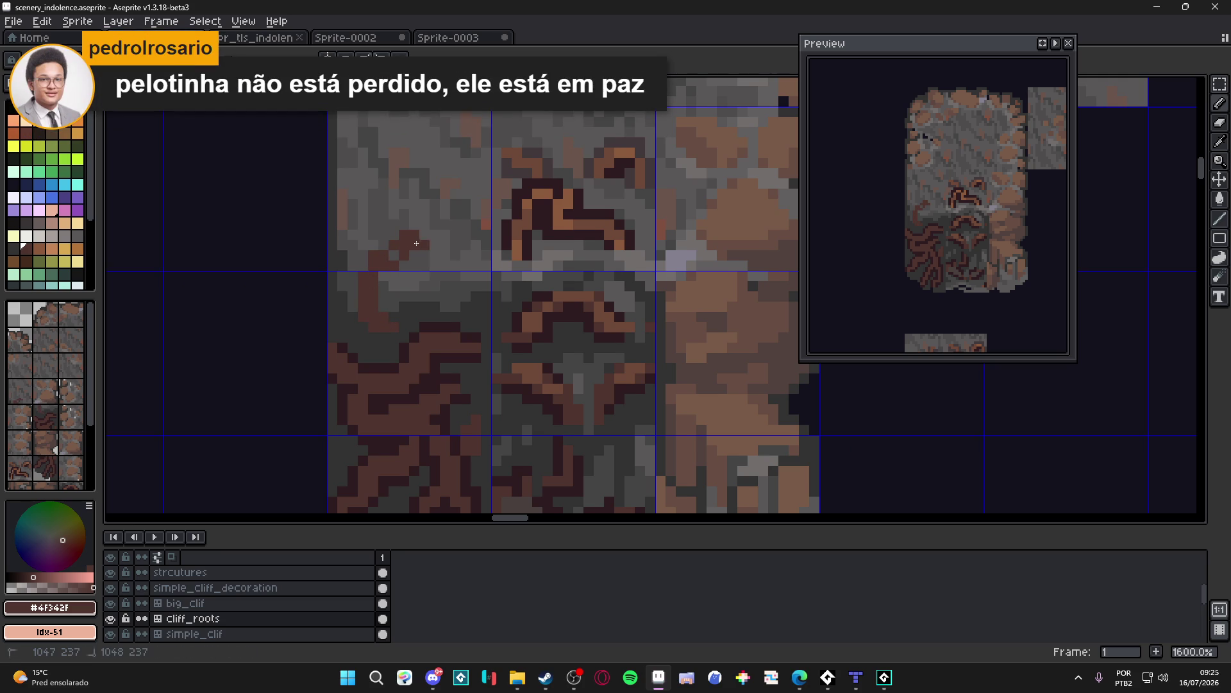
{"action": "mouse_move", "coordinate": [432, 240]}
{"action": "left_mouse_down"}
{"action": "mouse_move", "coordinate": [416, 238]}
{"action": "mouse_move", "coordinate": [431, 217]}
{"action": "left_mouse_up"}
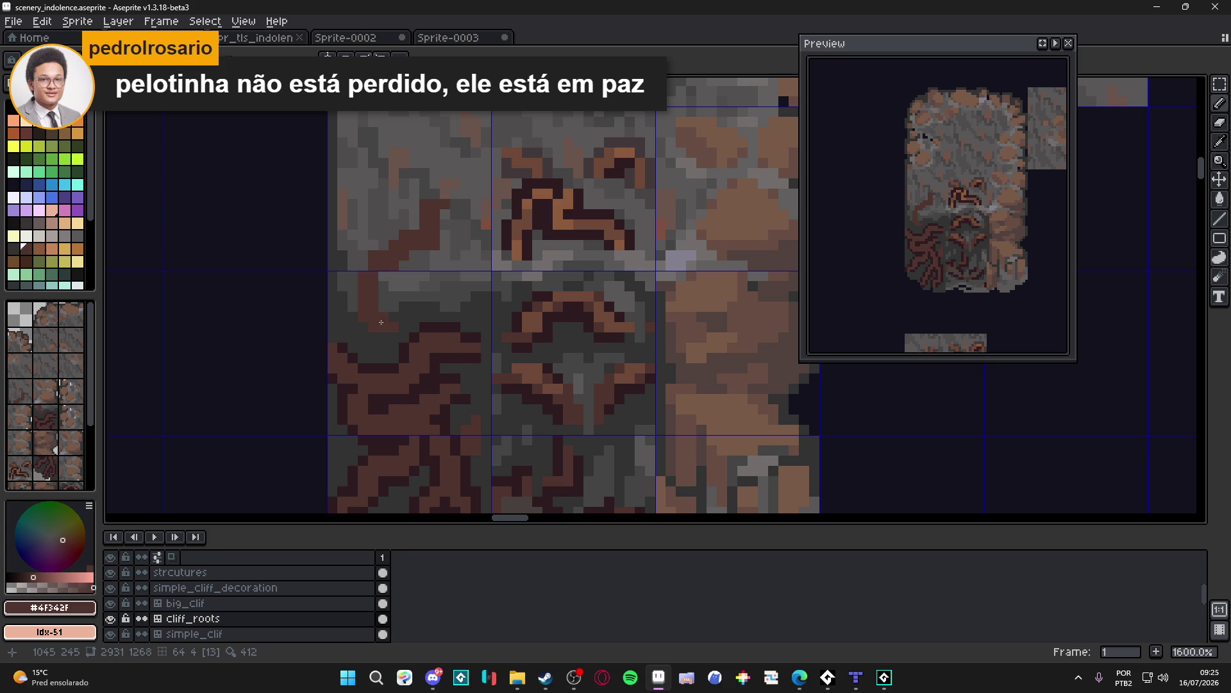
Step: Paint darkest-brown #2d1b1c pixels into the root line at the base of the tendril
{"action": "scroll", "coordinate": [384, 315], "scroll_direction": "down", "scroll_amount": 1}
{"action": "left_click", "coordinate": [384, 317], "text": "alt"}
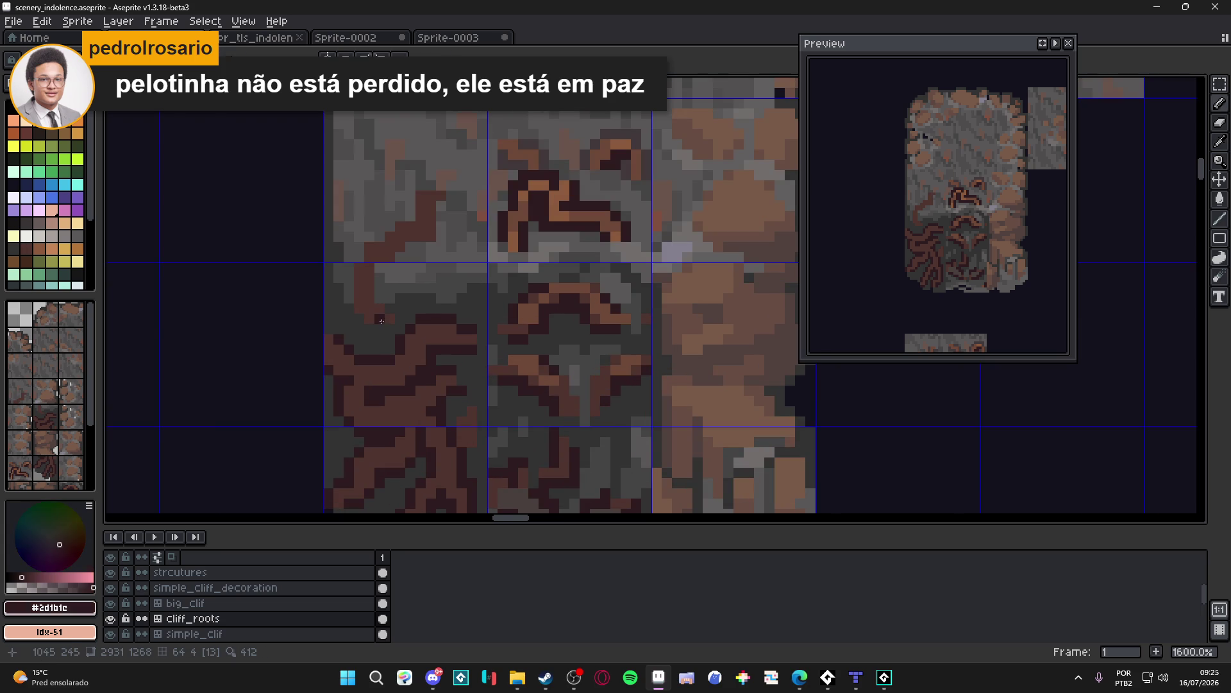
{"action": "mouse_move", "coordinate": [368, 317]}
{"action": "left_mouse_down"}
{"action": "mouse_move", "coordinate": [384, 317]}
{"action": "mouse_move", "coordinate": [362, 261]}
{"action": "mouse_move", "coordinate": [442, 196]}
{"action": "mouse_move", "coordinate": [440, 224]}
{"action": "mouse_move", "coordinate": [380, 274]}
{"action": "mouse_move", "coordinate": [378, 310]}
{"action": "left_mouse_up"}
{"action": "left_click", "coordinate": [384, 317], "text": "alt"}
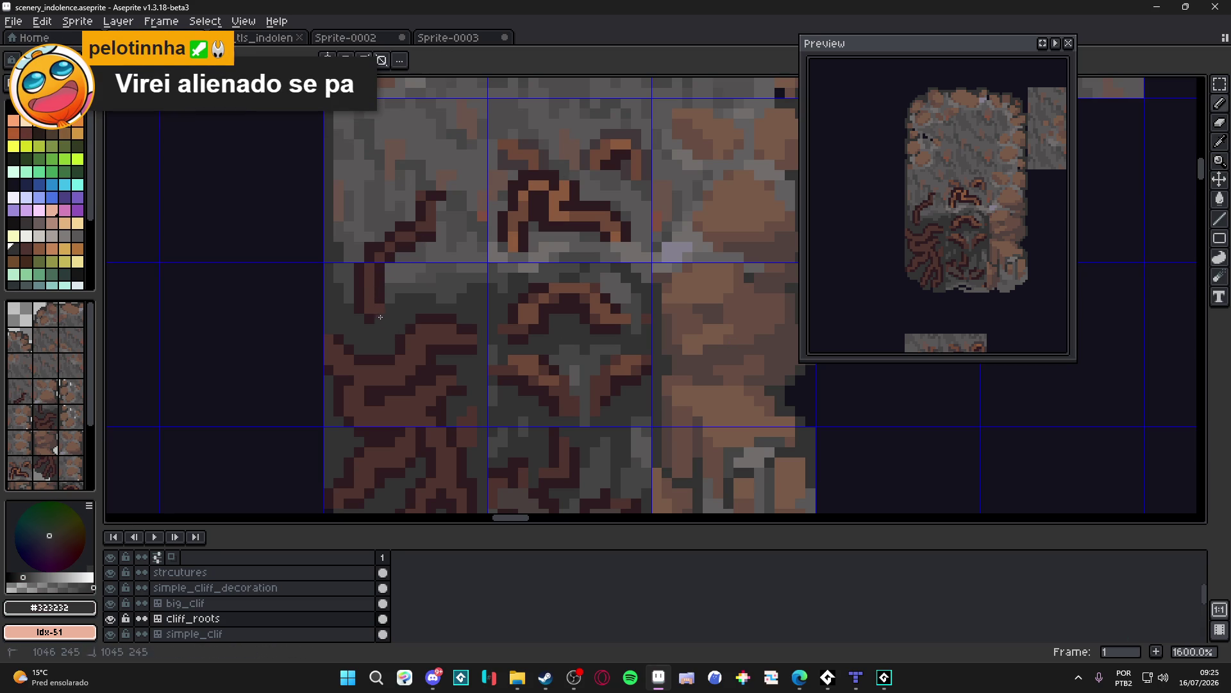
{"action": "left_click", "coordinate": [431, 233], "text": "alt"}
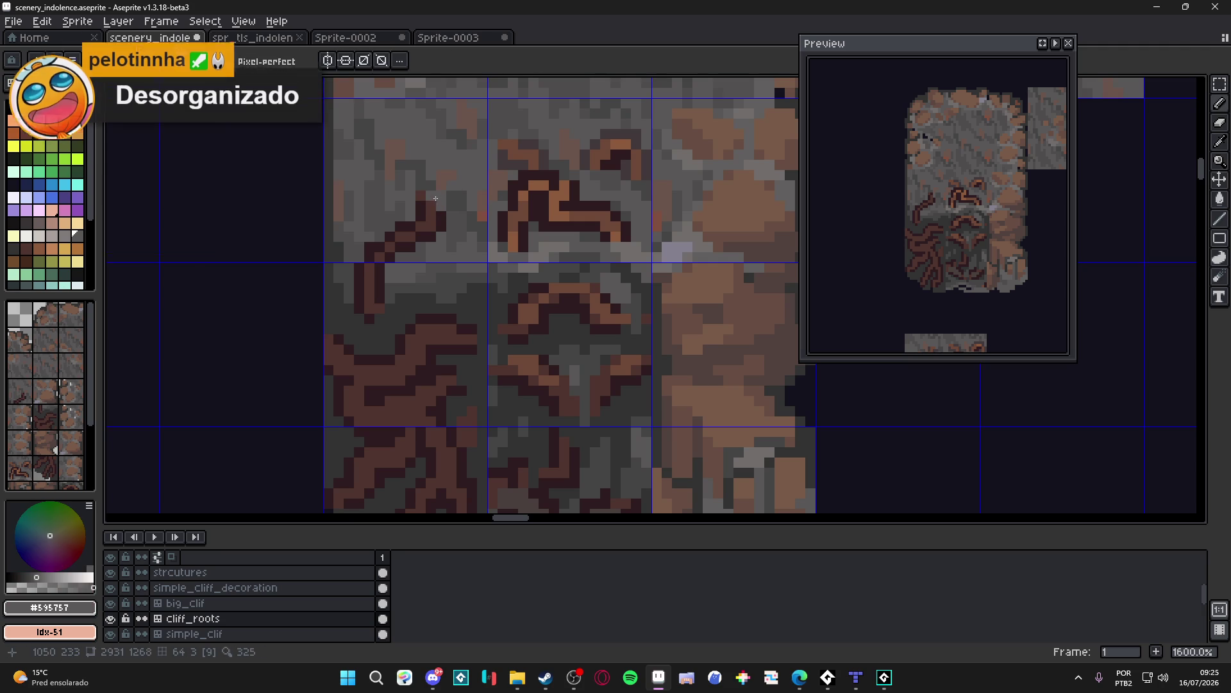
{"action": "key", "text": "alt"}
{"action": "left_click", "coordinate": [420, 212], "text": "alt"}
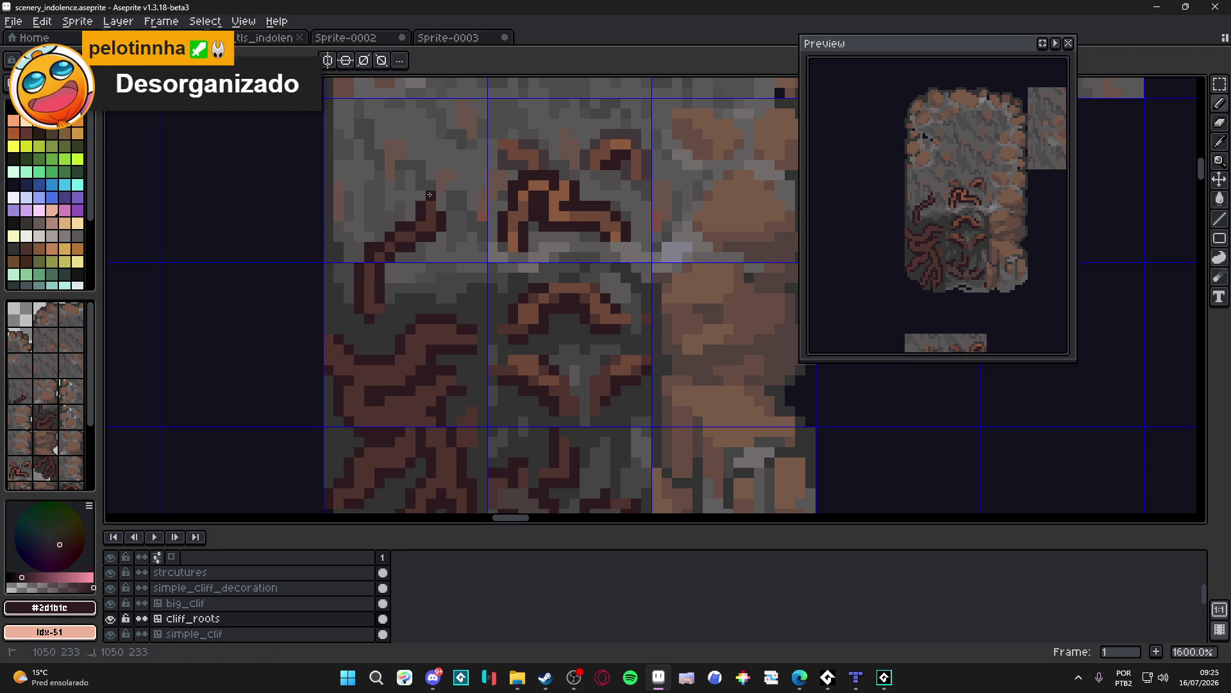
{"action": "scroll", "coordinate": [414, 257], "scroll_direction": "down", "scroll_amount": 2}
{"action": "scroll", "coordinate": [411, 260], "scroll_direction": "up", "scroll_amount": 2}
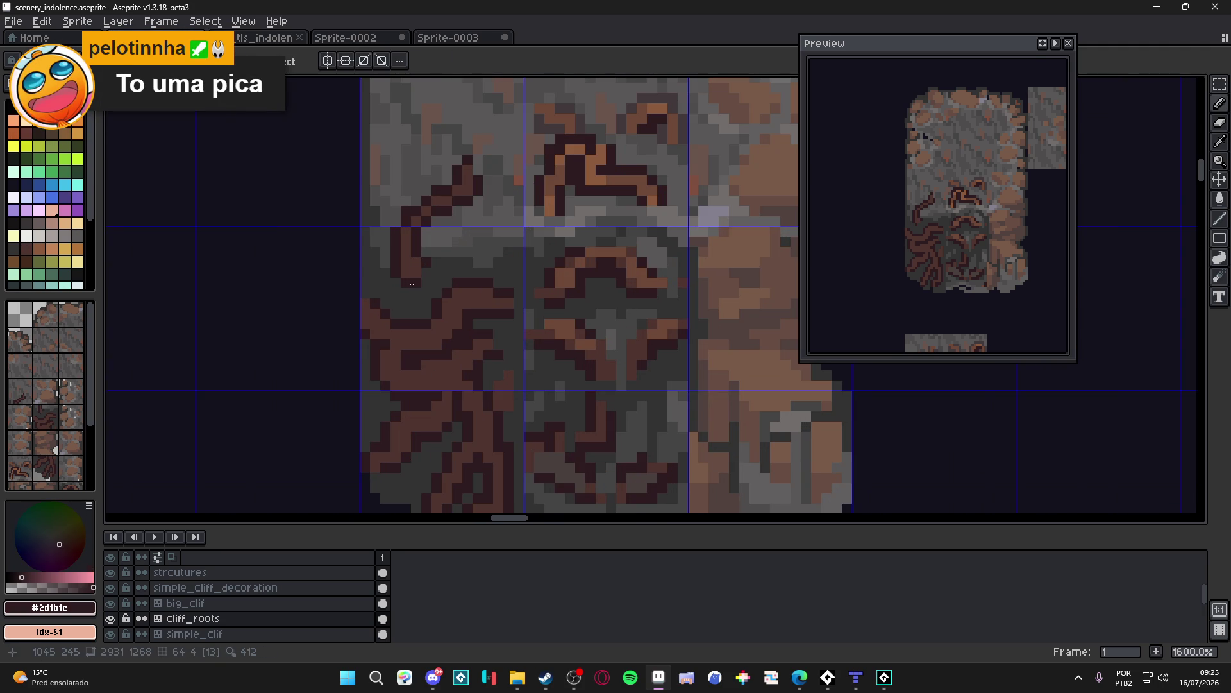
{"action": "left_click", "coordinate": [417, 266]}
Step: Extend the dark-brown root tendril upward and to the right into the rock tile above
{"action": "scroll", "coordinate": [428, 290], "scroll_direction": "down", "scroll_amount": 3}
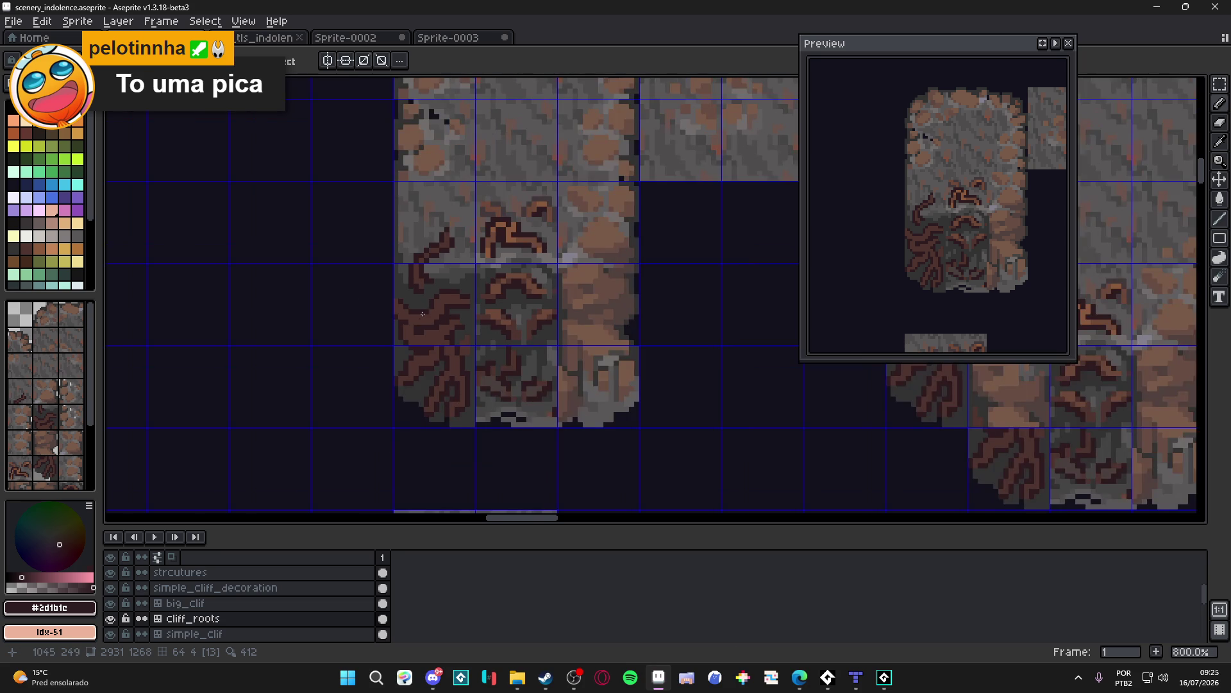
{"action": "scroll", "coordinate": [442, 234], "scroll_direction": "up", "scroll_amount": 2}
{"action": "left_click", "coordinate": [443, 233], "text": "alt"}
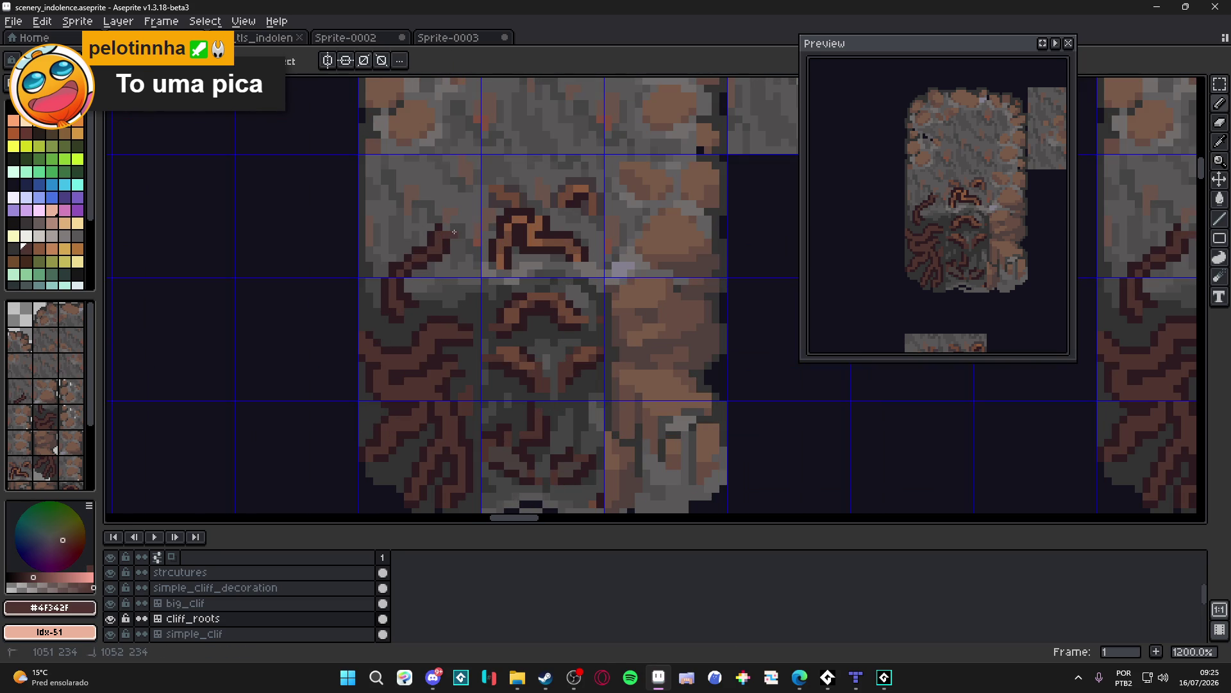
{"action": "left_click", "coordinate": [446, 242], "text": "alt"}
{"action": "left_click", "coordinate": [454, 254]}
{"action": "left_click", "coordinate": [445, 227]}
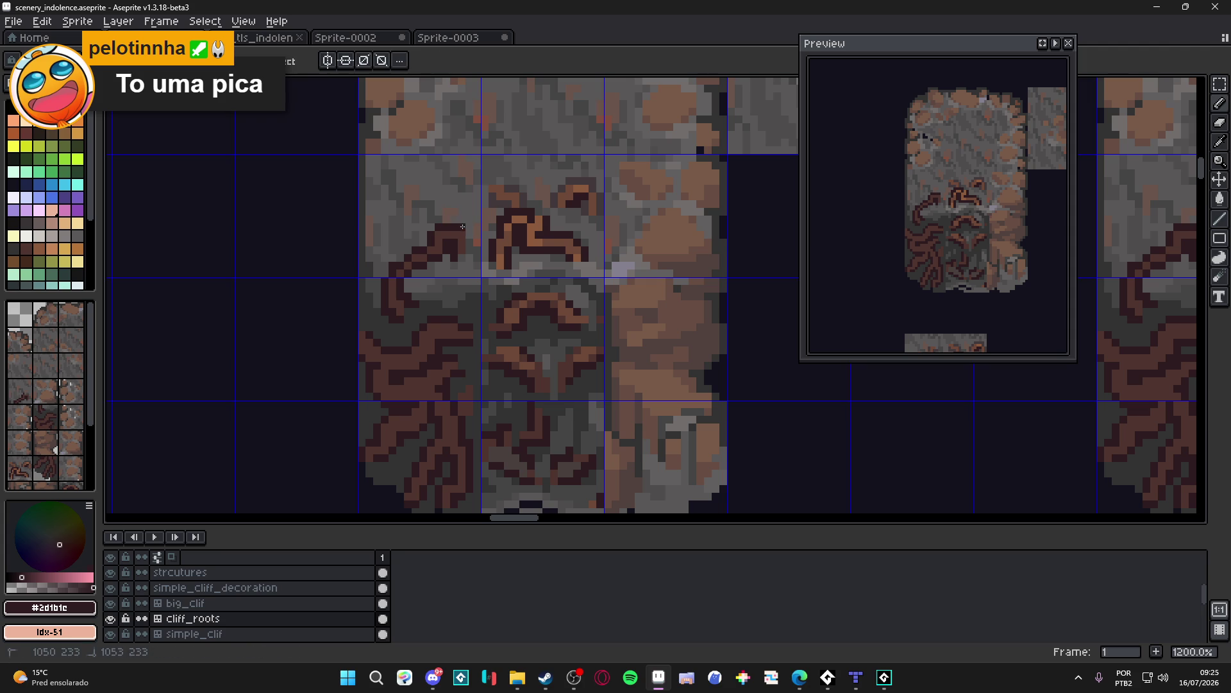
{"action": "left_click", "coordinate": [468, 242]}
{"action": "left_click", "coordinate": [468, 259]}
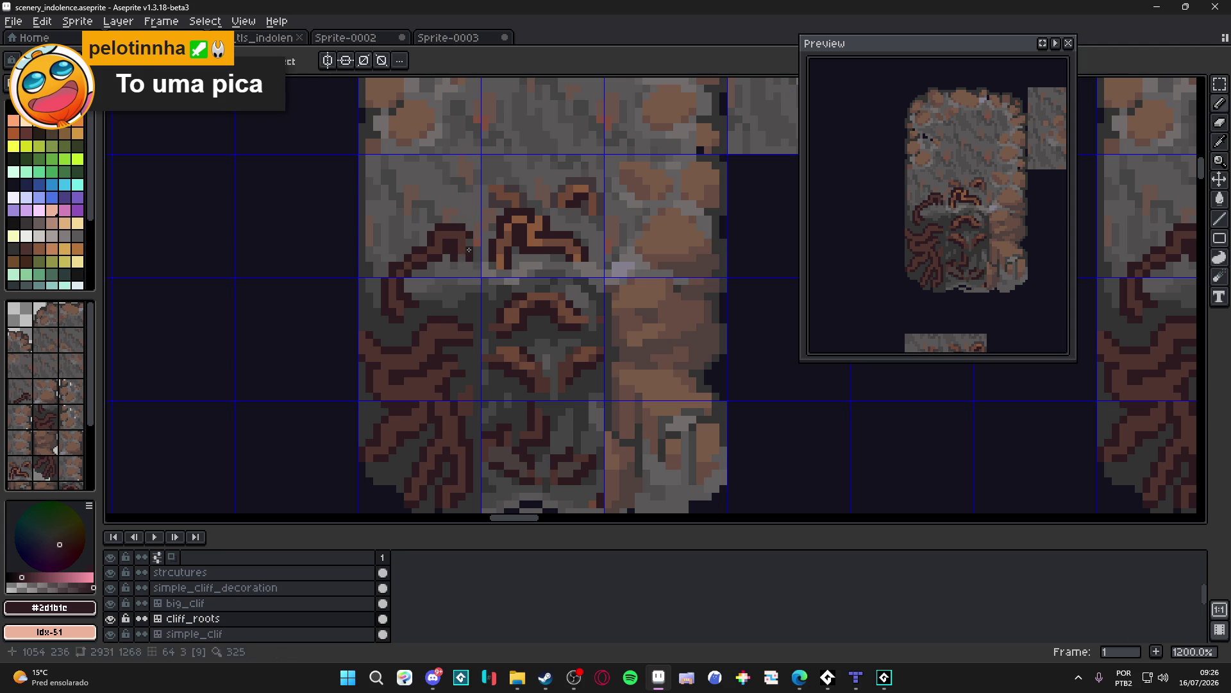
{"action": "key", "text": "alt"}
{"action": "left_click", "coordinate": [465, 251], "text": "alt"}
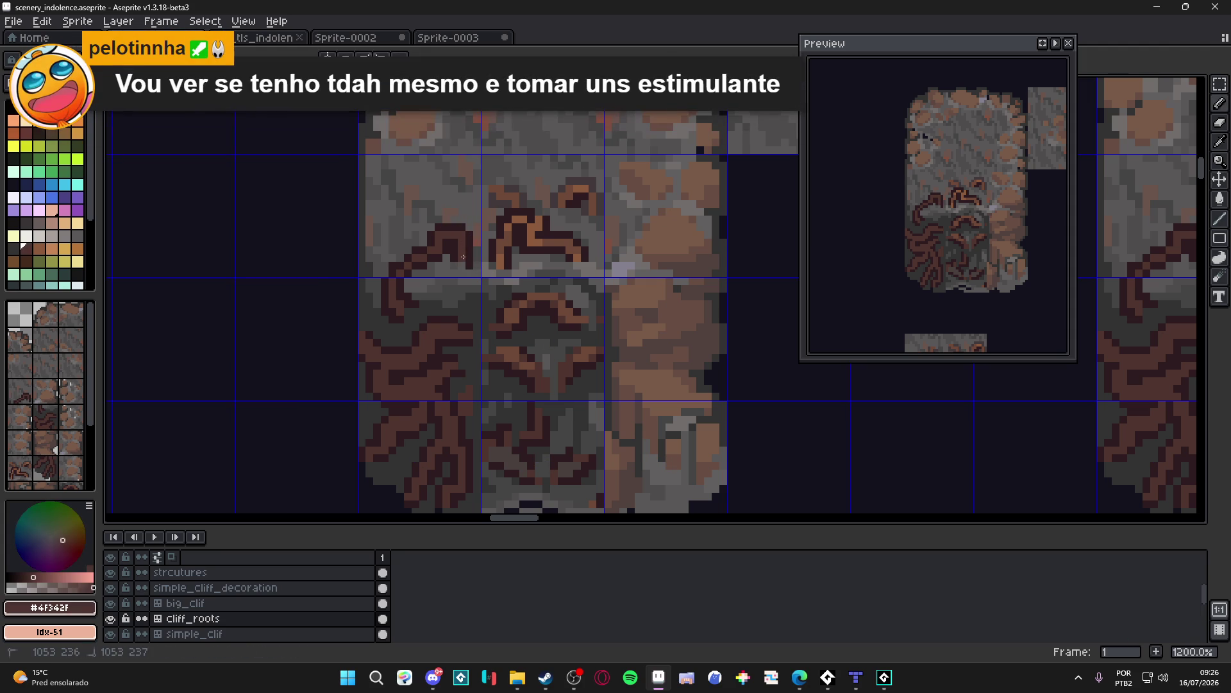
{"action": "scroll", "coordinate": [443, 306], "scroll_direction": "down", "scroll_amount": 2}
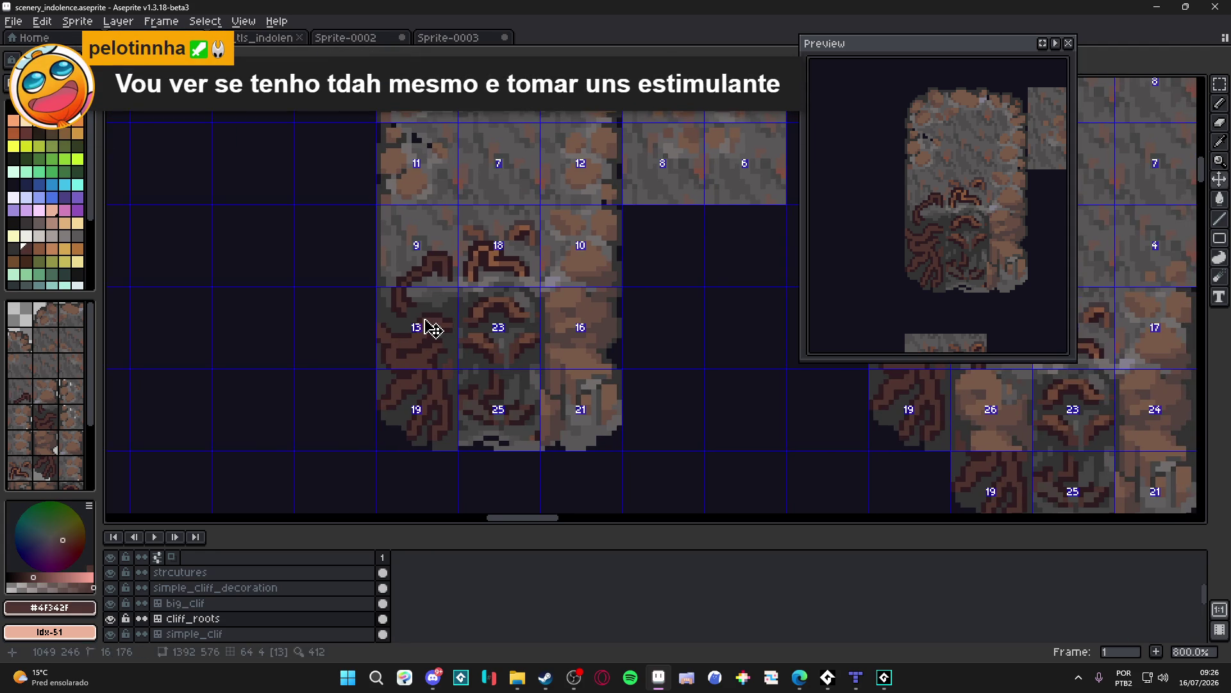
{"action": "scroll", "coordinate": [411, 339], "scroll_direction": "down", "scroll_amount": 3}
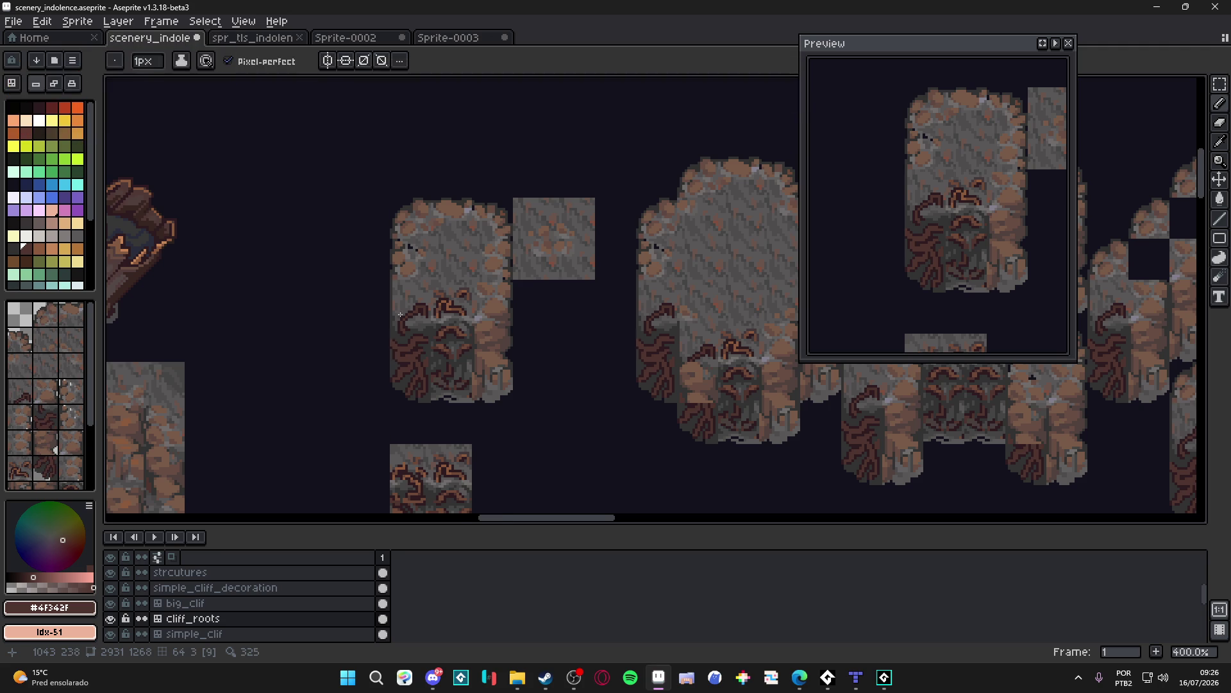
{"action": "scroll", "coordinate": [397, 357], "scroll_direction": "up", "scroll_amount": 6}
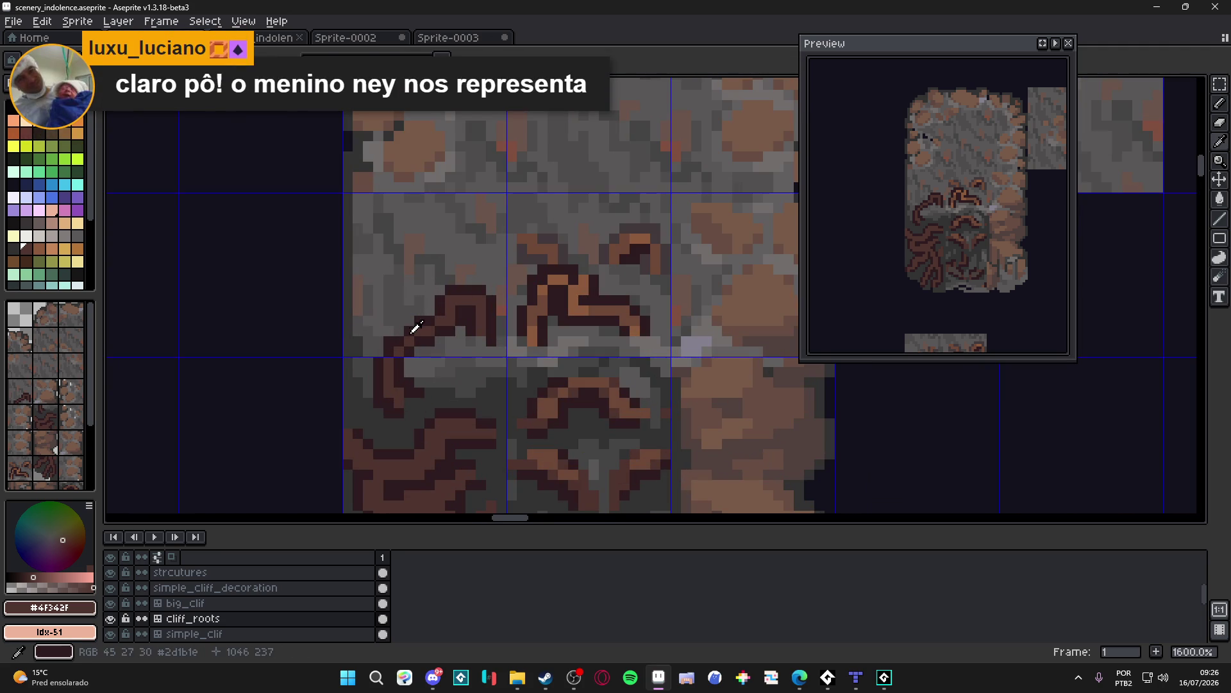
Step: Thicken the root tip with small #4f342f brown blocks on and beside it
{"action": "left_click", "coordinate": [384, 296]}
{"action": "left_click", "coordinate": [379, 299]}
{"action": "left_click", "coordinate": [396, 290]}
{"action": "left_click", "coordinate": [378, 301]}
{"action": "left_click", "coordinate": [400, 280]}
{"action": "left_click", "coordinate": [399, 270]}
{"action": "left_click", "coordinate": [401, 300]}
Step: Edge the root tip in #2d1b1c with an upward stroke, surrounding pixels, and a short vertical run
{"action": "left_click", "coordinate": [414, 326], "text": "alt"}
{"action": "left_click_drag", "start_coordinate": [399, 311], "coordinate": [412, 274]}
{"action": "left_click", "coordinate": [400, 262]}
{"action": "left_click", "coordinate": [388, 269]}
{"action": "left_click", "coordinate": [389, 277]}
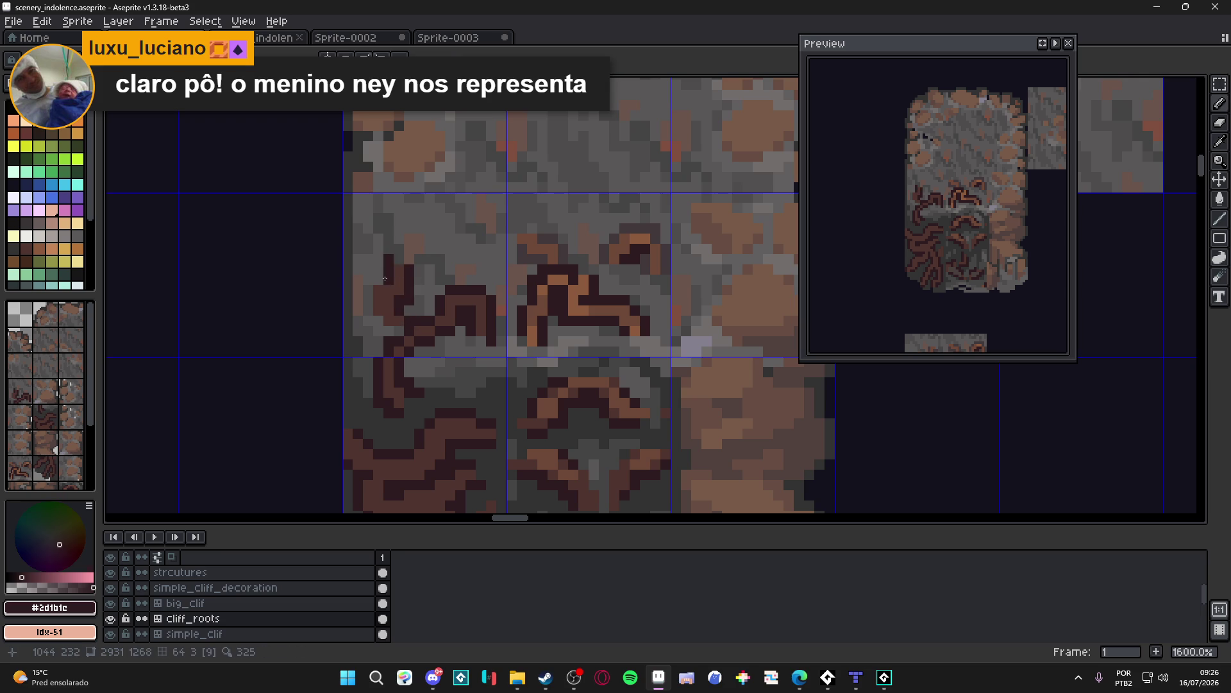
{"action": "left_click", "coordinate": [380, 280]}
{"action": "left_click", "coordinate": [371, 288]}
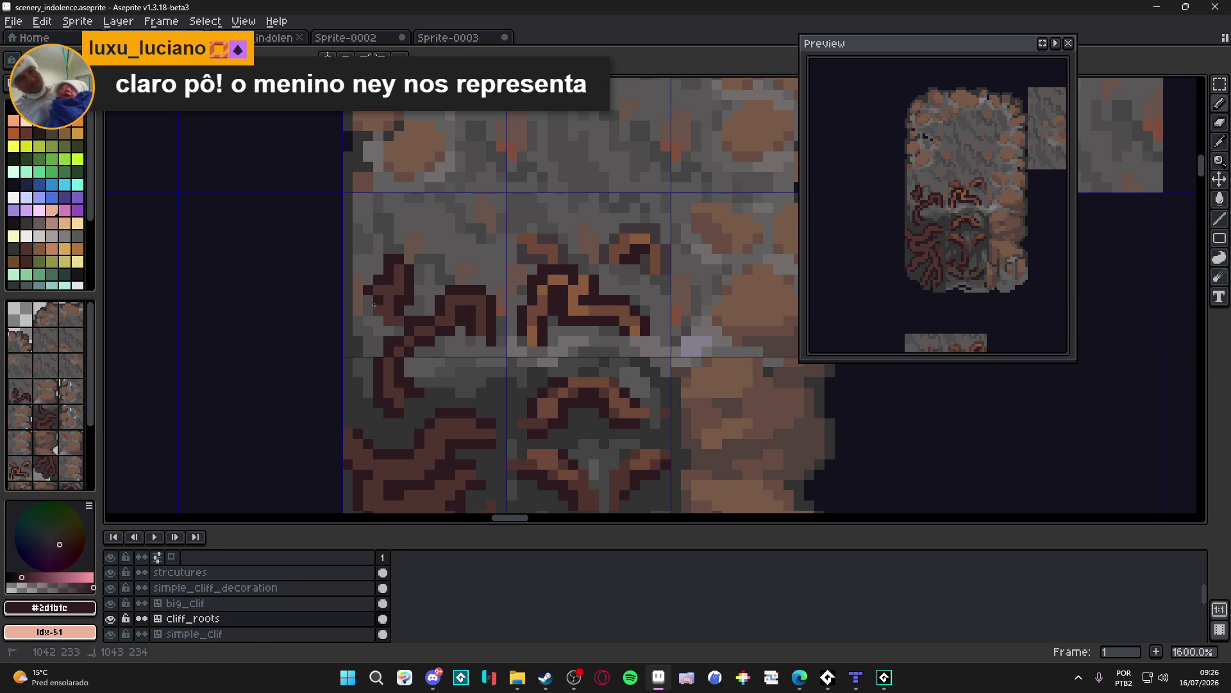
{"action": "left_click_drag", "start_coordinate": [369, 290], "coordinate": [374, 311]}
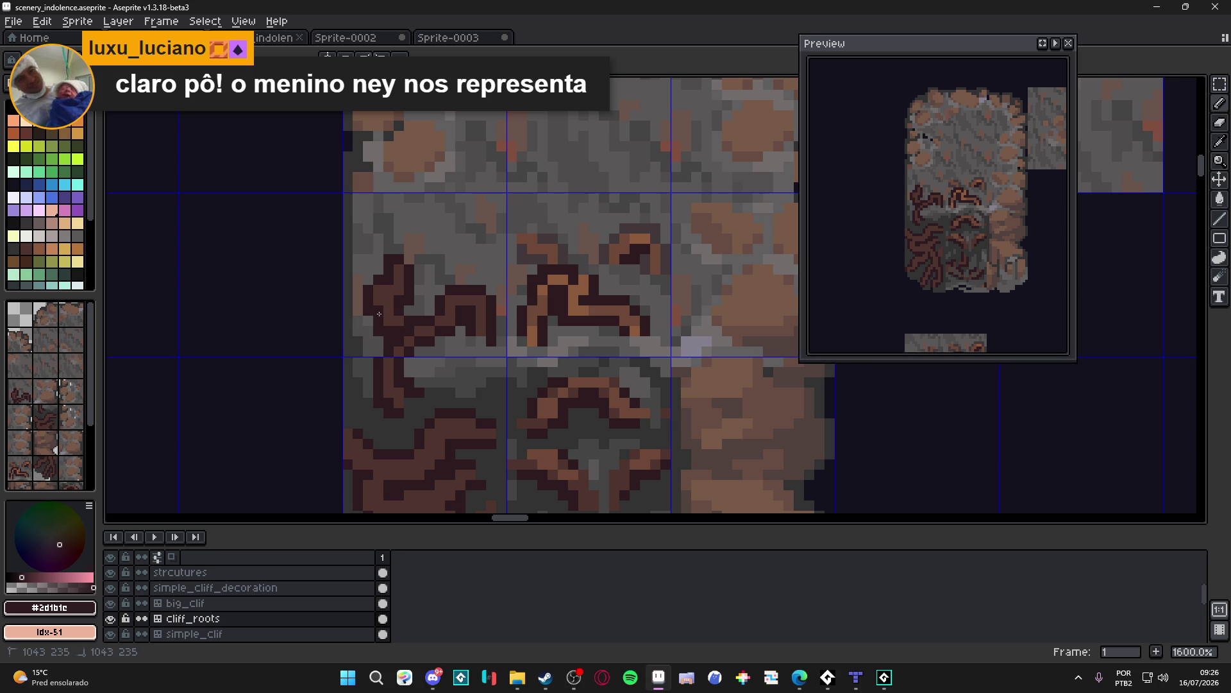
Step: Zoom out, pan the tileset view, and save scenery_indolence.aseprite
{"action": "scroll", "coordinate": [379, 316], "scroll_direction": "down", "scroll_amount": 5}
{"action": "key", "text": "ctrl+s"}
{"action": "left_click_drag", "start_coordinate": [417, 360], "coordinate": [400, 311]}
{"action": "key", "text": "ctrl+s"}
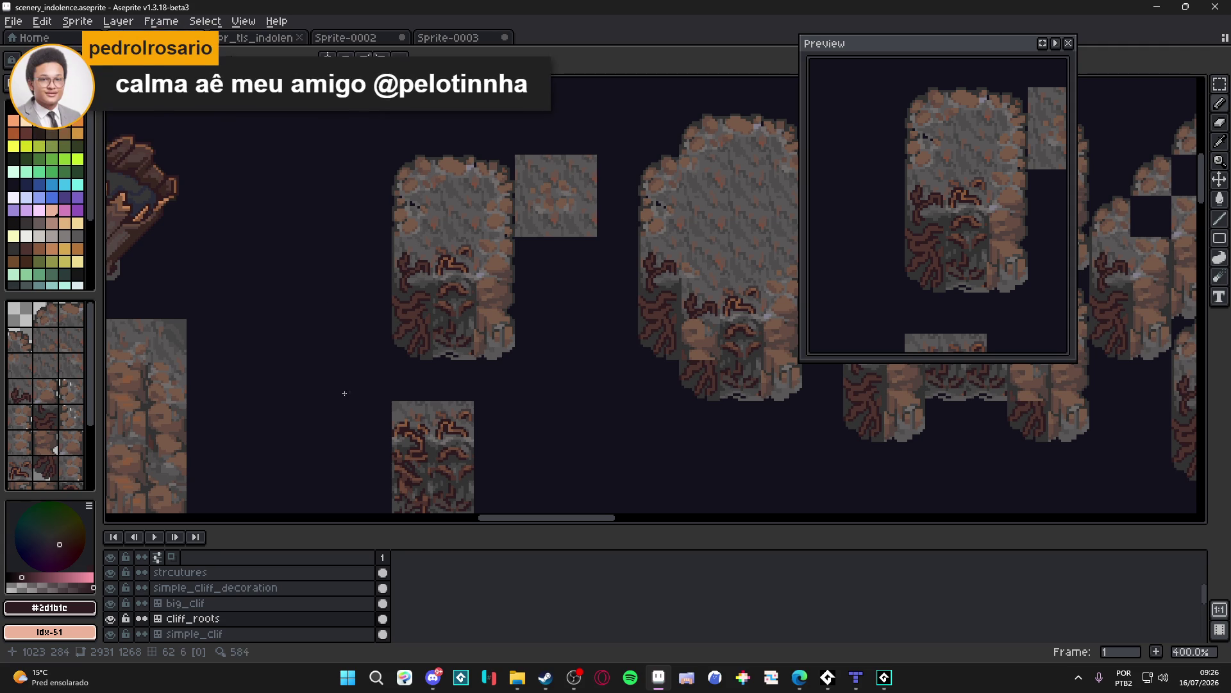
{"action": "scroll", "coordinate": [403, 306], "scroll_direction": "up", "scroll_amount": 8}
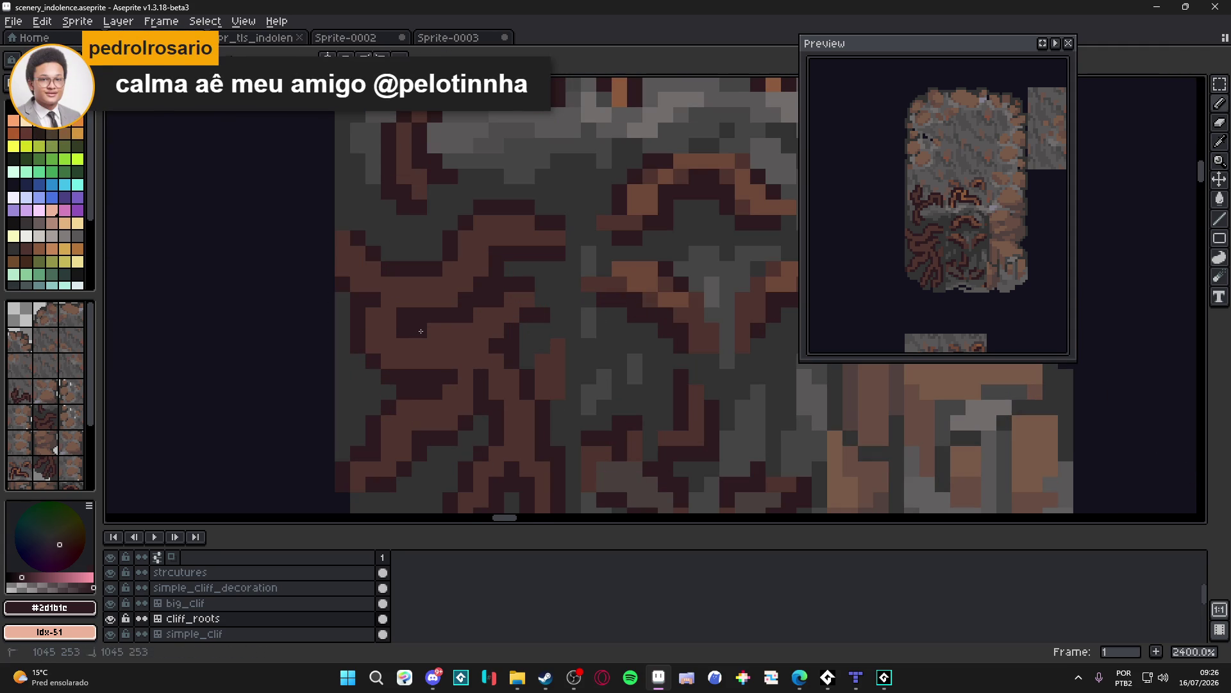
Step: Darken the brown root pixels beside the dark patch and turn a stray root pixel dark gray
{"action": "left_click", "coordinate": [443, 329]}
{"action": "left_click_drag", "start_coordinate": [465, 328], "coordinate": [474, 316]}
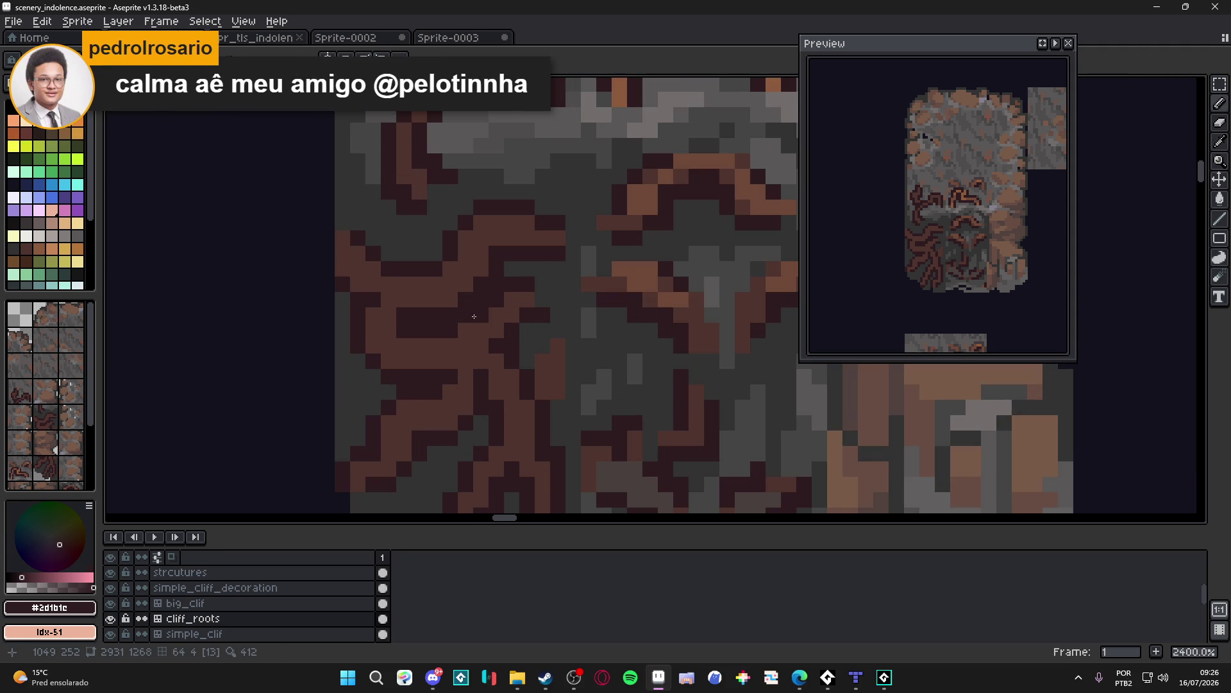
{"action": "left_click", "coordinate": [500, 284], "text": "alt"}
{"action": "left_click", "coordinate": [467, 300]}
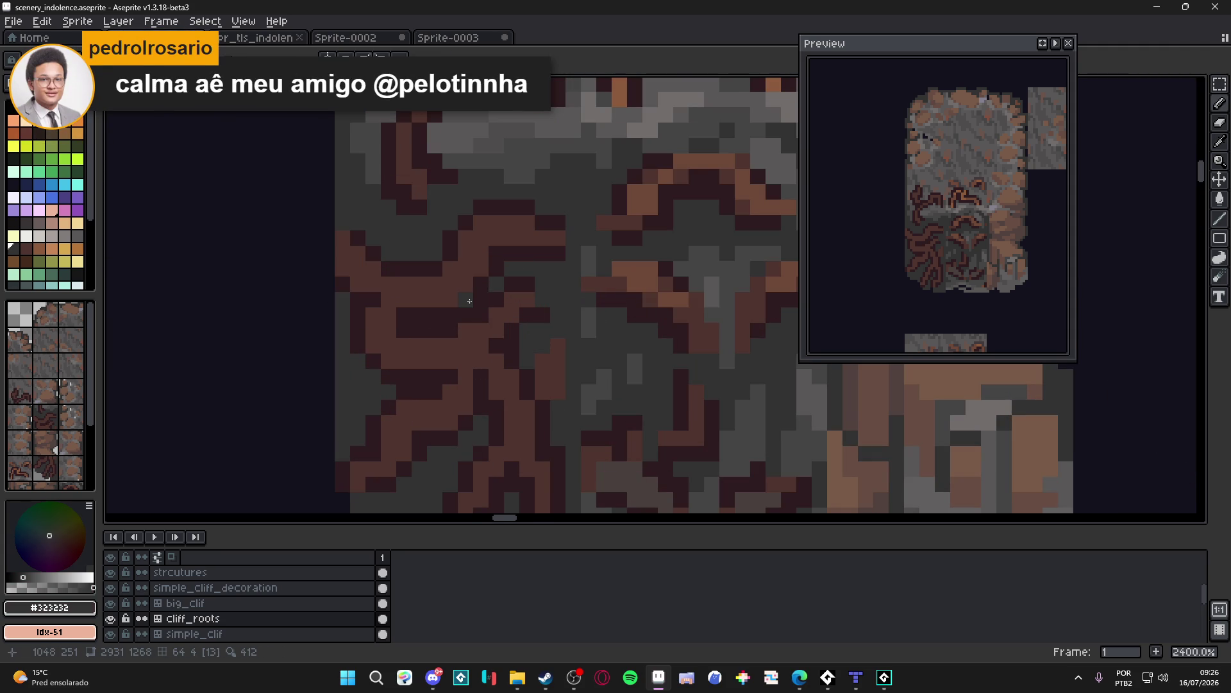
{"action": "scroll", "coordinate": [478, 311], "scroll_direction": "down", "scroll_amount": 4}
{"action": "scroll", "coordinate": [486, 321], "scroll_direction": "up", "scroll_amount": 4}
{"action": "left_click", "coordinate": [486, 320]}
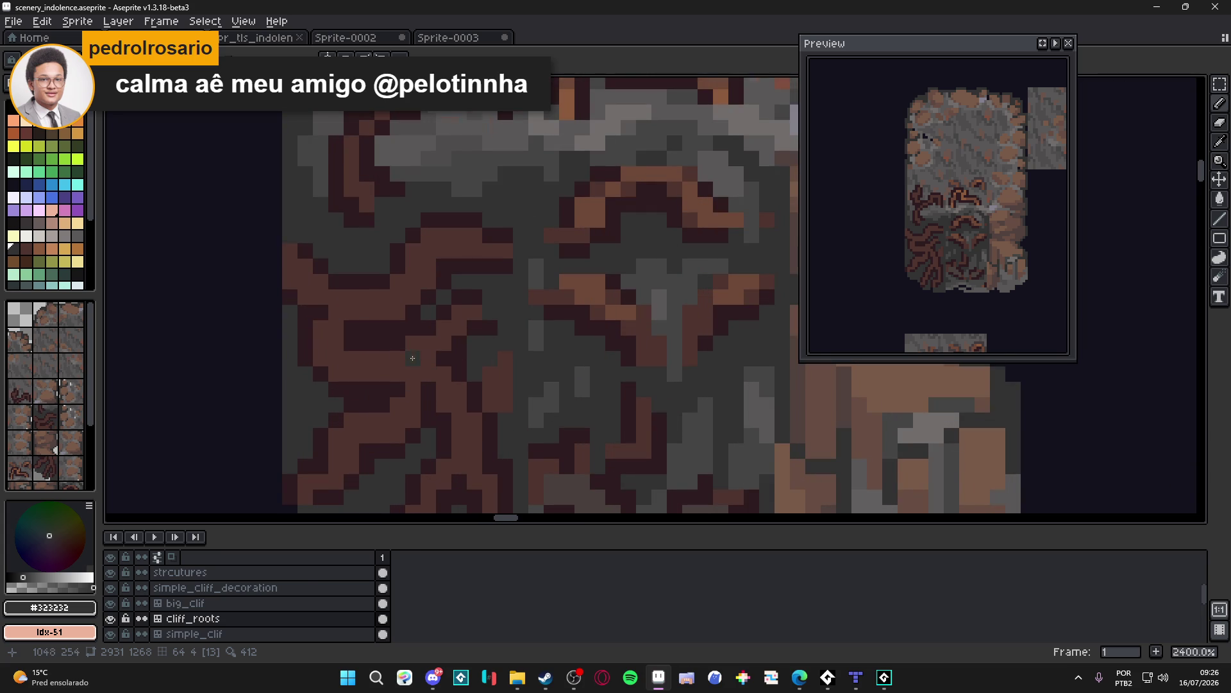
{"action": "scroll", "coordinate": [426, 349], "scroll_direction": "down", "scroll_amount": 3}
{"action": "scroll", "coordinate": [431, 331], "scroll_direction": "up", "scroll_amount": 3}
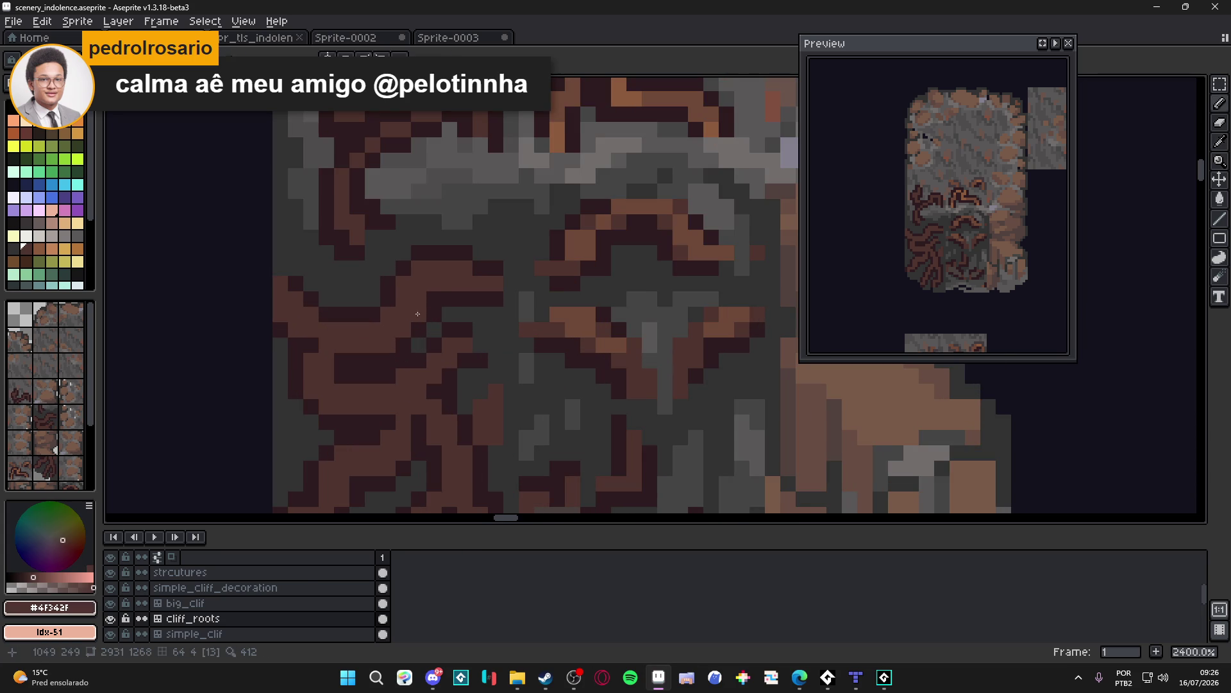
Step: Paint dark maroon #2d1b1c up the tendril, then recolour stray maroon pixels dark gray #323232
{"action": "left_click", "coordinate": [417, 328], "text": "alt"}
{"action": "left_click", "coordinate": [388, 346]}
{"action": "left_click", "coordinate": [419, 299]}
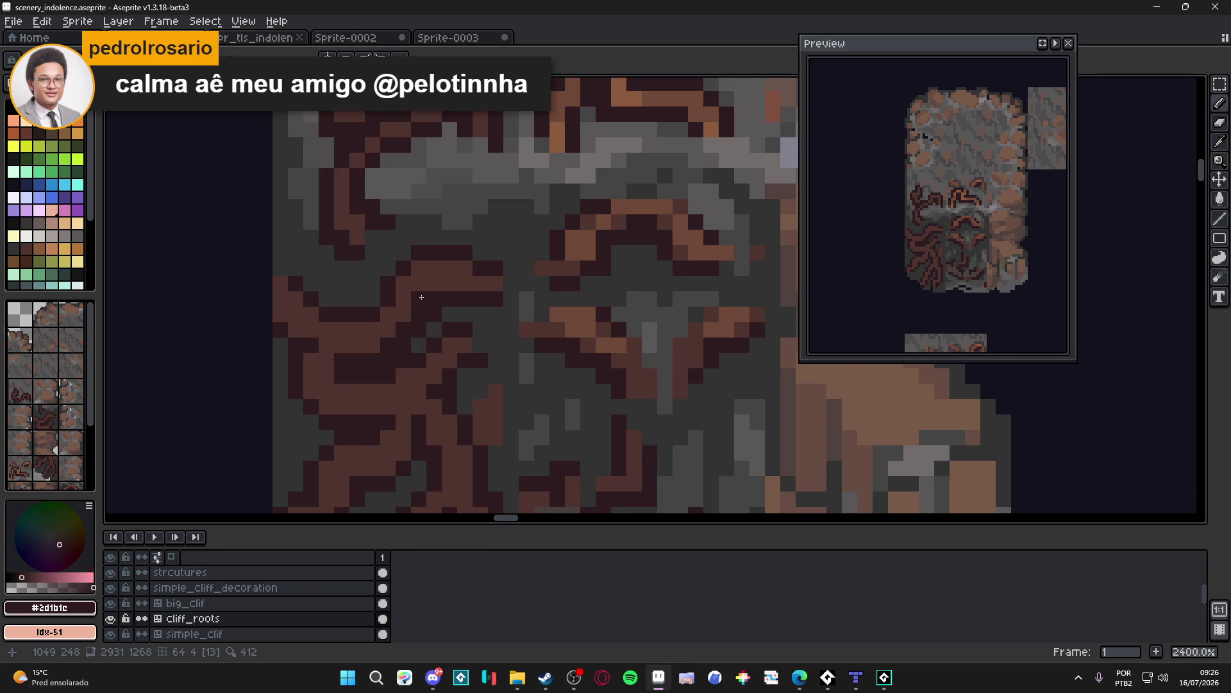
{"action": "left_click", "coordinate": [418, 267]}
{"action": "left_click", "coordinate": [408, 271], "text": "alt"}
{"action": "left_click", "coordinate": [419, 252]}
{"action": "left_click", "coordinate": [404, 268]}
{"action": "scroll", "coordinate": [449, 270], "scroll_direction": "down", "scroll_amount": 5}
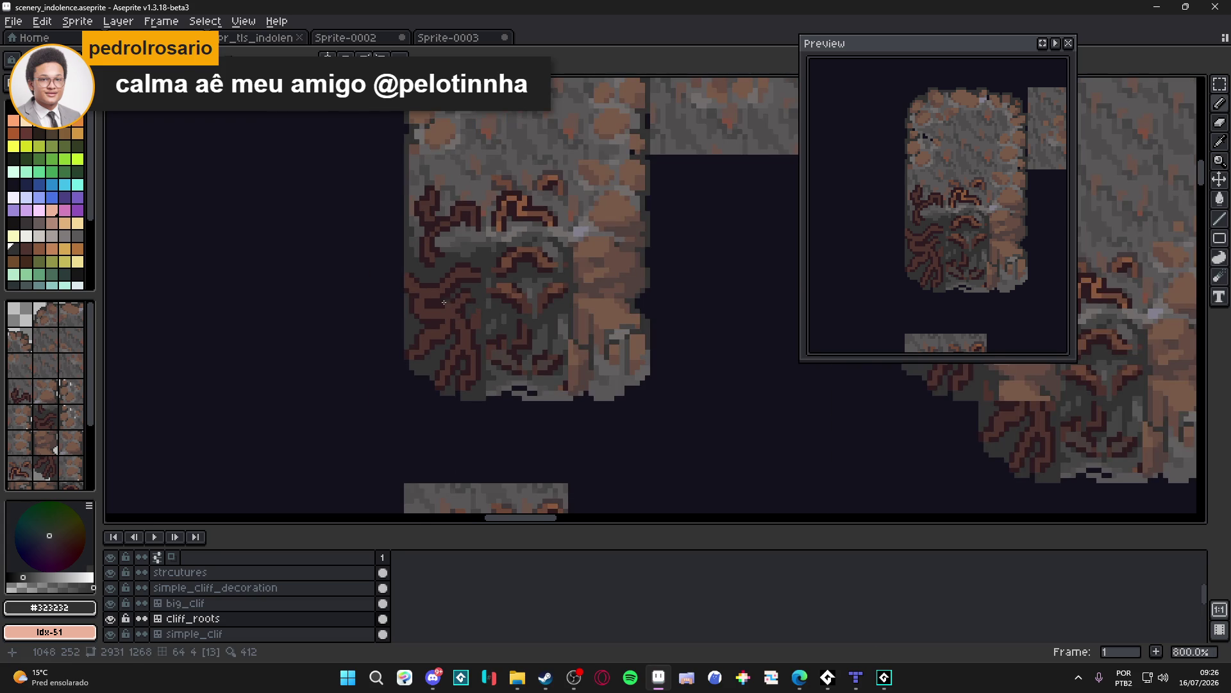
{"action": "scroll", "coordinate": [427, 301], "scroll_direction": "up", "scroll_amount": 1}
{"action": "scroll", "coordinate": [443, 340], "scroll_direction": "down", "scroll_amount": 1}
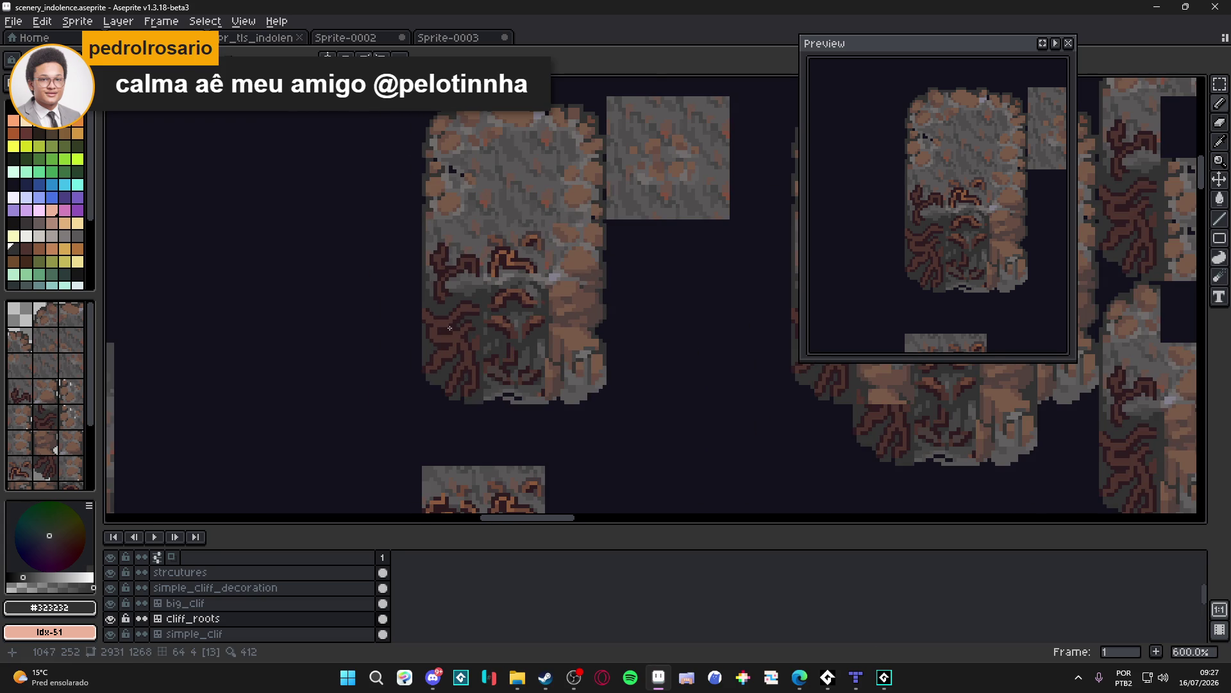
{"action": "scroll", "coordinate": [450, 328], "scroll_direction": "up", "scroll_amount": 4}
Step: Save scenery_indolence.aseprite and undo a stray pencil stroke
{"action": "left_click", "coordinate": [408, 333], "text": "alt"}
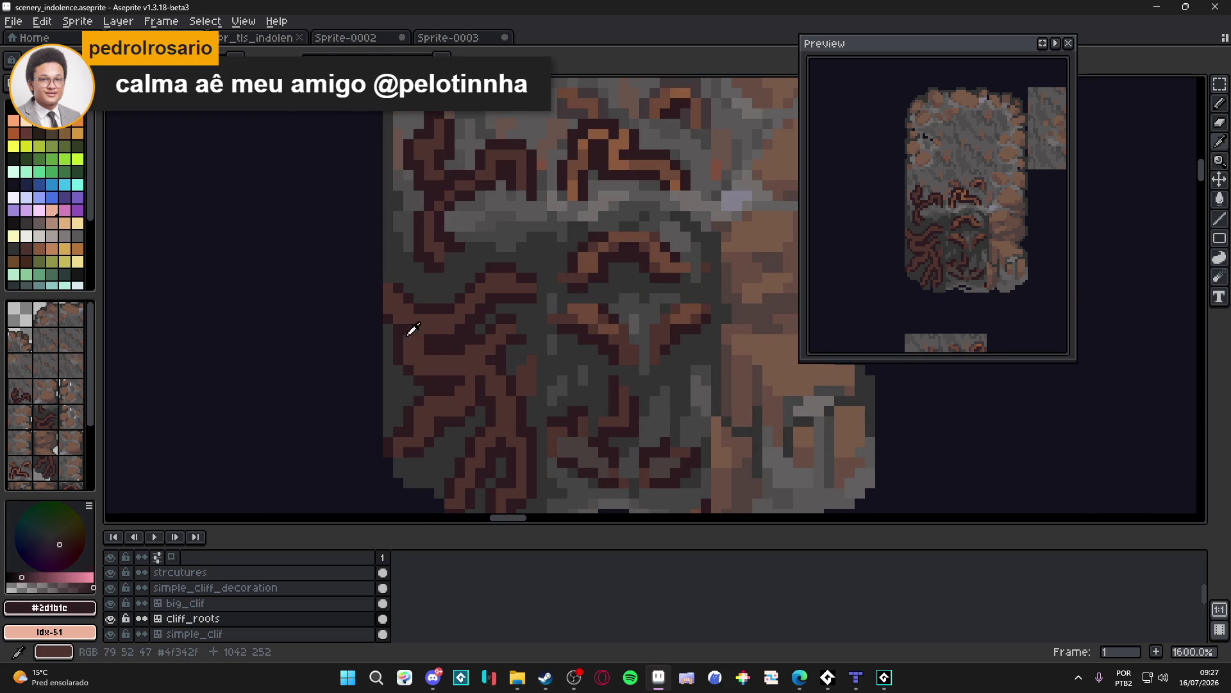
{"action": "key", "text": "ctrl+s"}
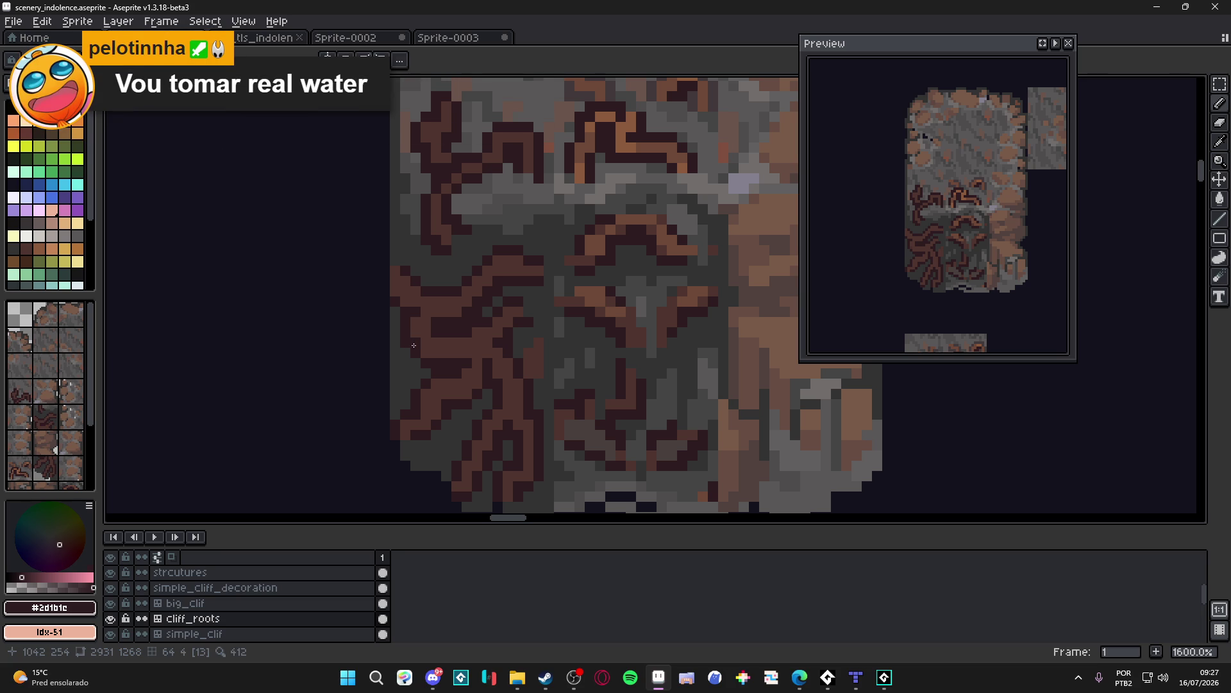
{"action": "left_click", "coordinate": [405, 354], "text": "alt"}
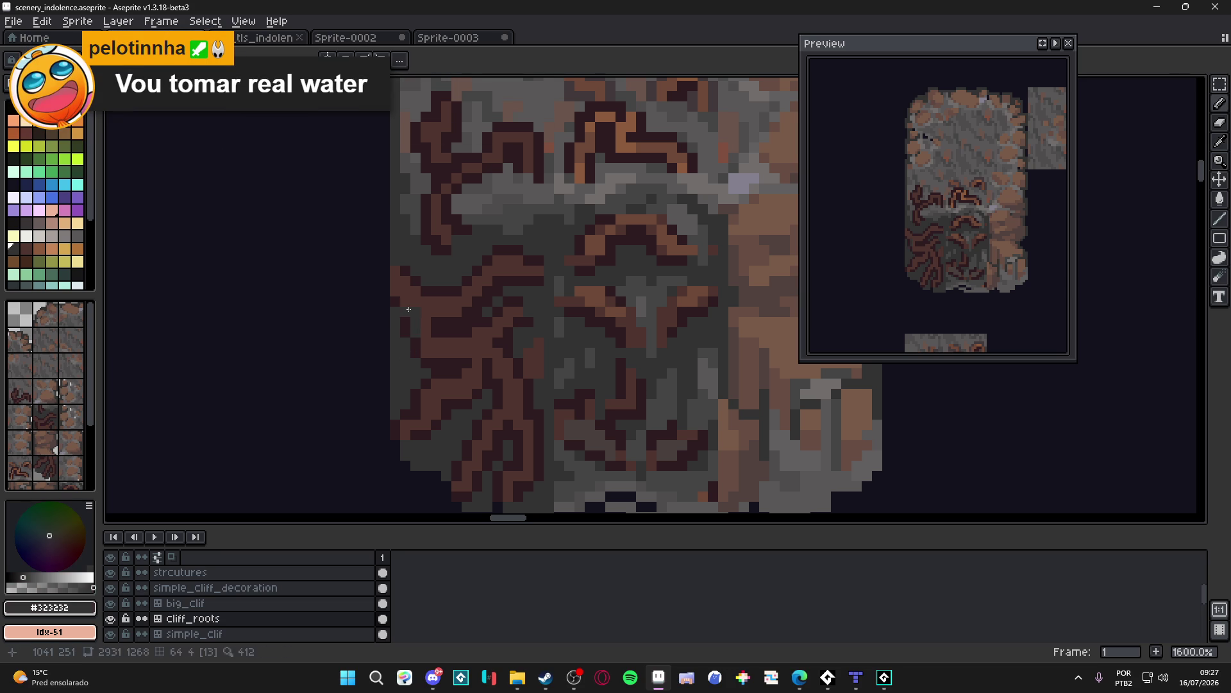
{"action": "key", "text": "ctrl+z"}
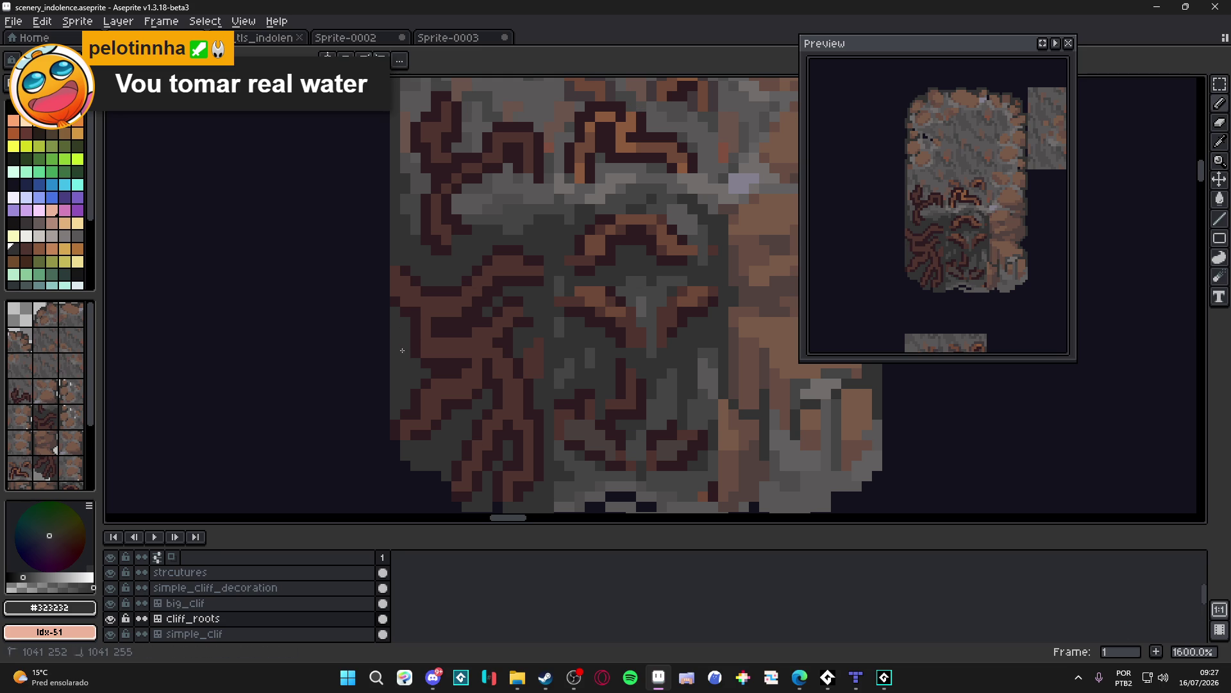
{"action": "left_click", "coordinate": [428, 352], "text": "alt"}
{"action": "scroll", "coordinate": [428, 353], "scroll_direction": "down", "scroll_amount": 4}
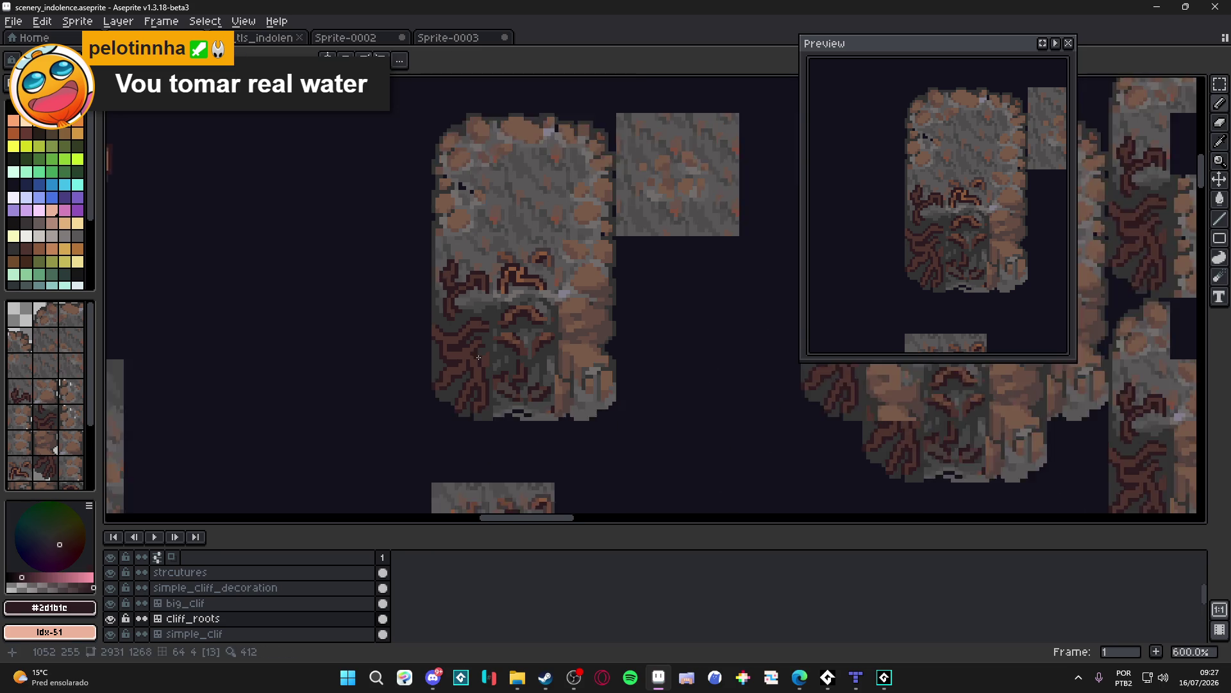
Step: Zoom and pan around the left cliff_roots tile, saving scenery_indolence.aseprite twice
{"action": "scroll", "coordinate": [449, 346], "scroll_direction": "up", "scroll_amount": 4}
{"action": "scroll", "coordinate": [438, 337], "scroll_direction": "down", "scroll_amount": 1}
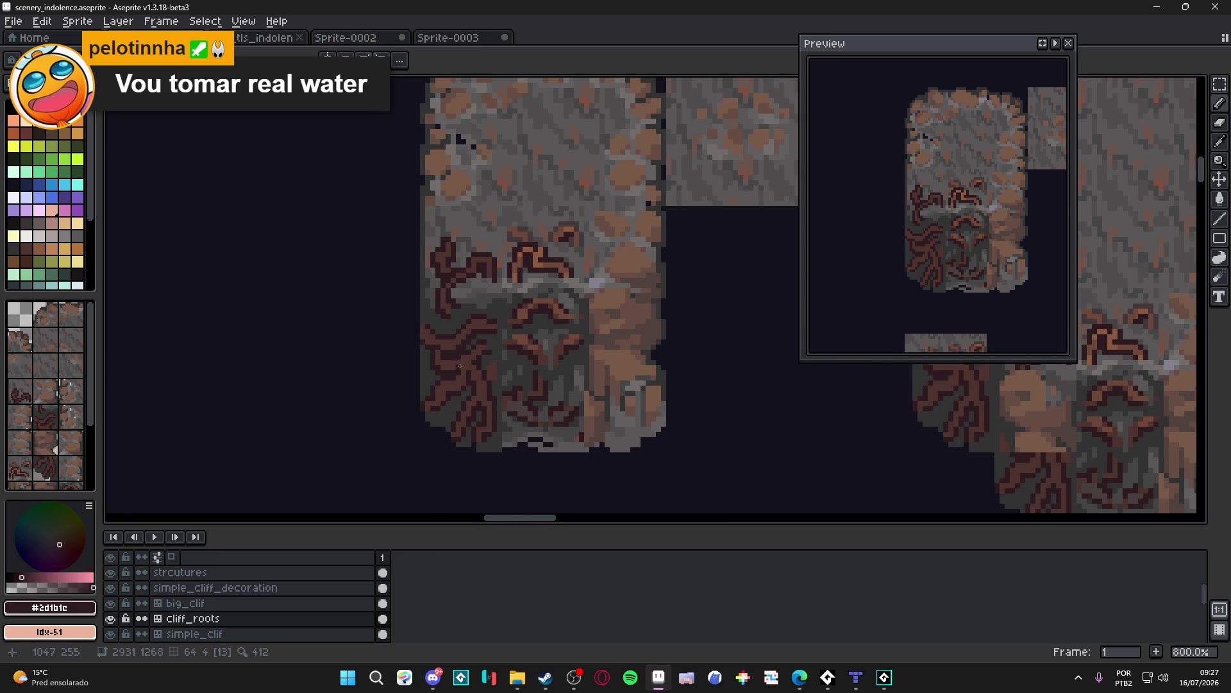
{"action": "left_click_drag", "start_coordinate": [474, 355], "coordinate": [478, 347]}
{"action": "key", "text": "ctrl+s"}
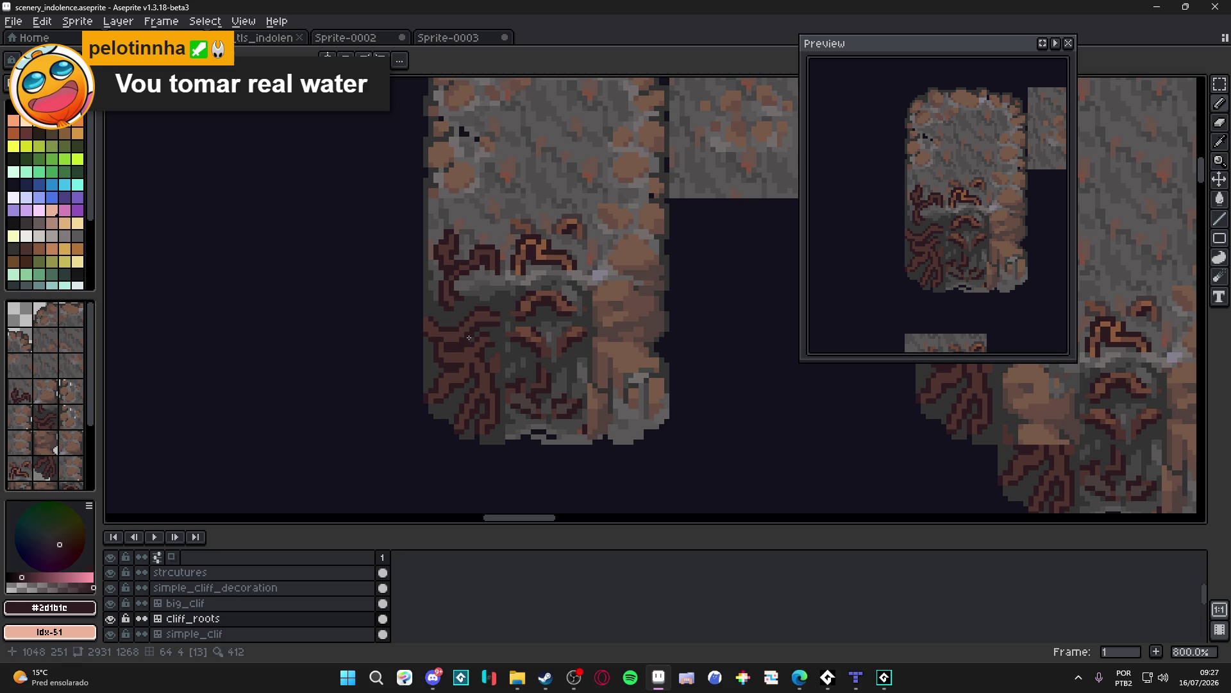
{"action": "scroll", "coordinate": [511, 324], "scroll_direction": "down", "scroll_amount": 1}
{"action": "scroll", "coordinate": [451, 343], "scroll_direction": "up", "scroll_amount": 3}
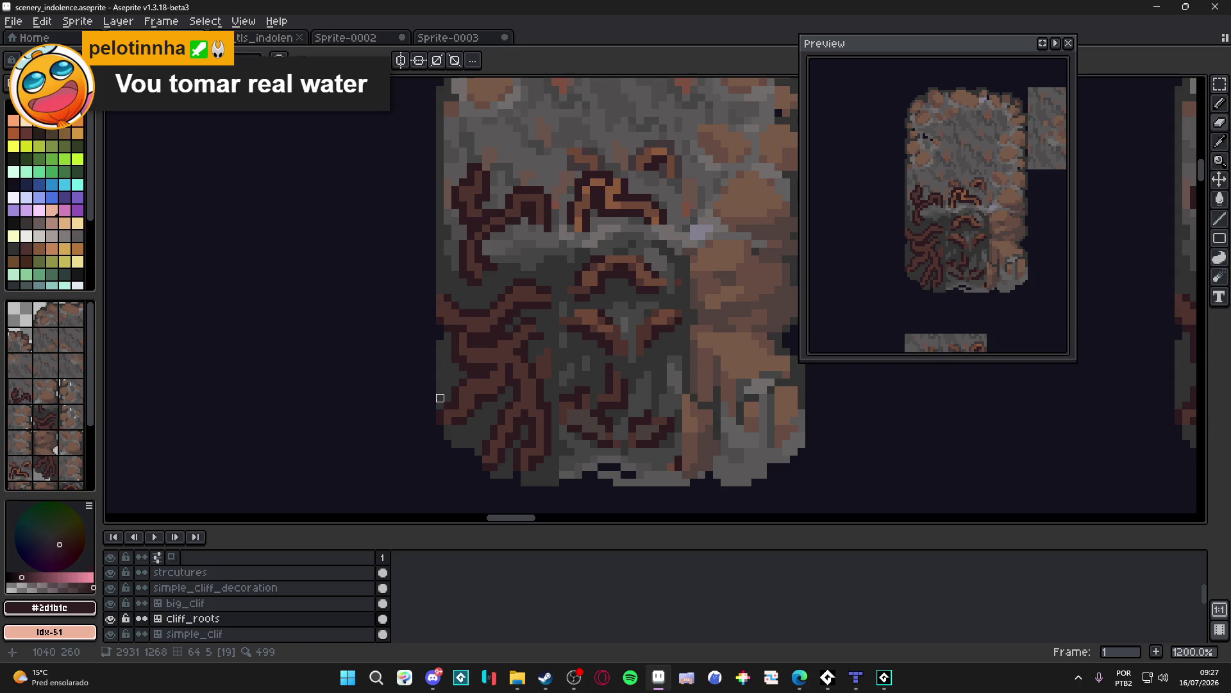
{"action": "scroll", "coordinate": [479, 355], "scroll_direction": "down", "scroll_amount": 1}
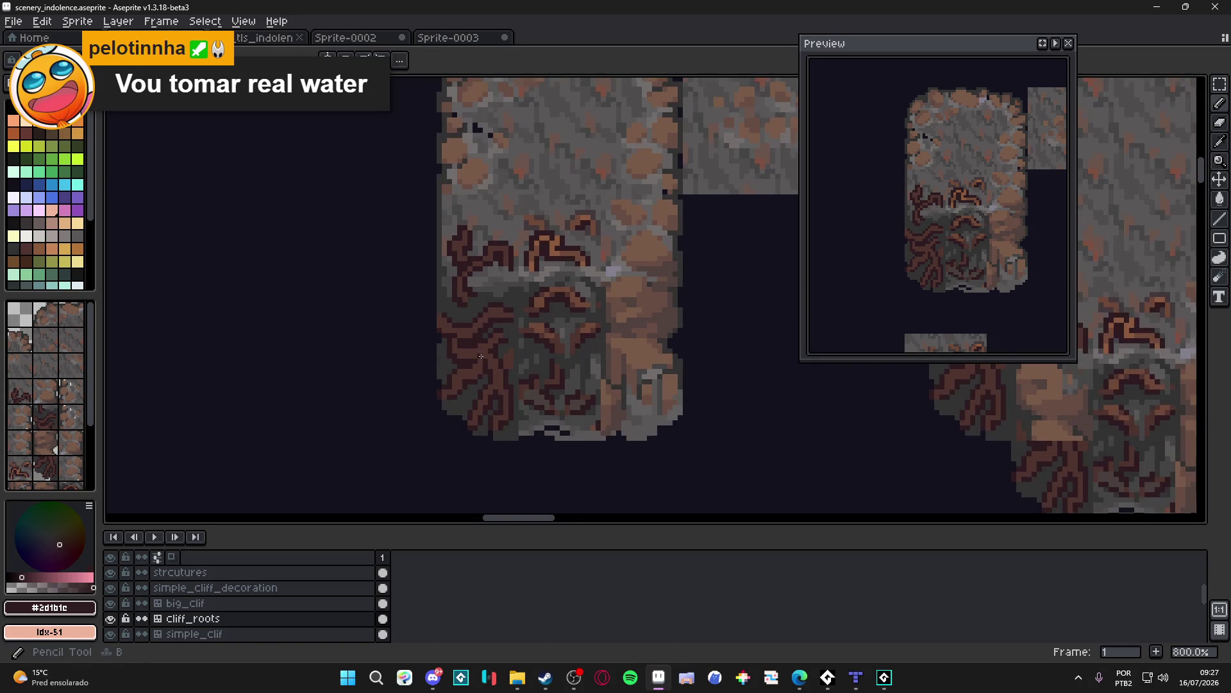
{"action": "scroll", "coordinate": [480, 355], "scroll_direction": "down", "scroll_amount": 1}
{"action": "scroll", "coordinate": [467, 322], "scroll_direction": "up", "scroll_amount": 1}
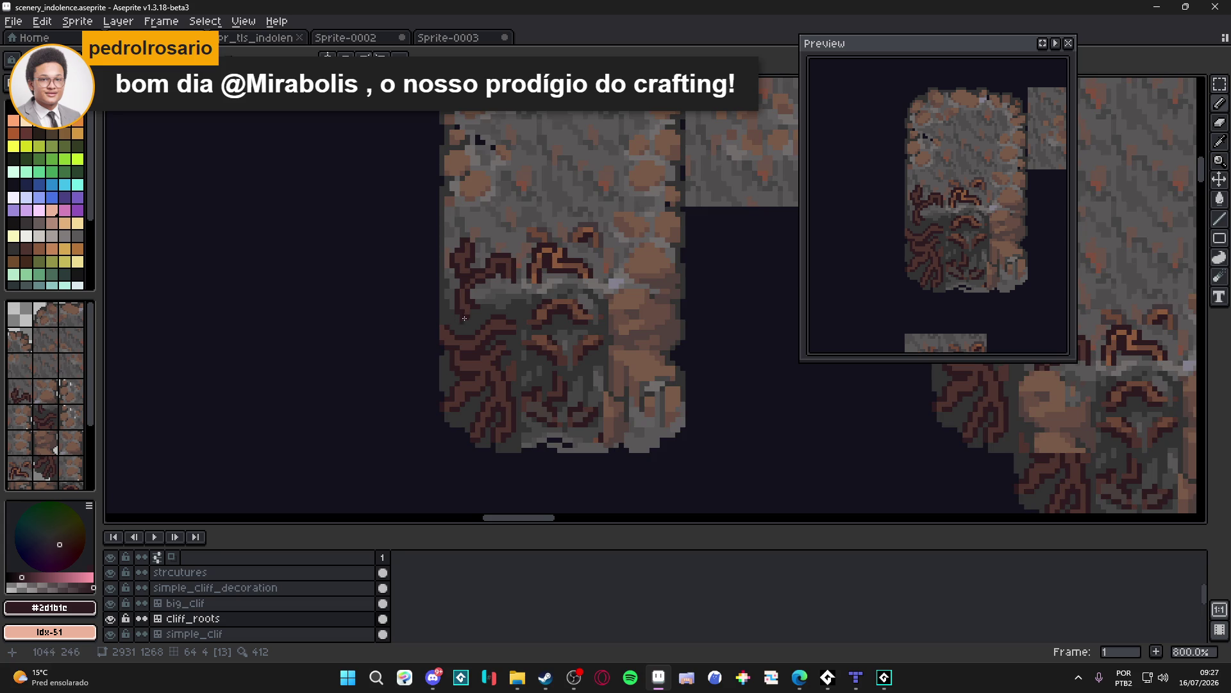
{"action": "scroll", "coordinate": [462, 319], "scroll_direction": "up", "scroll_amount": 1}
{"action": "key", "text": "ctrl+s"}
{"action": "scroll", "coordinate": [465, 326], "scroll_direction": "up", "scroll_amount": 1}
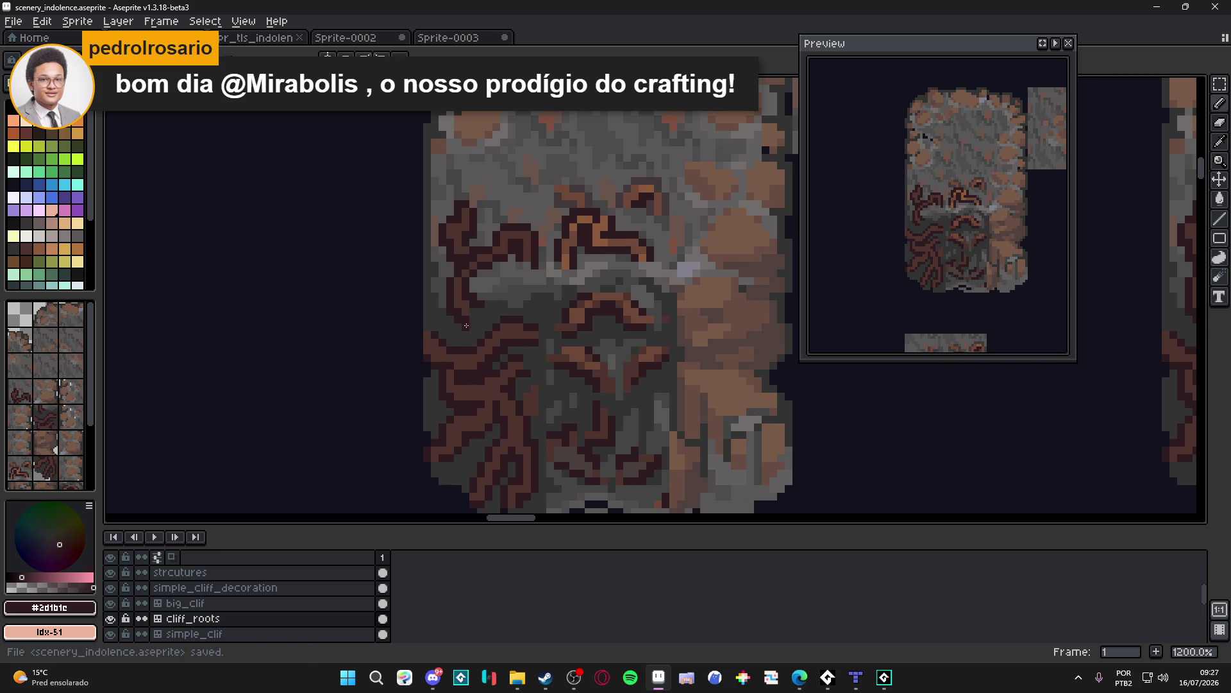
{"action": "scroll", "coordinate": [460, 317], "scroll_direction": "up", "scroll_amount": 3}
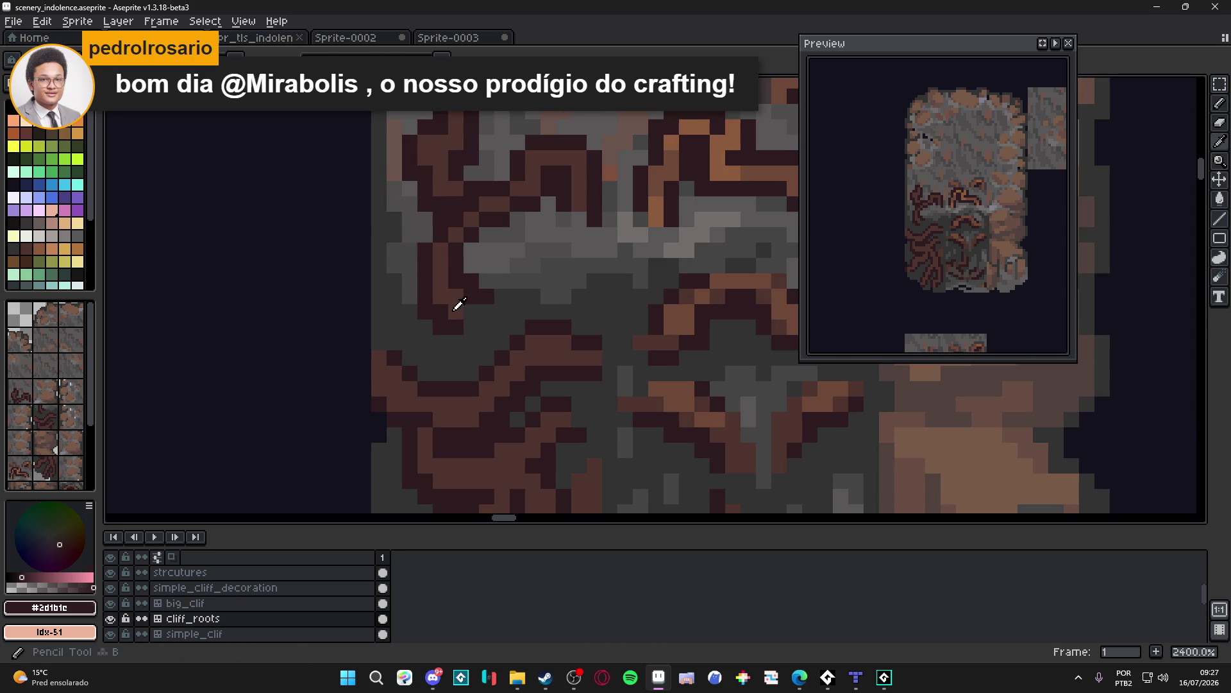
Step: Sample the tendril's mid-brown #4F342F and dark gray #323232, and save the sheet
{"action": "left_click", "coordinate": [475, 314], "text": "alt"}
{"action": "left_click", "coordinate": [473, 321], "text": "alt"}
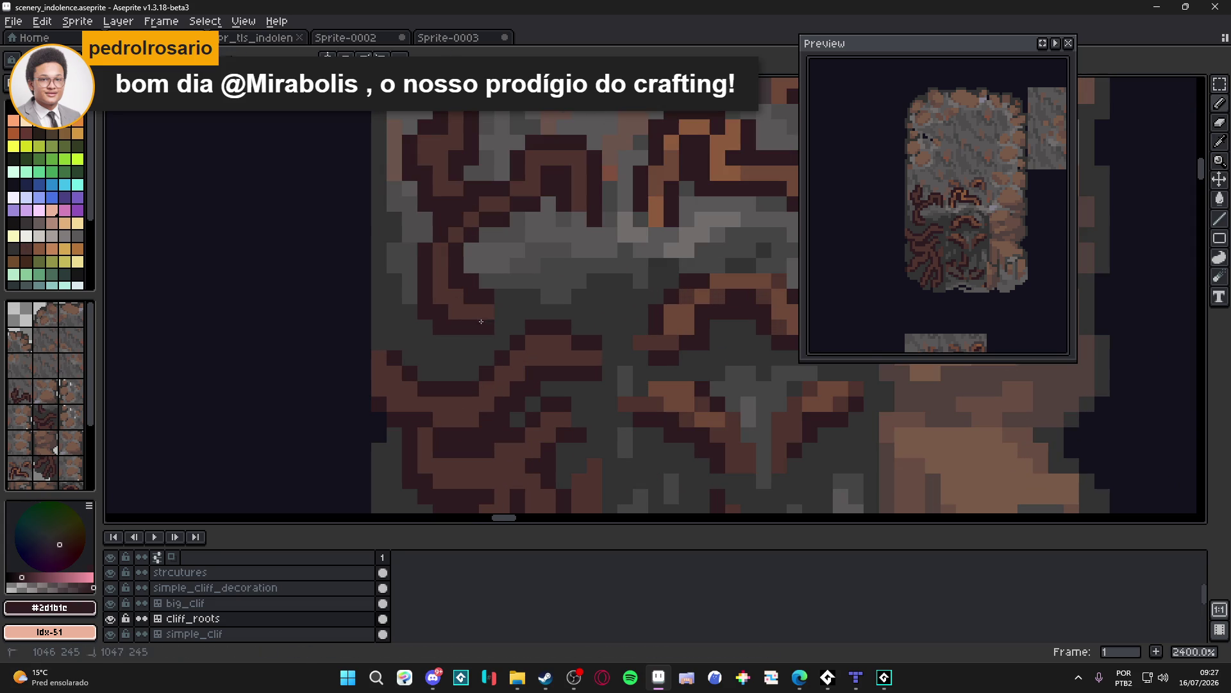
{"action": "left_click", "coordinate": [488, 296], "text": "alt"}
{"action": "scroll", "coordinate": [488, 296], "scroll_direction": "down", "scroll_amount": 6}
{"action": "key", "text": "ctrl+s"}
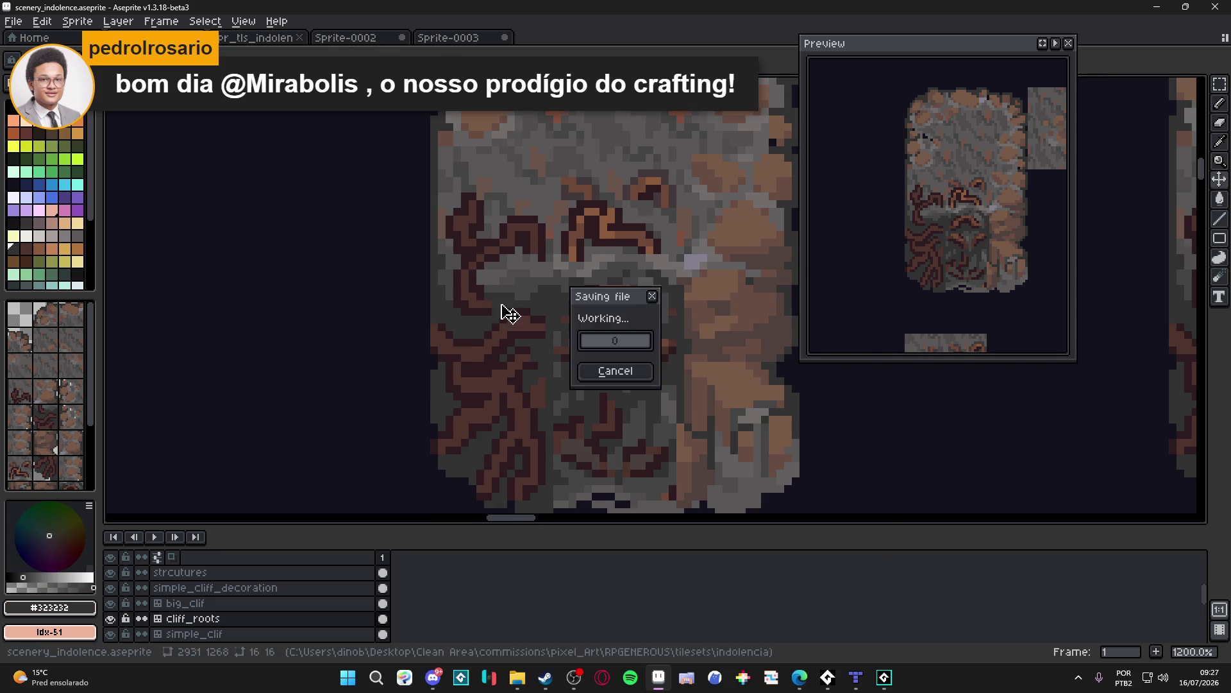
{"action": "scroll", "coordinate": [481, 270], "scroll_direction": "up", "scroll_amount": 3}
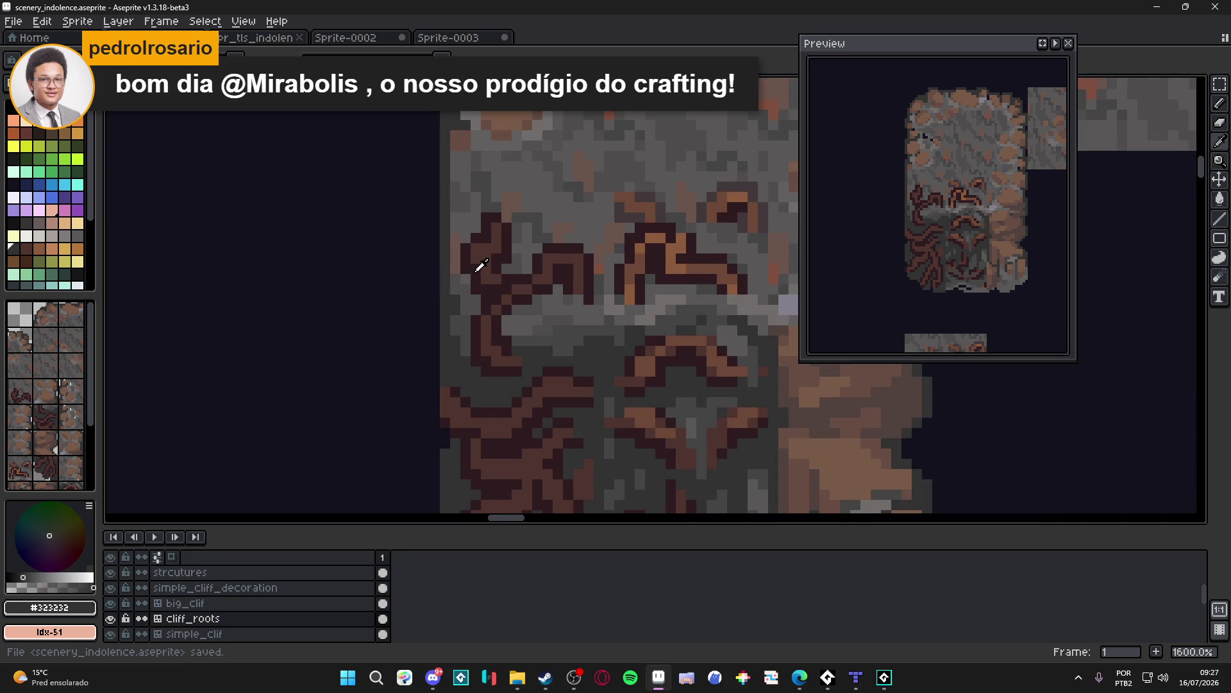
Step: Touch up the upper tendril with dark brown #2d1b1c pixels, sample gray #595757, and save
{"action": "left_click", "coordinate": [475, 260], "text": "alt"}
{"action": "left_click", "coordinate": [477, 241], "text": "alt"}
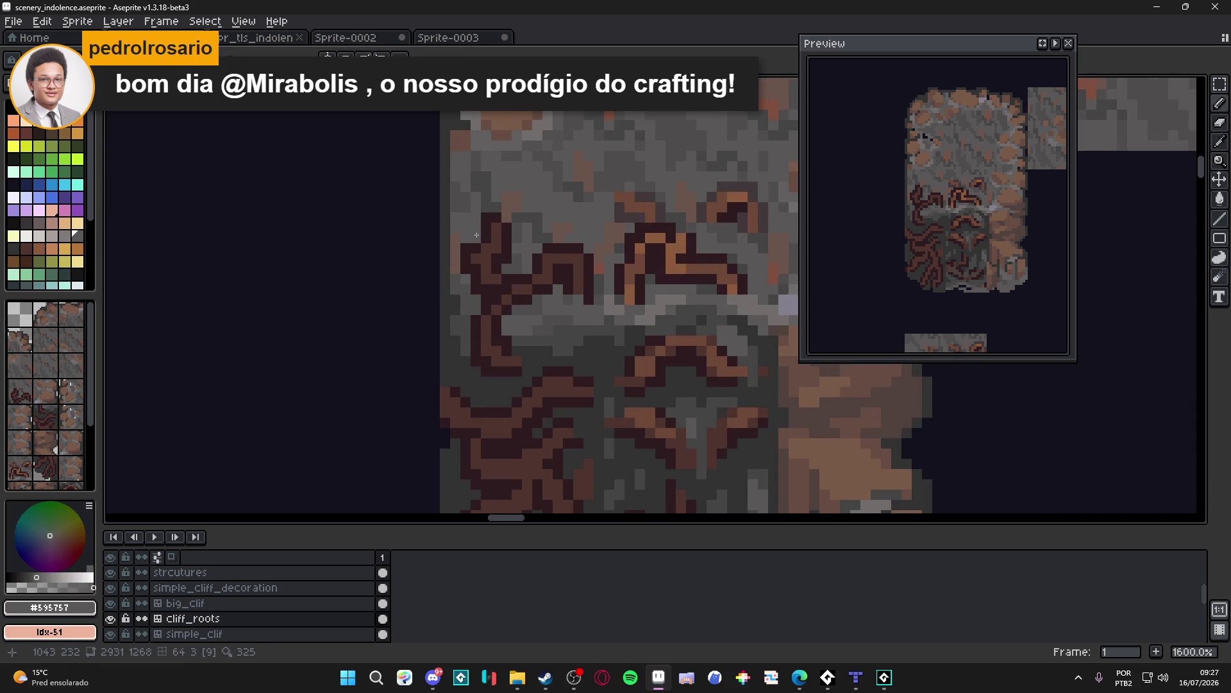
{"action": "left_click", "coordinate": [475, 243], "text": "alt"}
{"action": "left_click", "coordinate": [479, 247], "text": "alt"}
{"action": "left_click", "coordinate": [477, 253], "text": "alt"}
{"action": "left_click", "coordinate": [466, 268], "text": "alt"}
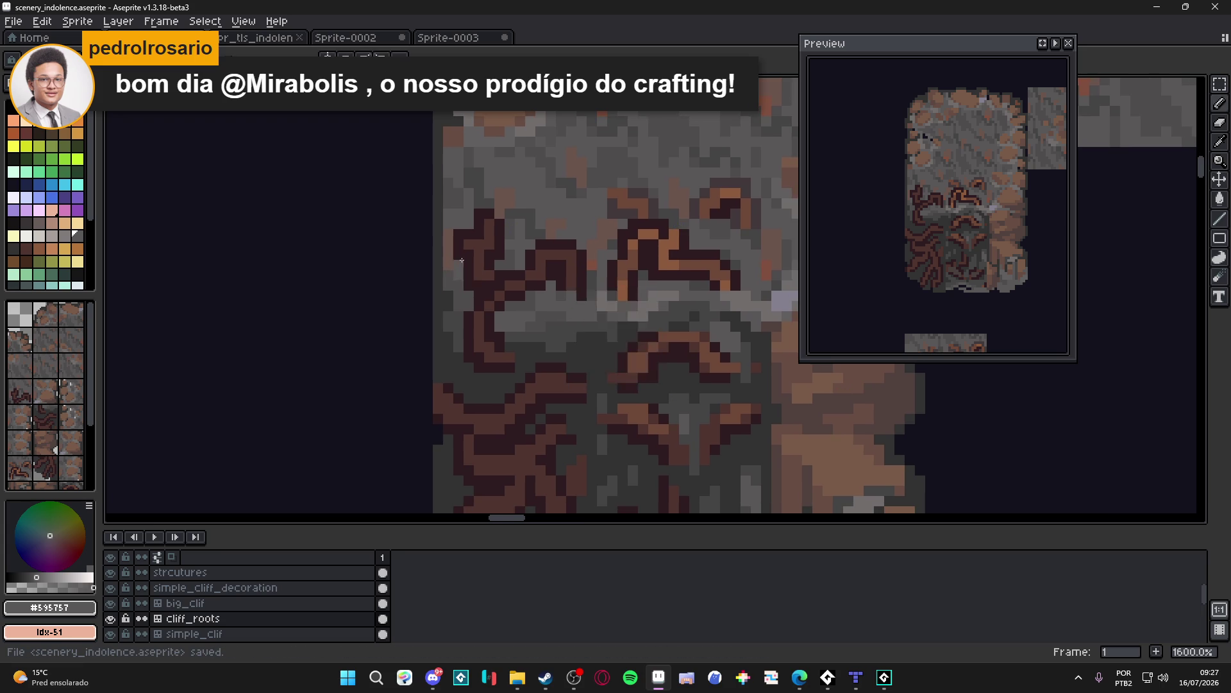
{"action": "scroll", "coordinate": [487, 285], "scroll_direction": "down", "scroll_amount": 3}
{"action": "key", "text": "ctrl+s"}
{"action": "scroll", "coordinate": [486, 256], "scroll_direction": "up", "scroll_amount": 4}
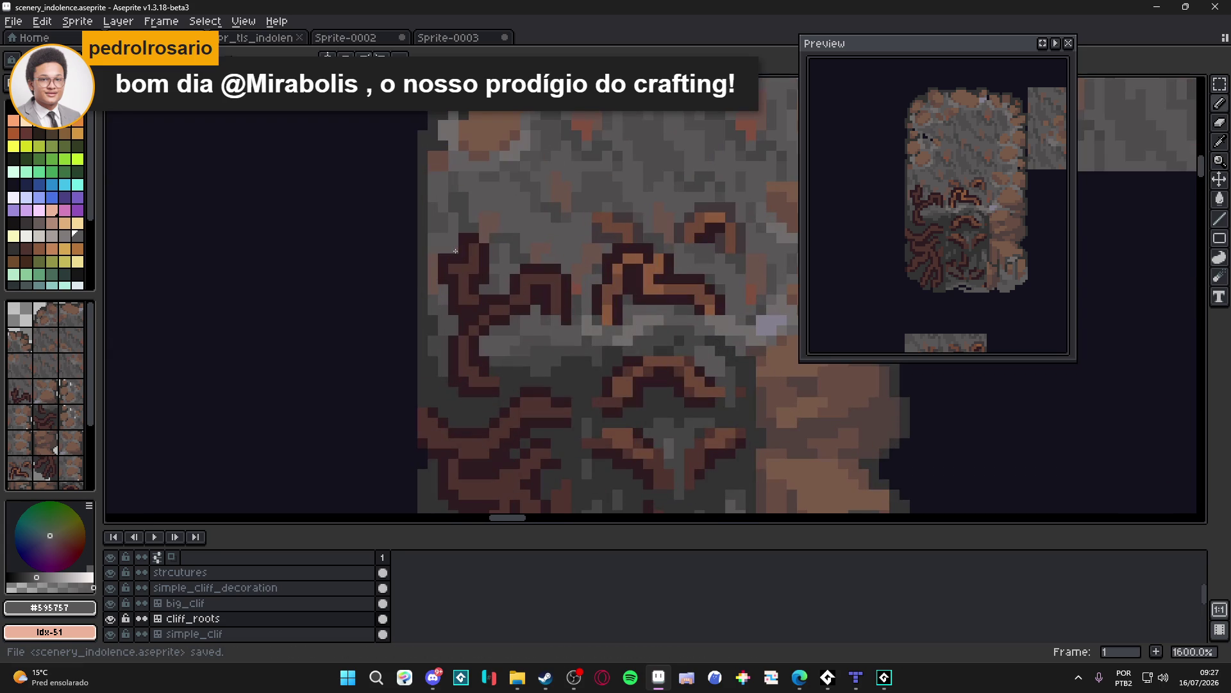
Step: Set the drawing colour to dark brown #2d1b1c, save again, and switch to Discord
{"action": "left_click", "coordinate": [481, 248], "text": "alt"}
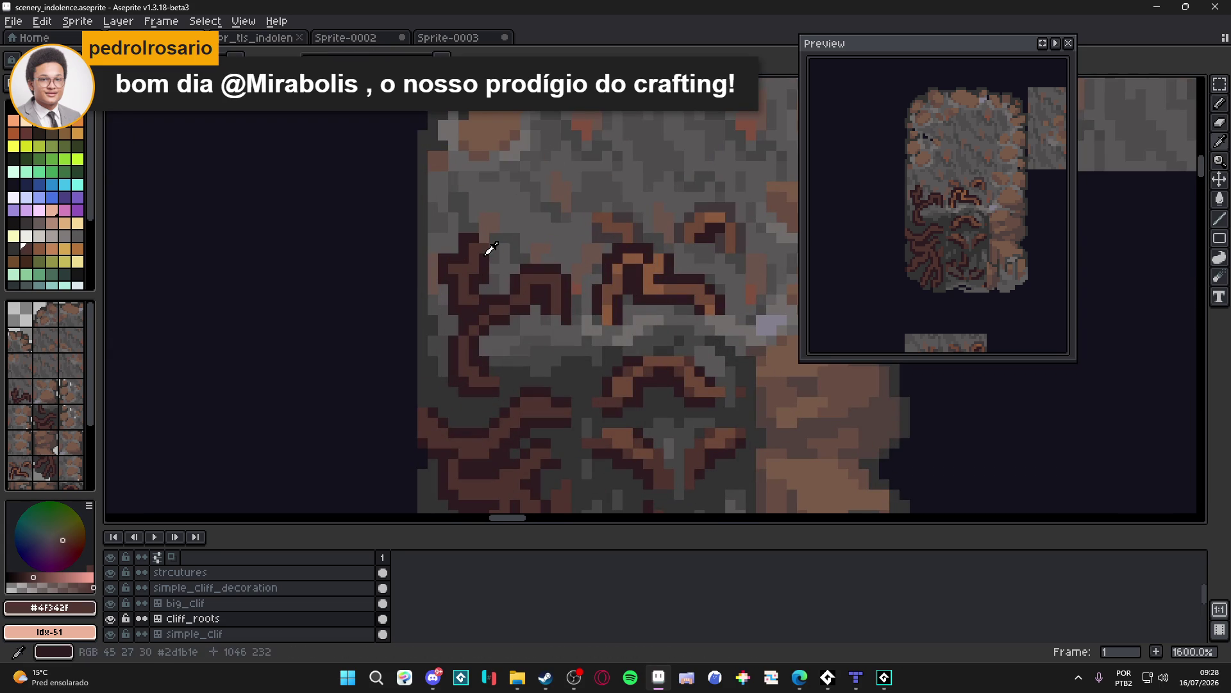
{"action": "left_click", "coordinate": [490, 254], "text": "alt"}
{"action": "scroll", "coordinate": [493, 257], "scroll_direction": "down", "scroll_amount": 2}
{"action": "scroll", "coordinate": [504, 256], "scroll_direction": "up", "scroll_amount": 1}
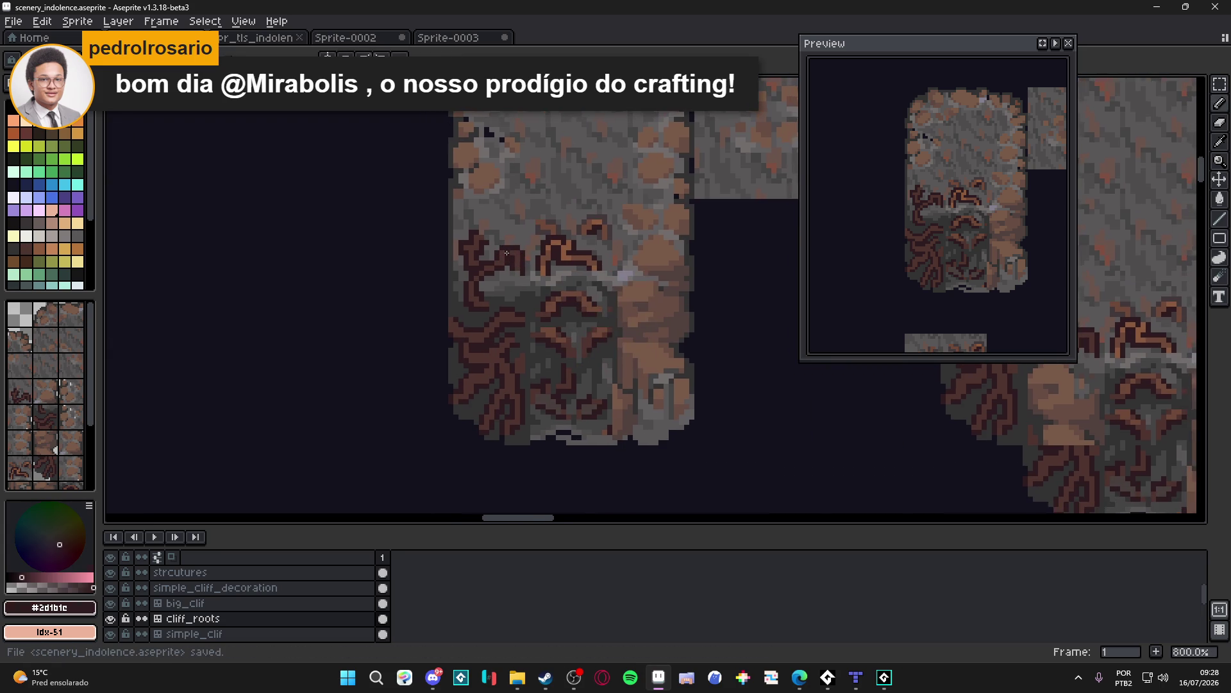
{"action": "key", "text": "ctrl+s"}
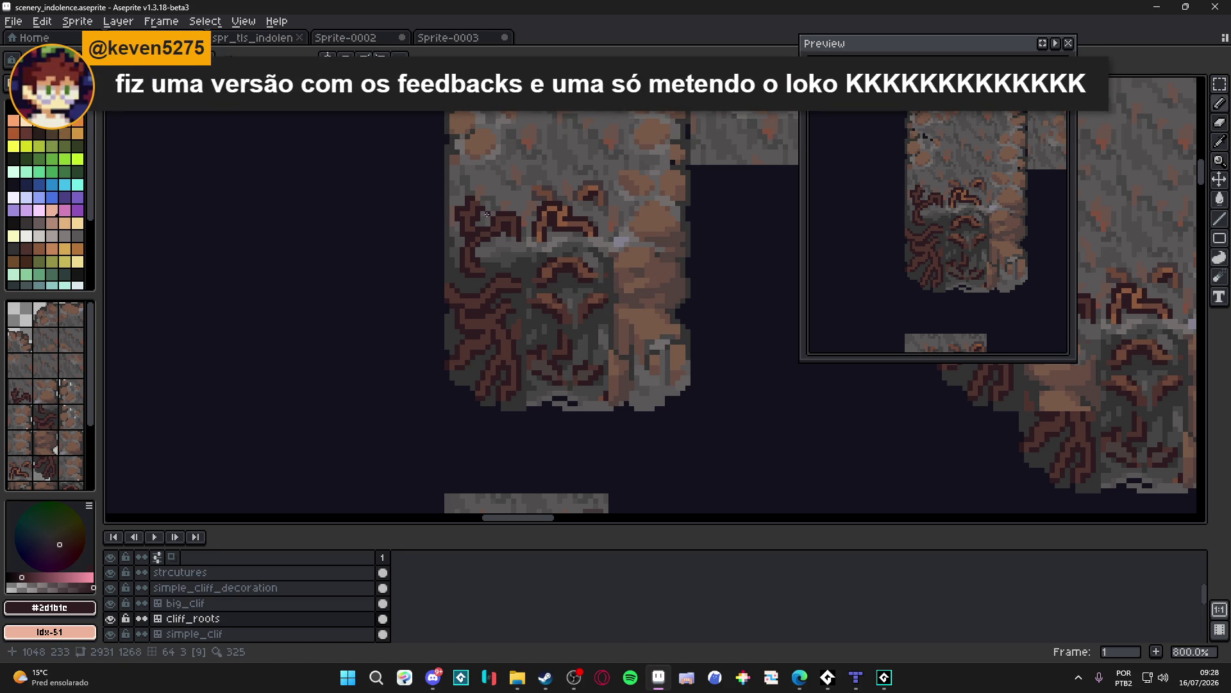
{"action": "left_click", "coordinate": [433, 677]}
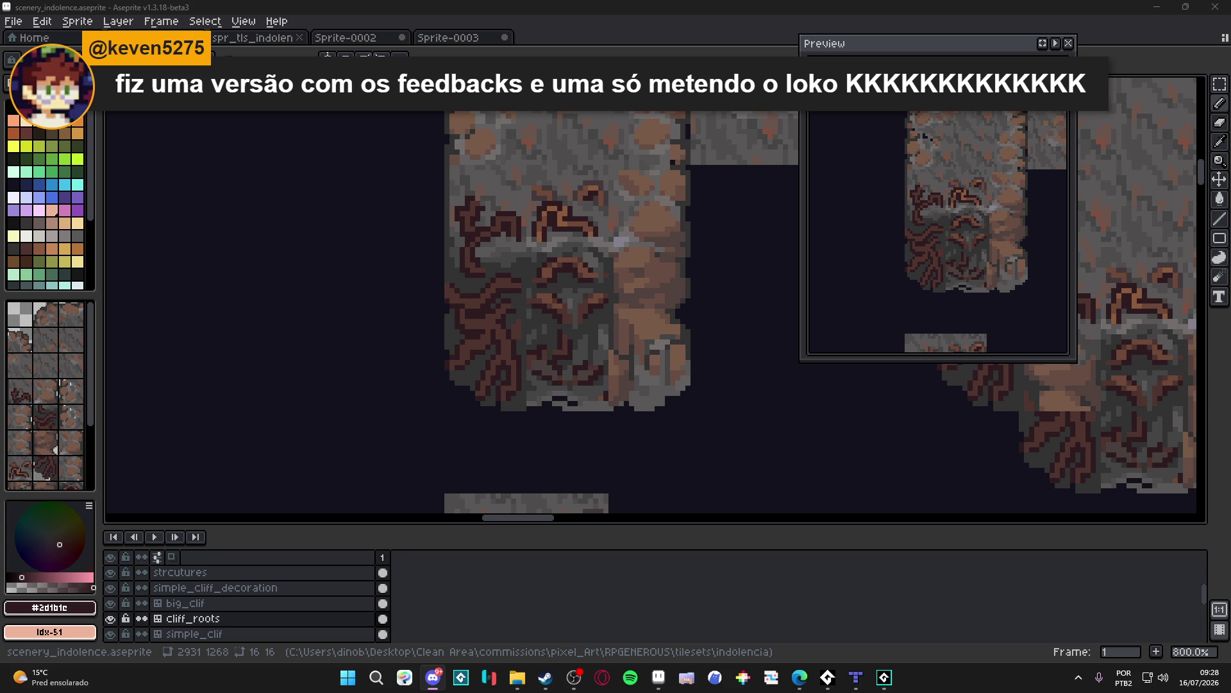
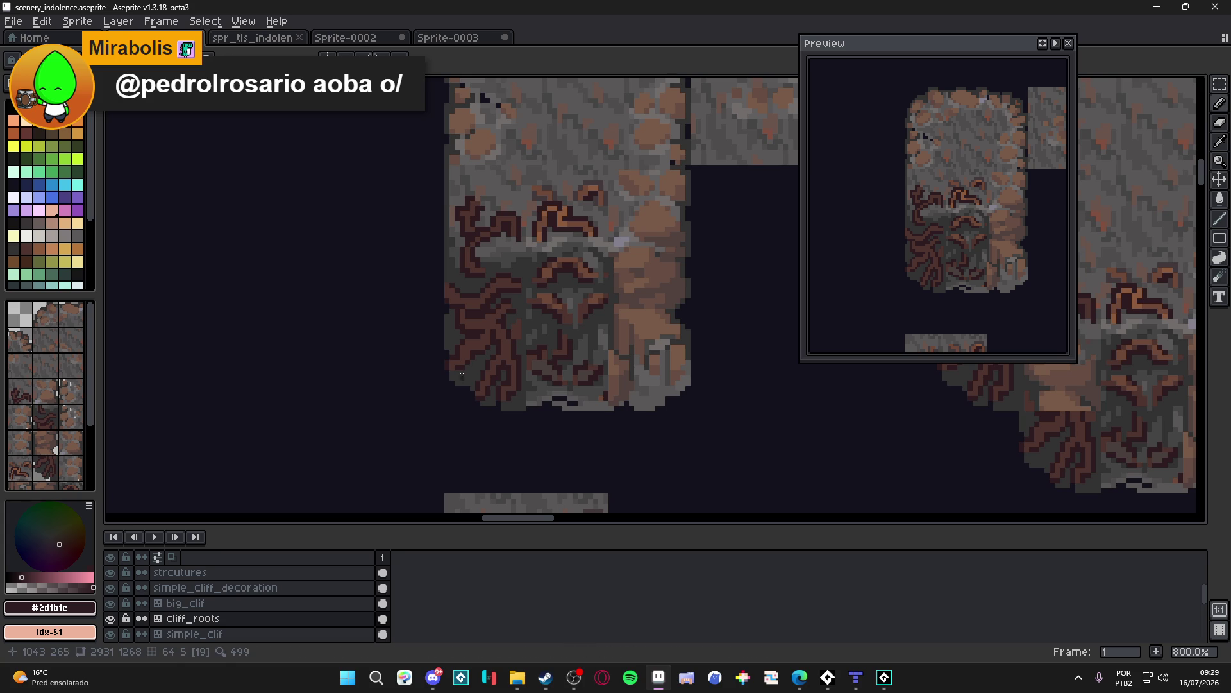
Step: Sample the grey #323232 and dark brown #2d1b1c from the tile, then save the file
{"action": "scroll", "coordinate": [452, 293], "scroll_direction": "up", "scroll_amount": 3}
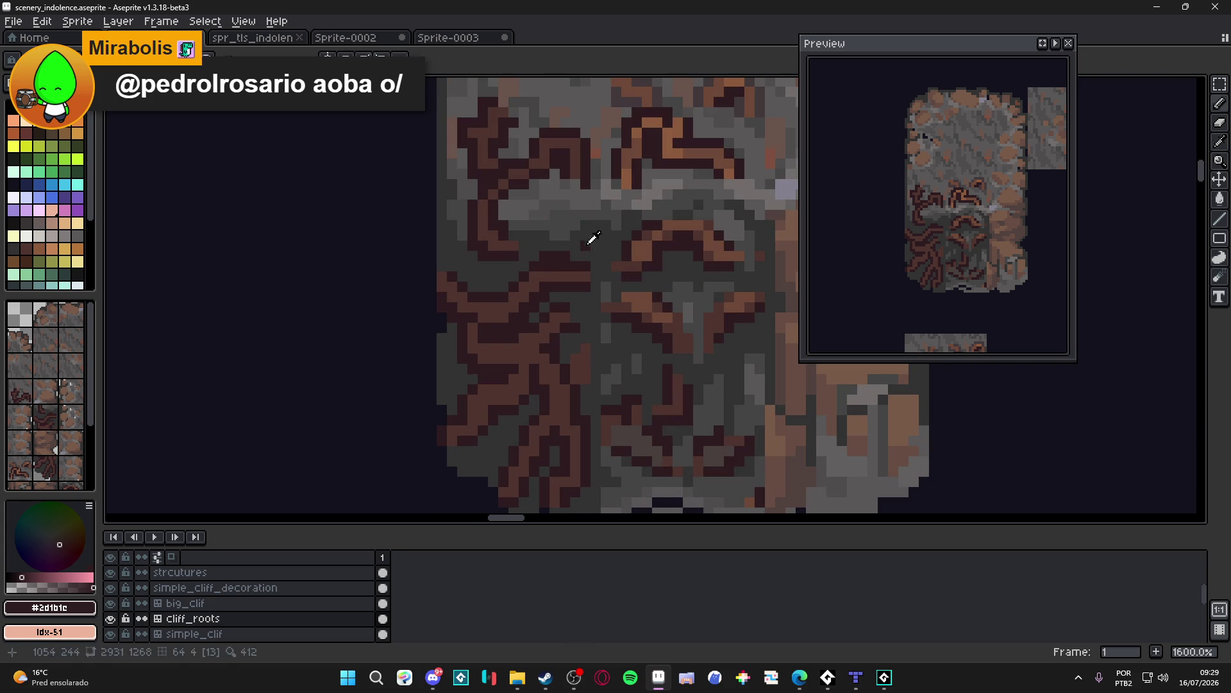
{"action": "left_click", "coordinate": [549, 258], "text": "alt"}
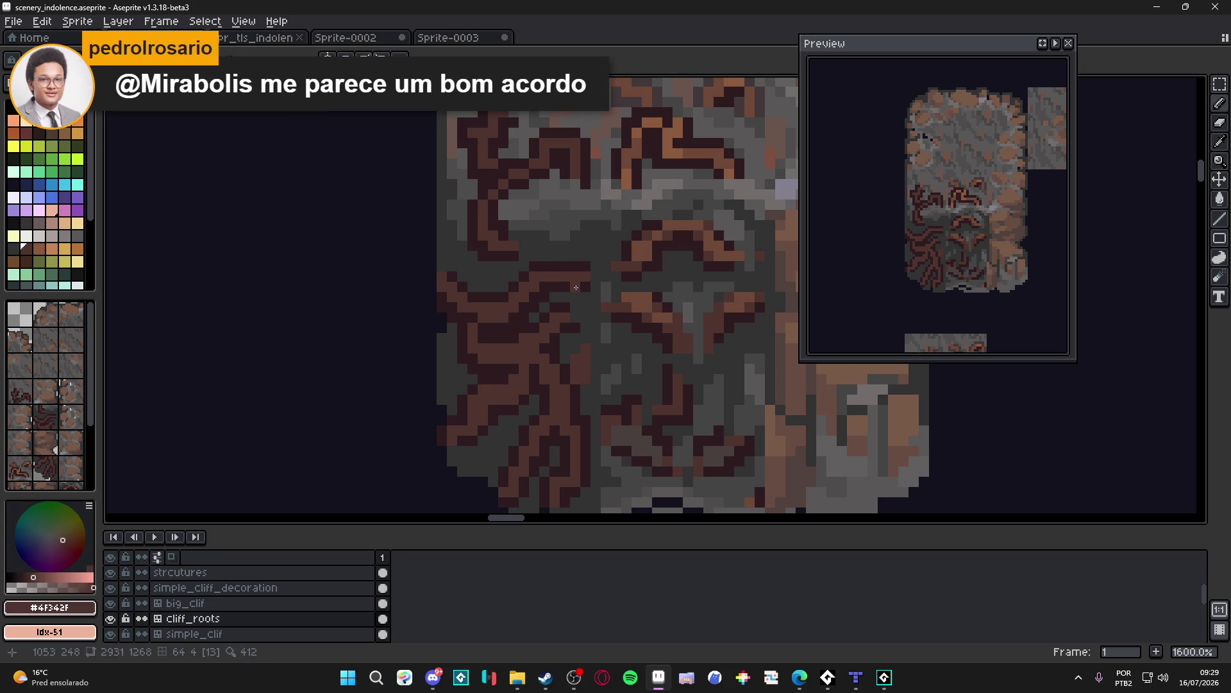
{"action": "left_click", "coordinate": [588, 276], "text": "alt"}
{"action": "left_click", "coordinate": [595, 270], "text": "alt"}
{"action": "left_click_drag", "start_coordinate": [588, 268], "coordinate": [639, 250]}
{"action": "left_click", "coordinate": [500, 270], "text": "alt"}
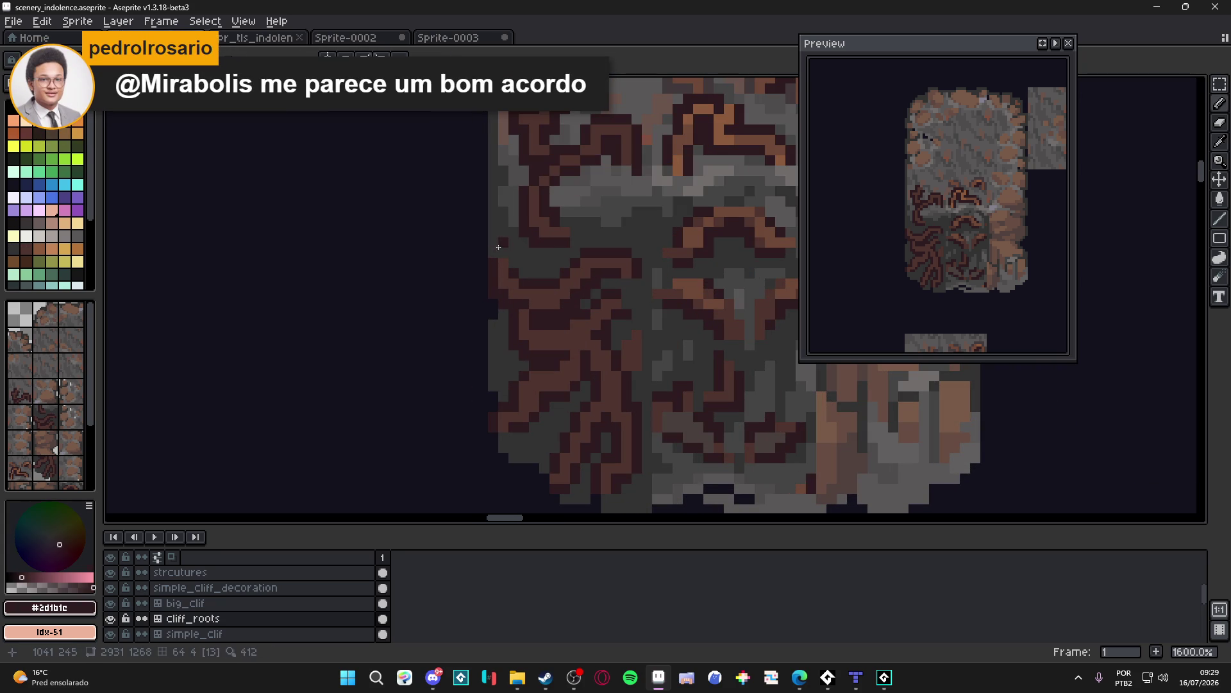
{"action": "scroll", "coordinate": [523, 308], "scroll_direction": "down", "scroll_amount": 4}
{"action": "key", "text": "ctrl+s"}
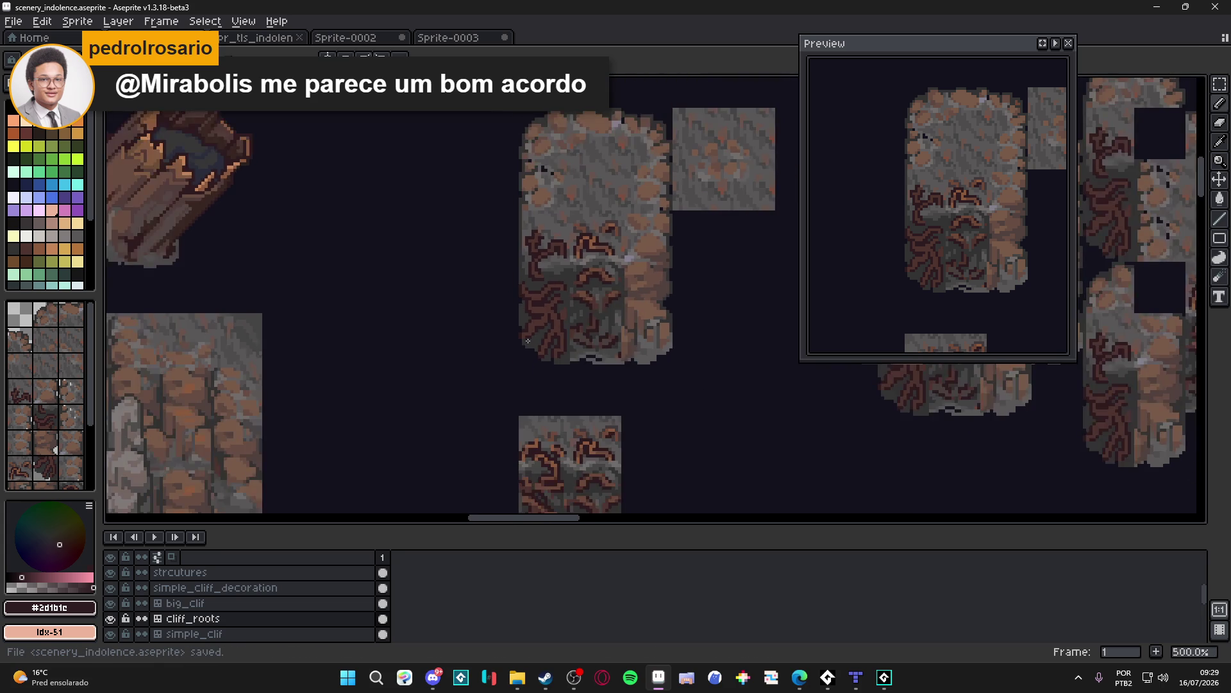
Step: Draw a short vertical dark brown #2d1b1c root stroke and save
{"action": "scroll", "coordinate": [528, 340], "scroll_direction": "up", "scroll_amount": 4}
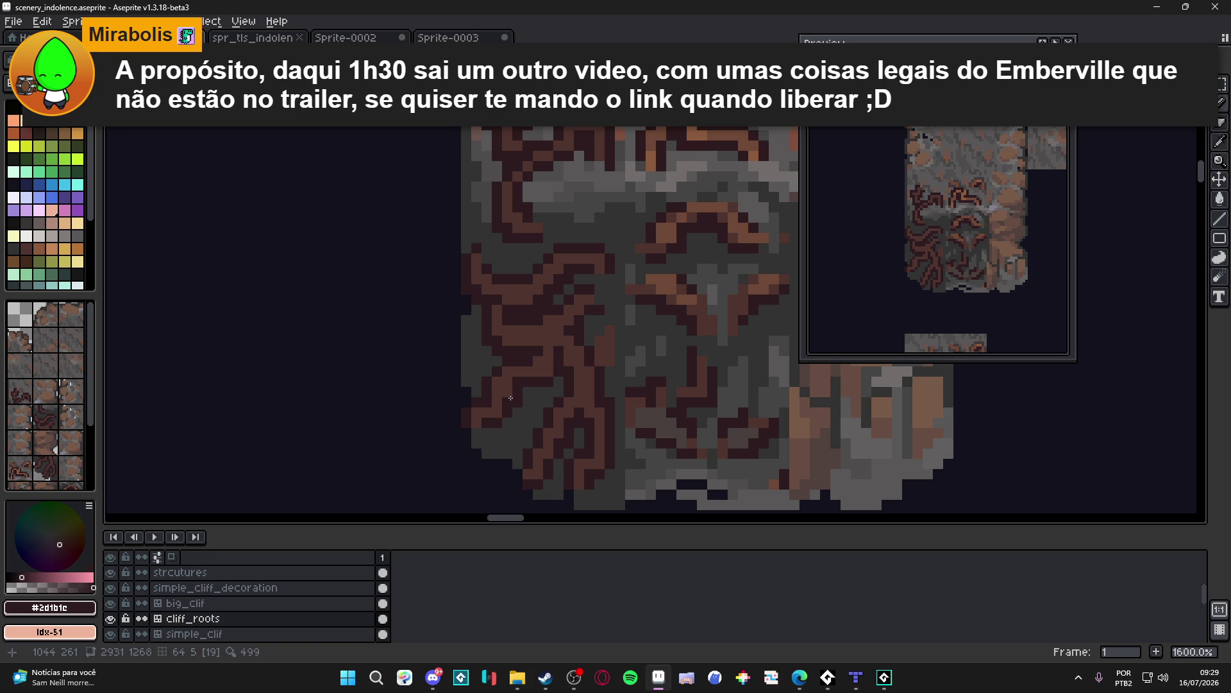
{"action": "key", "text": "alt"}
{"action": "left_click", "coordinate": [544, 400], "text": "alt"}
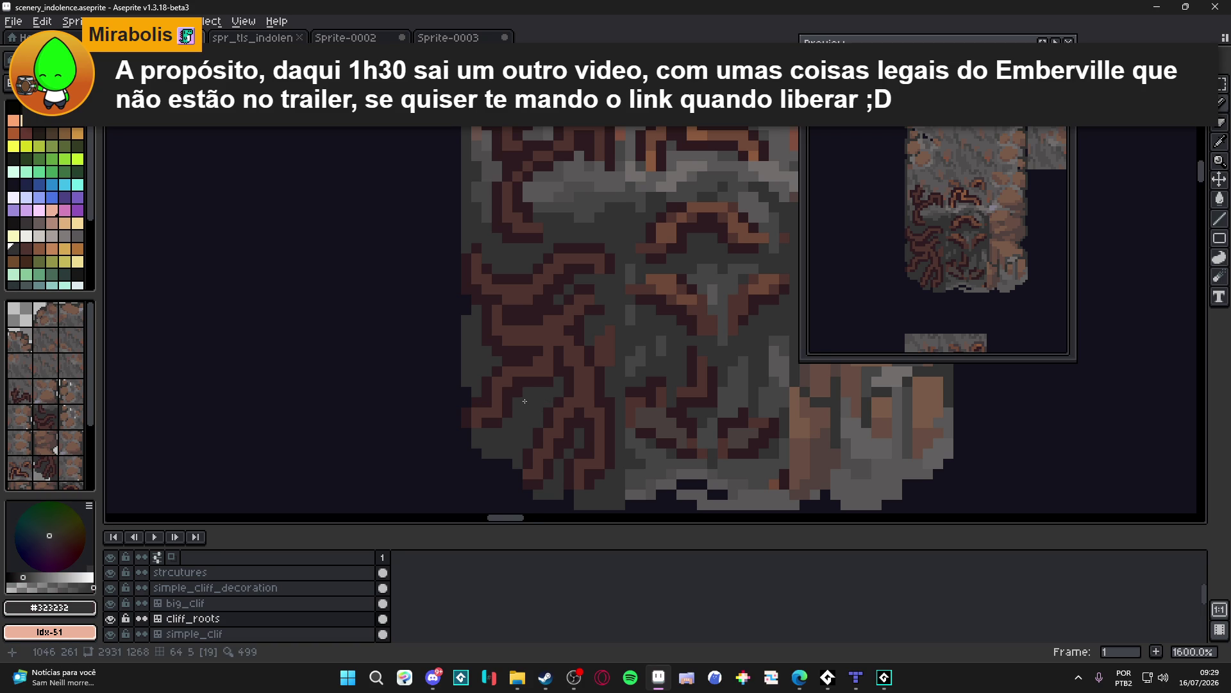
{"action": "scroll", "coordinate": [542, 372], "scroll_direction": "up", "scroll_amount": 2}
{"action": "key", "text": "ctrl+s"}
{"action": "left_click", "coordinate": [541, 364], "text": "alt"}
{"action": "scroll", "coordinate": [541, 365], "scroll_direction": "down", "scroll_amount": 2}
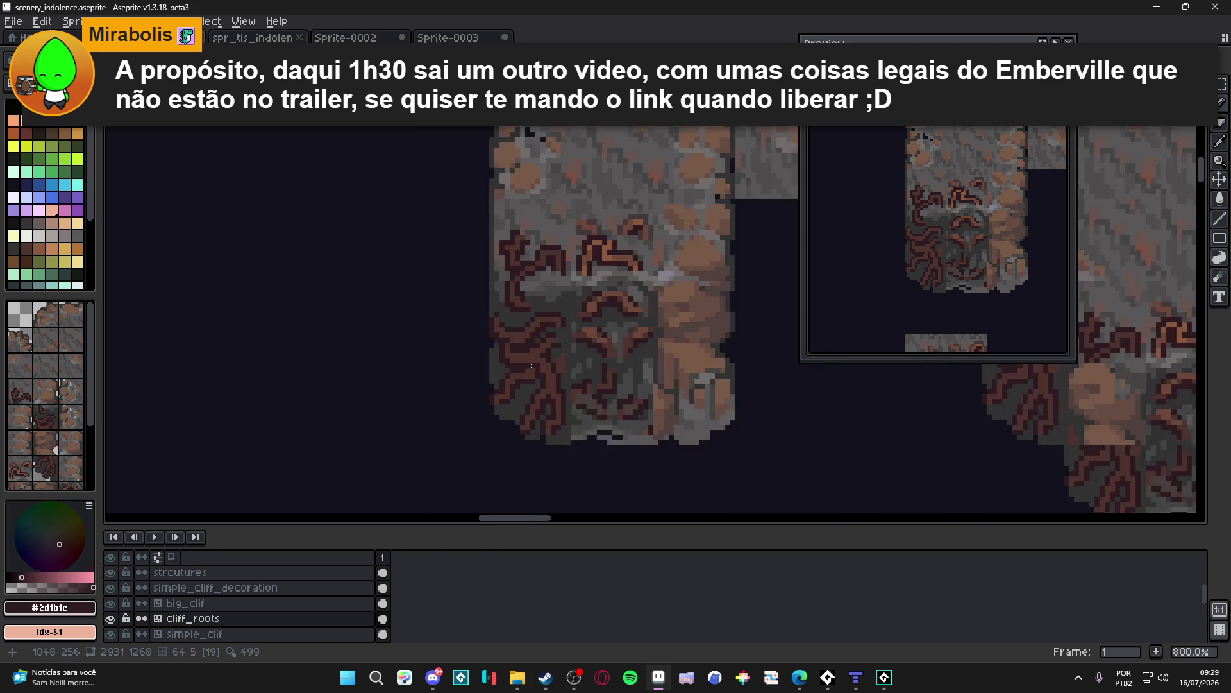
{"action": "scroll", "coordinate": [545, 360], "scroll_direction": "up", "scroll_amount": 1}
{"action": "scroll", "coordinate": [502, 384], "scroll_direction": "down", "scroll_amount": 3}
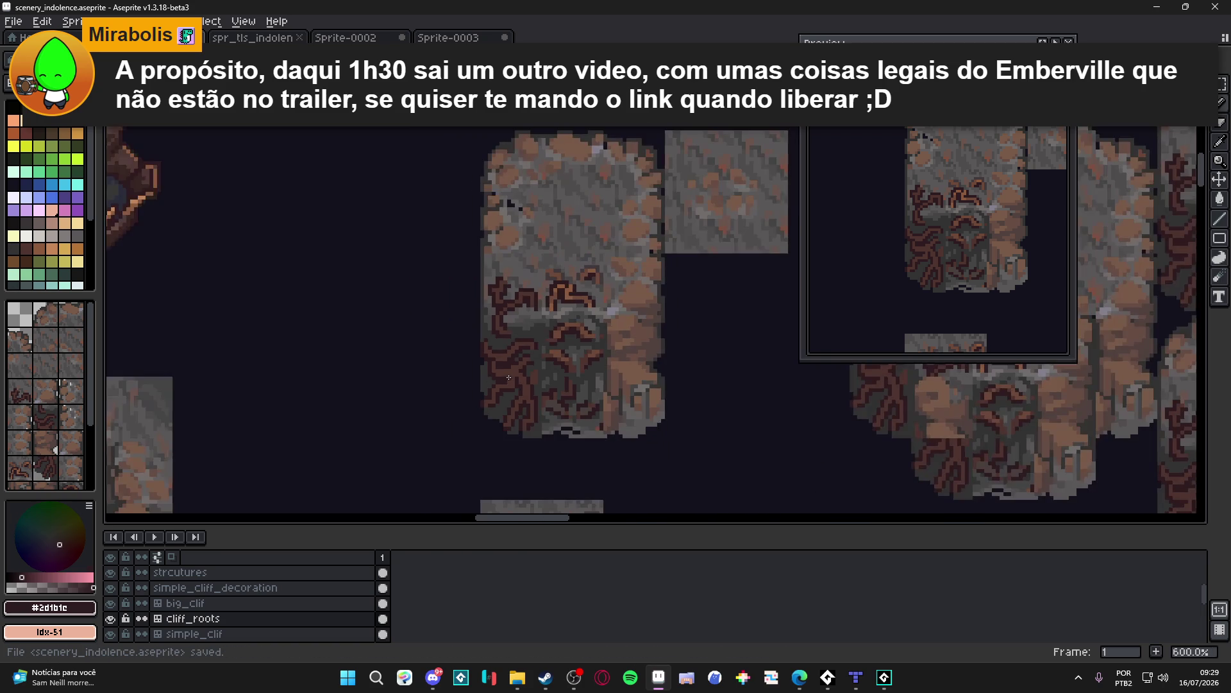
{"action": "scroll", "coordinate": [542, 370], "scroll_direction": "up", "scroll_amount": 3}
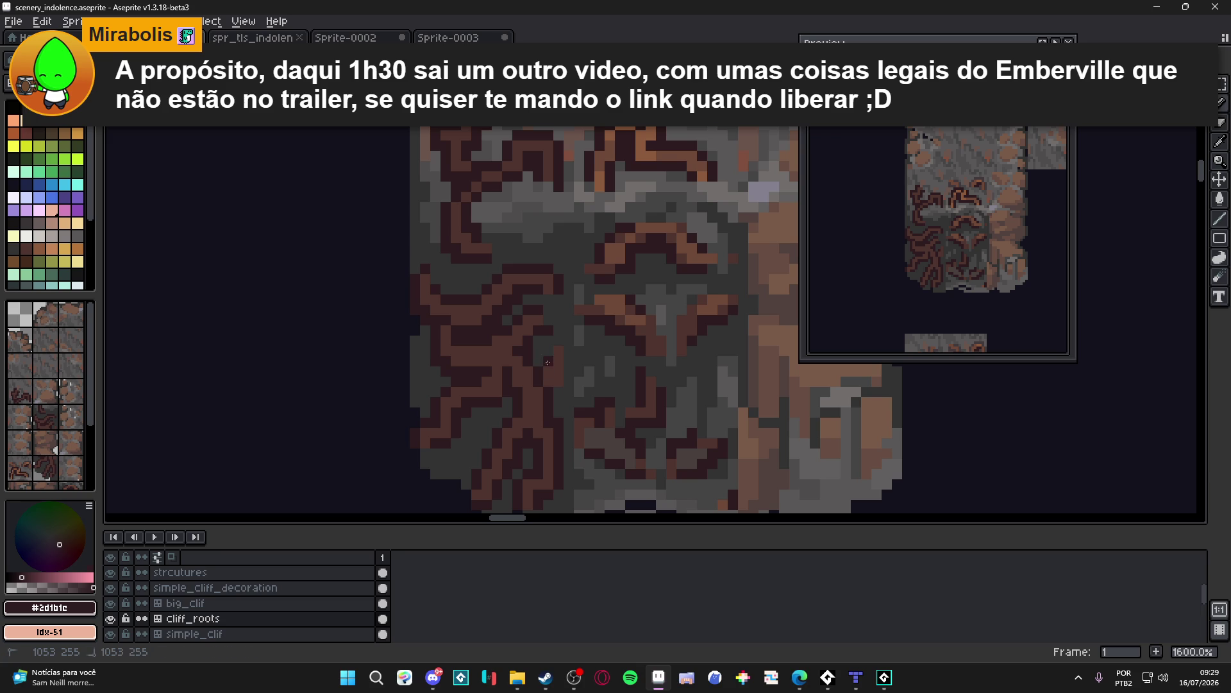
{"action": "left_click_drag", "start_coordinate": [566, 354], "coordinate": [565, 375]}
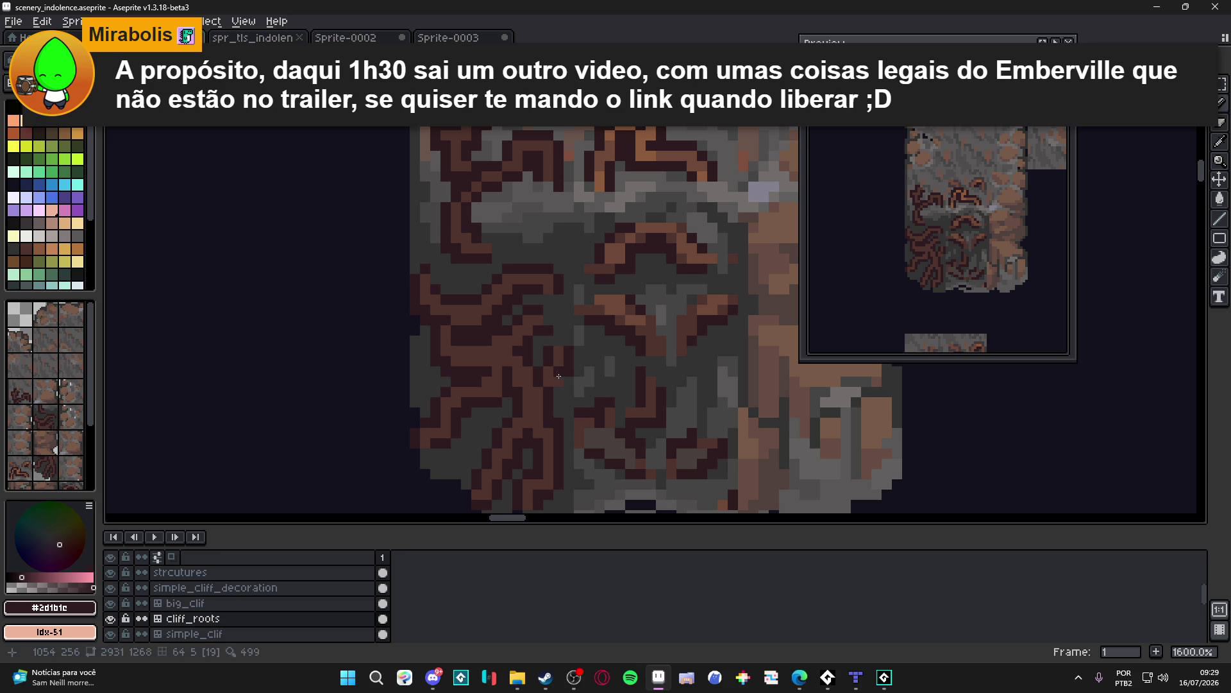
Step: Sample mid brown #4f342f, then dark brown #2d1b1c again, saving the file
{"action": "scroll", "coordinate": [555, 392], "scroll_direction": "down", "scroll_amount": 3}
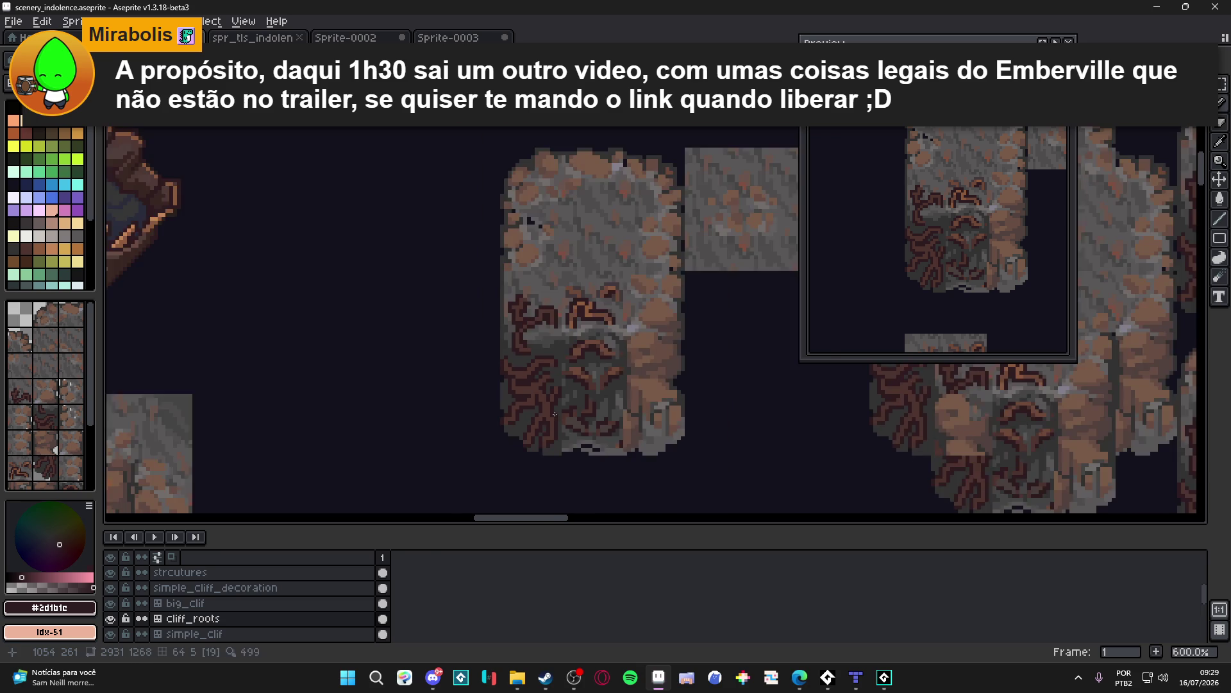
{"action": "scroll", "coordinate": [553, 397], "scroll_direction": "up", "scroll_amount": 3}
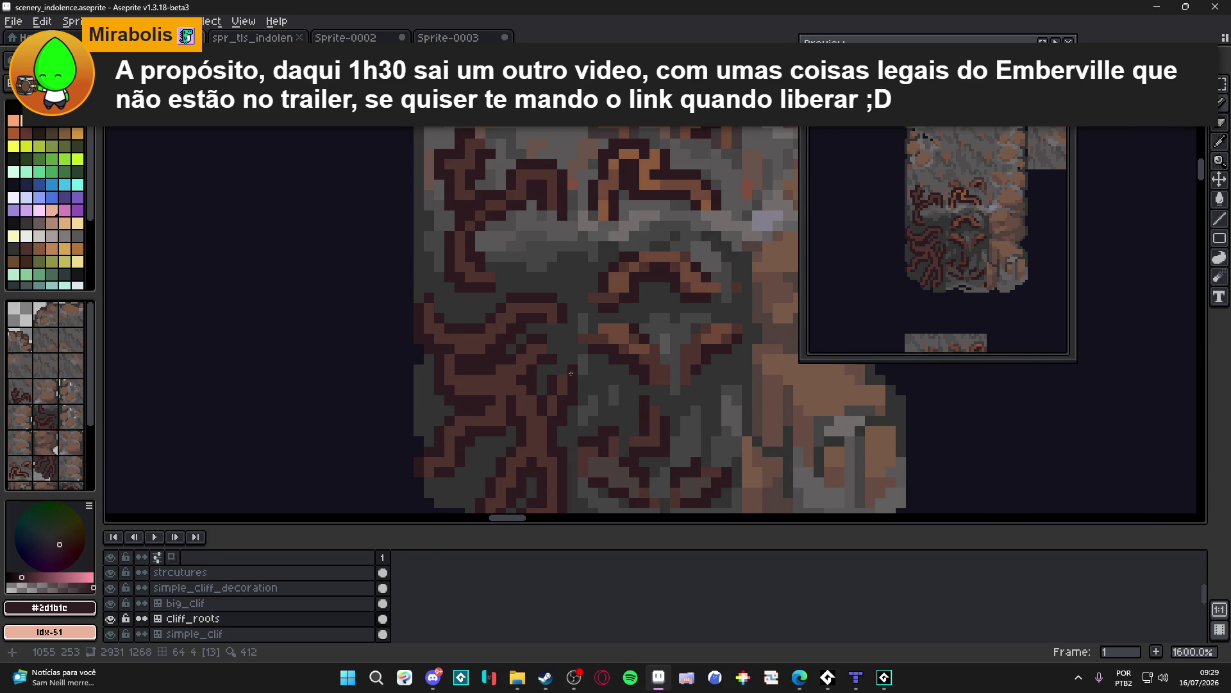
{"action": "scroll", "coordinate": [513, 359], "scroll_direction": "down", "scroll_amount": 2}
{"action": "scroll", "coordinate": [493, 348], "scroll_direction": "up", "scroll_amount": 2}
{"action": "key", "text": "ctrl+s"}
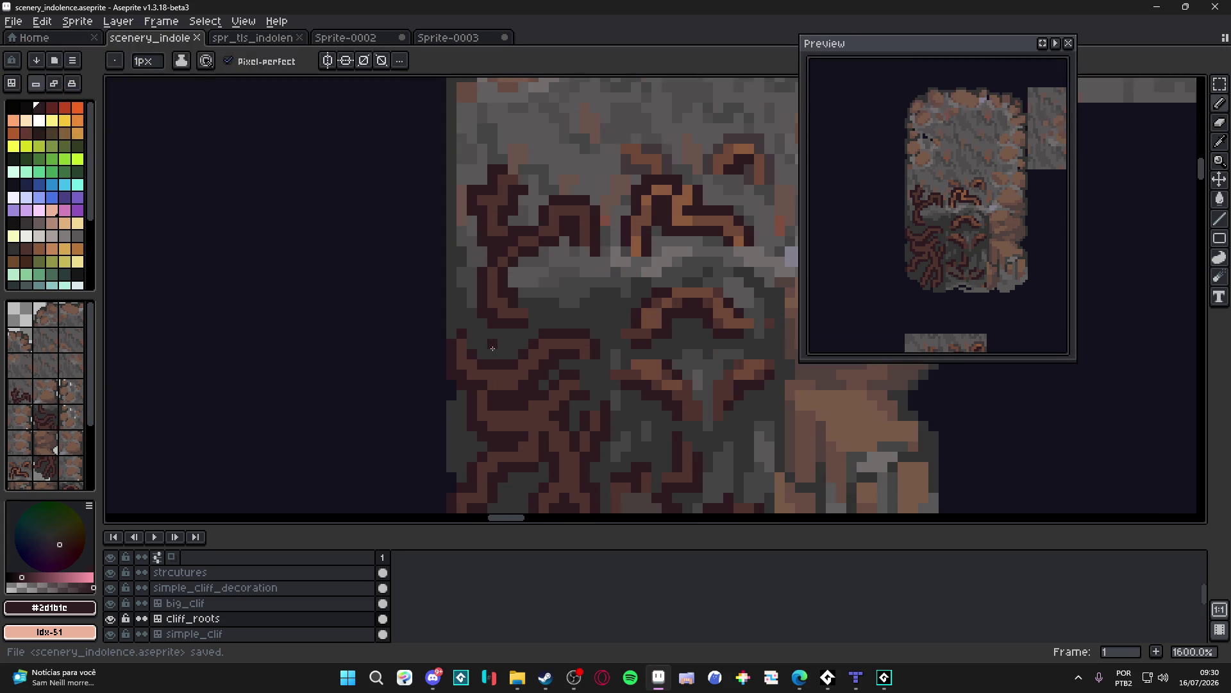
{"action": "scroll", "coordinate": [488, 345], "scroll_direction": "up", "scroll_amount": 1}
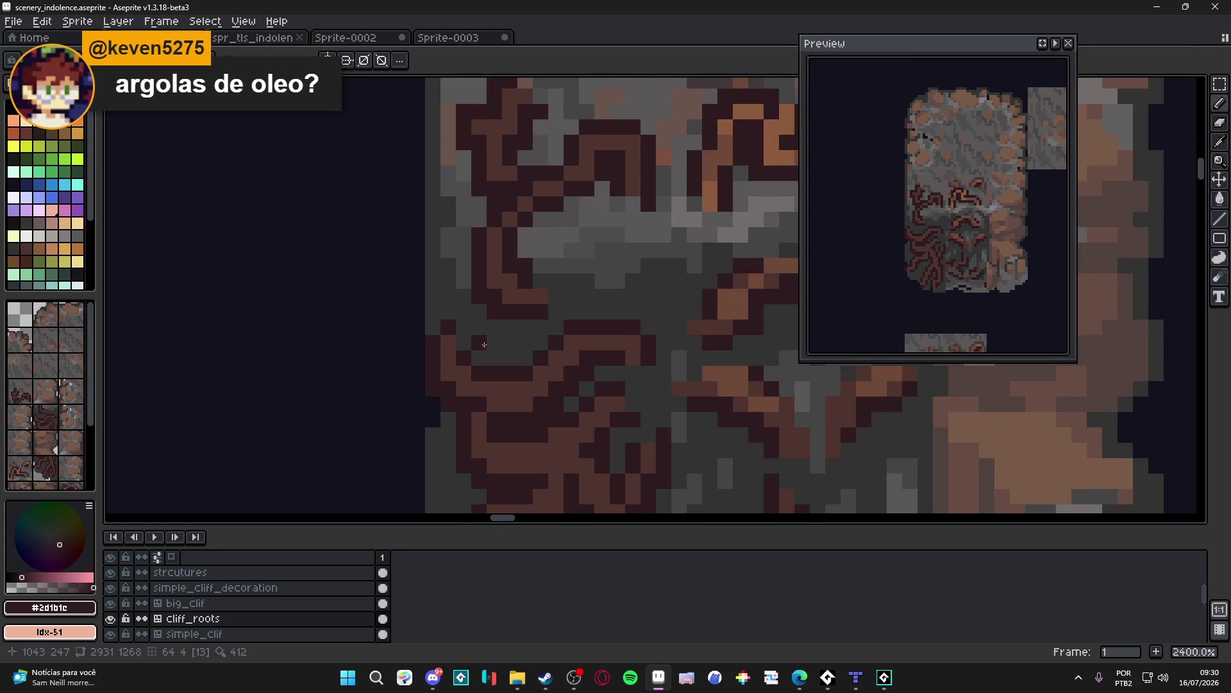
{"action": "left_click", "coordinate": [457, 332], "text": "alt"}
{"action": "left_click", "coordinate": [458, 332], "text": "alt"}
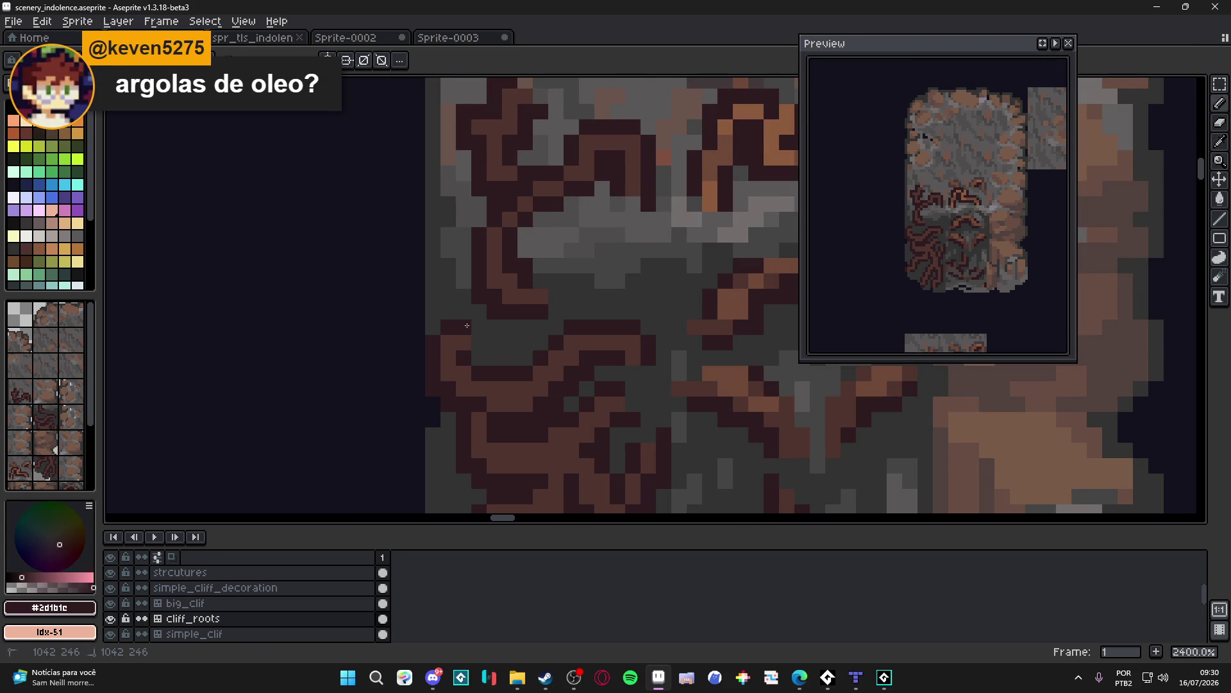
{"action": "scroll", "coordinate": [511, 383], "scroll_direction": "down", "scroll_amount": 8}
{"action": "key", "text": "ctrl+s"}
Step: Paint grey #454444 pixels beside the roots and a single pixel on the lower roots
{"action": "scroll", "coordinate": [510, 383], "scroll_direction": "up", "scroll_amount": 3}
{"action": "scroll", "coordinate": [551, 372], "scroll_direction": "down", "scroll_amount": 1}
{"action": "scroll", "coordinate": [592, 362], "scroll_direction": "up", "scroll_amount": 3}
{"action": "left_click", "coordinate": [638, 363], "text": "alt"}
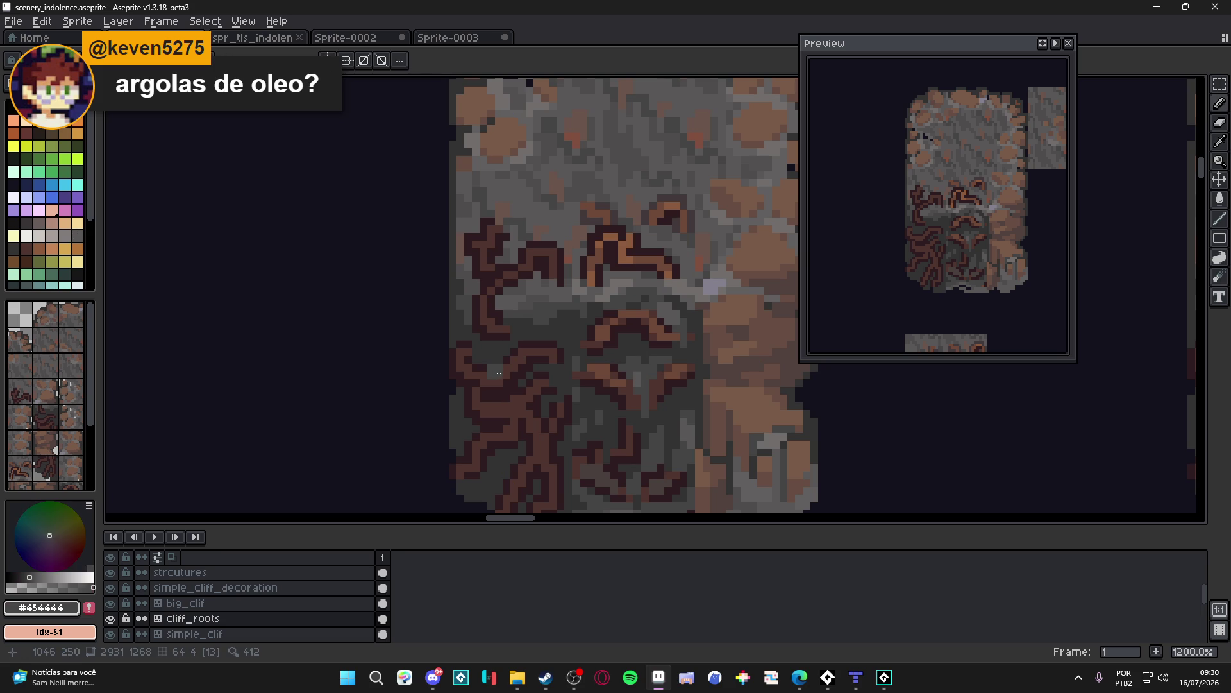
{"action": "left_click_drag", "start_coordinate": [487, 387], "coordinate": [491, 360]}
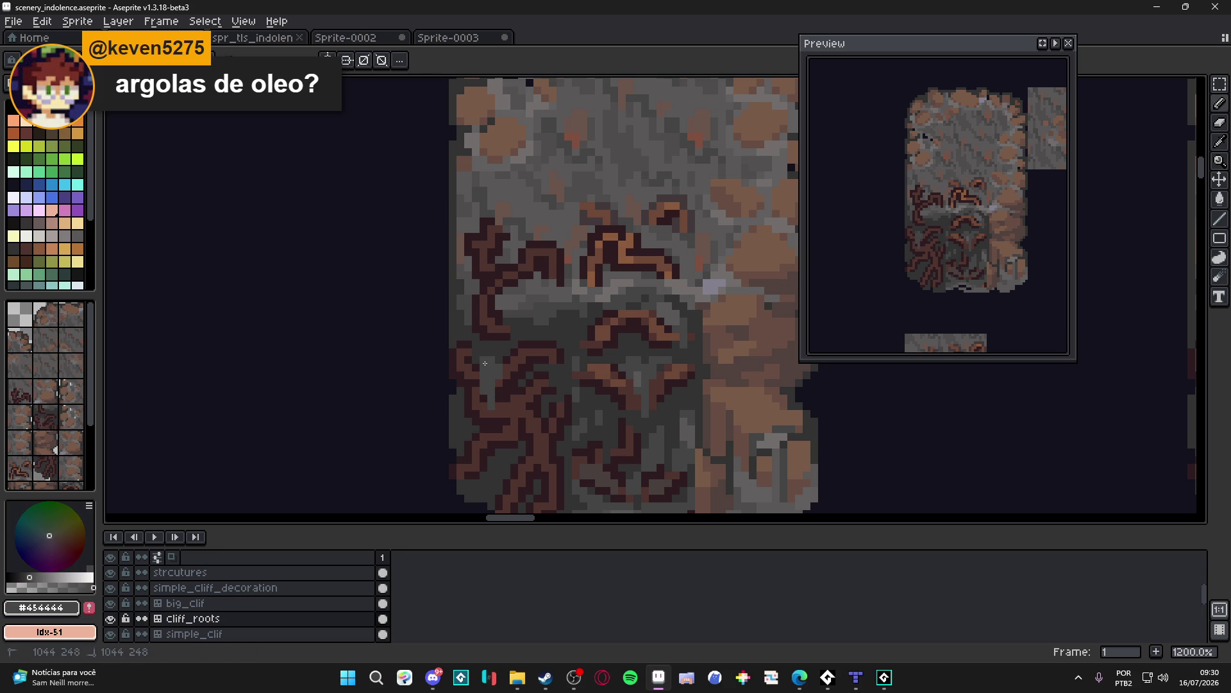
{"action": "left_click", "coordinate": [505, 430]}
Step: Undo two pencil marks and draw a short light brown #6c4837 root highlight
{"action": "key", "text": "ctrl+z"}
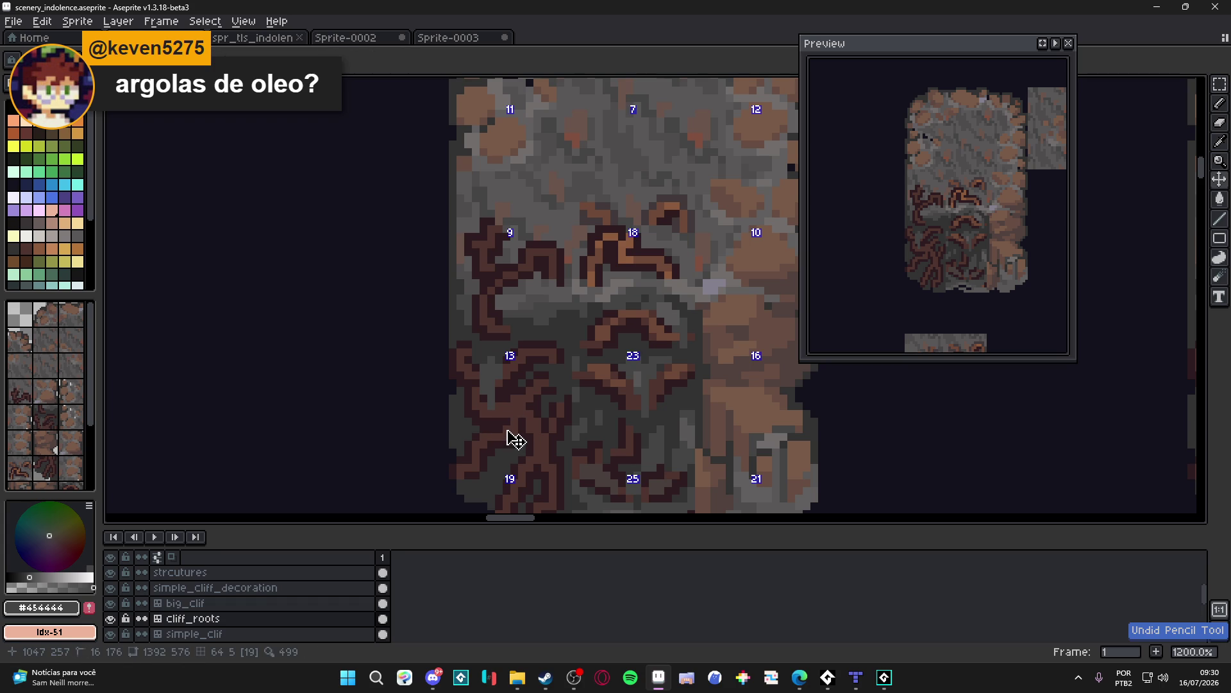
{"action": "key", "text": "ctrl+z"}
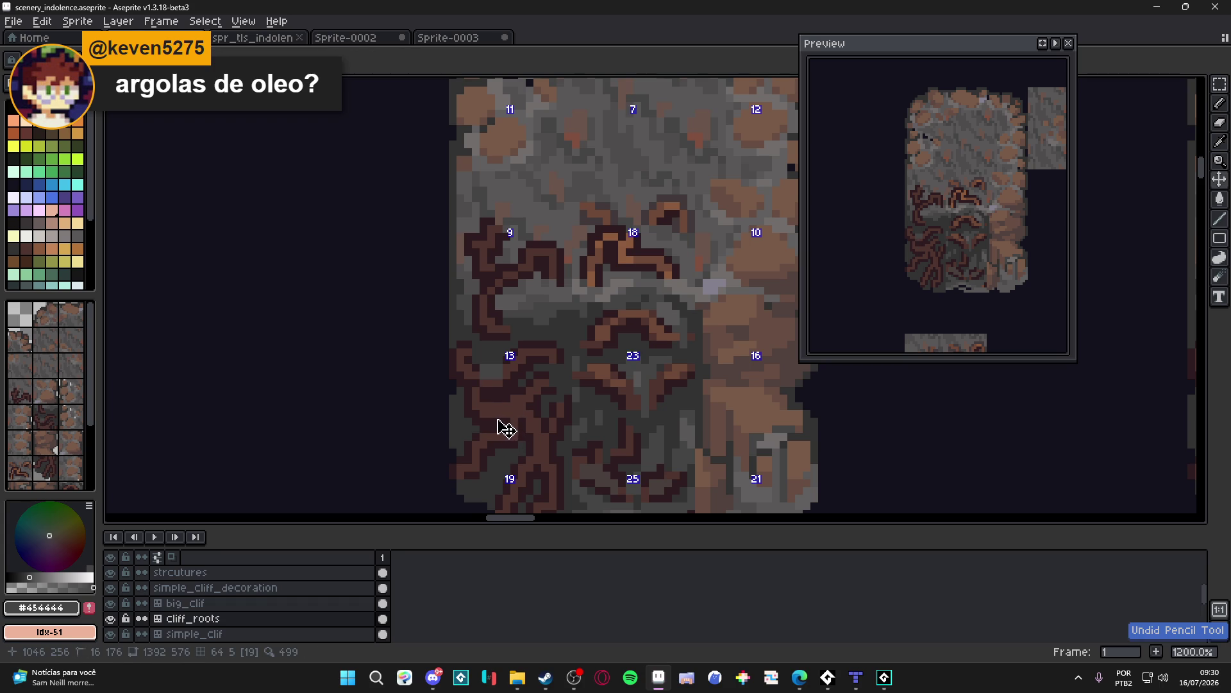
{"action": "scroll", "coordinate": [495, 419], "scroll_direction": "down", "scroll_amount": 1}
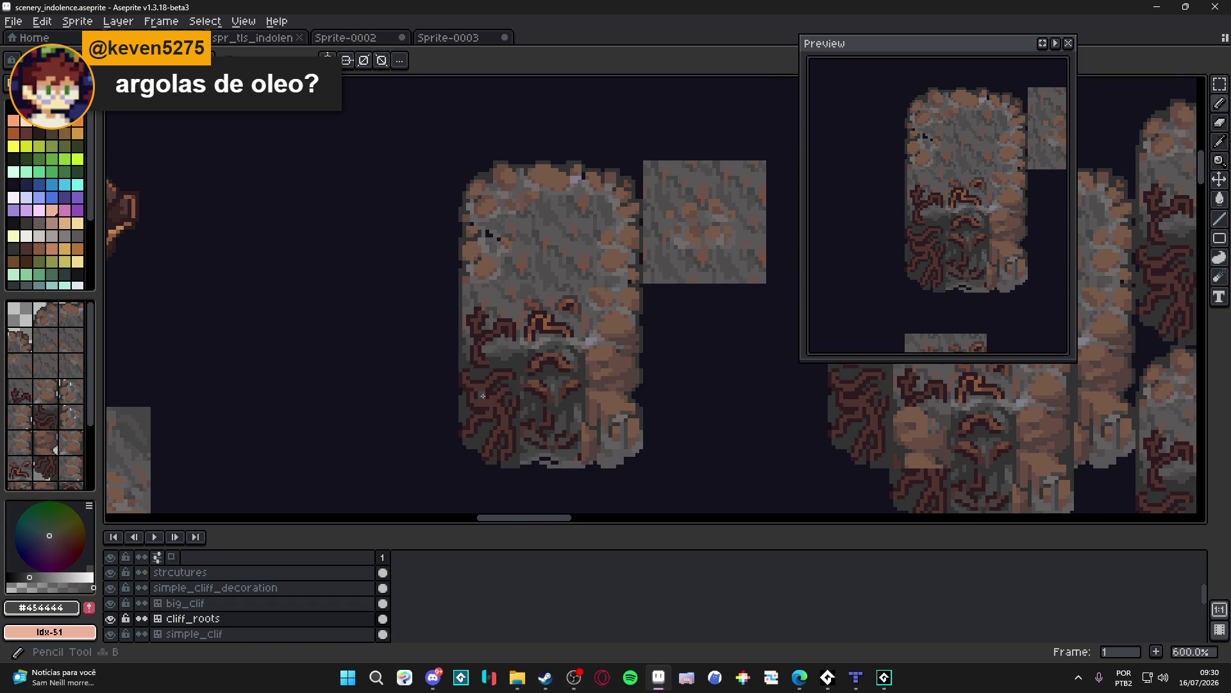
{"action": "left_click", "coordinate": [548, 352], "text": "alt"}
{"action": "scroll", "coordinate": [506, 365], "scroll_direction": "up", "scroll_amount": 1}
{"action": "left_click_drag", "start_coordinate": [498, 367], "coordinate": [513, 367]}
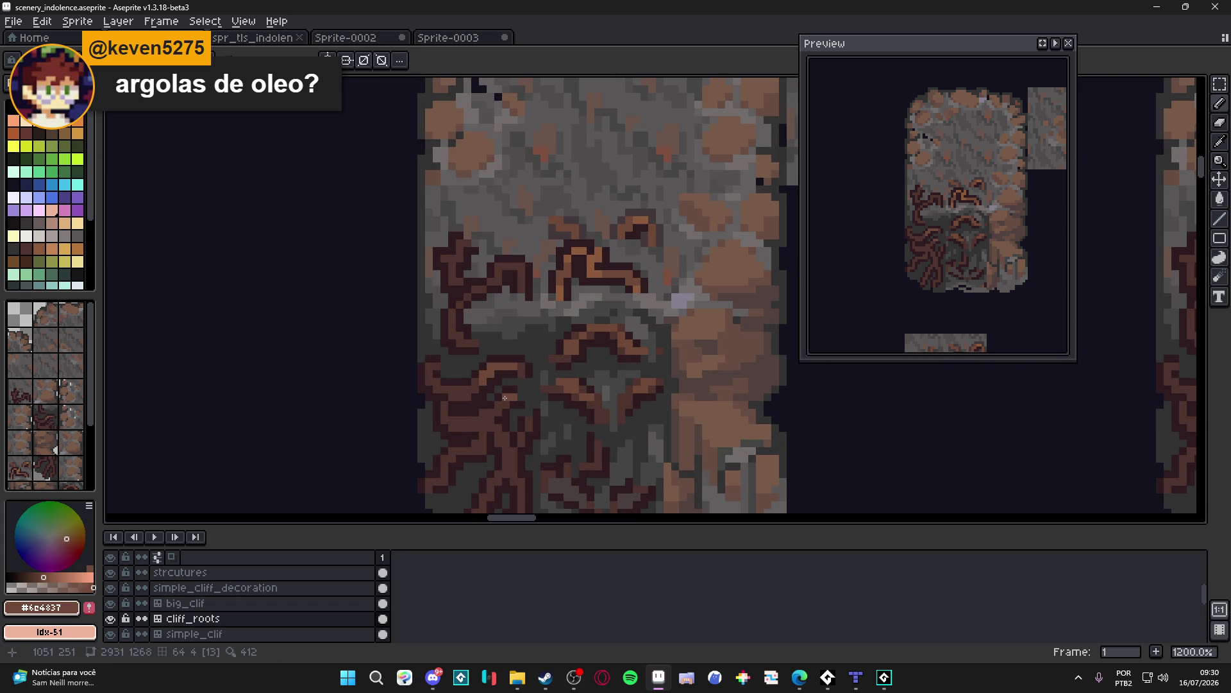
Step: Sample the darker brown #4f342f and lighter brown #6c4837 from the roots
{"action": "scroll", "coordinate": [498, 406], "scroll_direction": "down", "scroll_amount": 1}
{"action": "scroll", "coordinate": [500, 407], "scroll_direction": "up", "scroll_amount": 1}
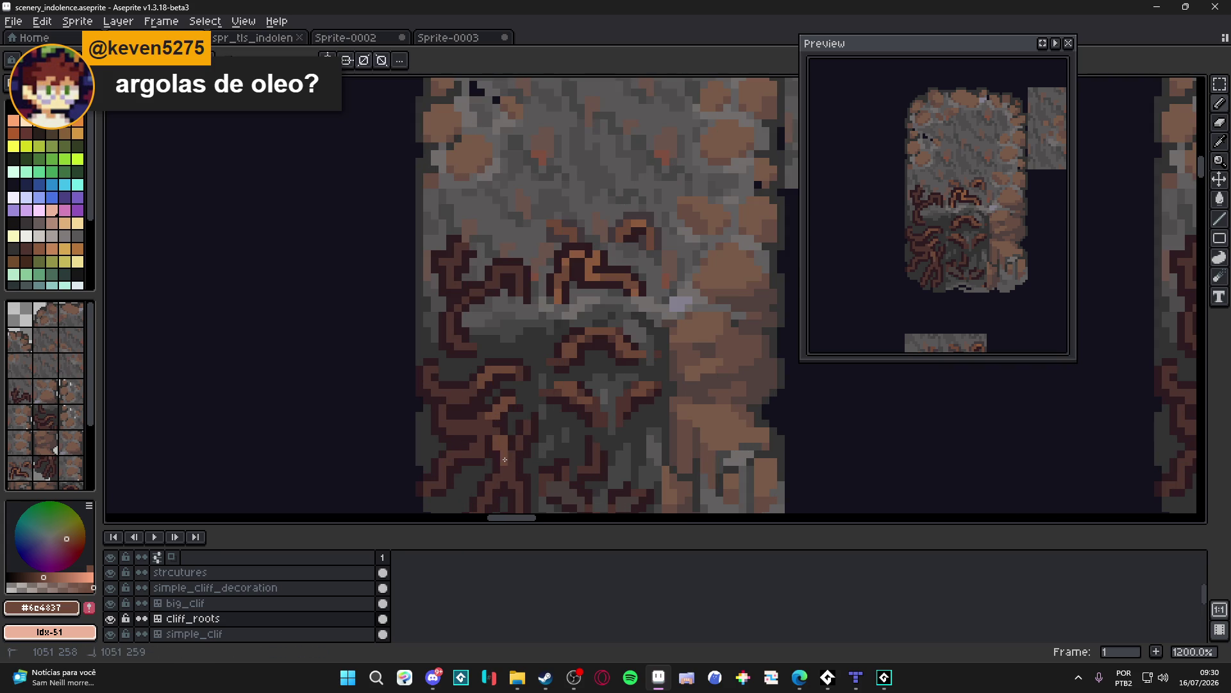
{"action": "left_click", "coordinate": [503, 462], "text": "alt"}
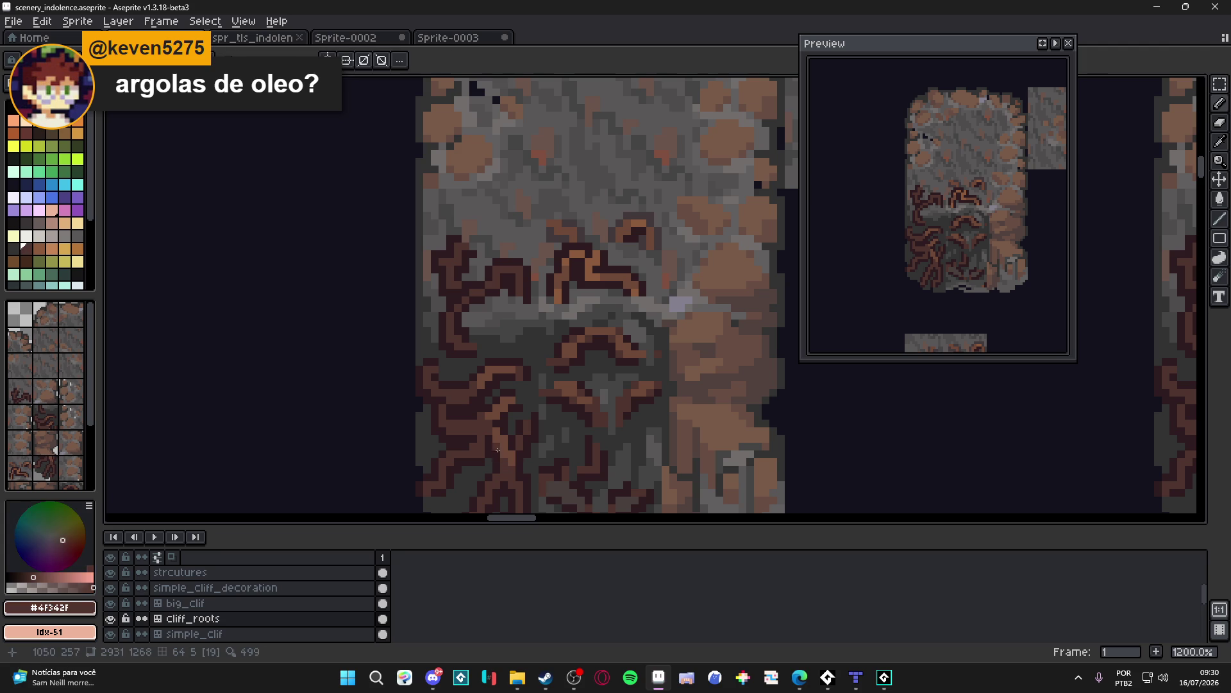
{"action": "left_click", "coordinate": [499, 447], "text": "alt"}
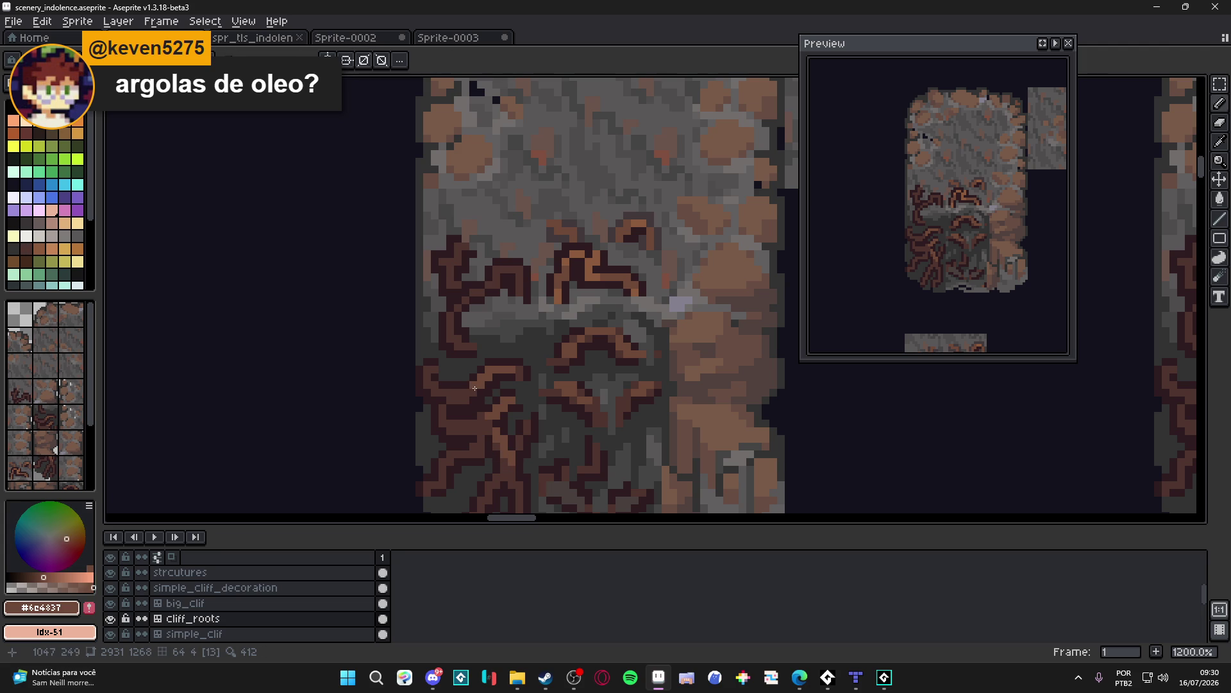
{"action": "scroll", "coordinate": [487, 414], "scroll_direction": "down", "scroll_amount": 2}
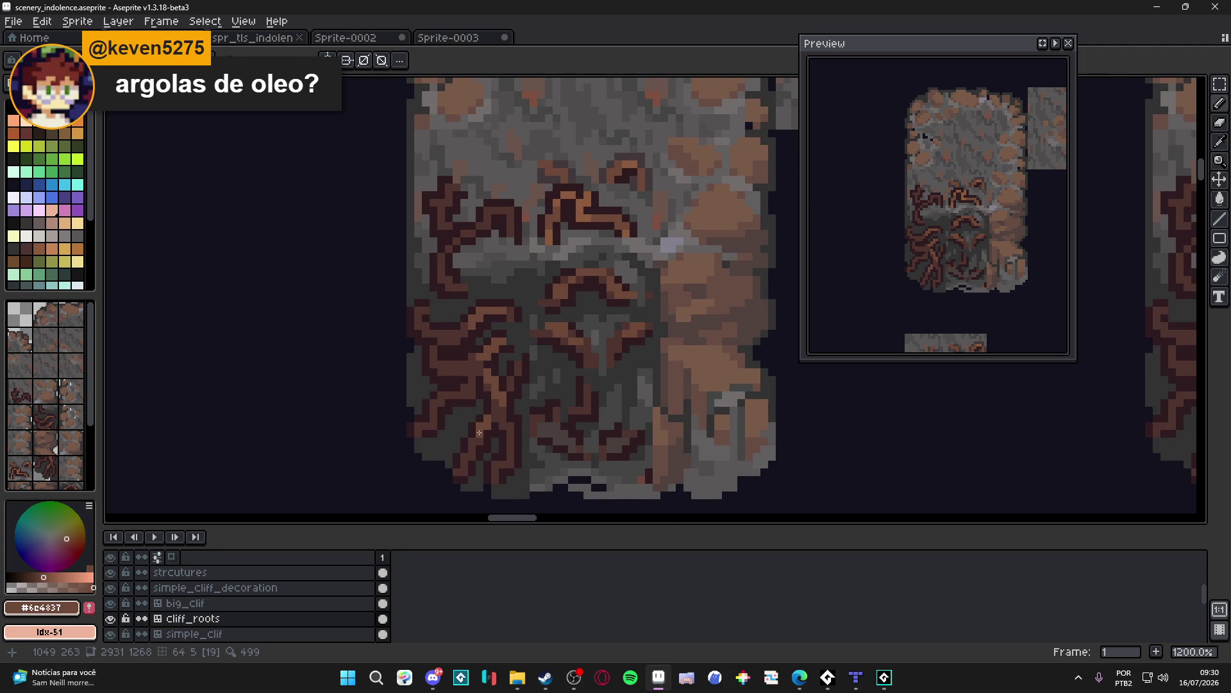
{"action": "scroll", "coordinate": [474, 393], "scroll_direction": "down", "scroll_amount": 1}
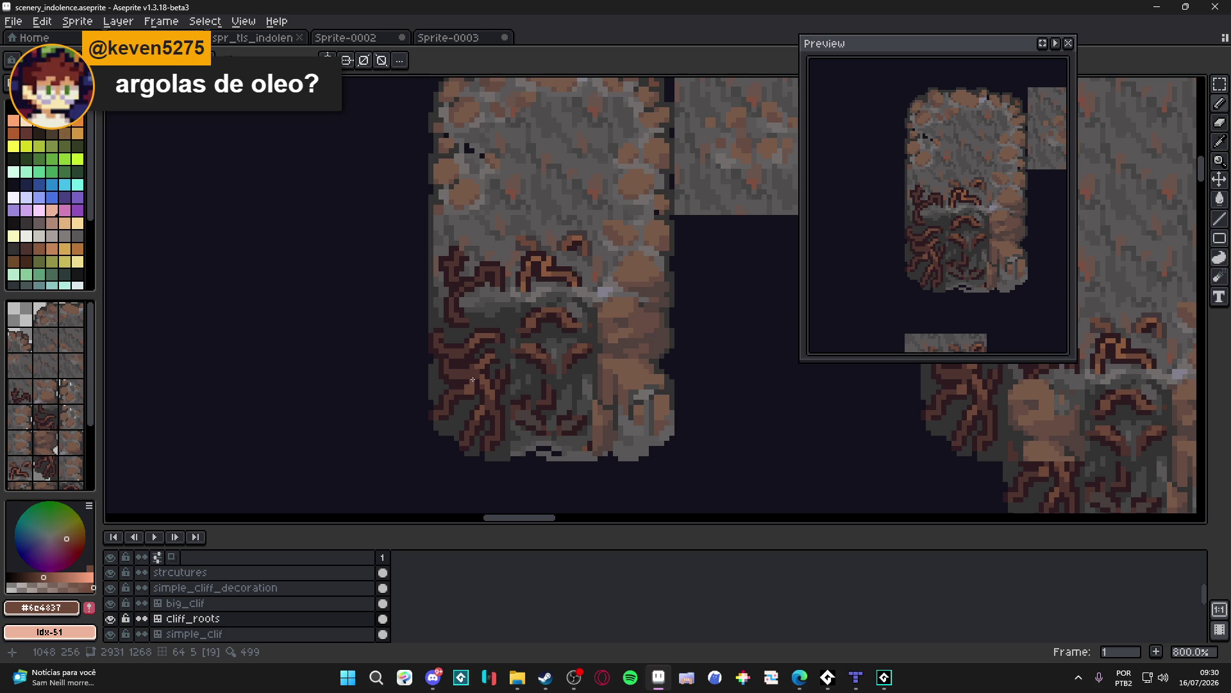
{"action": "scroll", "coordinate": [463, 392], "scroll_direction": "up", "scroll_amount": 2}
Step: Resample browns #4F342F and #6e4837, save, and pick dark brown #2d1b1c
{"action": "left_click", "coordinate": [471, 371], "text": "alt"}
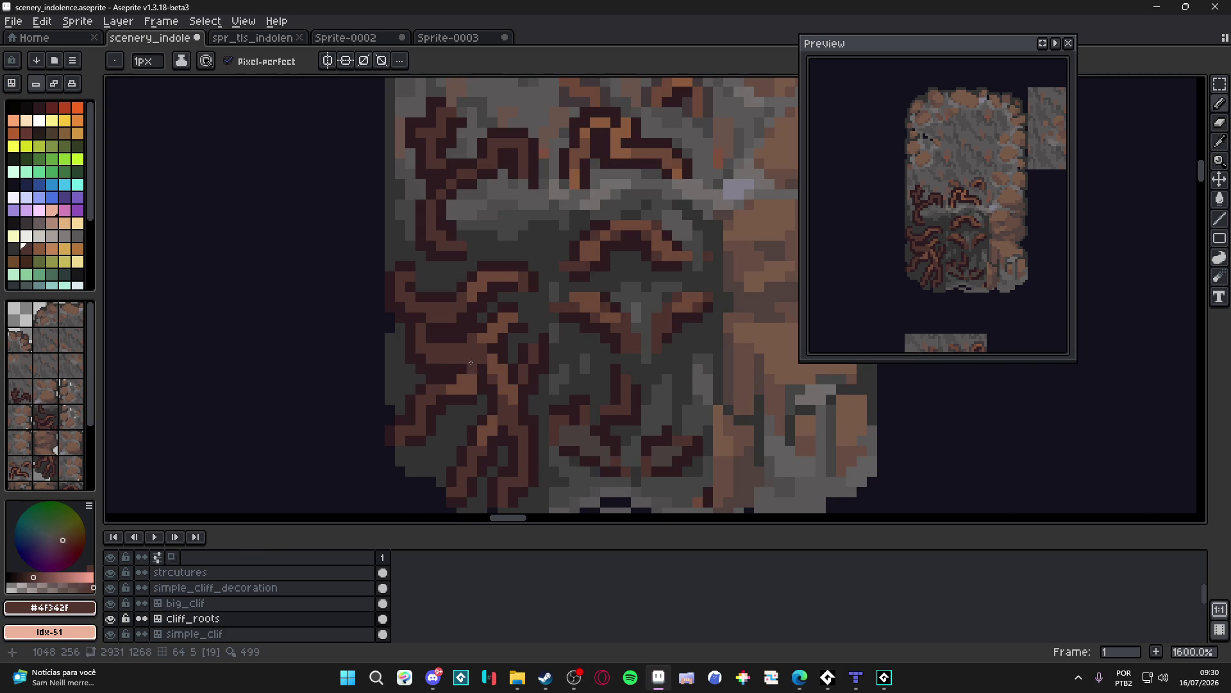
{"action": "scroll", "coordinate": [474, 387], "scroll_direction": "down", "scroll_amount": 3}
{"action": "scroll", "coordinate": [475, 388], "scroll_direction": "up", "scroll_amount": 1}
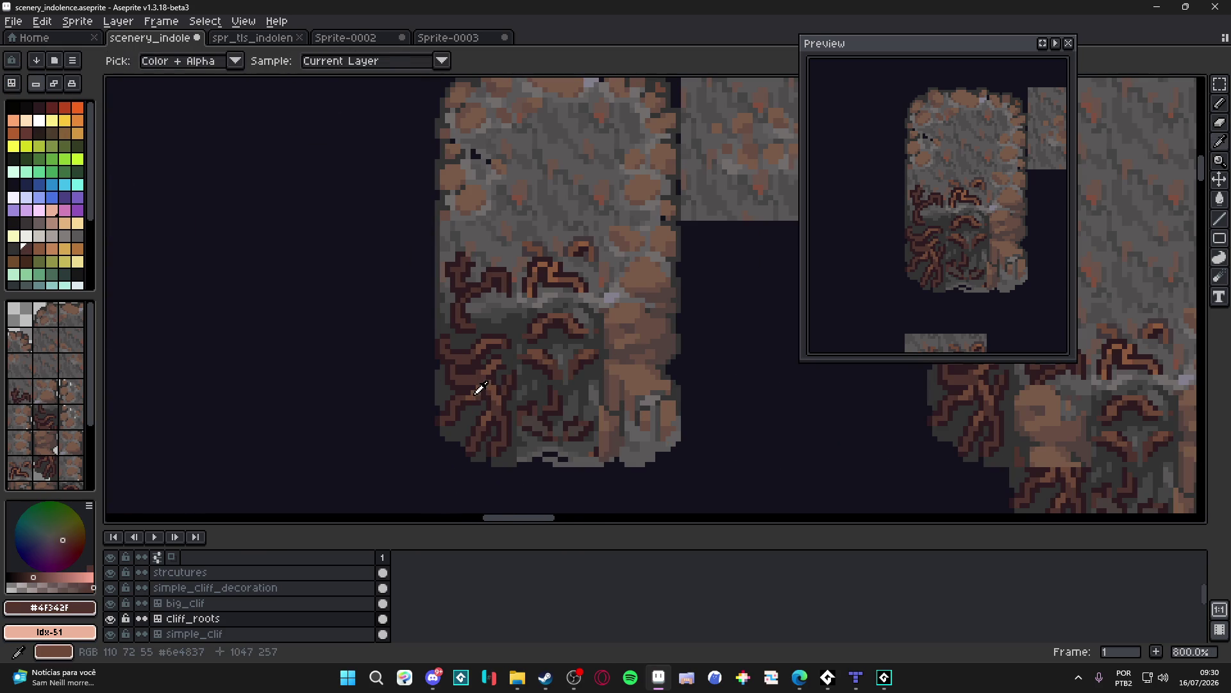
{"action": "left_click", "coordinate": [475, 388], "text": "alt"}
{"action": "scroll", "coordinate": [475, 388], "scroll_direction": "up", "scroll_amount": 2}
{"action": "key", "text": "ctrl+s"}
{"action": "scroll", "coordinate": [497, 380], "scroll_direction": "down", "scroll_amount": 1}
{"action": "scroll", "coordinate": [493, 378], "scroll_direction": "up", "scroll_amount": 1}
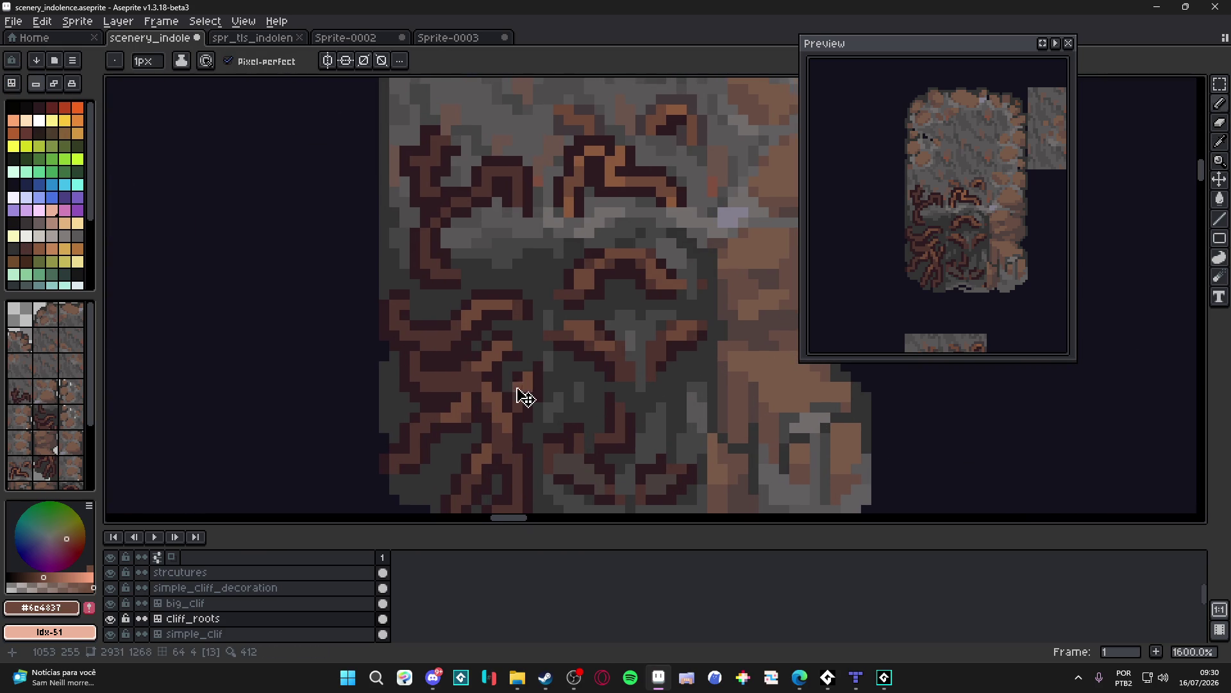
{"action": "scroll", "coordinate": [493, 378], "scroll_direction": "down", "scroll_amount": 1}
{"action": "scroll", "coordinate": [476, 361], "scroll_direction": "up", "scroll_amount": 1}
{"action": "left_click", "coordinate": [418, 314], "text": "alt"}
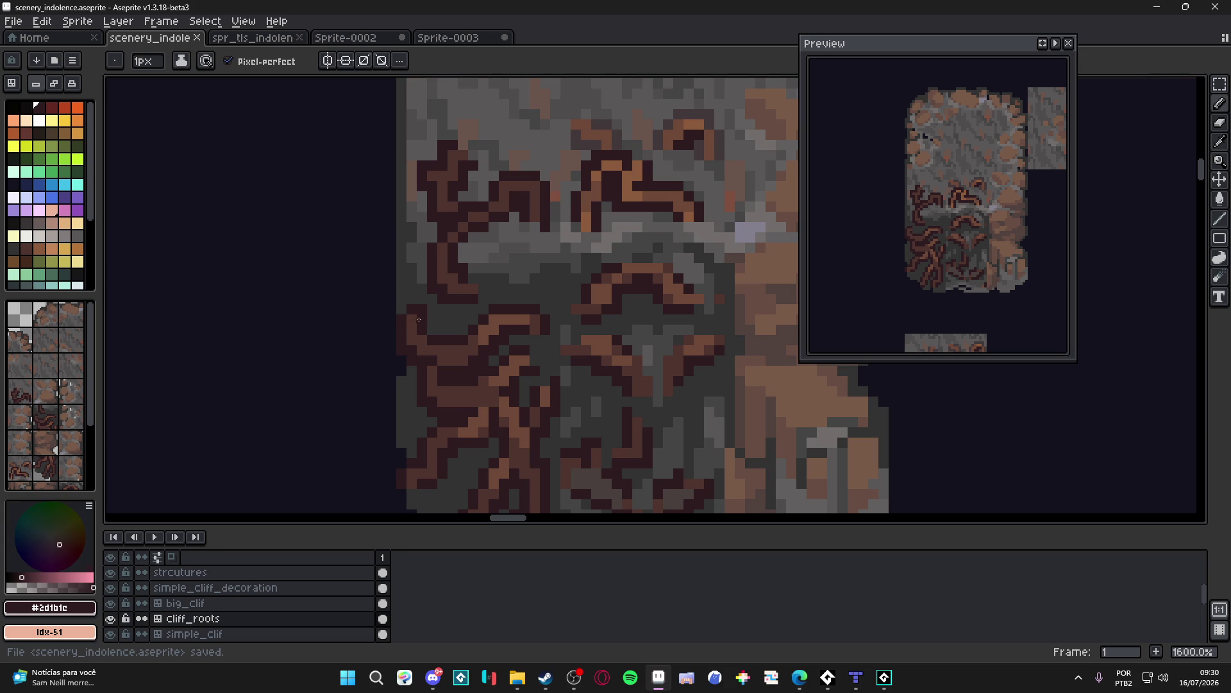
Step: Draw a dark vertical root stroke and dark pixels among the roots, then save
{"action": "left_click_drag", "start_coordinate": [415, 322], "coordinate": [415, 341]}
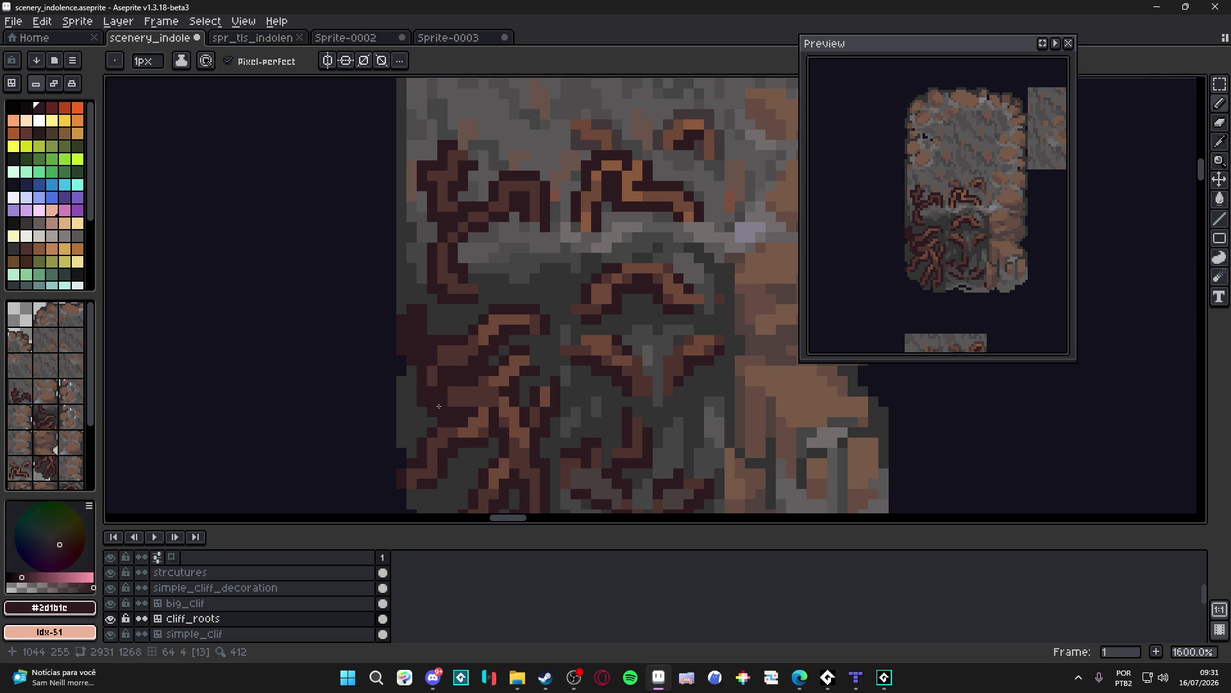
{"action": "scroll", "coordinate": [424, 438], "scroll_direction": "up", "scroll_amount": 2}
{"action": "mouse_move", "coordinate": [420, 484]}
{"action": "left_mouse_down"}
{"action": "mouse_move", "coordinate": [436, 486]}
{"action": "mouse_move", "coordinate": [438, 437]}
{"action": "left_mouse_up"}
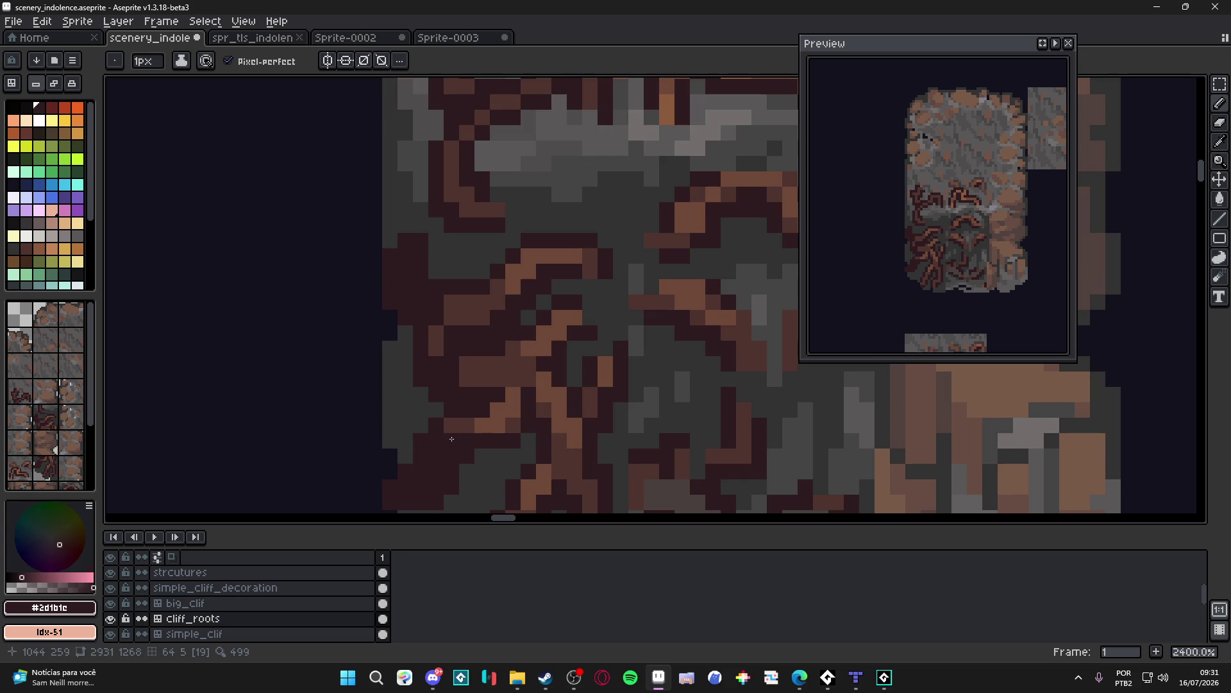
{"action": "left_click_drag", "start_coordinate": [439, 406], "coordinate": [455, 374]}
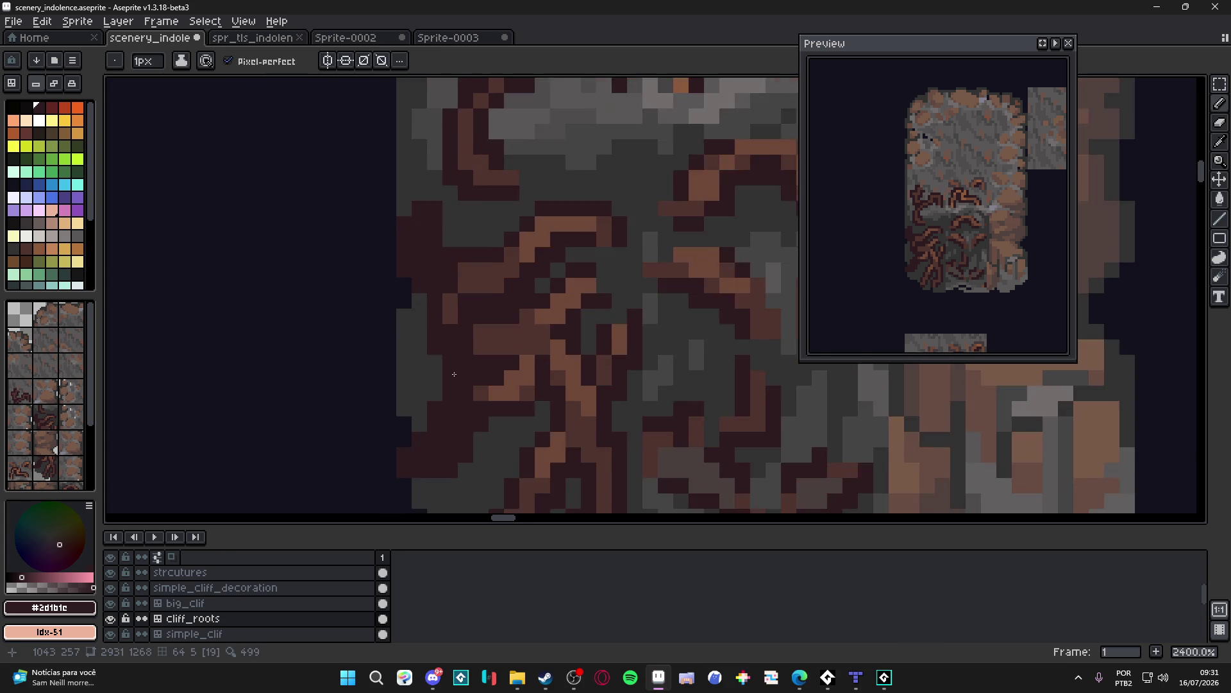
{"action": "scroll", "coordinate": [454, 374], "scroll_direction": "down", "scroll_amount": 2}
{"action": "scroll", "coordinate": [471, 351], "scroll_direction": "down", "scroll_amount": 1}
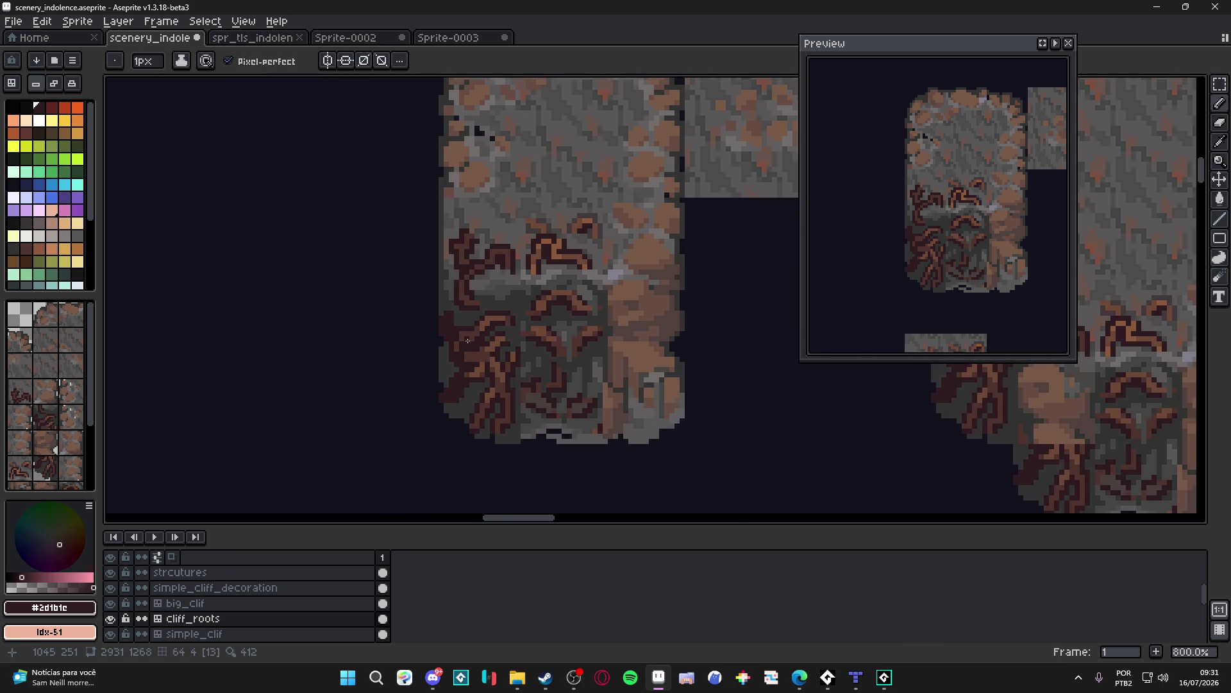
{"action": "scroll", "coordinate": [463, 357], "scroll_direction": "up", "scroll_amount": 1}
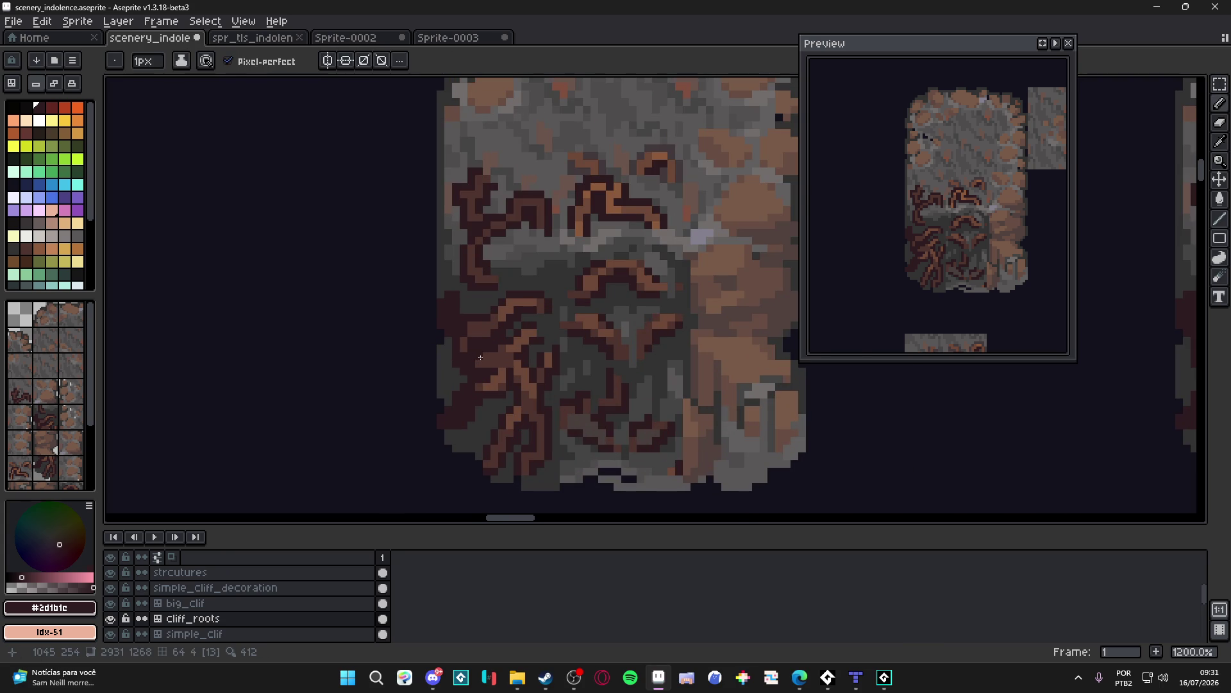
{"action": "scroll", "coordinate": [488, 356], "scroll_direction": "down", "scroll_amount": 2}
{"action": "key", "text": "ctrl+s"}
Step: Sample dark grey, dark brown and the darkest root colour from the cliff
{"action": "scroll", "coordinate": [481, 417], "scroll_direction": "up", "scroll_amount": 3}
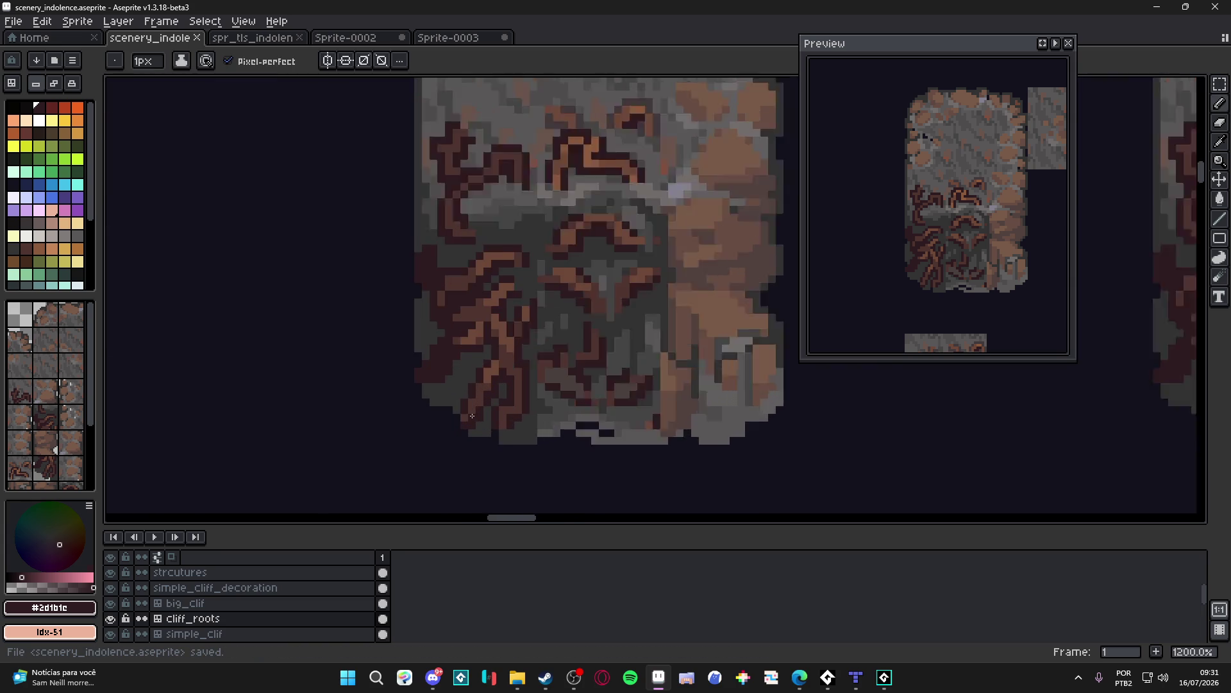
{"action": "scroll", "coordinate": [488, 426], "scroll_direction": "down", "scroll_amount": 3}
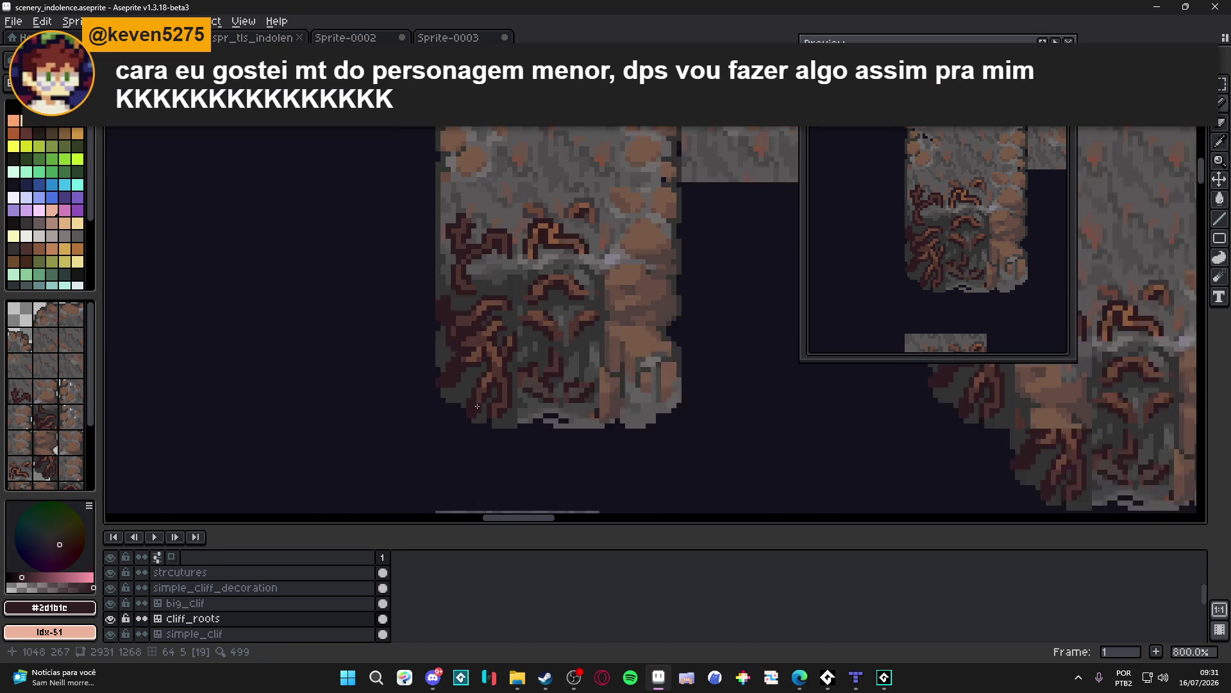
{"action": "scroll", "coordinate": [491, 427], "scroll_direction": "up", "scroll_amount": 2}
{"action": "left_click", "coordinate": [531, 414], "text": "alt"}
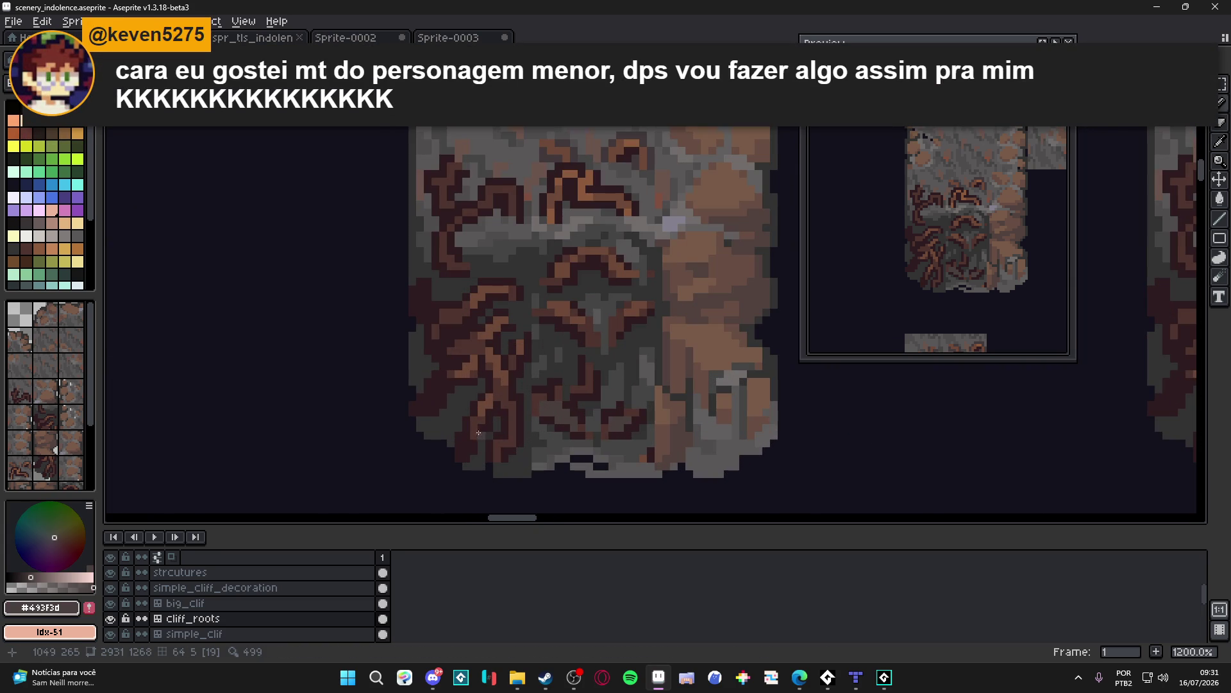
{"action": "left_click", "coordinate": [483, 408], "text": "alt"}
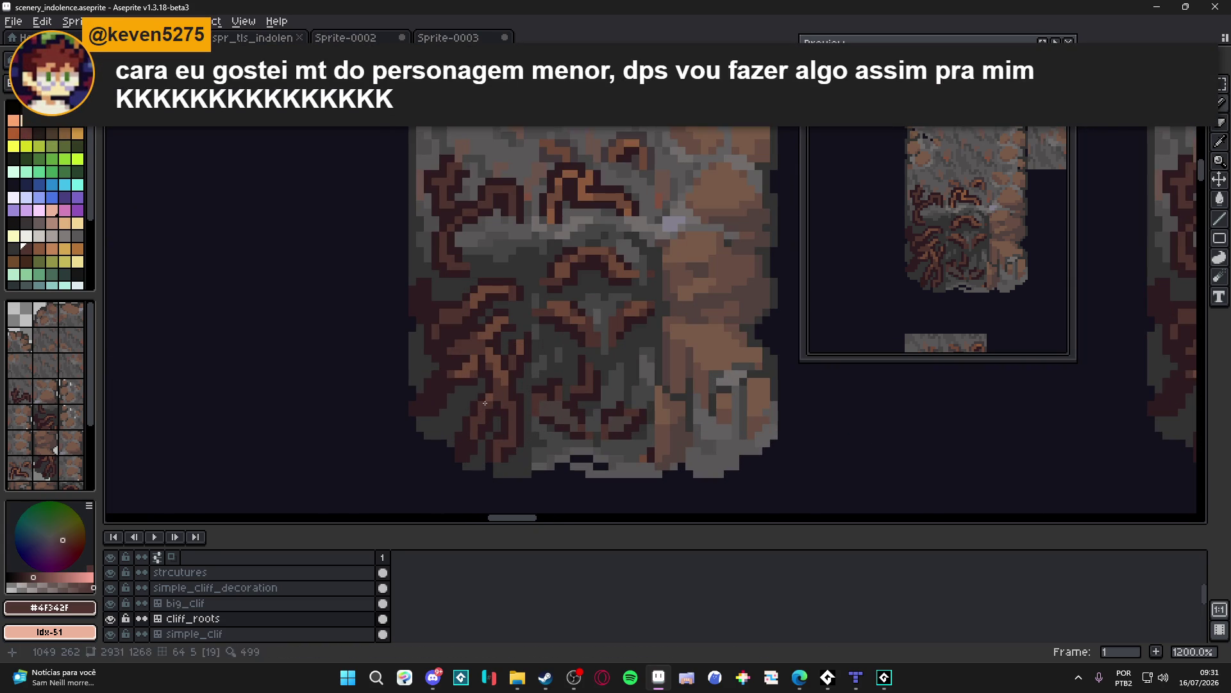
{"action": "left_click", "coordinate": [481, 420], "text": "alt"}
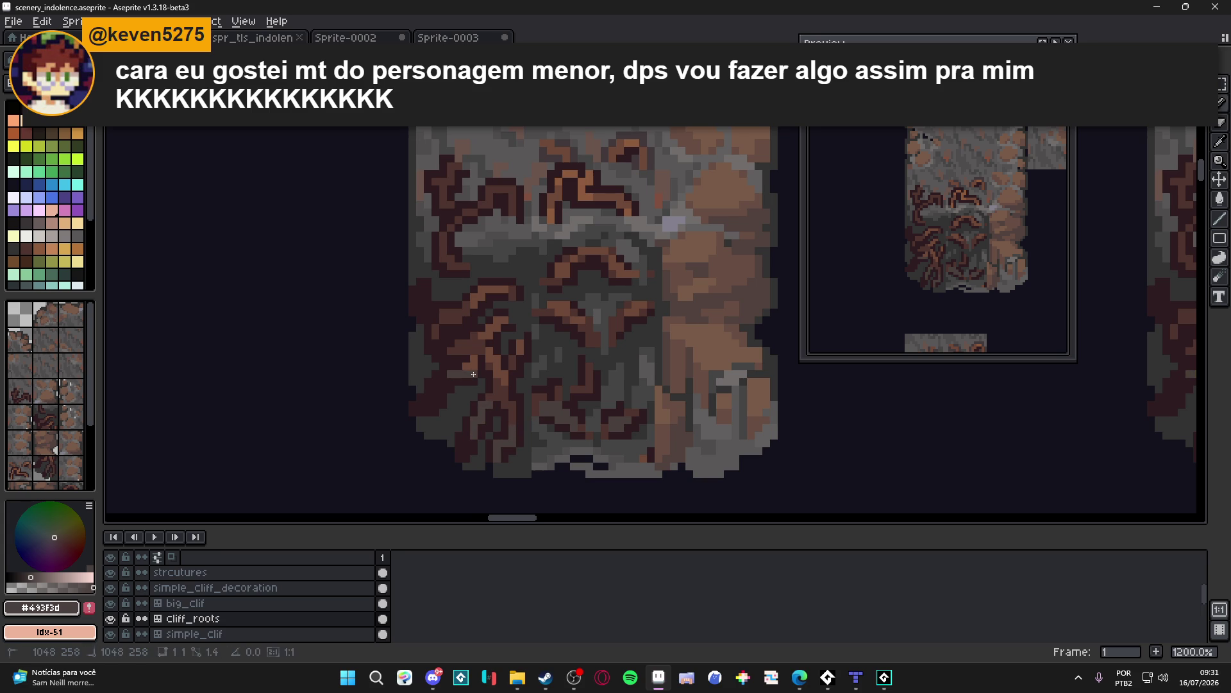
{"action": "scroll", "coordinate": [474, 374], "scroll_direction": "up", "scroll_amount": 1}
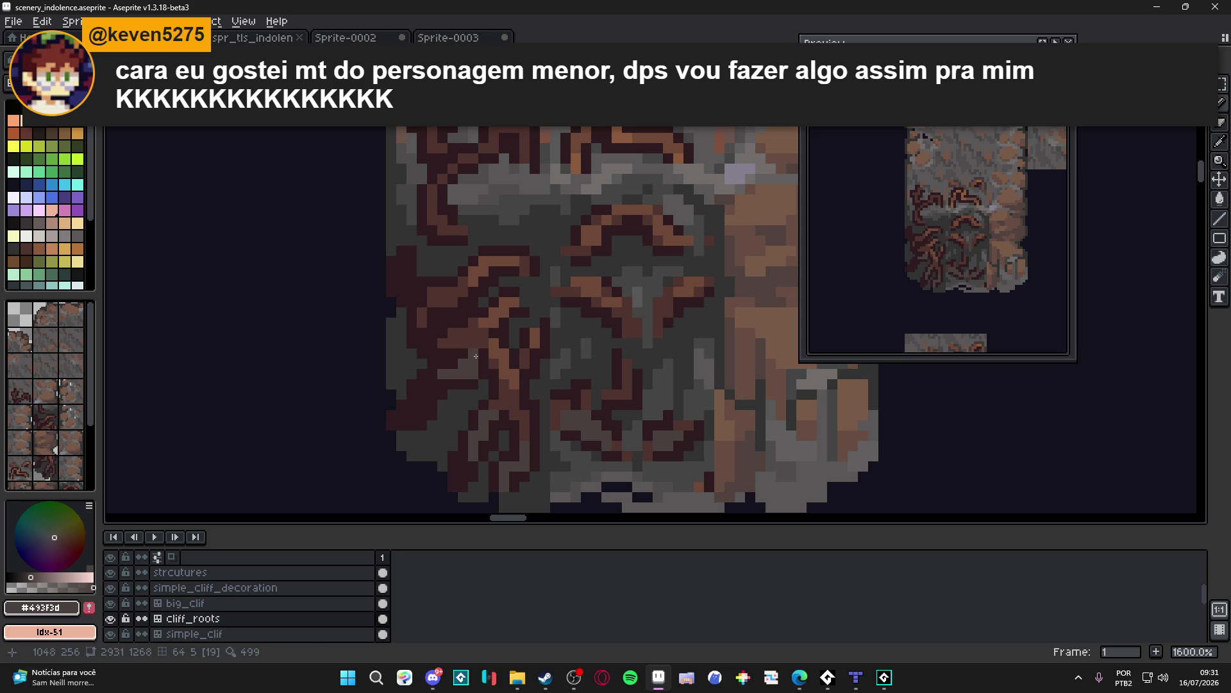
{"action": "left_click", "coordinate": [472, 348], "text": "alt"}
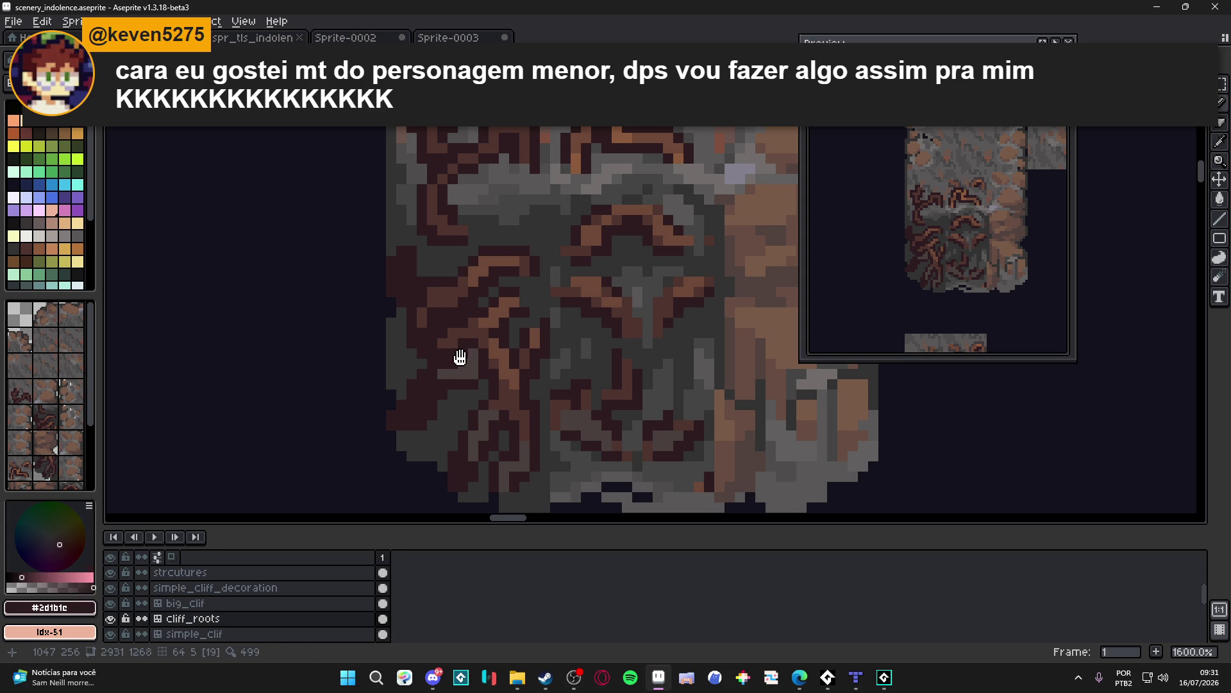
Step: Paint grey over two root pixels, resample darkest root and grey rock, and save
{"action": "left_click", "coordinate": [468, 359], "text": "alt"}
{"action": "left_click", "coordinate": [425, 321]}
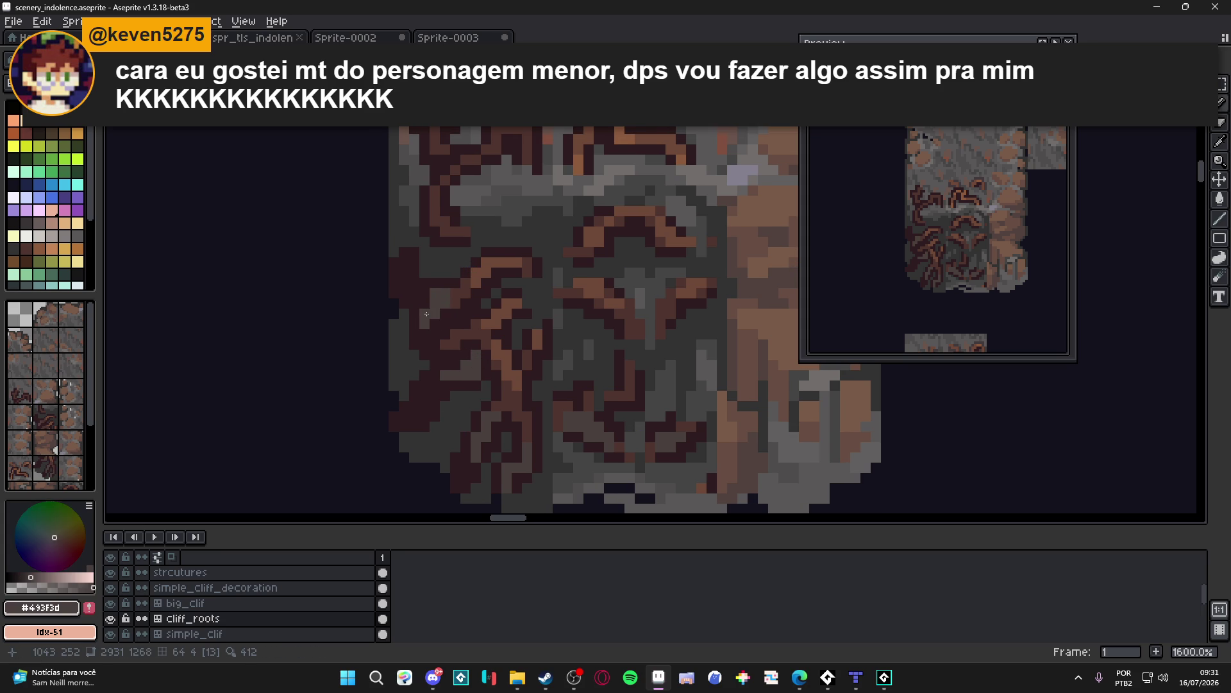
{"action": "left_click", "coordinate": [432, 292], "text": "alt"}
{"action": "left_click", "coordinate": [444, 307], "text": "alt"}
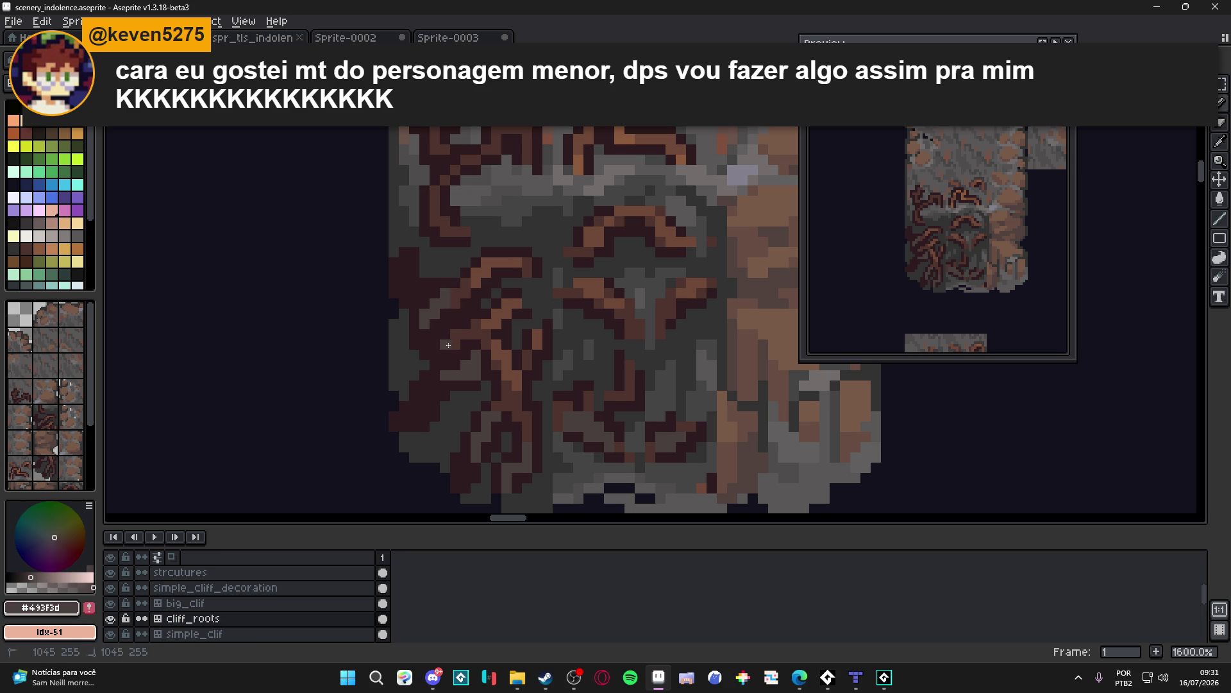
{"action": "key", "text": "ctrl+s"}
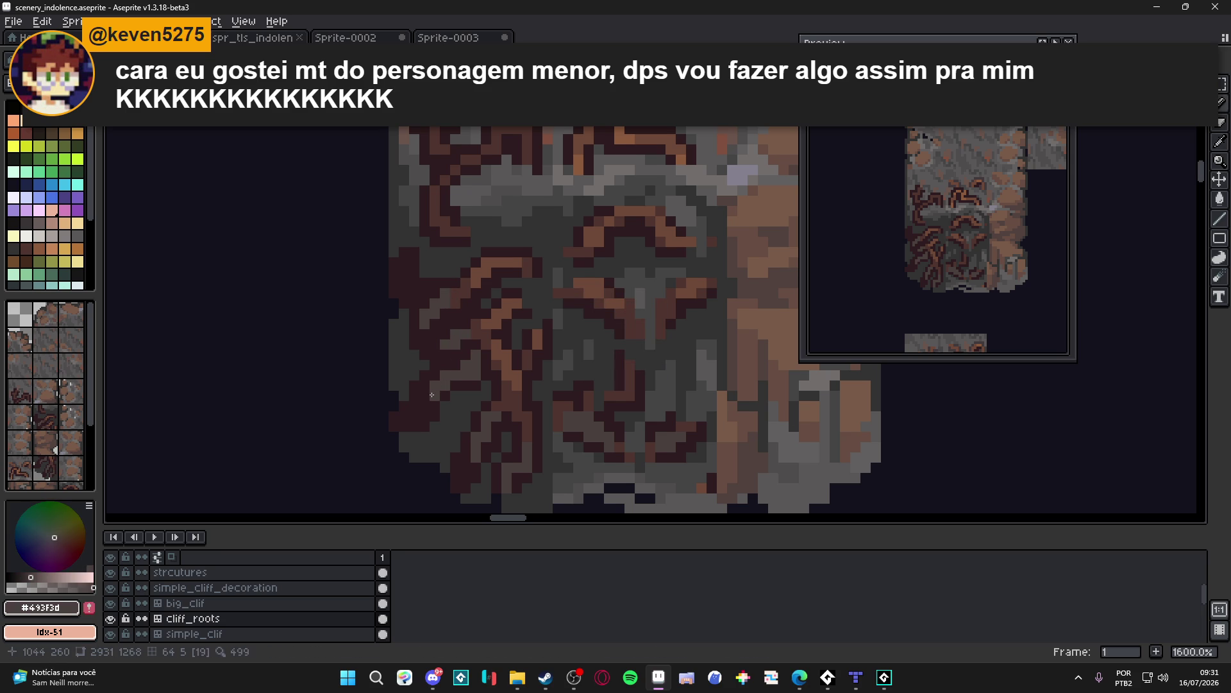
{"action": "key", "text": "ctrl+s"}
Step: Sample darker and mid greys from the rock and a root brown, saving progress
{"action": "left_click_drag", "start_coordinate": [419, 312], "coordinate": [447, 340]}
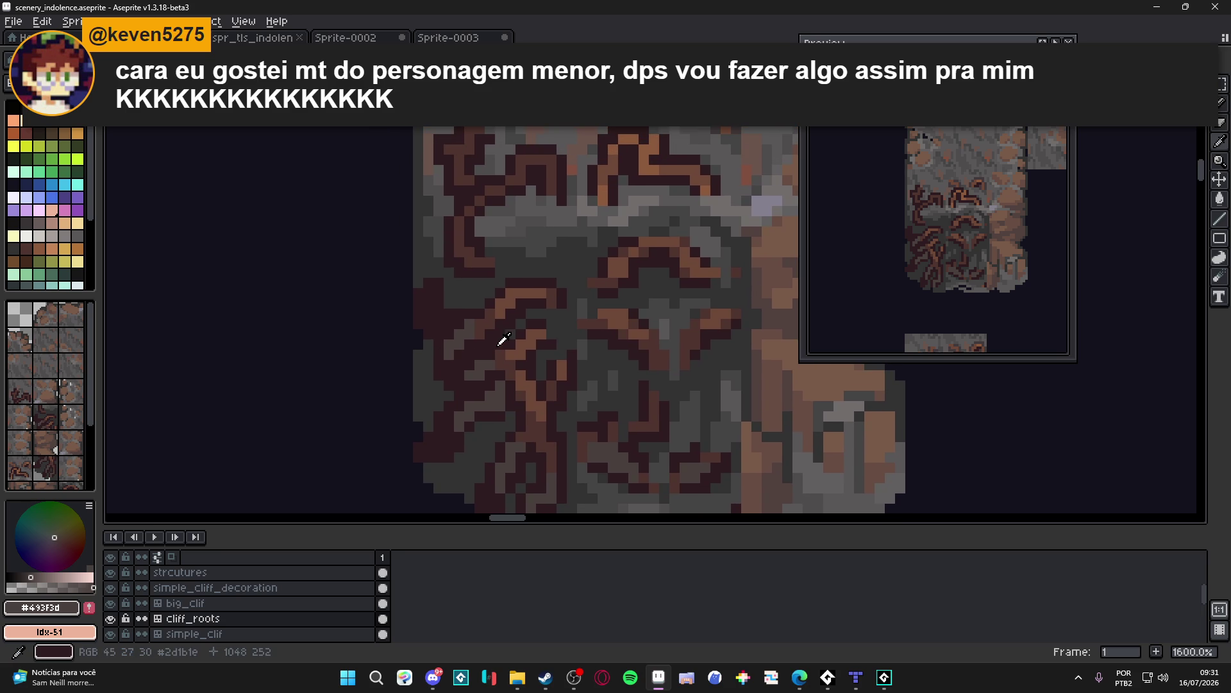
{"action": "scroll", "coordinate": [477, 364], "scroll_direction": "down", "scroll_amount": 1}
{"action": "scroll", "coordinate": [490, 322], "scroll_direction": "up", "scroll_amount": 1}
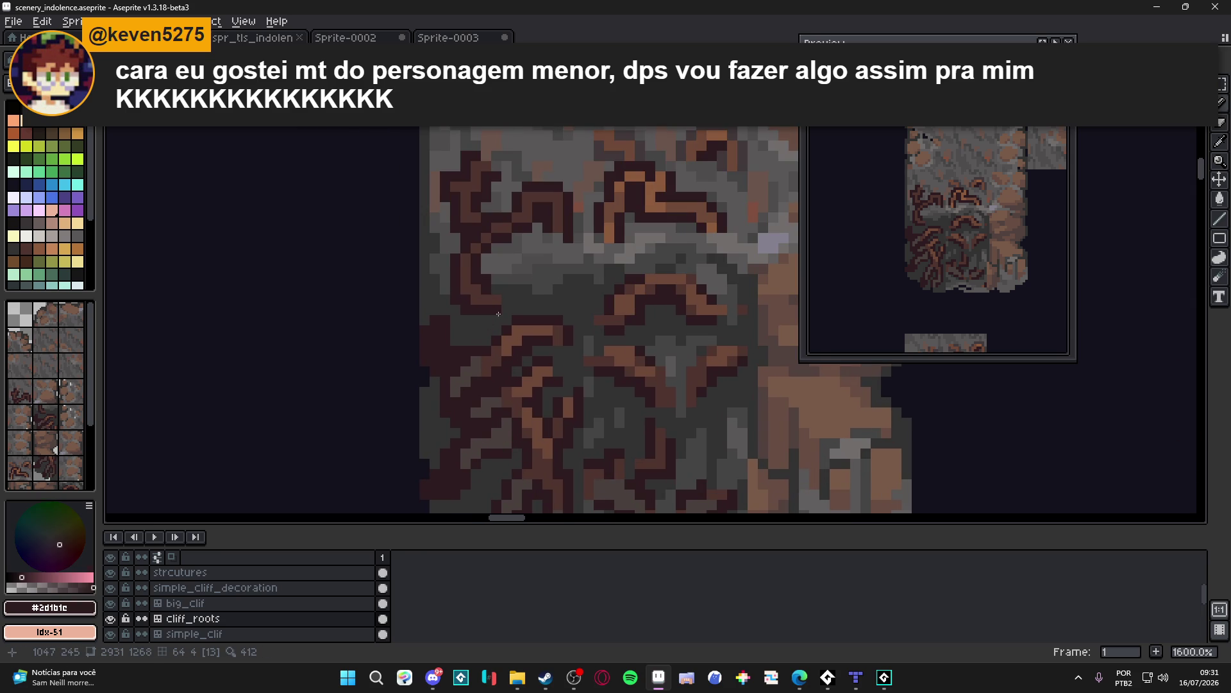
{"action": "left_click", "coordinate": [496, 312], "text": "alt"}
{"action": "left_click_drag", "start_coordinate": [484, 315], "coordinate": [491, 340]}
{"action": "key", "text": "ctrl+s"}
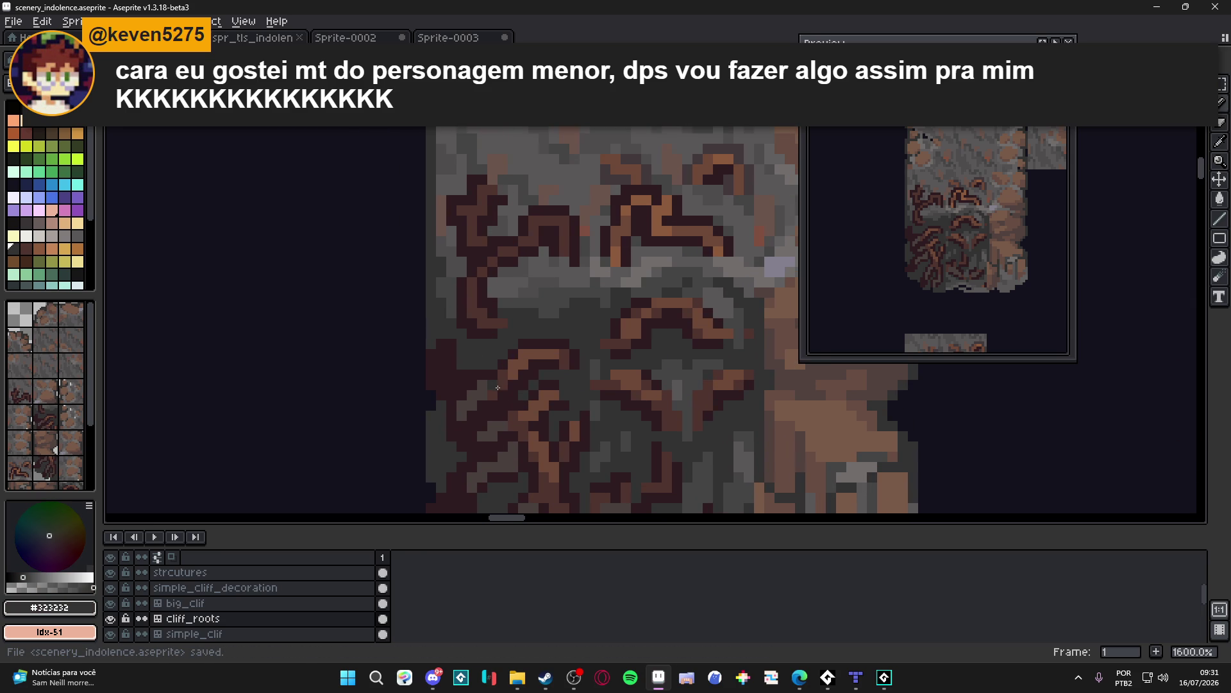
{"action": "left_click", "coordinate": [480, 326], "text": "alt"}
{"action": "scroll", "coordinate": [479, 334], "scroll_direction": "down", "scroll_amount": 1}
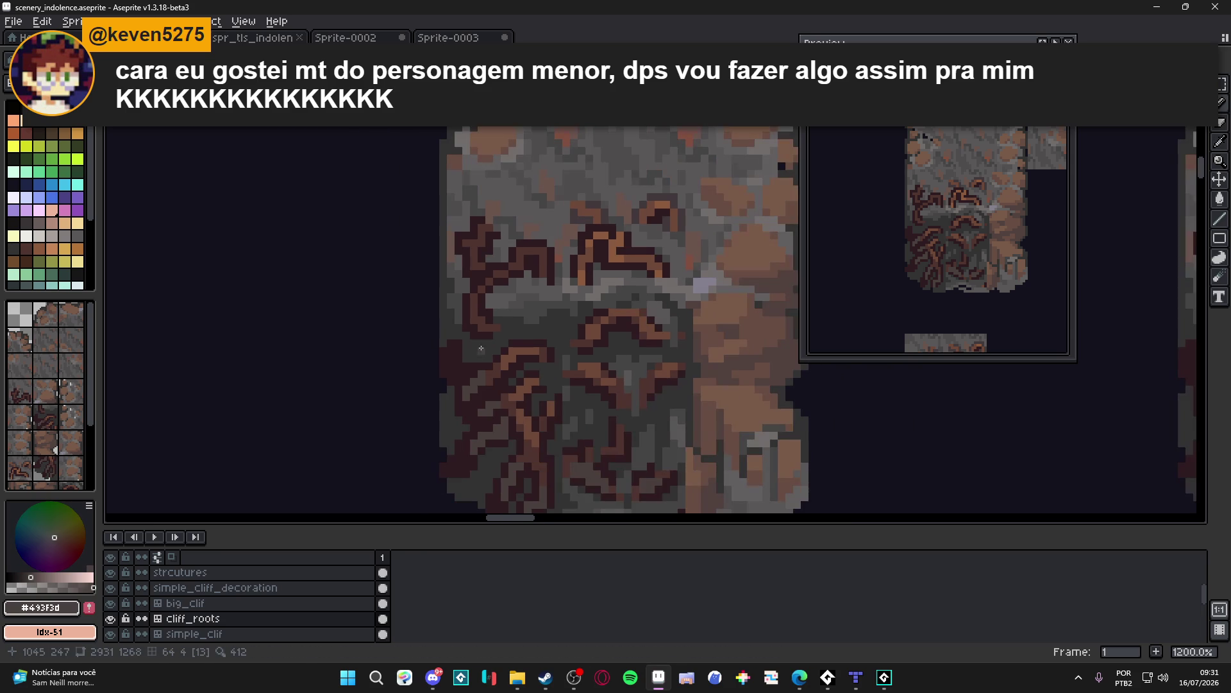
{"action": "left_click", "coordinate": [503, 357], "text": "alt"}
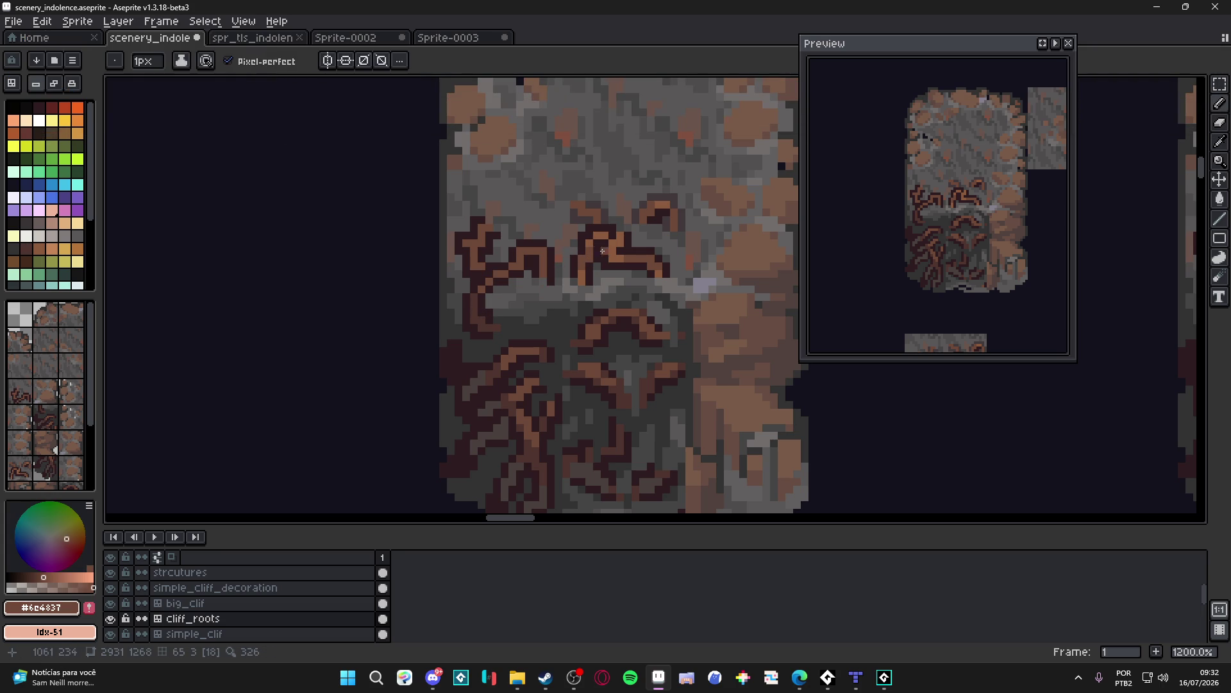
Step: Draw a light brown highlight along a root and save
{"action": "left_click", "coordinate": [599, 232], "text": "alt"}
{"action": "left_click", "coordinate": [484, 227]}
{"action": "left_click_drag", "start_coordinate": [532, 251], "coordinate": [540, 251]}
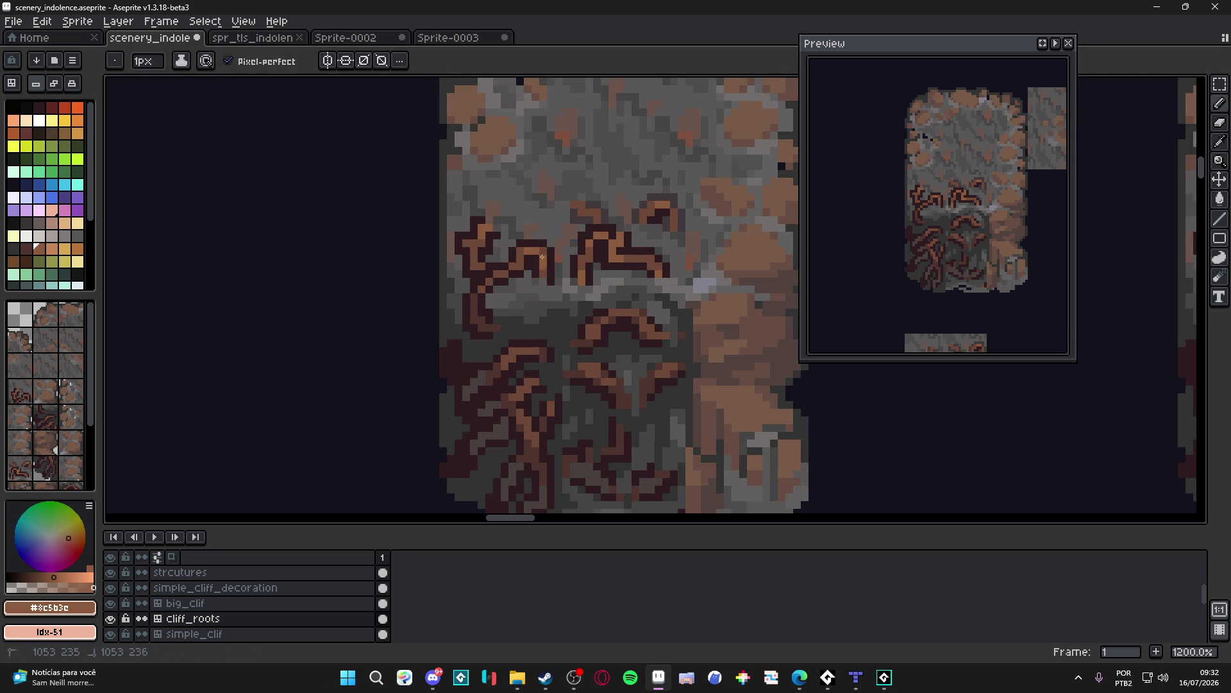
{"action": "key", "text": "ctrl+s"}
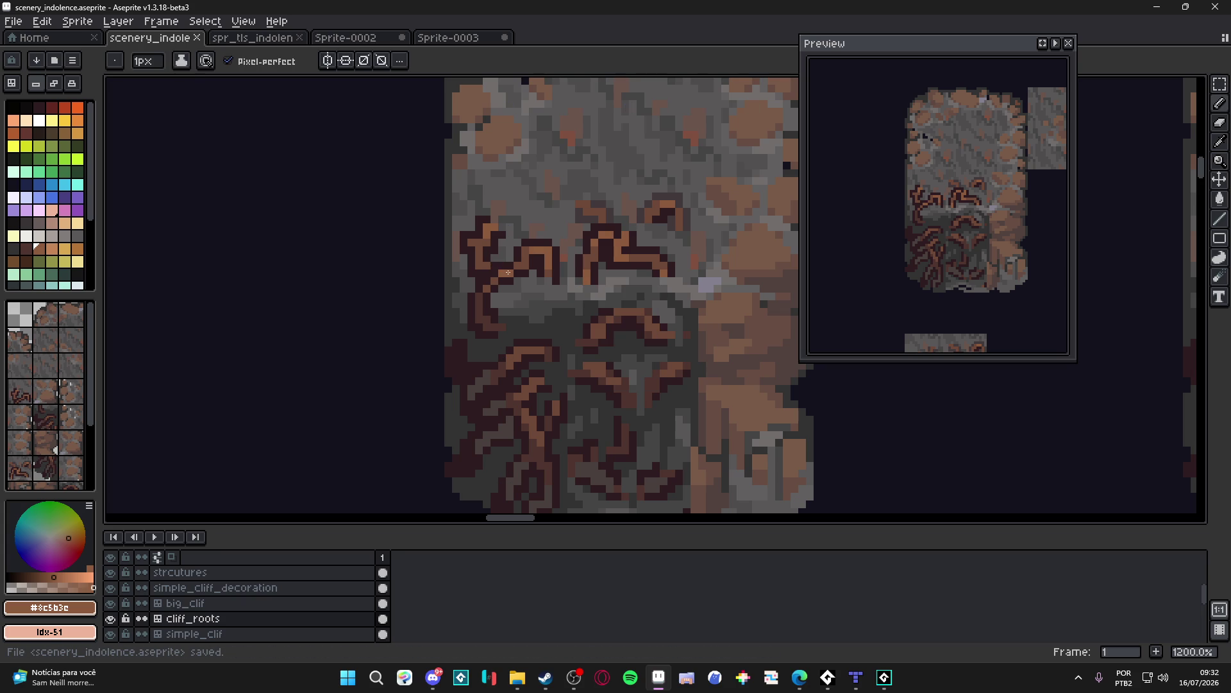
Step: Paint grey #454444 pixels along the tile's bottom edge and onto the rock
{"action": "scroll", "coordinate": [495, 278], "scroll_direction": "down", "scroll_amount": 2}
{"action": "scroll", "coordinate": [536, 341], "scroll_direction": "down", "scroll_amount": 2}
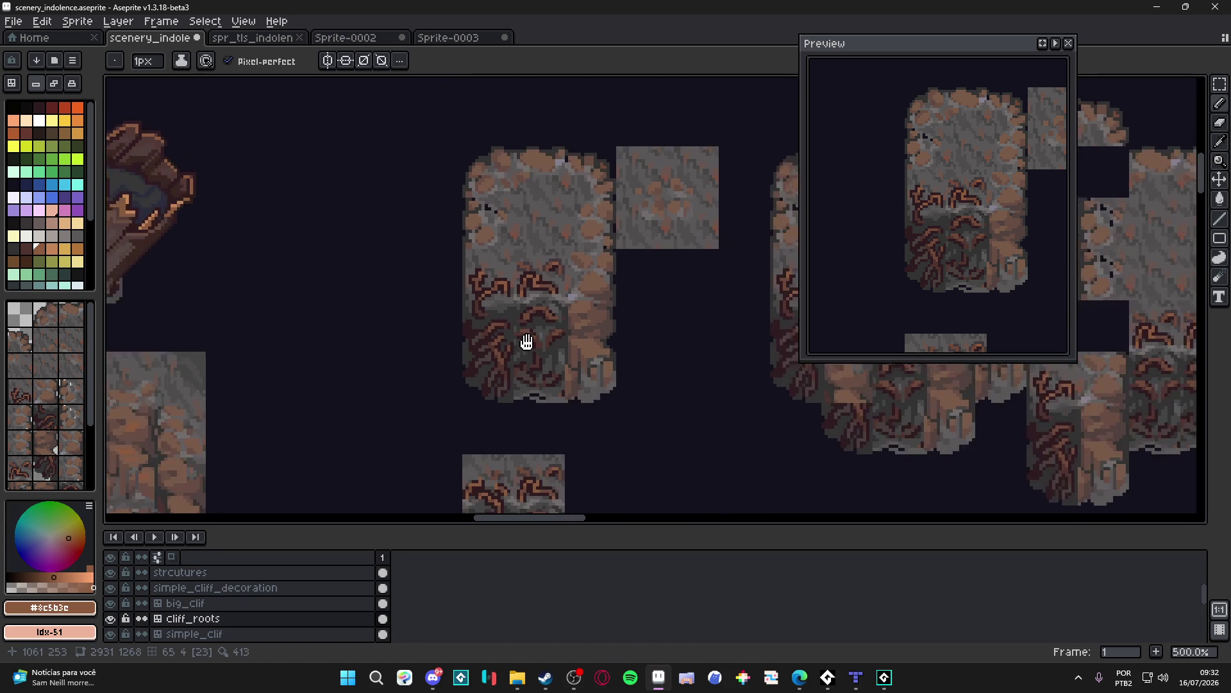
{"action": "scroll", "coordinate": [547, 345], "scroll_direction": "up", "scroll_amount": 2}
{"action": "left_click", "coordinate": [507, 359], "text": "alt"}
{"action": "scroll", "coordinate": [493, 362], "scroll_direction": "up", "scroll_amount": 3}
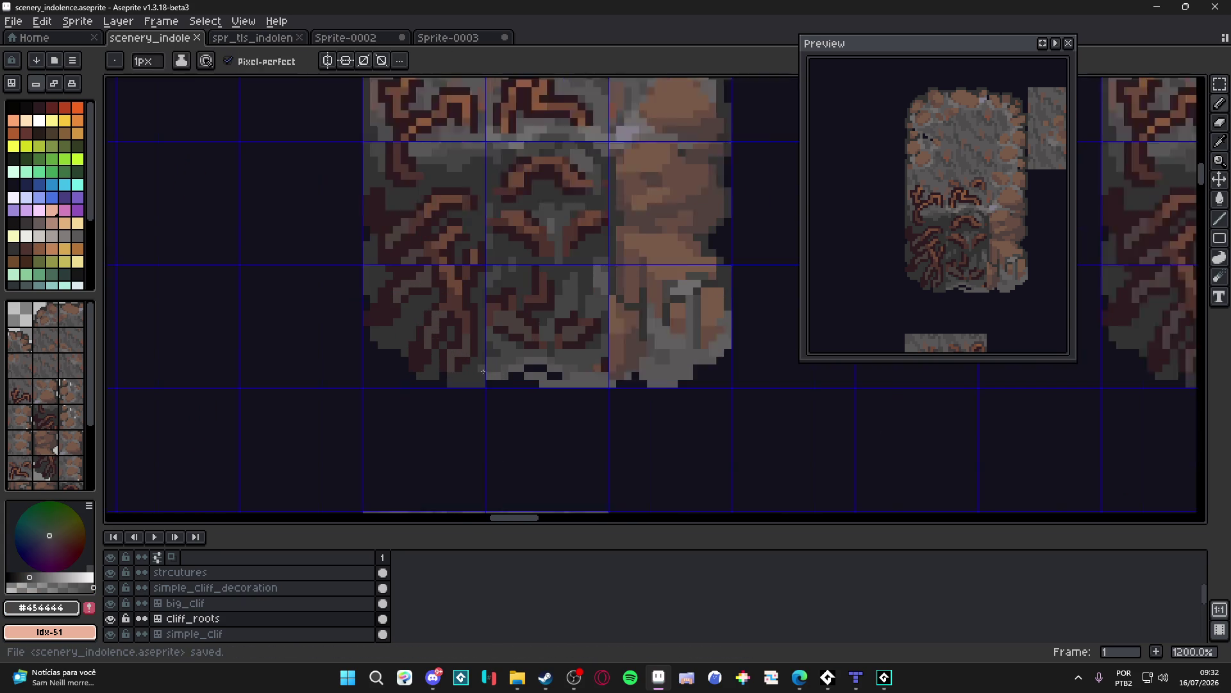
{"action": "scroll", "coordinate": [486, 365], "scroll_direction": "up", "scroll_amount": 2}
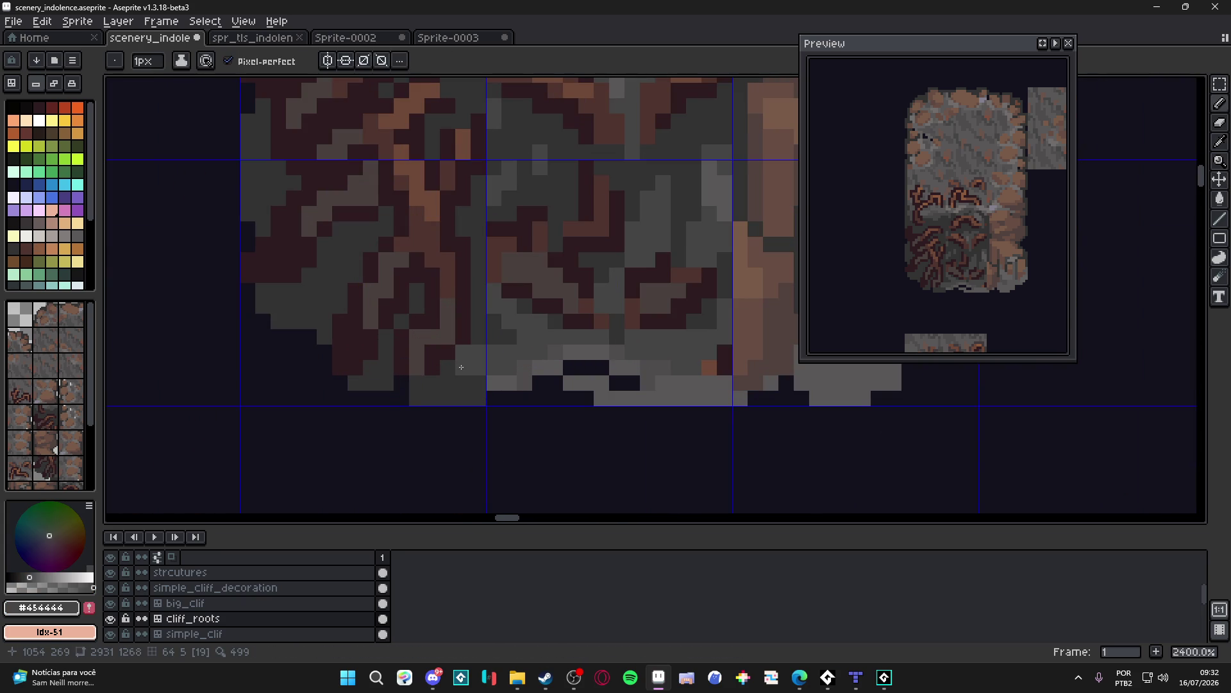
{"action": "left_click_drag", "start_coordinate": [449, 383], "coordinate": [432, 383]}
{"action": "left_click", "coordinate": [450, 386]}
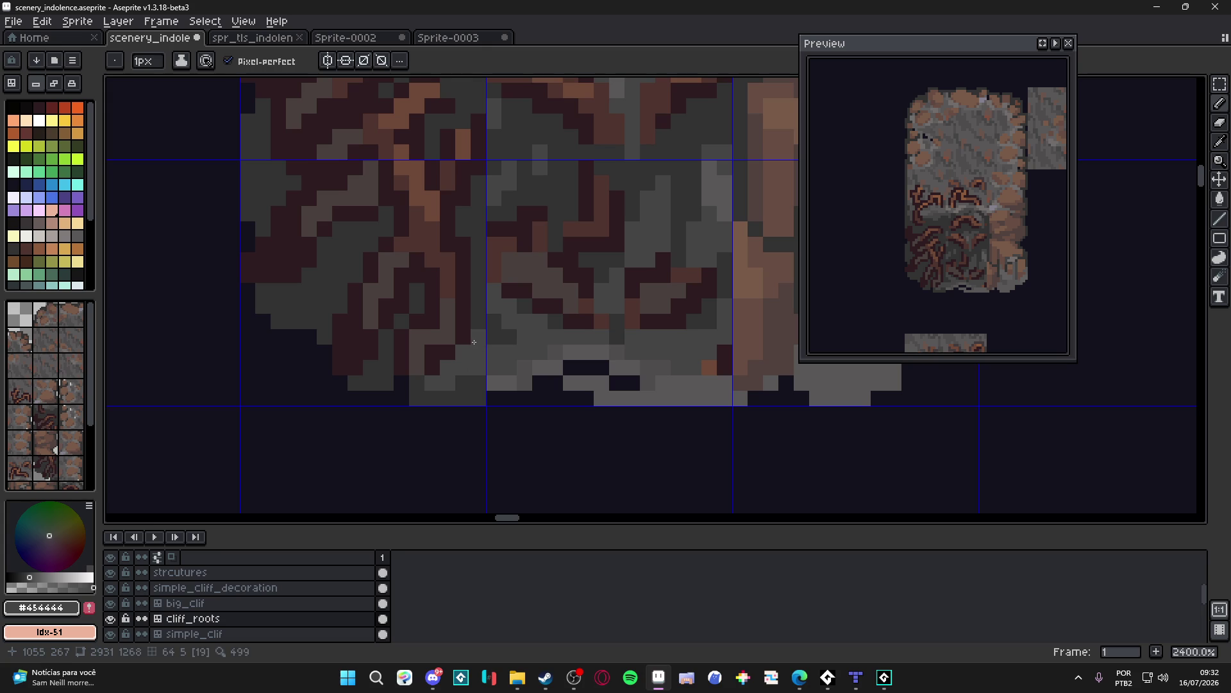
{"action": "left_click_drag", "start_coordinate": [474, 342], "coordinate": [513, 361]}
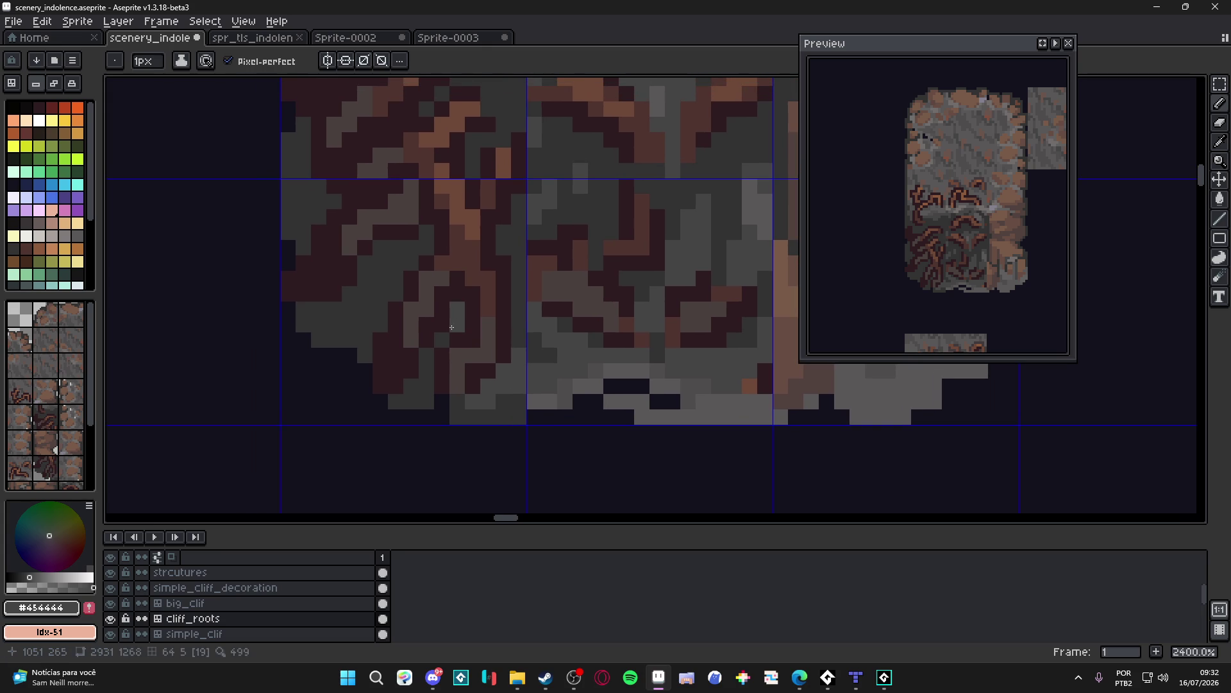
{"action": "left_click", "coordinate": [438, 342]}
Step: Add a grey pixel among the roots and sample lighter grey #595757 from the rock
{"action": "scroll", "coordinate": [430, 376], "scroll_direction": "down", "scroll_amount": 5}
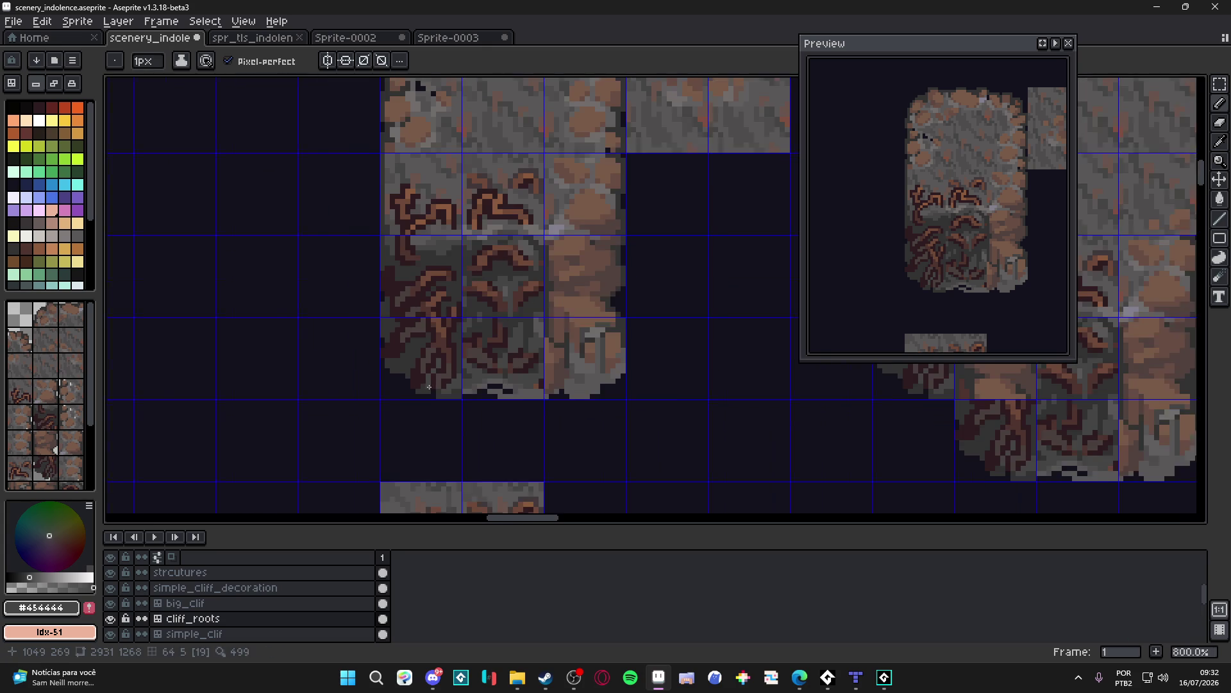
{"action": "scroll", "coordinate": [494, 382], "scroll_direction": "up", "scroll_amount": 3}
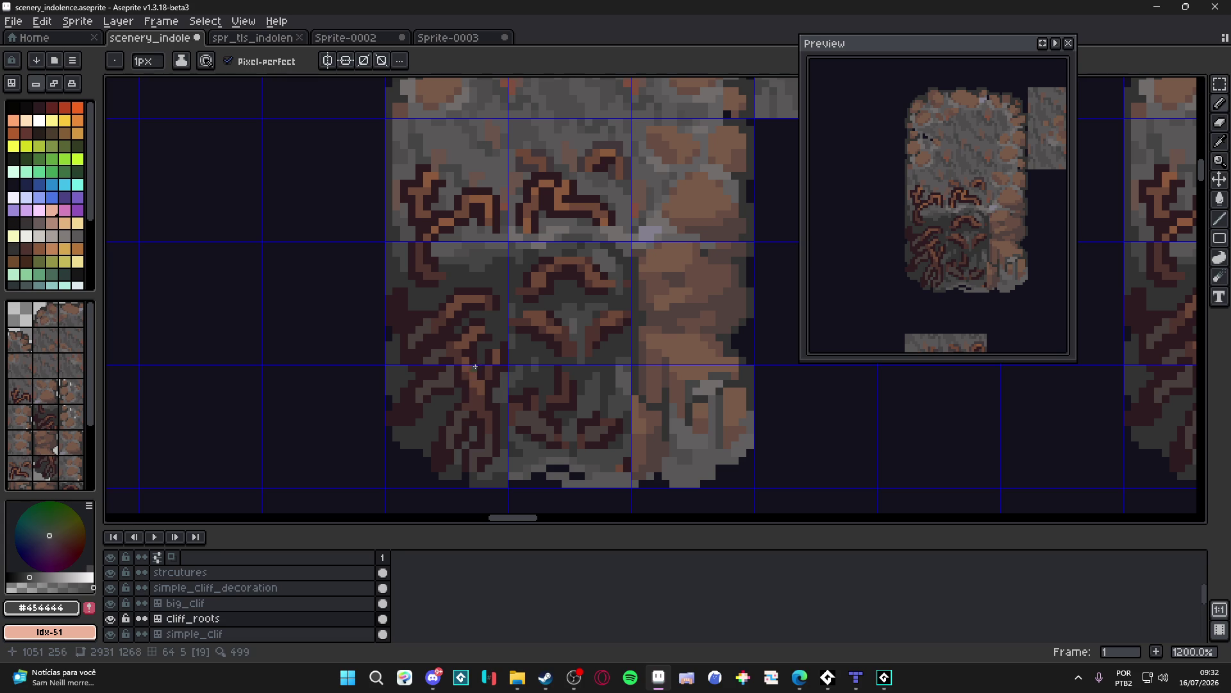
{"action": "scroll", "coordinate": [480, 360], "scroll_direction": "up", "scroll_amount": 1}
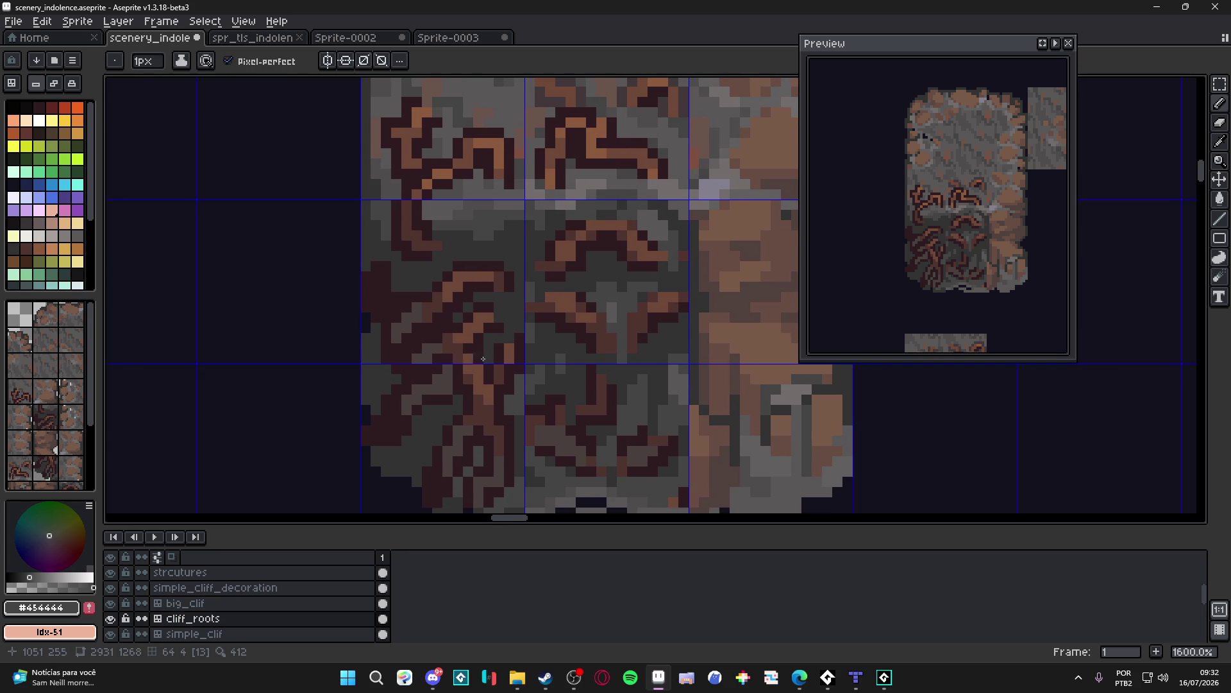
{"action": "left_click", "coordinate": [487, 359]}
{"action": "key", "text": "alt"}
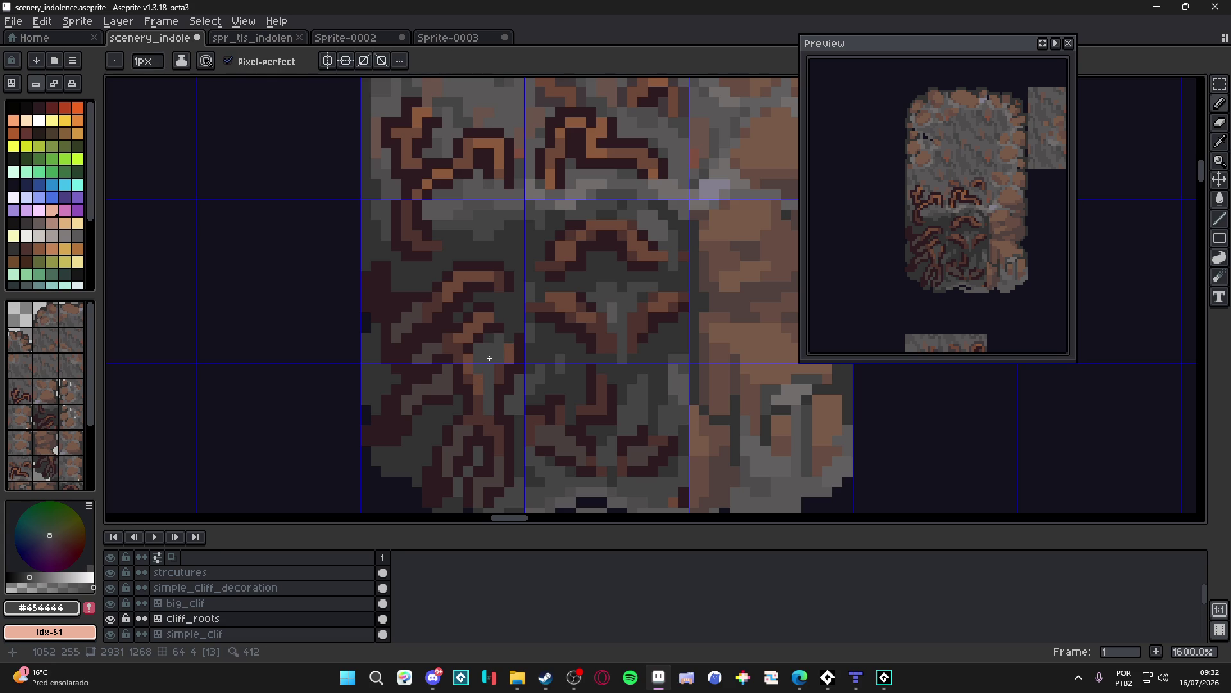
{"action": "left_click", "coordinate": [614, 308], "text": "alt"}
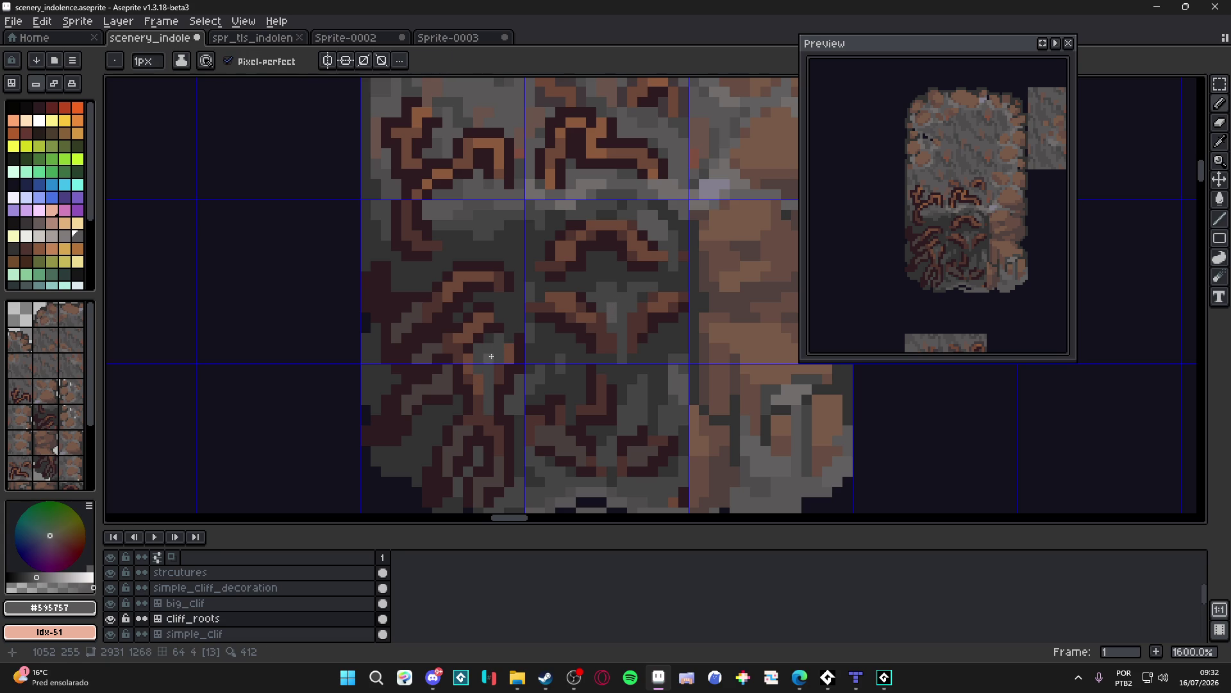
{"action": "scroll", "coordinate": [517, 379], "scroll_direction": "down", "scroll_amount": 3}
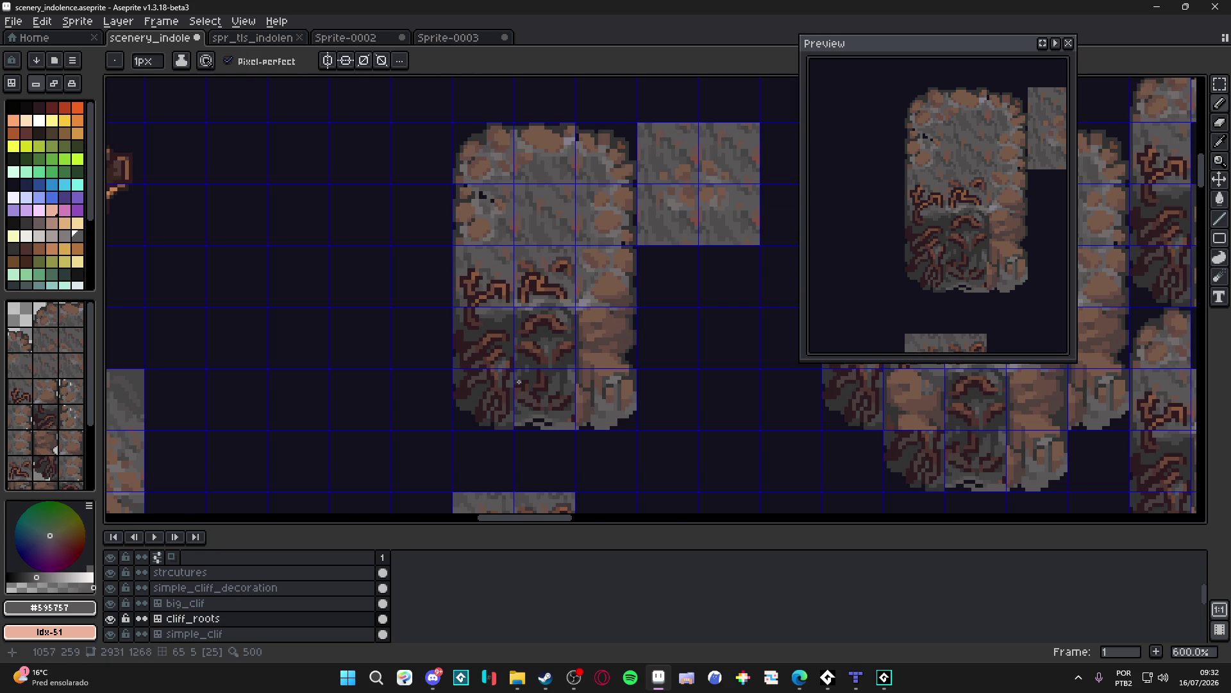
Step: Eyedrop the dark and mid grays from the rock, then save the sprite
{"action": "left_click_drag", "start_coordinate": [481, 356], "coordinate": [463, 371]}
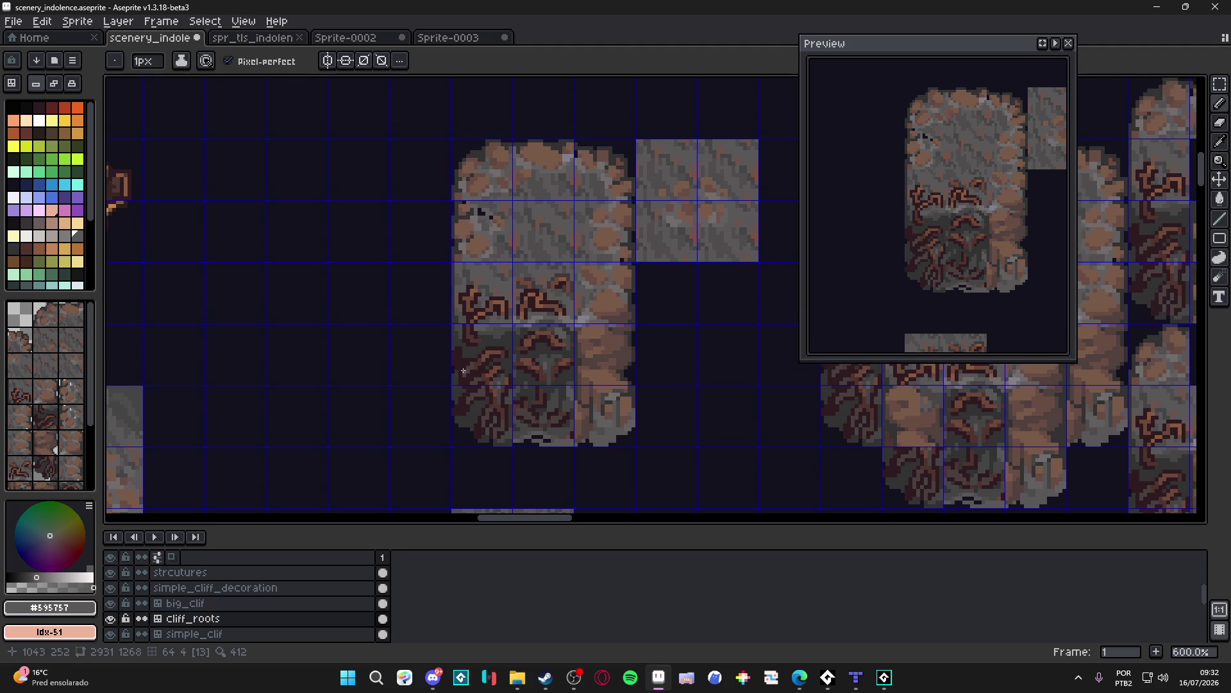
{"action": "scroll", "coordinate": [463, 371], "scroll_direction": "up", "scroll_amount": 2}
{"action": "left_click", "coordinate": [533, 388], "text": "alt"}
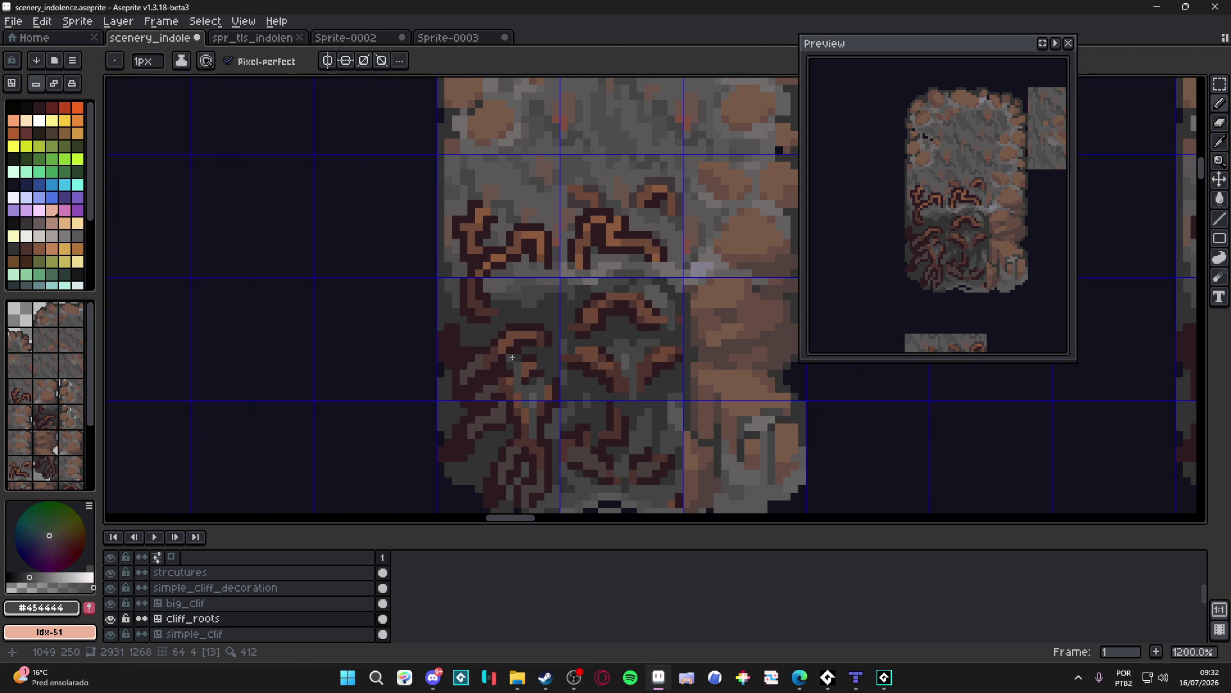
{"action": "left_click_drag", "start_coordinate": [513, 358], "coordinate": [504, 363]}
{"action": "scroll", "coordinate": [507, 341], "scroll_direction": "up", "scroll_amount": 1}
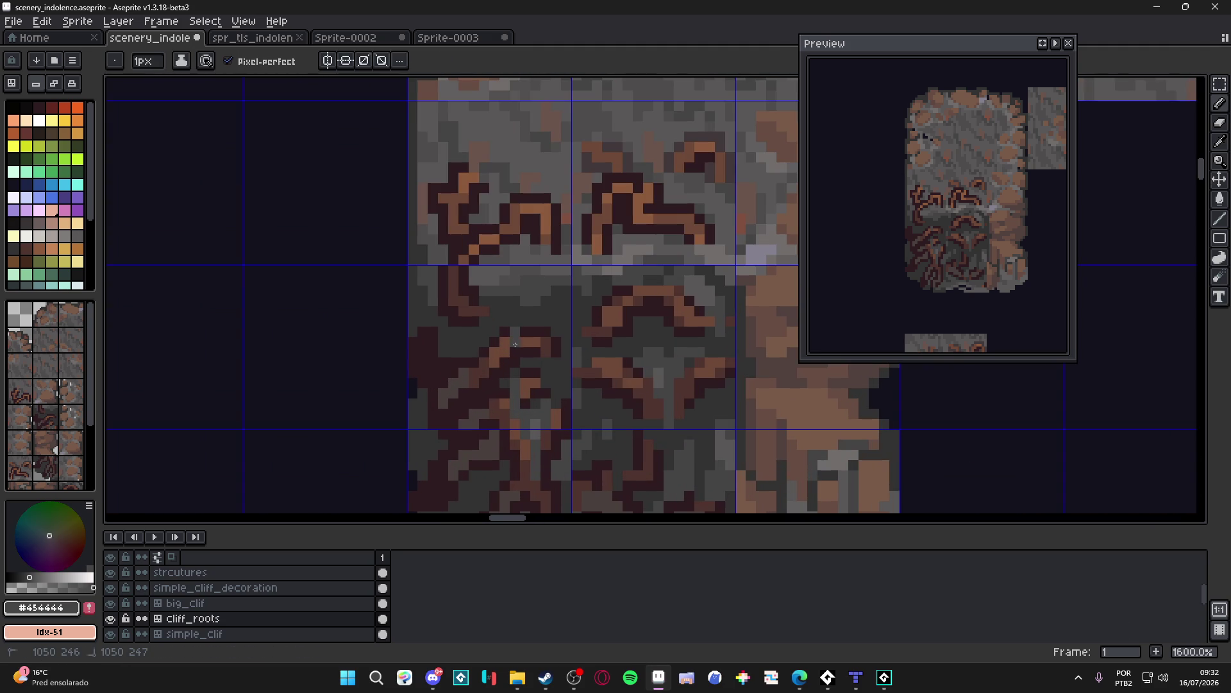
{"action": "left_click", "coordinate": [537, 423], "text": "alt"}
{"action": "key", "text": "ctrl+s"}
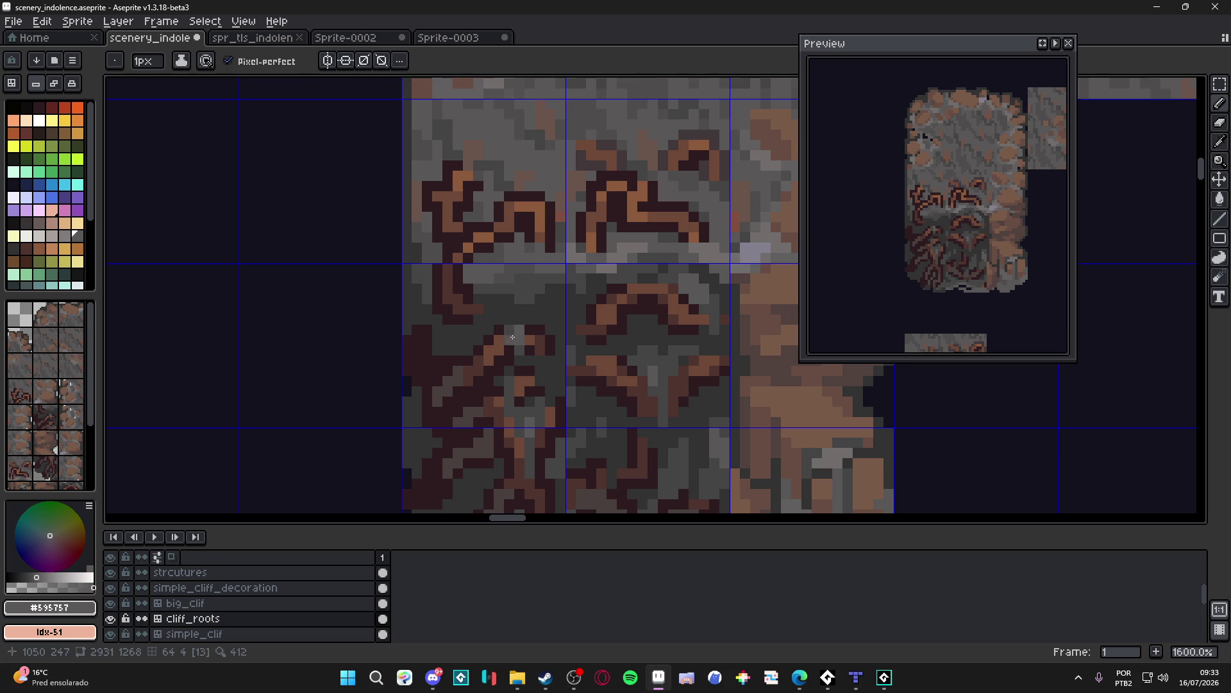
Step: Paint two gray pixels among the roots and rock, then save
{"action": "left_click", "coordinate": [517, 327], "text": "alt"}
{"action": "left_click", "coordinate": [519, 324]}
{"action": "scroll", "coordinate": [520, 324], "scroll_direction": "down", "scroll_amount": 6}
{"action": "key", "text": "ctrl+s"}
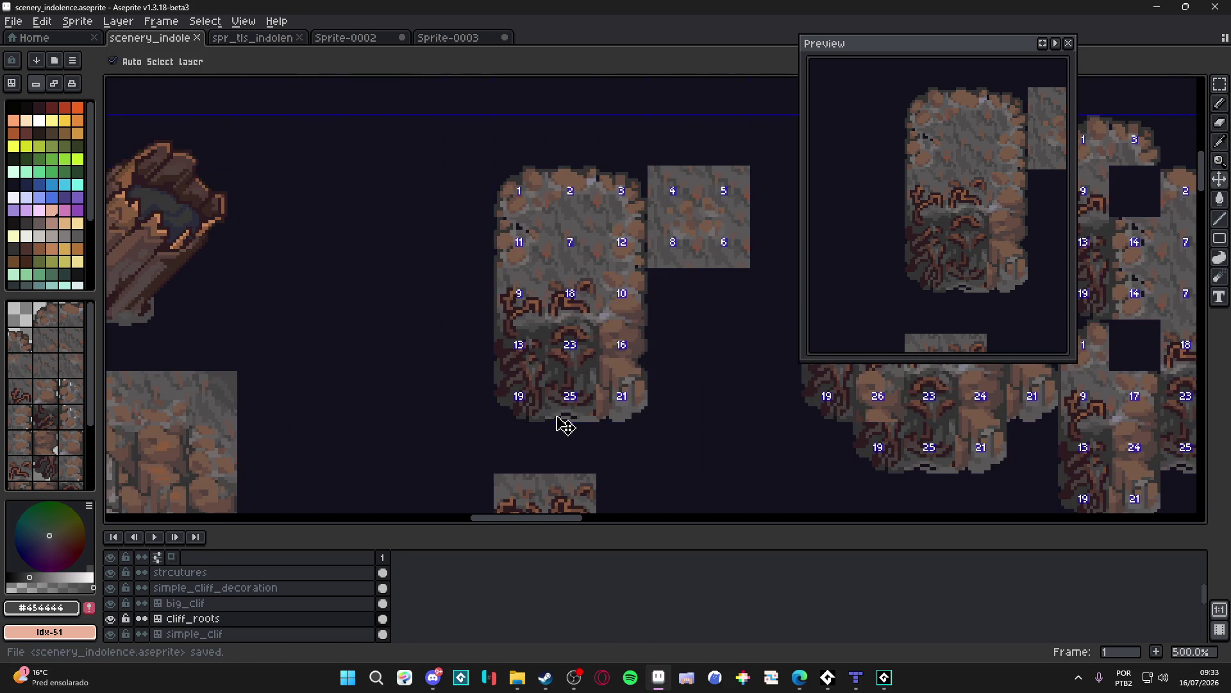
{"action": "scroll", "coordinate": [547, 400], "scroll_direction": "up", "scroll_amount": 5}
{"action": "scroll", "coordinate": [547, 400], "scroll_direction": "down", "scroll_amount": 5}
{"action": "key", "text": "ctrl+s"}
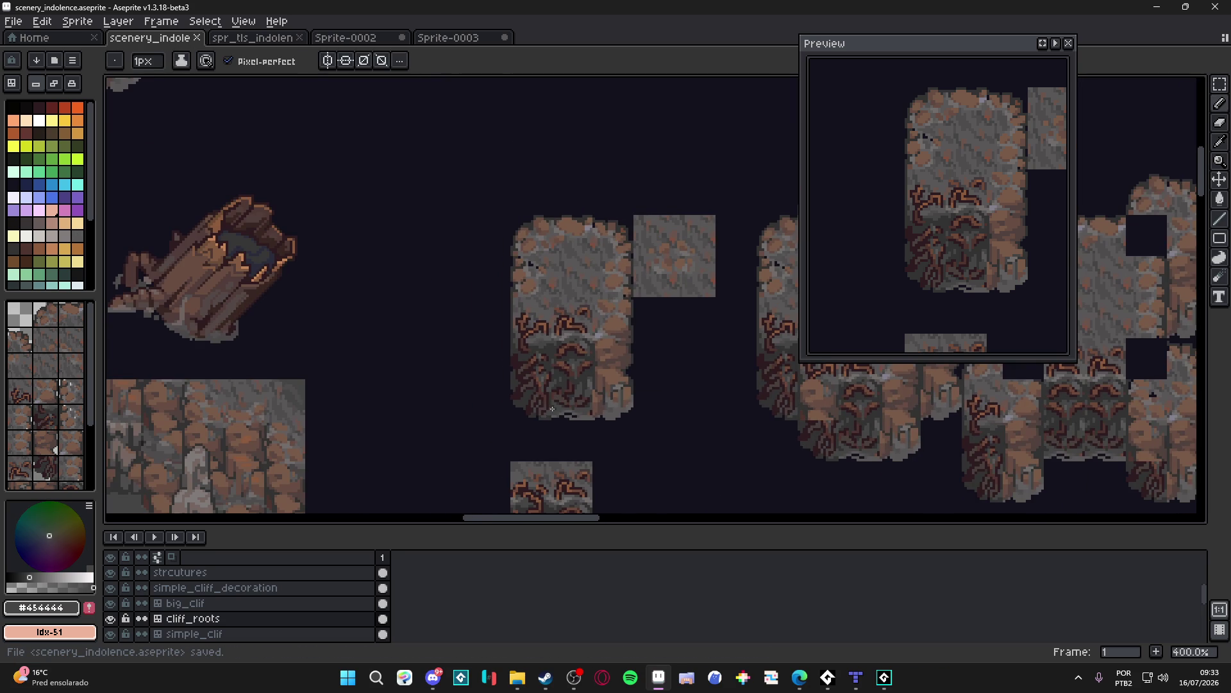
Step: Add another gray pixel on the roots tile
{"action": "scroll", "coordinate": [557, 383], "scroll_direction": "up", "scroll_amount": 5}
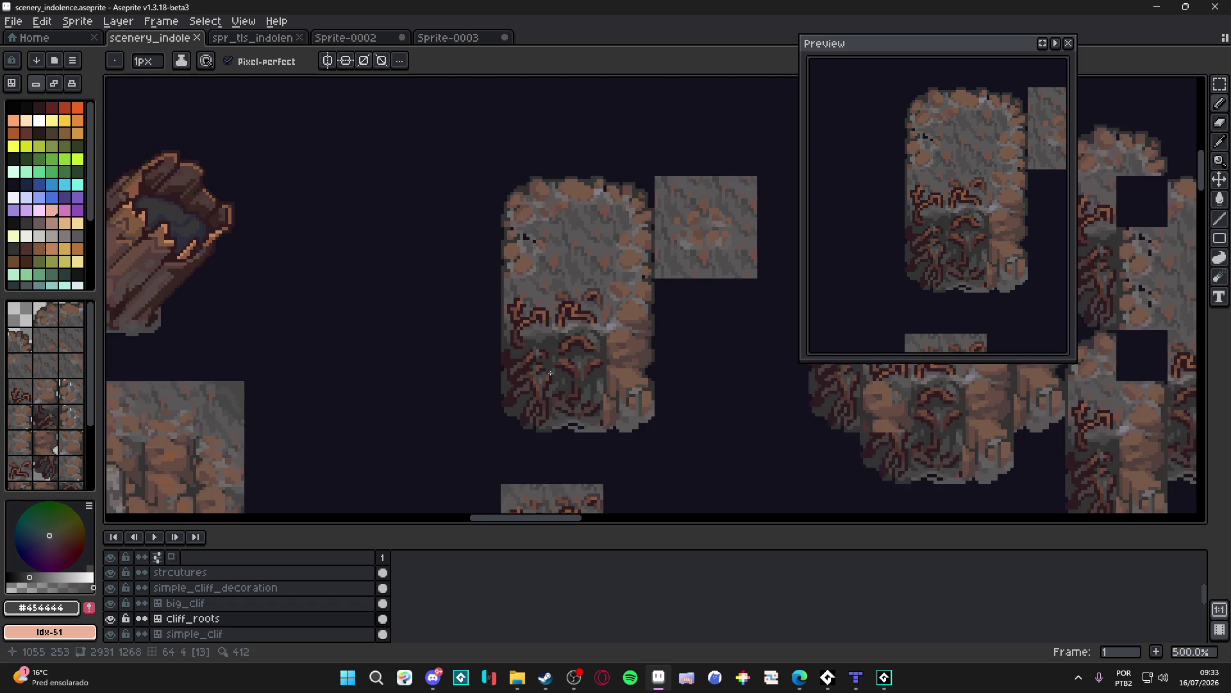
{"action": "left_click", "coordinate": [503, 333]}
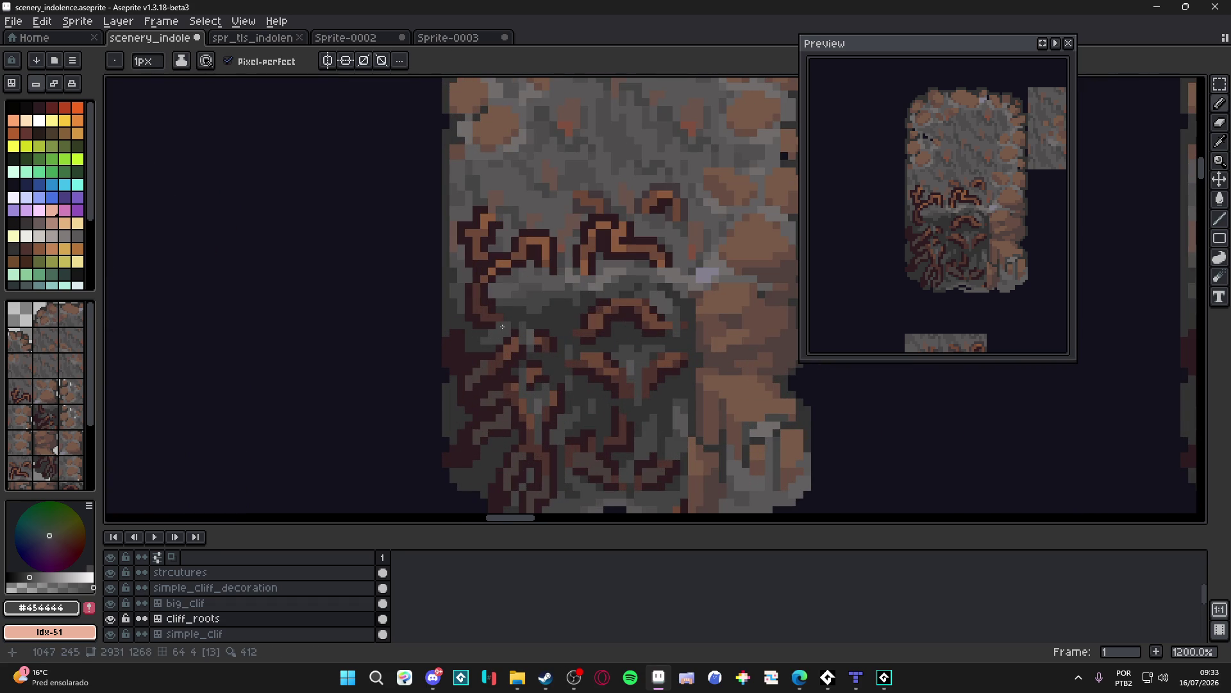
{"action": "scroll", "coordinate": [548, 357], "scroll_direction": "down", "scroll_amount": 4}
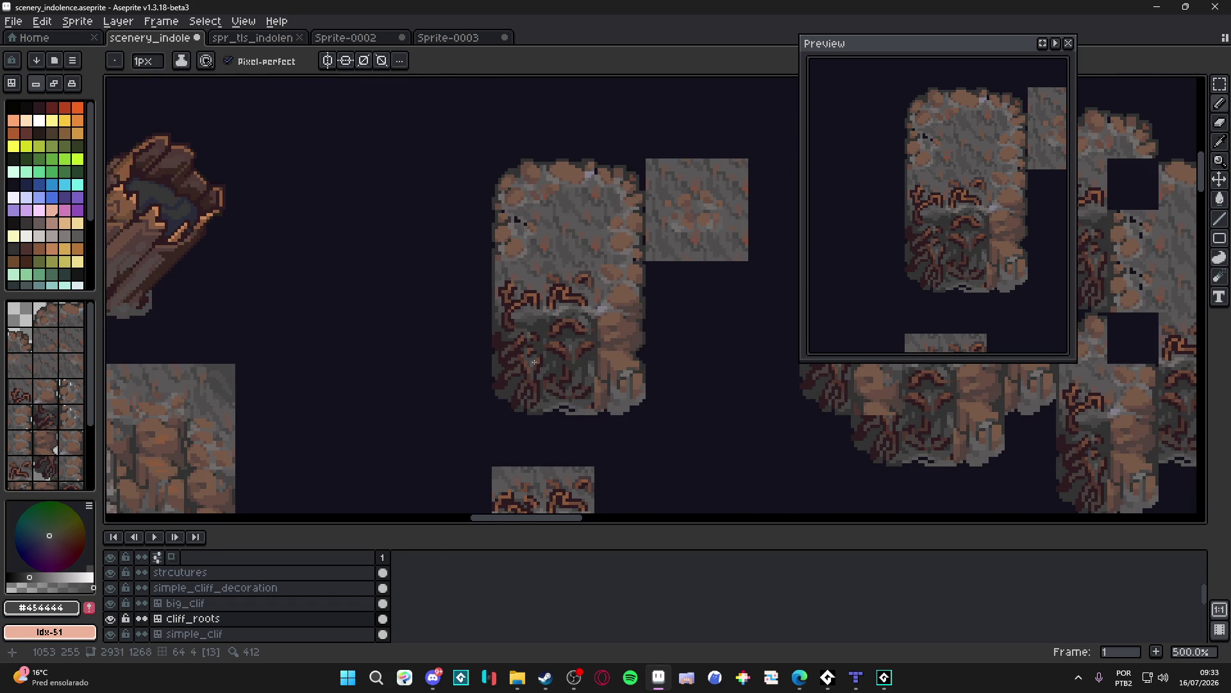
{"action": "scroll", "coordinate": [534, 364], "scroll_direction": "up", "scroll_amount": 5}
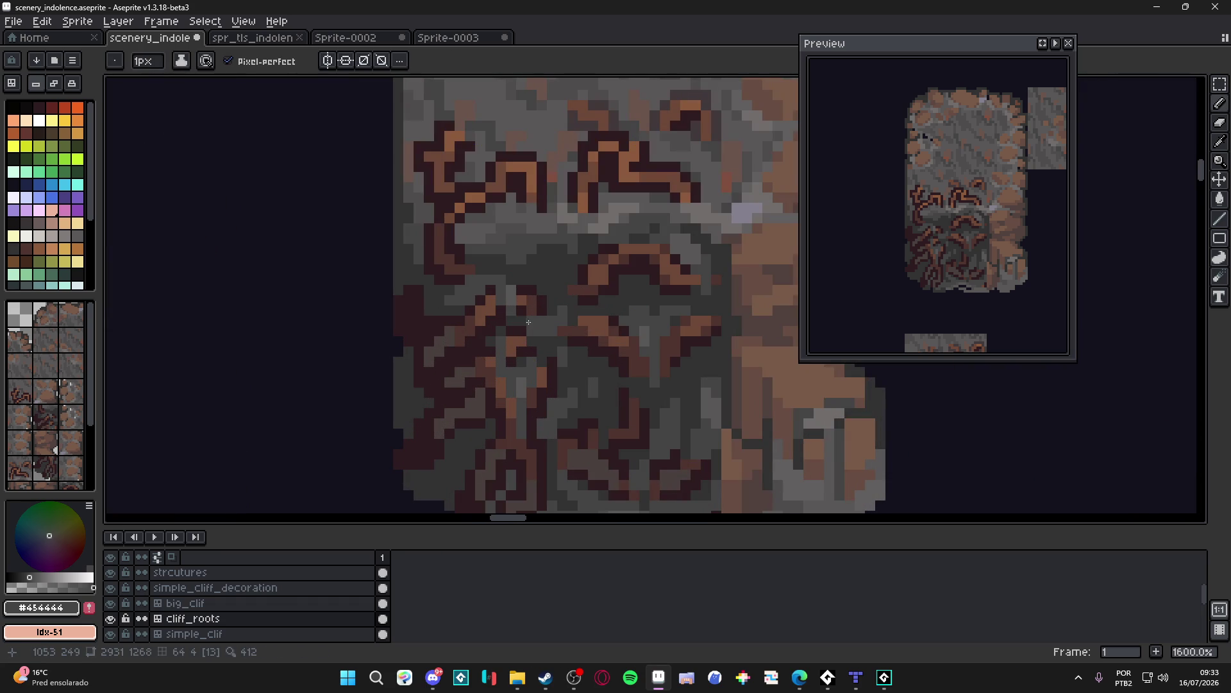
Step: Sample the darkest and dark grays around the roots, briefly showing tile index numbers
{"action": "left_click", "coordinate": [549, 338], "text": "alt"}
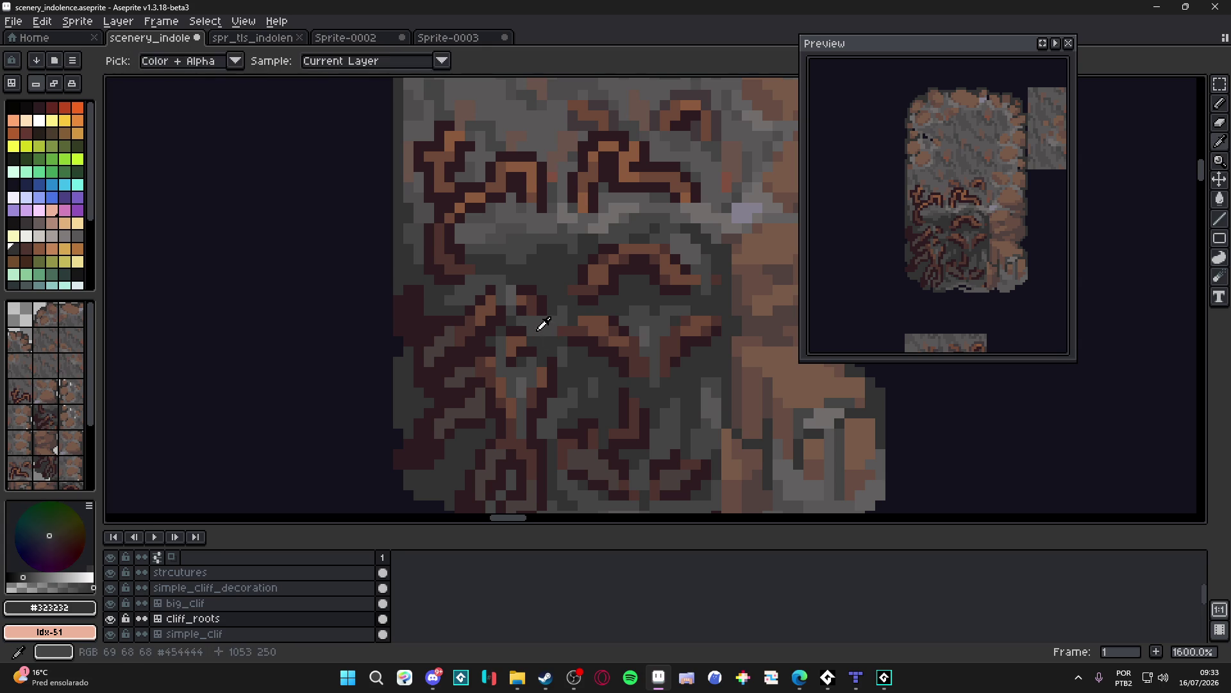
{"action": "left_click", "coordinate": [543, 324], "text": "alt"}
{"action": "key", "text": "ctrl"}
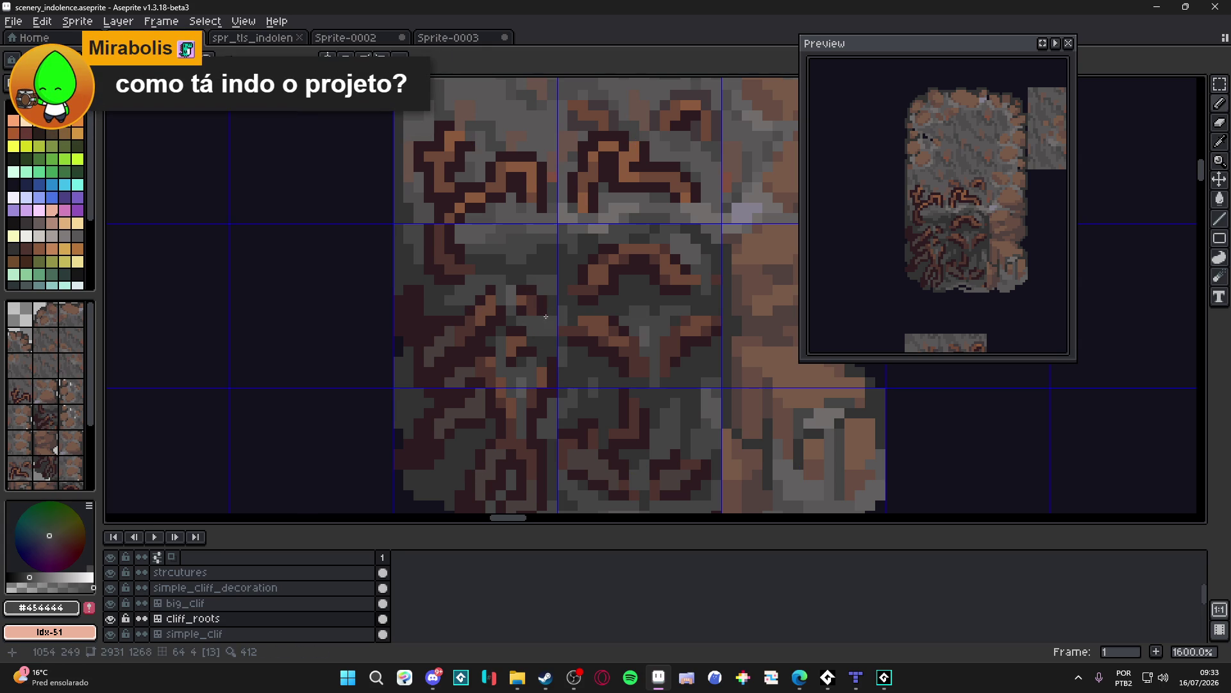
{"action": "scroll", "coordinate": [546, 315], "scroll_direction": "up", "scroll_amount": 1}
{"action": "left_click", "coordinate": [558, 297], "text": "alt"}
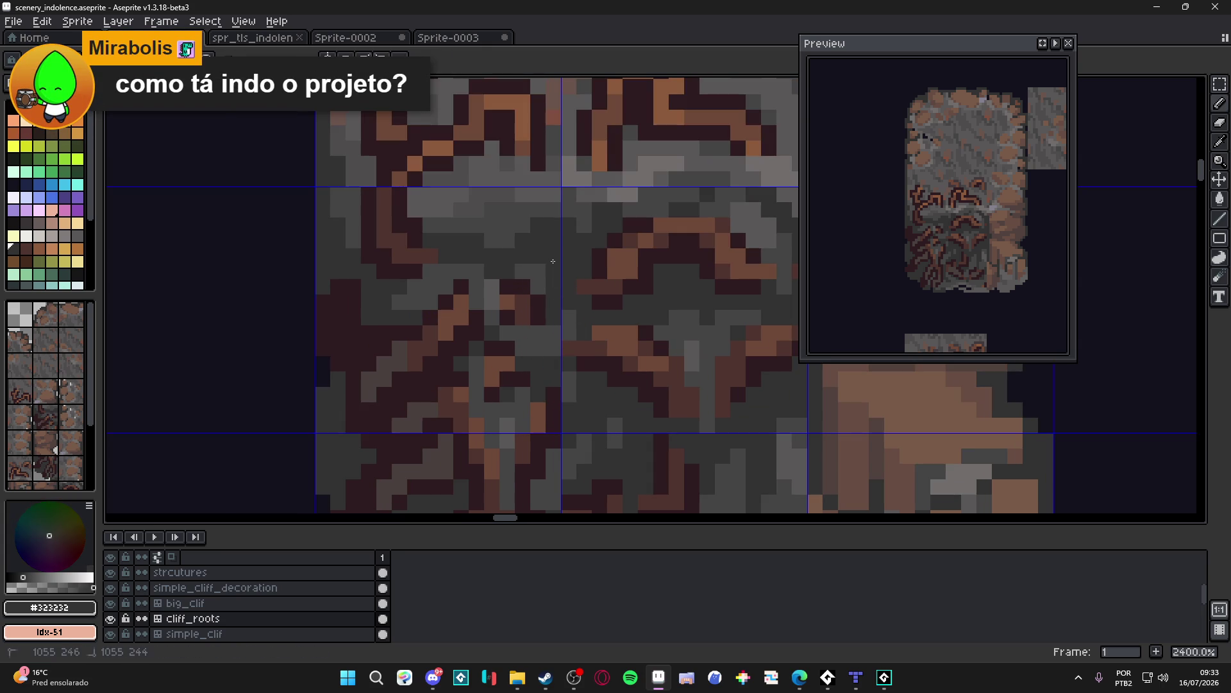
{"action": "left_click", "coordinate": [541, 268], "text": "alt"}
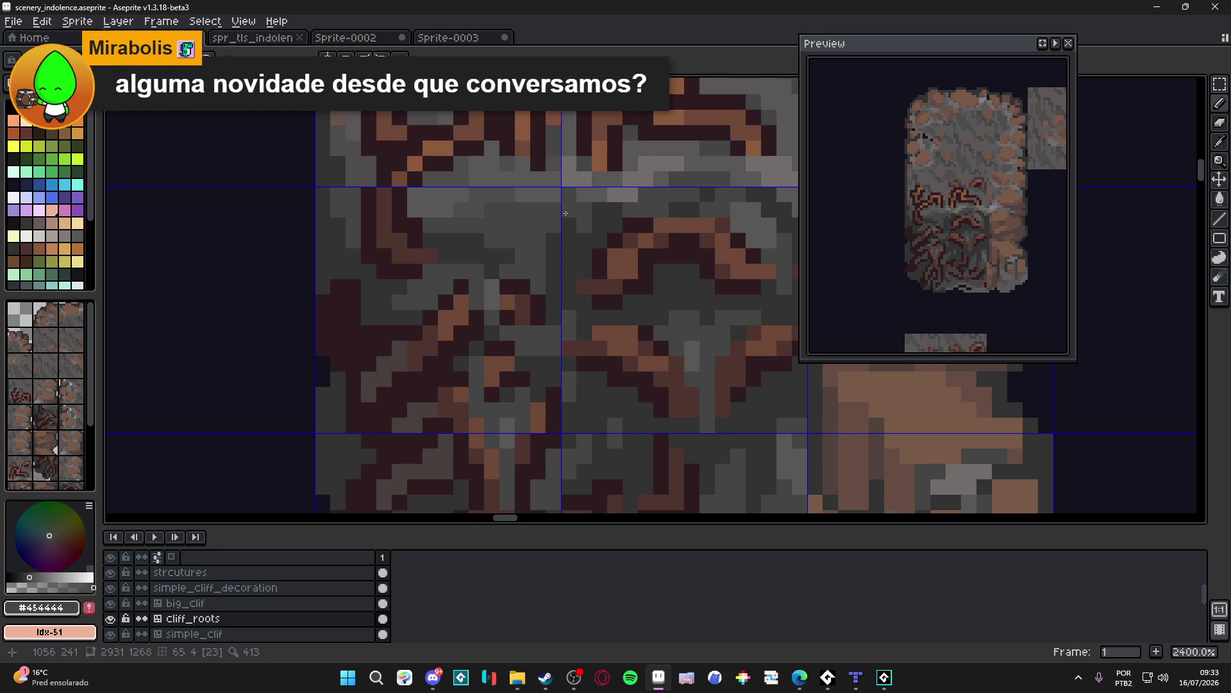
Step: Extend the light-gray highlight one pixel left and one right, then save
{"action": "left_click", "coordinate": [626, 190], "text": "alt"}
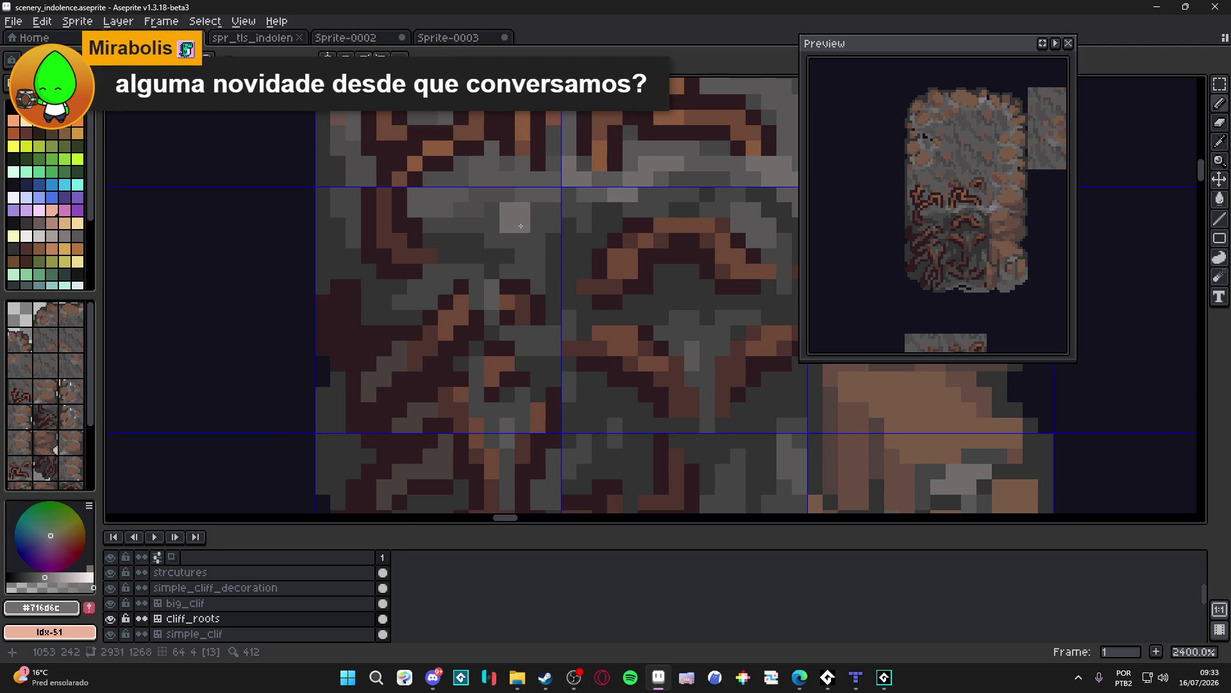
{"action": "left_click", "coordinate": [492, 209]}
{"action": "left_click", "coordinate": [538, 211]}
{"action": "scroll", "coordinate": [539, 211], "scroll_direction": "down", "scroll_amount": 6}
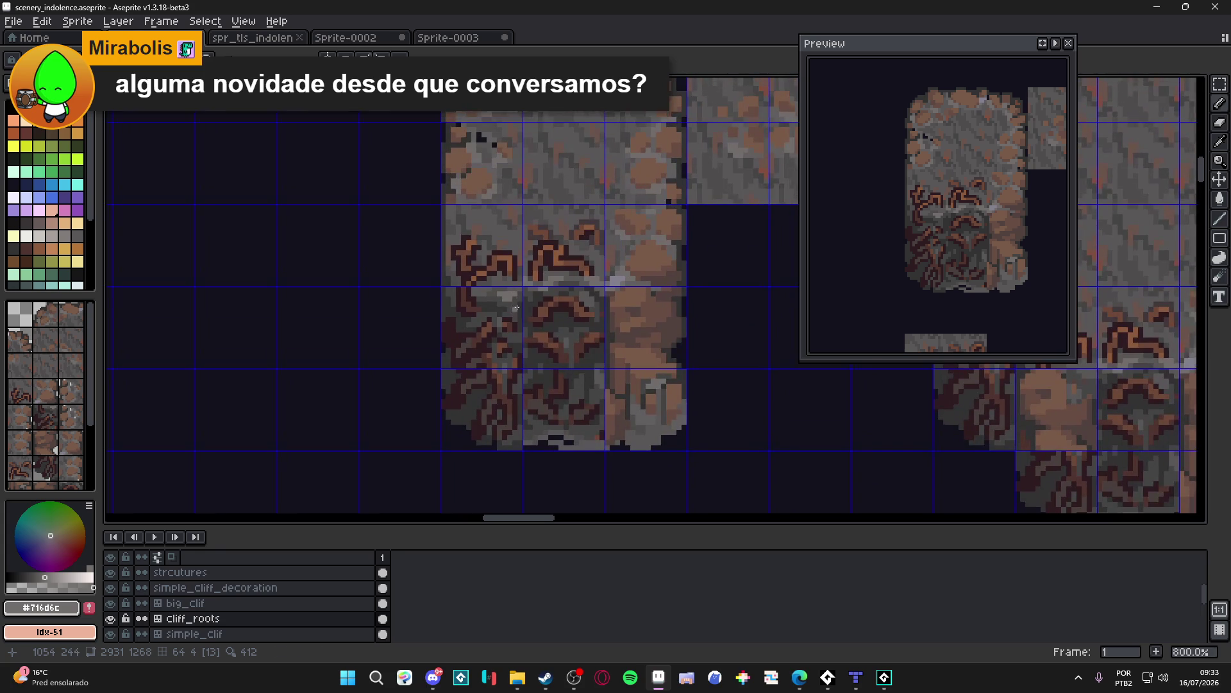
{"action": "scroll", "coordinate": [541, 328], "scroll_direction": "down", "scroll_amount": 1}
{"action": "key", "text": "ctrl+s"}
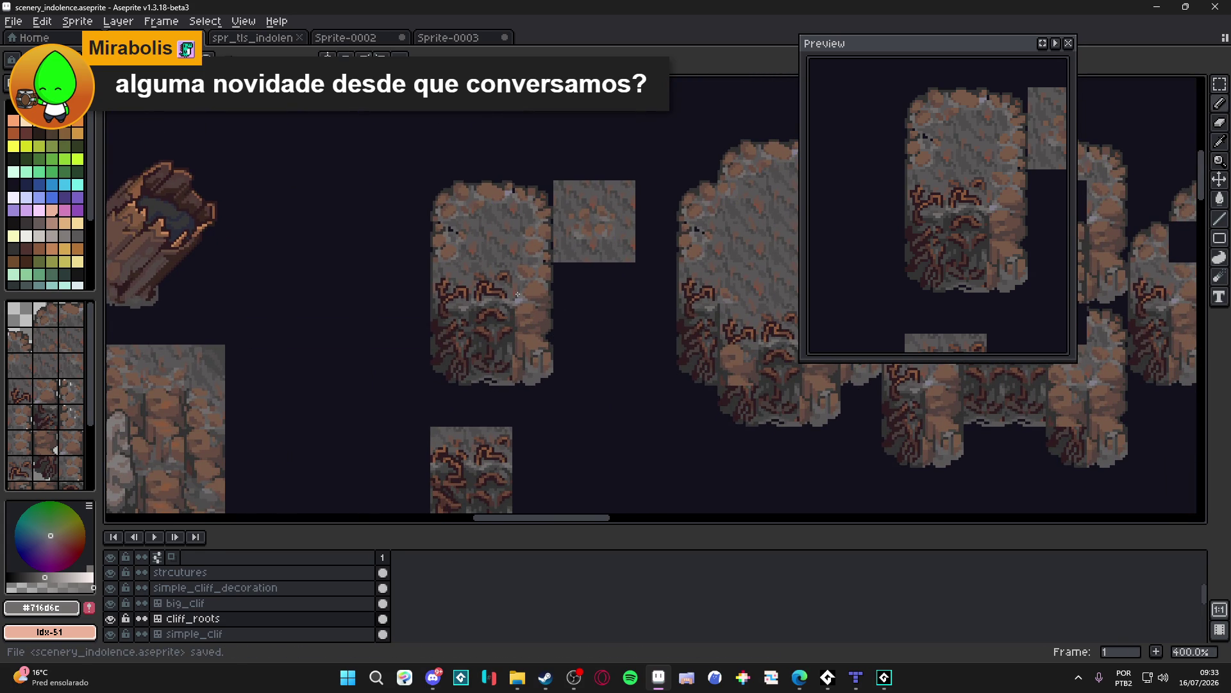
Step: In tile mode, pick a roots tile from the tileset, then return to pixel painting
{"action": "left_click_drag", "start_coordinate": [521, 299], "coordinate": [523, 334]}
{"action": "key", "text": "Tab"}
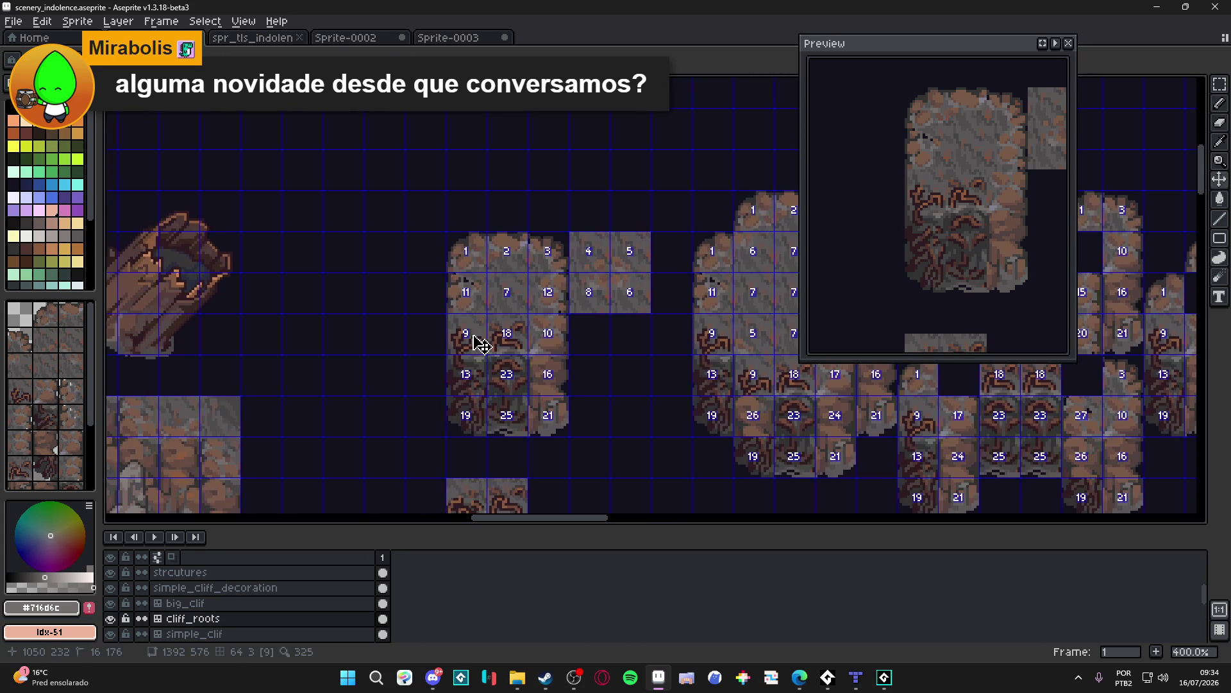
{"action": "mouse_move", "coordinate": [540, 308]}
{"action": "left_mouse_down"}
{"action": "mouse_move", "coordinate": [449, 253]}
{"action": "mouse_move", "coordinate": [459, 256]}
{"action": "left_mouse_up"}
{"action": "key", "text": "Tab"}
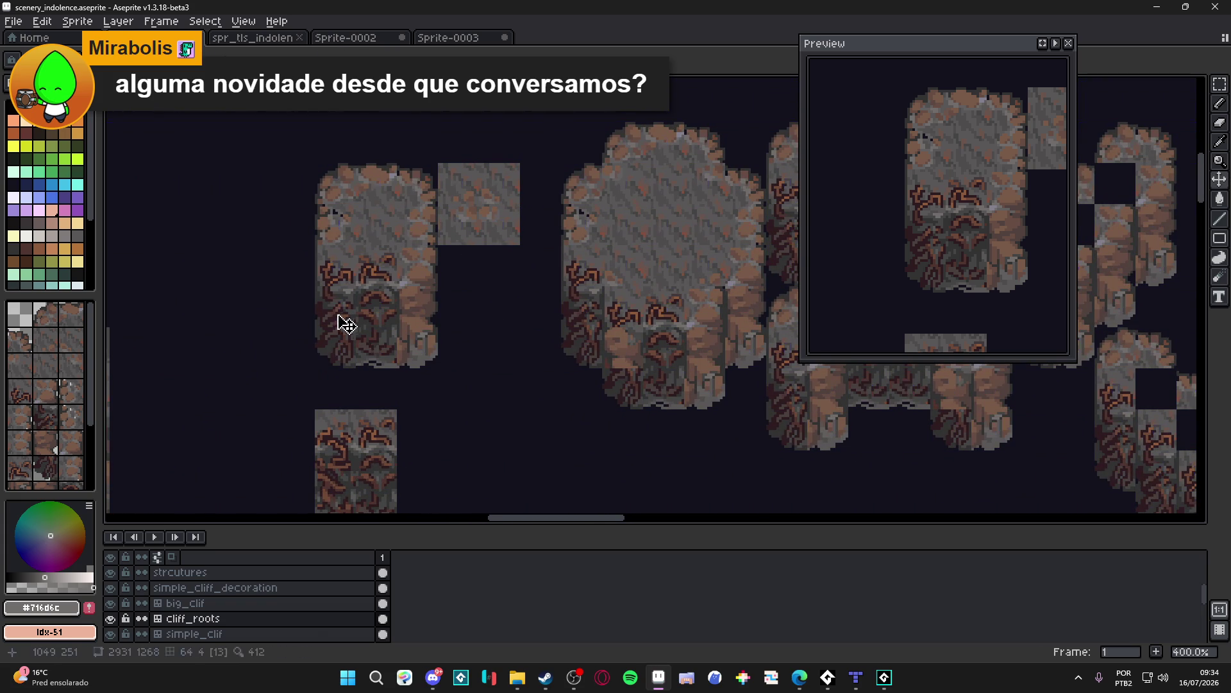
{"action": "left_click", "coordinate": [45, 417]}
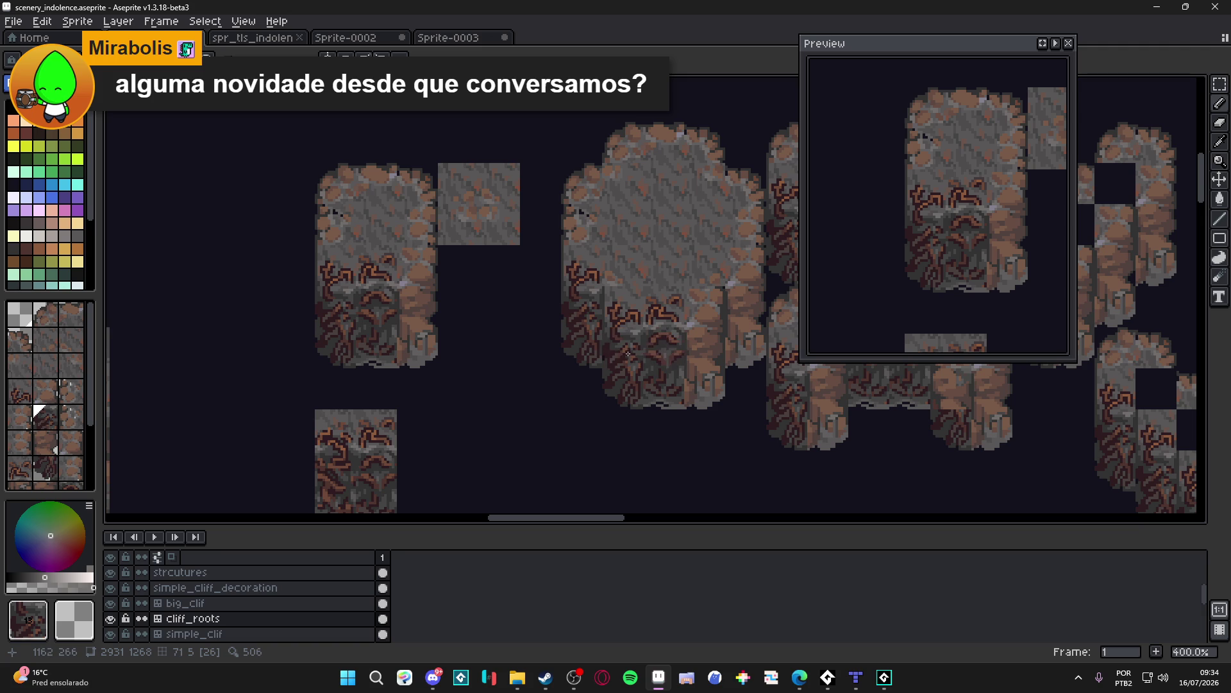
{"action": "key", "text": "Tab"}
Step: Sample the rock's dark gray, choose lime as the drawing colour, and save
{"action": "scroll", "coordinate": [626, 352], "scroll_direction": "up", "scroll_amount": 6}
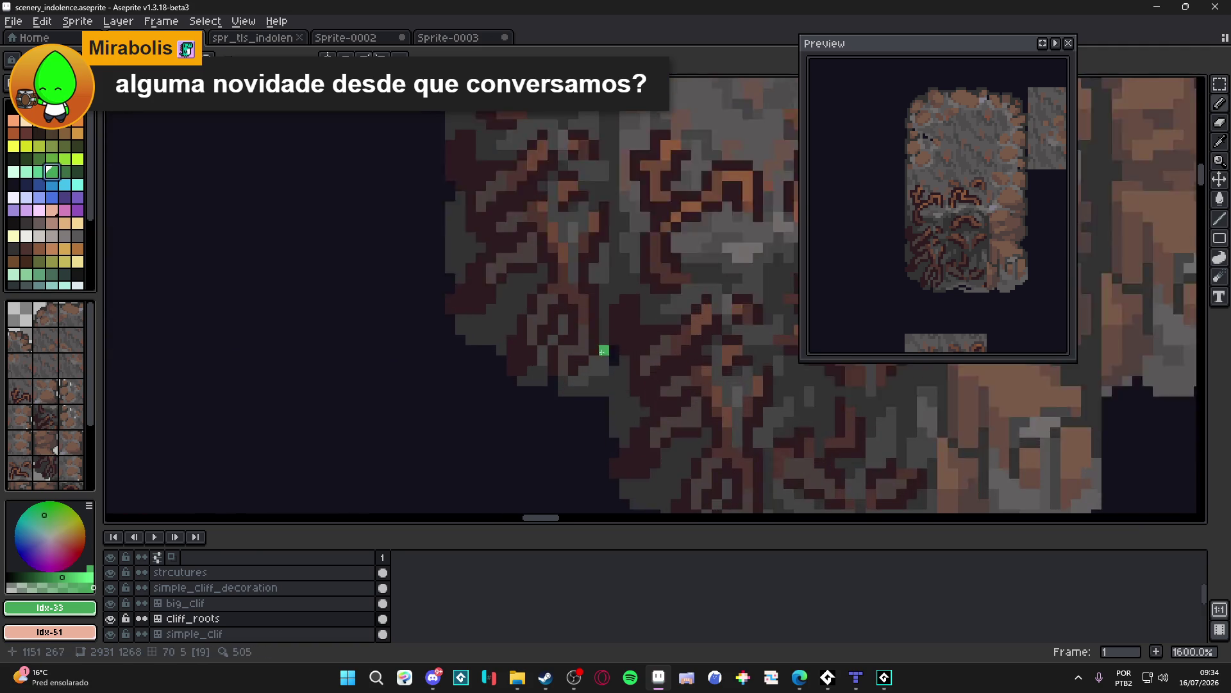
{"action": "left_click", "coordinate": [632, 357], "text": "alt"}
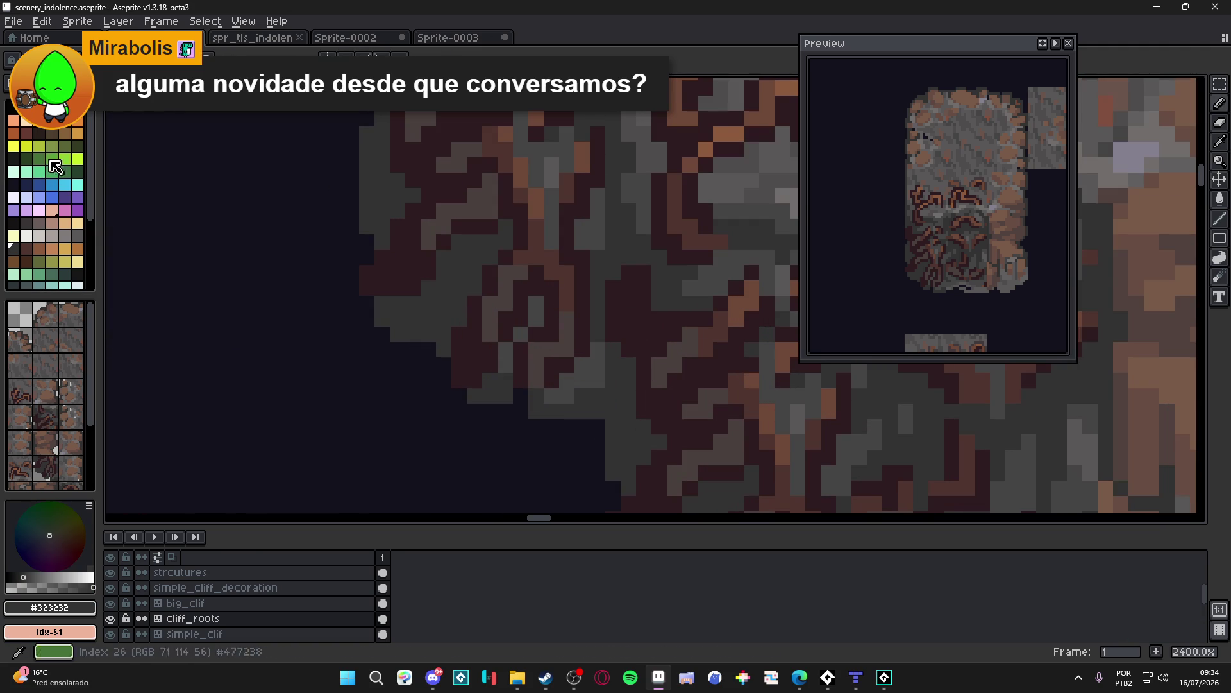
{"action": "left_click", "coordinate": [77, 158]}
{"action": "scroll", "coordinate": [547, 324], "scroll_direction": "down", "scroll_amount": 7}
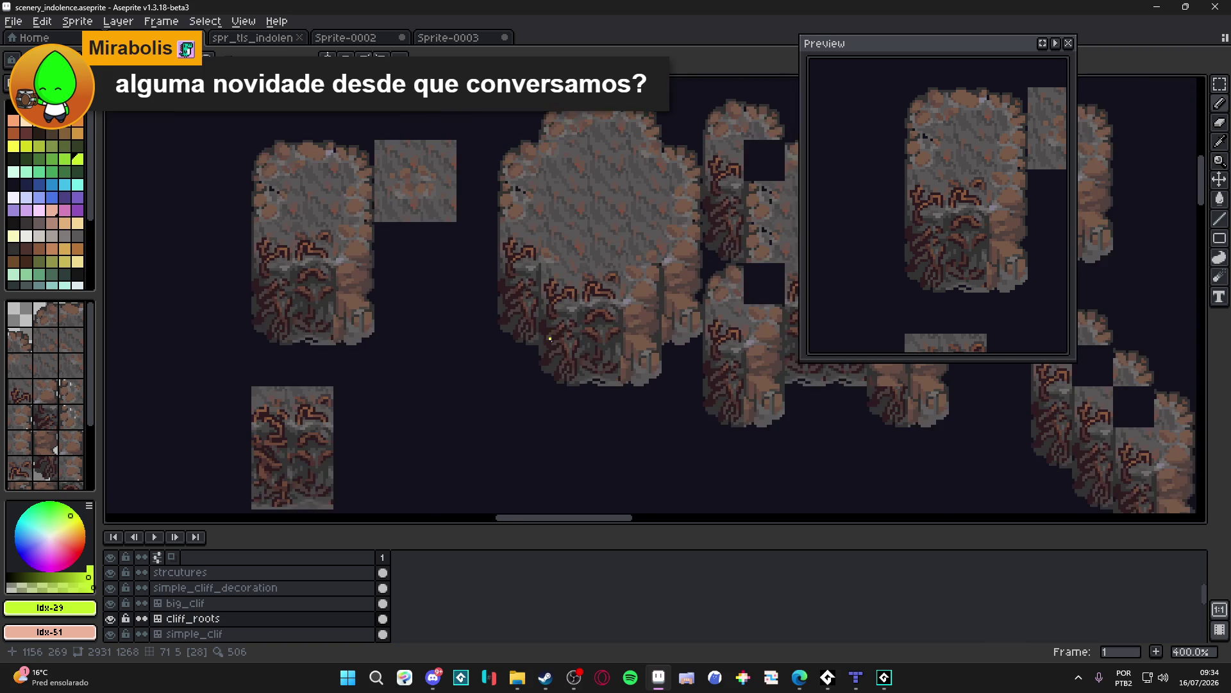
{"action": "key", "text": "ctrl+s"}
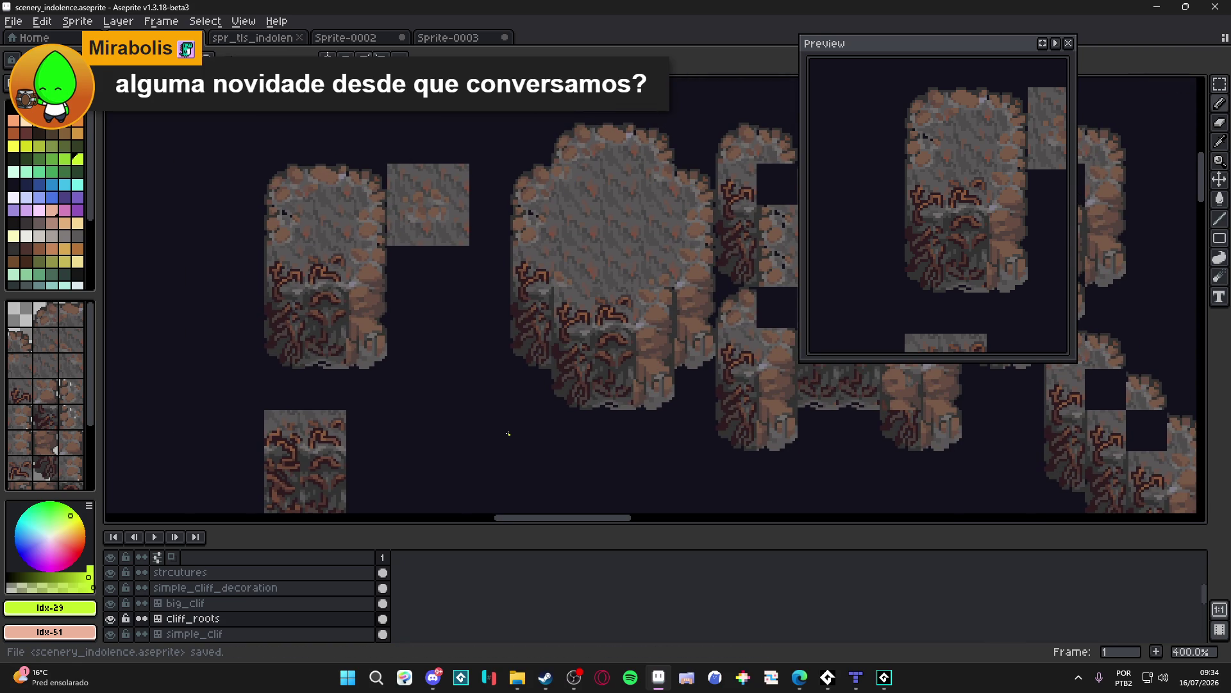
Step: Sample the tile's dark gray and briefly show the tile index numbers
{"action": "scroll", "coordinate": [509, 411], "scroll_direction": "up", "scroll_amount": 1}
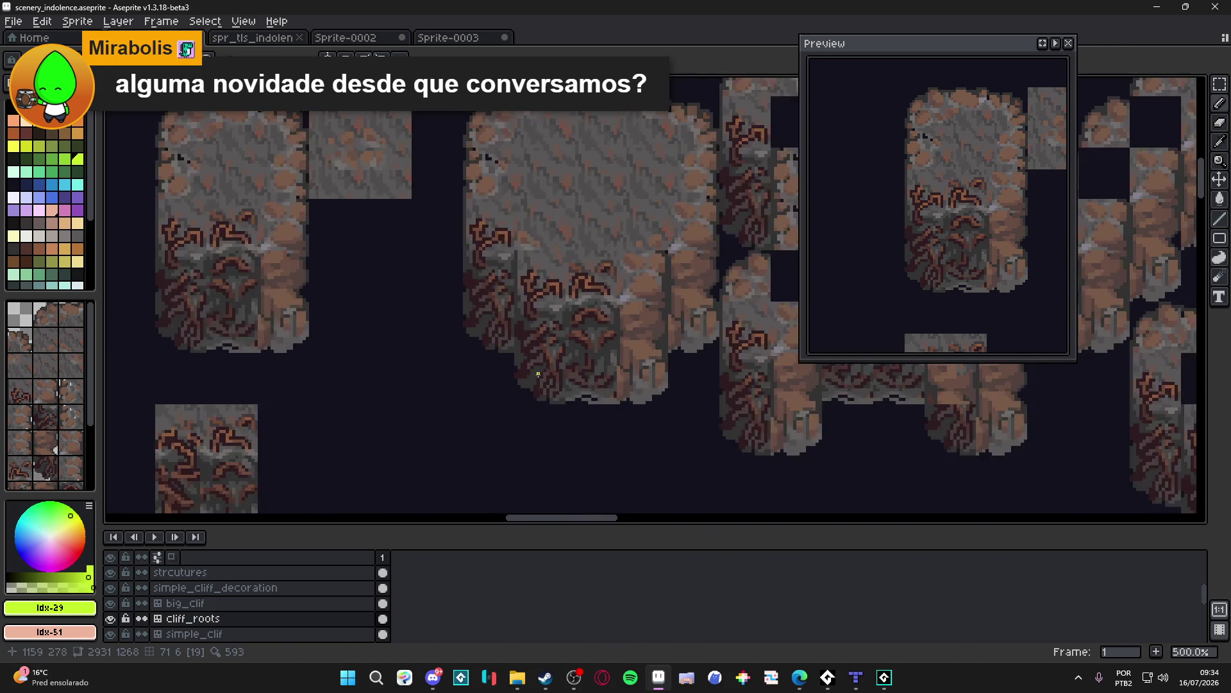
{"action": "scroll", "coordinate": [388, 355], "scroll_direction": "up", "scroll_amount": 2}
{"action": "scroll", "coordinate": [379, 369], "scroll_direction": "up", "scroll_amount": 2}
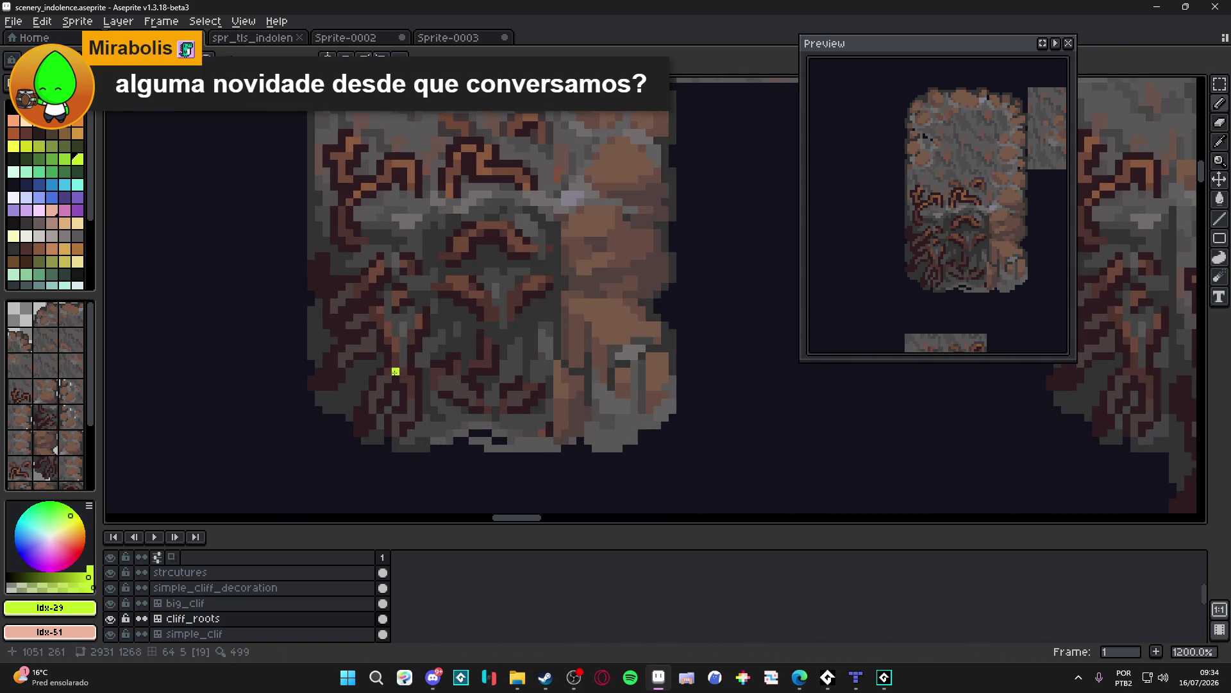
{"action": "left_click", "coordinate": [375, 358], "text": "alt"}
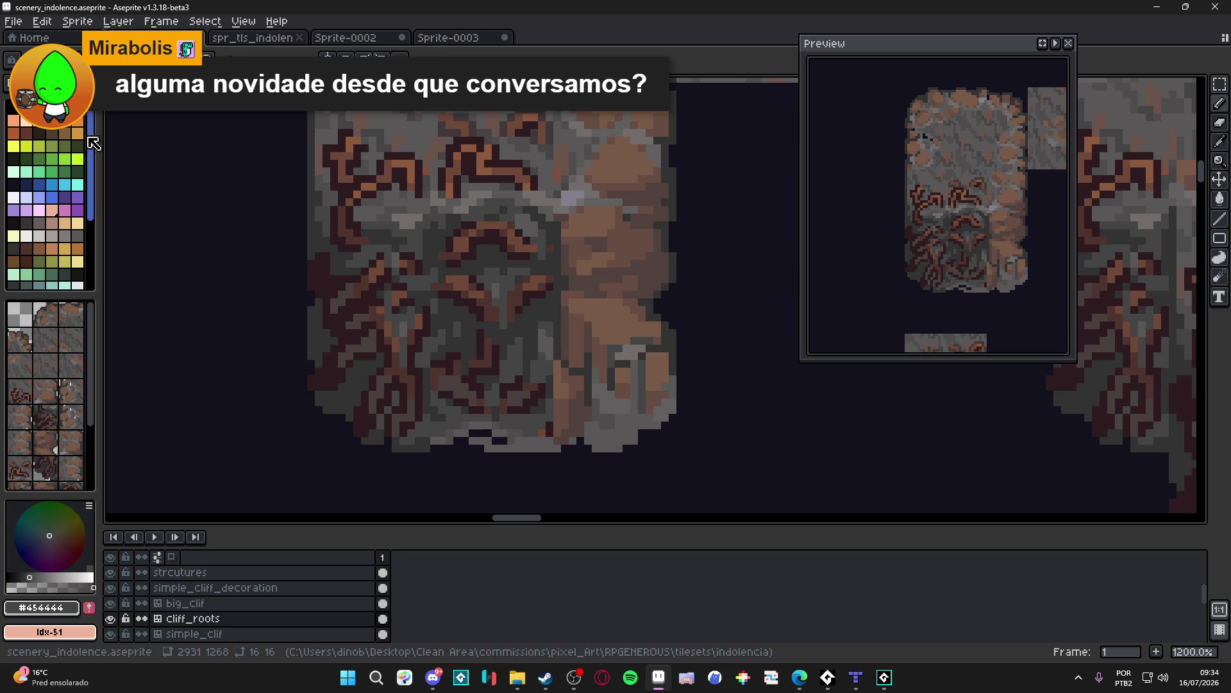
{"action": "key", "text": "ctrl"}
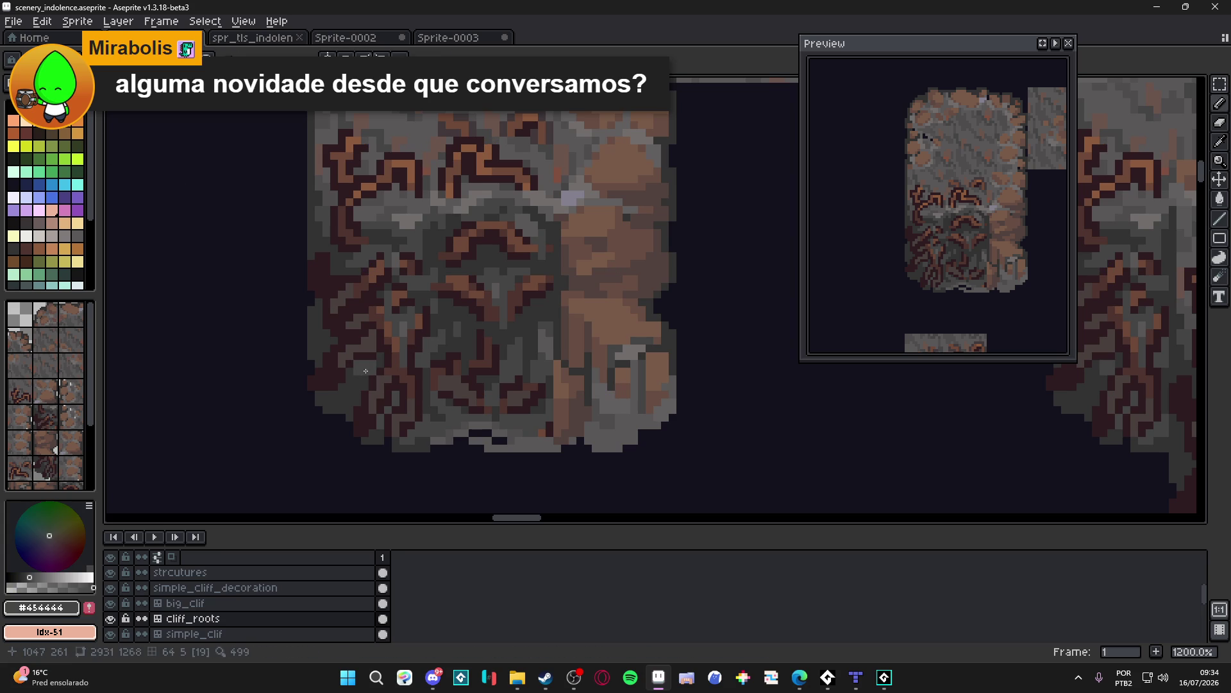
Step: Save scenery_indolence.aseprite again and pan across the cliff tiles
{"action": "scroll", "coordinate": [384, 383], "scroll_direction": "down", "scroll_amount": 4}
{"action": "scroll", "coordinate": [400, 385], "scroll_direction": "up", "scroll_amount": 4}
{"action": "scroll", "coordinate": [430, 399], "scroll_direction": "down", "scroll_amount": 4}
{"action": "key", "text": "ctrl+s"}
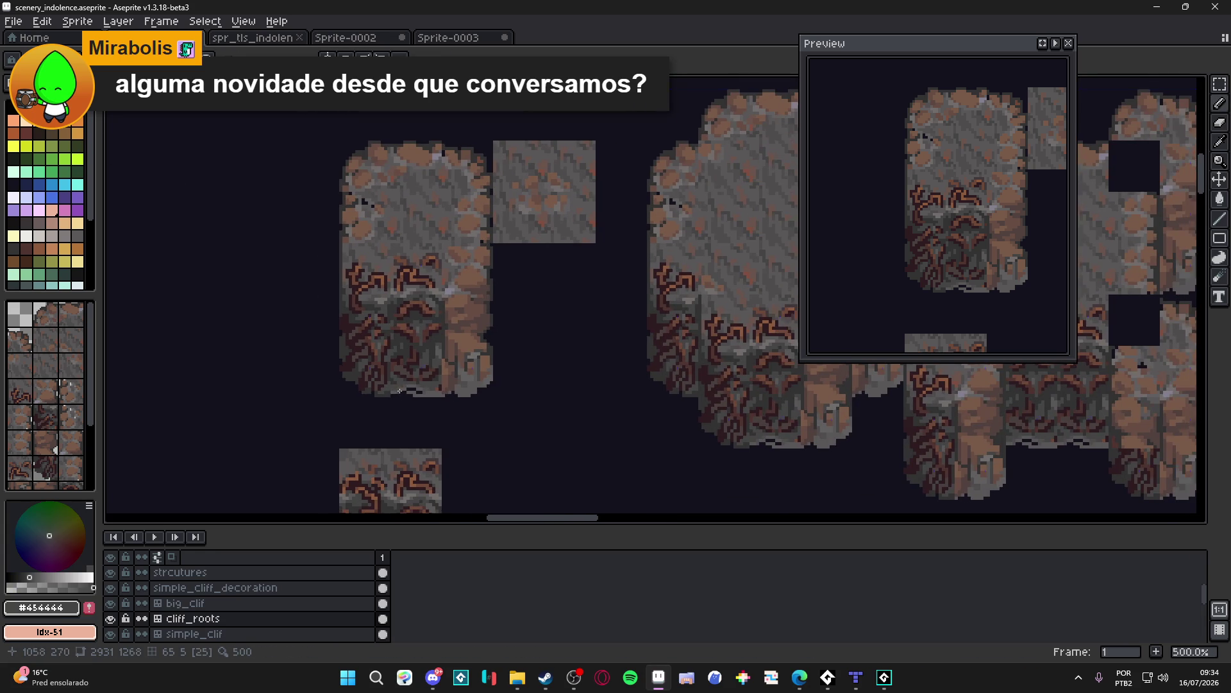
{"action": "scroll", "coordinate": [418, 392], "scroll_direction": "down", "scroll_amount": 1}
{"action": "scroll", "coordinate": [449, 372], "scroll_direction": "right", "scroll_amount": 1}
{"action": "left_click_drag", "start_coordinate": [474, 355], "coordinate": [468, 363]}
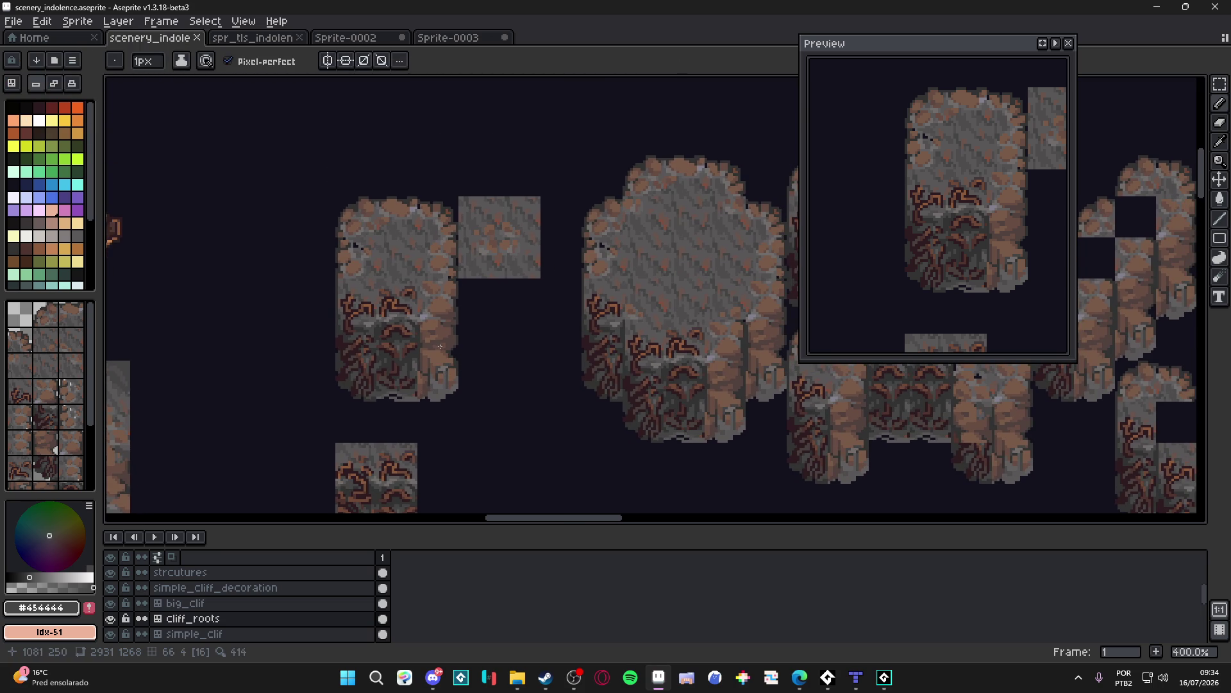
Step: Paint gray over the brown root strokes and lighten one dark pixel
{"action": "scroll", "coordinate": [442, 347], "scroll_direction": "up", "scroll_amount": 8}
{"action": "left_click_drag", "start_coordinate": [386, 331], "coordinate": [381, 404]}
{"action": "left_click", "coordinate": [397, 342]}
{"action": "left_click", "coordinate": [396, 357]}
{"action": "left_click", "coordinate": [394, 335]}
Step: Dab #323232 dark pixels along the root, return to #454444 gray, and save
{"action": "scroll", "coordinate": [395, 334], "scroll_direction": "down", "scroll_amount": 6}
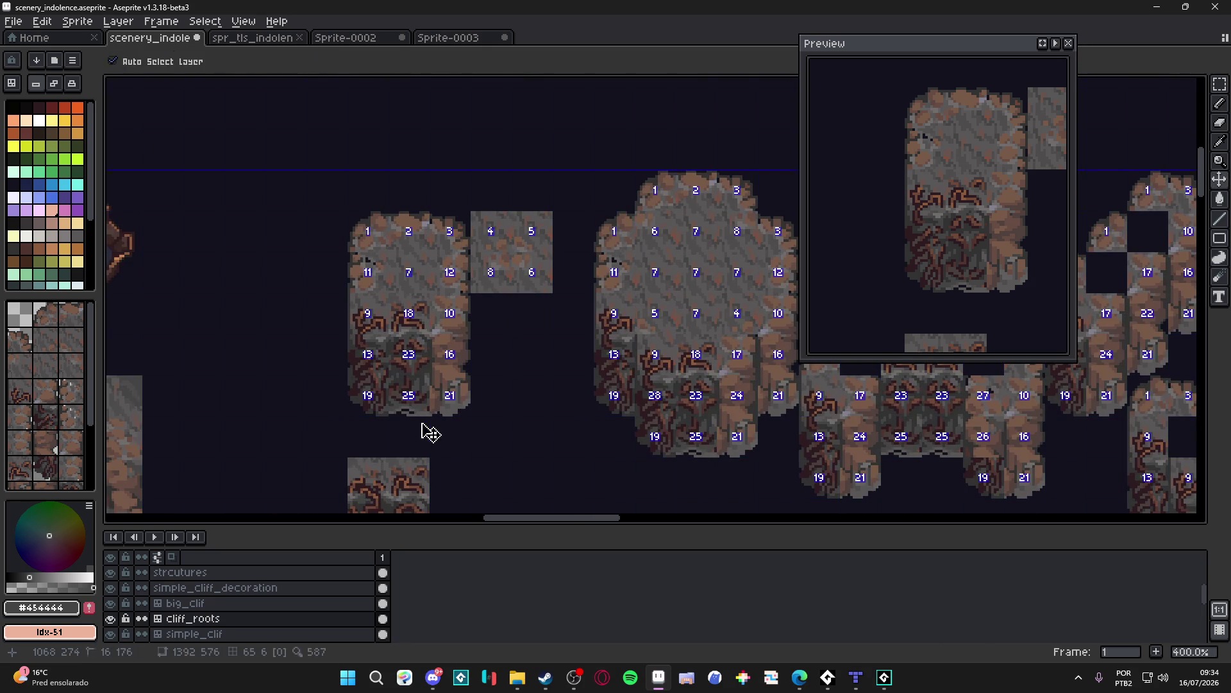
{"action": "scroll", "coordinate": [426, 424], "scroll_direction": "down", "scroll_amount": 1}
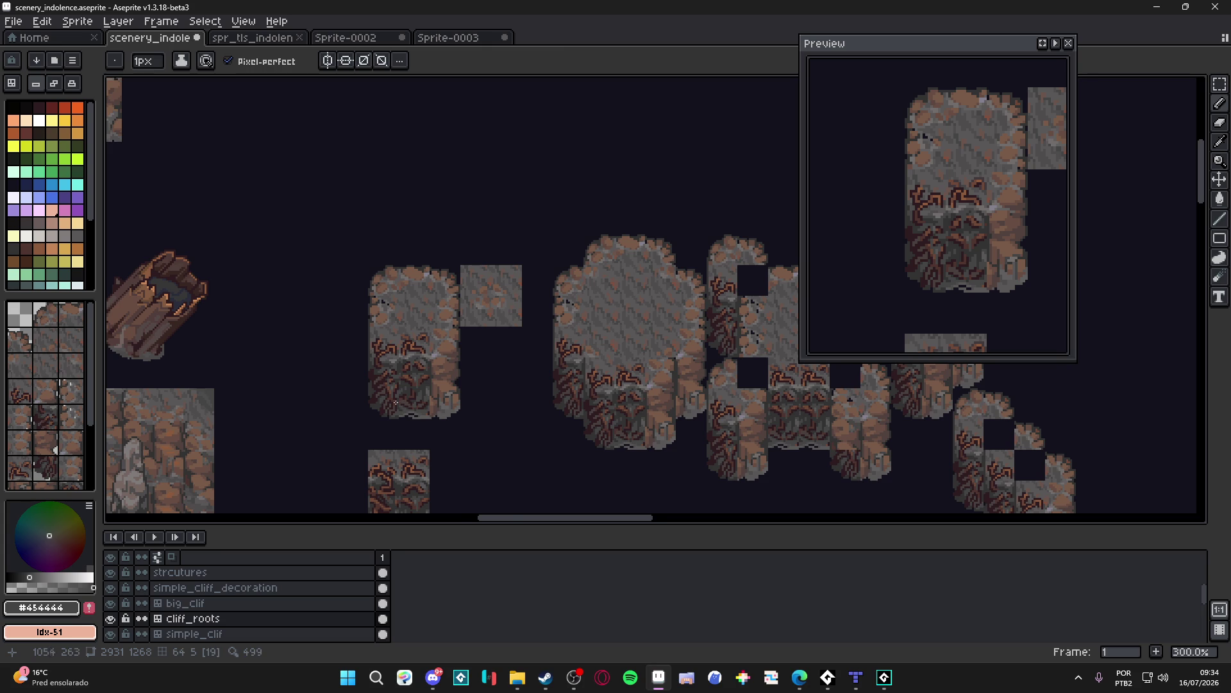
{"action": "scroll", "coordinate": [417, 410], "scroll_direction": "up", "scroll_amount": 7}
{"action": "left_click", "coordinate": [364, 373], "text": "alt"}
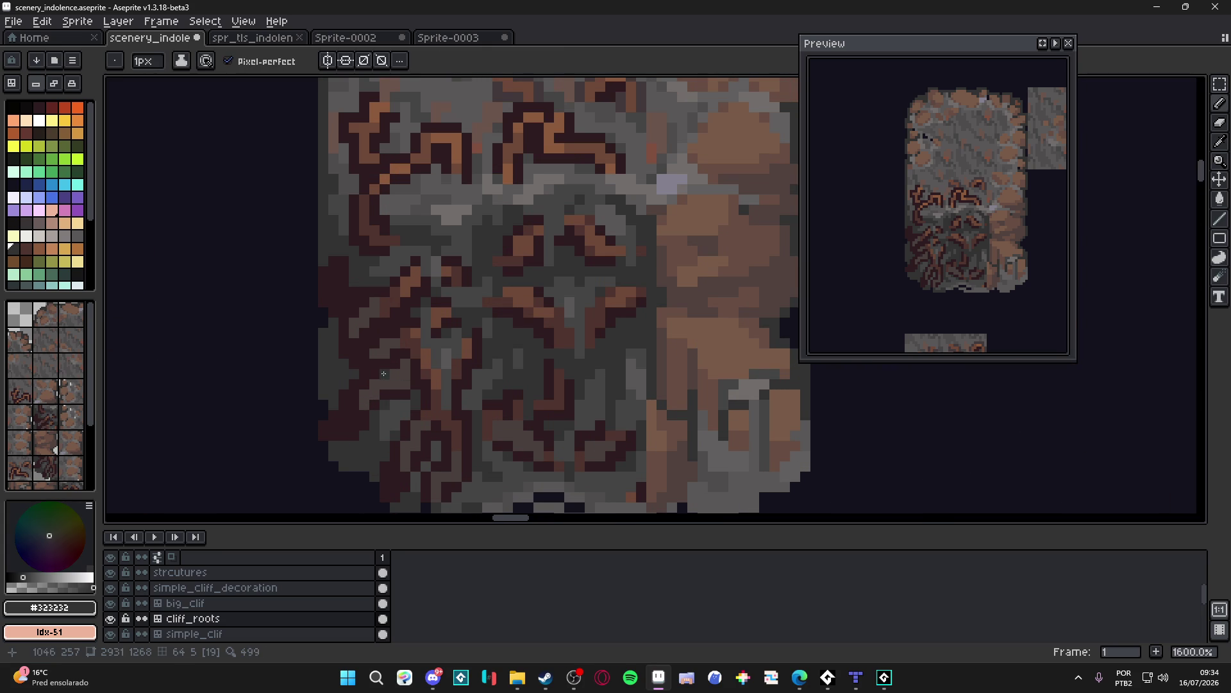
{"action": "left_click", "coordinate": [395, 405]}
{"action": "left_click", "coordinate": [374, 399]}
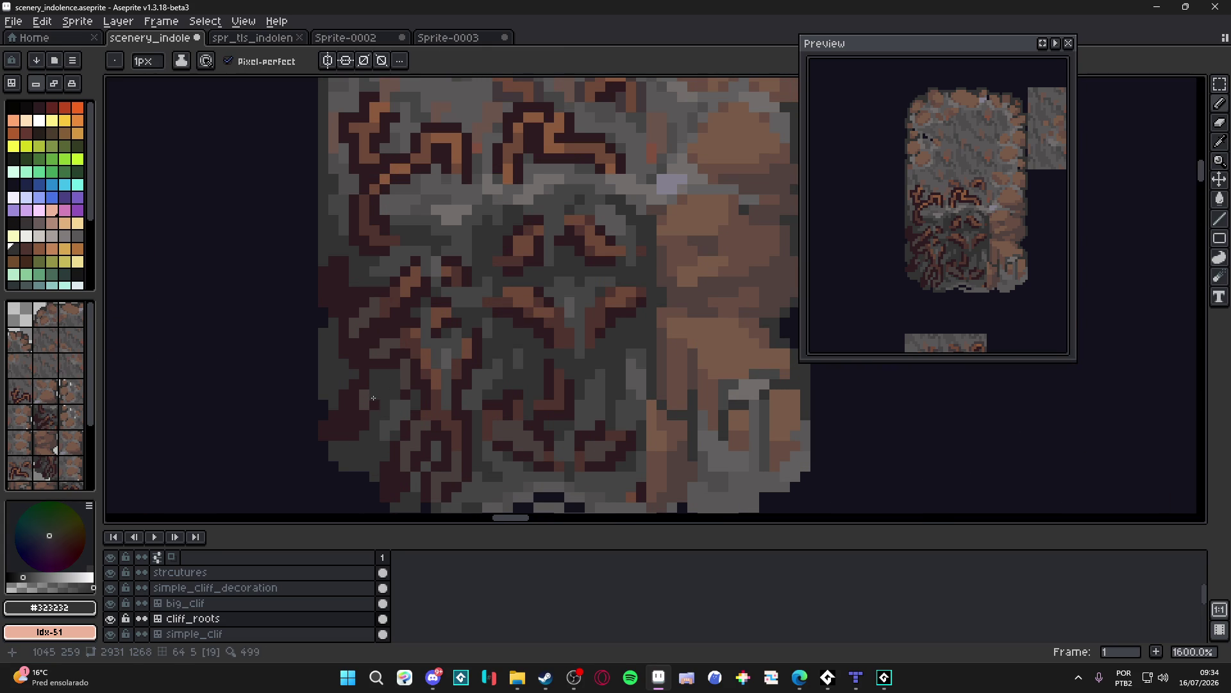
{"action": "left_click", "coordinate": [397, 416], "text": "alt"}
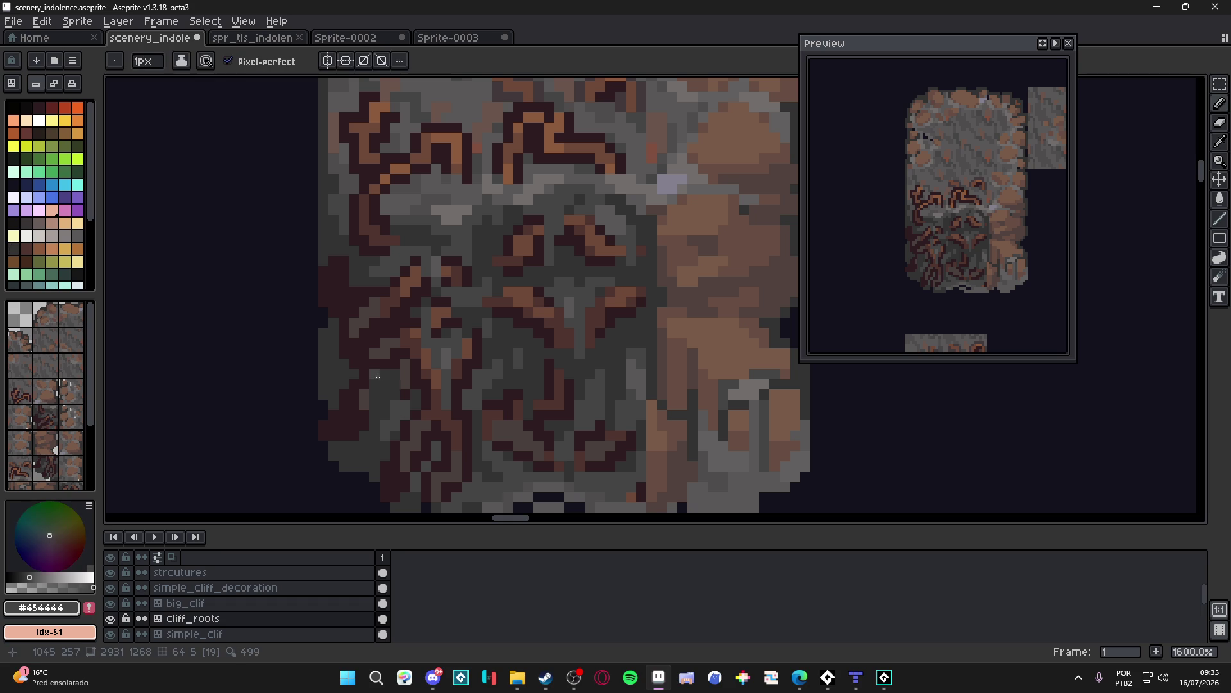
{"action": "left_click_drag", "start_coordinate": [382, 383], "coordinate": [400, 340]}
{"action": "key", "text": "ctrl+s"}
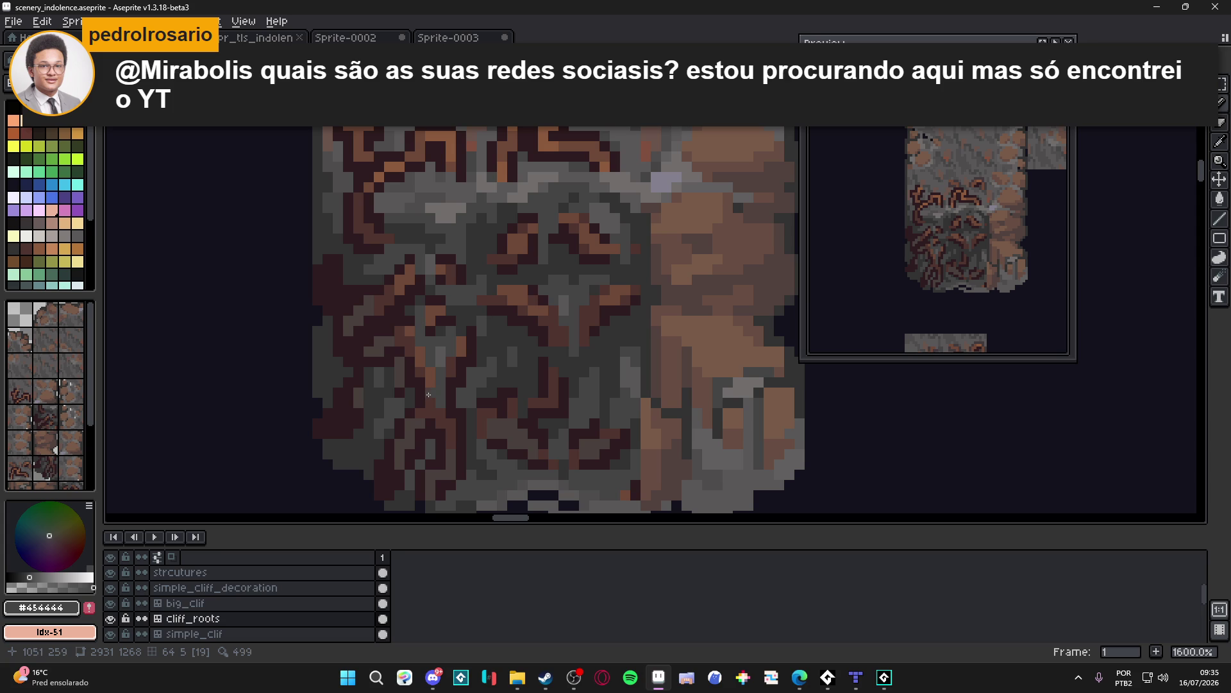
Step: Bring the Steam library window forward
{"action": "scroll", "coordinate": [526, 404], "scroll_direction": "down", "scroll_amount": 3}
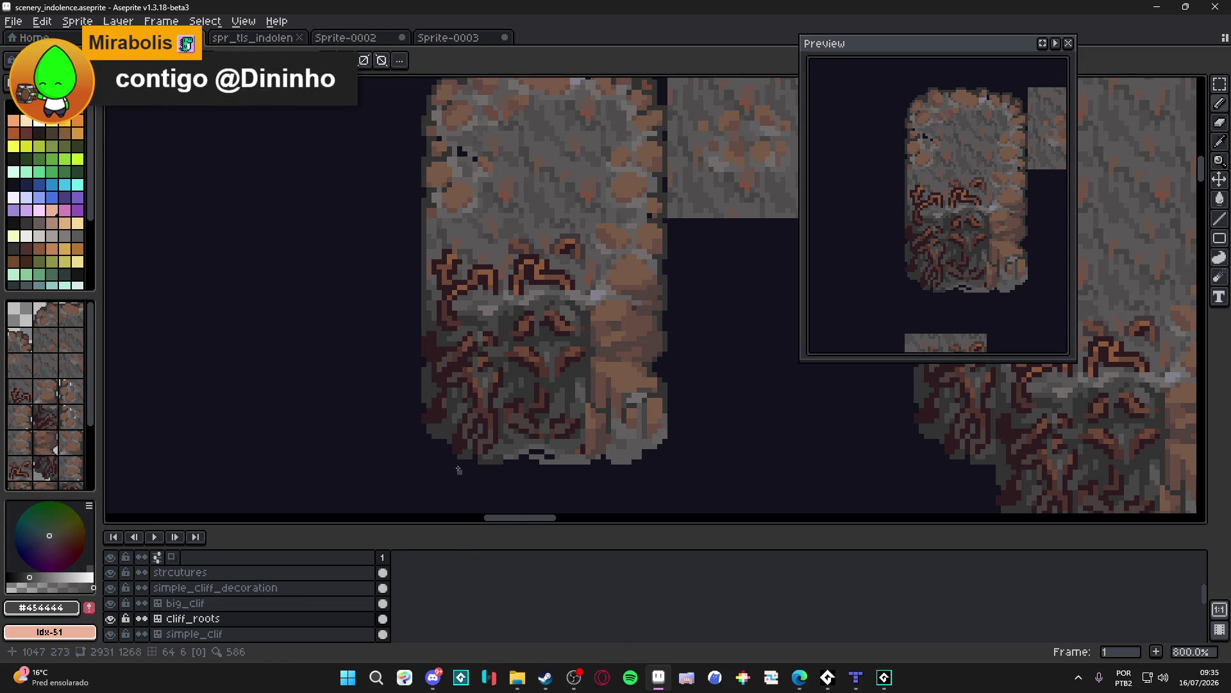
{"action": "scroll", "coordinate": [506, 372], "scroll_direction": "down", "scroll_amount": 1}
{"action": "scroll", "coordinate": [507, 372], "scroll_direction": "down", "scroll_amount": 1}
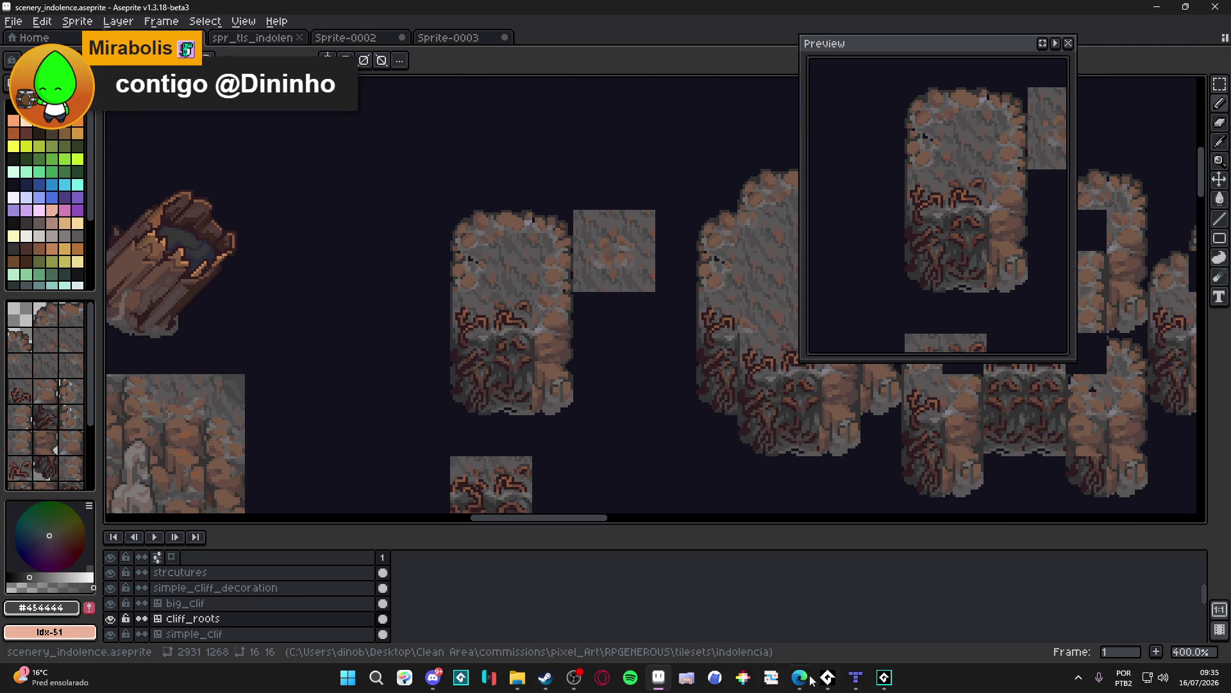
{"action": "mouse_move", "coordinate": [546, 677]}
{"action": "left_click", "coordinate": [545, 619]}
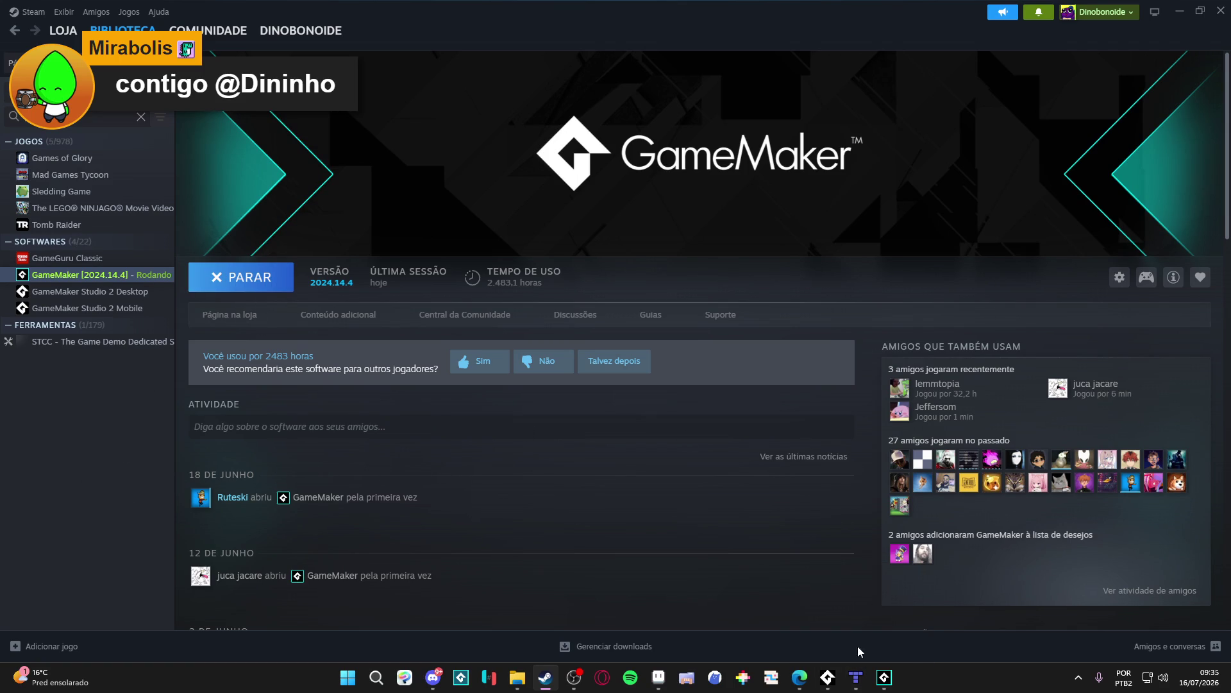
Step: Switch to the GameMaker IDE and run Spiritalis with F5
{"action": "left_click", "coordinate": [883, 677]}
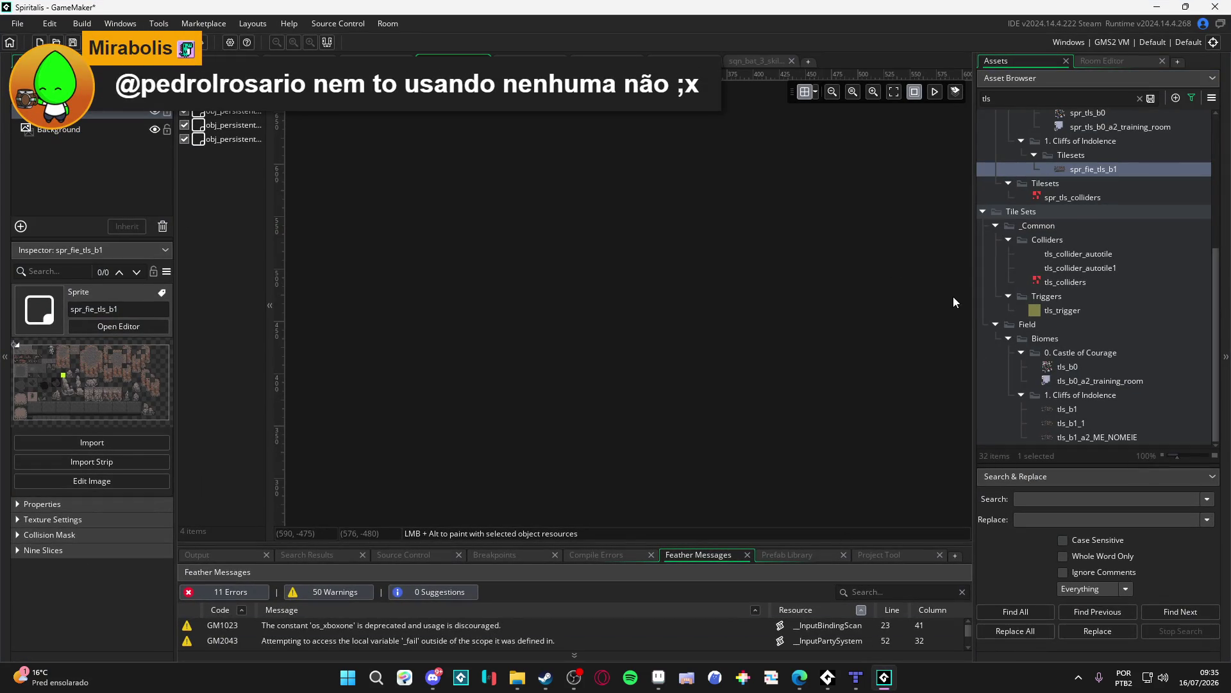
{"action": "key", "text": "F5"}
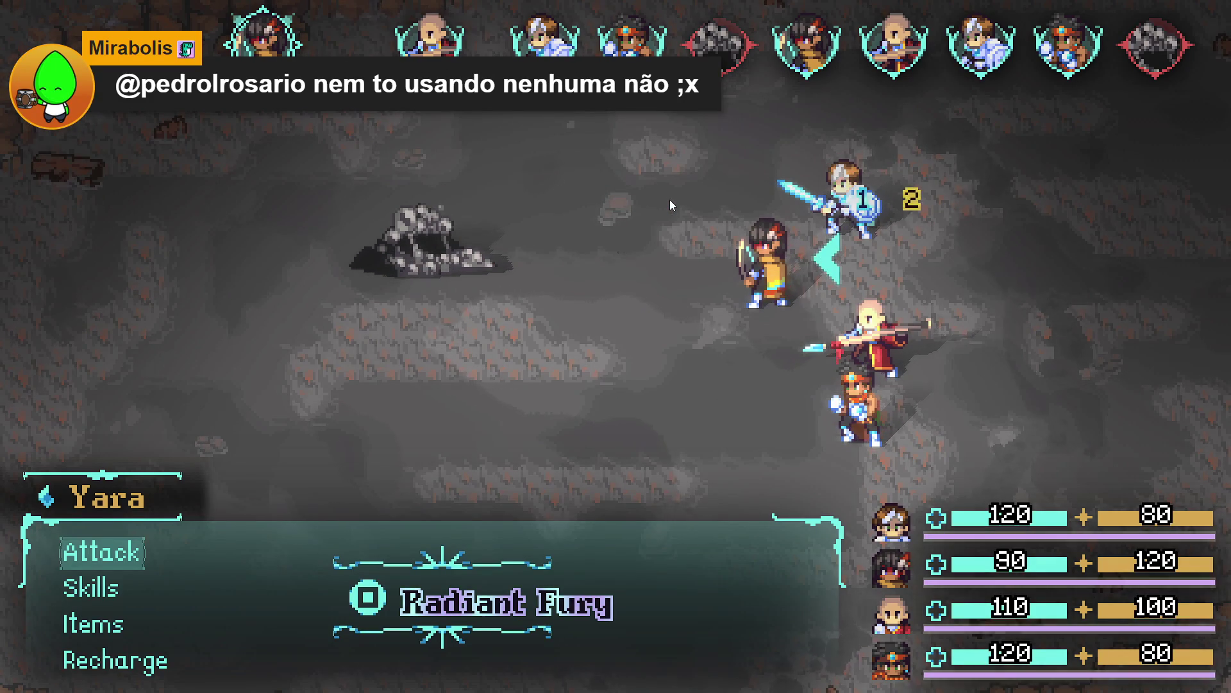
Step: Attack the rock enemy from the battle command menu
{"action": "key", "text": "Down"}
{"action": "key", "text": "Down"}
{"action": "key", "text": "Down"}
{"action": "key", "text": "Up"}
{"action": "key", "text": "Up"}
{"action": "key", "text": "Down"}
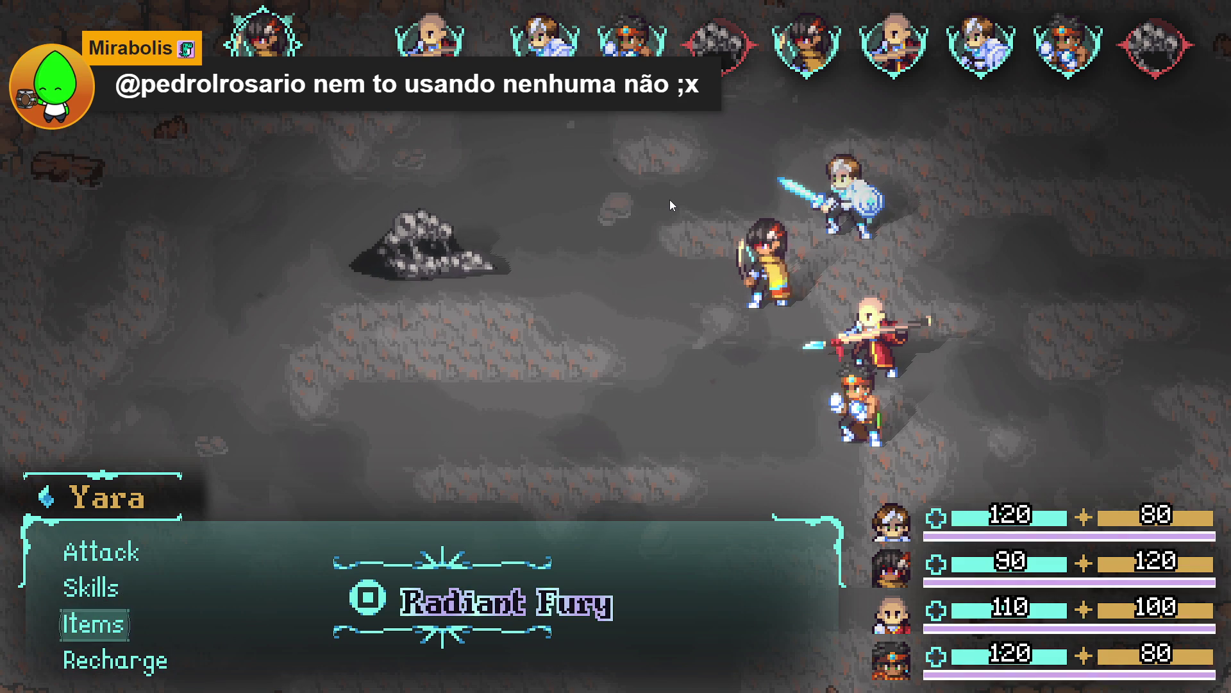
{"action": "key", "text": "Down"}
{"action": "key", "text": "Up"}
{"action": "key", "text": "Down"}
{"action": "key", "text": "Up"}
{"action": "key", "text": "Up"}
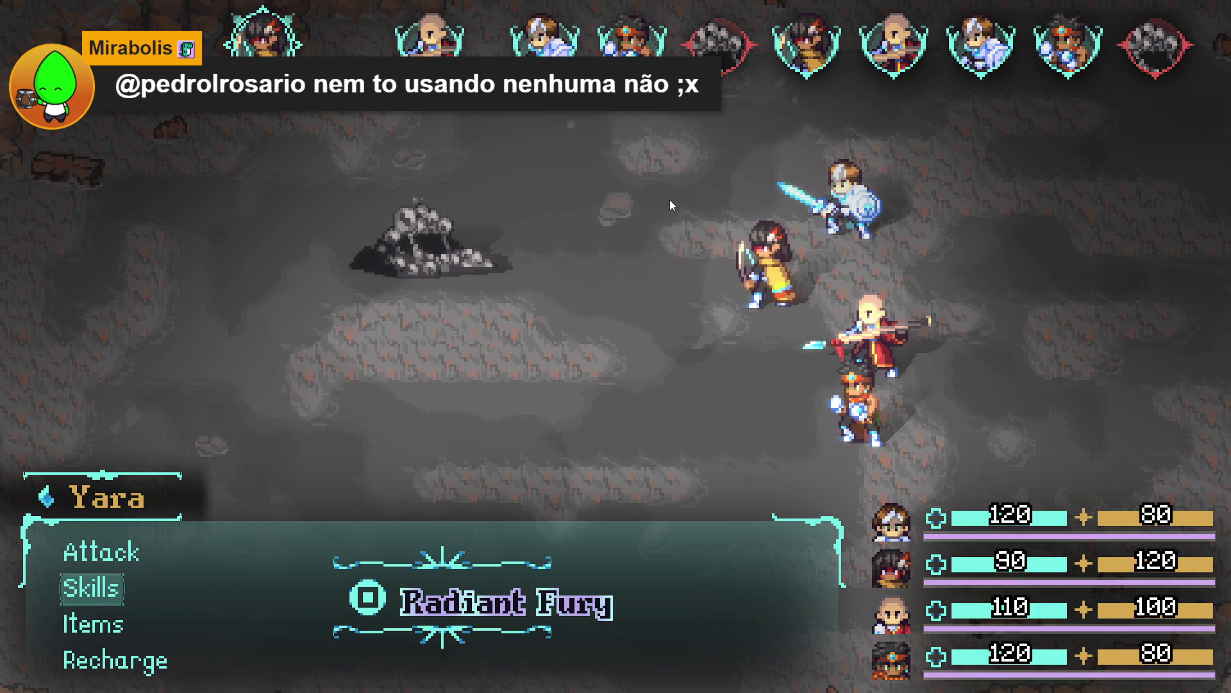
{"action": "key", "text": "Up"}
{"action": "key", "text": "Return"}
{"action": "key", "text": "Return"}
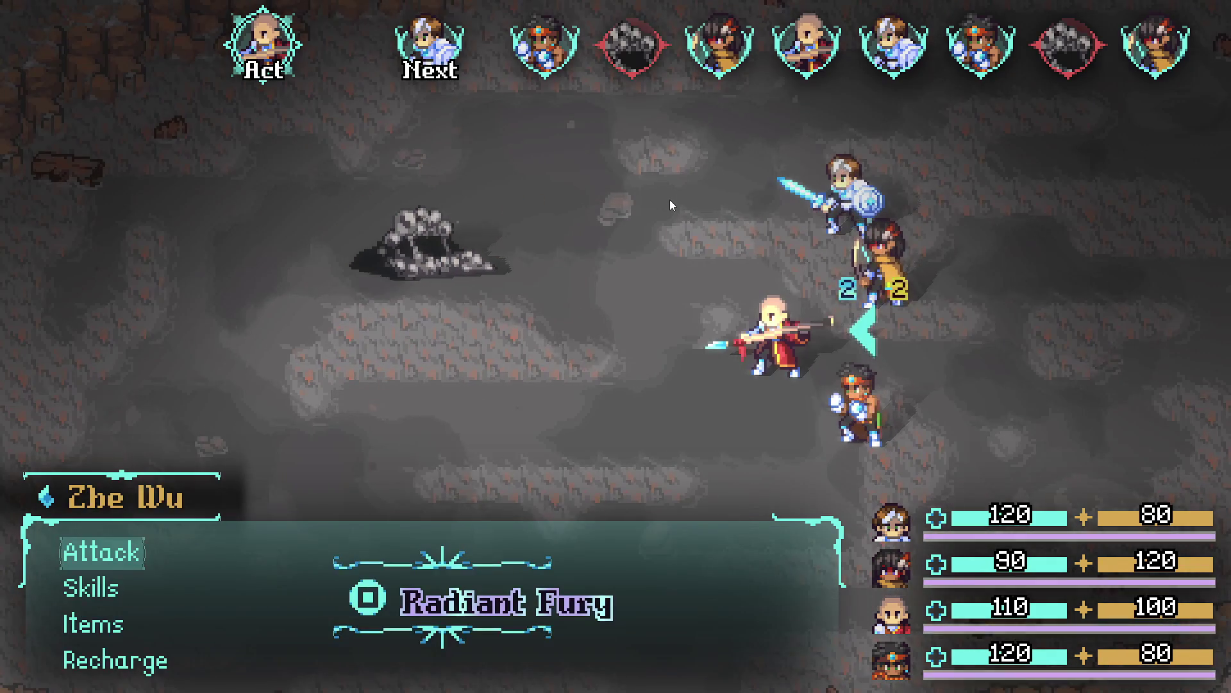
Step: Hit the enemy with Zhe Wu's Dragon Assault, collect the spoils, and close the stats menu
{"action": "key", "text": "Down"}
{"action": "key", "text": "Return"}
{"action": "key", "text": "Down"}
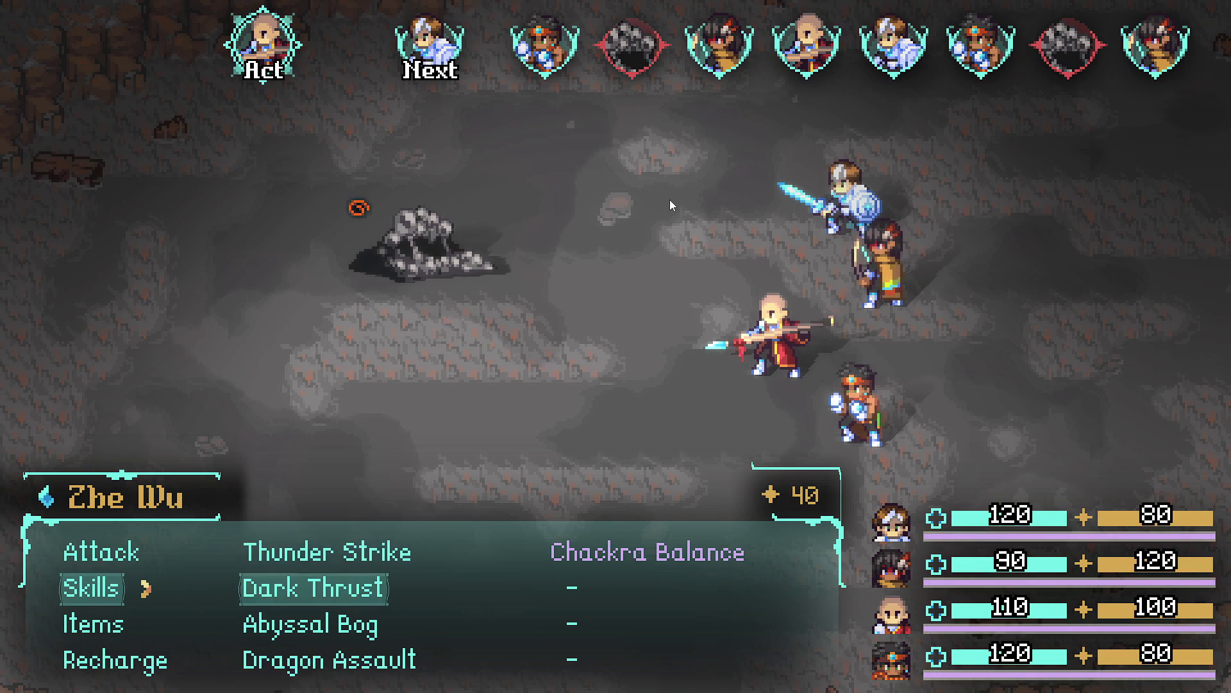
{"action": "key", "text": "Down"}
{"action": "key", "text": "Down"}
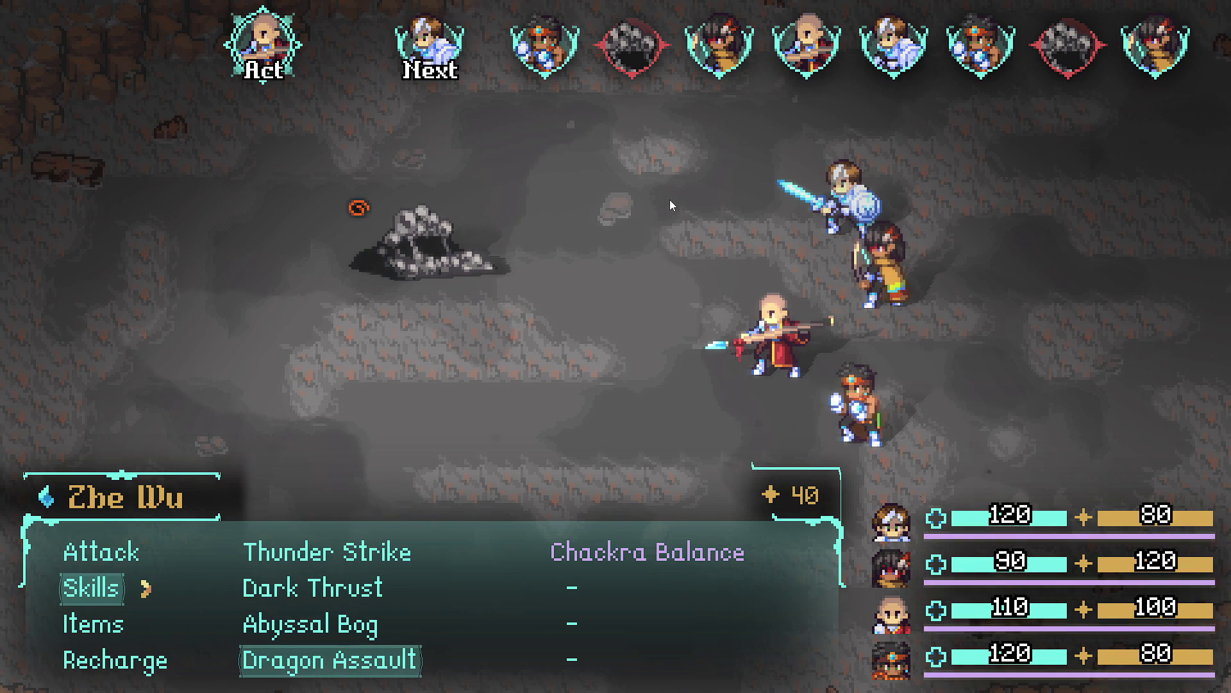
{"action": "key", "text": "Return"}
{"action": "key", "text": "Return"}
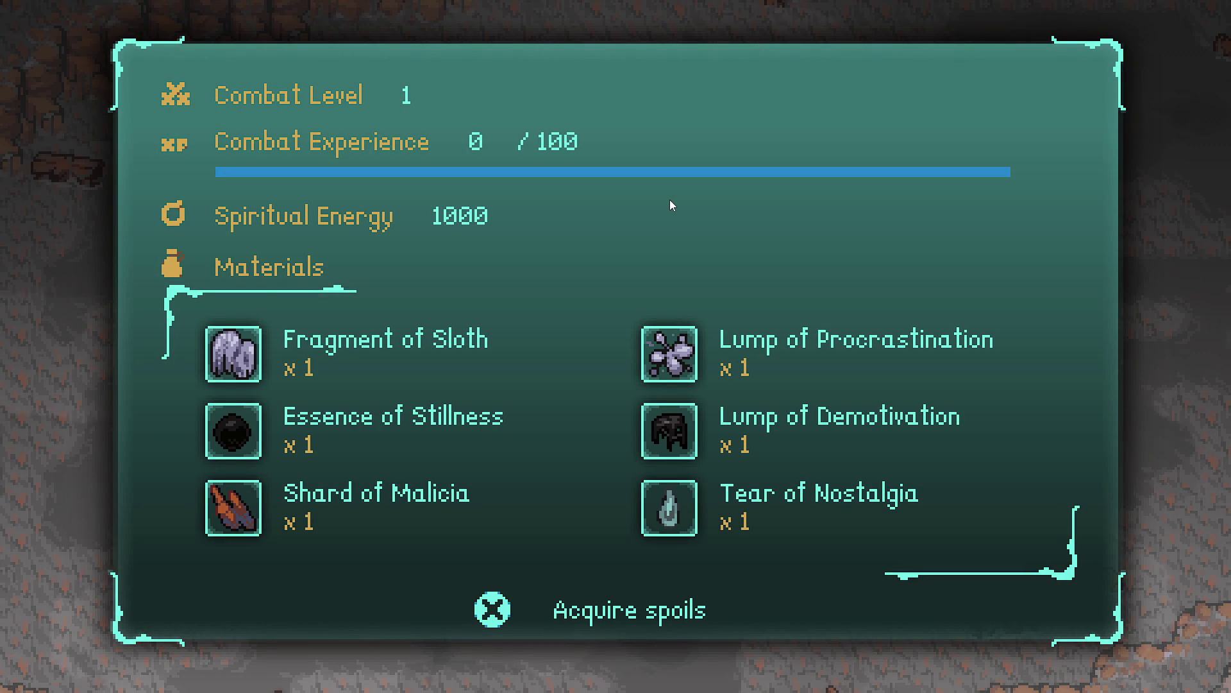
{"action": "key", "text": "Return"}
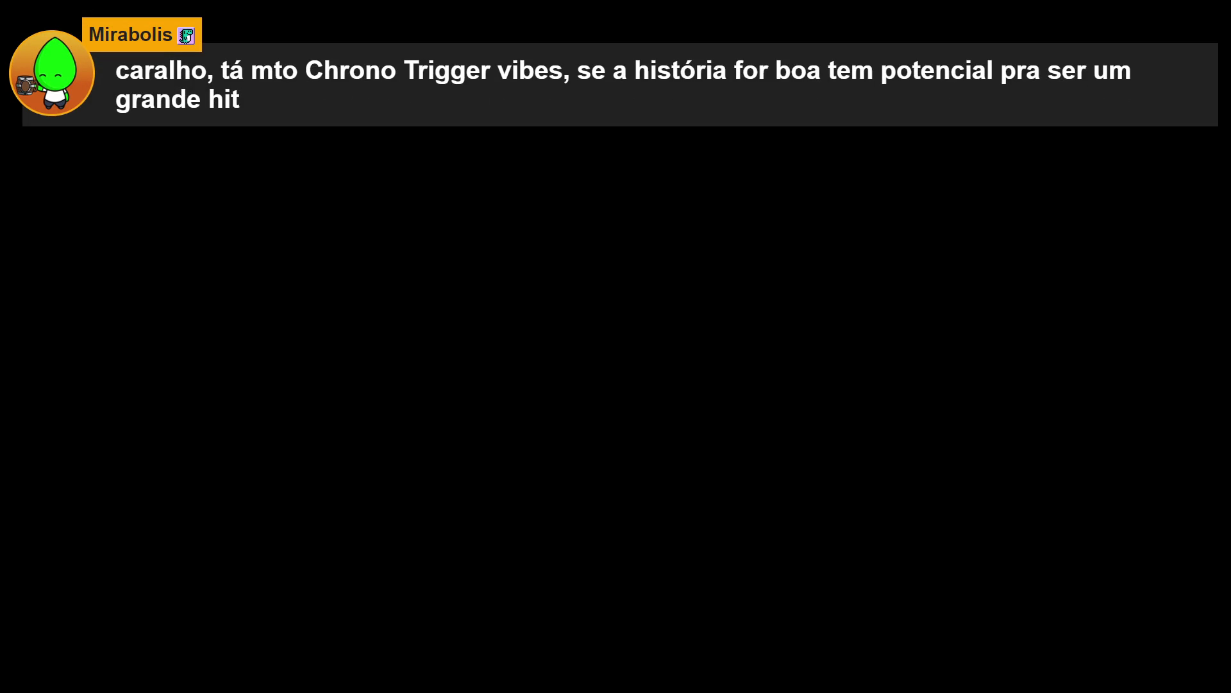
{"action": "key", "text": "Escape"}
Step: Walk the party through the cave into the rock enemy to start a battle
{"action": "key", "text": "Down"}
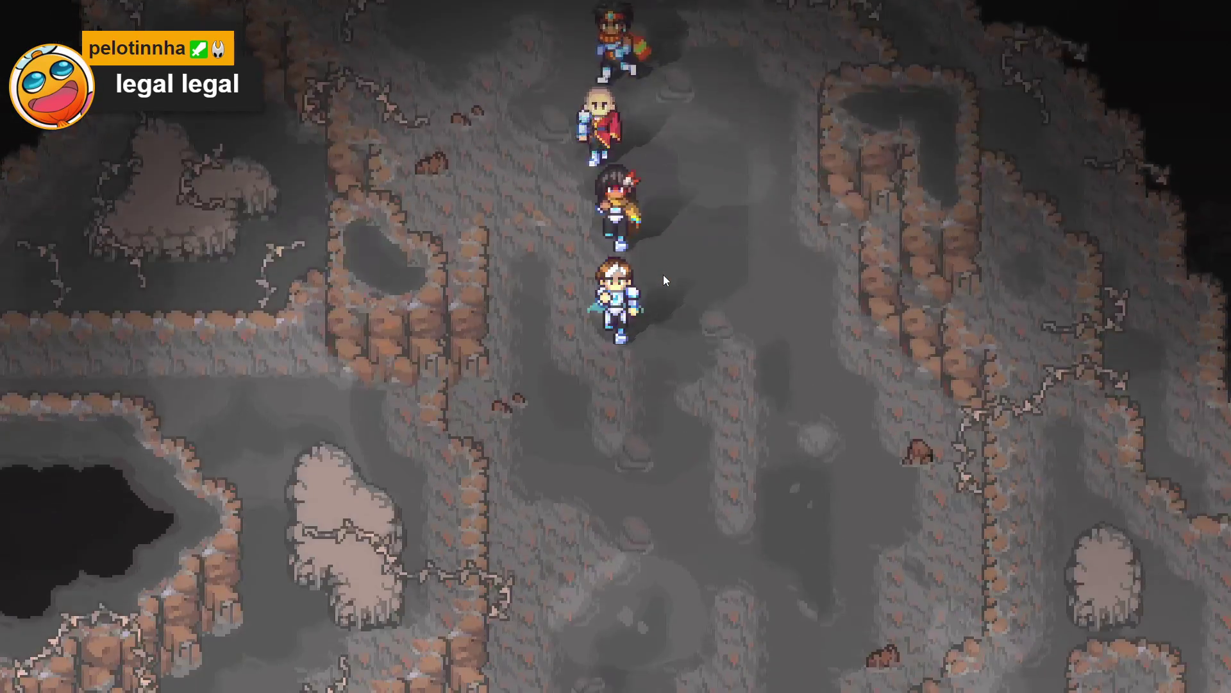
{"action": "key", "text": "Left"}
{"action": "key", "text": "Down"}
{"action": "key", "text": "Right"}
{"action": "key", "text": "Down"}
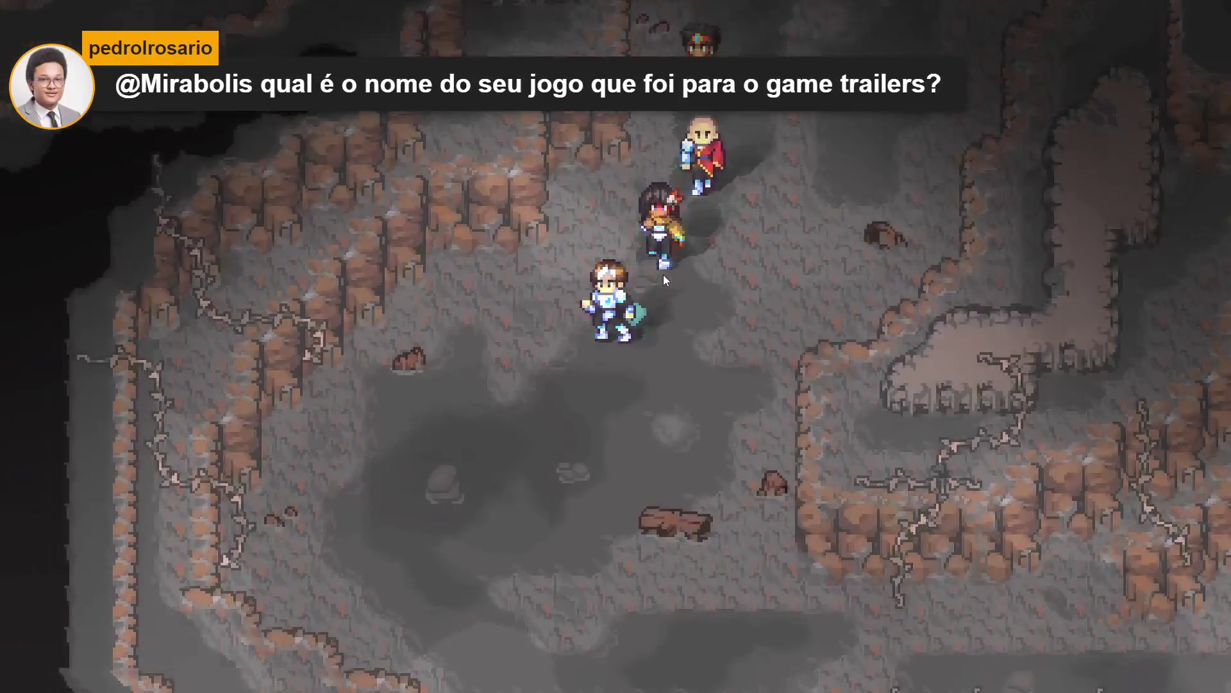
{"action": "key", "text": "Right"}
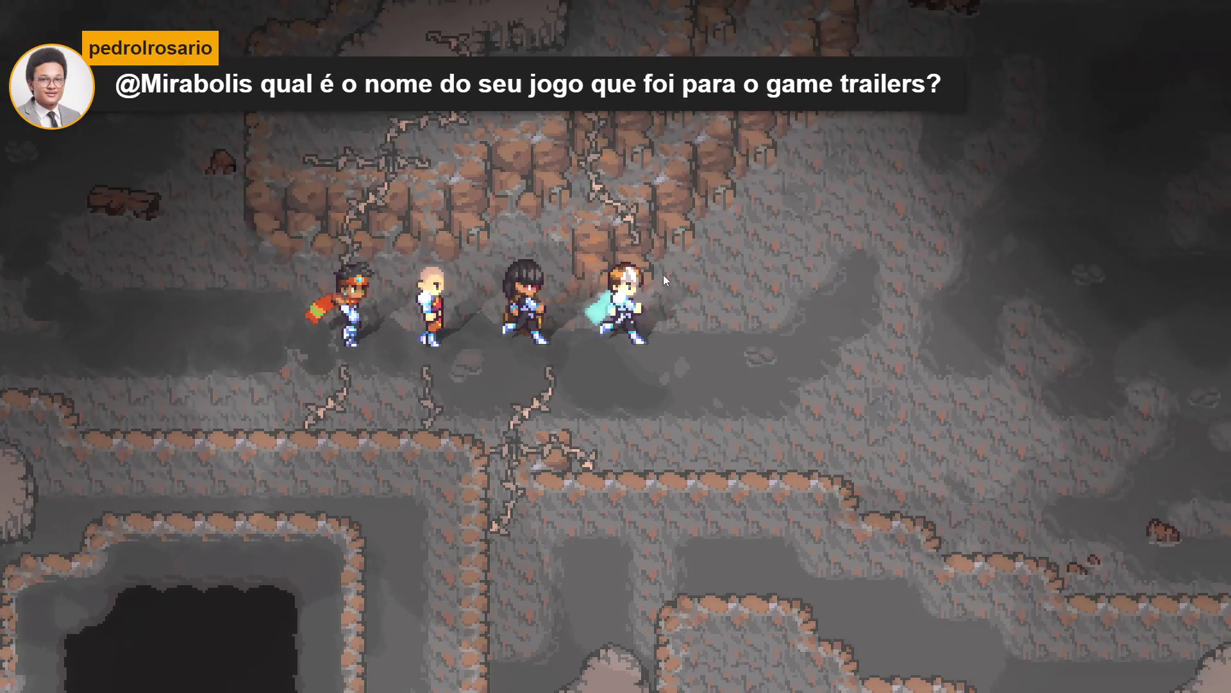
{"action": "key", "text": "Down"}
{"action": "key", "text": "Right"}
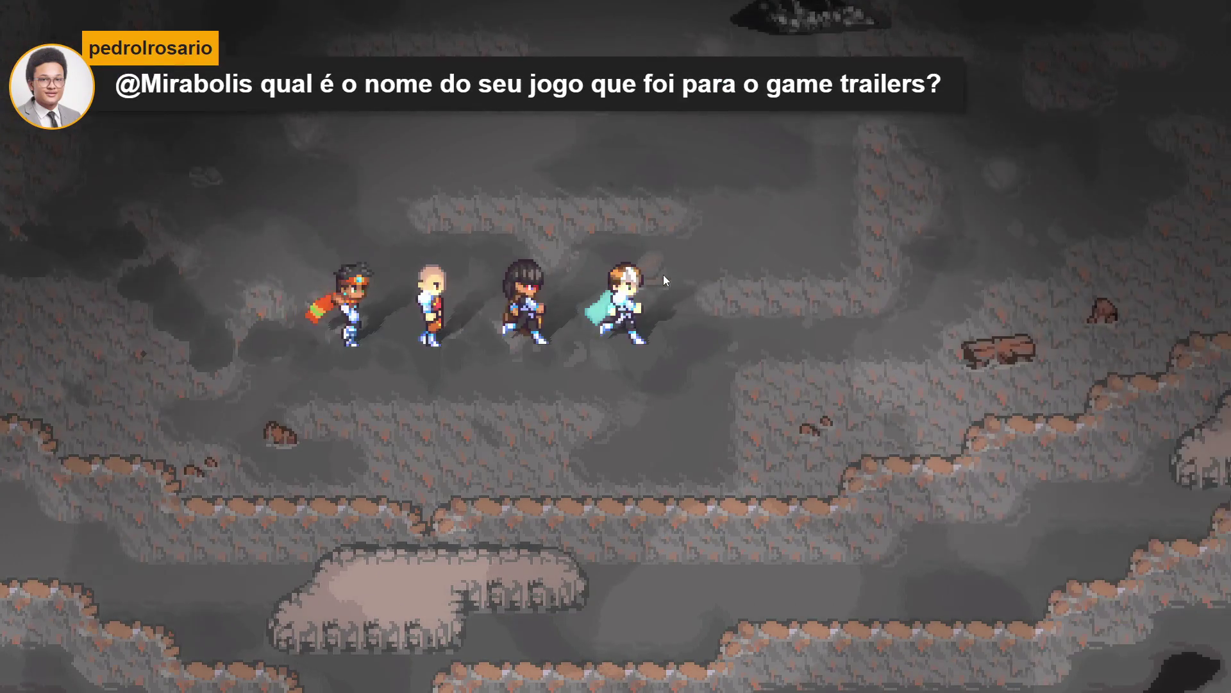
{"action": "key", "text": "Up"}
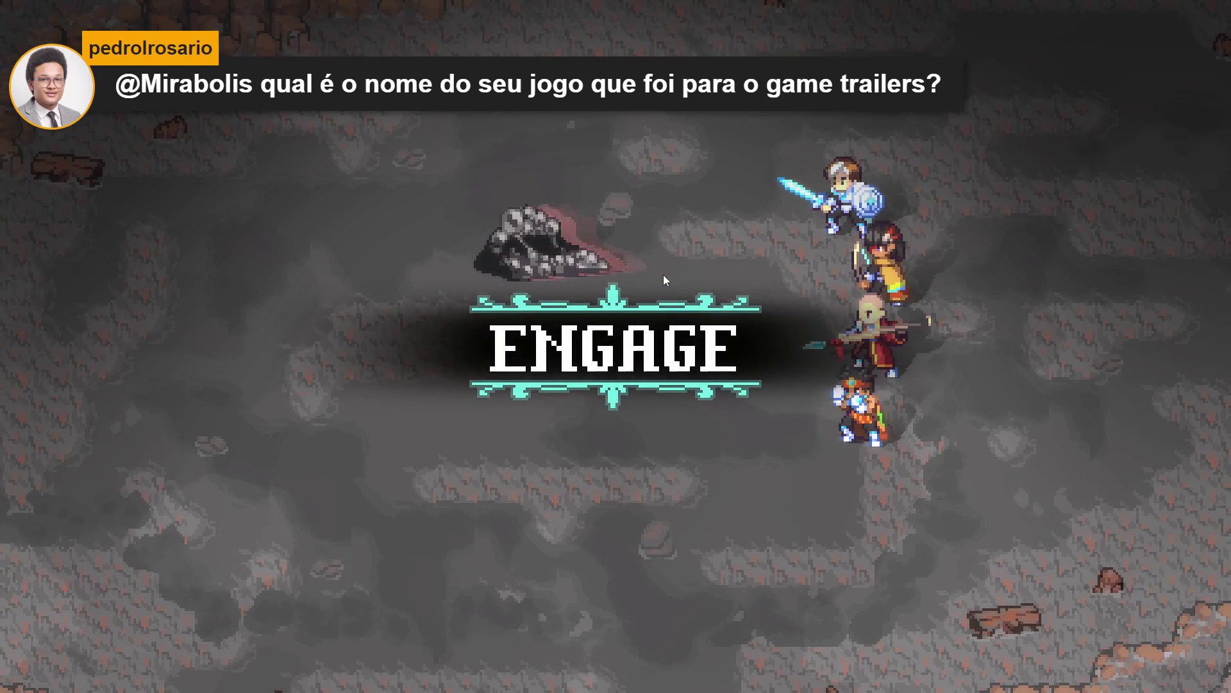
Step: Have all four heroes recharge, then dodge the rock enemy's attack
{"action": "key", "text": "Up"}
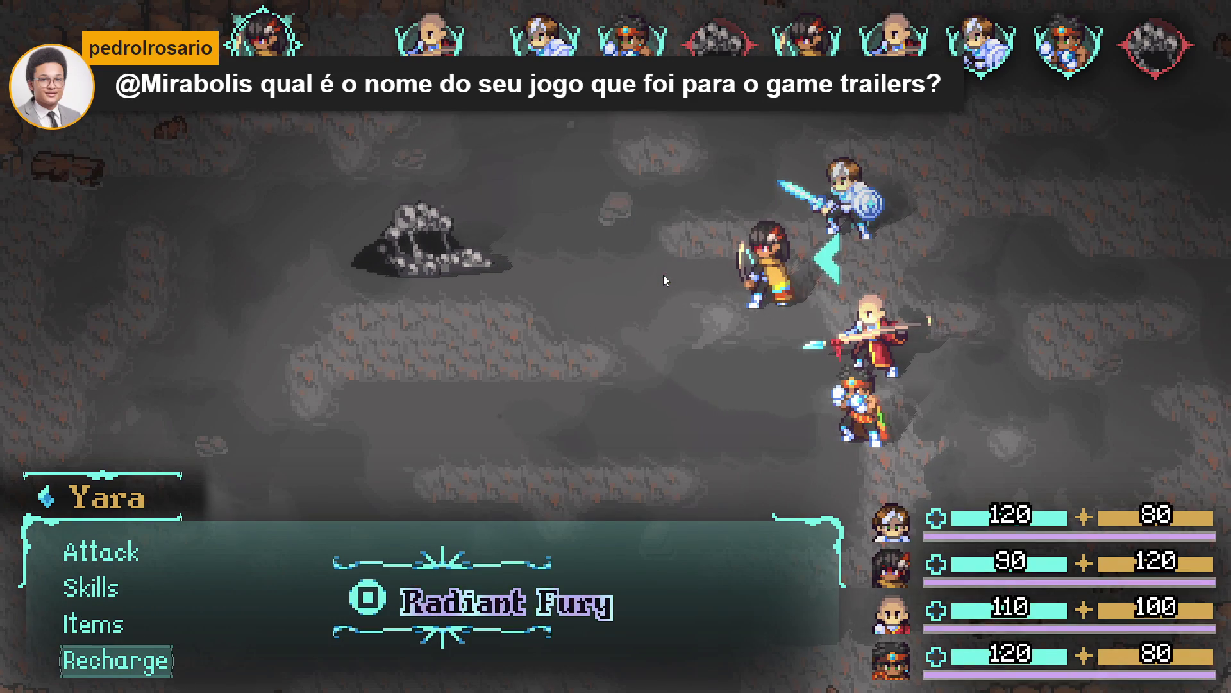
{"action": "key", "text": "Return"}
{"action": "key", "text": "Return"}
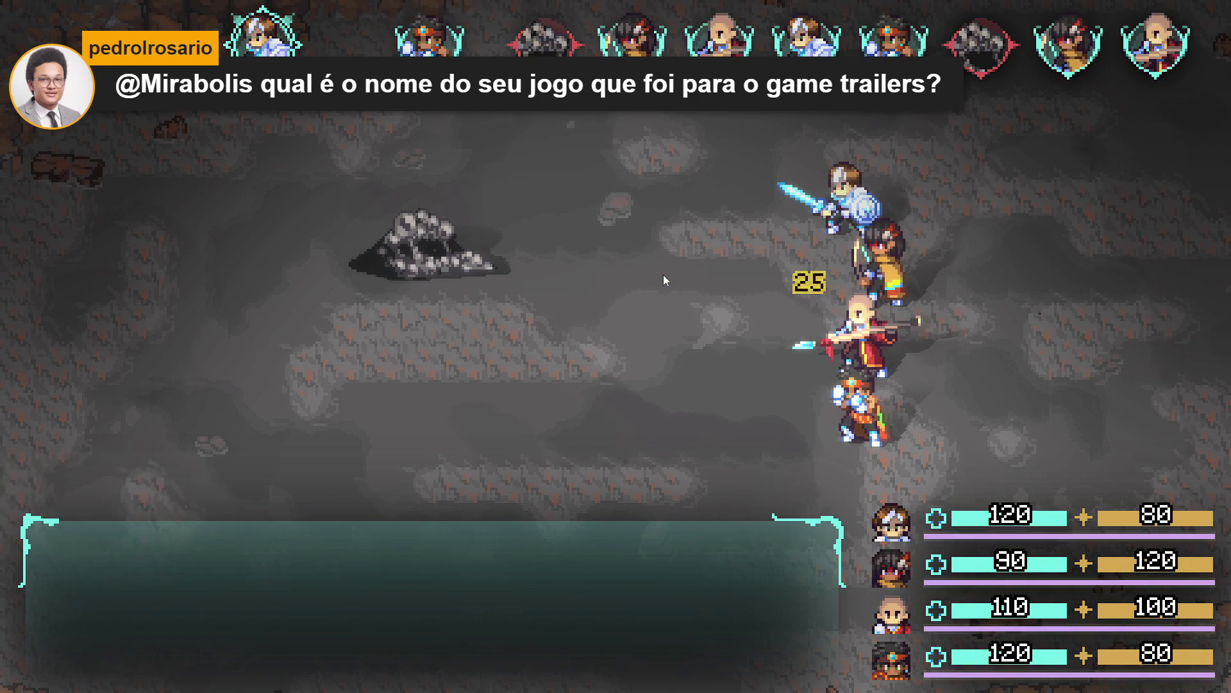
{"action": "key", "text": "Return"}
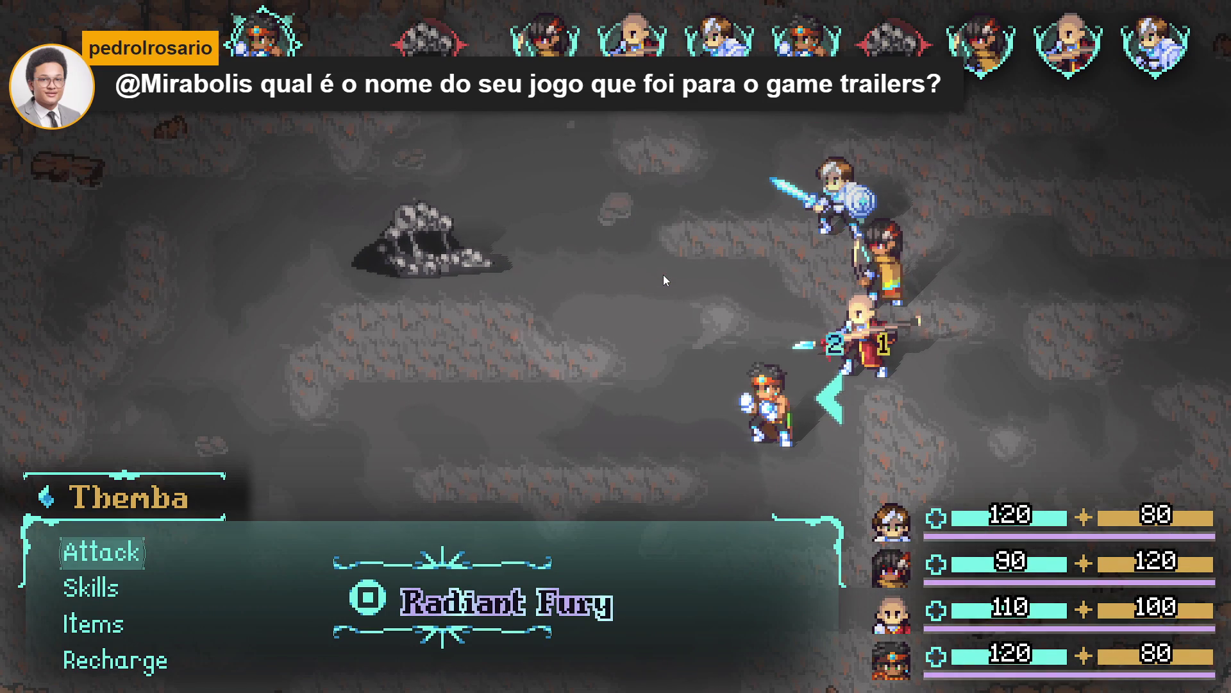
{"action": "key", "text": "Up"}
{"action": "key", "text": "Return"}
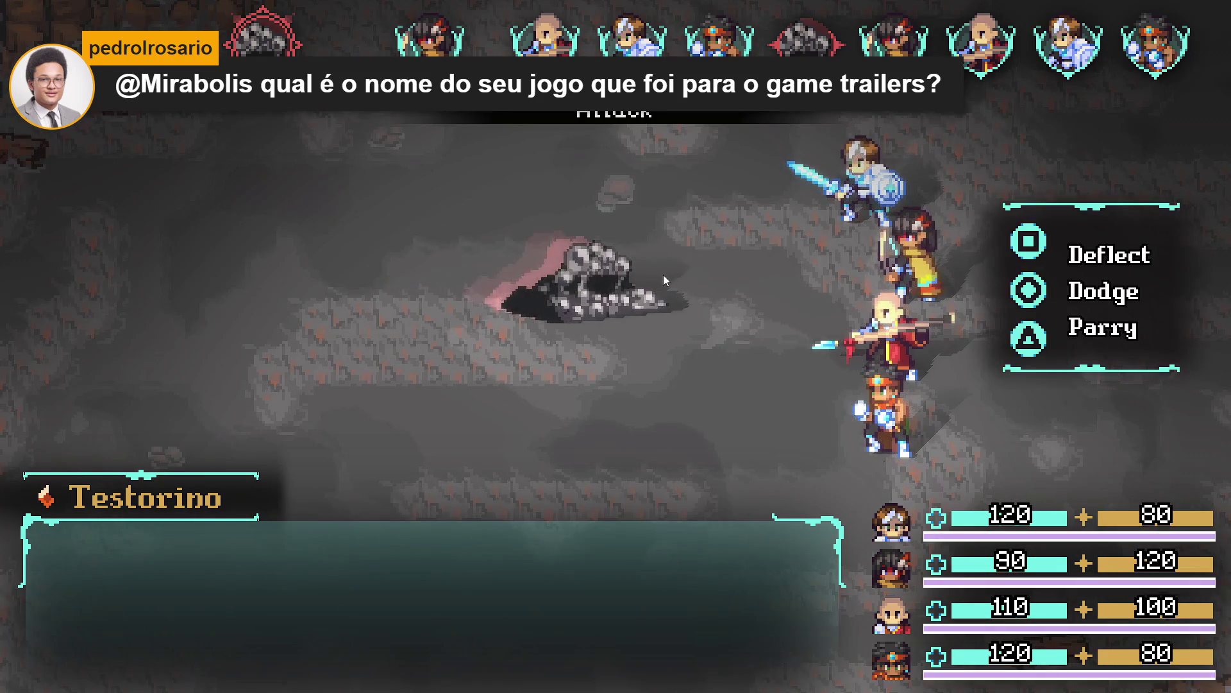
{"action": "key", "text": "x"}
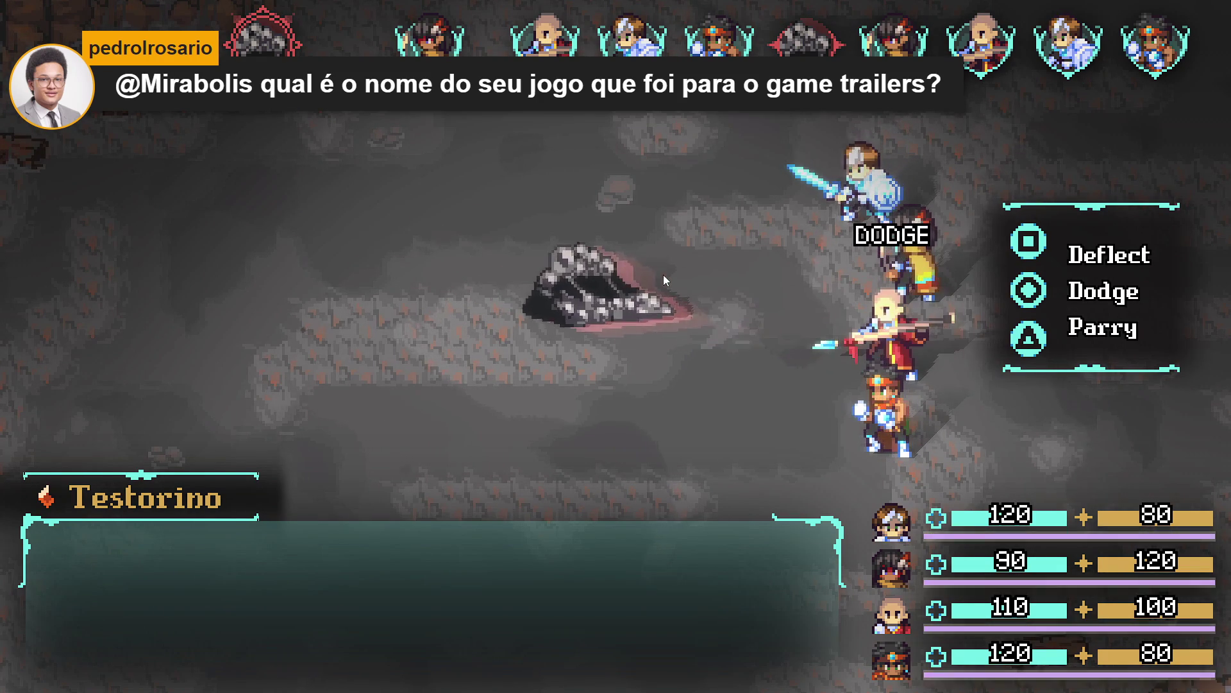
Step: Recharge Yara, Zhe Wu, Sam and Themba a second time
{"action": "key", "text": "Up"}
{"action": "key", "text": "Return"}
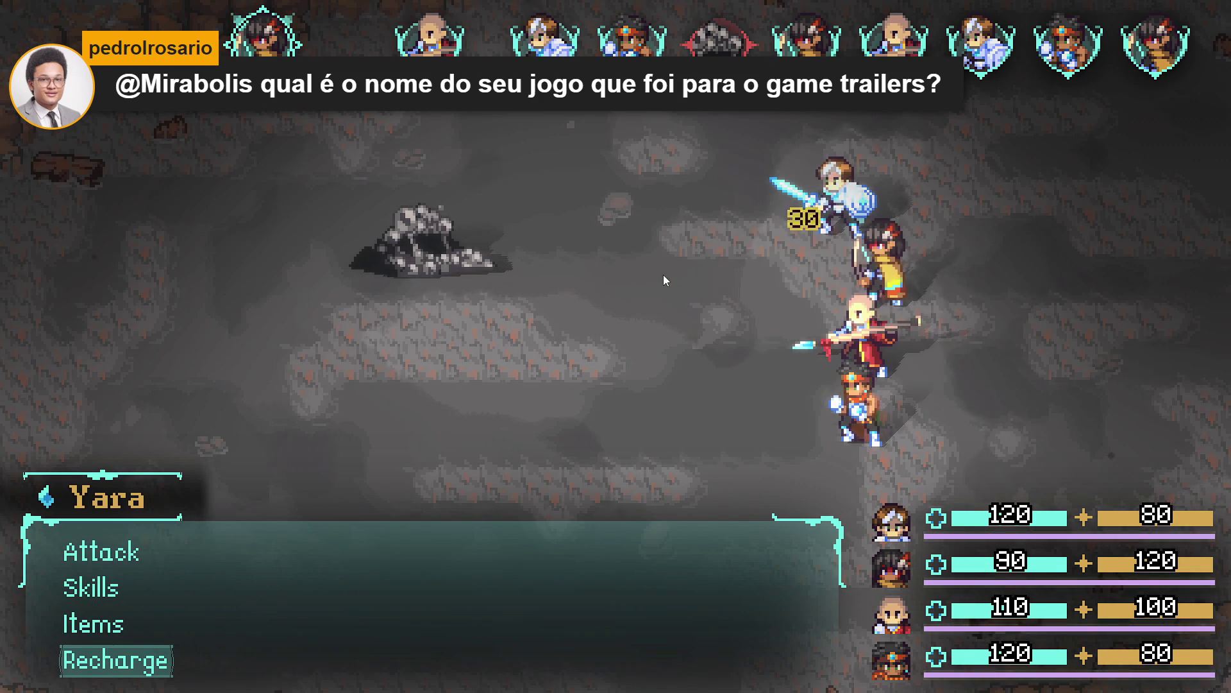
{"action": "key", "text": "Up"}
{"action": "key", "text": "Return"}
{"action": "key", "text": "Up"}
{"action": "key", "text": "Return"}
{"action": "key", "text": "Up"}
{"action": "key", "text": "Return"}
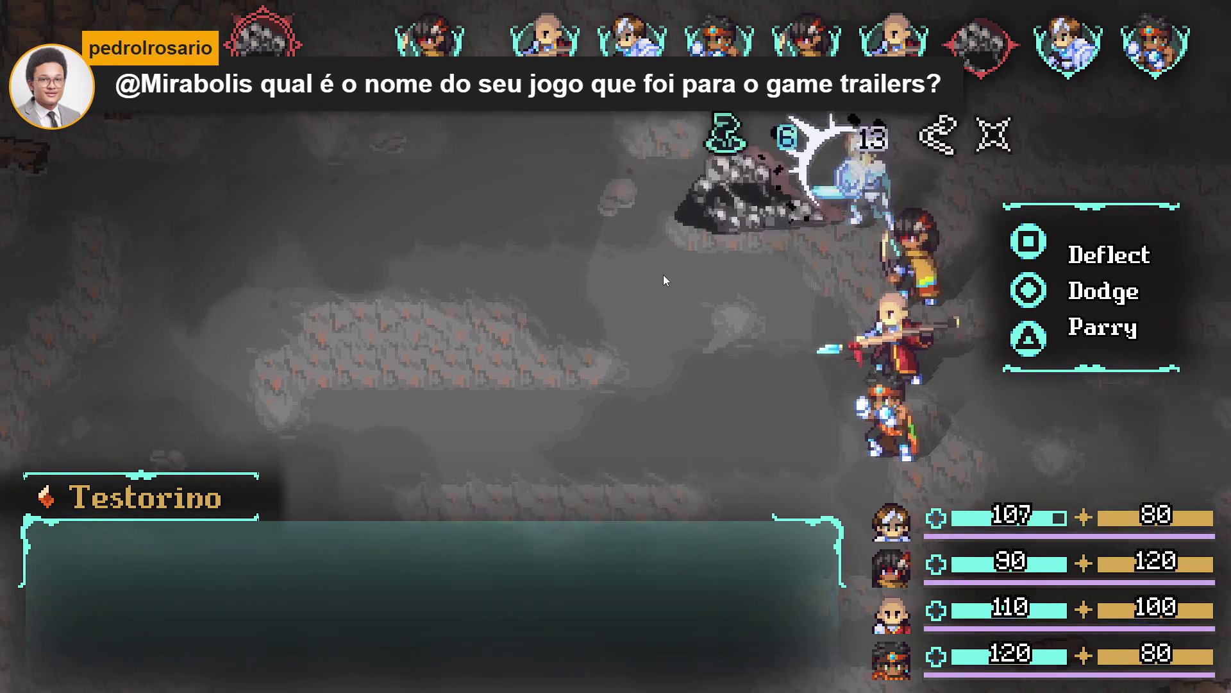
Step: Recharge all four heroes a third time, then Yara and Zhe Wu once more
{"action": "key", "text": "Up"}
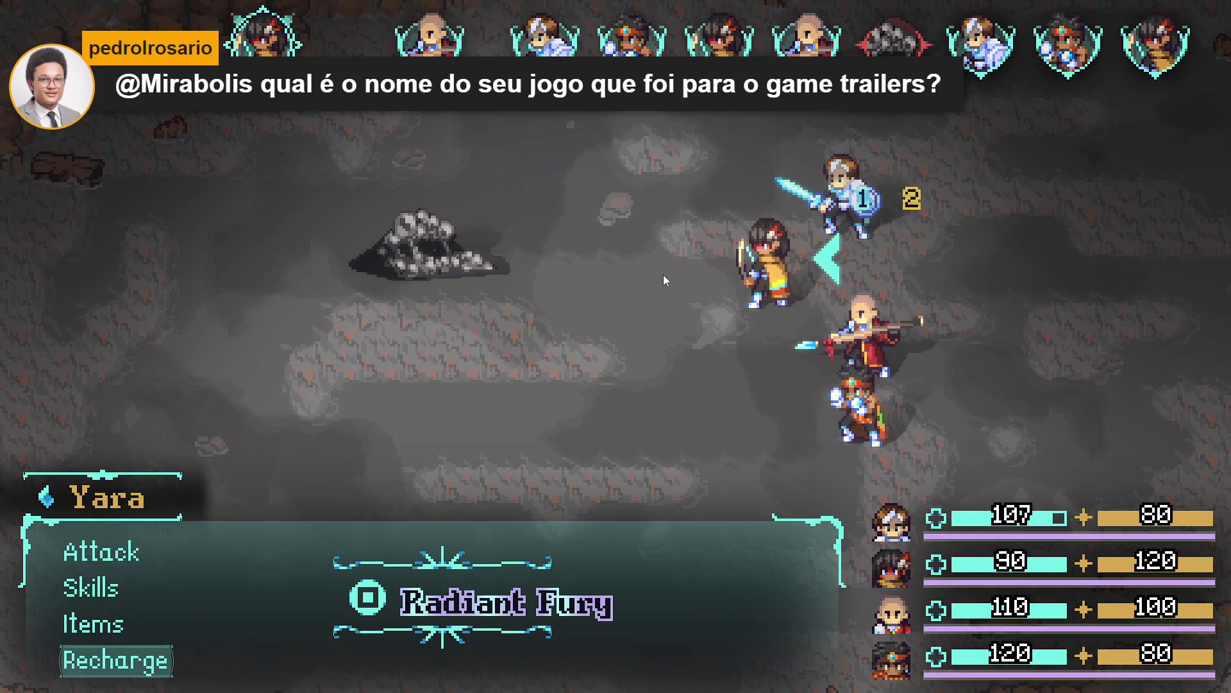
{"action": "key", "text": "Return"}
{"action": "key", "text": "Up"}
{"action": "key", "text": "Return"}
{"action": "key", "text": "Up"}
{"action": "key", "text": "Return"}
{"action": "key", "text": "Up"}
{"action": "key", "text": "Return"}
{"action": "key", "text": "Up"}
{"action": "key", "text": "Return"}
{"action": "key", "text": "Up"}
{"action": "key", "text": "Return"}
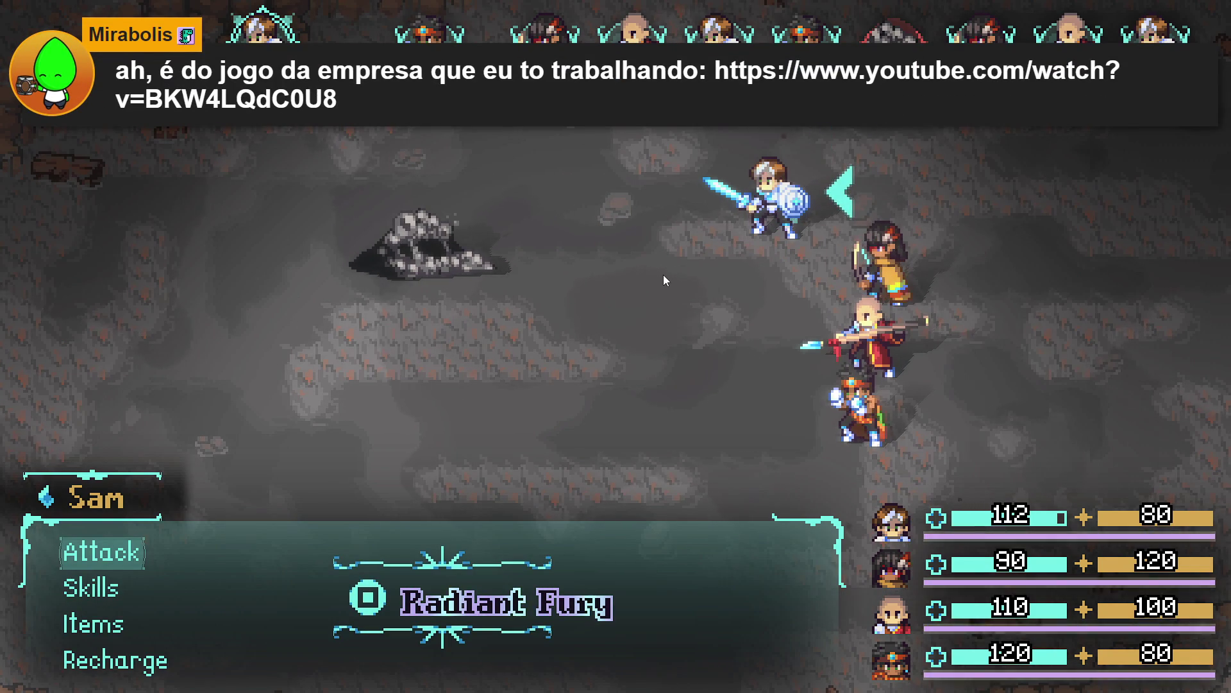
Step: Unleash Sam's Radiant Fury and use his skill on its target
{"action": "key", "text": "e"}
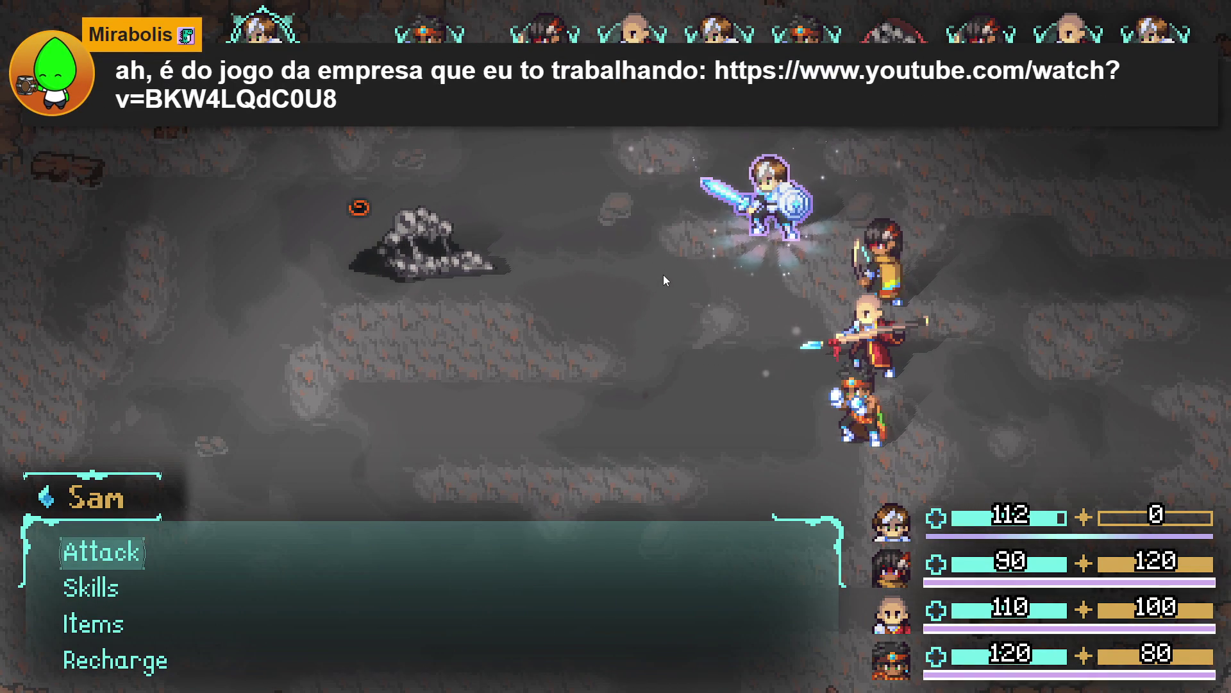
{"action": "key", "text": "Down"}
{"action": "key", "text": "Return"}
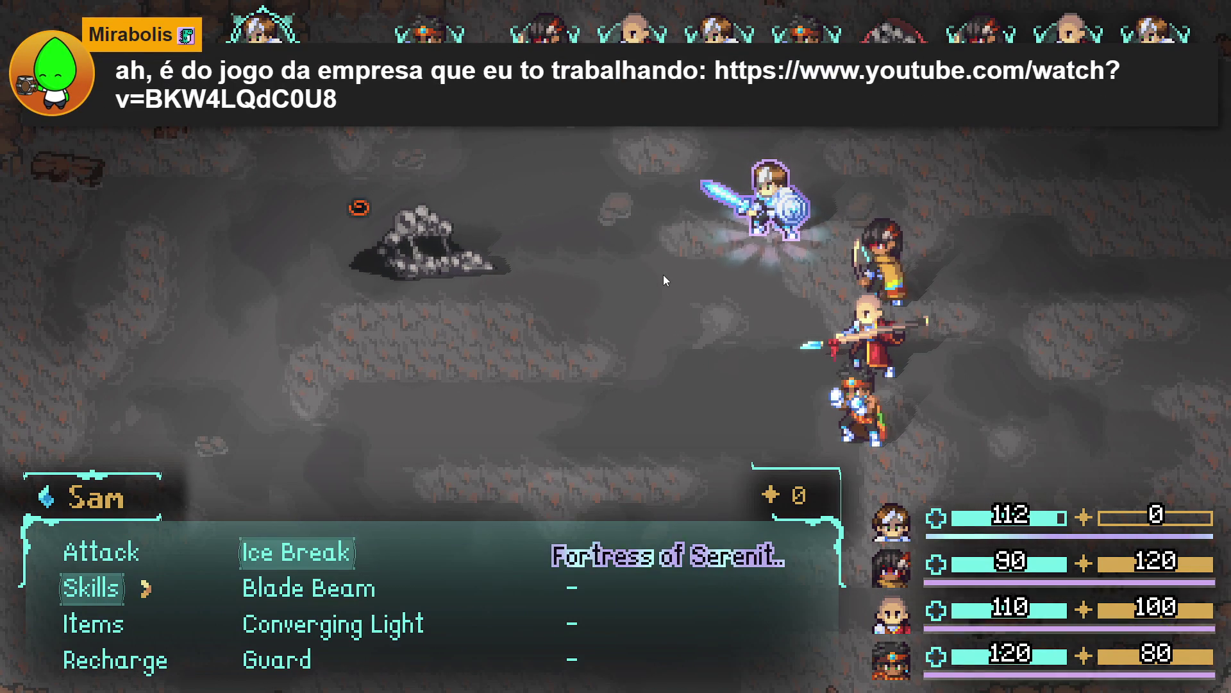
{"action": "key", "text": "Return"}
{"action": "key", "text": "Return"}
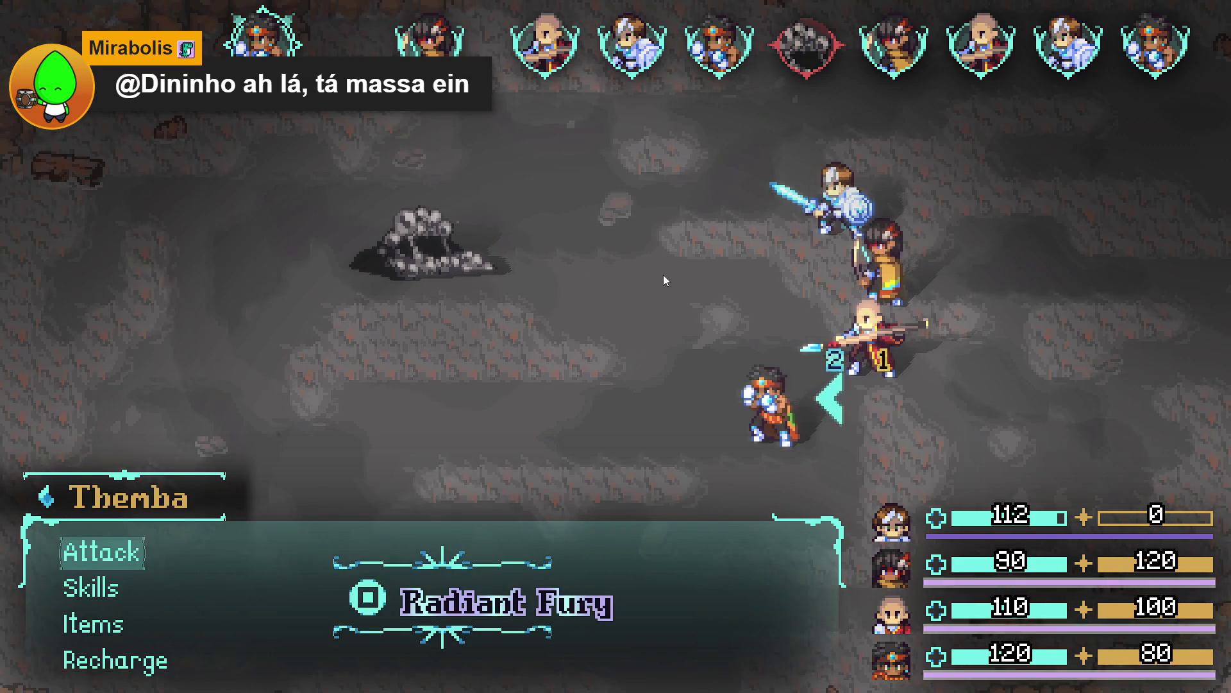
Step: Unleash Themba's Radiant Fury
{"action": "key", "text": "Down"}
{"action": "key", "text": "Down"}
{"action": "key", "text": "Up"}
{"action": "key", "text": "Down"}
{"action": "key", "text": "Up"}
{"action": "key", "text": "Return"}
{"action": "key", "text": "Escape"}
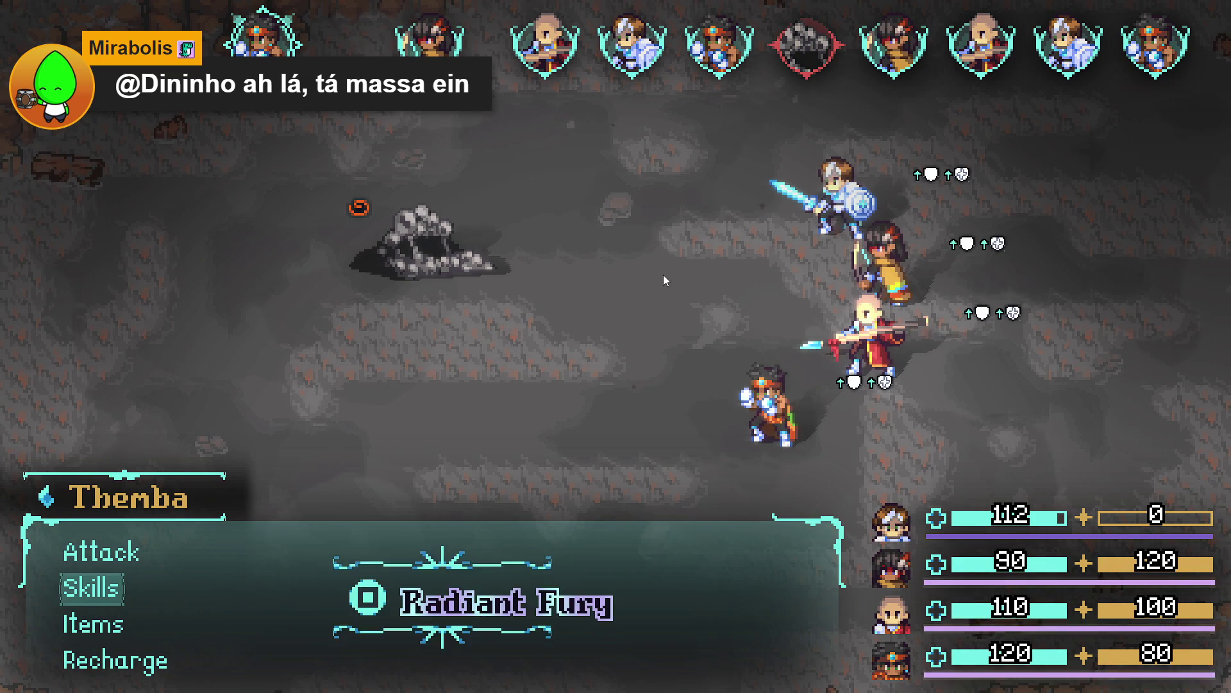
{"action": "key", "text": "r"}
Step: Cast Themba's Drums of War on the whole party
{"action": "key", "text": "Return"}
{"action": "key", "text": "Right"}
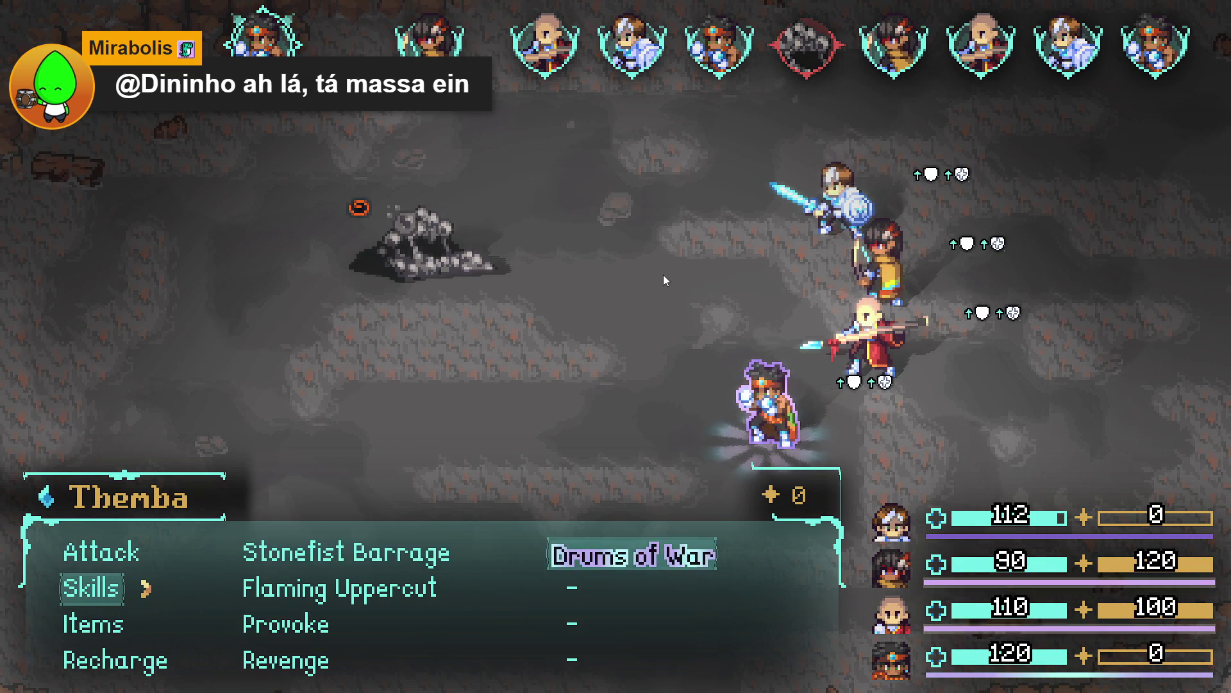
{"action": "key", "text": "Return"}
{"action": "key", "text": "Return"}
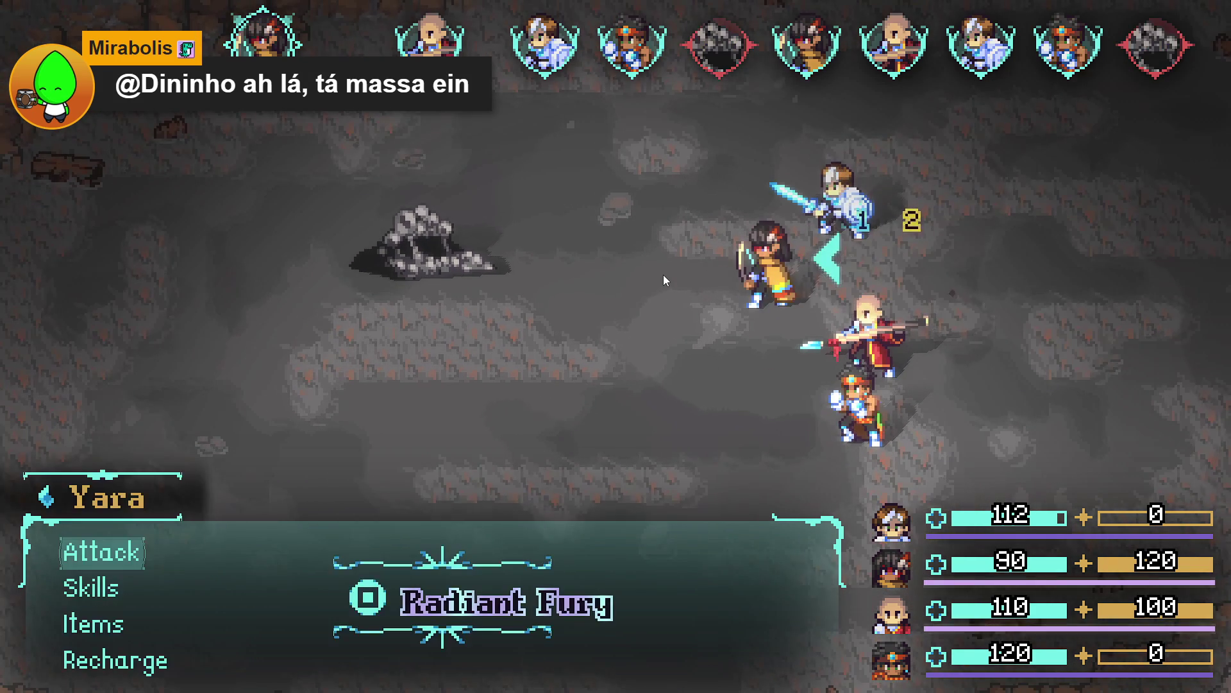
{"action": "key", "text": "Up"}
Step: Trigger Yara's Radiant Fury and end her turn by recharging
{"action": "key", "text": "Up"}
{"action": "key", "text": "Up"}
{"action": "key", "text": "Return"}
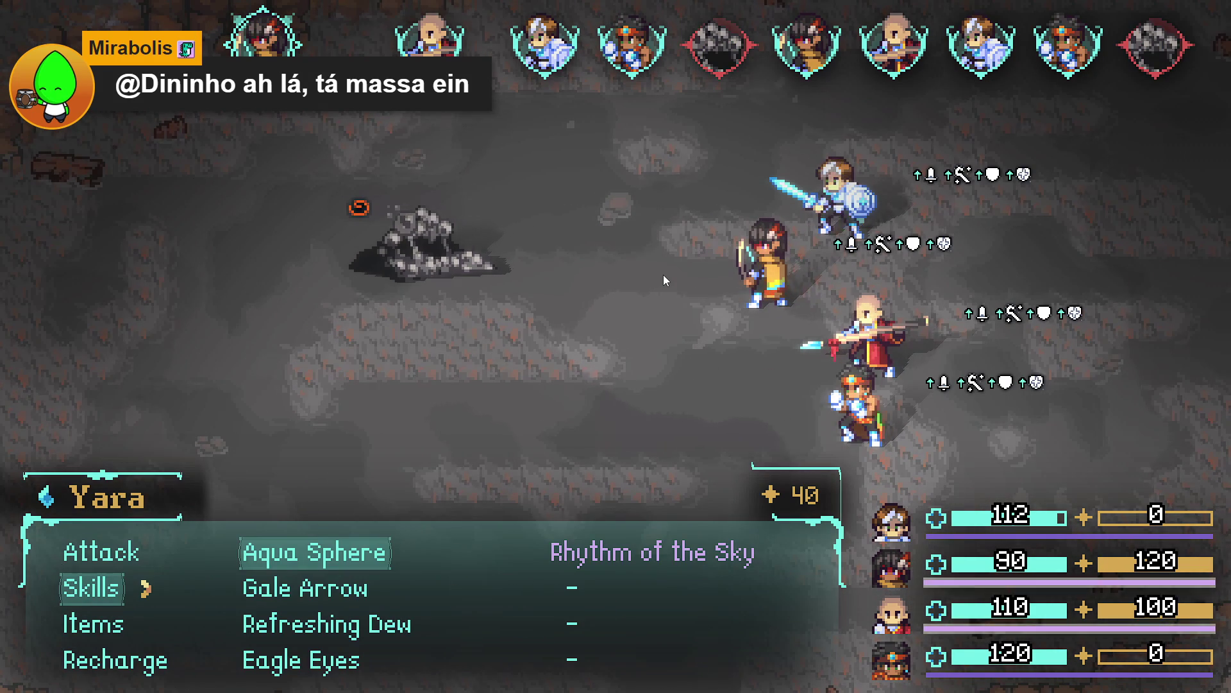
{"action": "key", "text": "Down"}
{"action": "key", "text": "Down"}
{"action": "key", "text": "Up"}
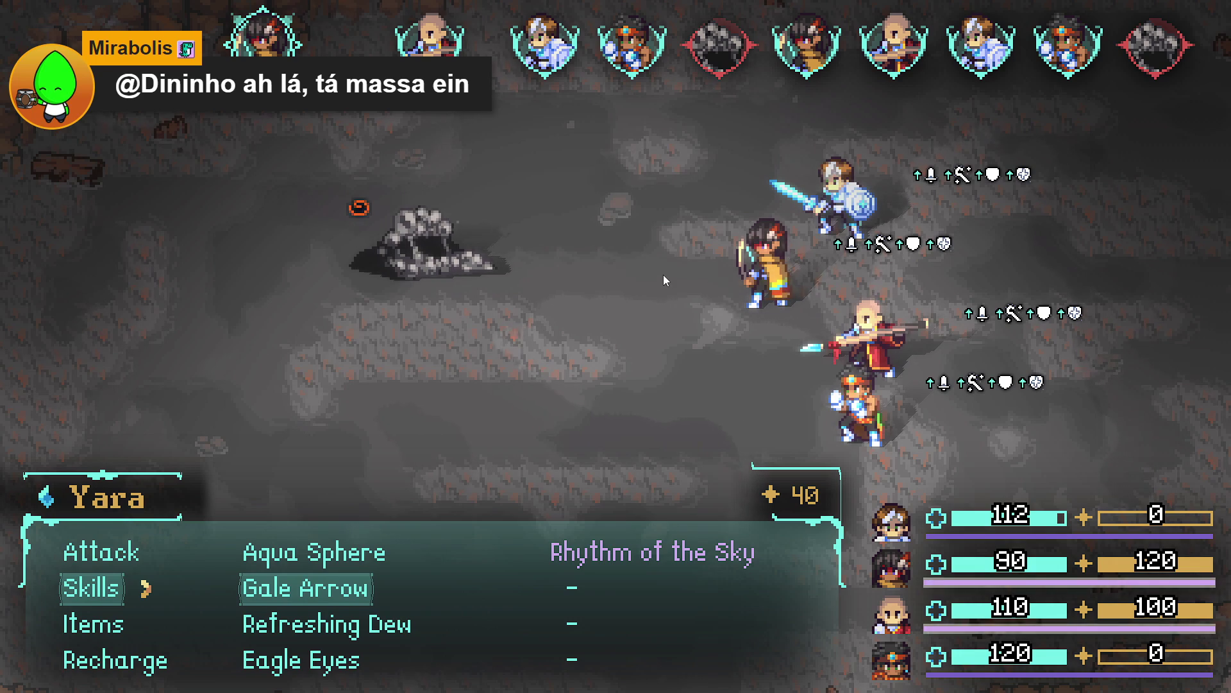
{"action": "key", "text": "Escape"}
{"action": "key", "text": "Down"}
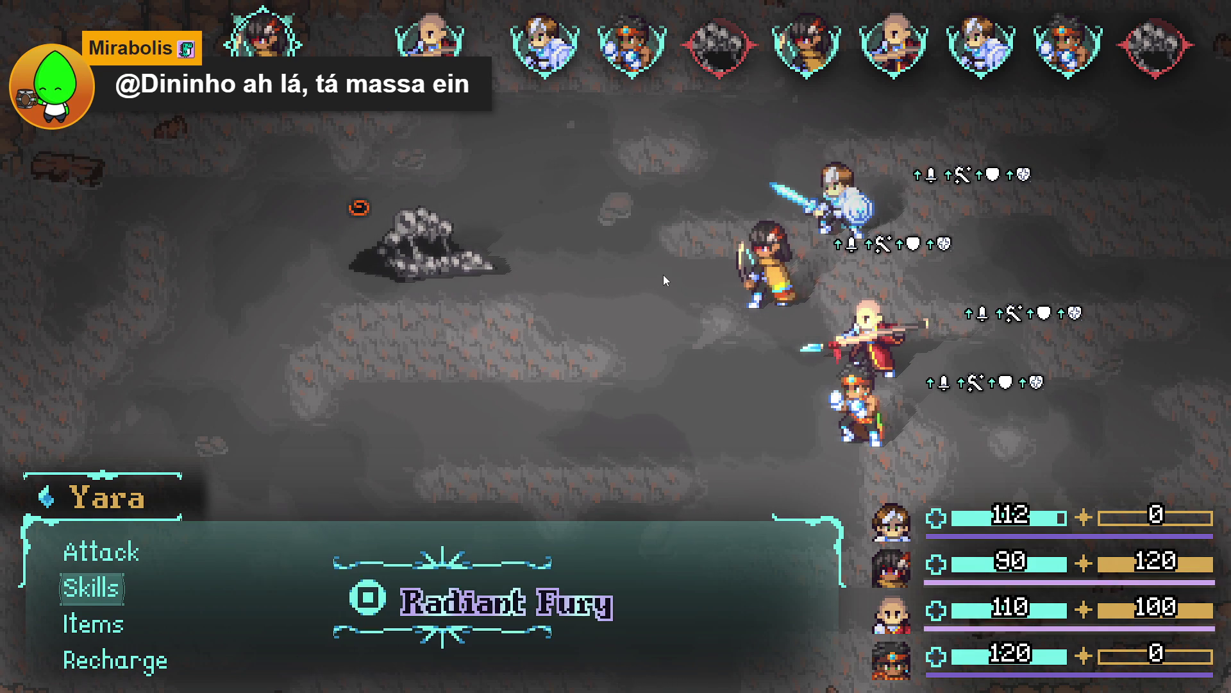
{"action": "key", "text": "Down"}
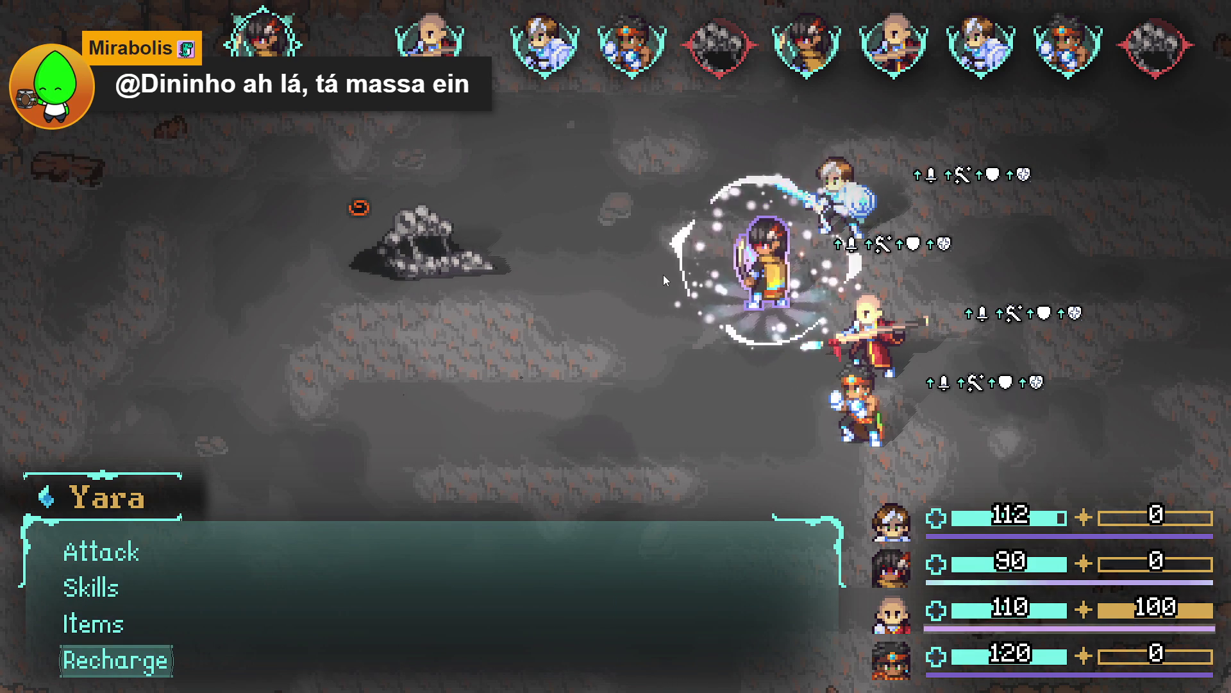
{"action": "key", "text": "Return"}
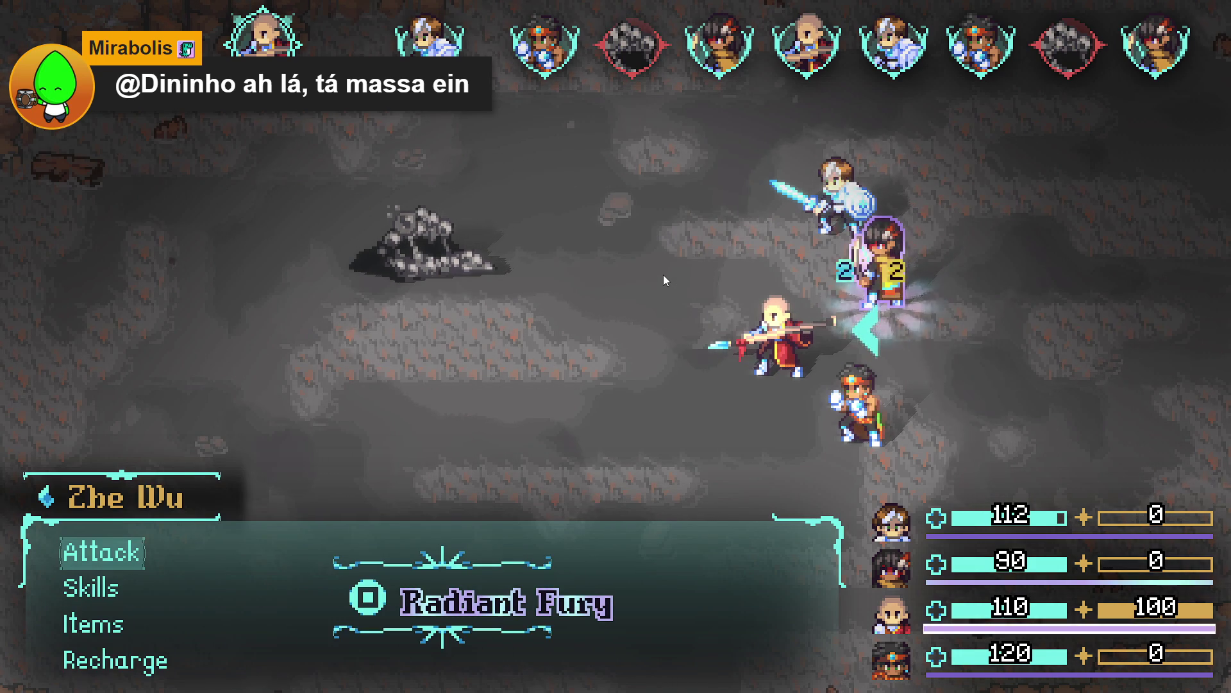
Step: Trigger Zhe Wu's Radiant Fury and cast Chakra Balance on Sam
{"action": "key", "text": "Down"}
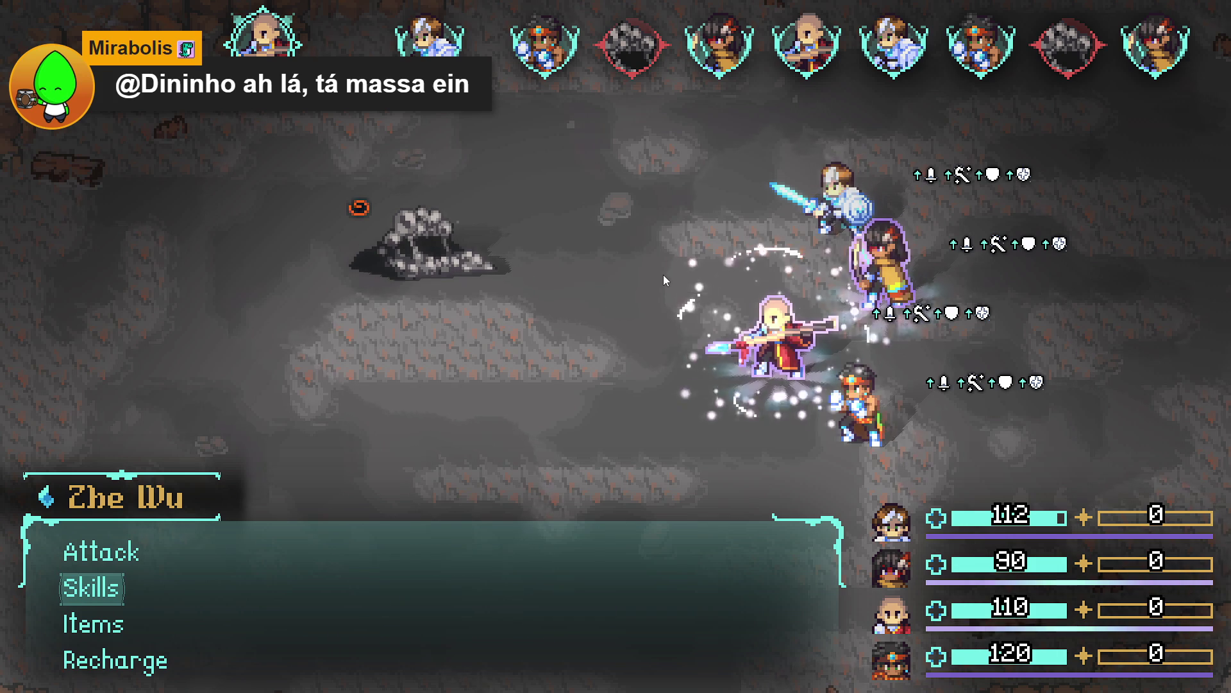
{"action": "key", "text": "Down"}
{"action": "key", "text": "Up"}
{"action": "key", "text": "Return"}
{"action": "key", "text": "Right"}
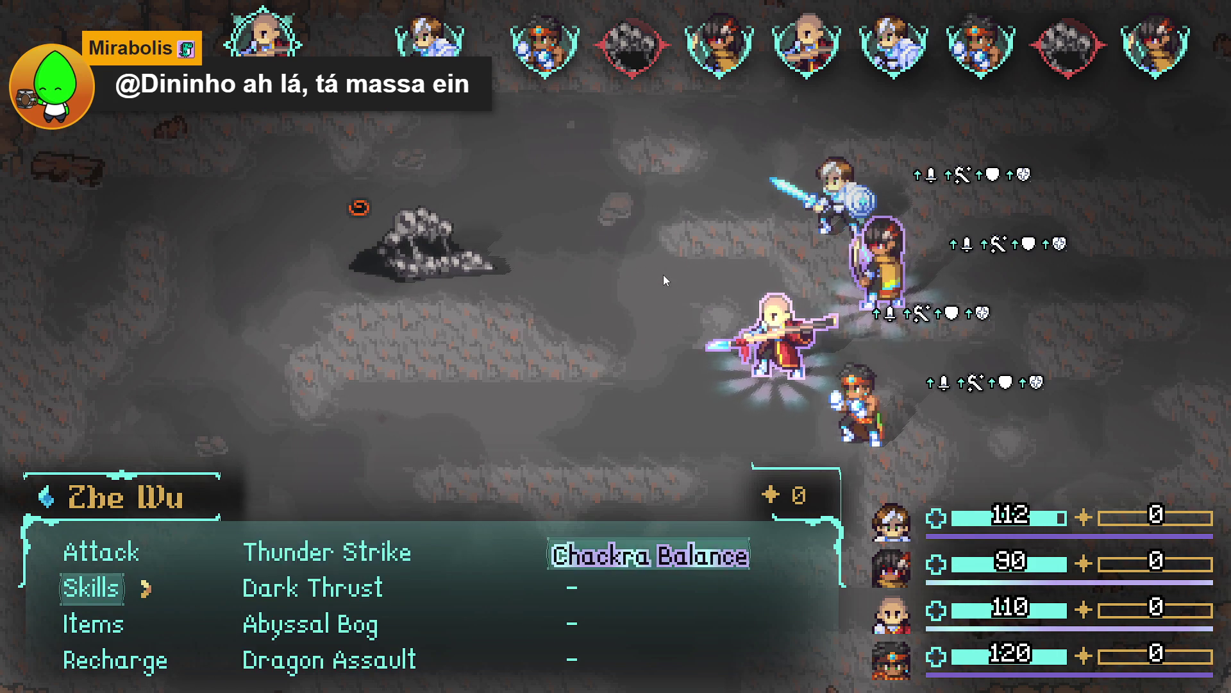
{"action": "key", "text": "Return"}
{"action": "key", "text": "Return"}
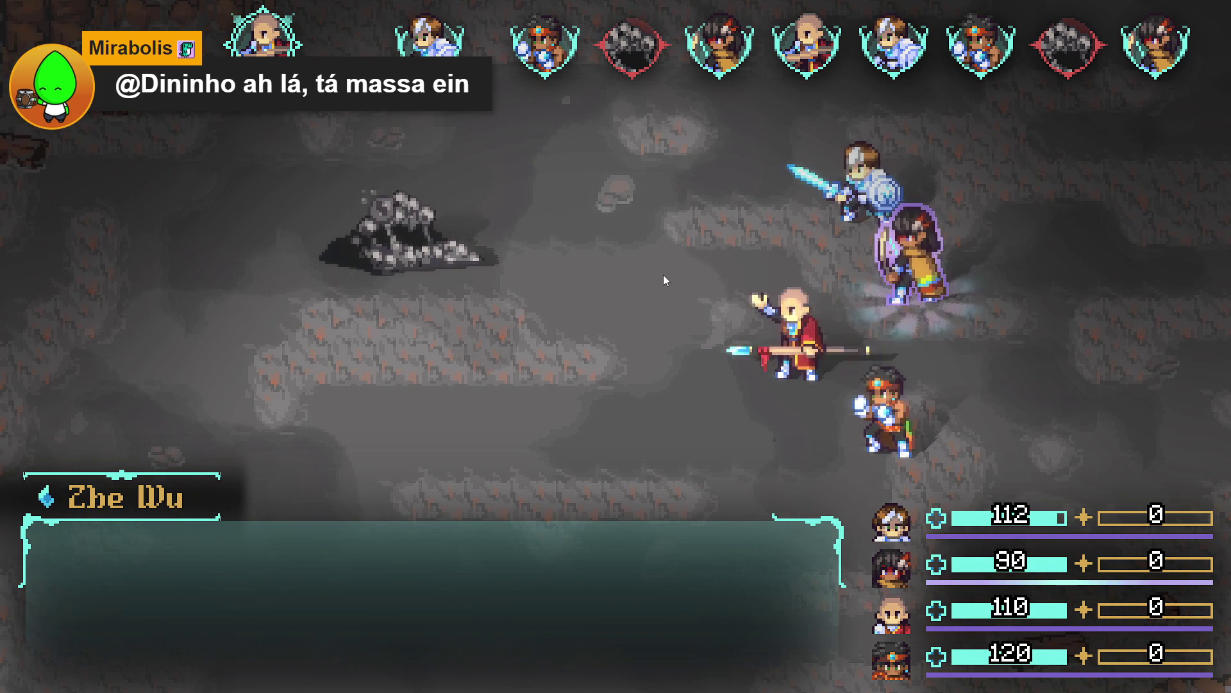
Step: Have Sam make a plain attack on the rock enemy, then aim Themba's attack at Testorino
{"action": "key", "text": "Up"}
{"action": "key", "text": "Up"}
{"action": "key", "text": "Up"}
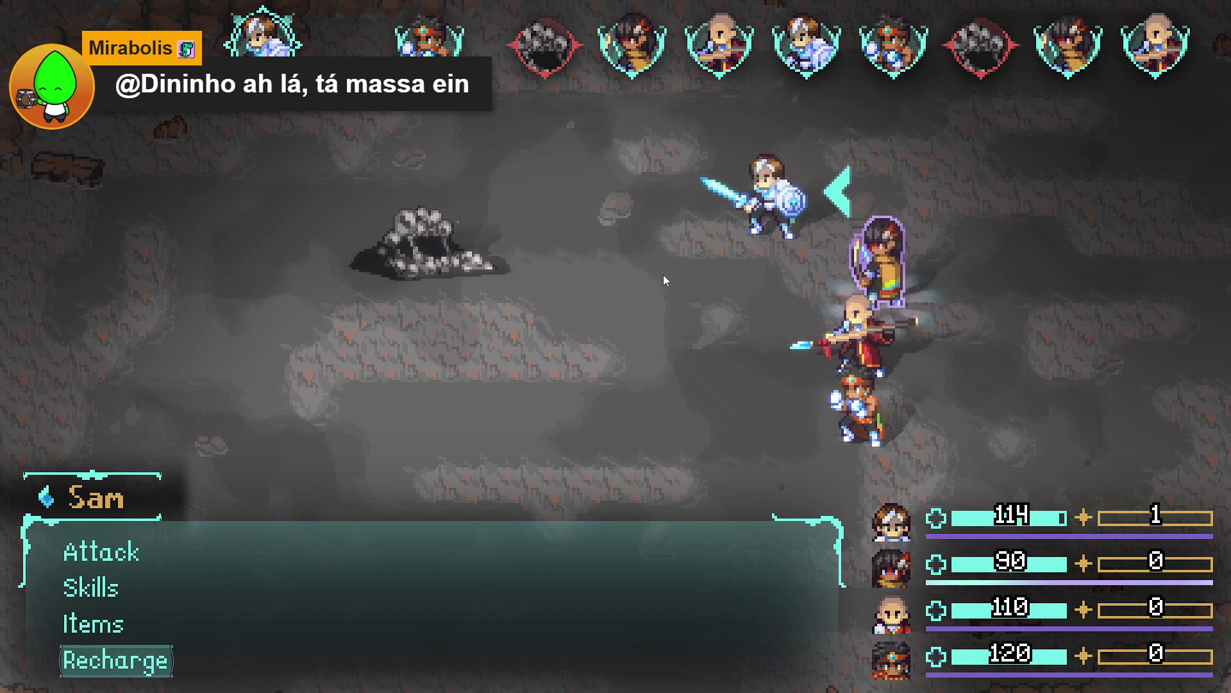
{"action": "key", "text": "Return"}
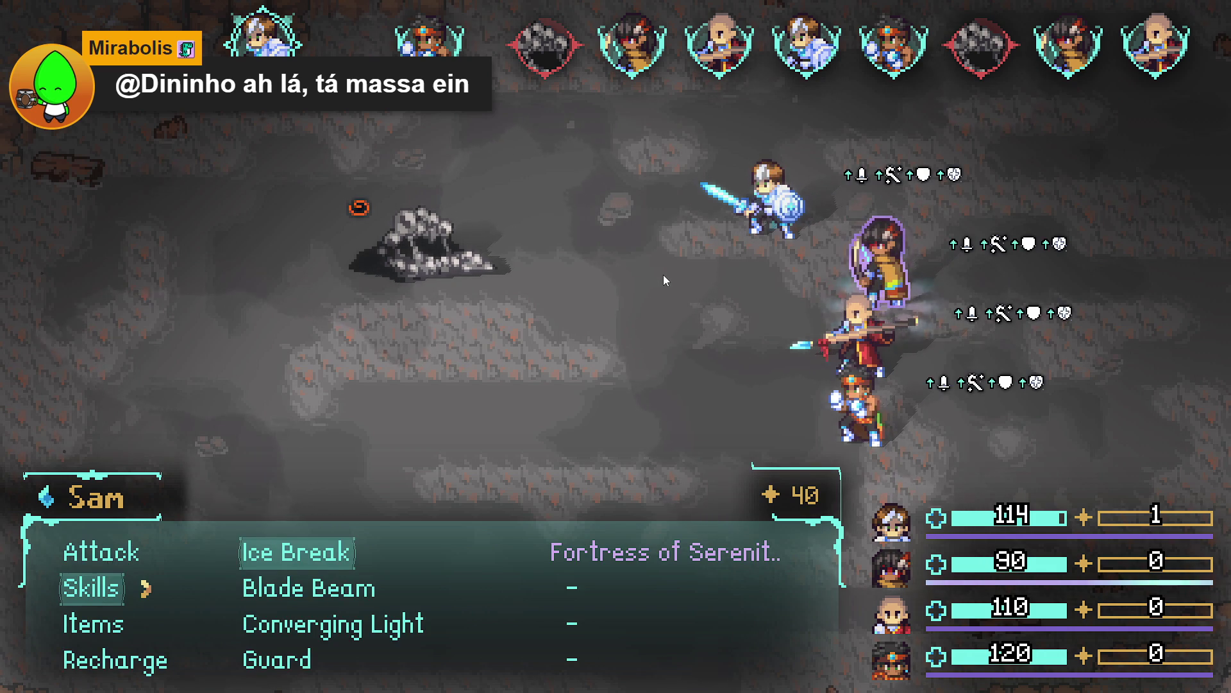
{"action": "key", "text": "Down"}
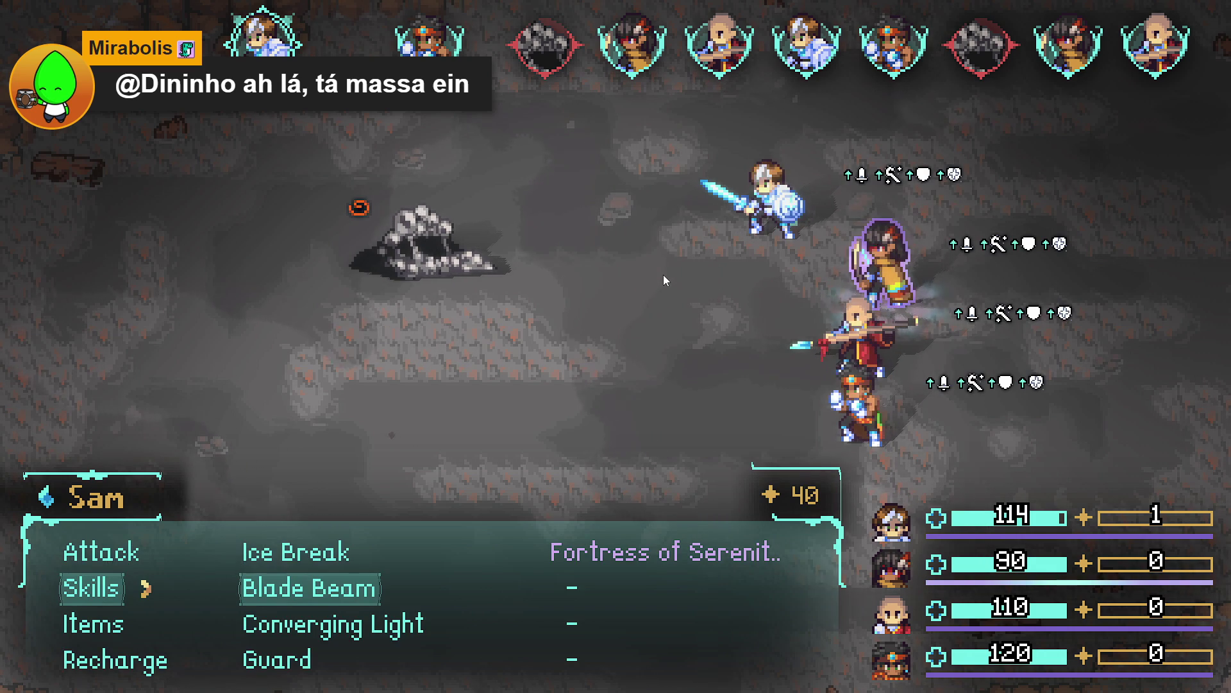
{"action": "key", "text": "Down"}
{"action": "key", "text": "Down"}
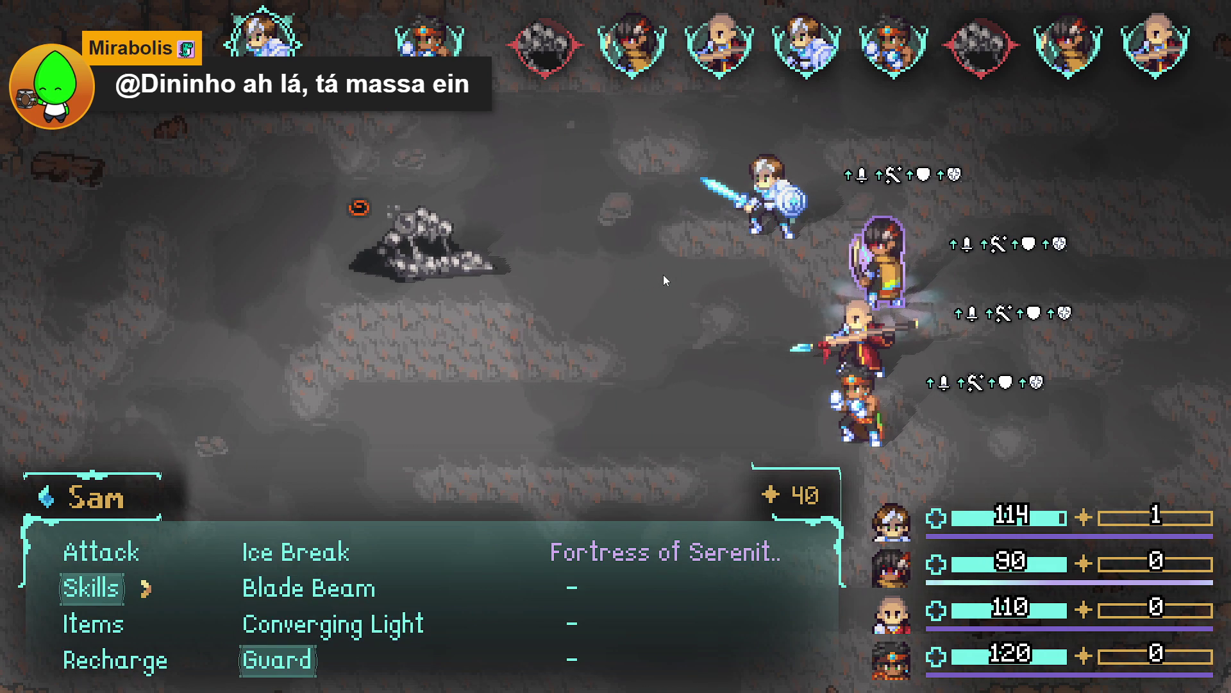
{"action": "key", "text": "Up"}
{"action": "key", "text": "Escape"}
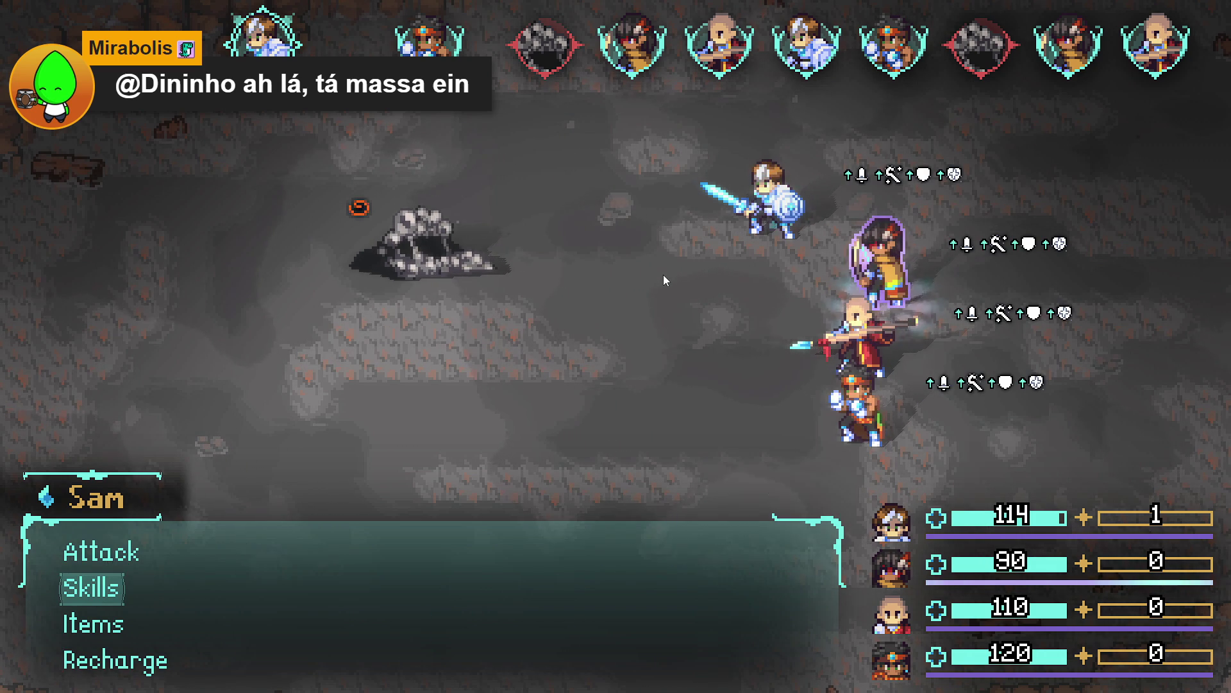
{"action": "key", "text": "Up"}
{"action": "key", "text": "Return"}
{"action": "key", "text": "Return"}
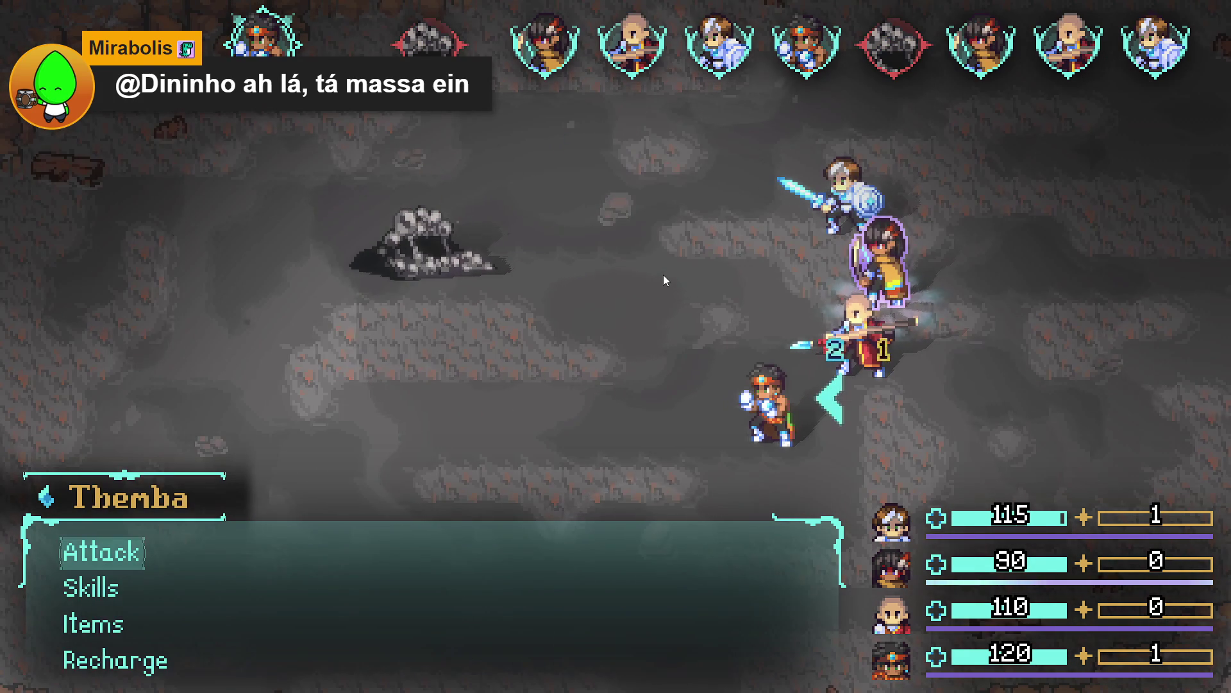
{"action": "key", "text": "Return"}
{"action": "key", "text": "Return"}
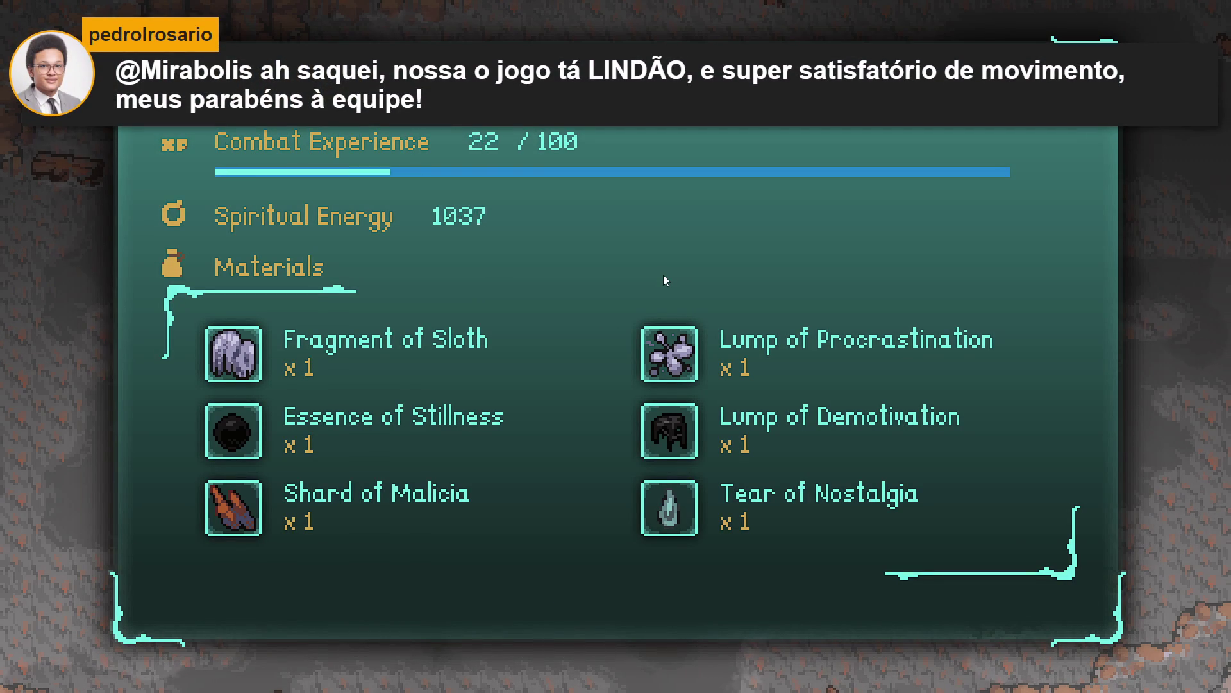
Step: Collect the battle spoils and walk the party right and north through the cave
{"action": "key", "text": "Return"}
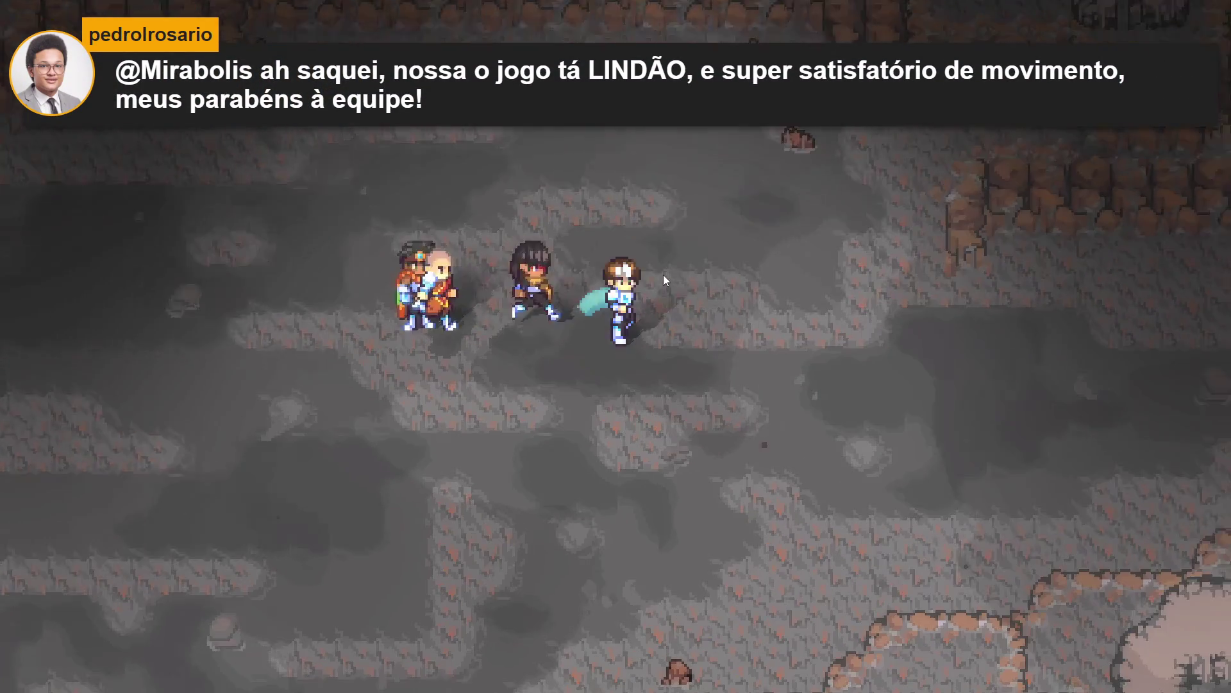
{"action": "key", "text": "Right"}
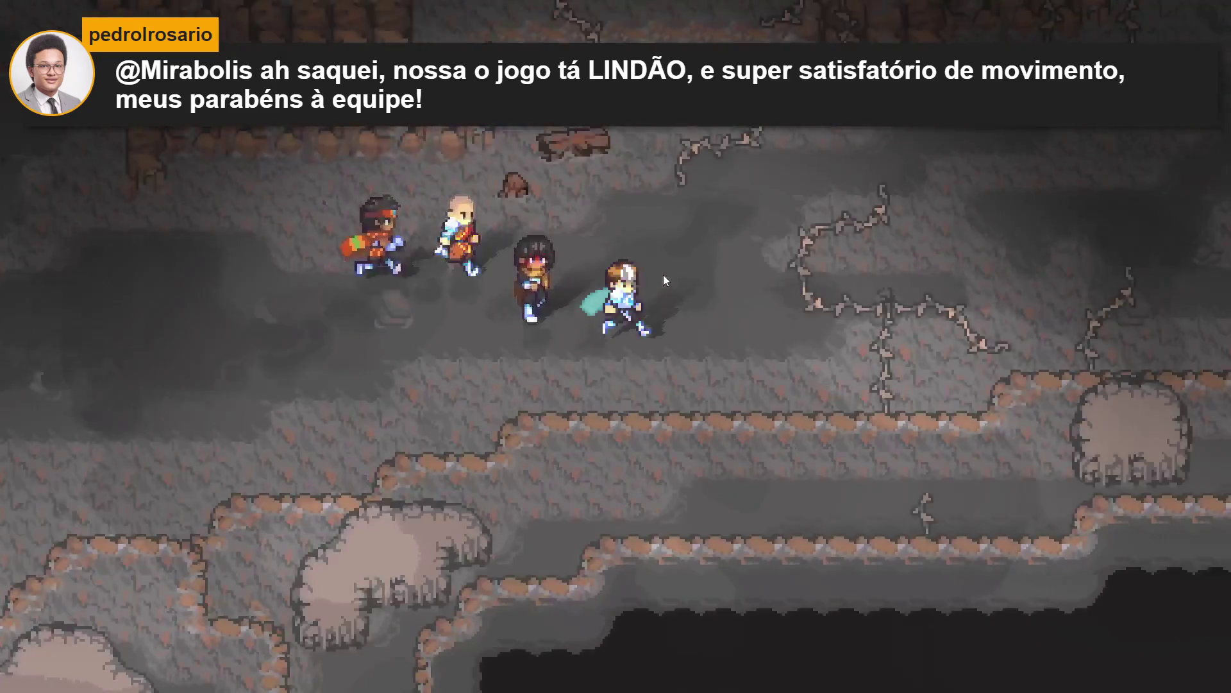
{"action": "key", "text": "Right"}
{"action": "key", "text": "Up"}
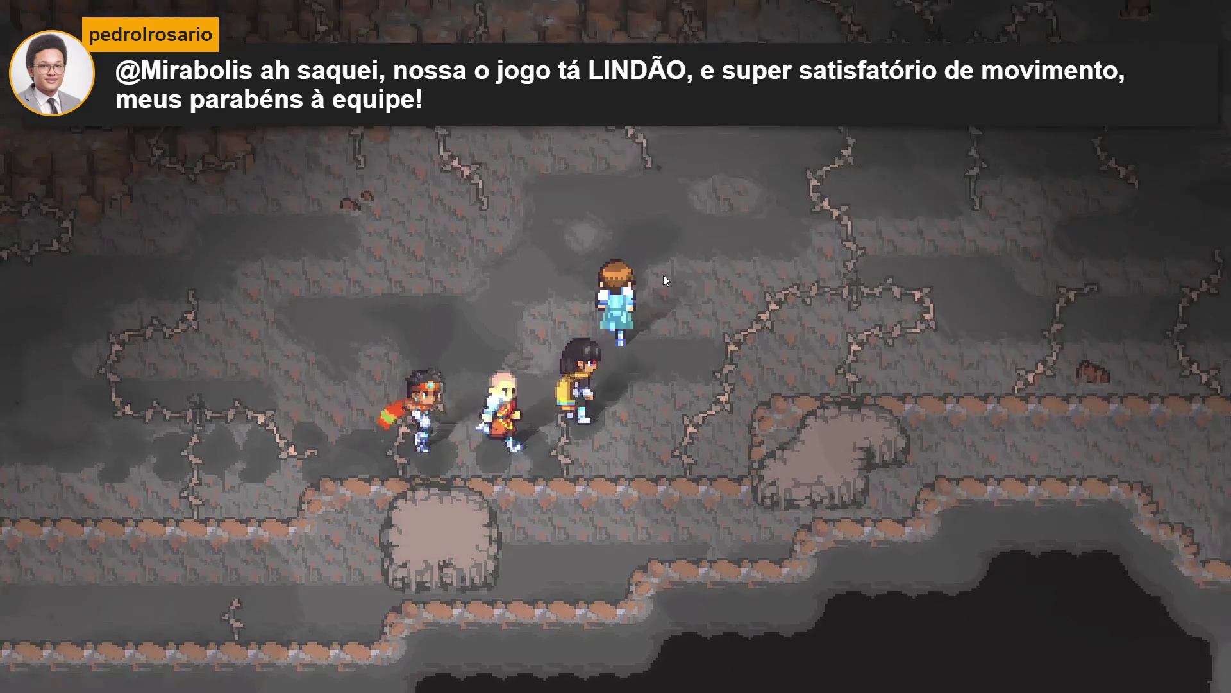
{"action": "key", "text": "Right"}
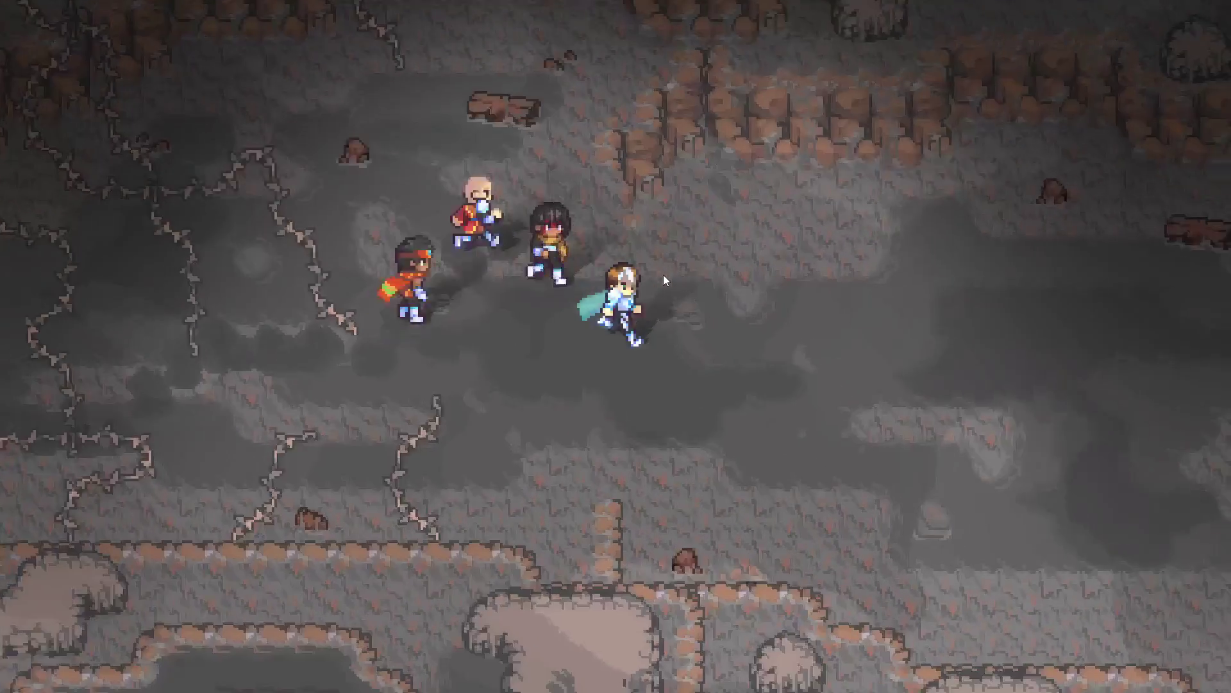
{"action": "key", "text": "Down"}
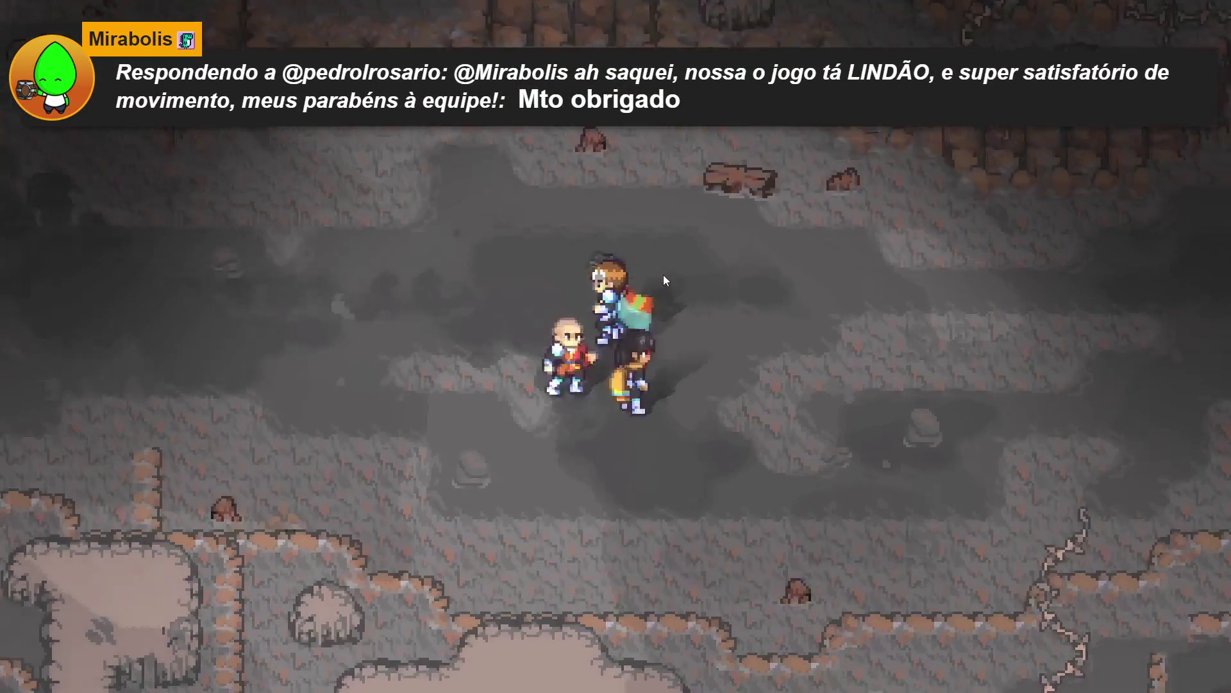
{"action": "key", "text": "Right"}
{"action": "key", "text": "Up"}
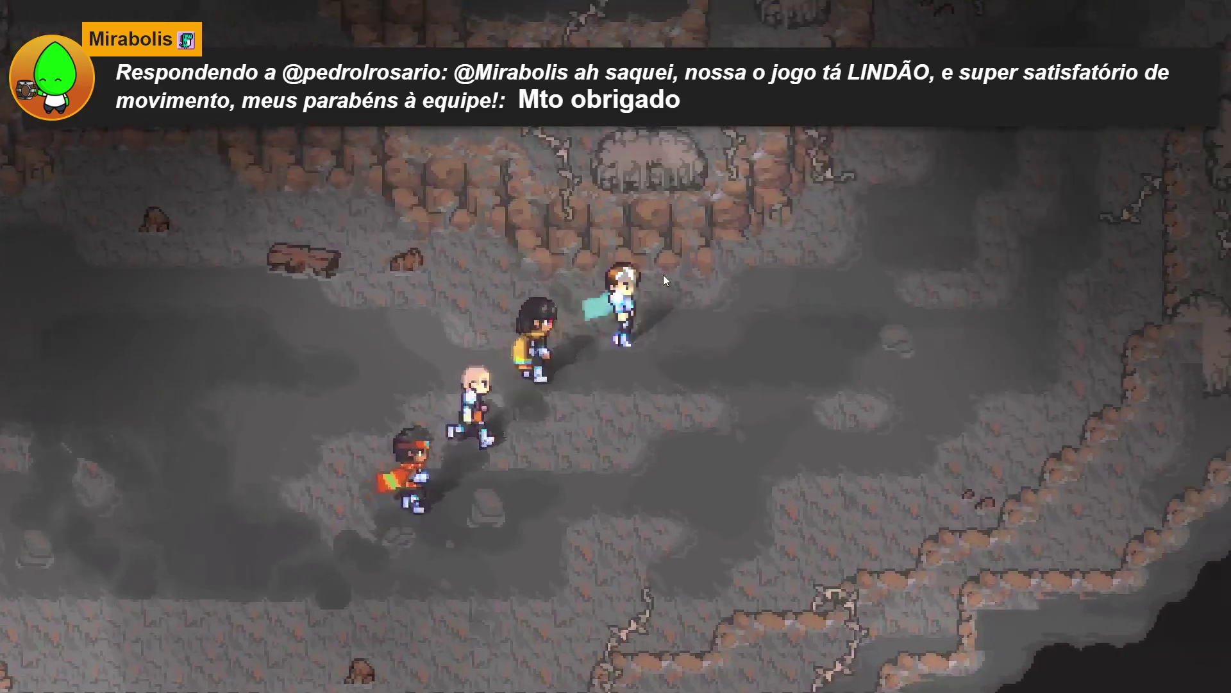
{"action": "key", "text": "Up"}
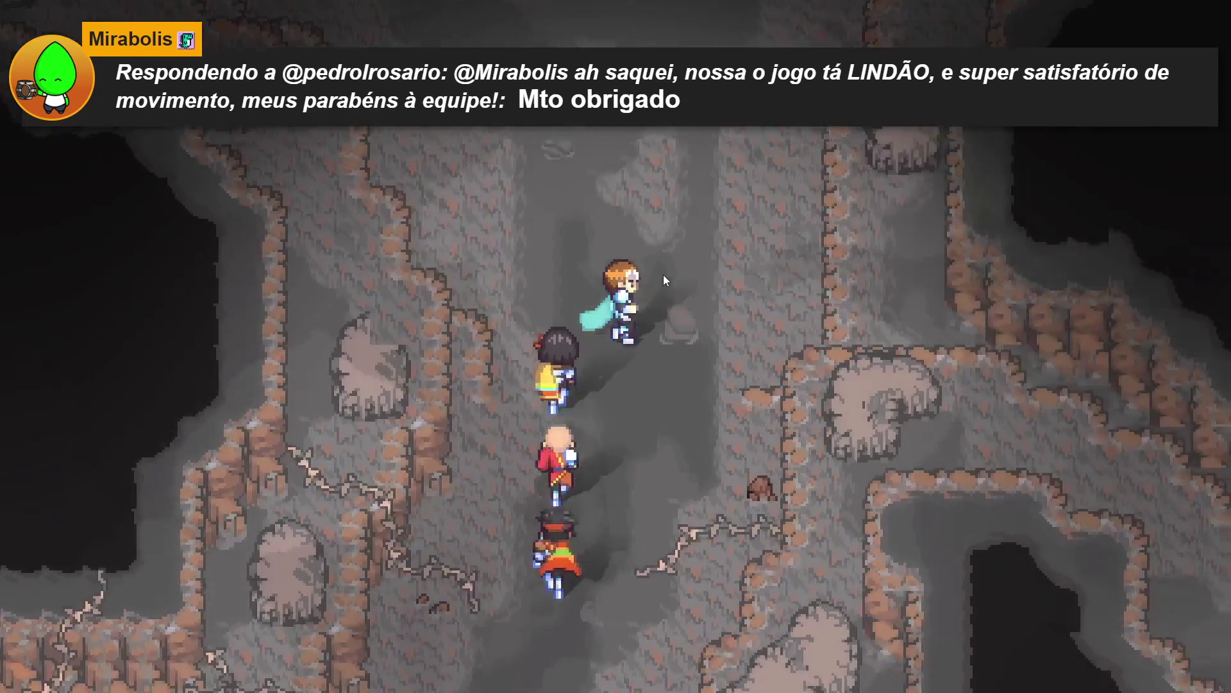
{"action": "key", "text": "Up"}
{"action": "key", "text": "Right"}
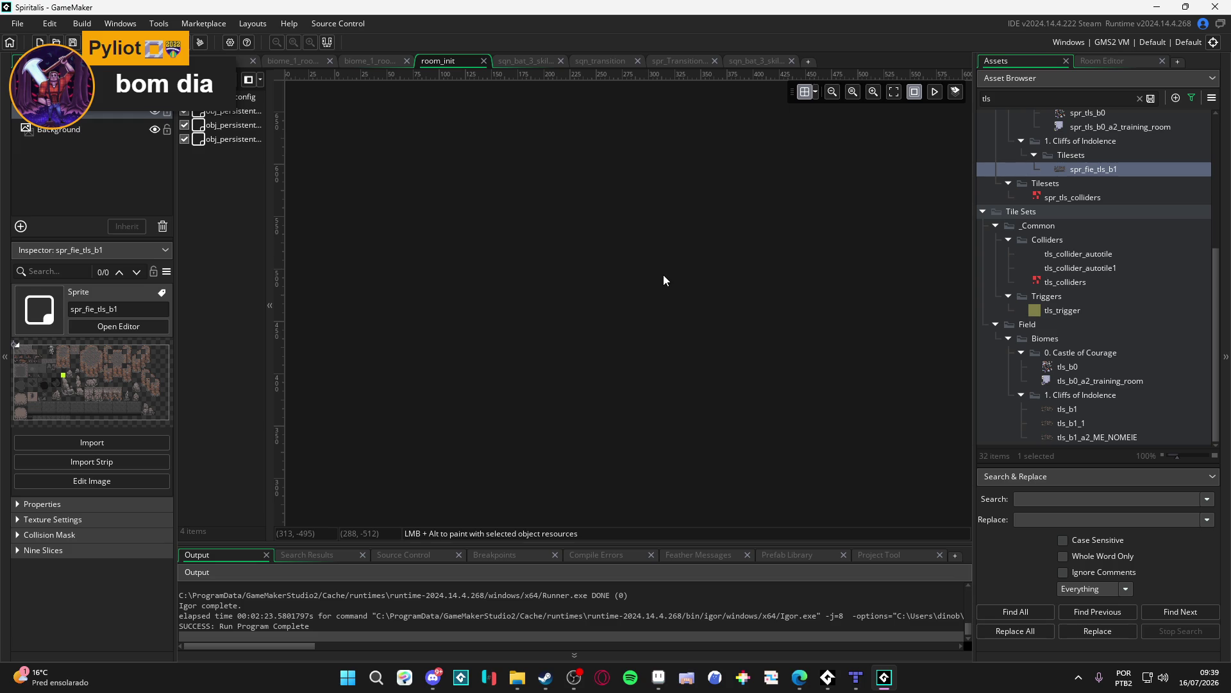
Step: Widen the assets panel in the GameMaker Spiritalis project
{"action": "left_click_drag", "start_coordinate": [975, 440], "coordinate": [964, 440]}
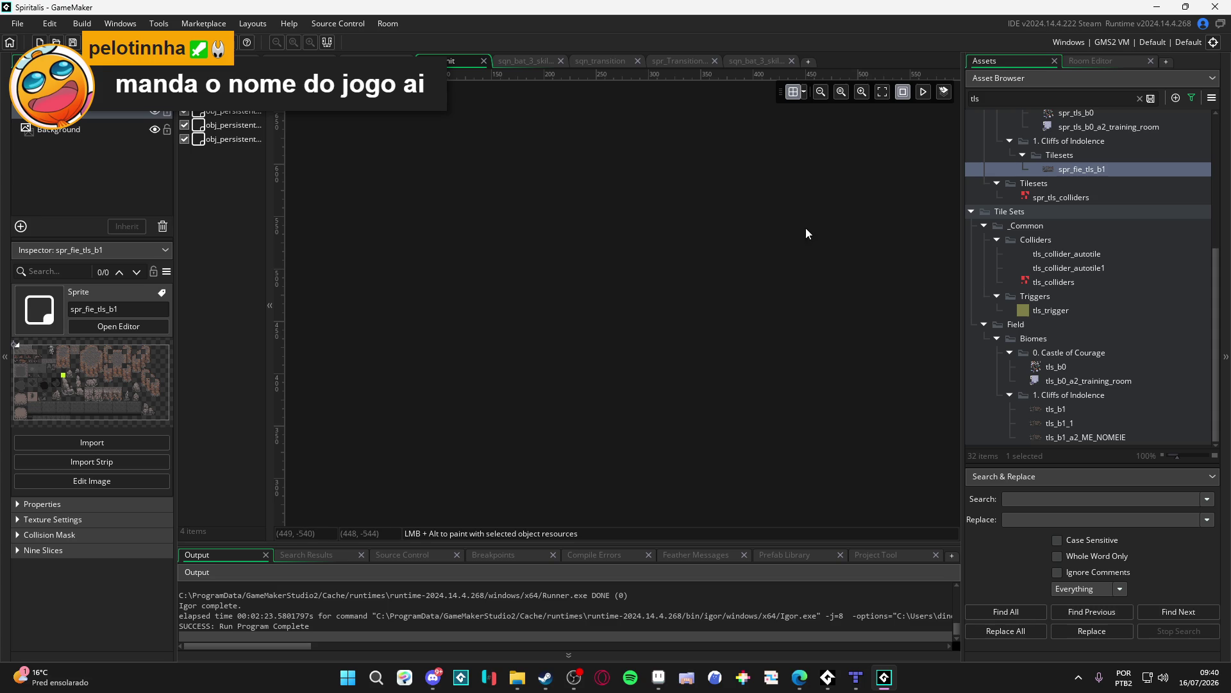
Step: Search the Steam library for Romestead, open its store page and copy the page URL
{"action": "left_click", "coordinate": [546, 677]}
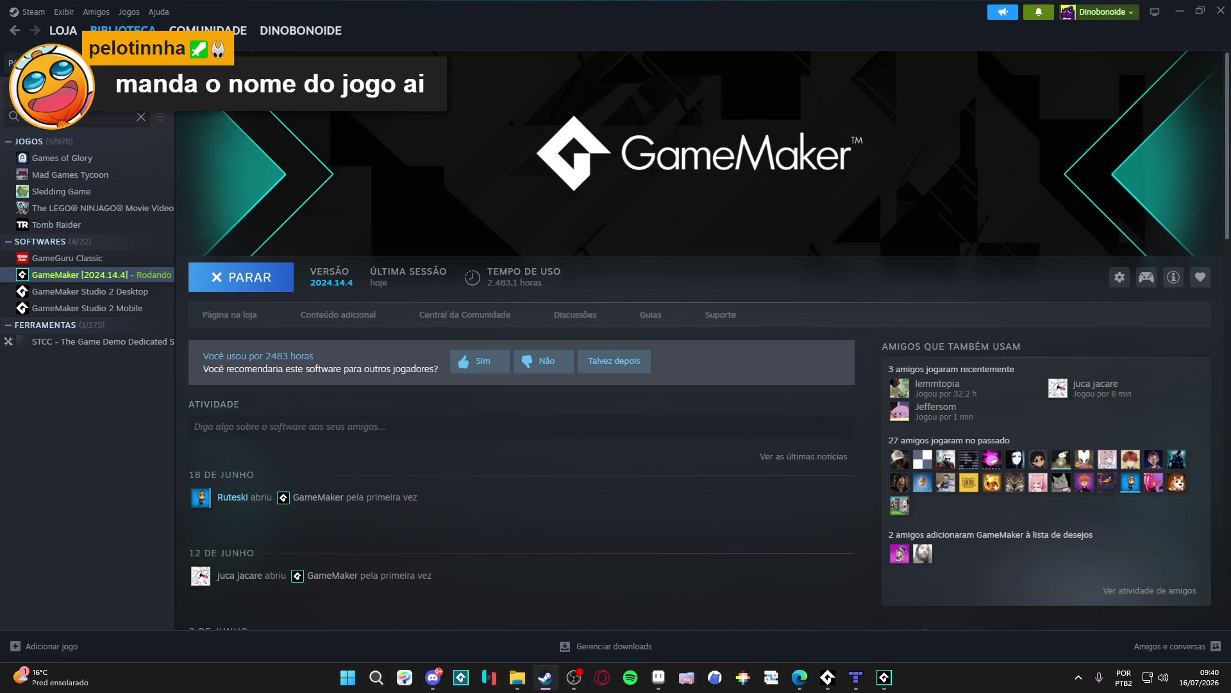
{"action": "type", "text": "d"}
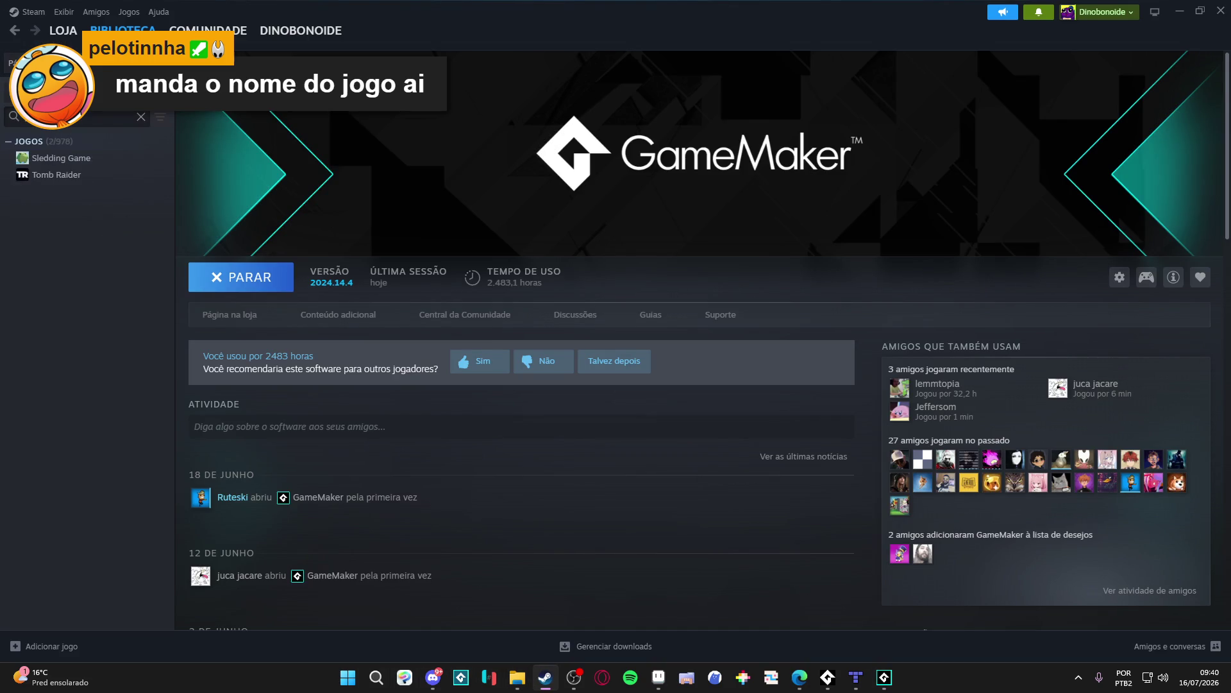
{"action": "key", "text": "BackSpace"}
{"action": "type", "text": "rome"}
{"action": "left_click", "coordinate": [65, 191]}
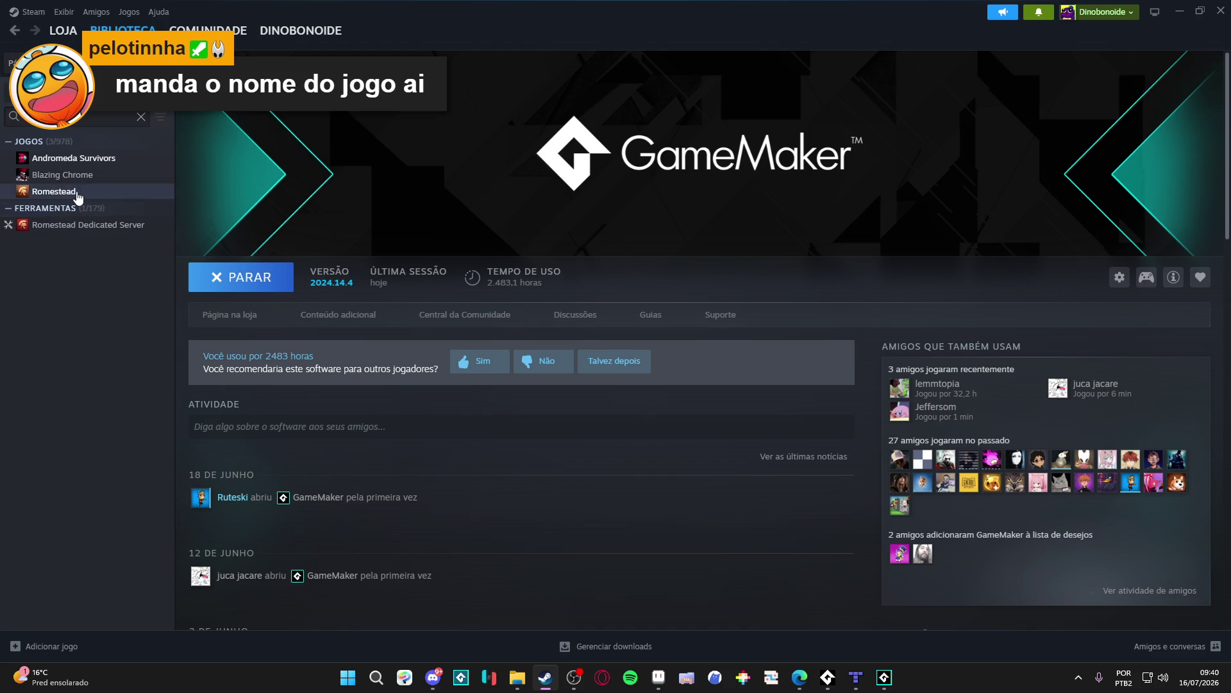
{"action": "left_click", "coordinate": [249, 312]}
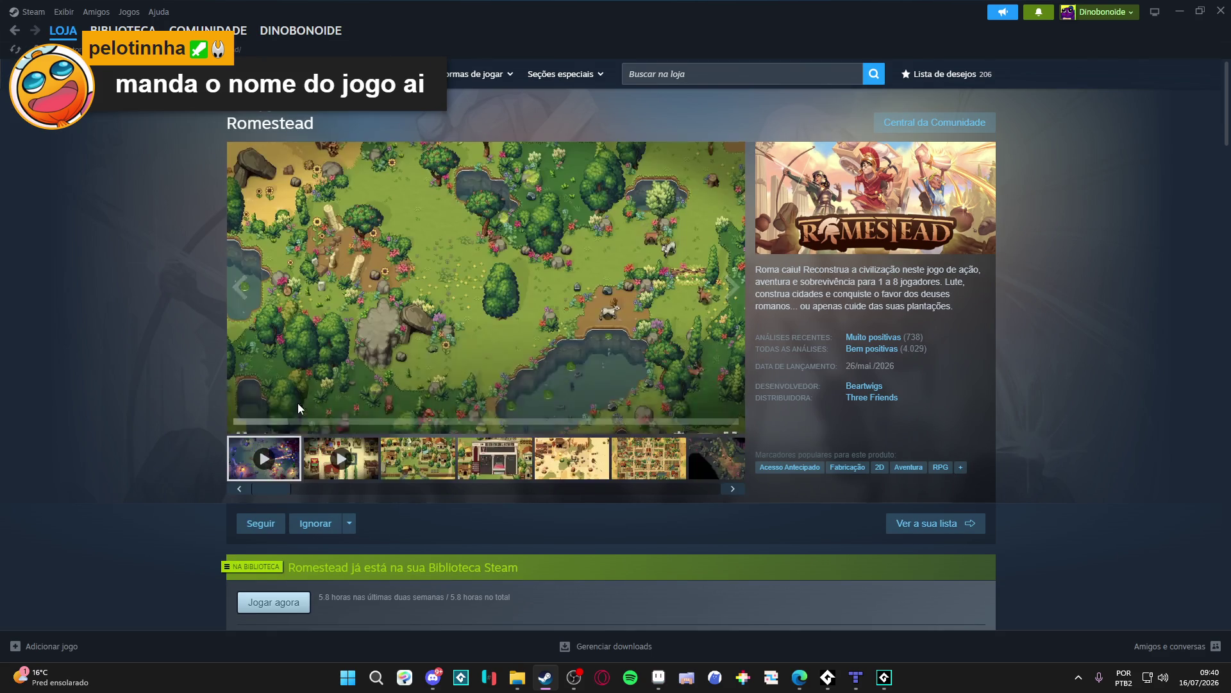
{"action": "right_click", "coordinate": [133, 366]}
{"action": "left_click", "coordinate": [167, 449]}
Step: Browse Romestead's screenshots and gameplay video, briefly enlarging the desert shot full screen
{"action": "left_click", "coordinate": [519, 463]}
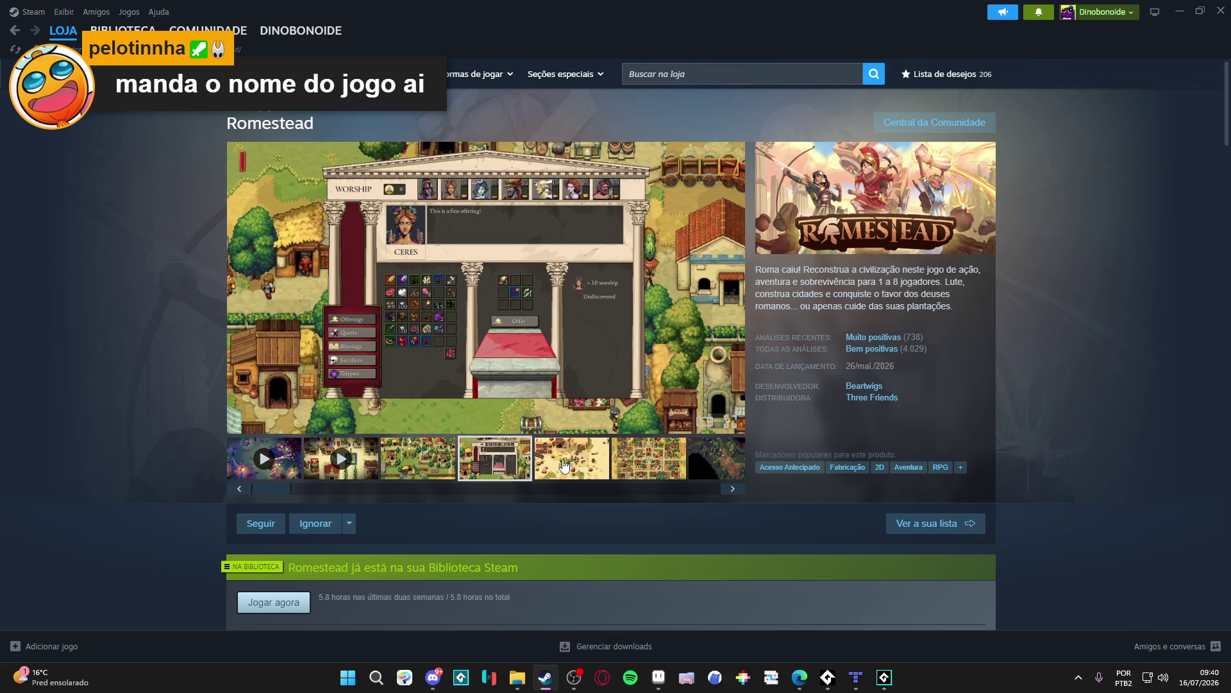
{"action": "left_click", "coordinate": [563, 467]}
{"action": "key", "text": "alt+Tab"}
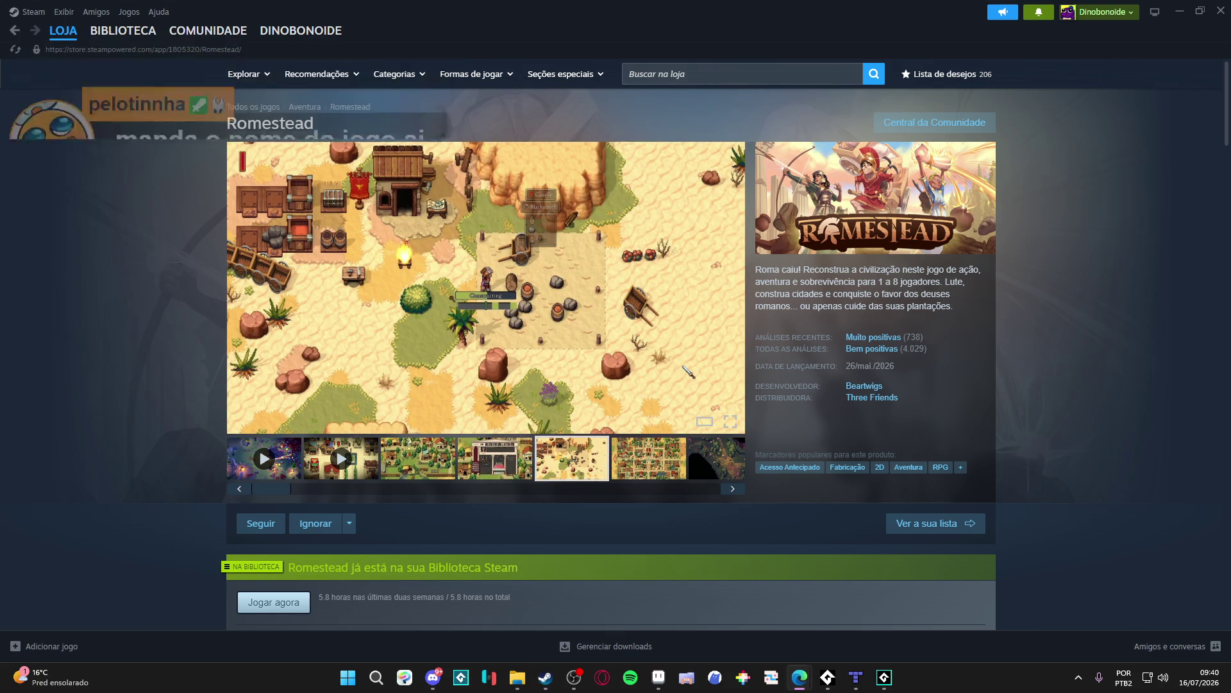
{"action": "left_click", "coordinate": [649, 458]}
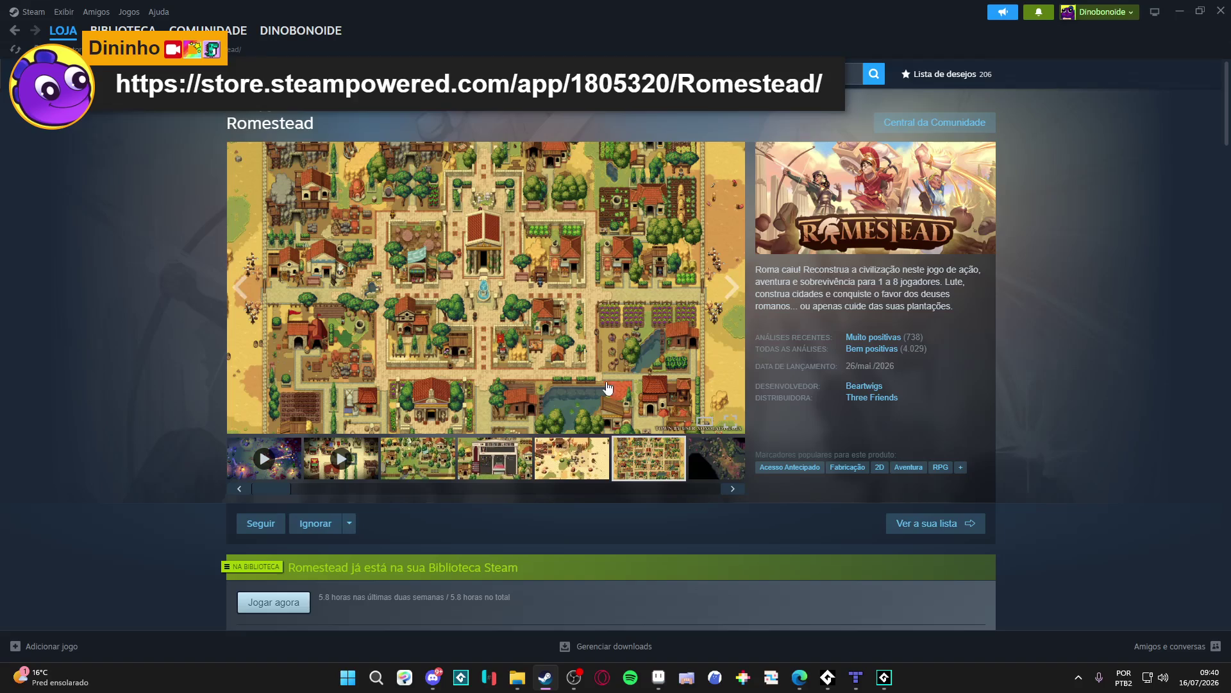
{"action": "left_click", "coordinate": [710, 467]}
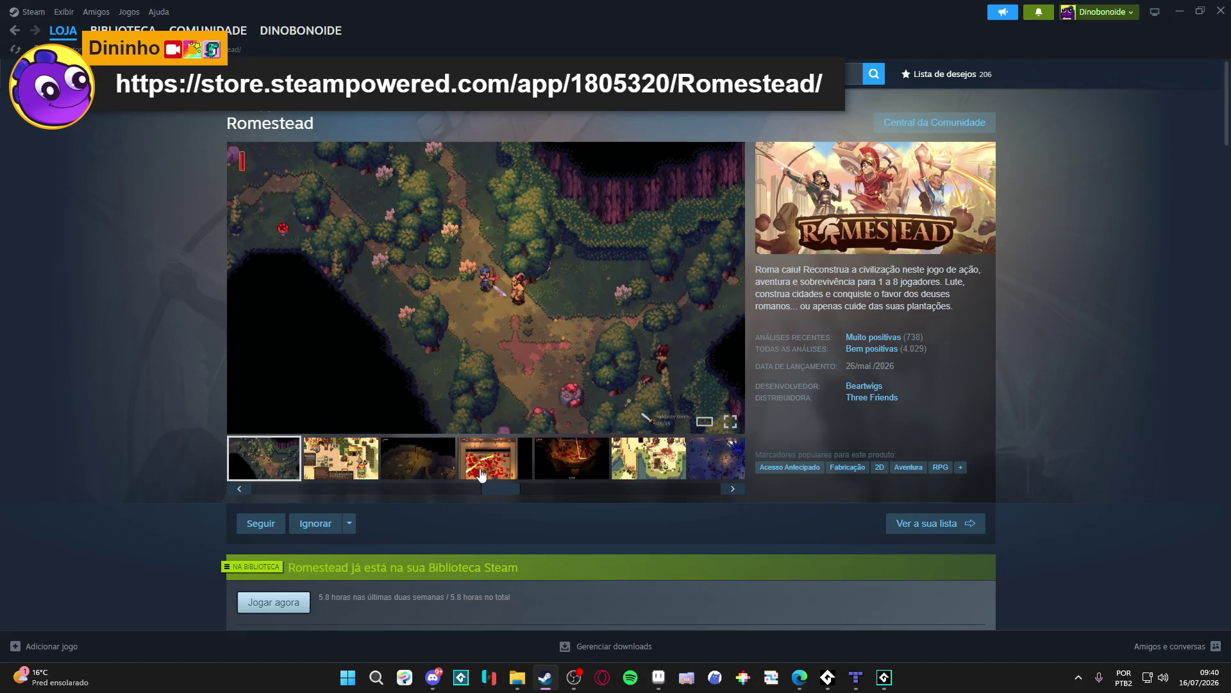
{"action": "left_click", "coordinate": [482, 475]}
{"action": "left_click", "coordinate": [440, 474]}
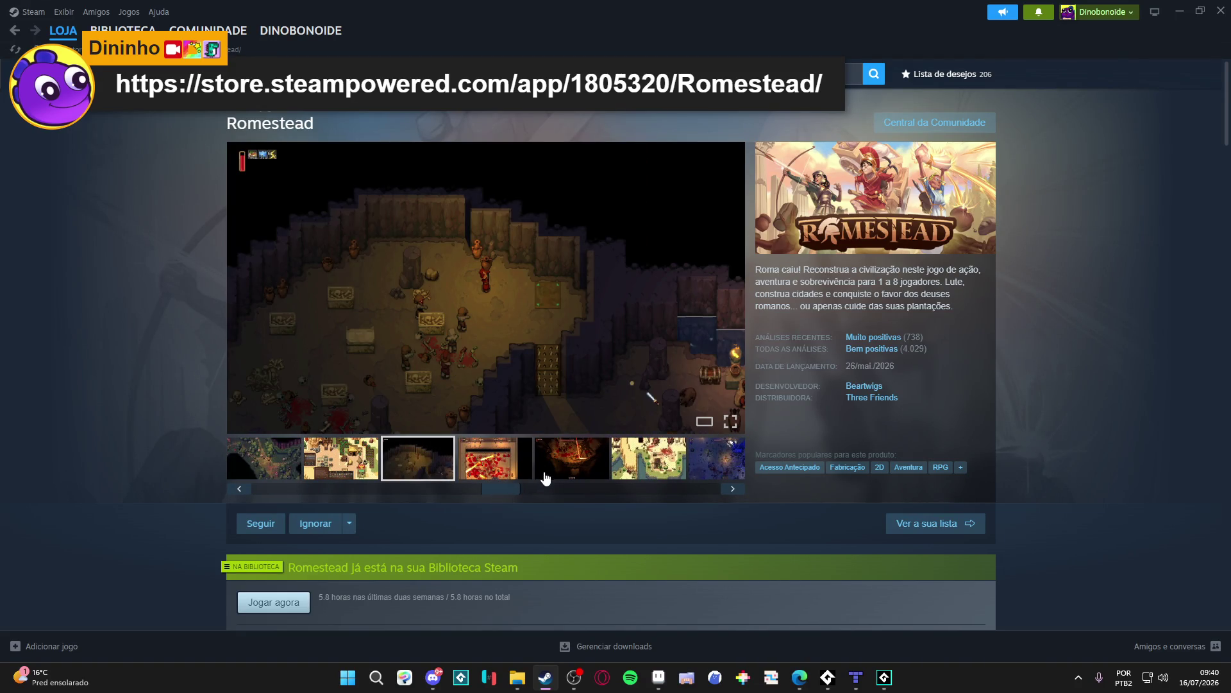
{"action": "left_click", "coordinate": [564, 474]}
{"action": "left_click", "coordinate": [632, 474]}
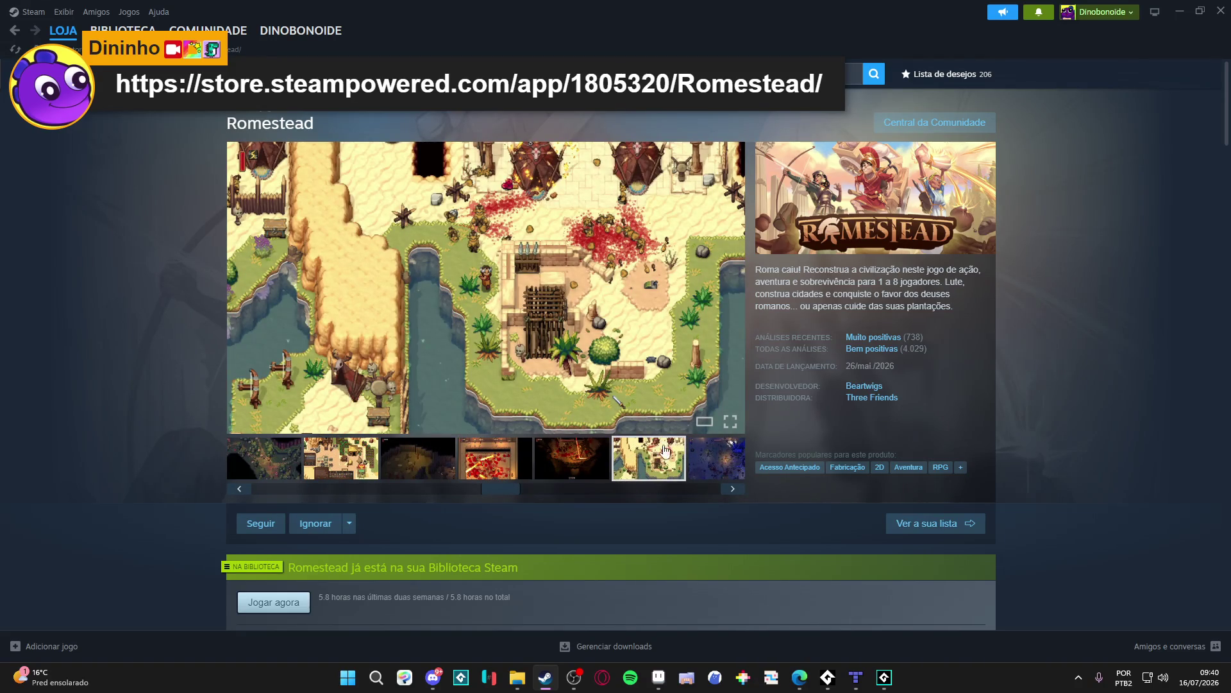
{"action": "left_click", "coordinate": [712, 372]}
{"action": "left_click", "coordinate": [1077, 351]}
Step: Reveal more screenshots and view the phoenix boss, fiery dungeon and night village shots
{"action": "left_click", "coordinate": [733, 488]}
{"action": "left_click", "coordinate": [537, 475]}
{"action": "left_click", "coordinate": [481, 476]}
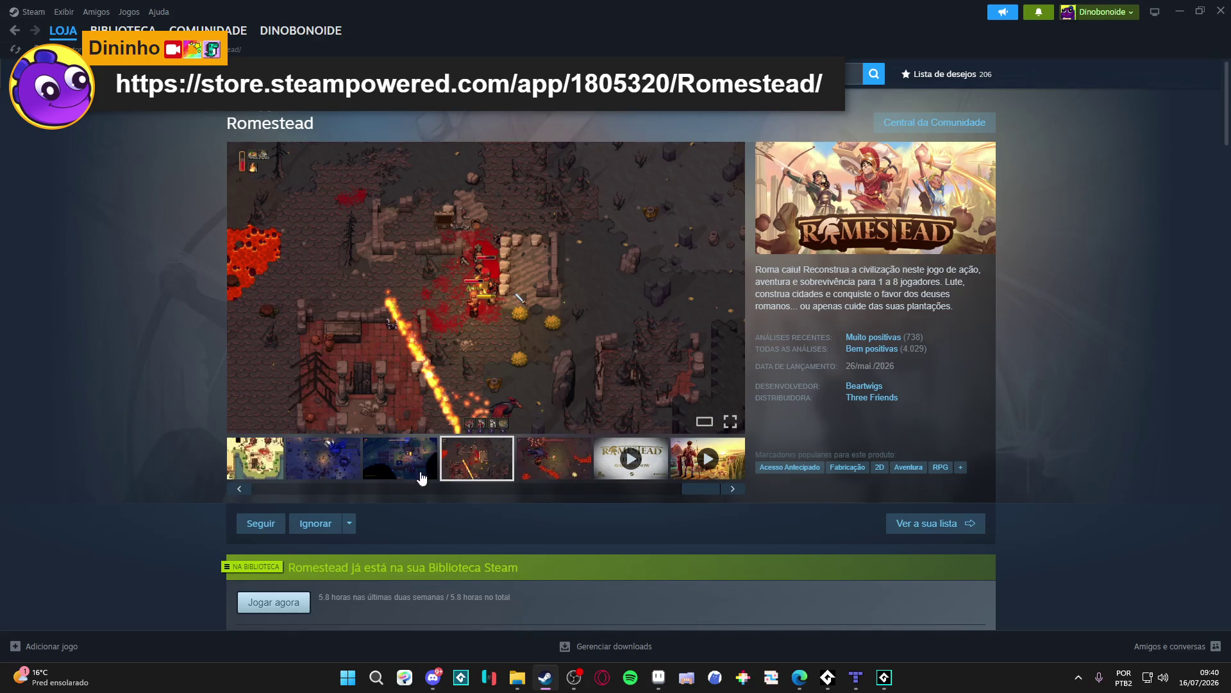
{"action": "left_click", "coordinate": [409, 468]}
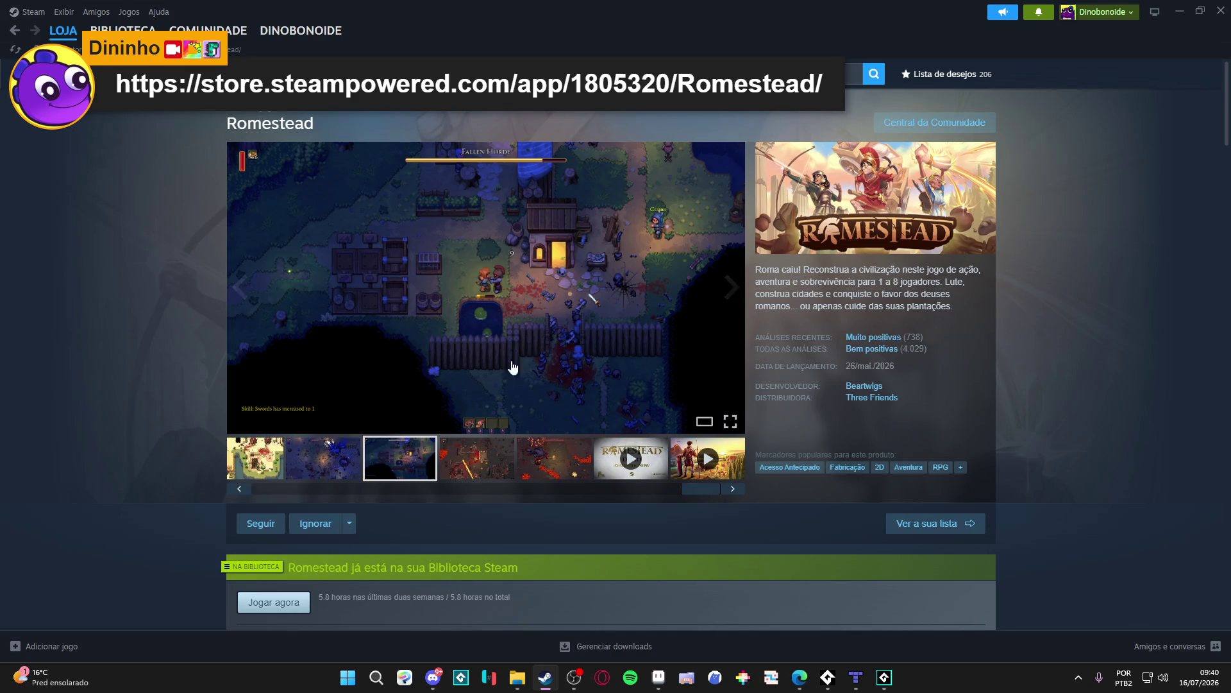
{"action": "left_click", "coordinate": [481, 476]}
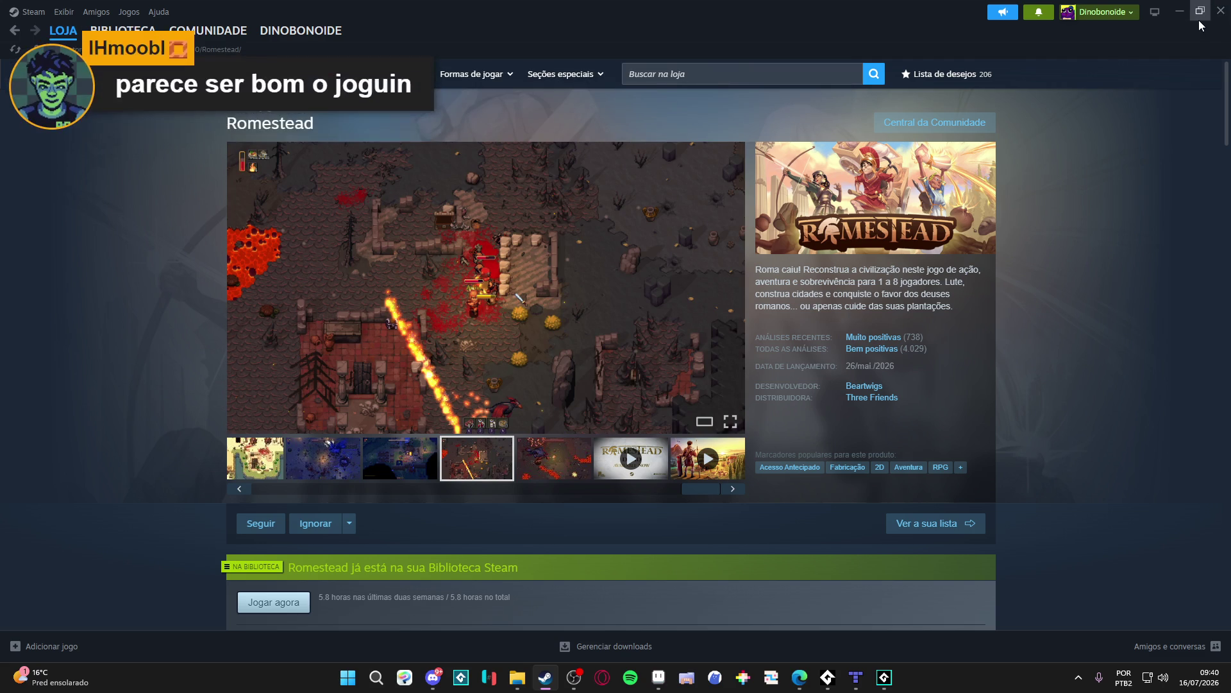
Step: Minimize Steam, widen the room instance list and inspect the room_init settings
{"action": "left_click", "coordinate": [1179, 11]}
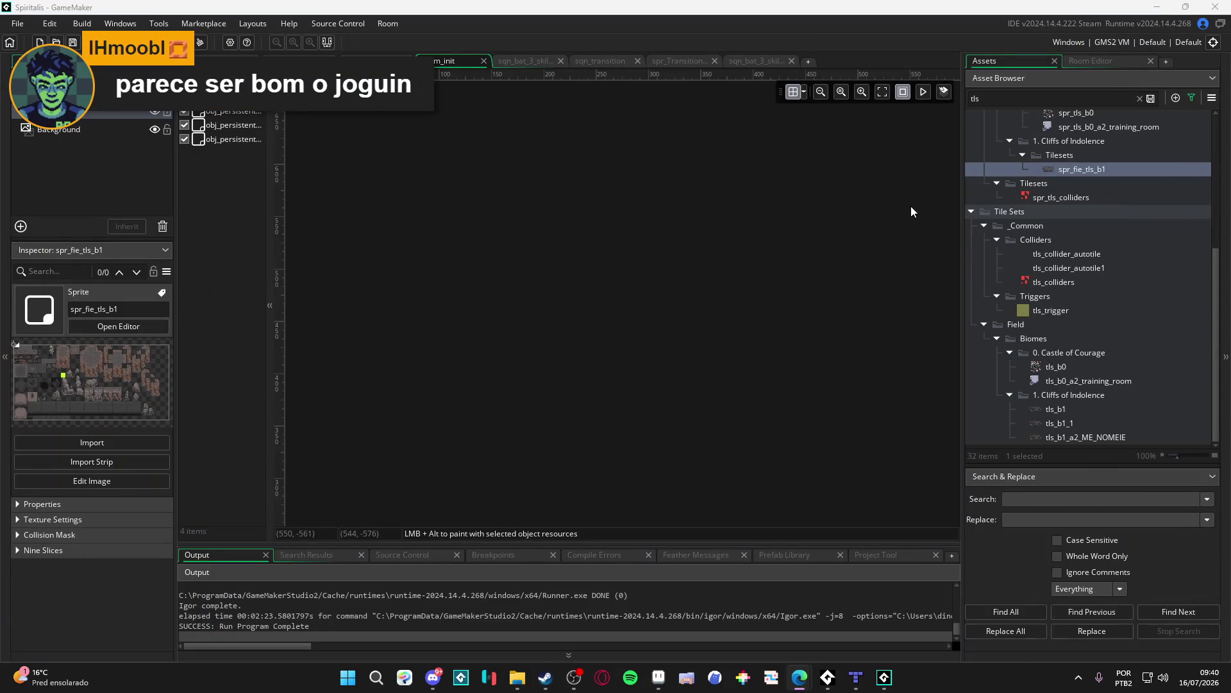
{"action": "left_click", "coordinate": [546, 679]}
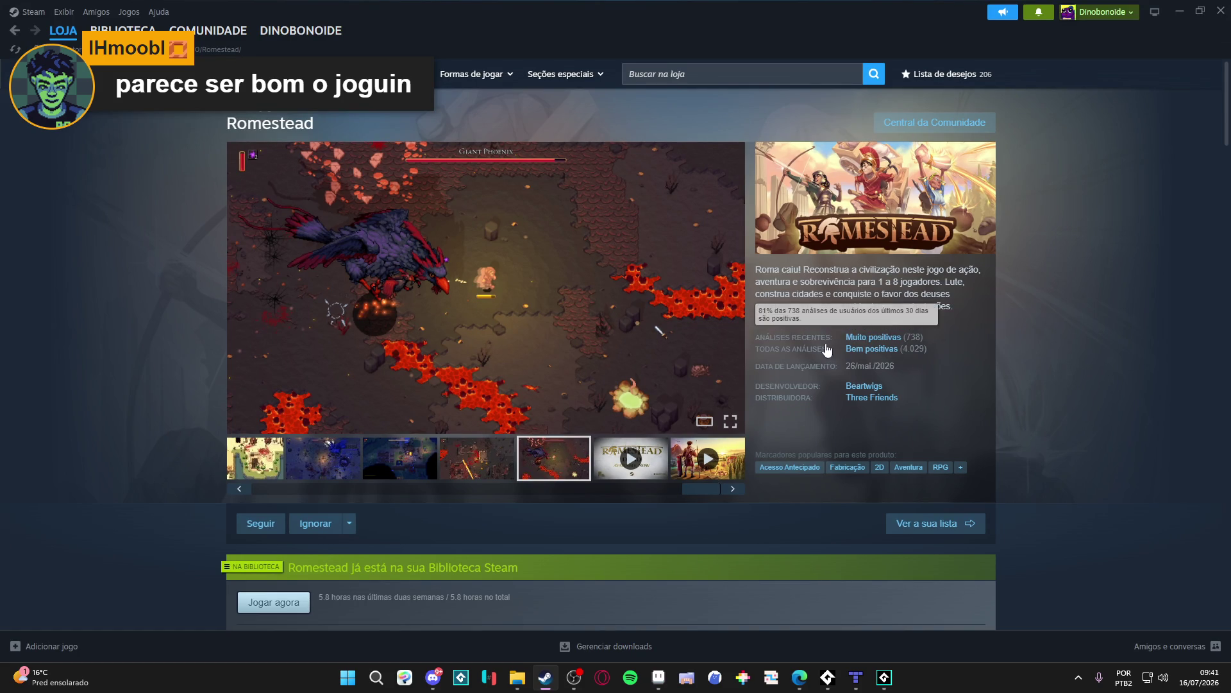
{"action": "left_click", "coordinate": [1179, 10]}
{"action": "left_click_drag", "start_coordinate": [268, 283], "coordinate": [291, 287]}
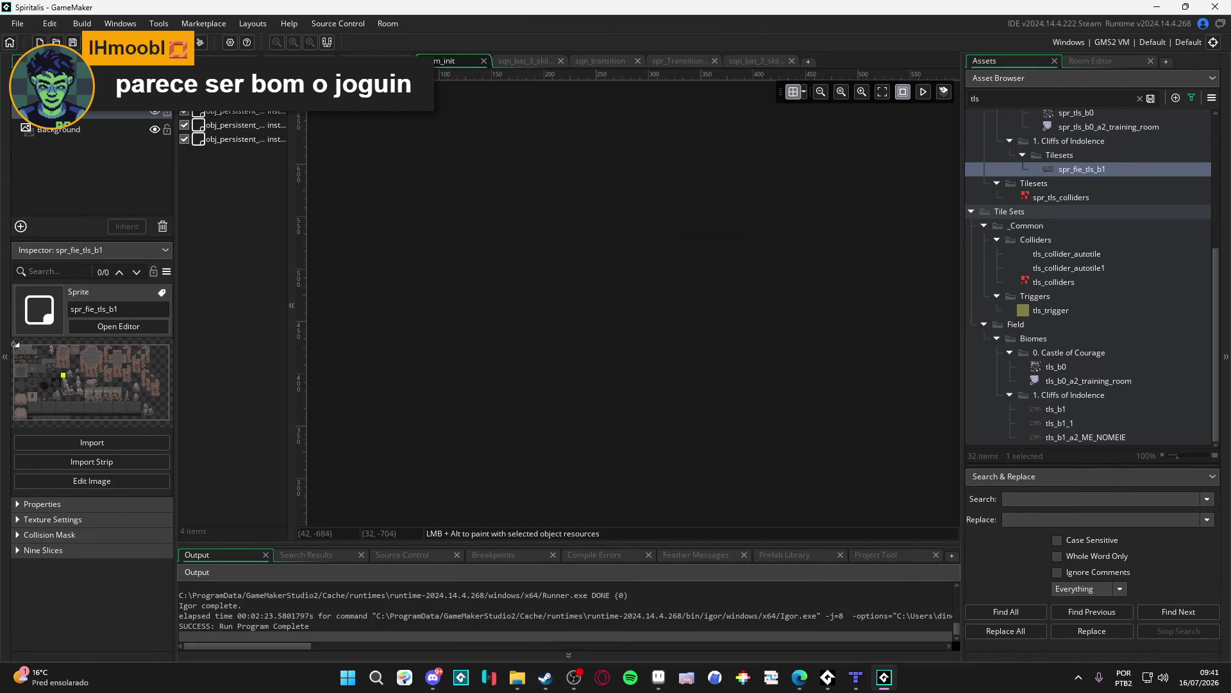
{"action": "left_click", "coordinate": [448, 67]}
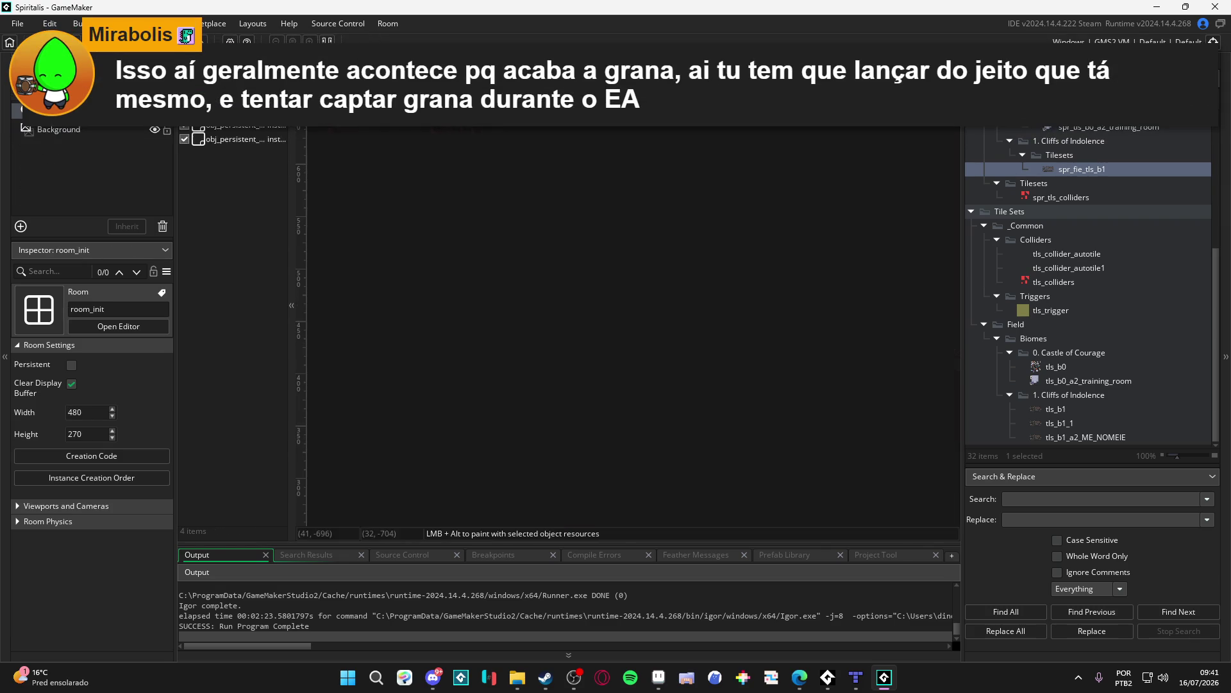
Step: Open the biome_1_room_0_arrival room tab and pan across its cliff map
{"action": "left_click", "coordinate": [565, 66]}
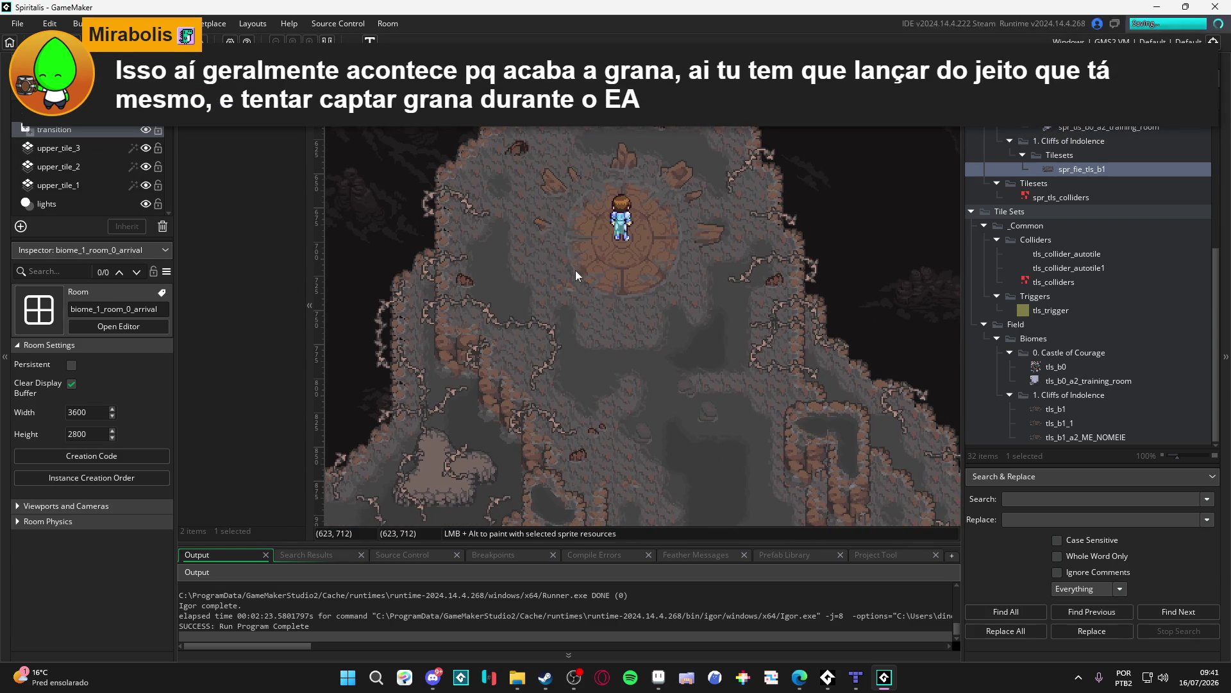
{"action": "scroll", "coordinate": [636, 312], "scroll_direction": "down", "scroll_amount": 2}
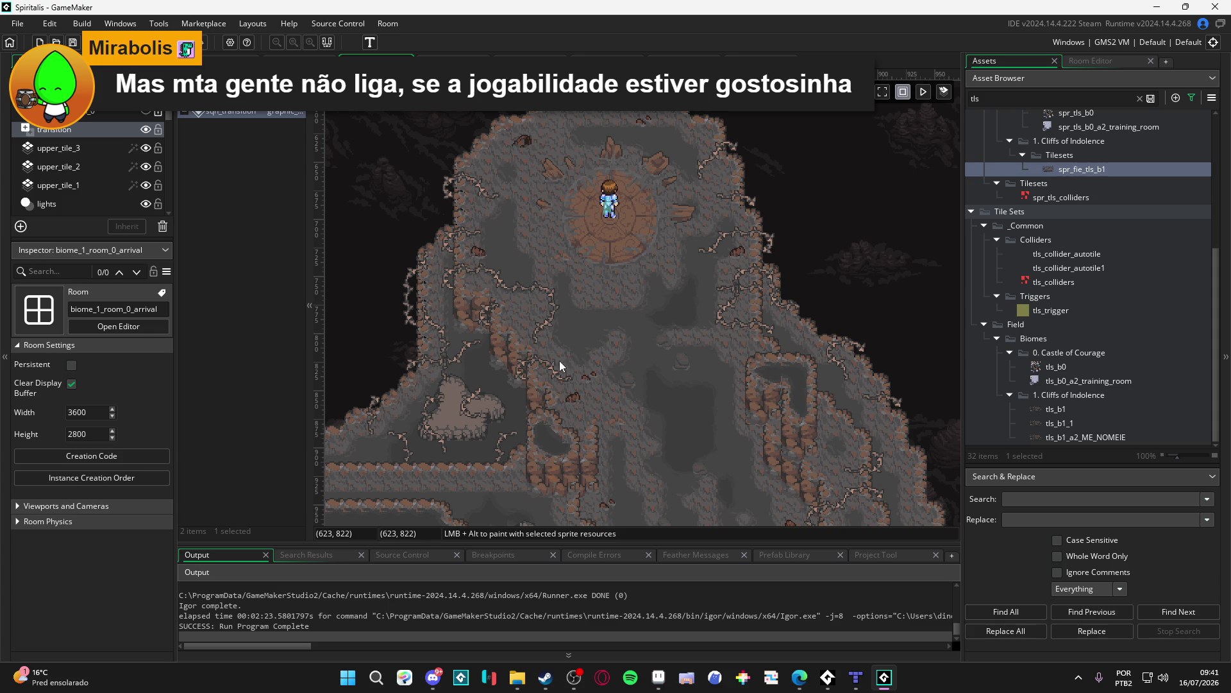
{"action": "mouse_move", "coordinate": [586, 380]}
{"action": "left_mouse_down"}
{"action": "mouse_move", "coordinate": [592, 365]}
{"action": "mouse_move", "coordinate": [606, 374]}
{"action": "left_mouse_up"}
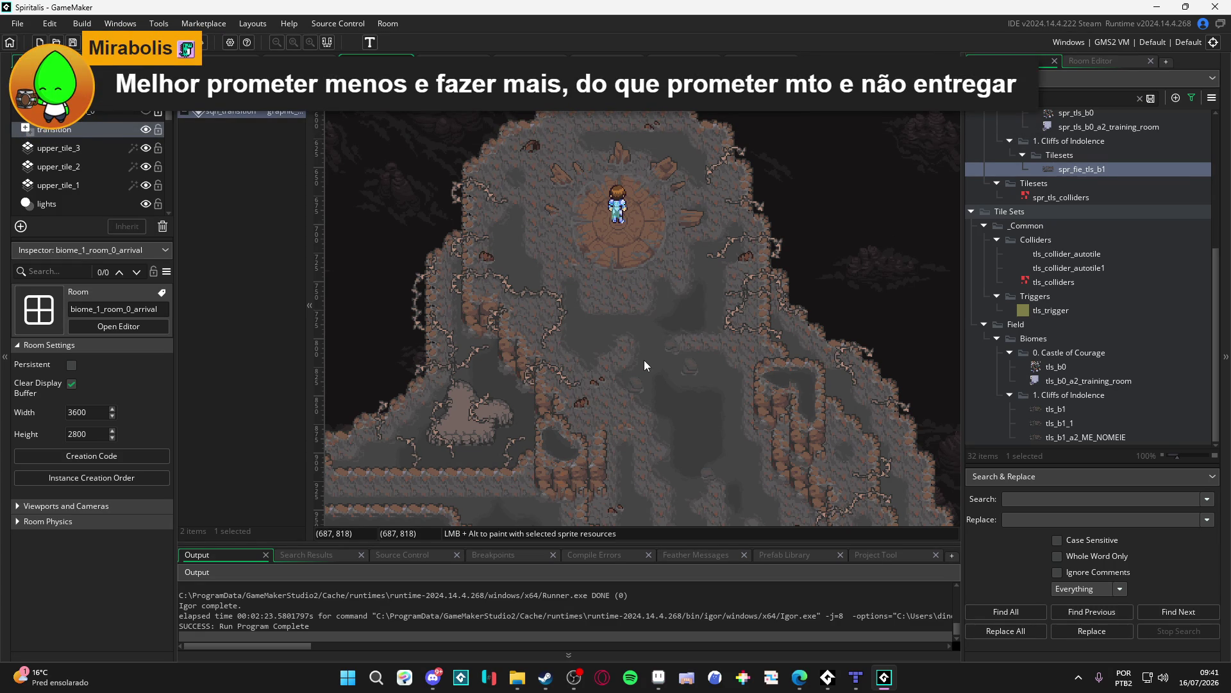
Step: Pan the arrival room's map, then bring room_indolence_3.tmx forward in Tiled
{"action": "mouse_move", "coordinate": [667, 291]}
{"action": "left_mouse_down"}
{"action": "mouse_move", "coordinate": [709, 299]}
{"action": "mouse_move", "coordinate": [679, 324]}
{"action": "mouse_move", "coordinate": [667, 314]}
{"action": "left_mouse_up"}
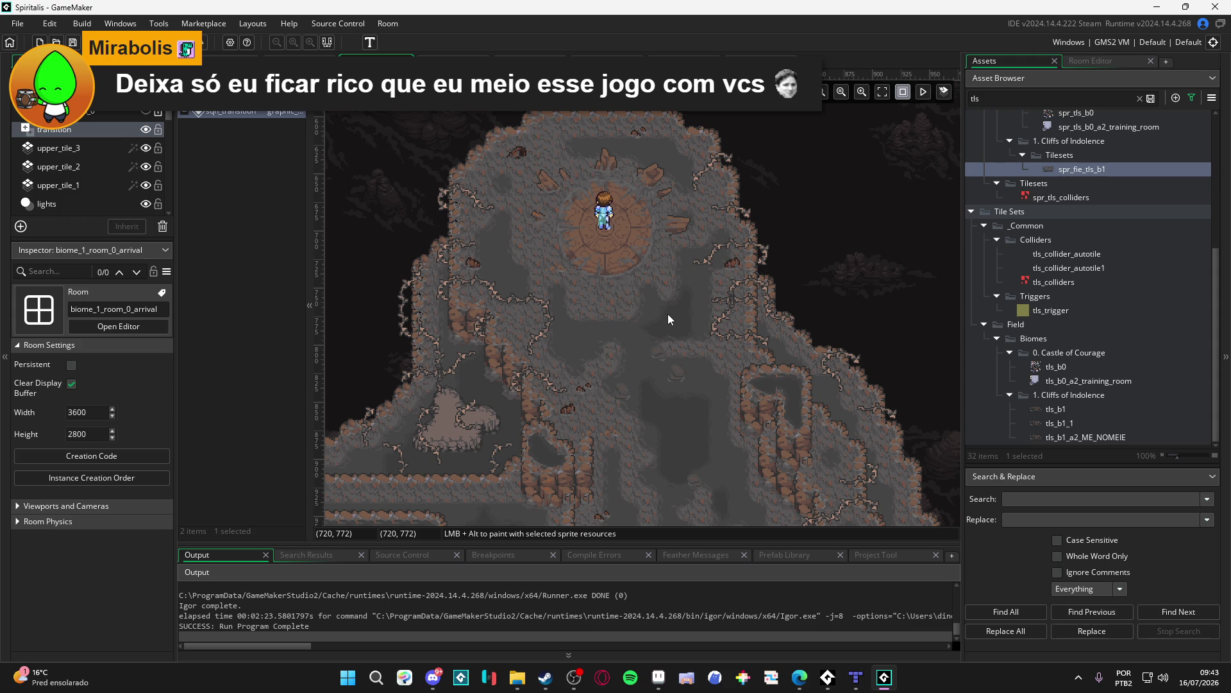
{"action": "left_click", "coordinate": [864, 687]}
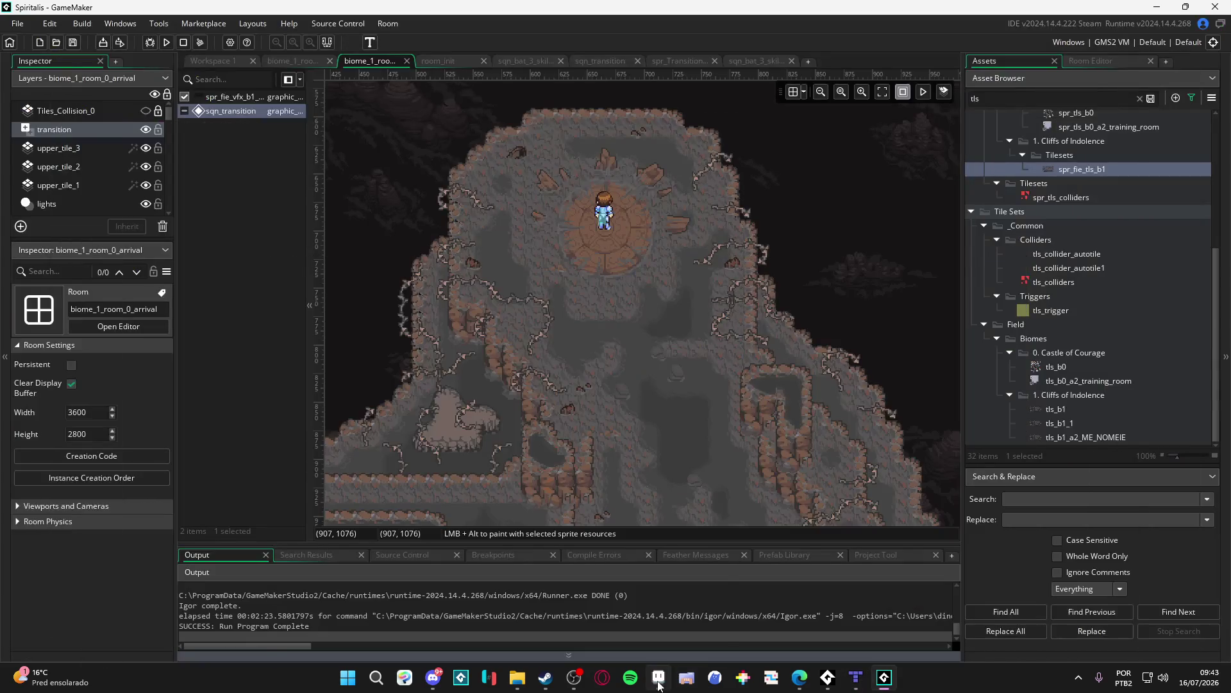
Step: Switch from Tiled back to the GameMaker biome_1_room_0_arrival room
{"action": "mouse_move", "coordinate": [658, 685]}
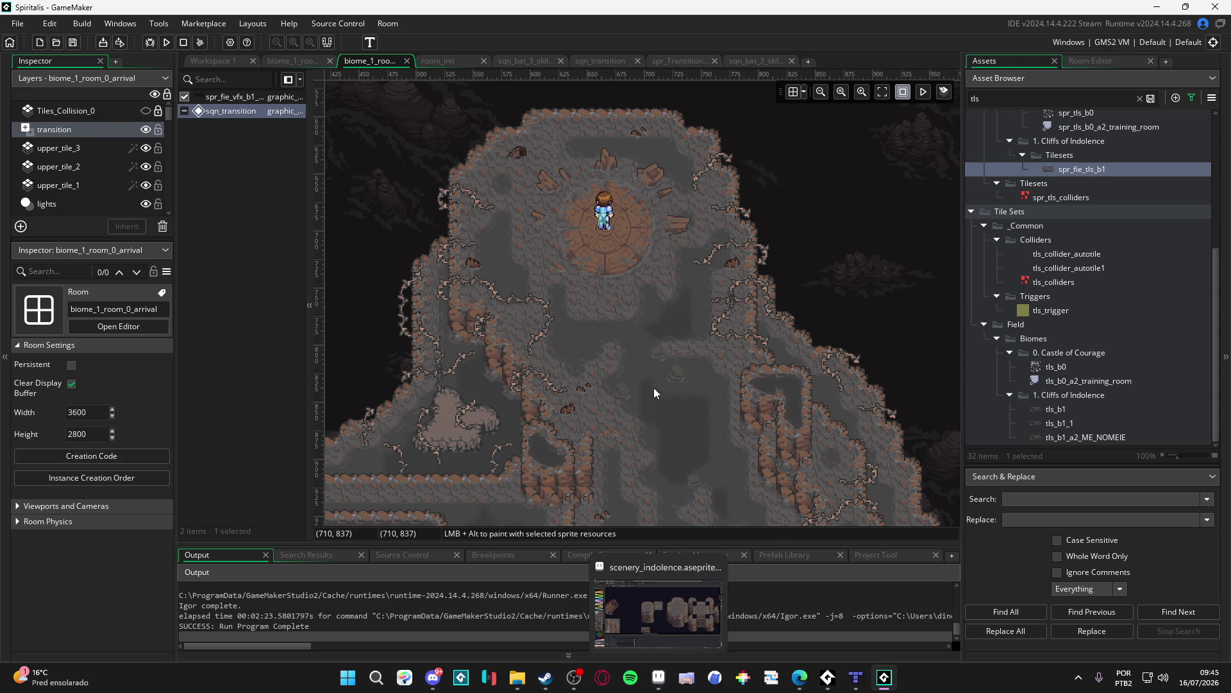
Step: Bring up scenery_indolence.aseprite and sample the root colour #2d1b1c and cliff gray #493f3d
{"action": "left_click", "coordinate": [661, 683]}
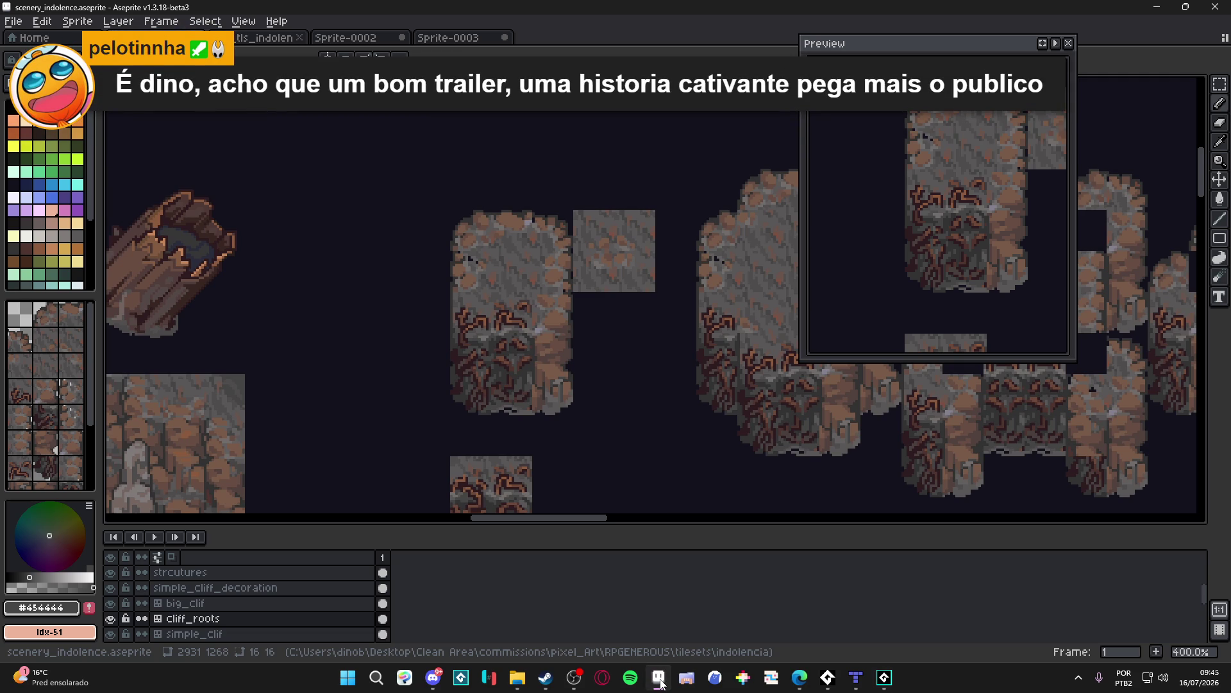
{"action": "scroll", "coordinate": [502, 348], "scroll_direction": "down", "scroll_amount": 2}
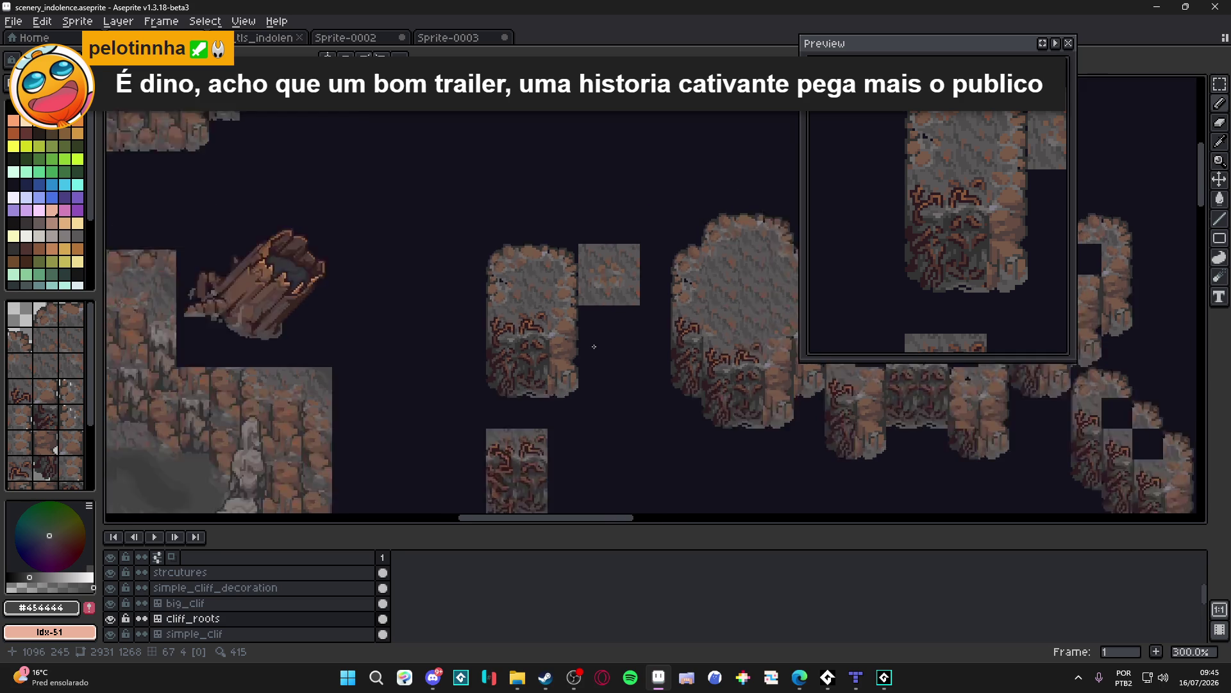
{"action": "scroll", "coordinate": [502, 348], "scroll_direction": "up", "scroll_amount": 4}
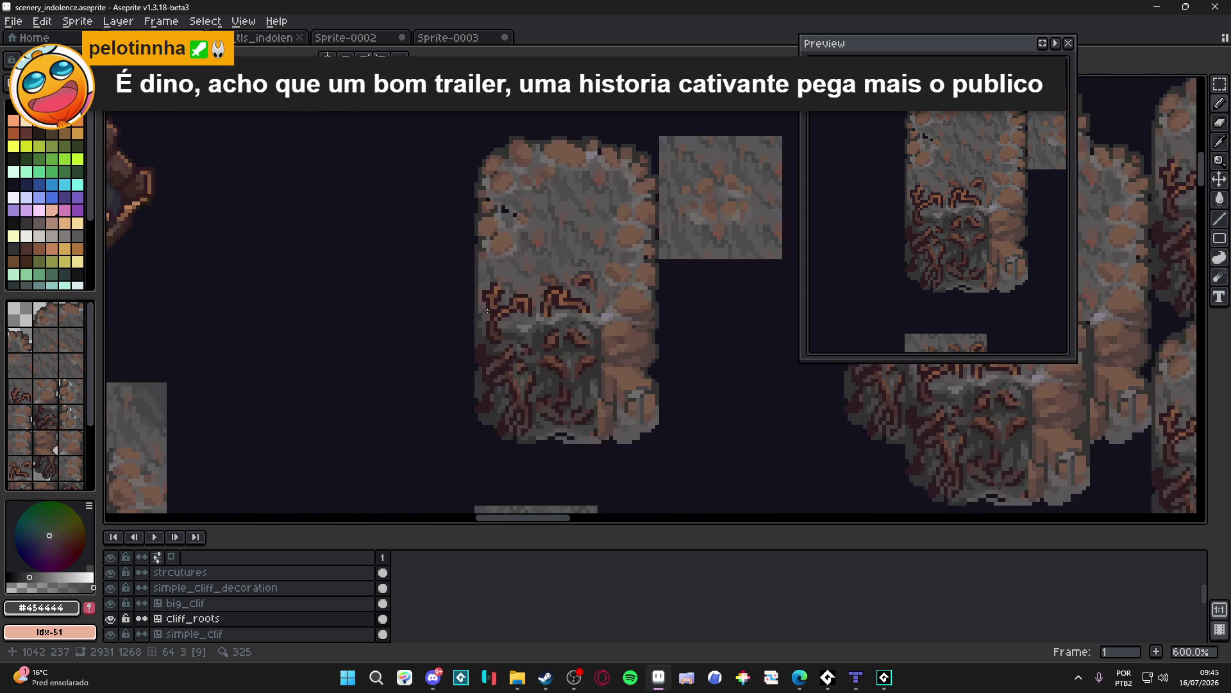
{"action": "scroll", "coordinate": [491, 332], "scroll_direction": "up", "scroll_amount": 3}
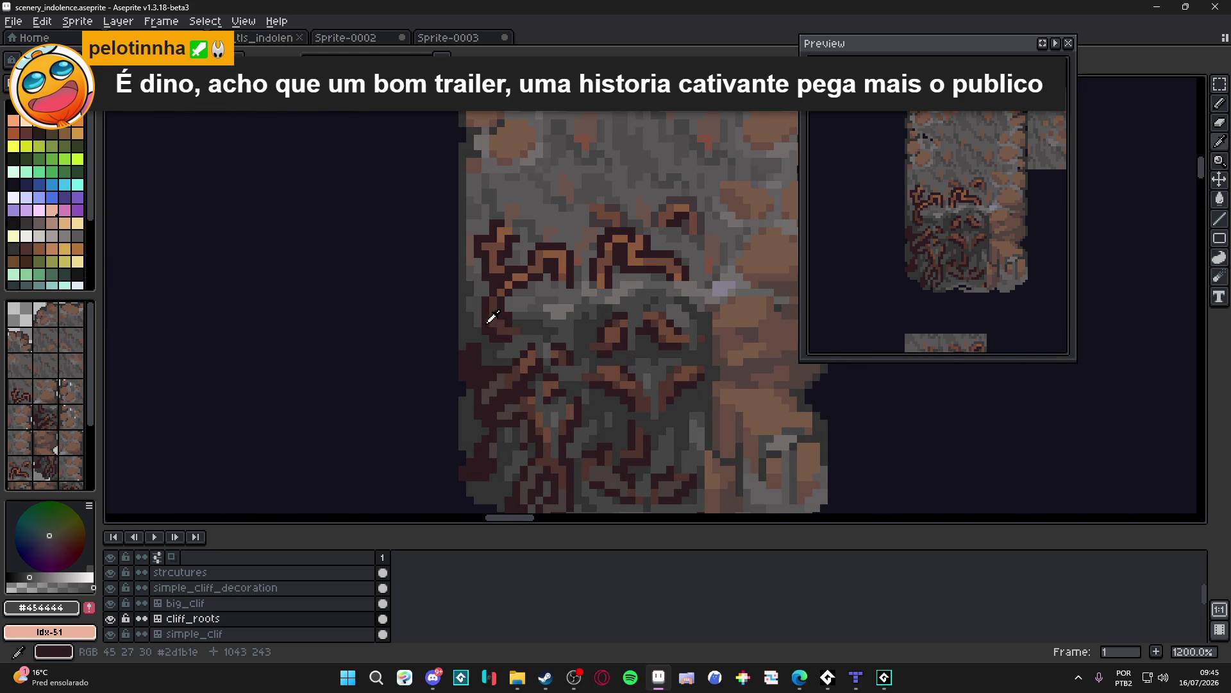
{"action": "left_click", "coordinate": [498, 332], "text": "alt"}
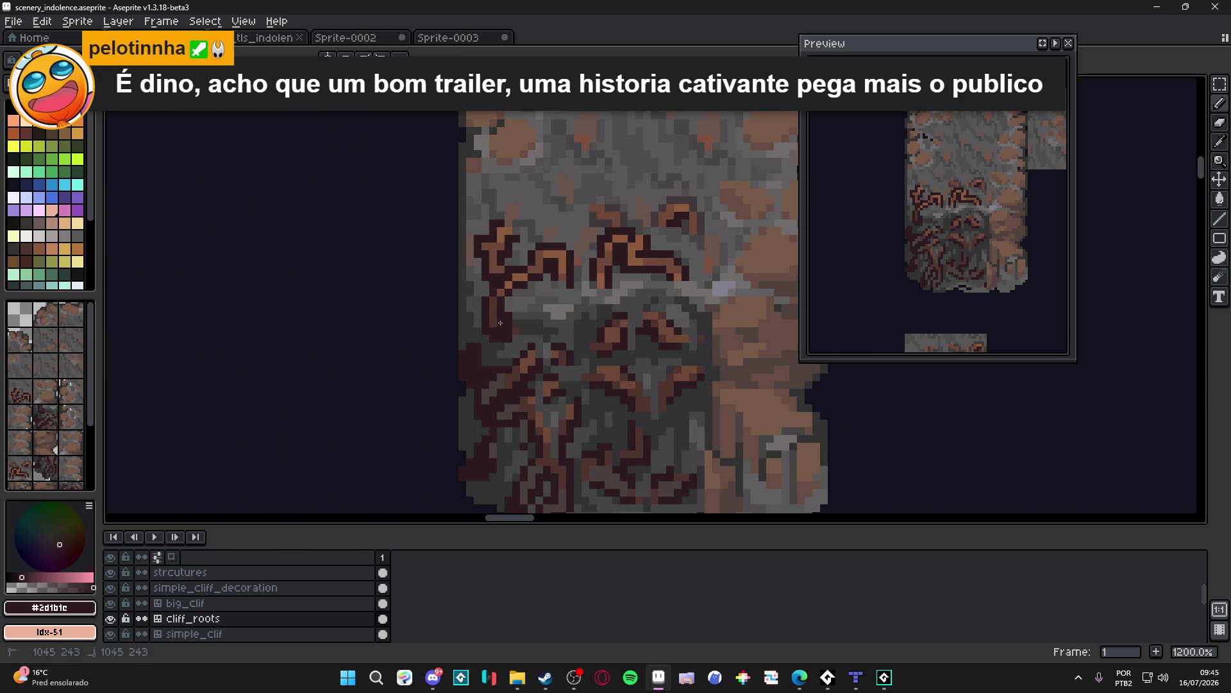
{"action": "scroll", "coordinate": [523, 346], "scroll_direction": "down", "scroll_amount": 4}
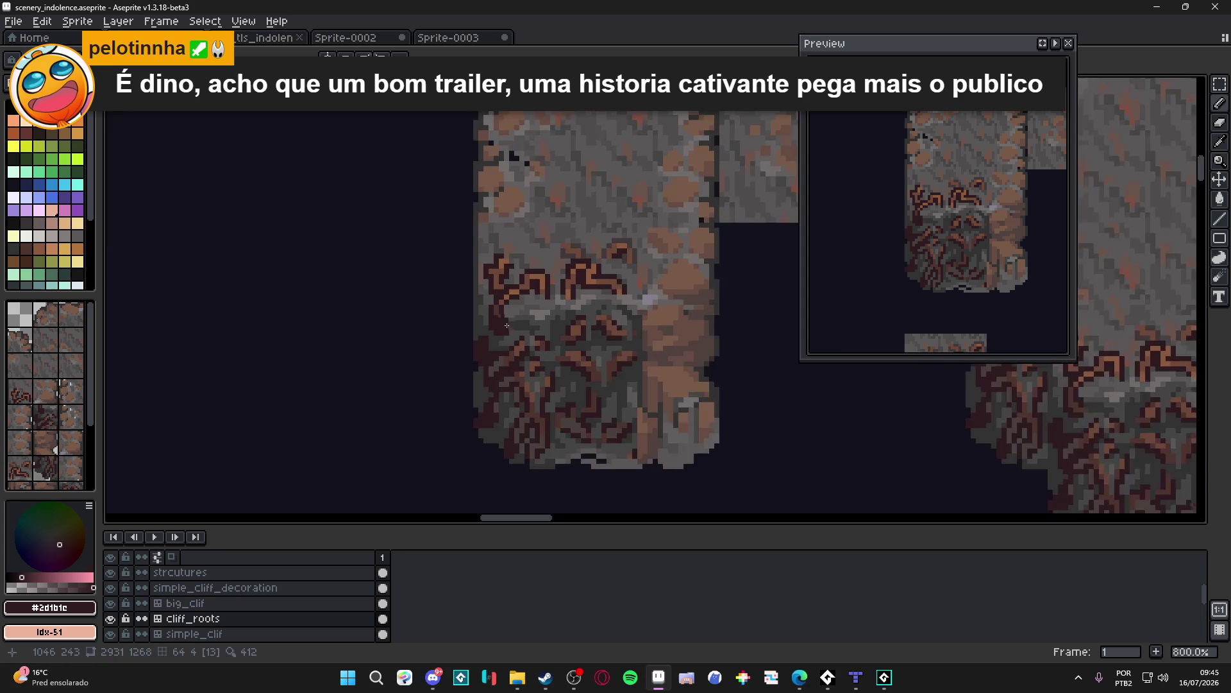
{"action": "scroll", "coordinate": [524, 345], "scroll_direction": "up", "scroll_amount": 2}
{"action": "scroll", "coordinate": [448, 312], "scroll_direction": "up", "scroll_amount": 2}
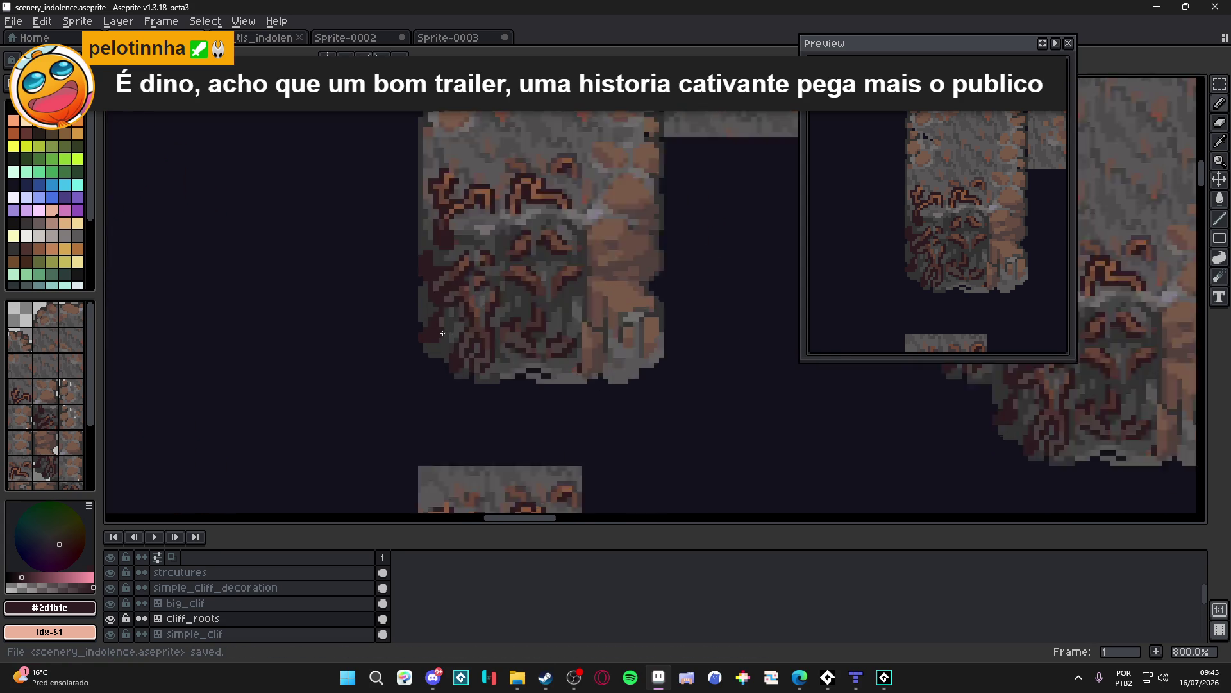
{"action": "left_click", "coordinate": [448, 312], "text": "alt"}
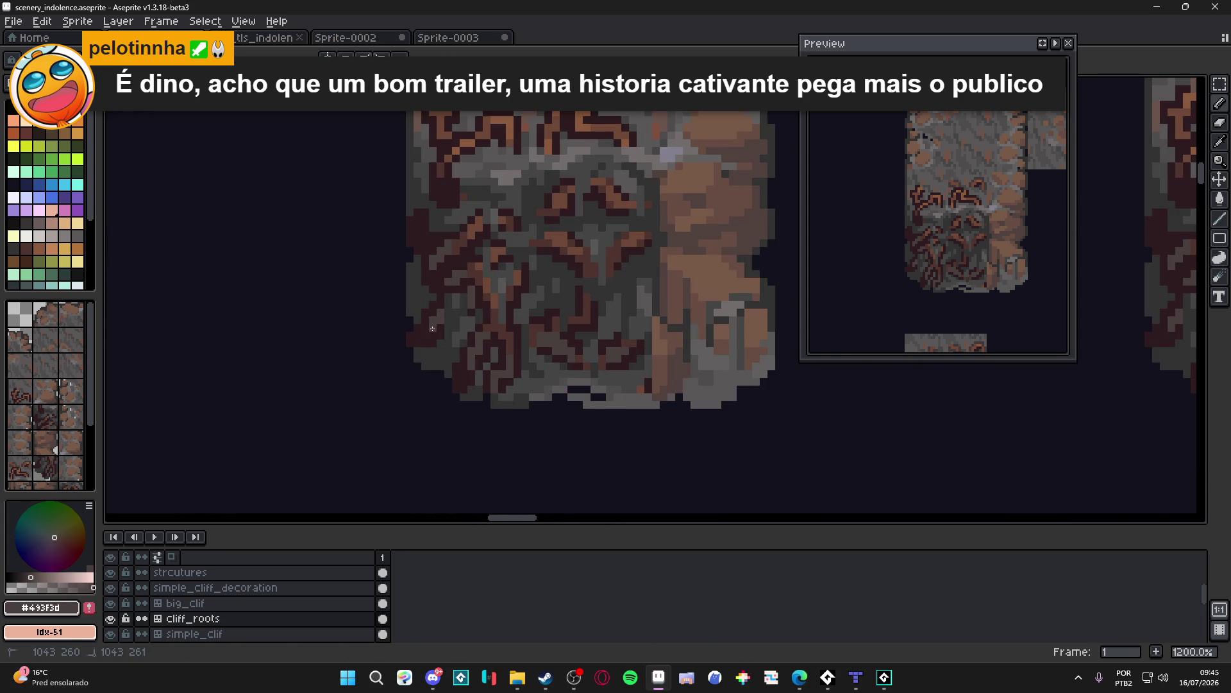
{"action": "scroll", "coordinate": [456, 333], "scroll_direction": "down", "scroll_amount": 4}
{"action": "scroll", "coordinate": [508, 339], "scroll_direction": "down", "scroll_amount": 2}
Step: Save the tileset, adjust the zoom, and switch to the Move tool
{"action": "key", "text": "ctrl+s"}
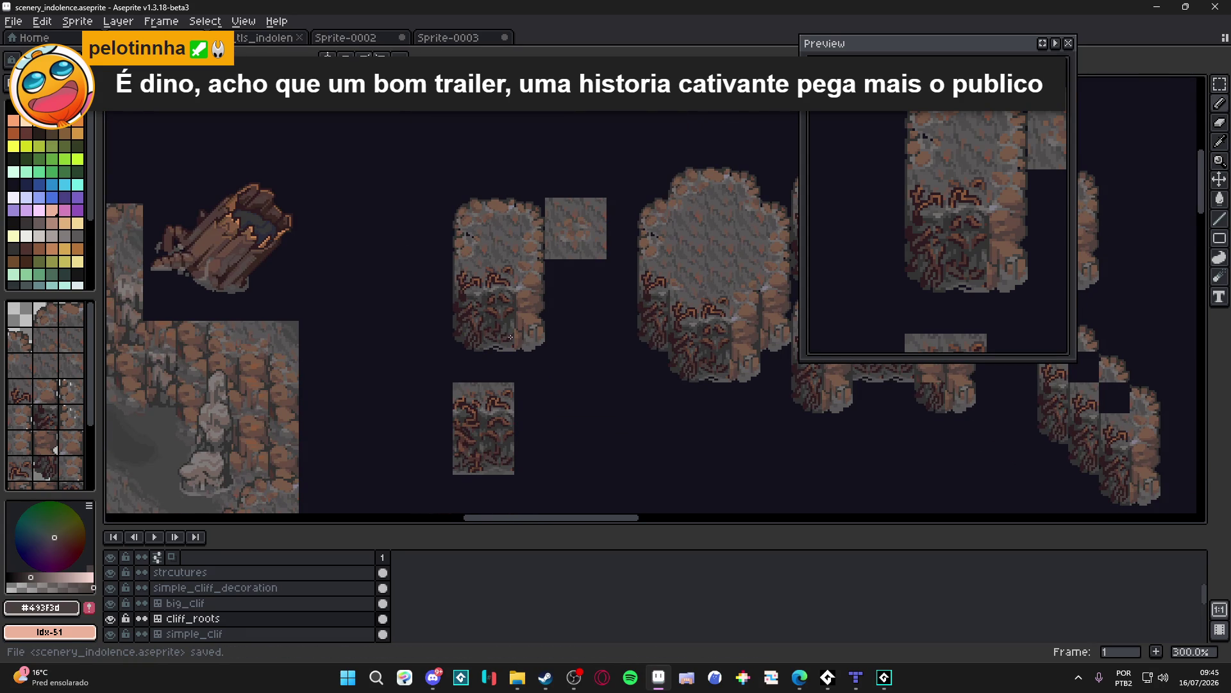
{"action": "scroll", "coordinate": [510, 336], "scroll_direction": "up", "scroll_amount": 1}
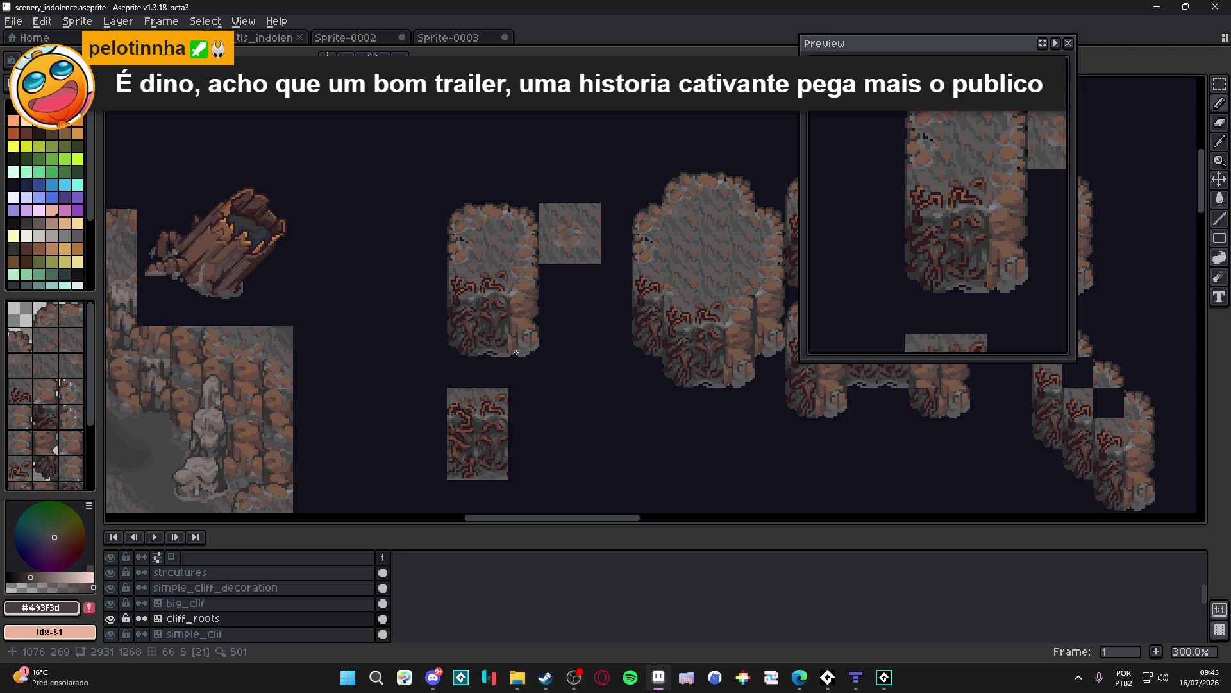
{"action": "scroll", "coordinate": [507, 349], "scroll_direction": "up", "scroll_amount": 2}
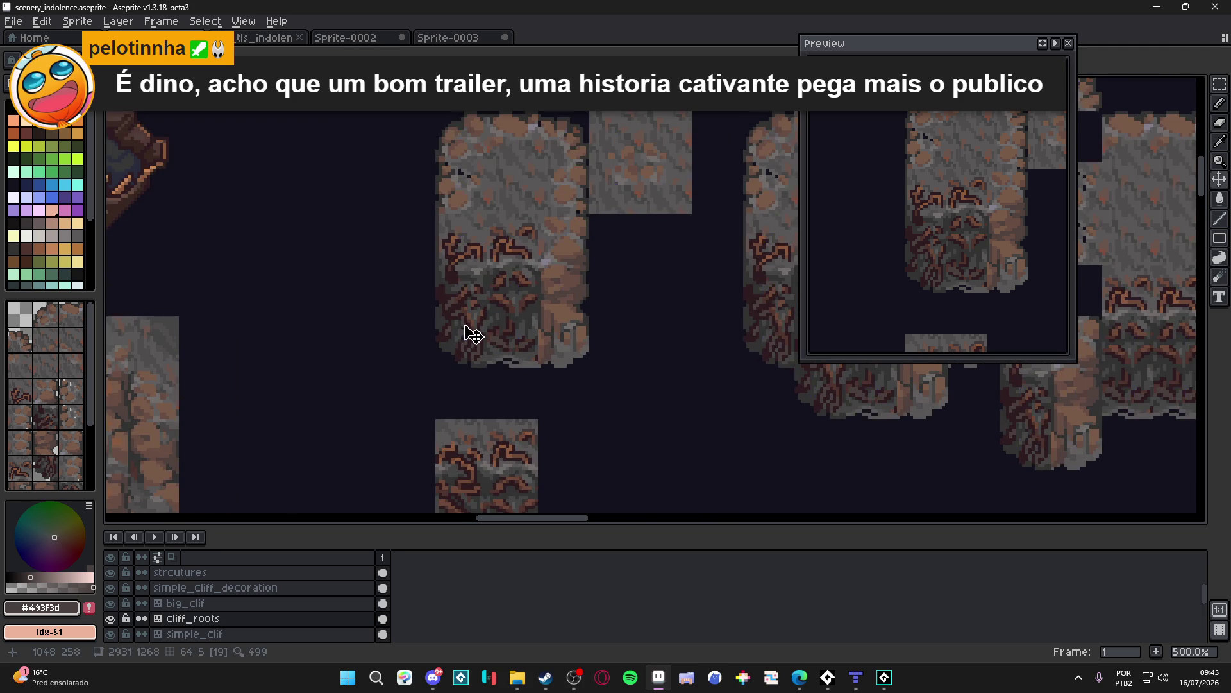
{"action": "scroll", "coordinate": [482, 349], "scroll_direction": "down", "scroll_amount": 1}
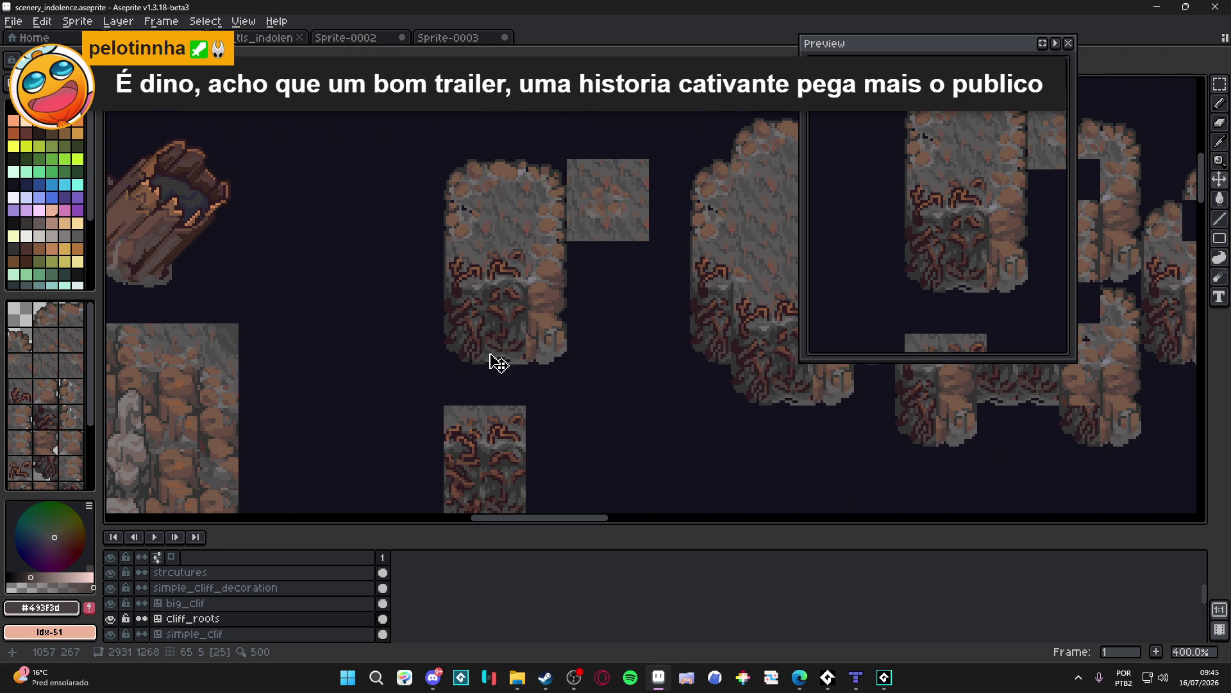
{"action": "key", "text": "v"}
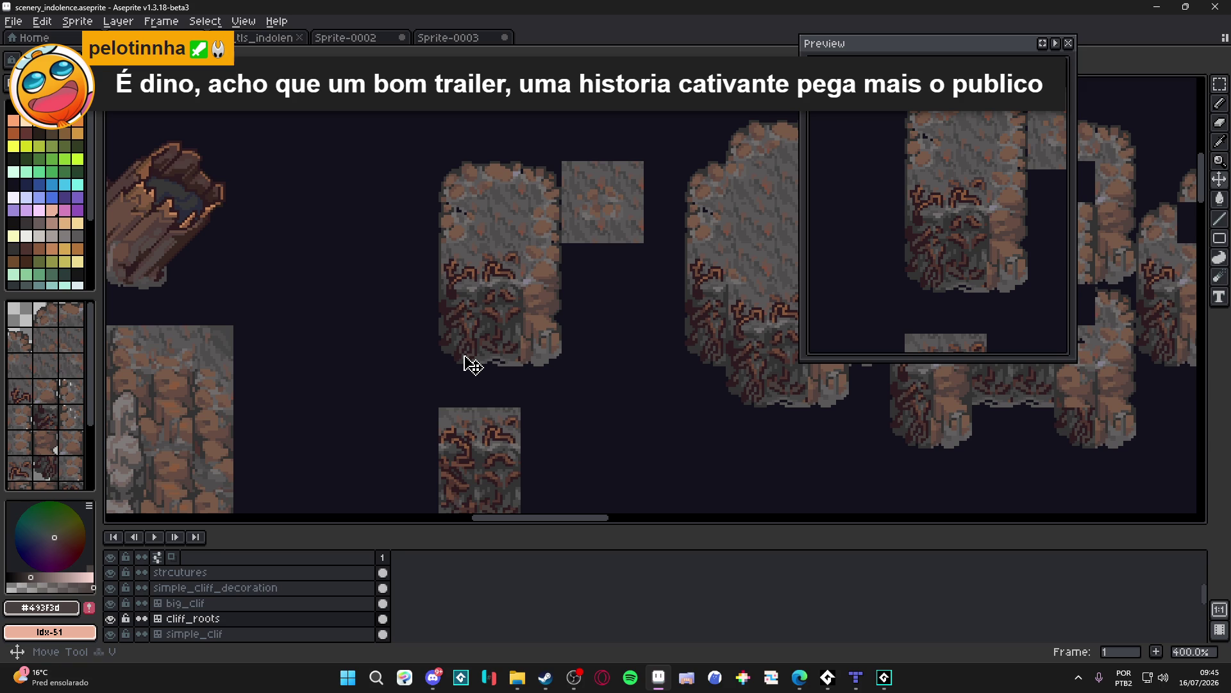
{"action": "key", "text": "m"}
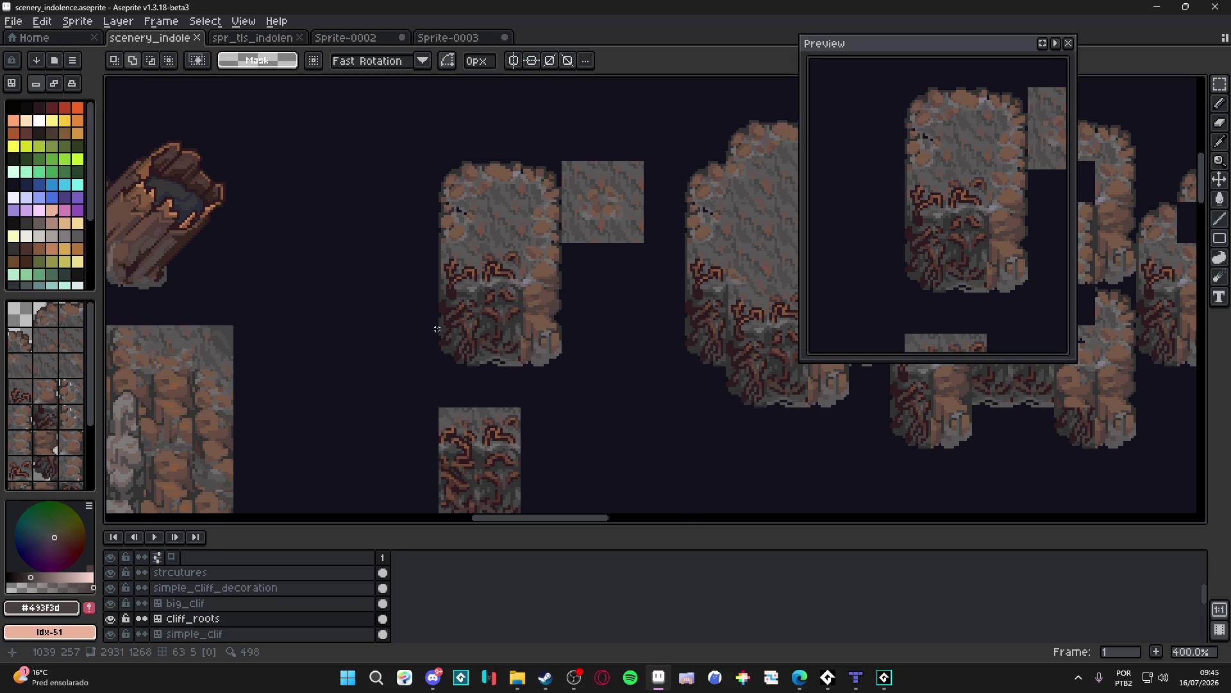
{"action": "key", "text": "ctrl+s"}
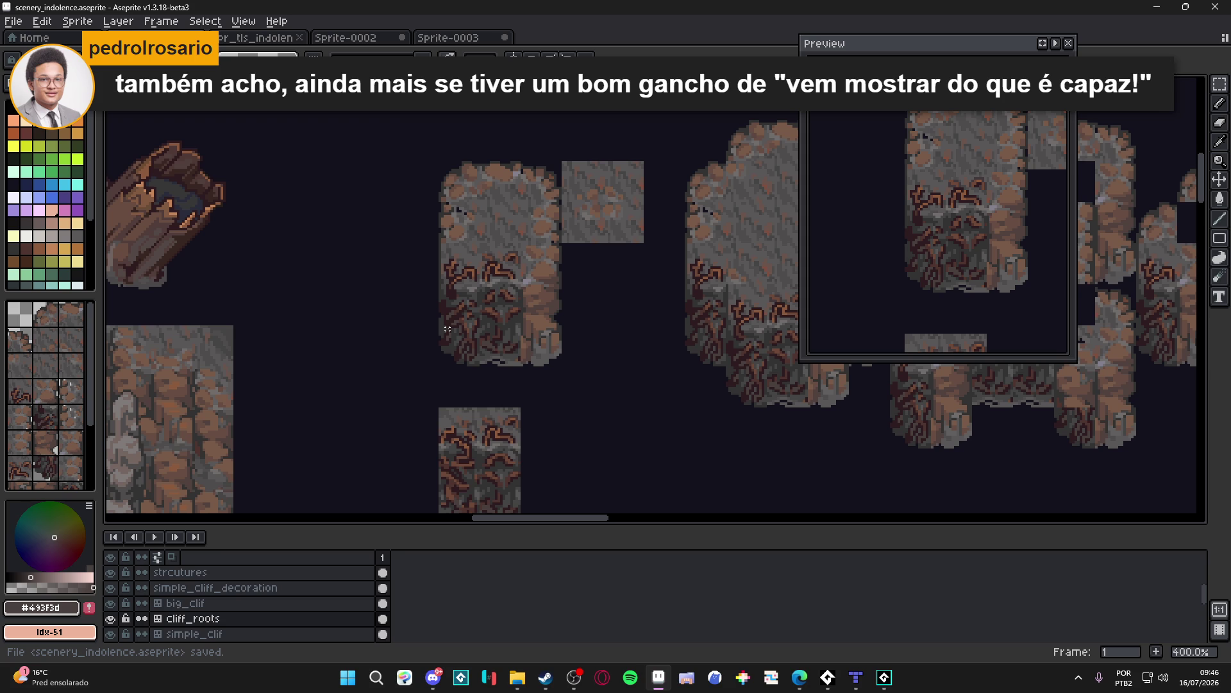
{"action": "key", "text": "m"}
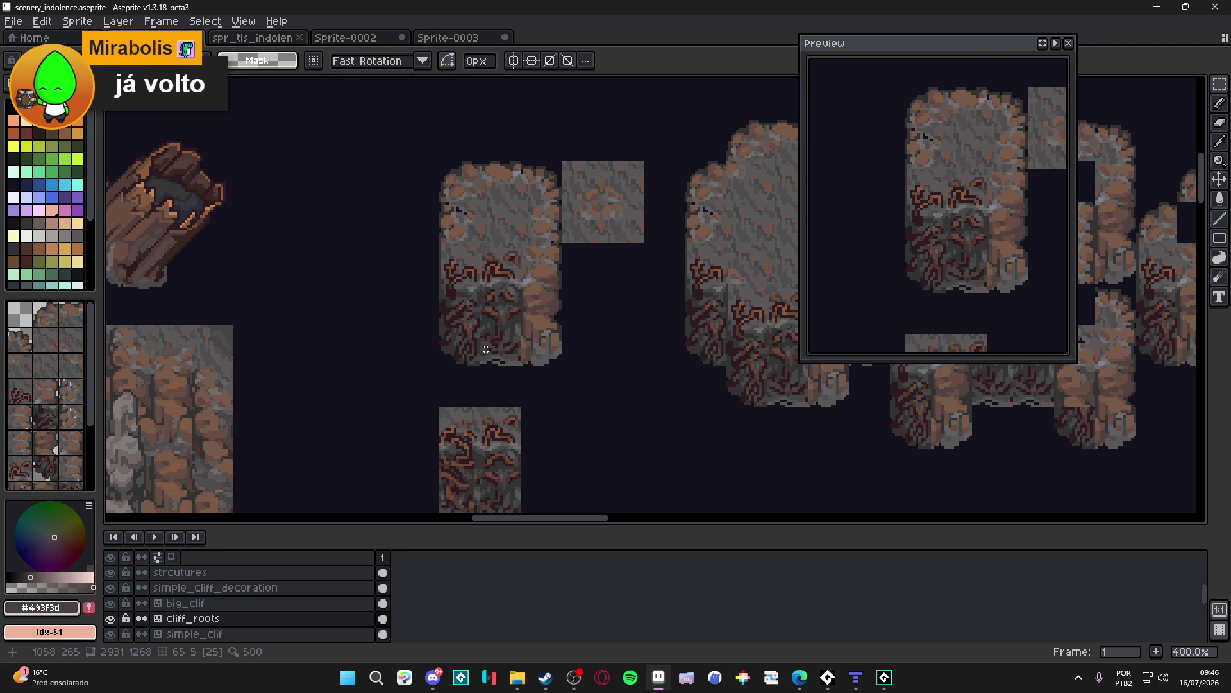
{"action": "key", "text": "ctrl"}
{"action": "key", "text": "ctrl"}
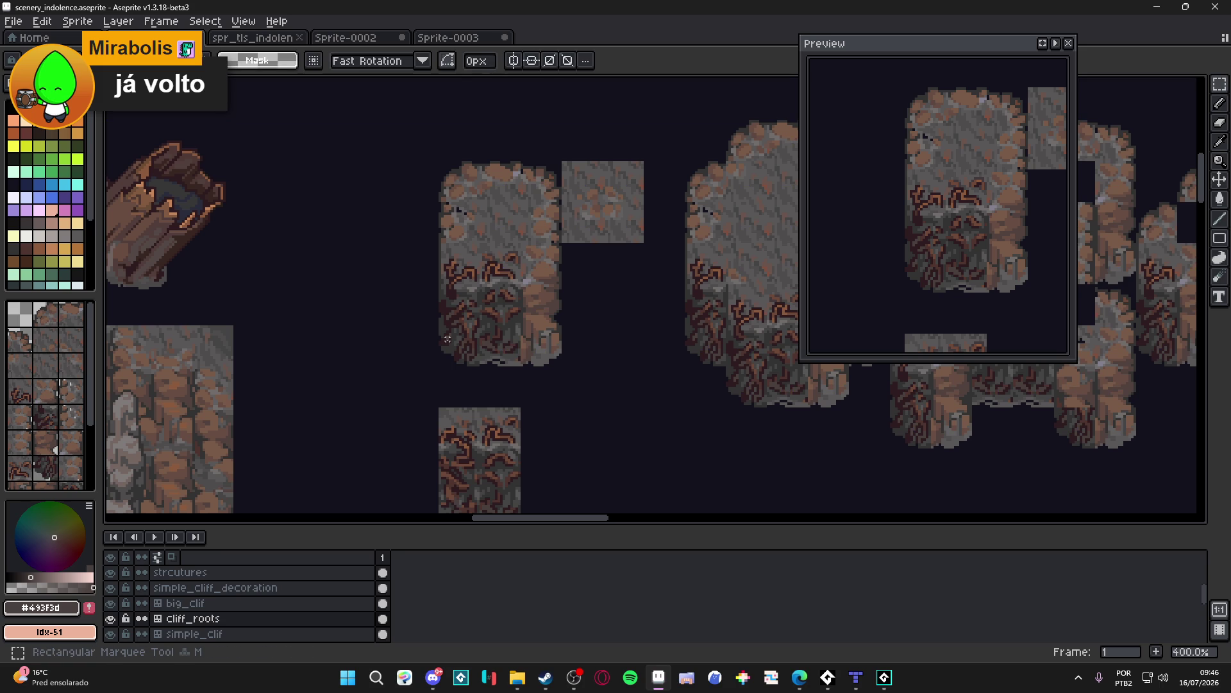
{"action": "key", "text": "ctrl"}
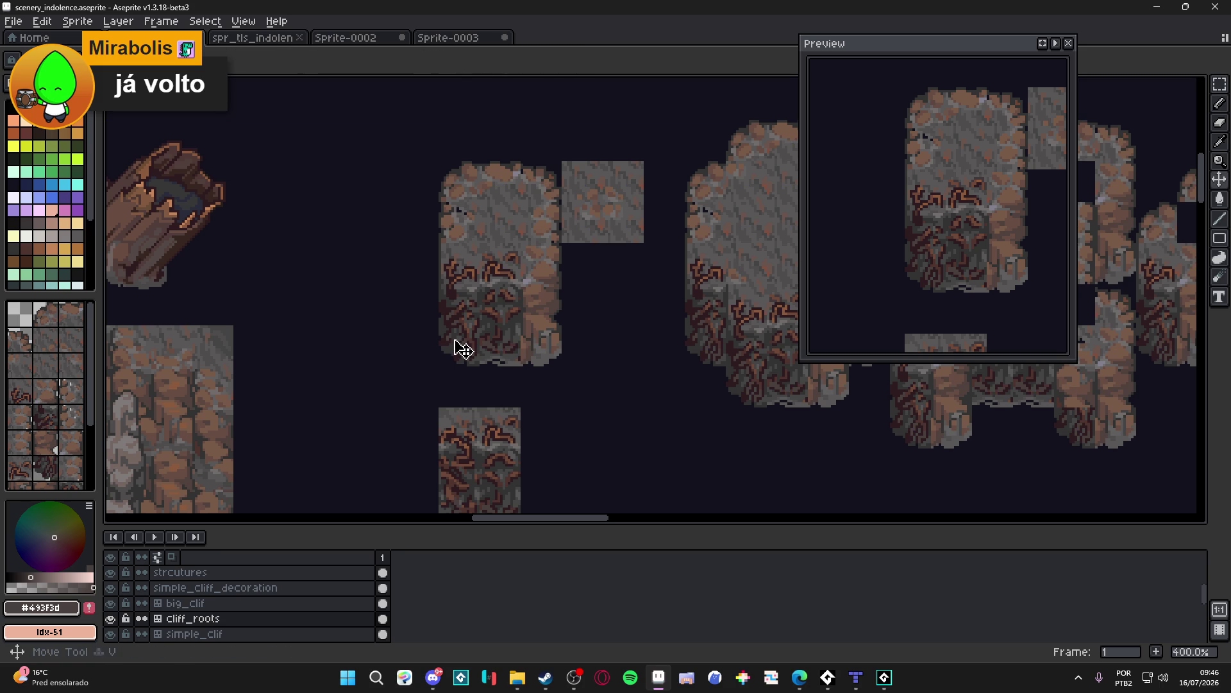
{"action": "key", "text": "ctrl"}
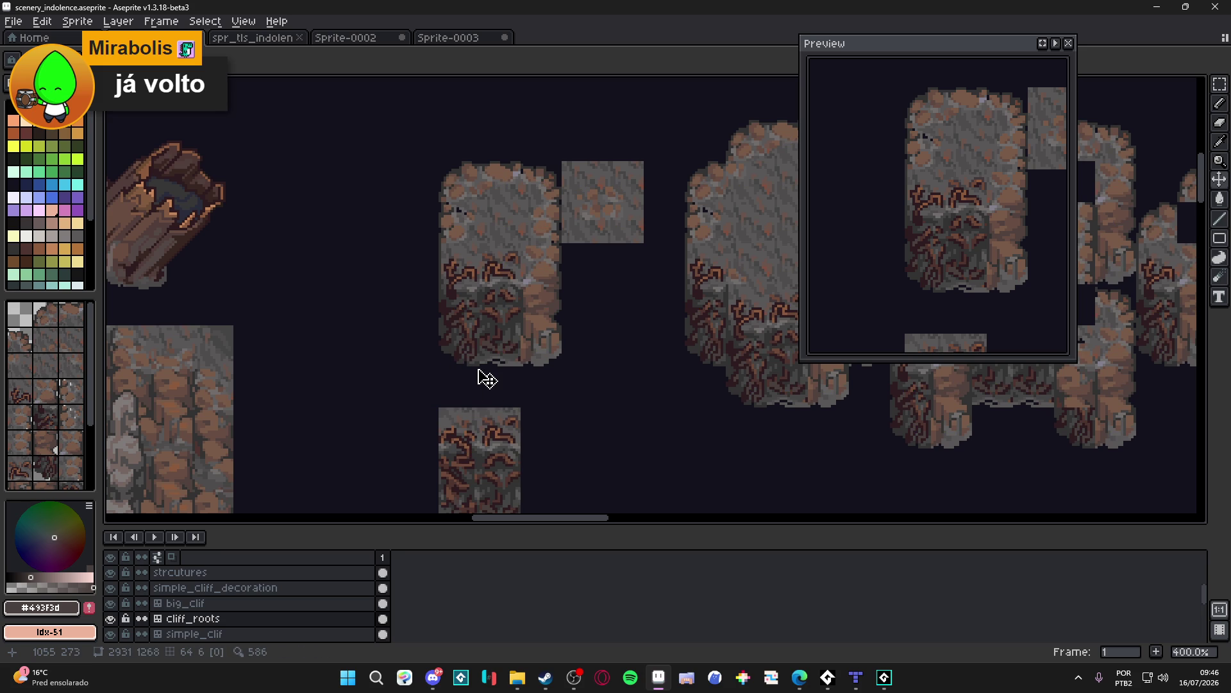
{"action": "scroll", "coordinate": [488, 378], "scroll_direction": "down", "scroll_amount": 1}
{"action": "key", "text": "ctrl+s"}
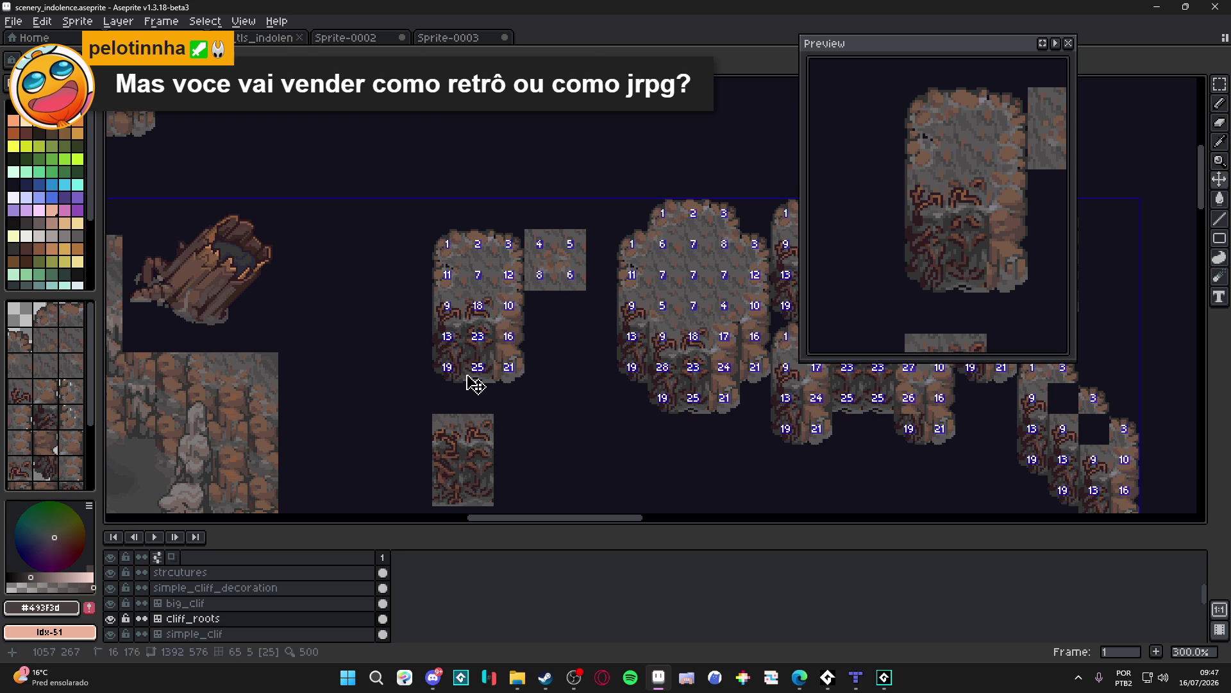
{"action": "key", "text": "ctrl+s"}
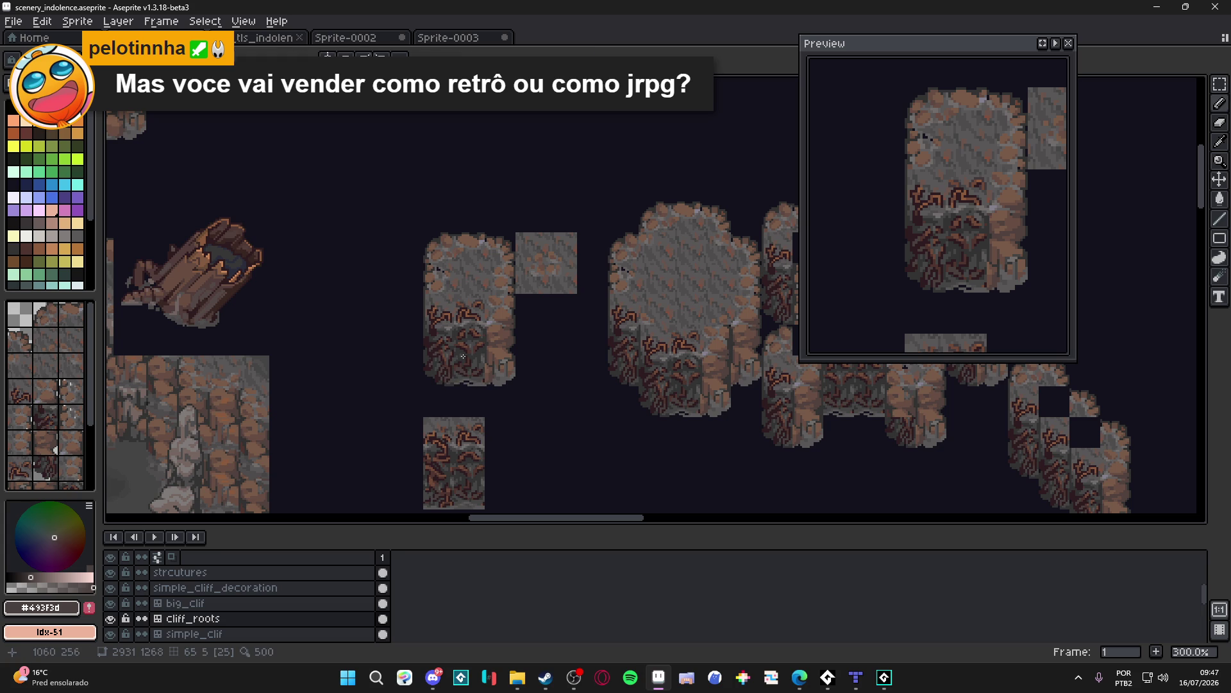
{"action": "scroll", "coordinate": [449, 336], "scroll_direction": "up", "scroll_amount": 4}
{"action": "left_click", "coordinate": [452, 320], "text": "alt"}
{"action": "scroll", "coordinate": [452, 320], "scroll_direction": "up", "scroll_amount": 3}
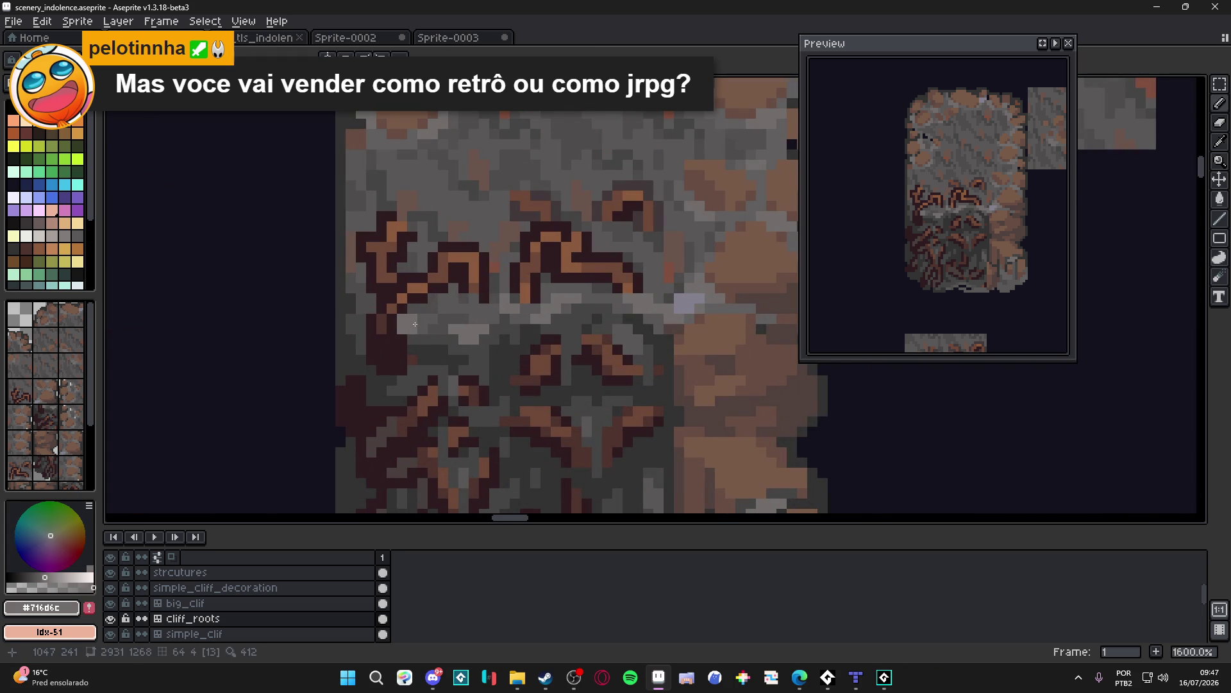
Step: Pick the darker gray #595757, save, and zoom in on the rooted cliff tile
{"action": "left_click", "coordinate": [403, 319], "text": "alt"}
{"action": "scroll", "coordinate": [404, 319], "scroll_direction": "down", "scroll_amount": 6}
{"action": "key", "text": "ctrl+s"}
{"action": "scroll", "coordinate": [526, 396], "scroll_direction": "right", "scroll_amount": 1}
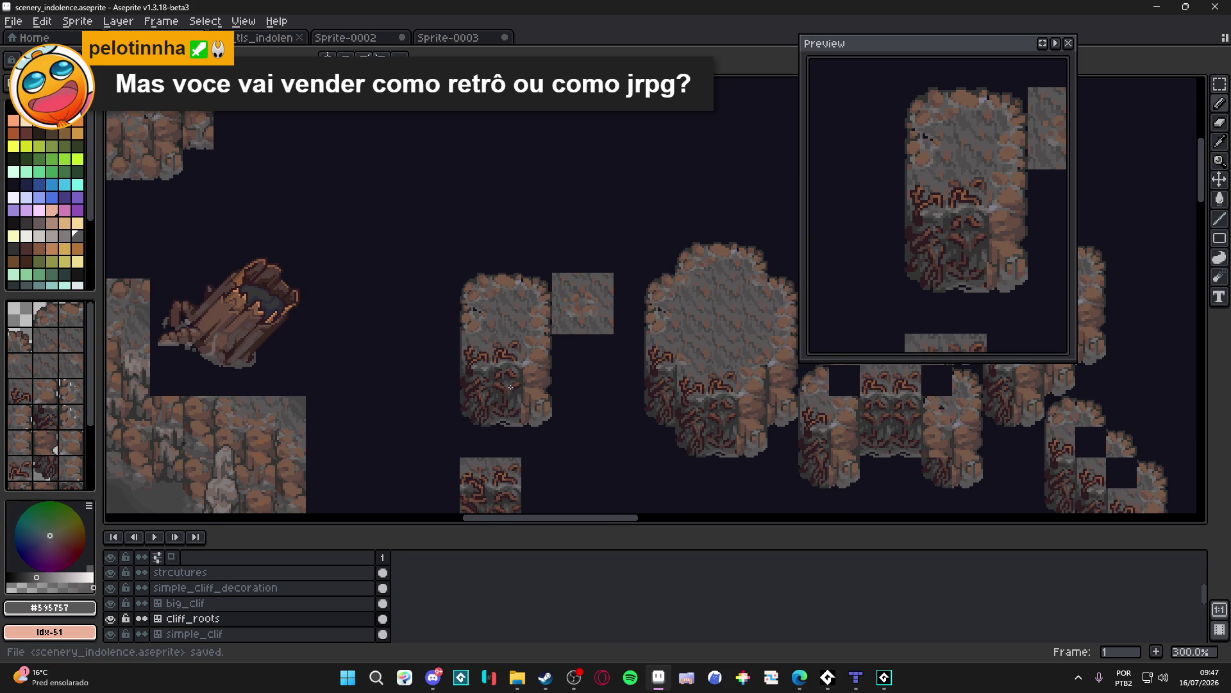
{"action": "mouse_move", "coordinate": [515, 374]}
{"action": "left_mouse_down"}
{"action": "mouse_move", "coordinate": [494, 356]}
{"action": "mouse_move", "coordinate": [481, 390]}
{"action": "left_mouse_up"}
{"action": "scroll", "coordinate": [469, 390], "scroll_direction": "up", "scroll_amount": 3}
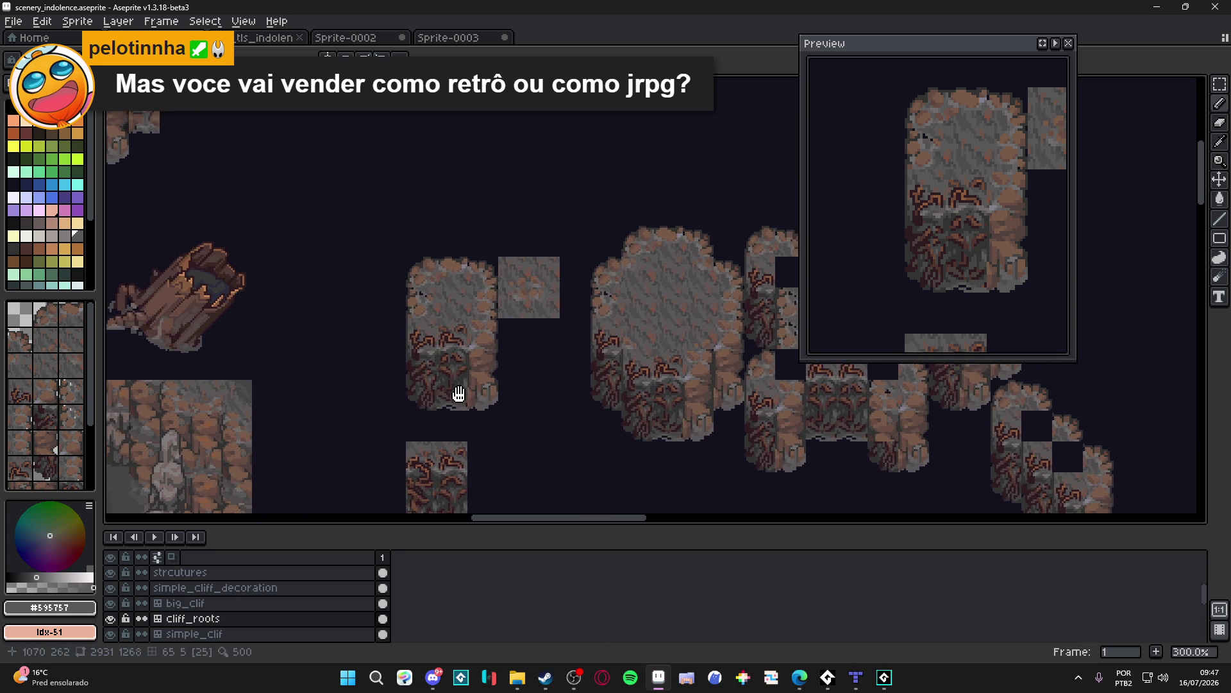
{"action": "scroll", "coordinate": [400, 337], "scroll_direction": "up", "scroll_amount": 1}
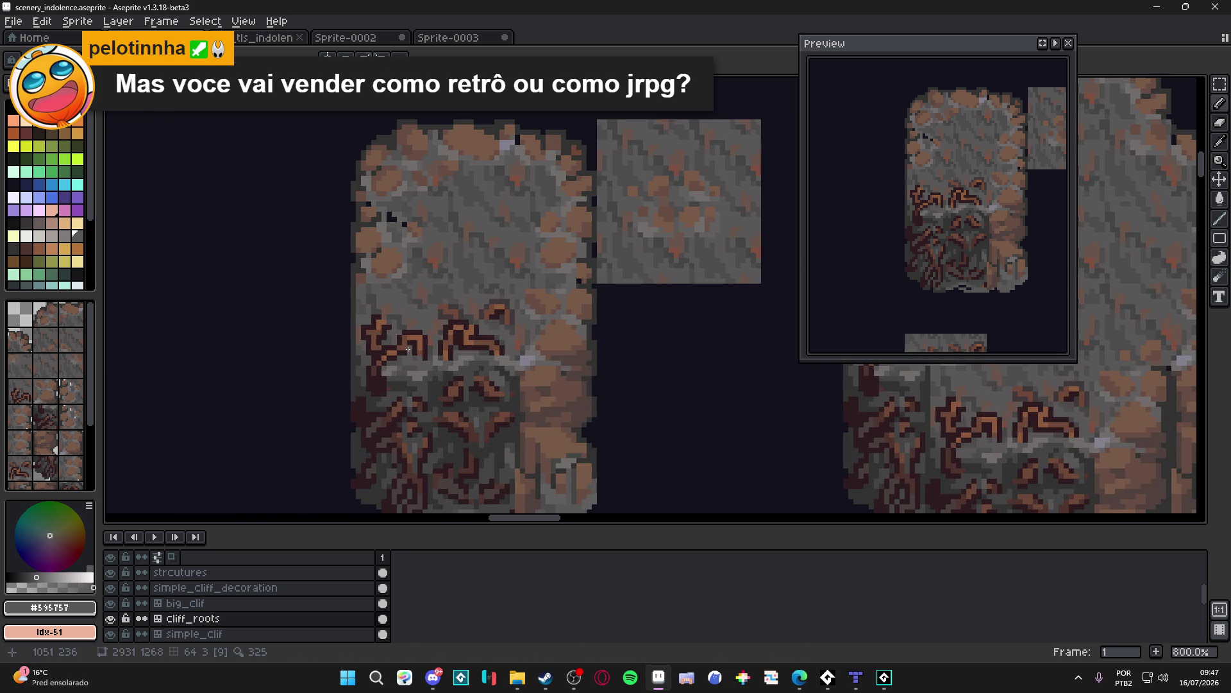
Step: Sample browns #6c4837 and #4f342f, dab dark gray #323232 onto the roots, and save
{"action": "left_click", "coordinate": [404, 338], "text": "alt"}
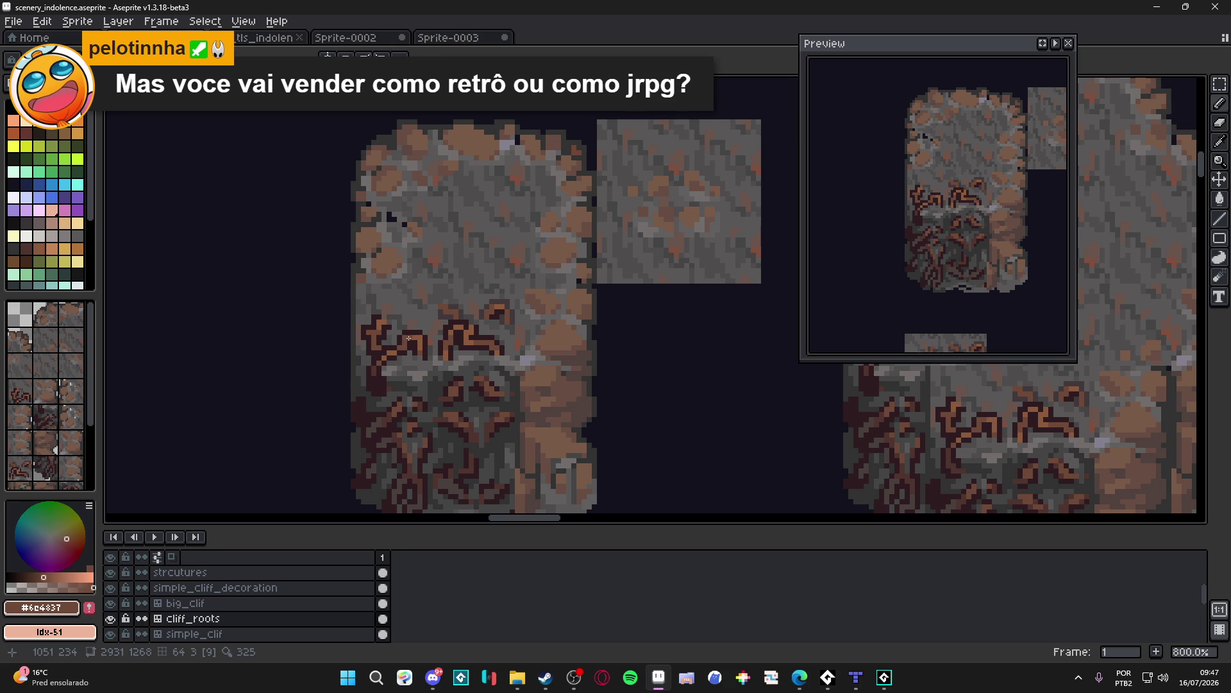
{"action": "scroll", "coordinate": [404, 347], "scroll_direction": "down", "scroll_amount": 2}
{"action": "scroll", "coordinate": [391, 380], "scroll_direction": "up", "scroll_amount": 2}
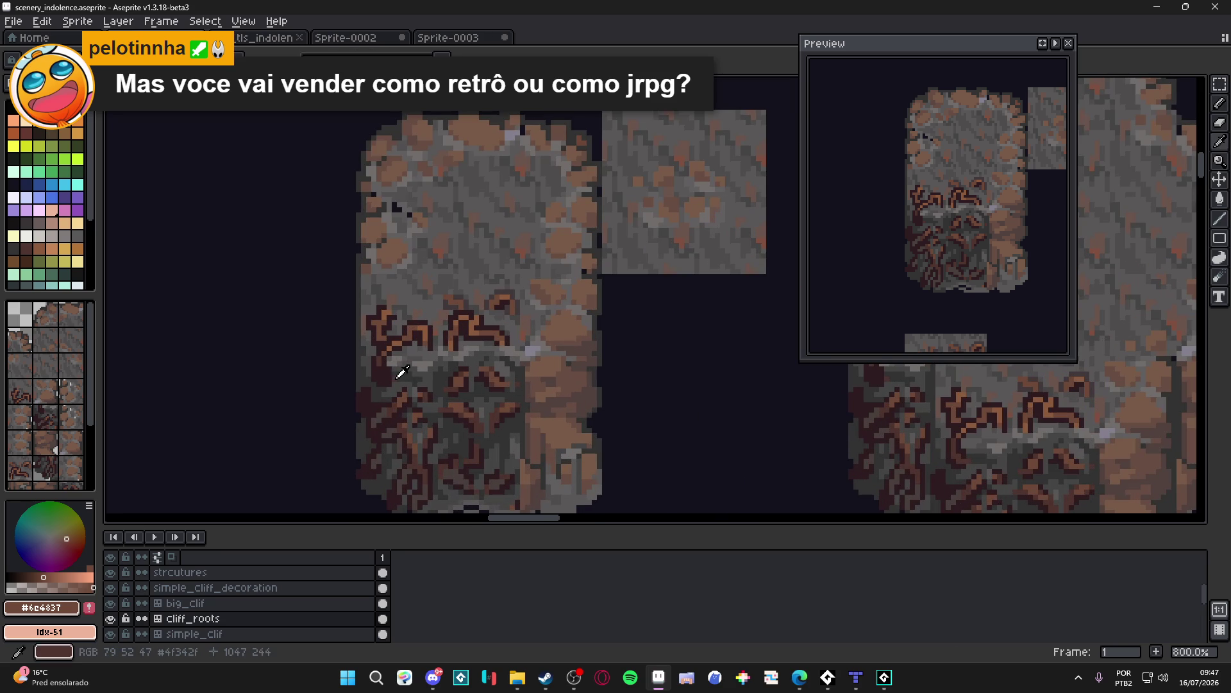
{"action": "left_click", "coordinate": [393, 373], "text": "alt"}
{"action": "left_click", "coordinate": [389, 369], "text": "alt"}
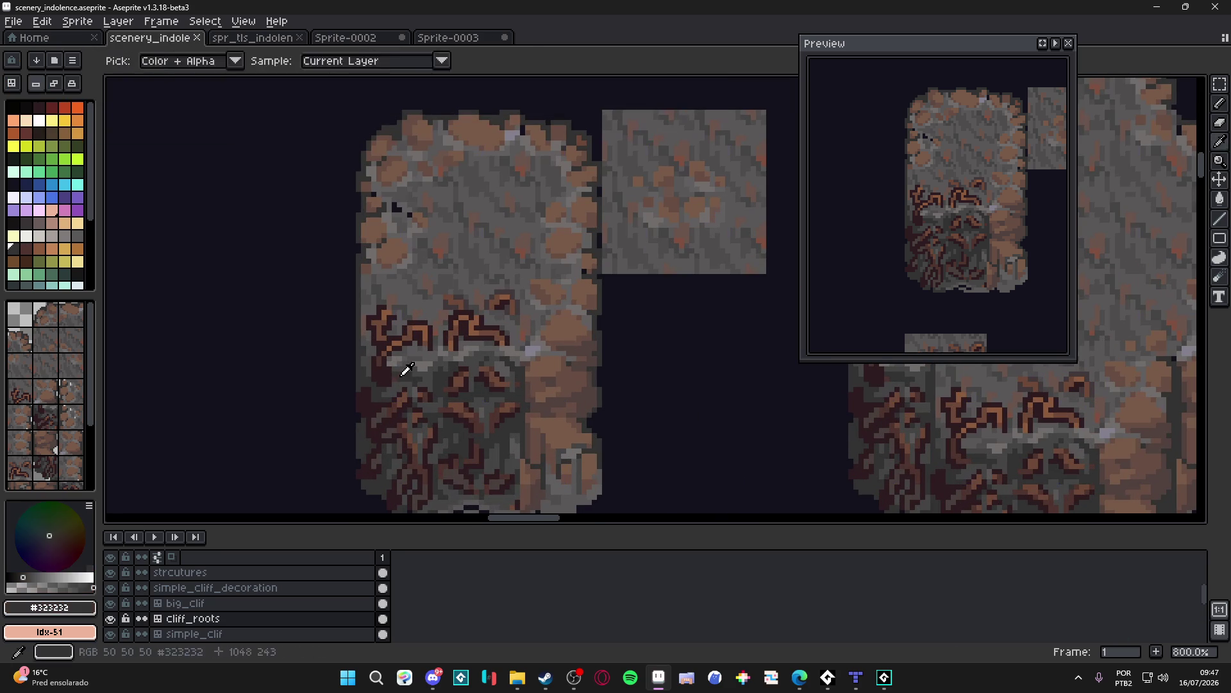
{"action": "left_click", "coordinate": [388, 383]}
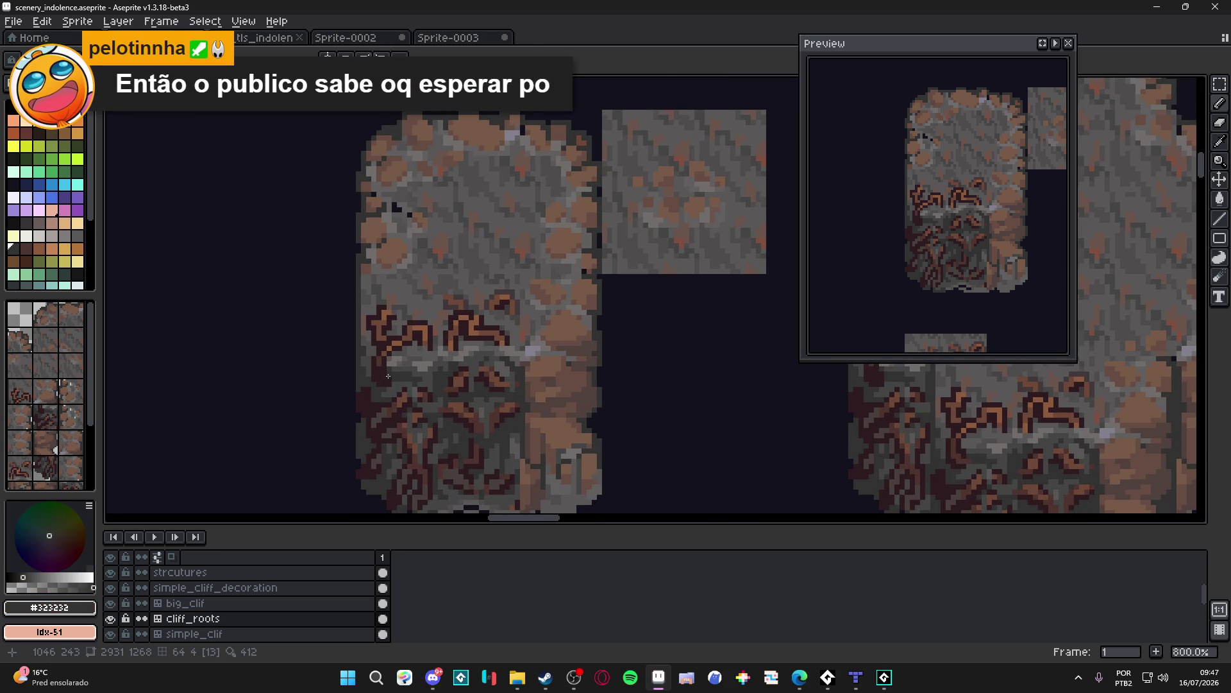
{"action": "key", "text": "ctrl+s"}
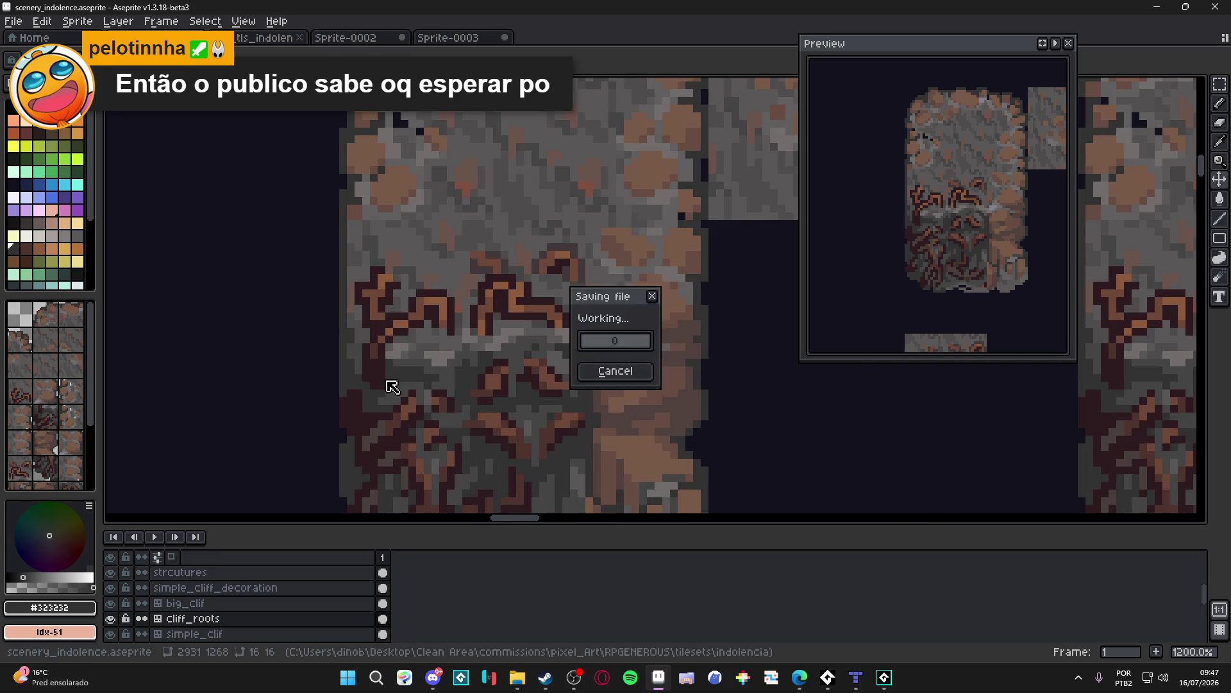
Step: Paint a short dark gray stroke among the roots and save the file
{"action": "scroll", "coordinate": [396, 379], "scroll_direction": "down", "scroll_amount": 1}
{"action": "scroll", "coordinate": [396, 378], "scroll_direction": "up", "scroll_amount": 4}
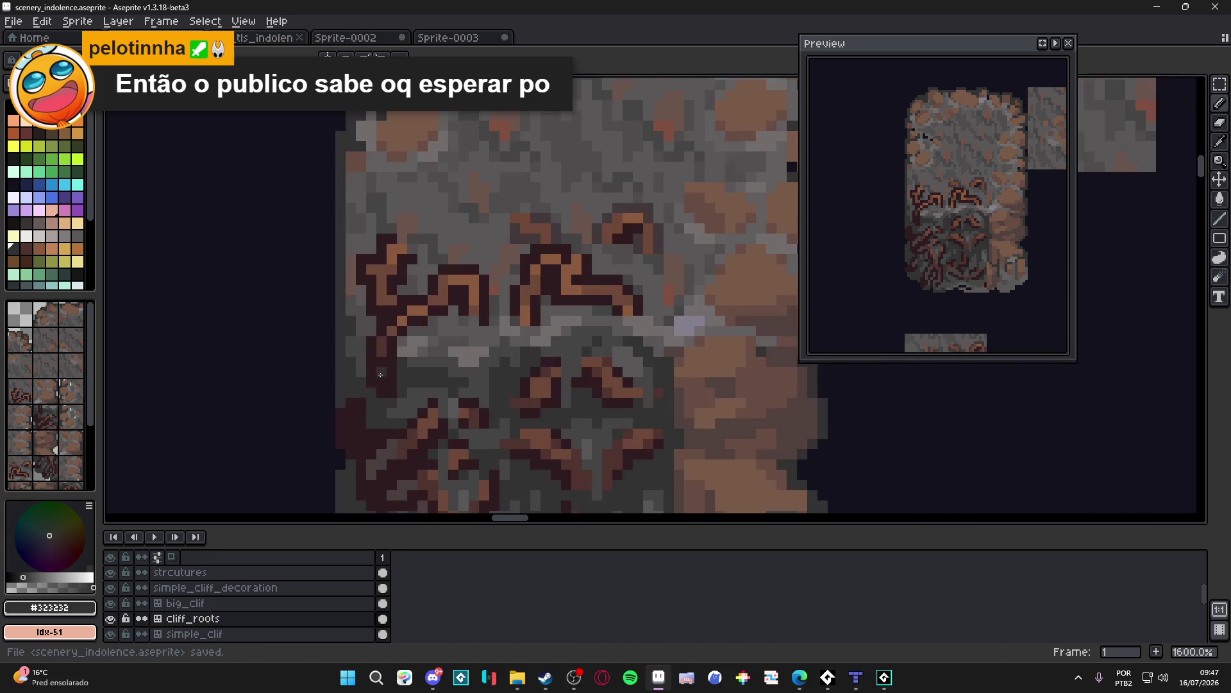
{"action": "left_click_drag", "start_coordinate": [374, 381], "coordinate": [372, 381]}
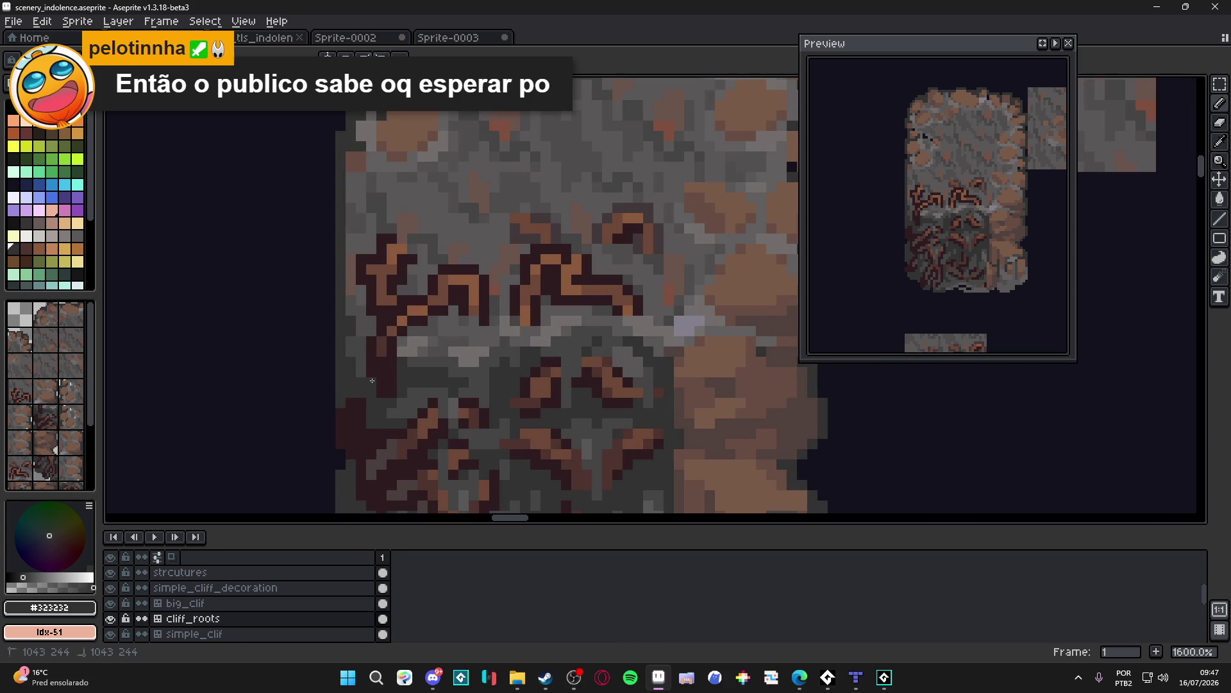
{"action": "key", "text": "ctrl+s"}
{"action": "scroll", "coordinate": [392, 394], "scroll_direction": "down", "scroll_amount": 3}
{"action": "key", "text": "ctrl+s"}
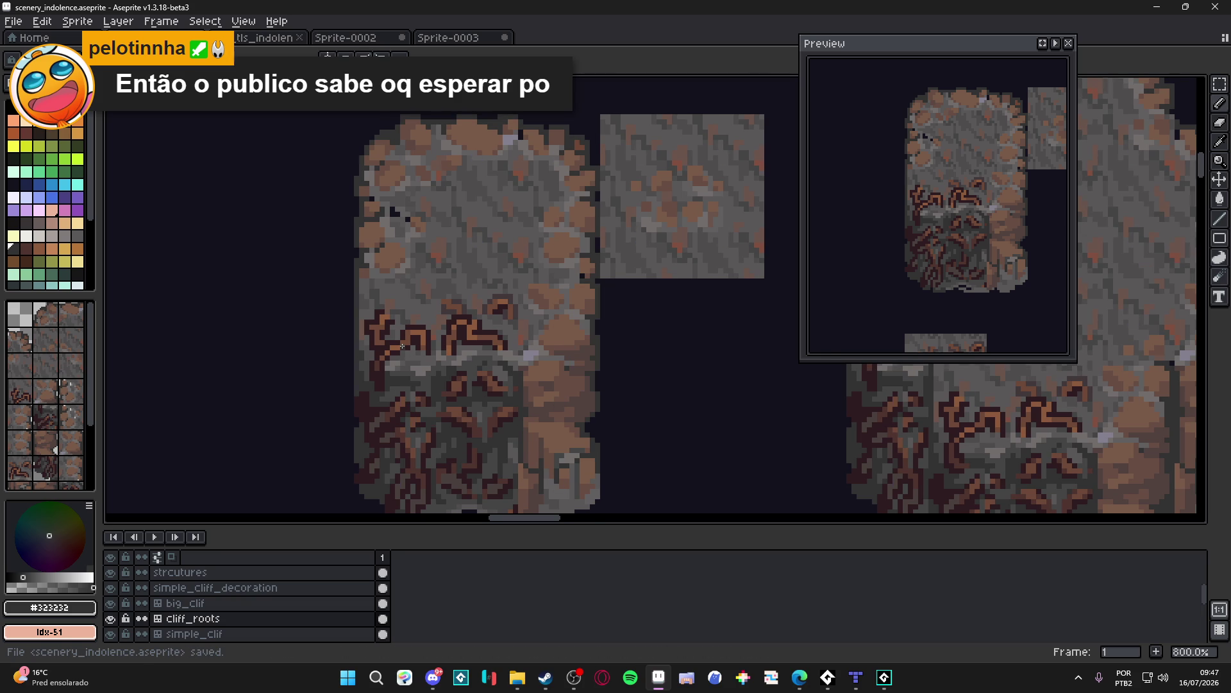
Step: Zoom in and out to review the tile, saving repeatedly, then sample grey-brown #413839
{"action": "scroll", "coordinate": [402, 346], "scroll_direction": "down", "scroll_amount": 2}
{"action": "scroll", "coordinate": [406, 353], "scroll_direction": "down", "scroll_amount": 1}
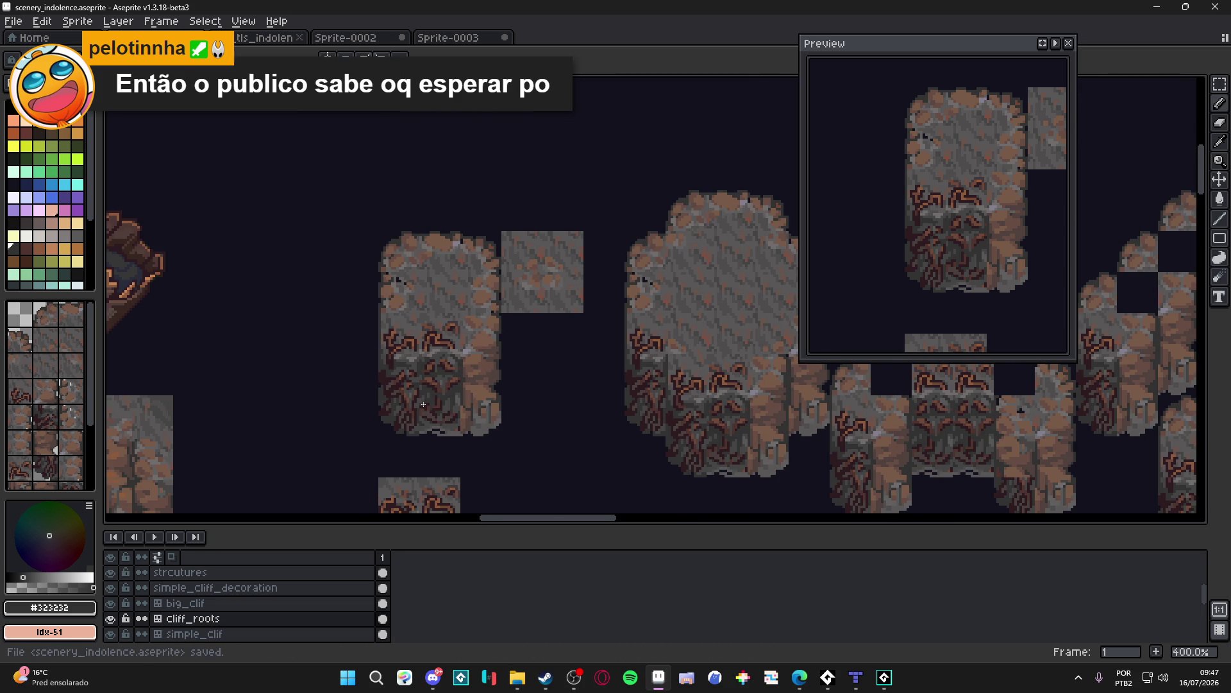
{"action": "scroll", "coordinate": [423, 404], "scroll_direction": "up", "scroll_amount": 3}
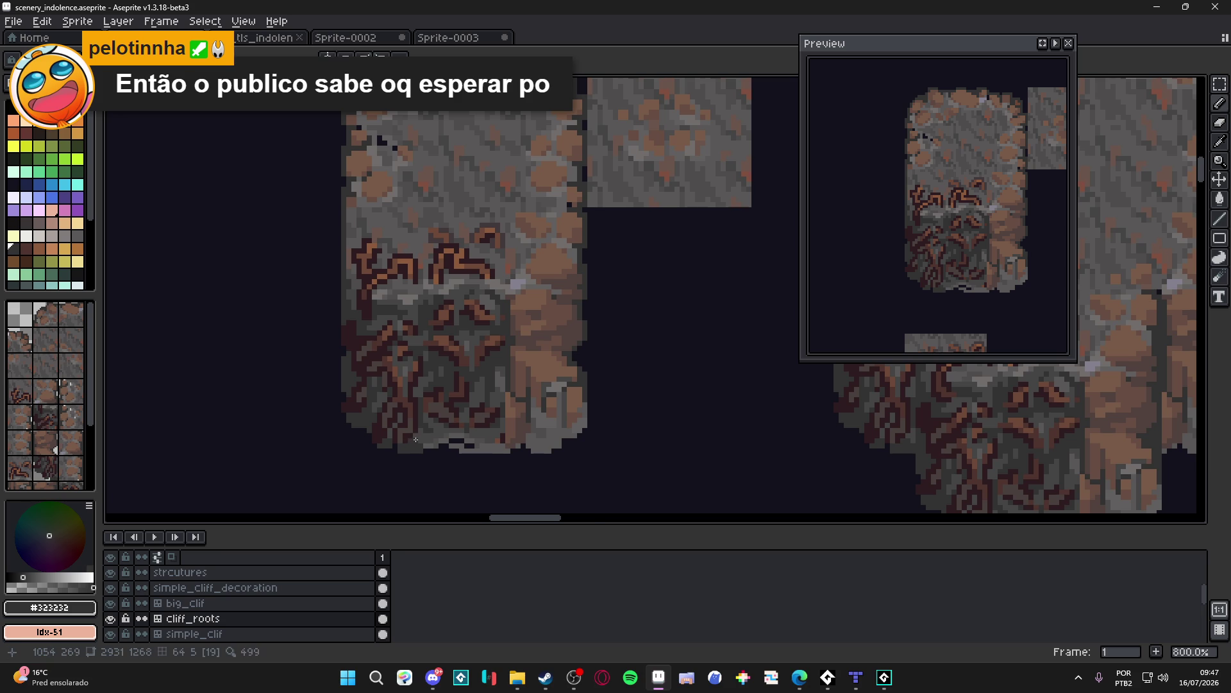
{"action": "scroll", "coordinate": [416, 439], "scroll_direction": "down", "scroll_amount": 2}
{"action": "key", "text": "ctrl+s"}
{"action": "scroll", "coordinate": [416, 431], "scroll_direction": "up", "scroll_amount": 2}
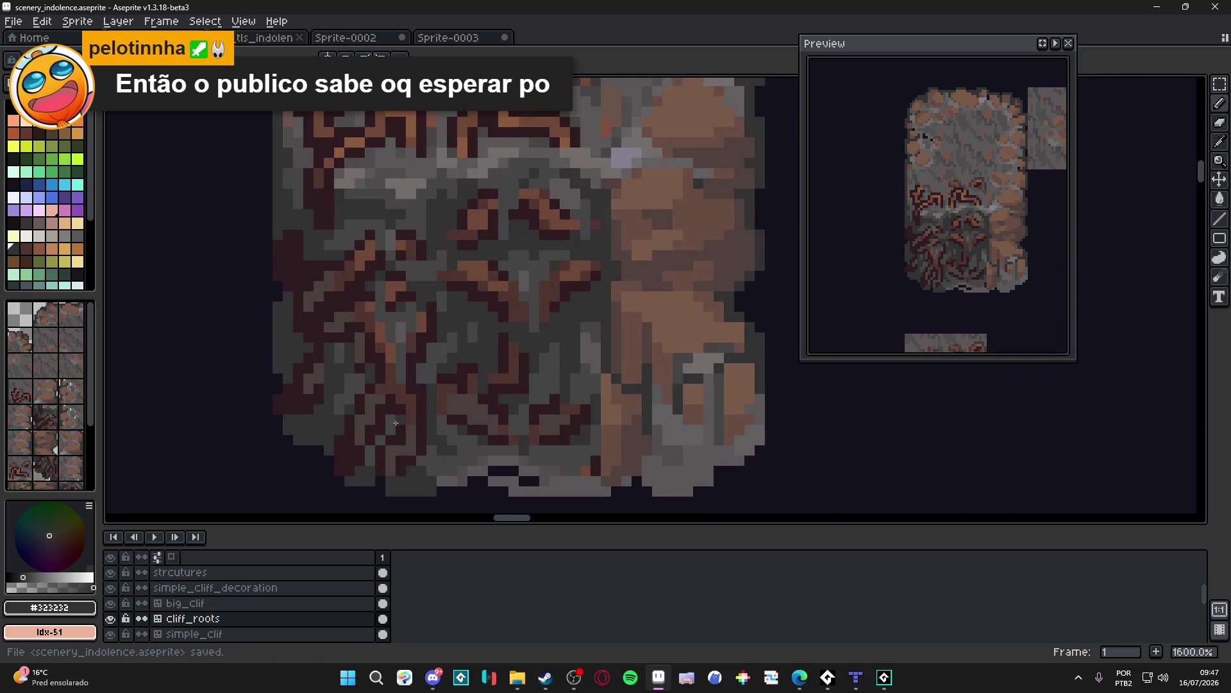
{"action": "scroll", "coordinate": [430, 455], "scroll_direction": "down", "scroll_amount": 2}
{"action": "key", "text": "ctrl+s"}
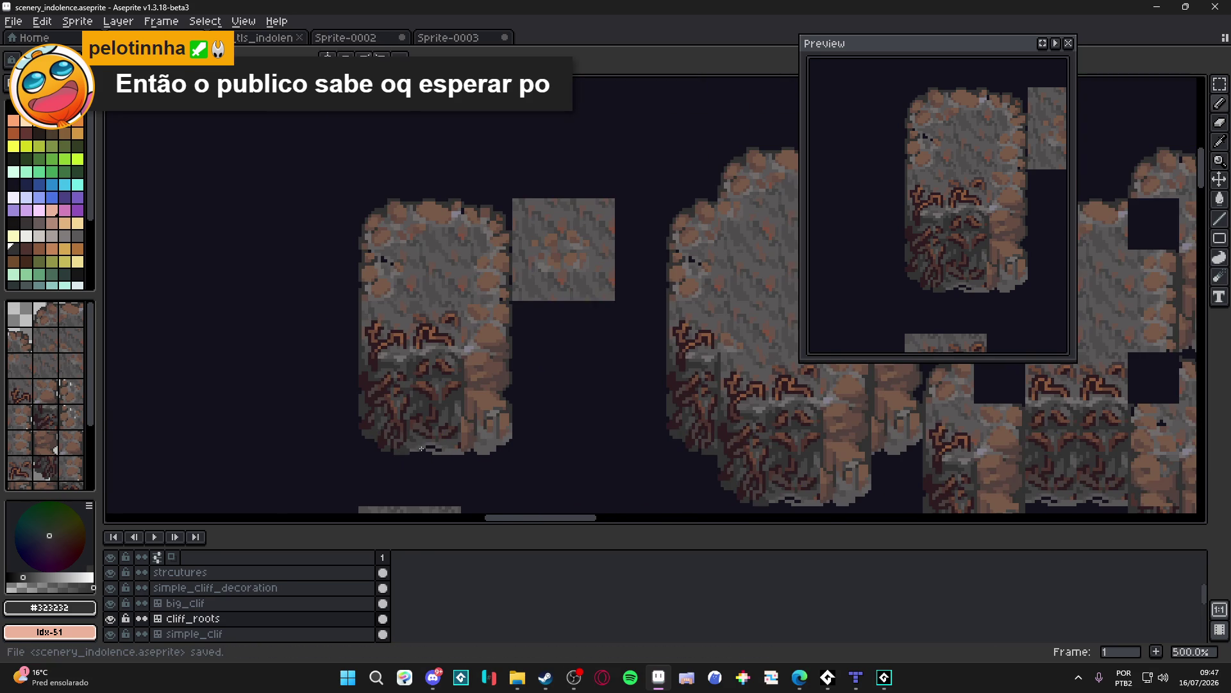
{"action": "scroll", "coordinate": [409, 444], "scroll_direction": "up", "scroll_amount": 2}
{"action": "scroll", "coordinate": [410, 451], "scroll_direction": "down", "scroll_amount": 1}
{"action": "key", "text": "ctrl+s"}
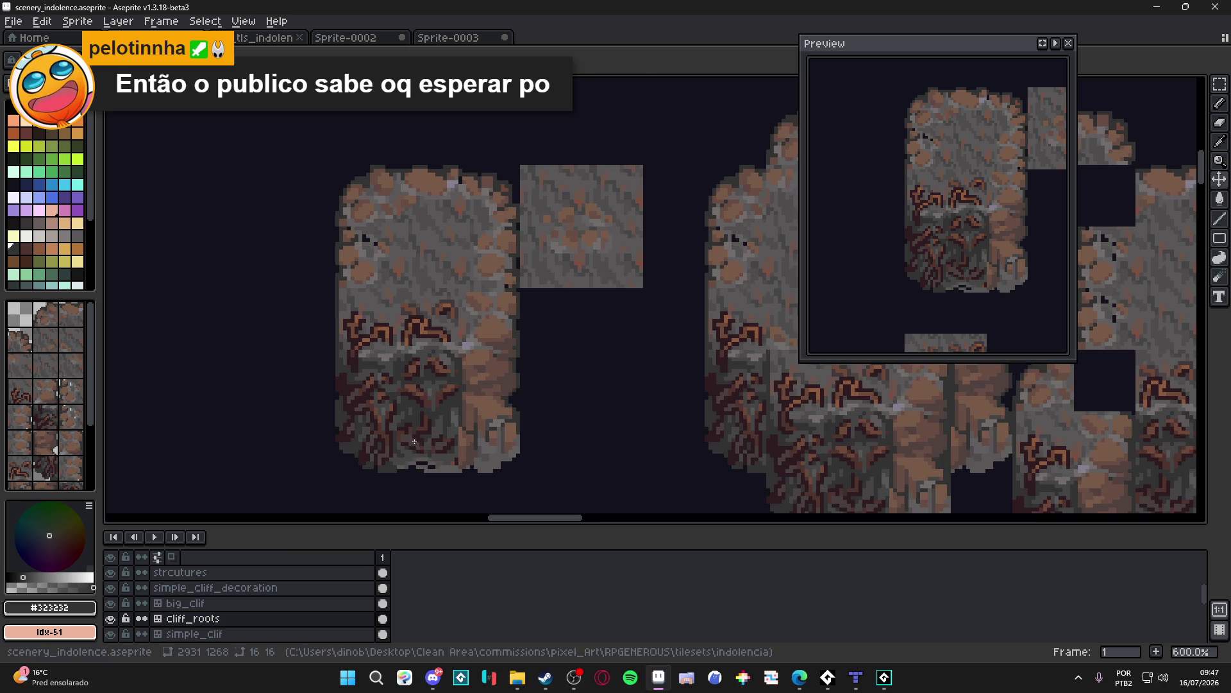
{"action": "scroll", "coordinate": [418, 444], "scroll_direction": "down", "scroll_amount": 2}
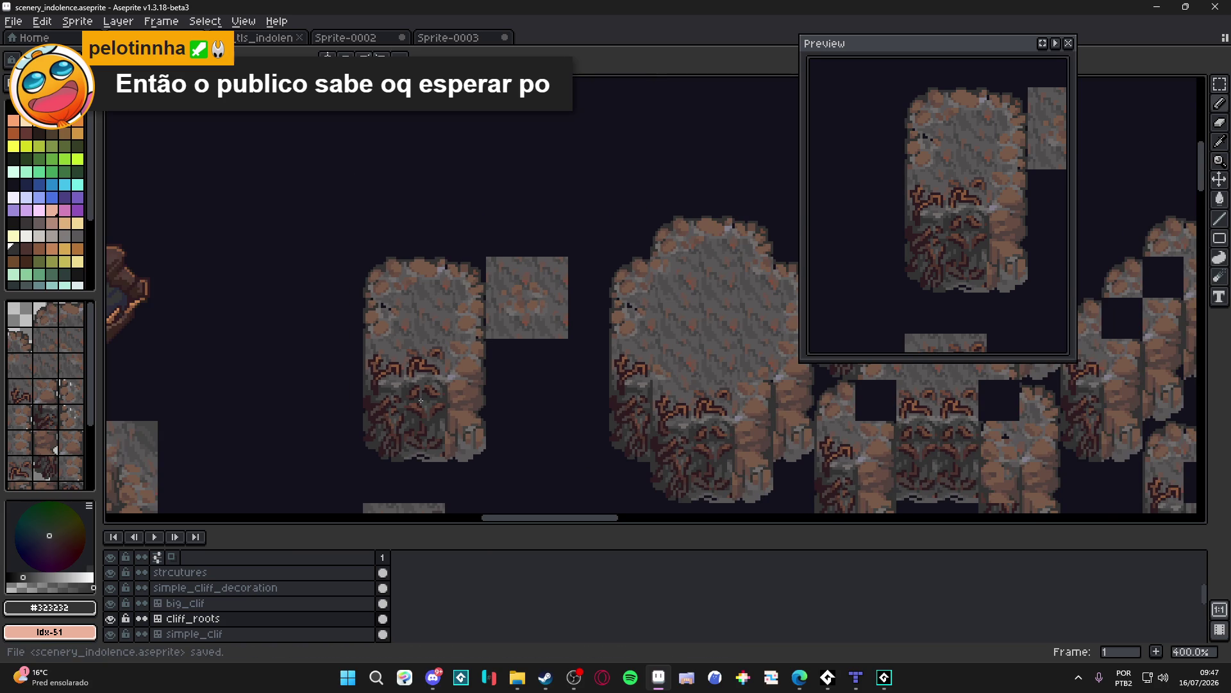
{"action": "scroll", "coordinate": [417, 398], "scroll_direction": "up", "scroll_amount": 3}
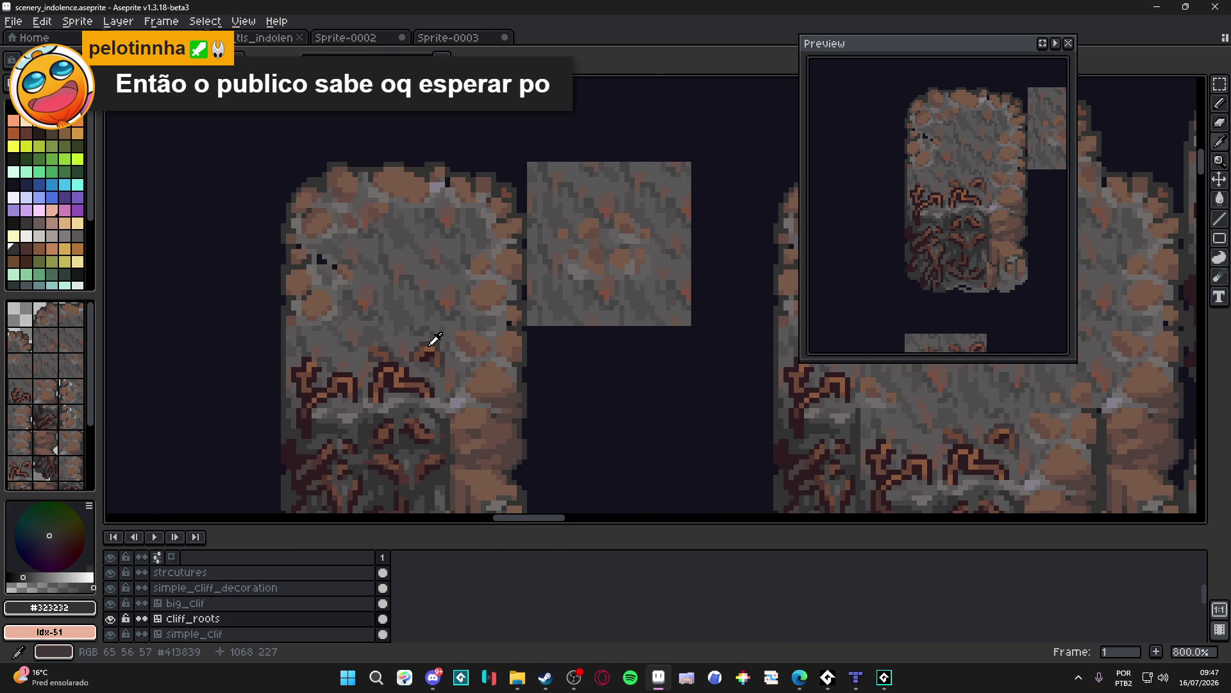
{"action": "left_click", "coordinate": [430, 340], "text": "alt"}
Step: Sample the gray rock colour #413839 from the cliff tile and save the file
{"action": "scroll", "coordinate": [304, 369], "scroll_direction": "up", "scroll_amount": 3}
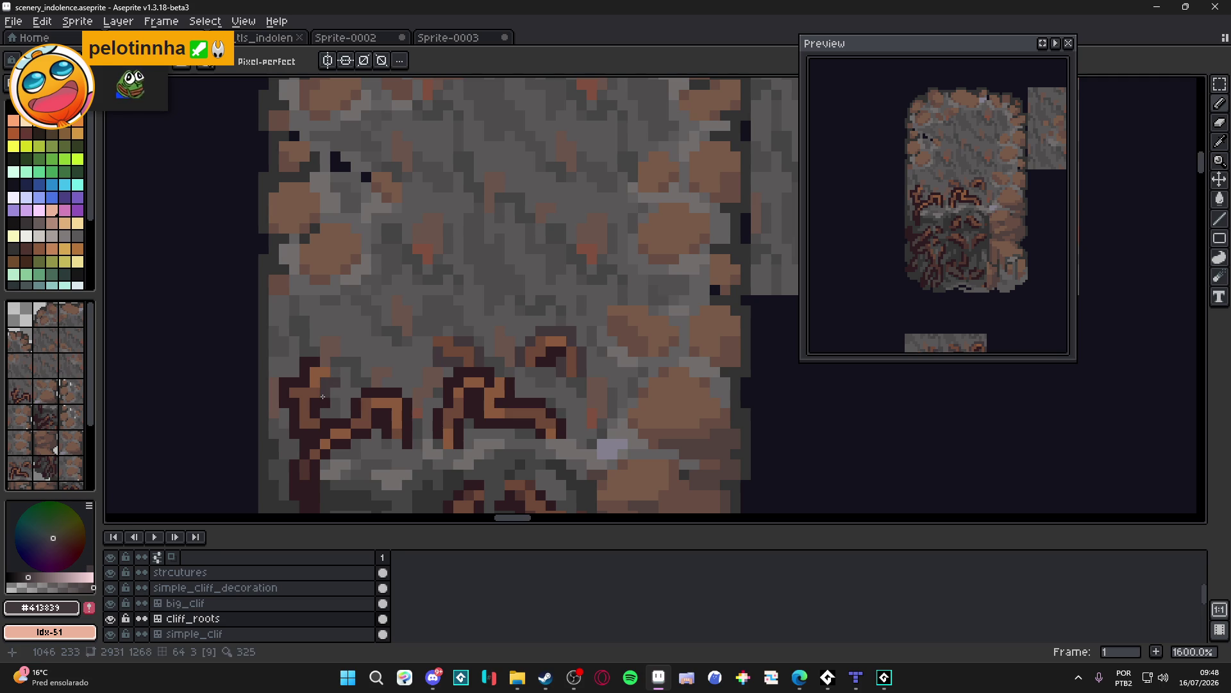
{"action": "left_click", "coordinate": [307, 364]}
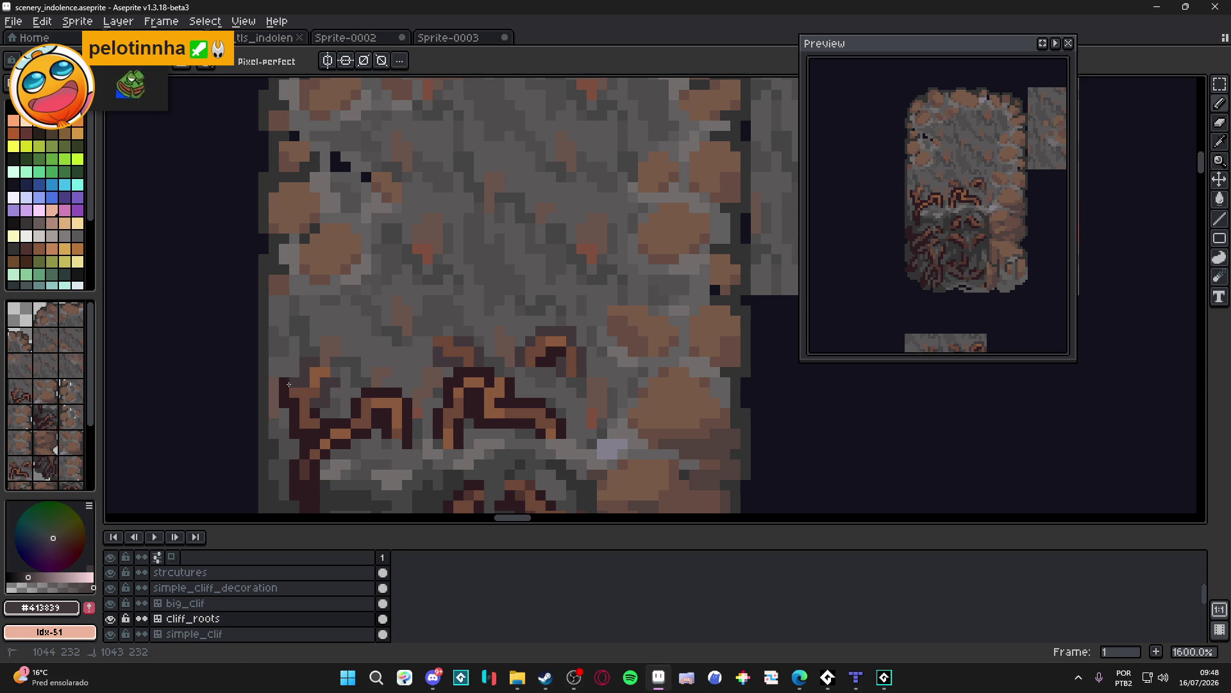
{"action": "scroll", "coordinate": [320, 384], "scroll_direction": "down", "scroll_amount": 5}
{"action": "key", "text": "ctrl+s"}
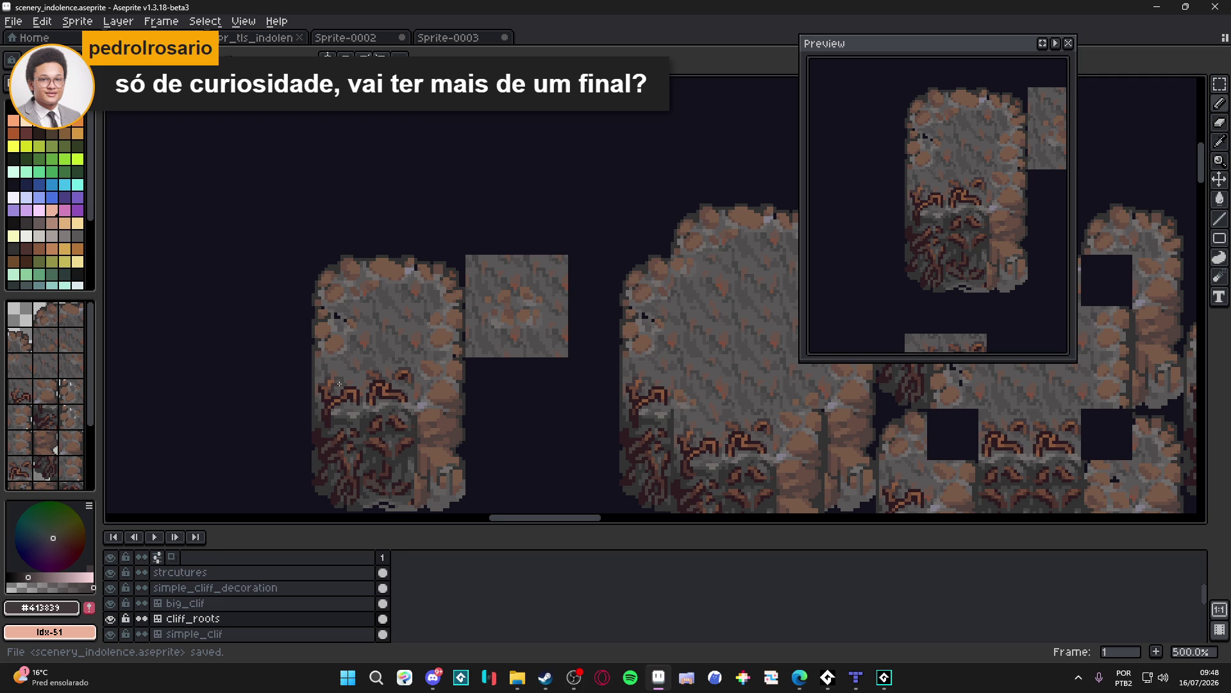
Step: Sample the dark root-outline colour #2d1b1c and save scenery_indolence.aseprite several more times
{"action": "scroll", "coordinate": [340, 383], "scroll_direction": "up", "scroll_amount": 5}
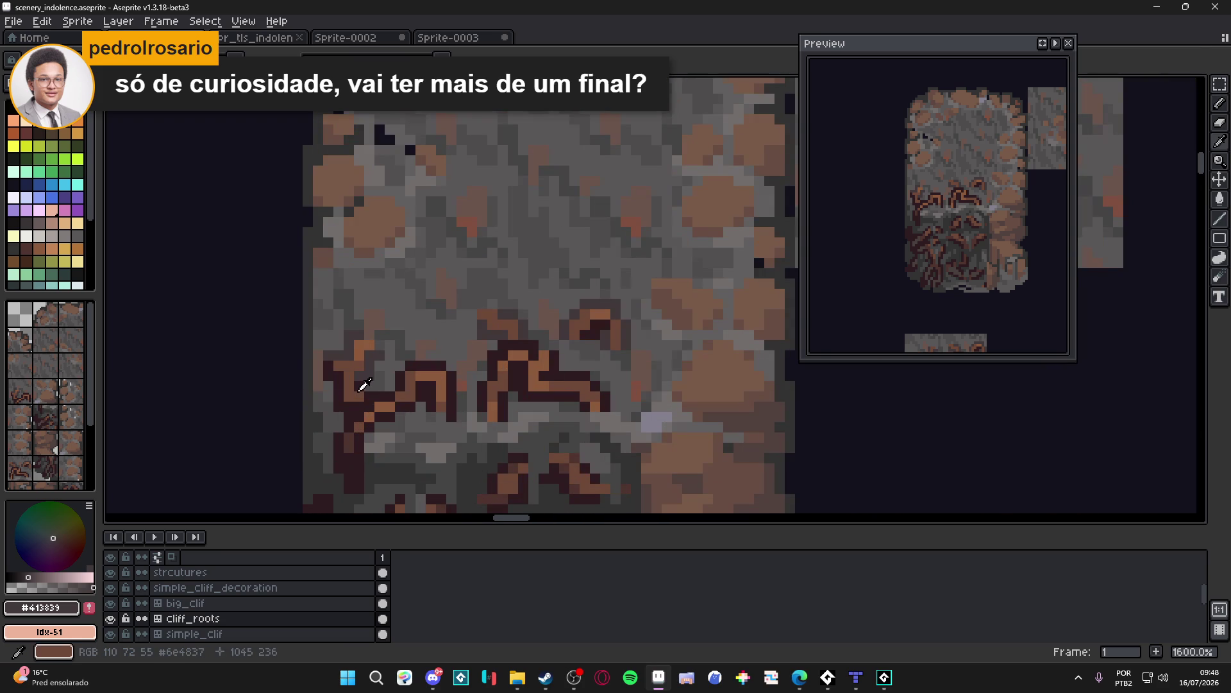
{"action": "left_click", "coordinate": [354, 372], "text": "alt"}
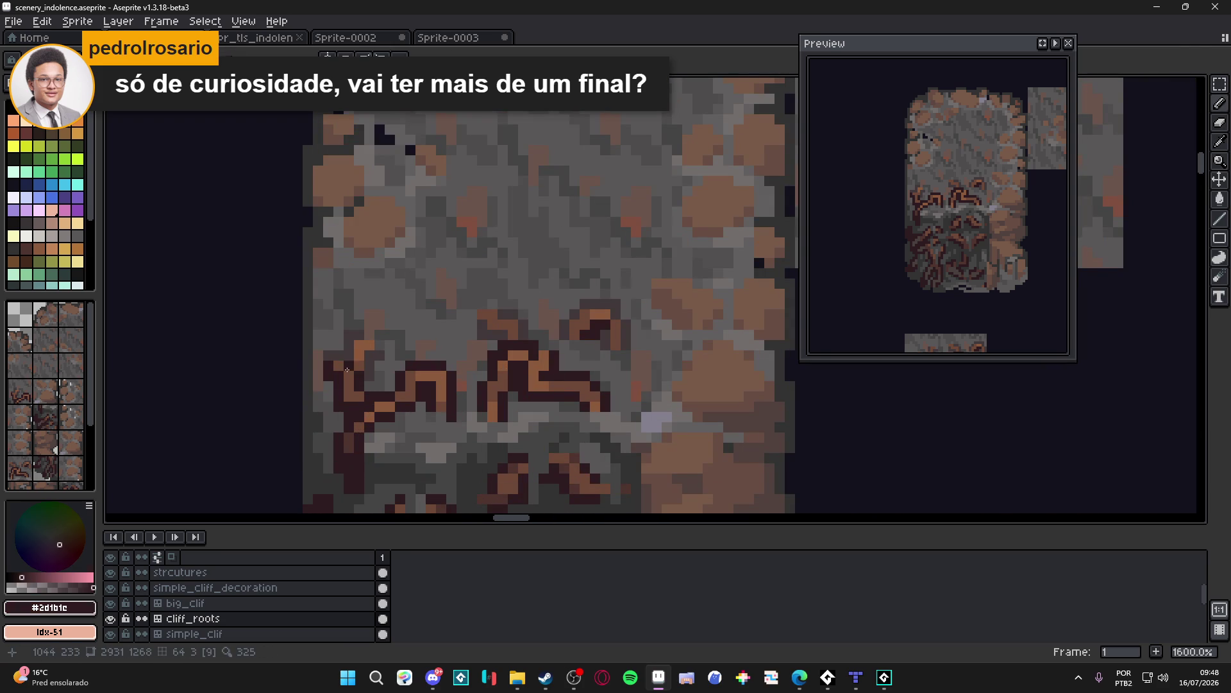
{"action": "scroll", "coordinate": [426, 383], "scroll_direction": "down", "scroll_amount": 4}
{"action": "key", "text": "ctrl+s"}
{"action": "scroll", "coordinate": [430, 375], "scroll_direction": "up", "scroll_amount": 3}
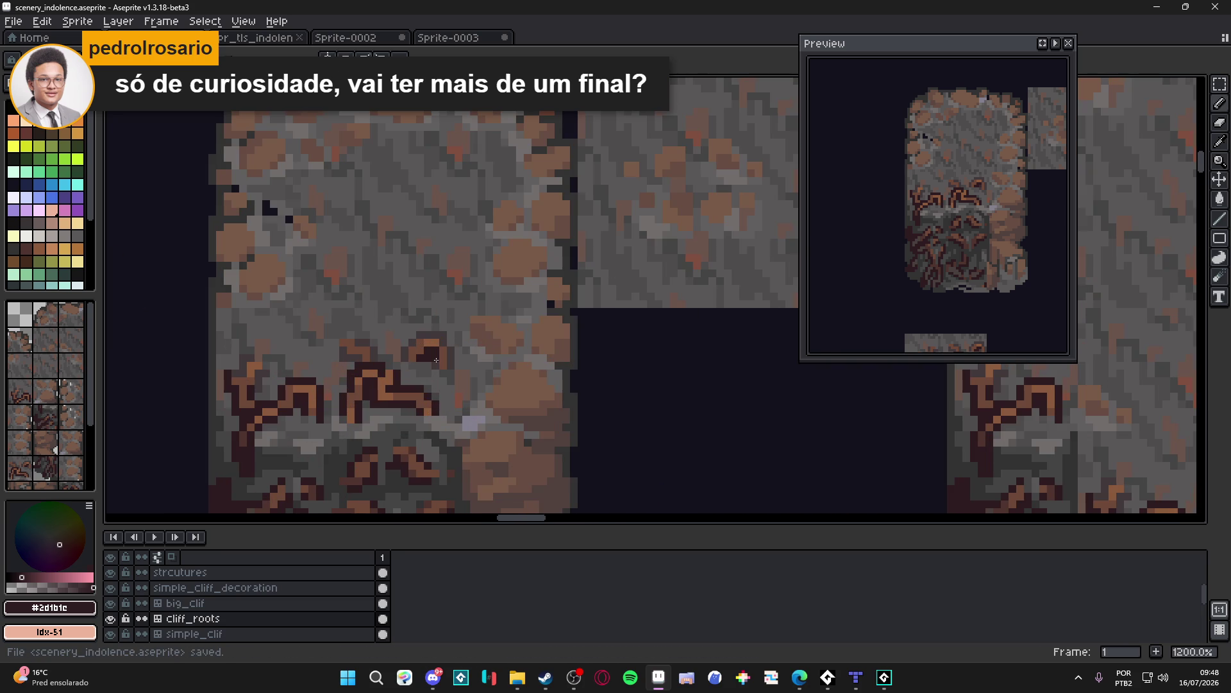
{"action": "scroll", "coordinate": [444, 383], "scroll_direction": "down", "scroll_amount": 4}
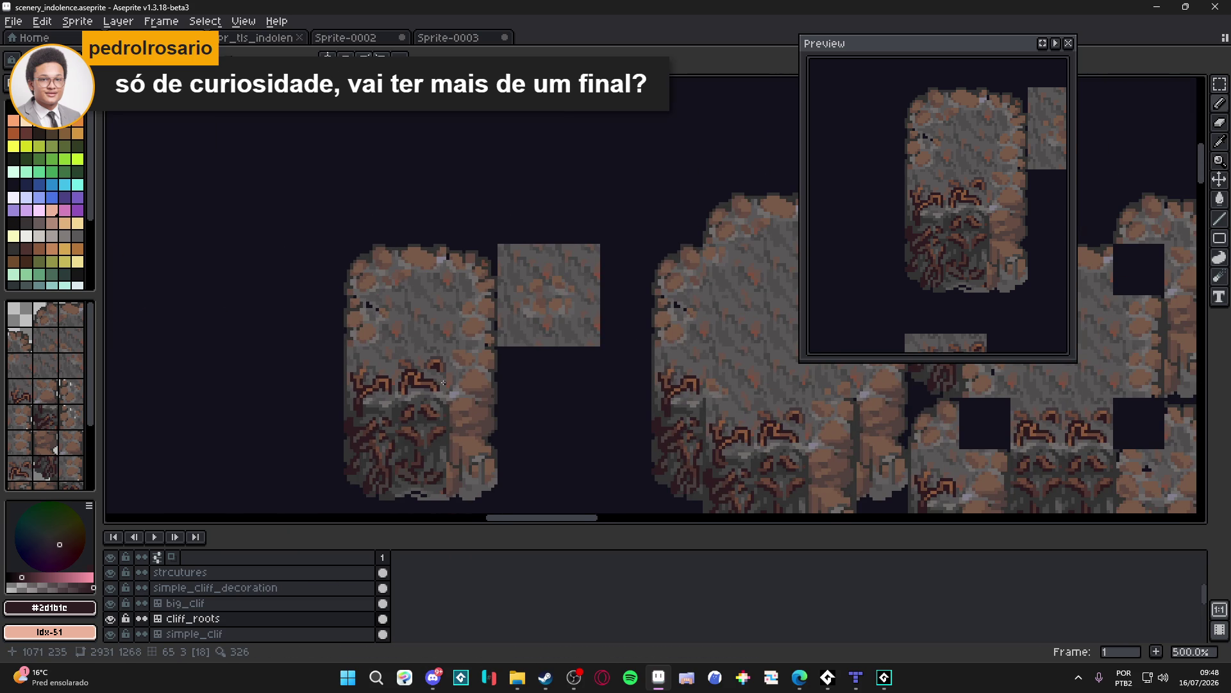
{"action": "key", "text": "ctrl+s"}
{"action": "scroll", "coordinate": [356, 359], "scroll_direction": "up", "scroll_amount": 5}
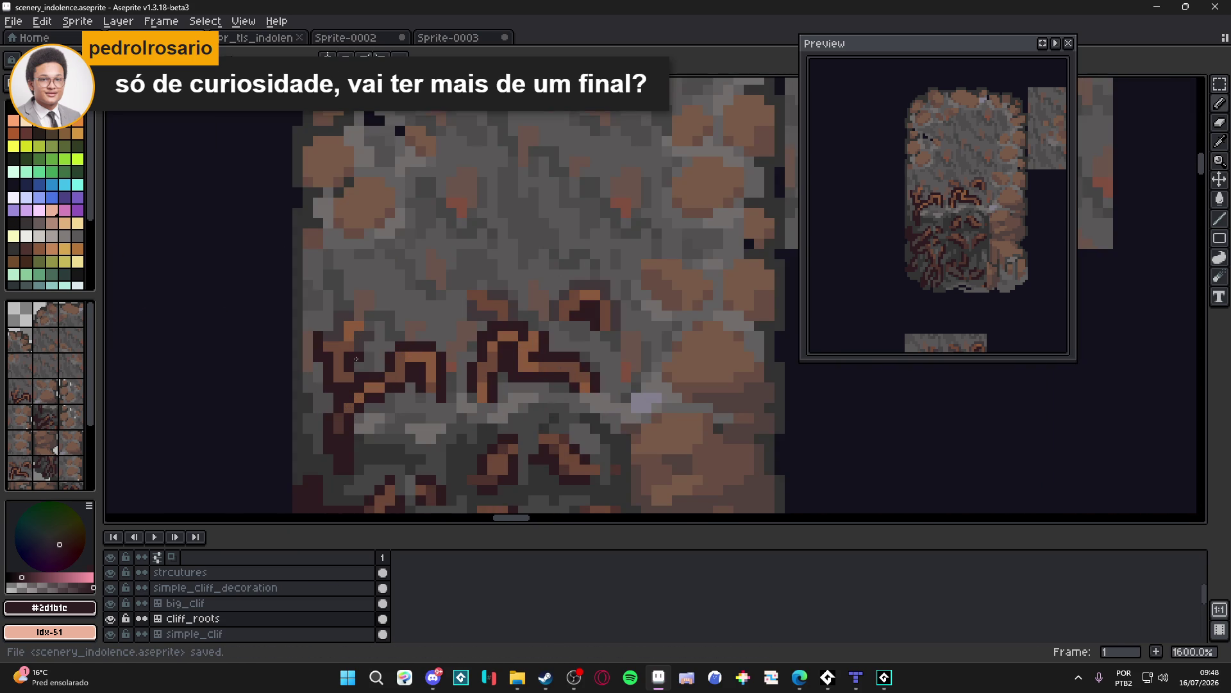
{"action": "scroll", "coordinate": [356, 359], "scroll_direction": "down", "scroll_amount": 4}
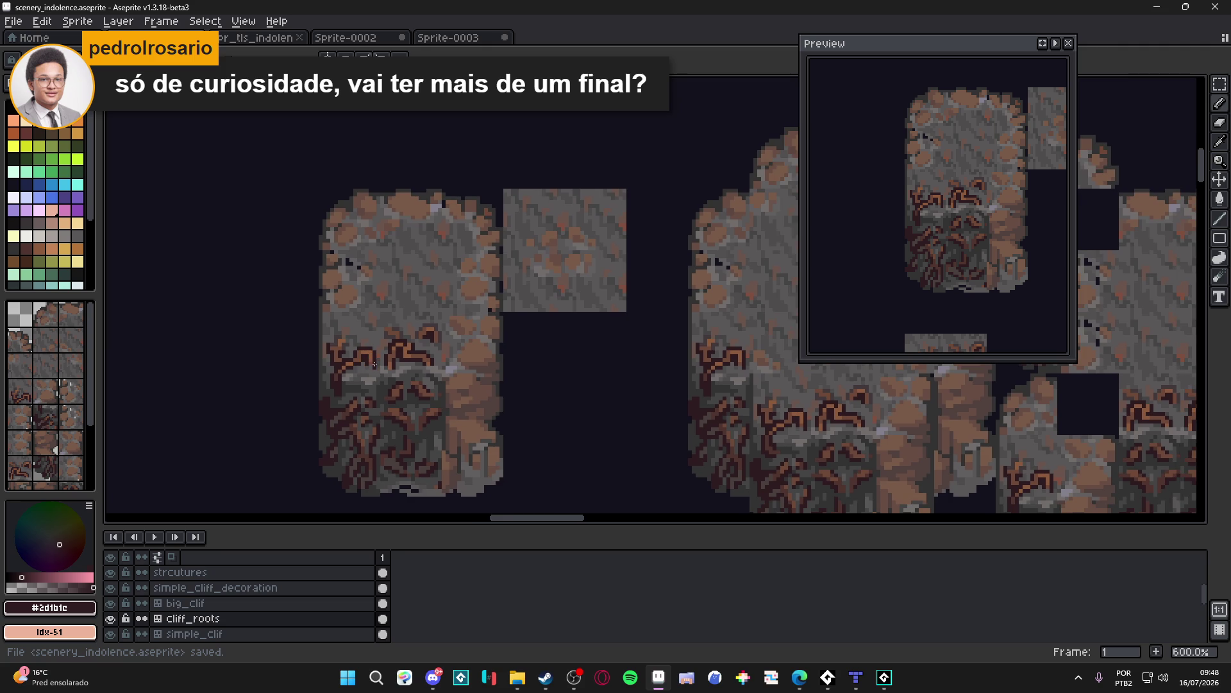
{"action": "scroll", "coordinate": [375, 360], "scroll_direction": "left", "scroll_amount": 1}
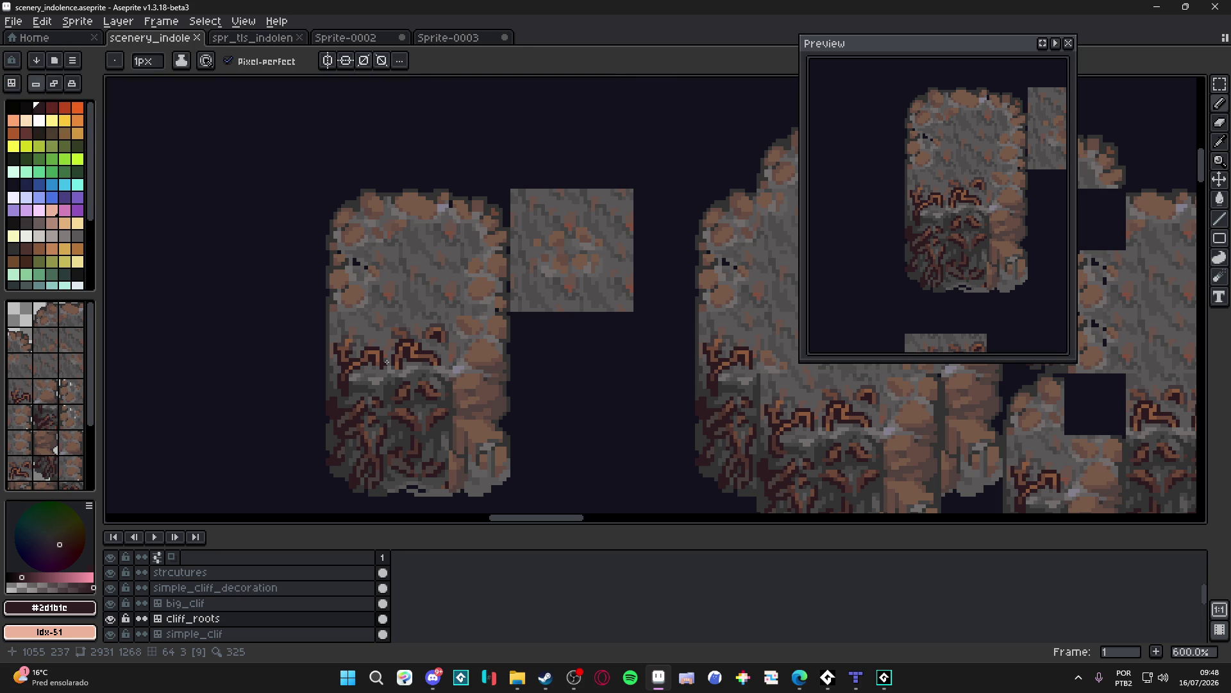
{"action": "key", "text": "ctrl+s"}
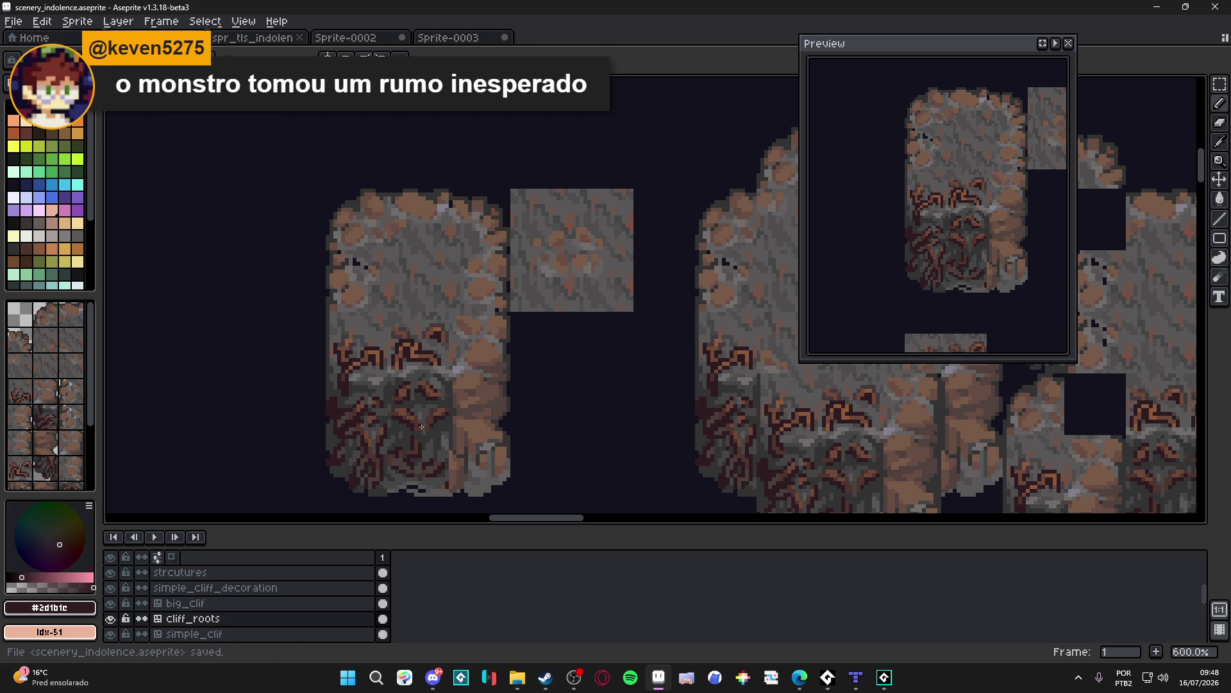
{"action": "scroll", "coordinate": [415, 402], "scroll_direction": "down", "scroll_amount": 2}
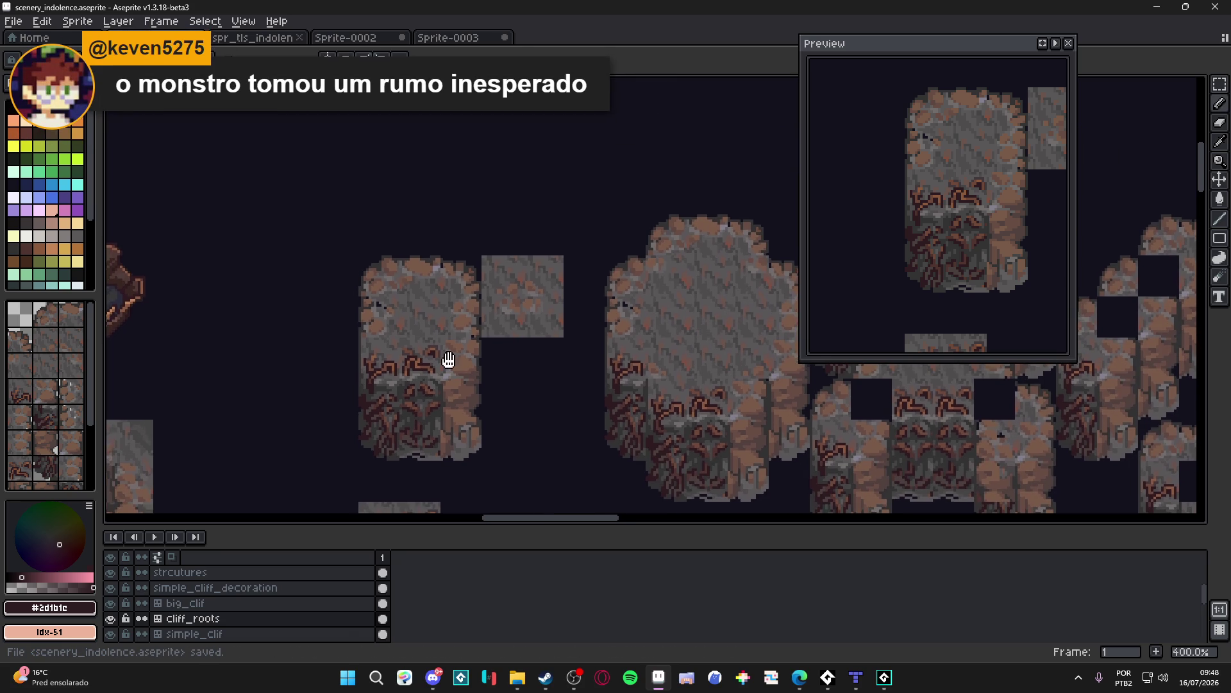
{"action": "key", "text": "ctrl+s"}
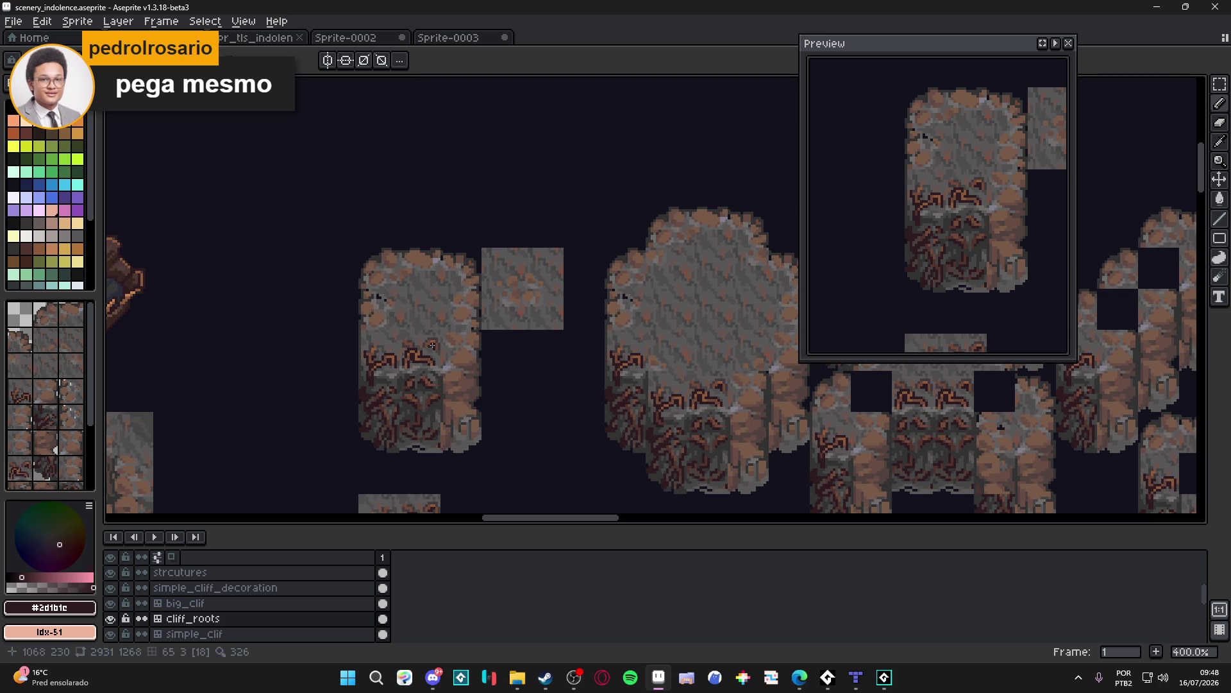
Step: Show the tile index numbers, save again, and bring more cliff tiles into view
{"action": "key", "text": "ctrl"}
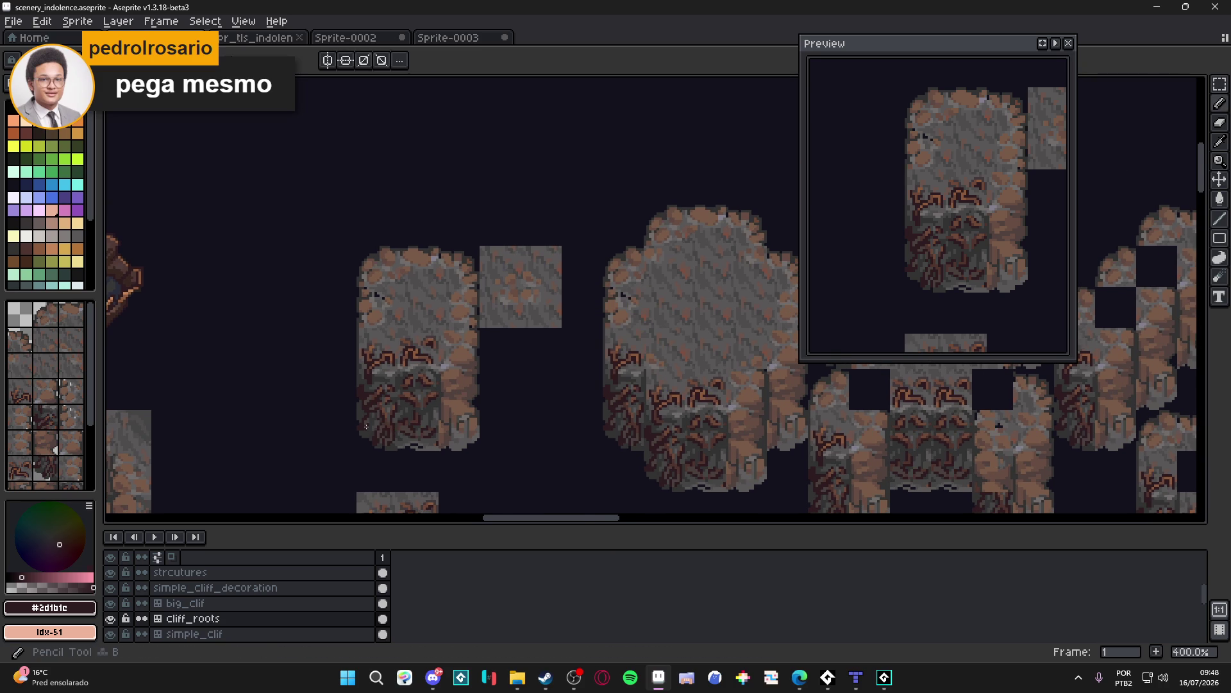
{"action": "scroll", "coordinate": [385, 443], "scroll_direction": "up", "scroll_amount": 3}
{"action": "scroll", "coordinate": [388, 447], "scroll_direction": "down", "scroll_amount": 2}
{"action": "scroll", "coordinate": [398, 366], "scroll_direction": "down", "scroll_amount": 1}
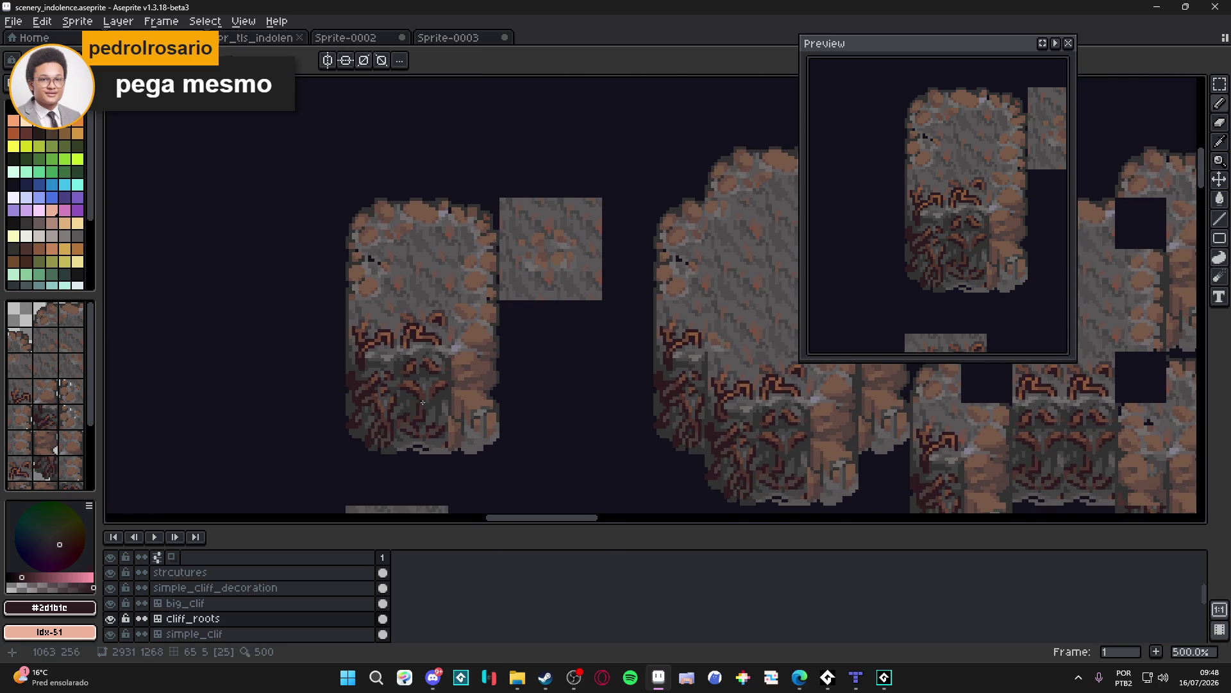
{"action": "key", "text": "ctrl+s"}
{"action": "scroll", "coordinate": [451, 409], "scroll_direction": "down", "scroll_amount": 1}
{"action": "mouse_move", "coordinate": [473, 405]}
{"action": "left_mouse_down"}
{"action": "mouse_move", "coordinate": [492, 376]}
{"action": "mouse_move", "coordinate": [481, 376]}
{"action": "mouse_move", "coordinate": [480, 312]}
{"action": "left_mouse_up"}
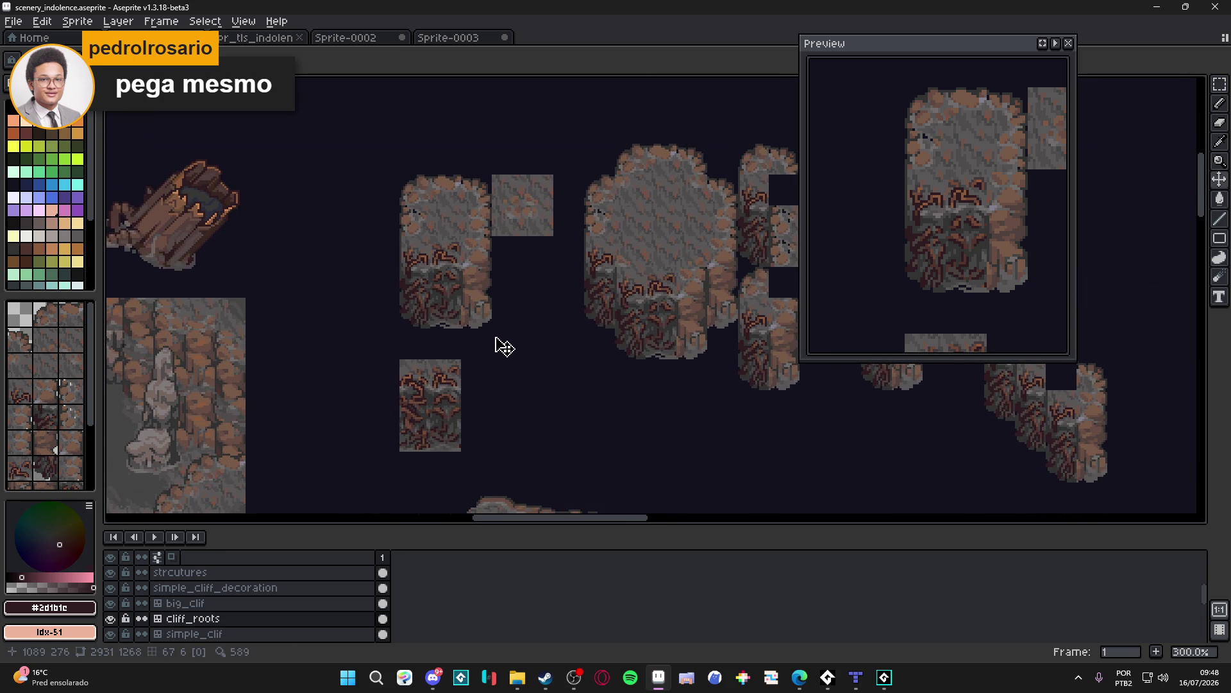
Step: Save scenery_indolence.aseprite twice while zooming over the cliff tiles
{"action": "scroll", "coordinate": [407, 322], "scroll_direction": "up", "scroll_amount": 3}
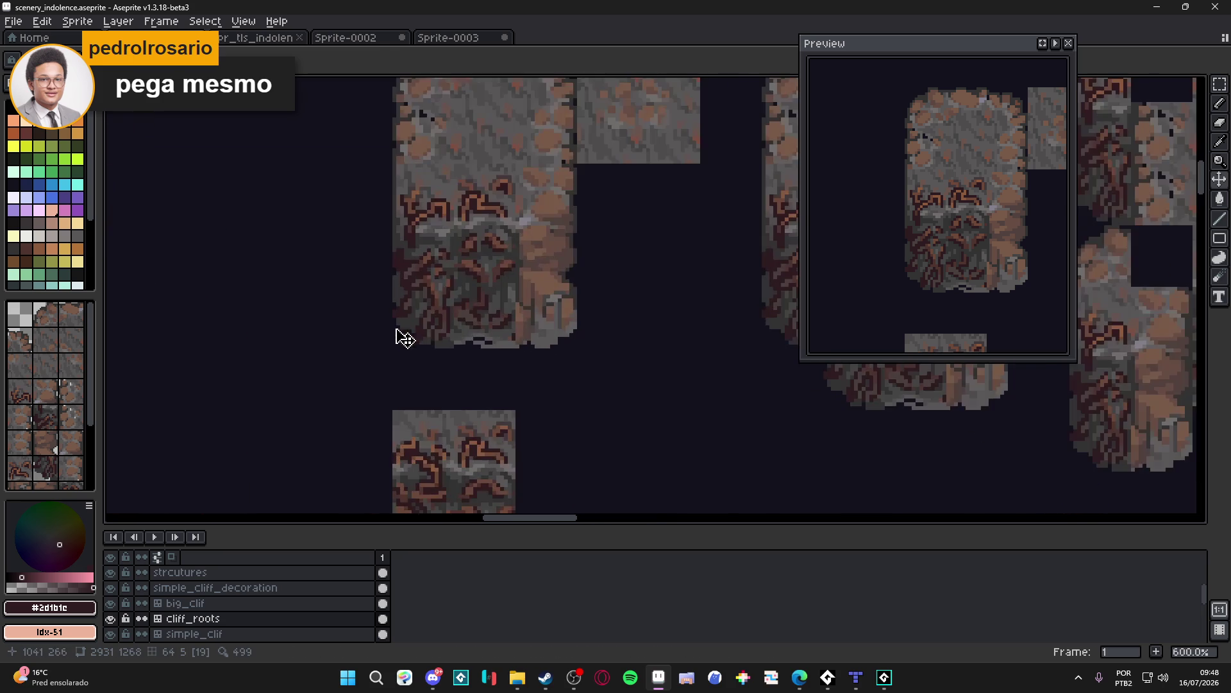
{"action": "scroll", "coordinate": [406, 335], "scroll_direction": "down", "scroll_amount": 2}
{"action": "scroll", "coordinate": [468, 342], "scroll_direction": "down", "scroll_amount": 1}
{"action": "key", "text": "ctrl+s"}
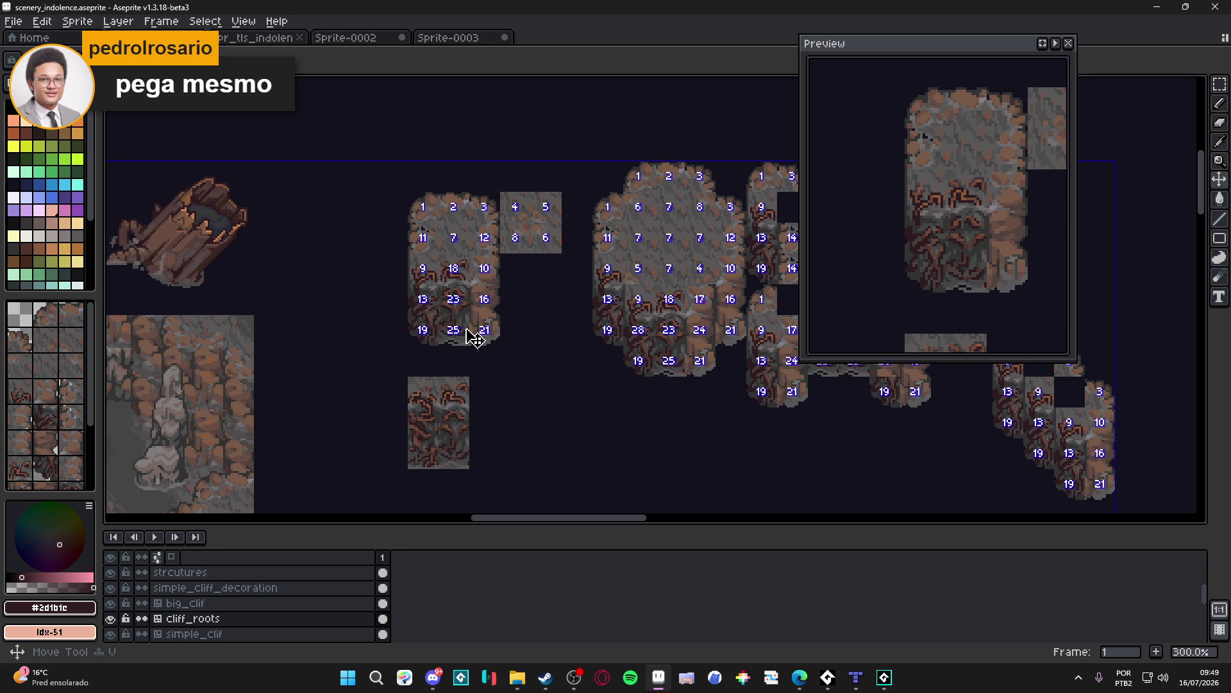
{"action": "scroll", "coordinate": [473, 343], "scroll_direction": "down", "scroll_amount": 1}
{"action": "key", "text": "ctrl+s"}
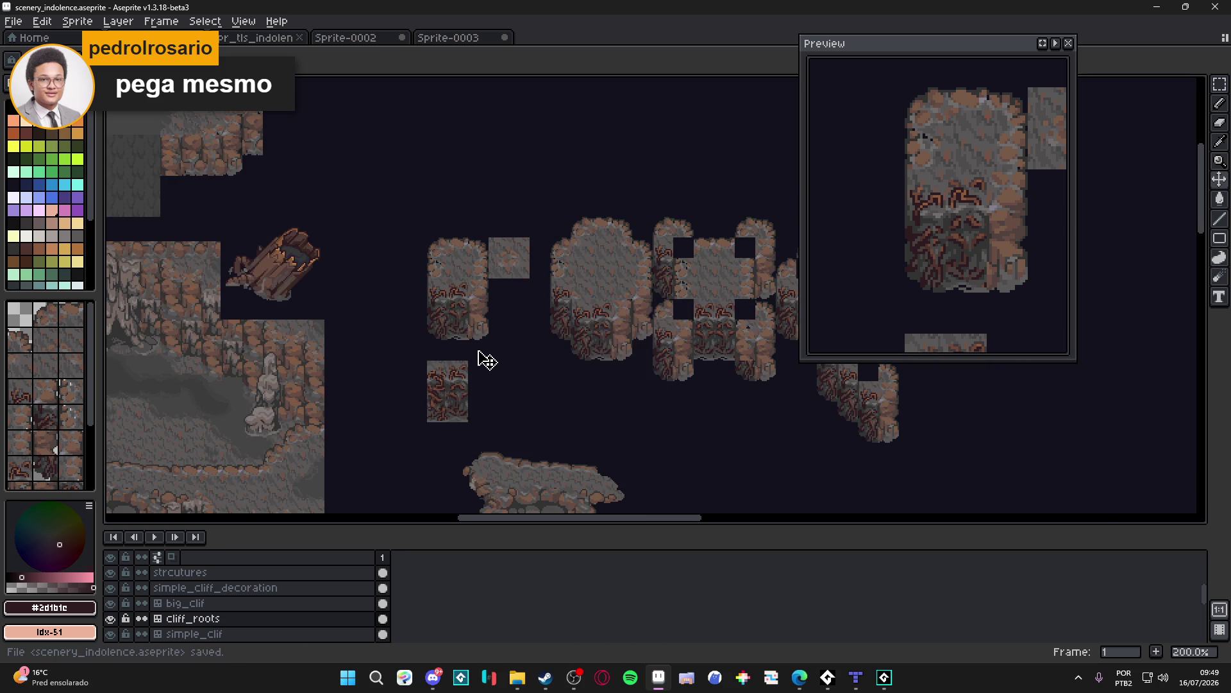
Step: Hide the tile indices, select the Rectangular Marquee, save, and make simple_clif the active layer
{"action": "scroll", "coordinate": [516, 334], "scroll_direction": "up", "scroll_amount": 2}
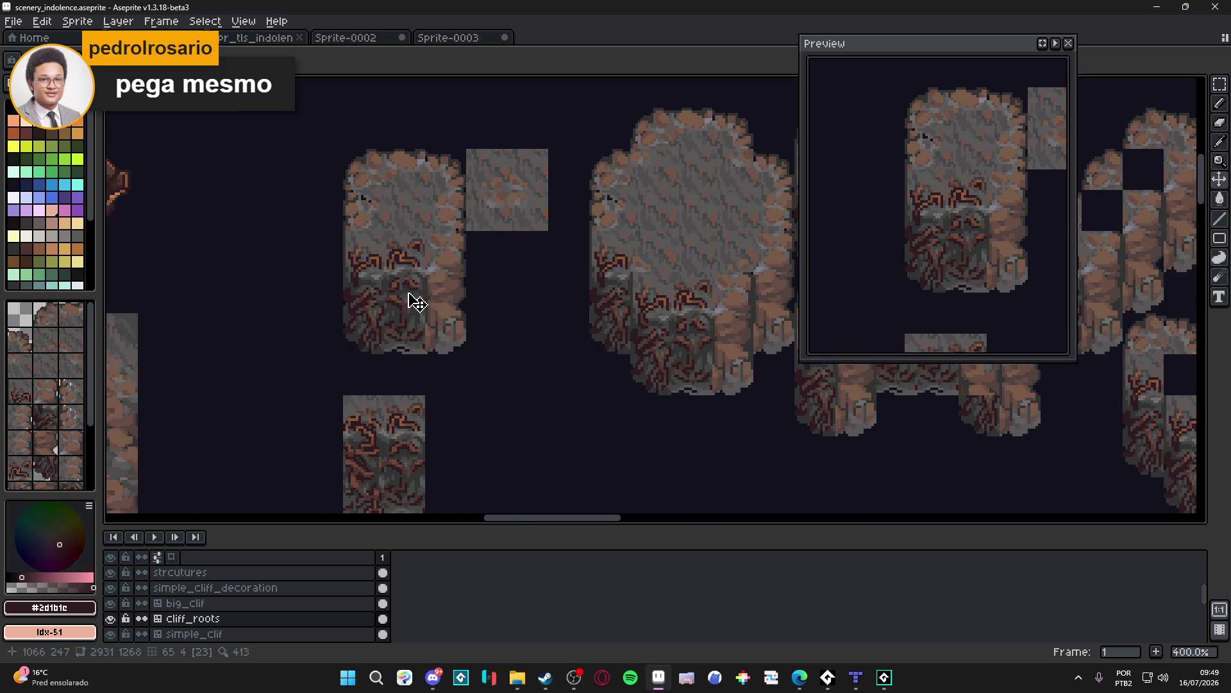
{"action": "scroll", "coordinate": [409, 298], "scroll_direction": "up", "scroll_amount": 1}
{"action": "key", "text": "ctrl+d"}
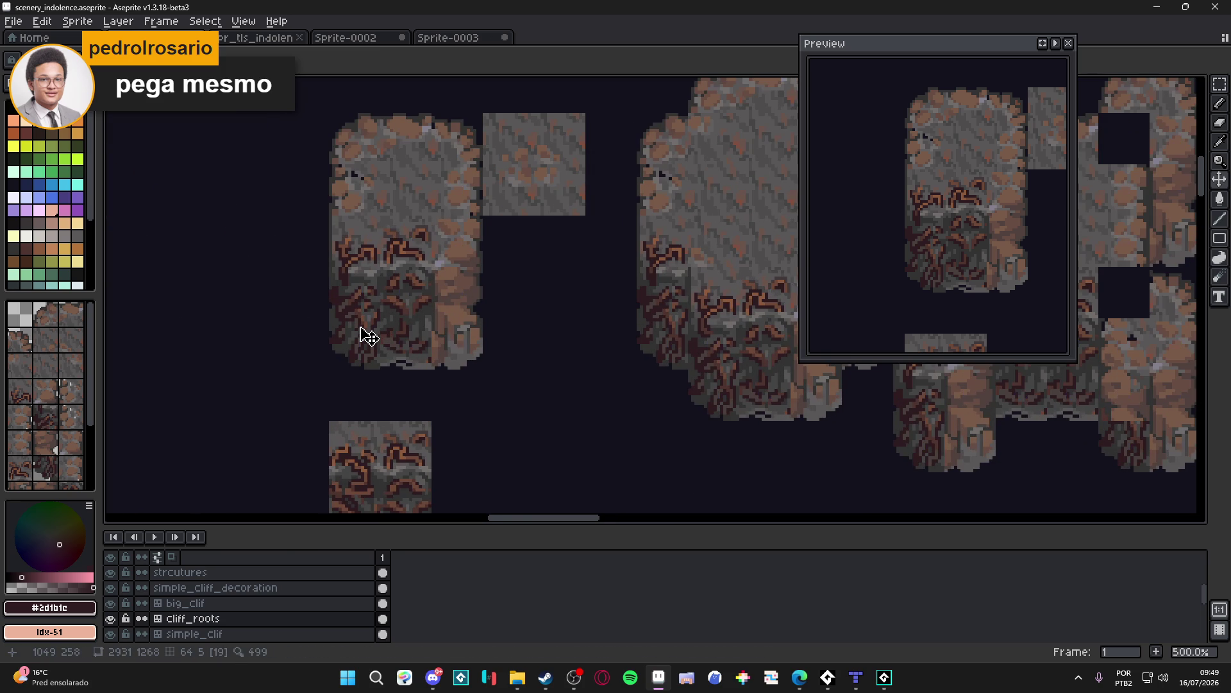
{"action": "key", "text": "m"}
{"action": "scroll", "coordinate": [364, 331], "scroll_direction": "down", "scroll_amount": 2}
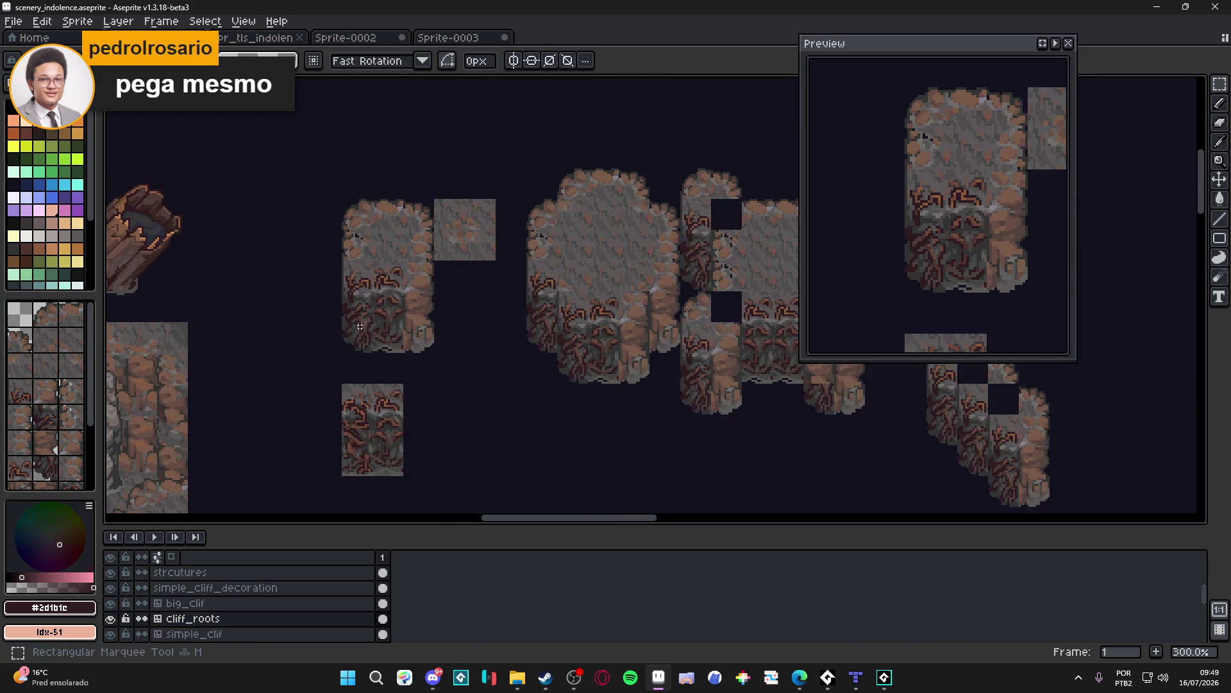
{"action": "left_click_drag", "start_coordinate": [360, 326], "coordinate": [332, 335]}
{"action": "key", "text": "ctrl+s"}
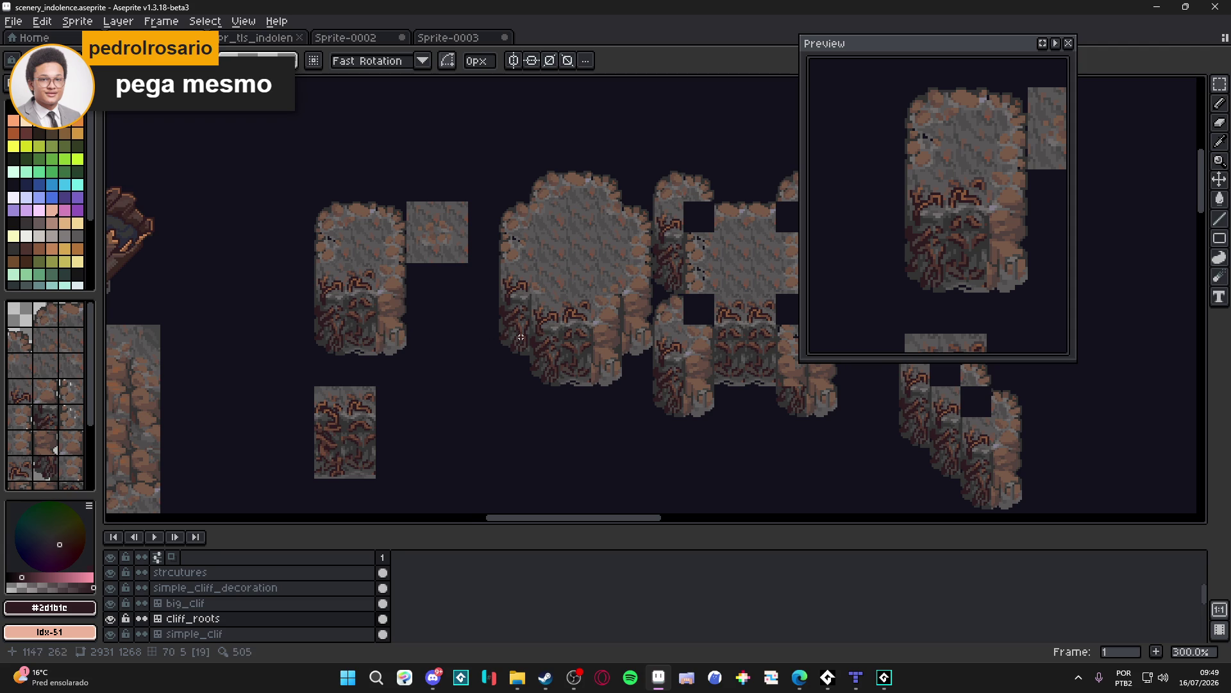
{"action": "left_click_drag", "start_coordinate": [401, 385], "coordinate": [396, 387]}
{"action": "key", "text": "ctrl+s"}
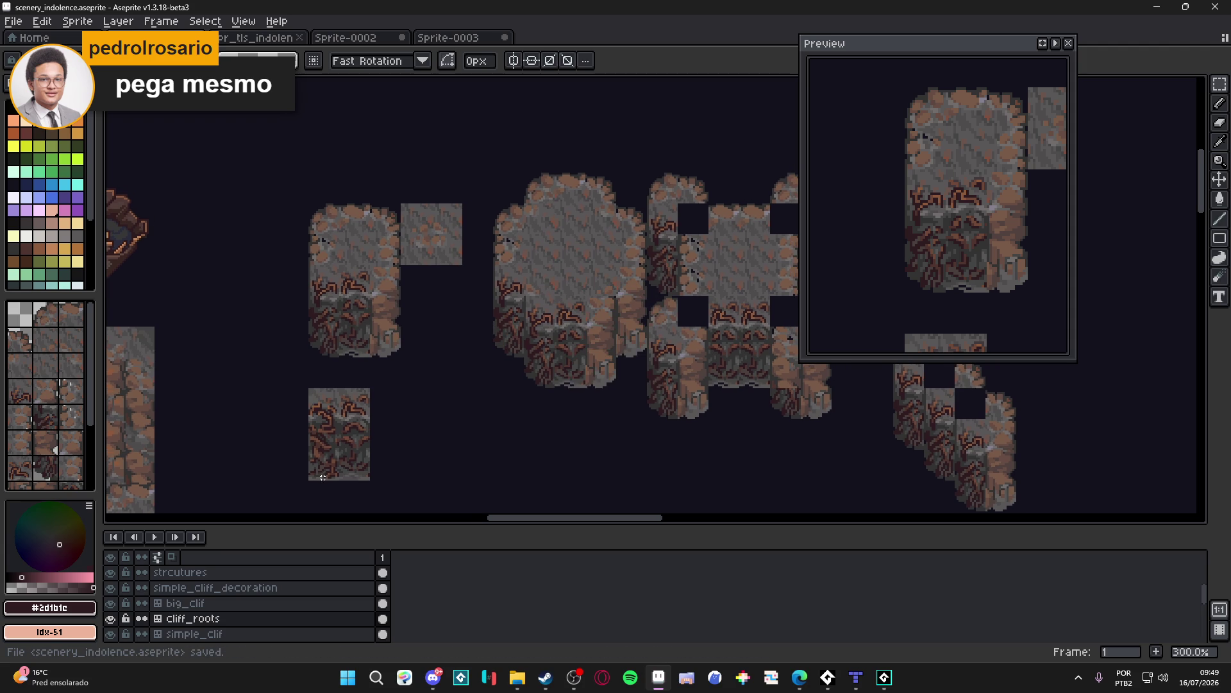
{"action": "key", "text": "Down"}
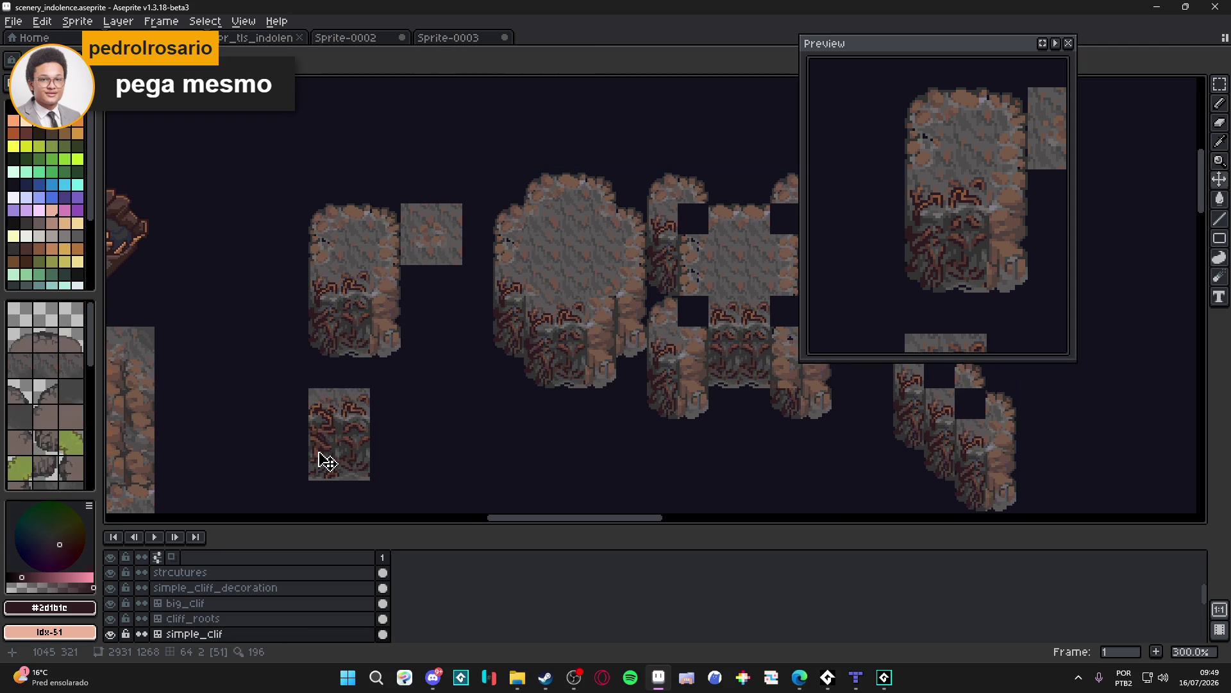
{"action": "scroll", "coordinate": [380, 333], "scroll_direction": "up", "scroll_amount": 3}
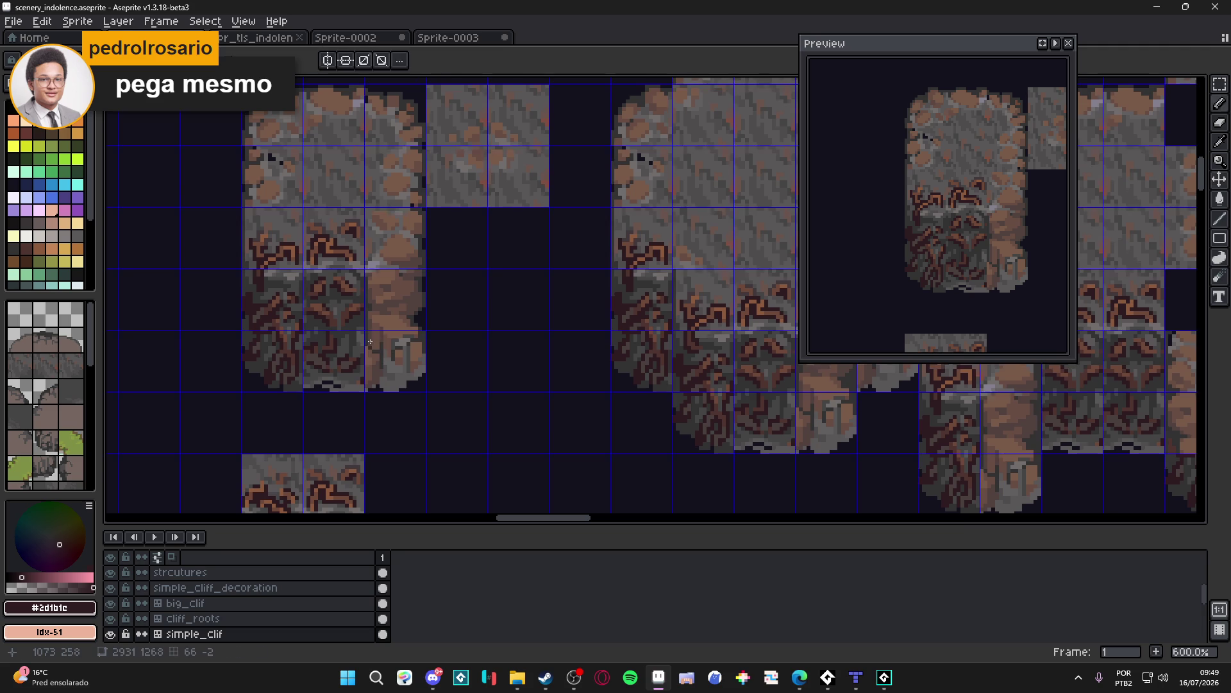
{"action": "scroll", "coordinate": [359, 292], "scroll_direction": "up", "scroll_amount": 1}
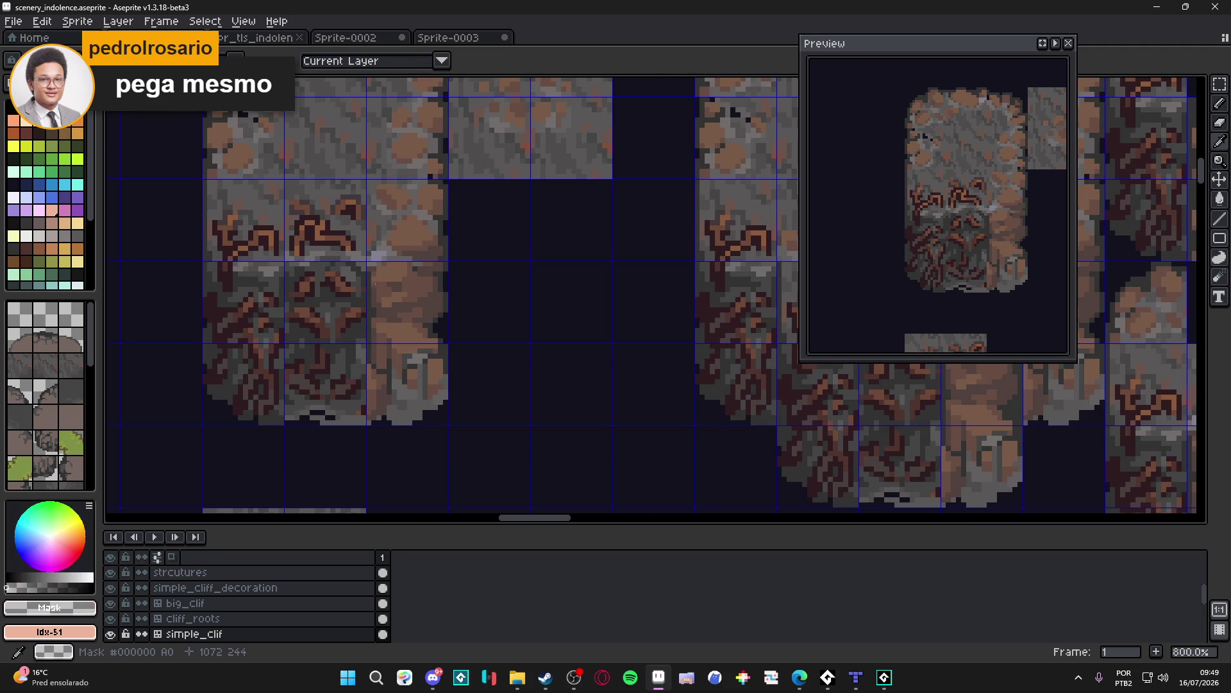
{"action": "key", "text": "Up"}
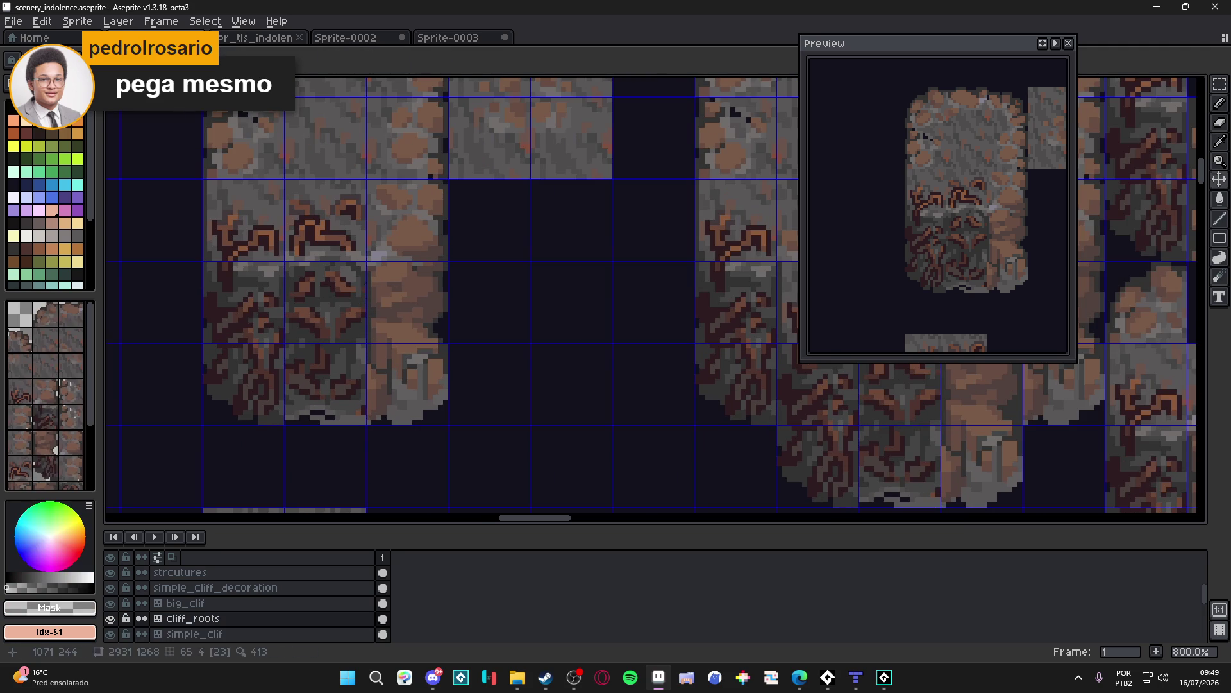
{"action": "scroll", "coordinate": [389, 283], "scroll_direction": "up", "scroll_amount": 2}
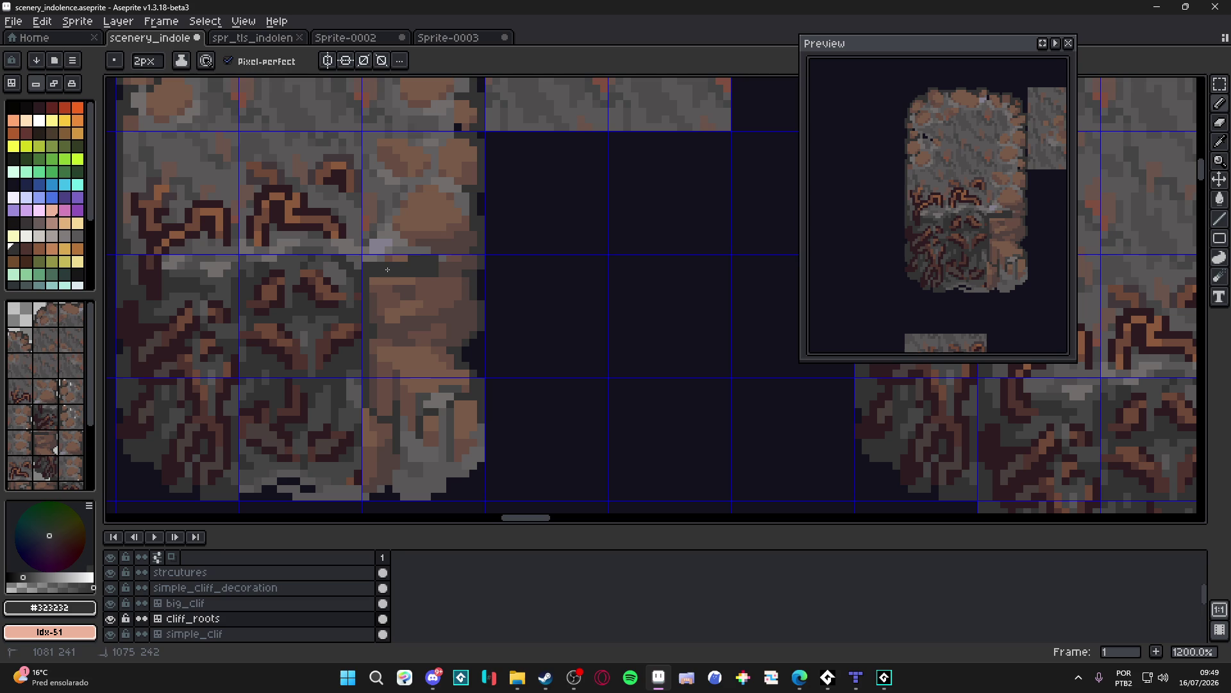
{"action": "mouse_move", "coordinate": [448, 269]}
{"action": "left_mouse_down"}
{"action": "mouse_move", "coordinate": [474, 262]}
{"action": "mouse_move", "coordinate": [463, 316]}
{"action": "mouse_move", "coordinate": [475, 323]}
{"action": "mouse_move", "coordinate": [477, 454]}
{"action": "mouse_move", "coordinate": [426, 454]}
{"action": "mouse_move", "coordinate": [383, 480]}
{"action": "mouse_move", "coordinate": [379, 282]}
{"action": "mouse_move", "coordinate": [449, 295]}
{"action": "mouse_move", "coordinate": [420, 336]}
{"action": "mouse_move", "coordinate": [388, 337]}
{"action": "mouse_move", "coordinate": [425, 348]}
{"action": "mouse_move", "coordinate": [452, 420]}
{"action": "mouse_move", "coordinate": [465, 411]}
{"action": "mouse_move", "coordinate": [410, 433]}
{"action": "mouse_move", "coordinate": [403, 365]}
{"action": "left_mouse_up"}
{"action": "scroll", "coordinate": [393, 297], "scroll_direction": "up", "scroll_amount": 5, "text": "alt"}
{"action": "scroll", "coordinate": [404, 365], "scroll_direction": "down", "scroll_amount": 4, "text": "alt"}
{"action": "mouse_move", "coordinate": [385, 425]}
{"action": "left_mouse_down"}
{"action": "mouse_move", "coordinate": [388, 462]}
{"action": "mouse_move", "coordinate": [414, 472]}
{"action": "left_mouse_up"}
{"action": "key", "text": "ctrl"}
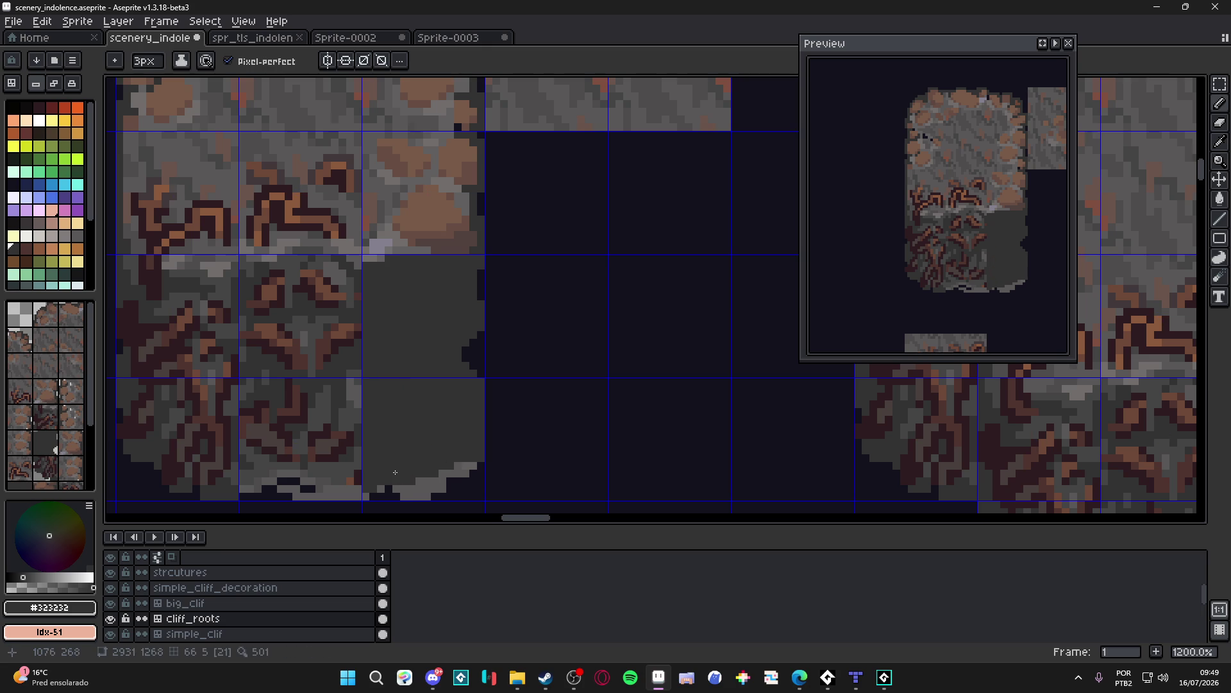
{"action": "mouse_move", "coordinate": [388, 486]}
{"action": "left_mouse_down"}
{"action": "mouse_move", "coordinate": [415, 428]}
{"action": "mouse_move", "coordinate": [467, 428]}
{"action": "mouse_move", "coordinate": [494, 410]}
{"action": "left_mouse_up"}
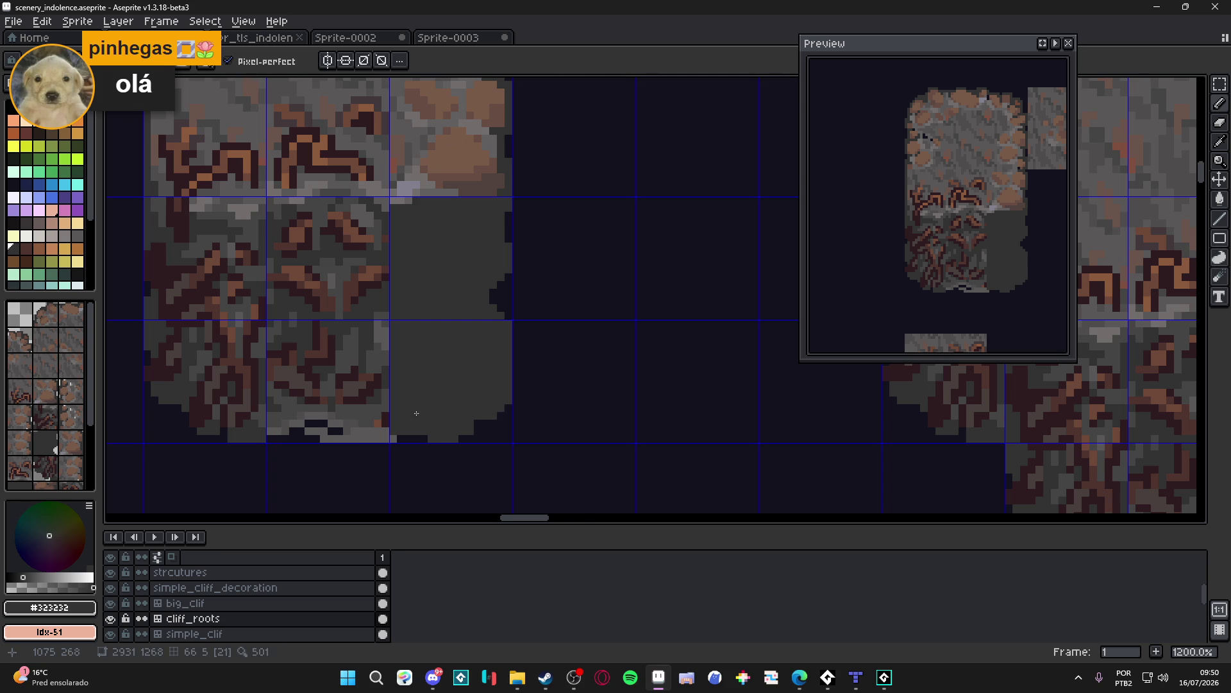
Step: Switch back to single-pixel Pencil drawing and save scenery_indolence.aseprite
{"action": "scroll", "coordinate": [417, 413], "scroll_direction": "down", "scroll_amount": 2}
{"action": "left_click_drag", "start_coordinate": [412, 347], "coordinate": [446, 357]}
{"action": "key", "text": "ctrl+apostrophe"}
{"action": "left_click_drag", "start_coordinate": [467, 404], "coordinate": [448, 401]}
{"action": "key", "text": "ctrl+s"}
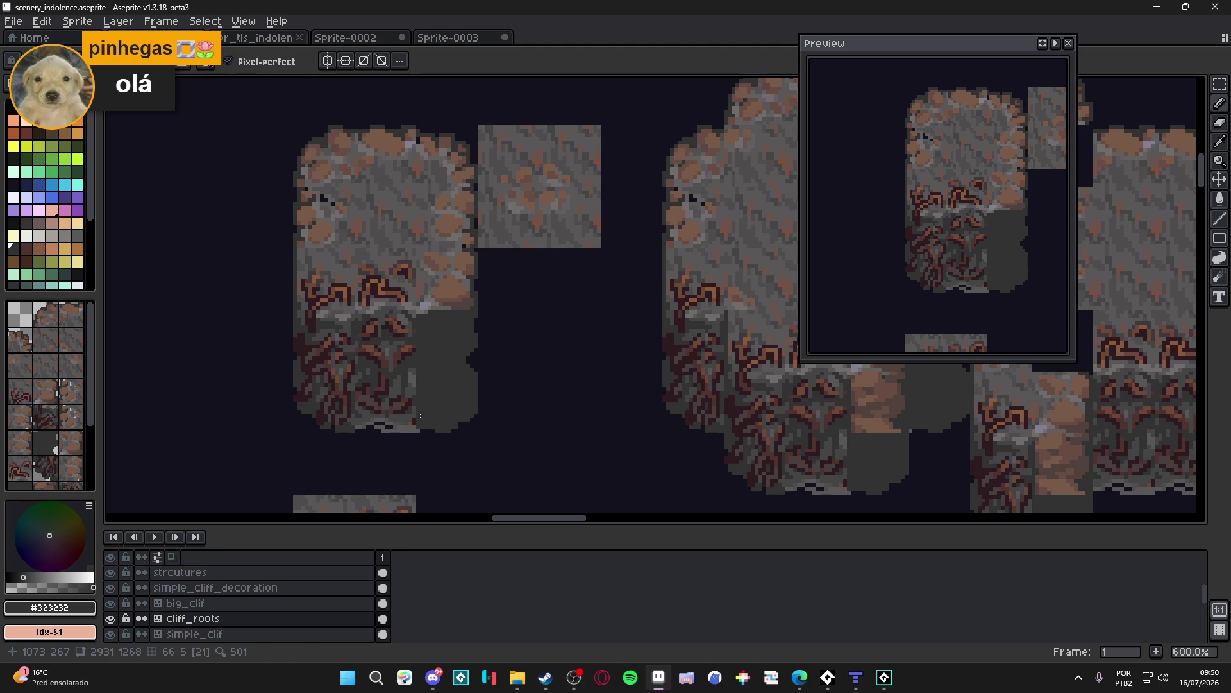
Step: Bring the root tiles into view and show the tile grid with tile numbers
{"action": "scroll", "coordinate": [417, 413], "scroll_direction": "up", "scroll_amount": 1}
{"action": "scroll", "coordinate": [348, 382], "scroll_direction": "down", "scroll_amount": 1}
{"action": "left_click_drag", "start_coordinate": [339, 334], "coordinate": [417, 363]}
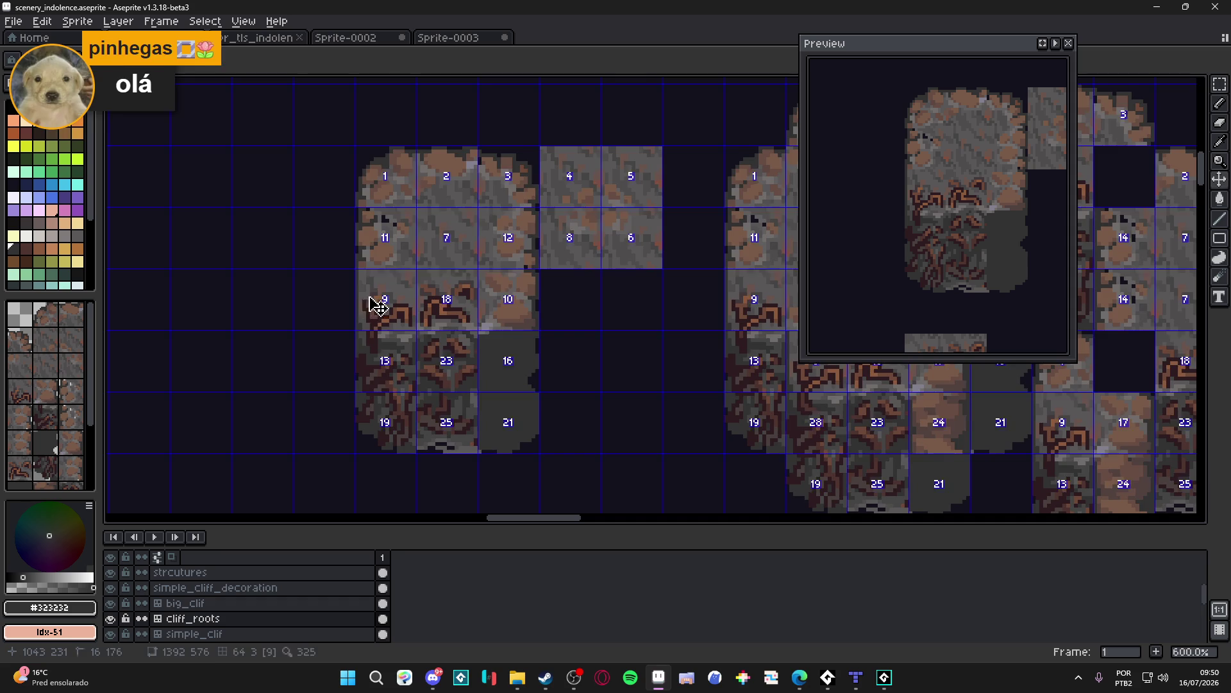
{"action": "scroll", "coordinate": [353, 272], "scroll_direction": "up", "scroll_amount": 1}
{"action": "left_click_drag", "start_coordinate": [368, 292], "coordinate": [389, 263]}
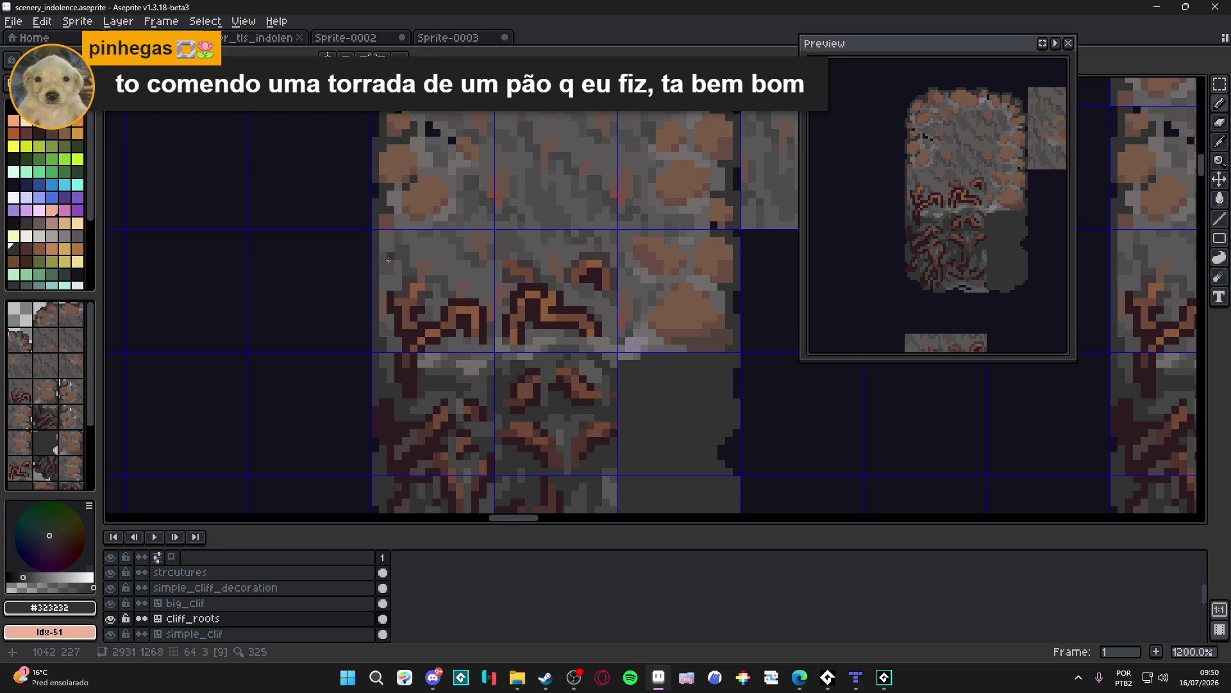
{"action": "scroll", "coordinate": [397, 270], "scroll_direction": "down", "scroll_amount": 2}
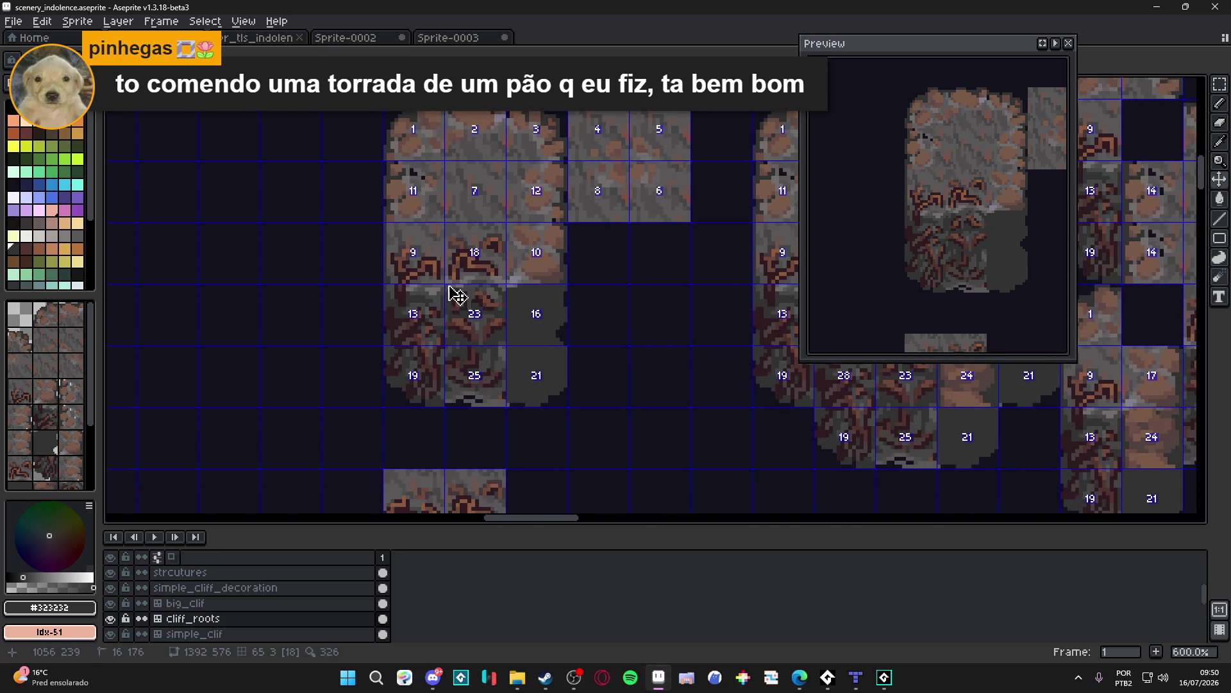
{"action": "key", "text": "Tab"}
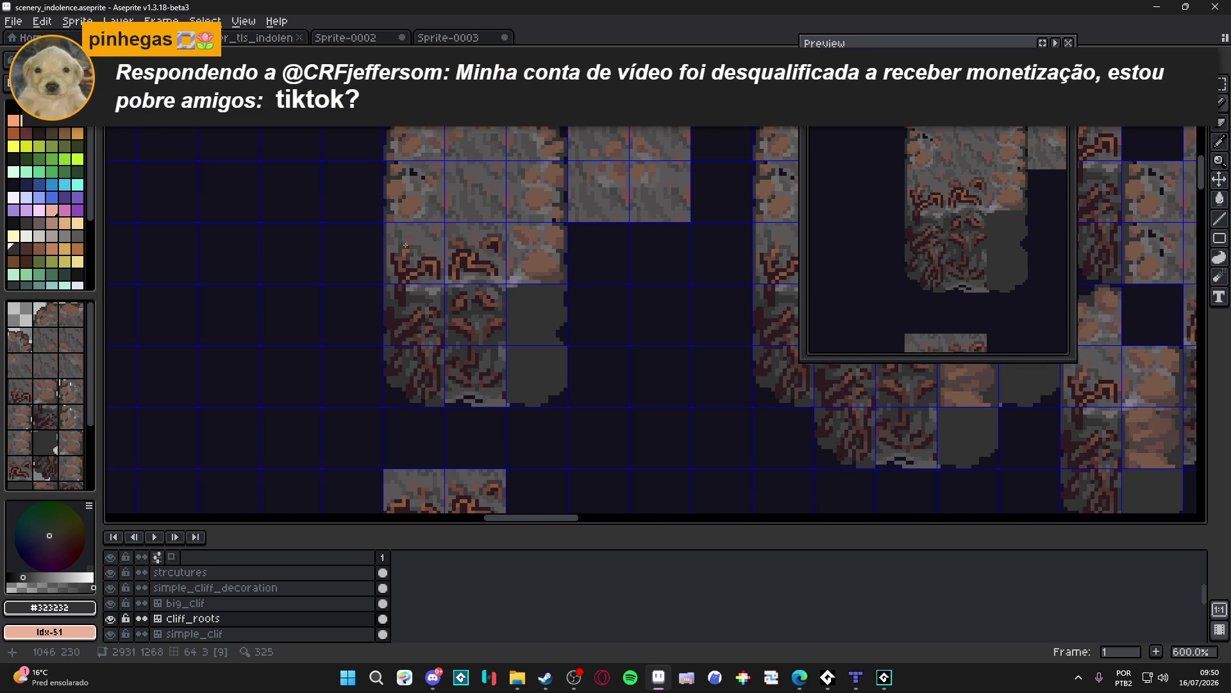
{"action": "scroll", "coordinate": [391, 233], "scroll_direction": "up", "scroll_amount": 3}
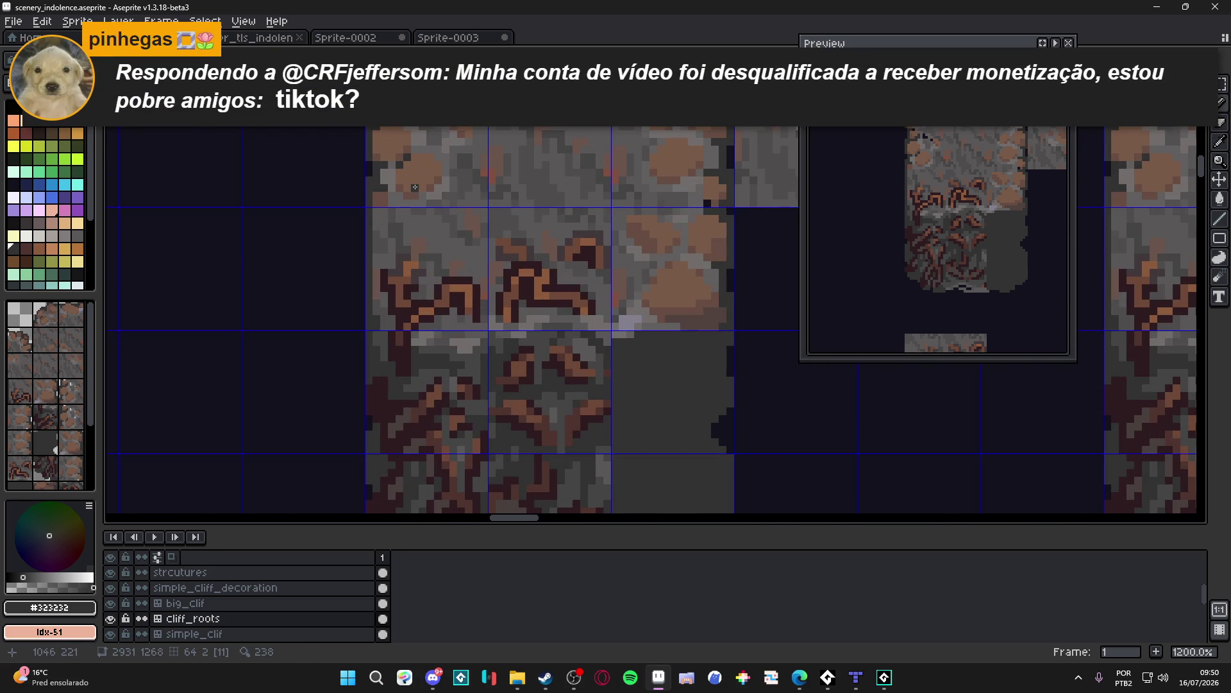
Step: Sample a brown from the cliff art and place a short brown mark on the tile
{"action": "left_click", "coordinate": [384, 289], "text": "alt"}
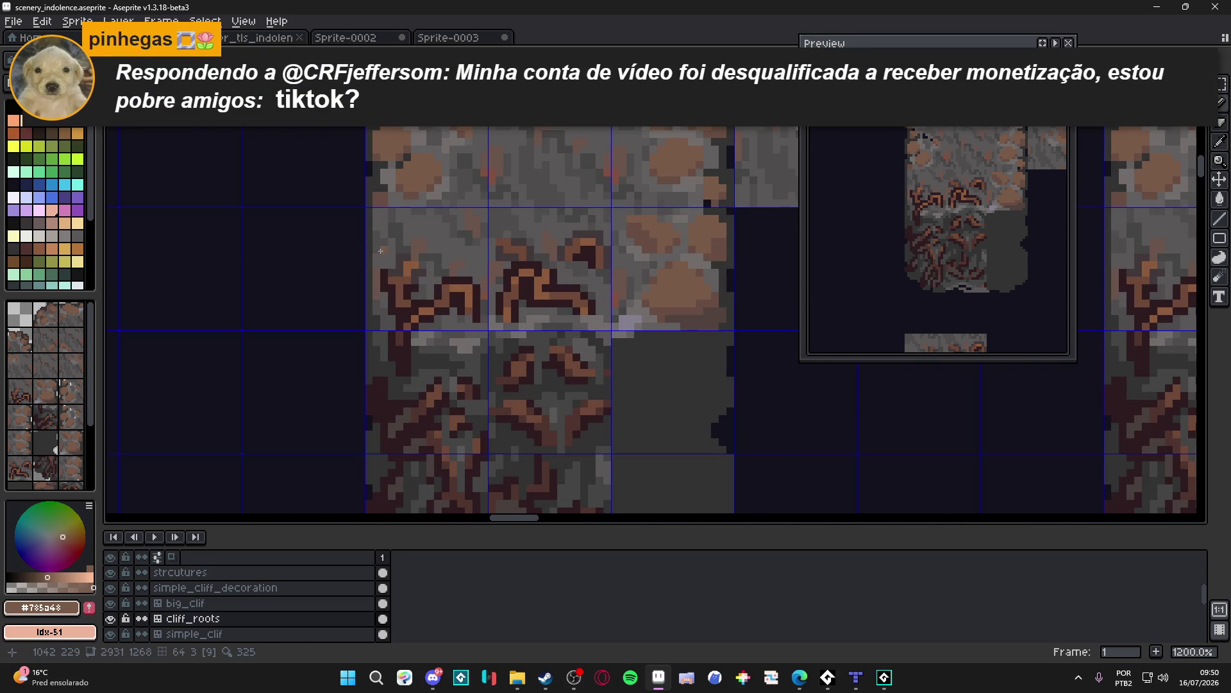
{"action": "left_click", "coordinate": [379, 234]}
{"action": "left_click", "coordinate": [391, 240]}
{"action": "left_click_drag", "start_coordinate": [392, 255], "coordinate": [390, 251]}
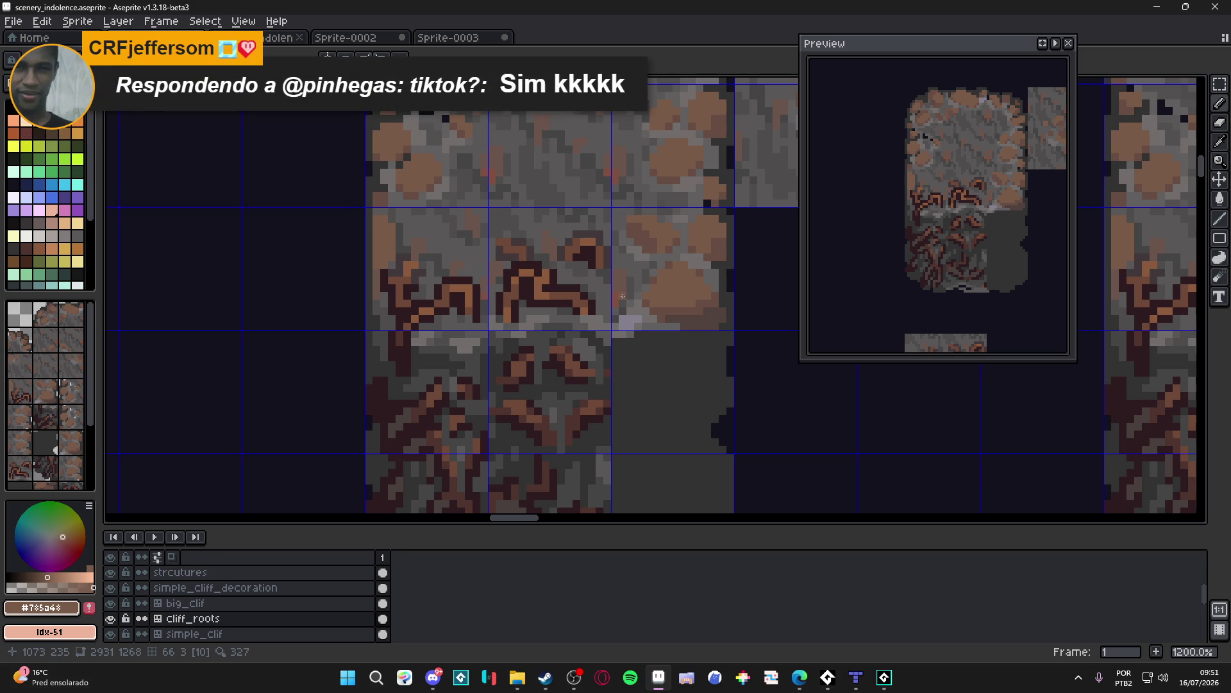
Step: Sample a darker brown and the mid brown #674d42 from the roots, then save twice
{"action": "left_click", "coordinate": [391, 268], "text": "alt"}
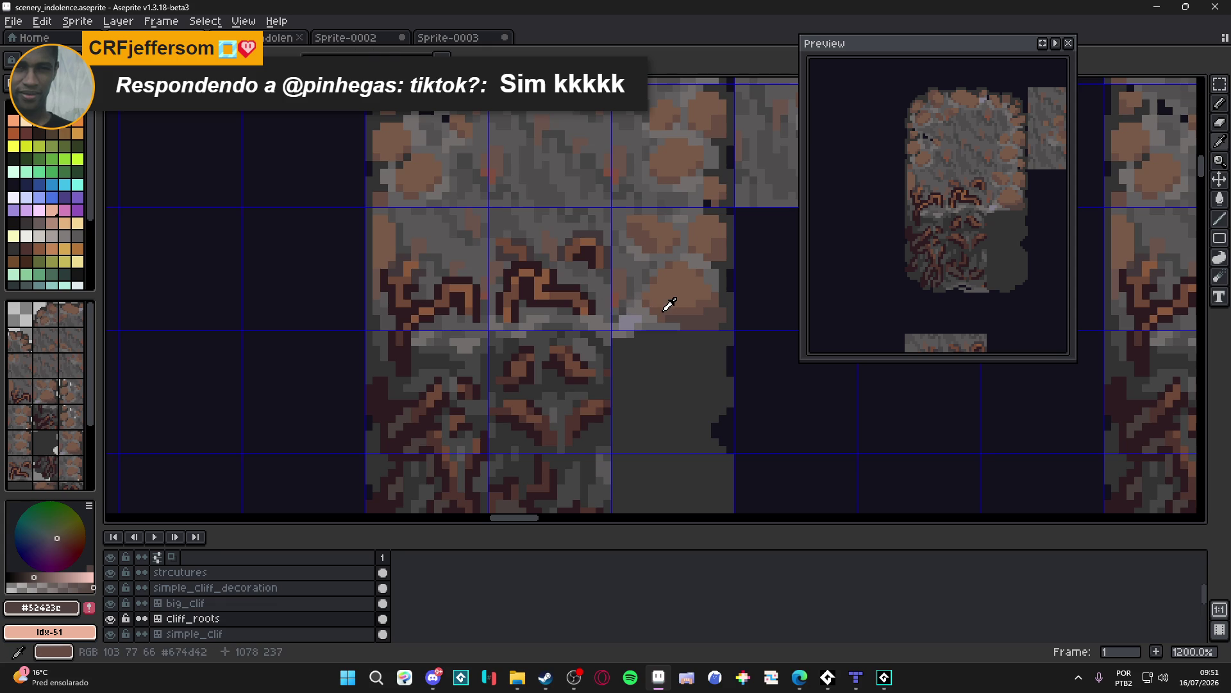
{"action": "left_click", "coordinate": [670, 302], "text": "alt"}
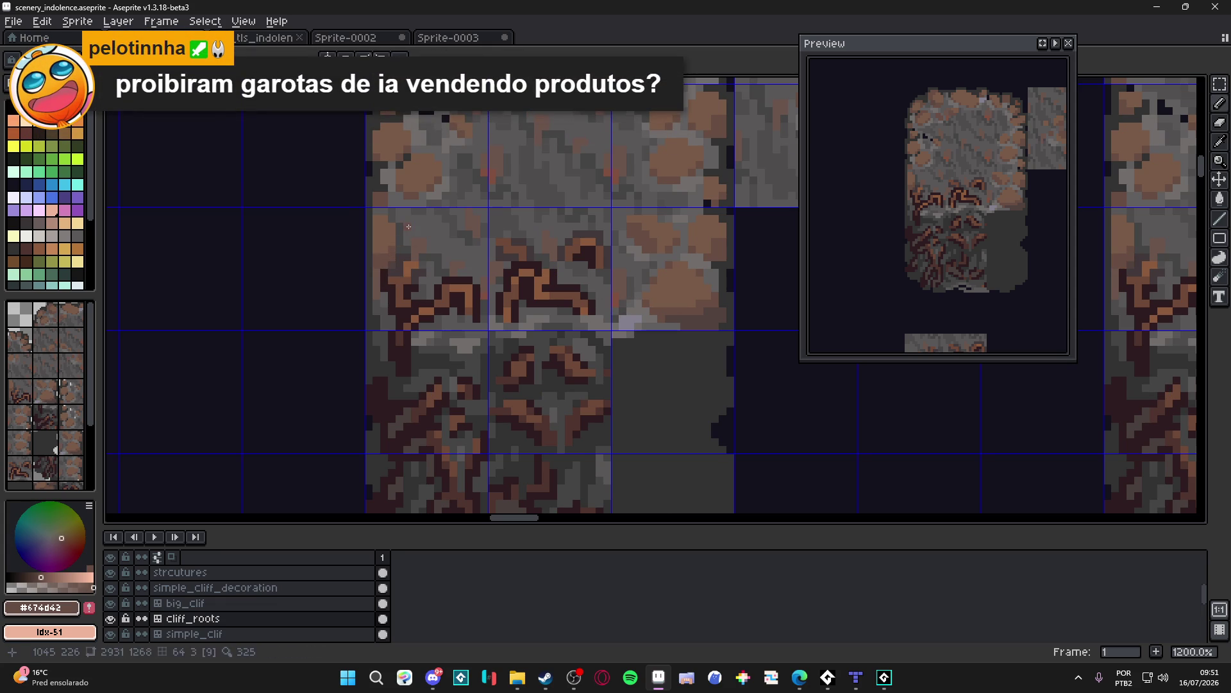
{"action": "scroll", "coordinate": [409, 226], "scroll_direction": "down", "scroll_amount": 3}
{"action": "scroll", "coordinate": [381, 219], "scroll_direction": "up", "scroll_amount": 3}
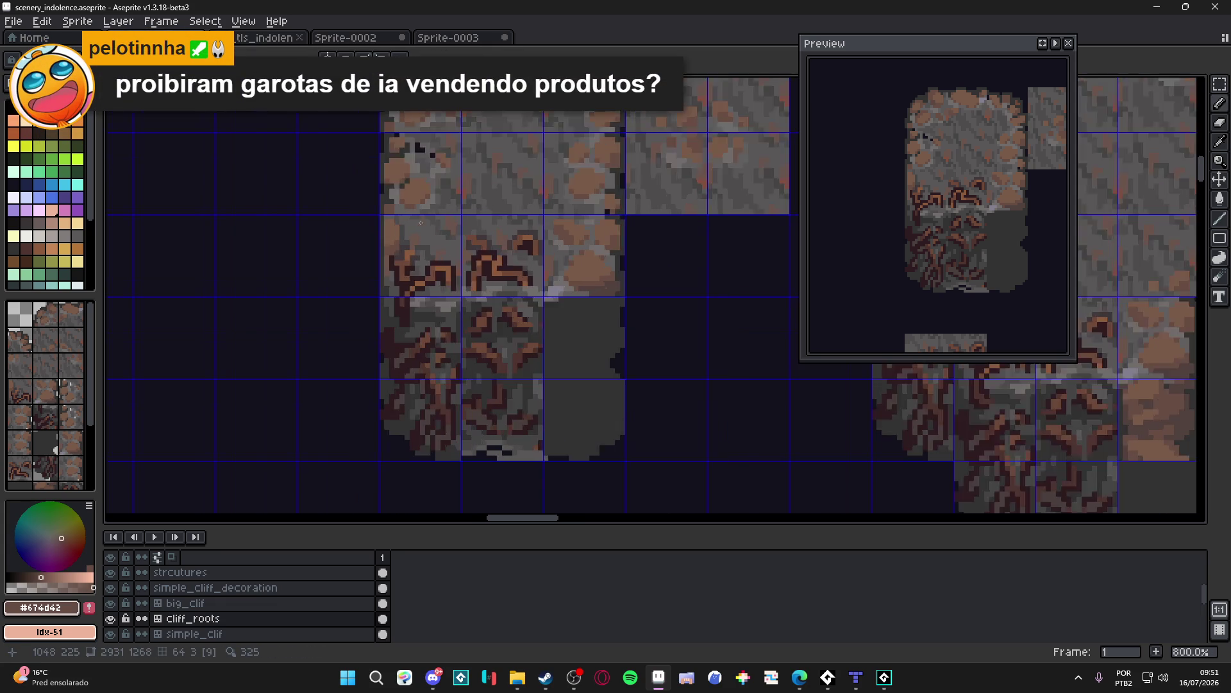
{"action": "scroll", "coordinate": [385, 224], "scroll_direction": "down", "scroll_amount": 3}
{"action": "scroll", "coordinate": [411, 259], "scroll_direction": "up", "scroll_amount": 3}
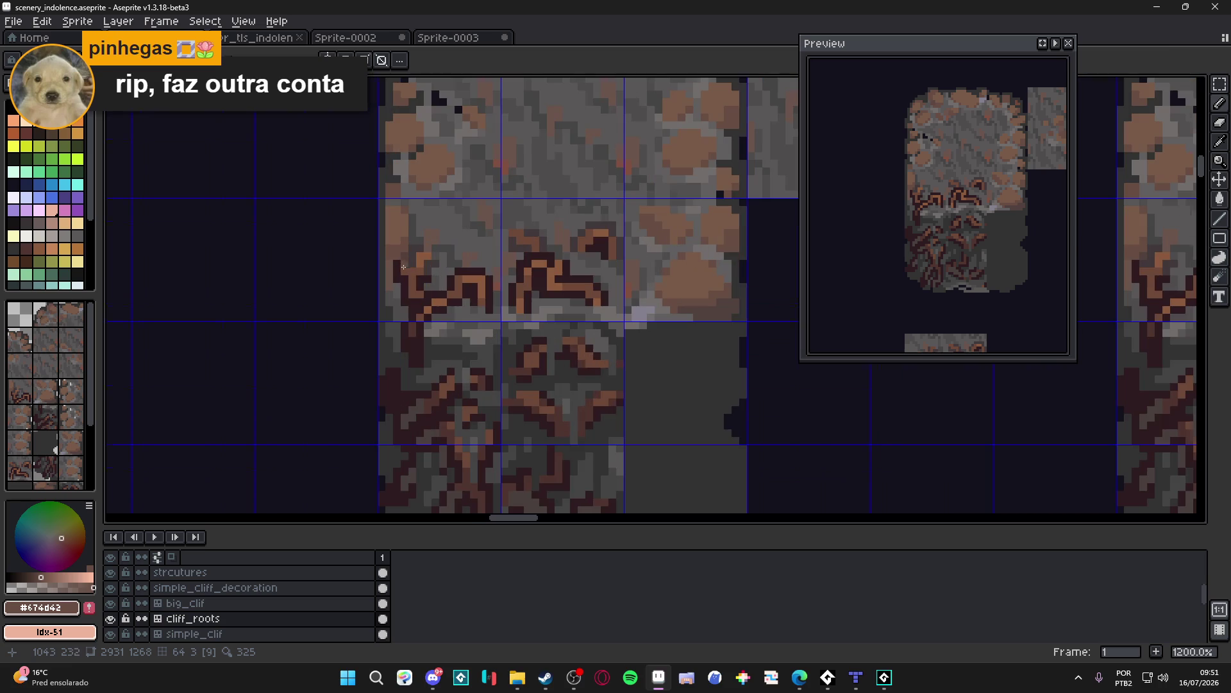
{"action": "scroll", "coordinate": [411, 260], "scroll_direction": "up", "scroll_amount": 1}
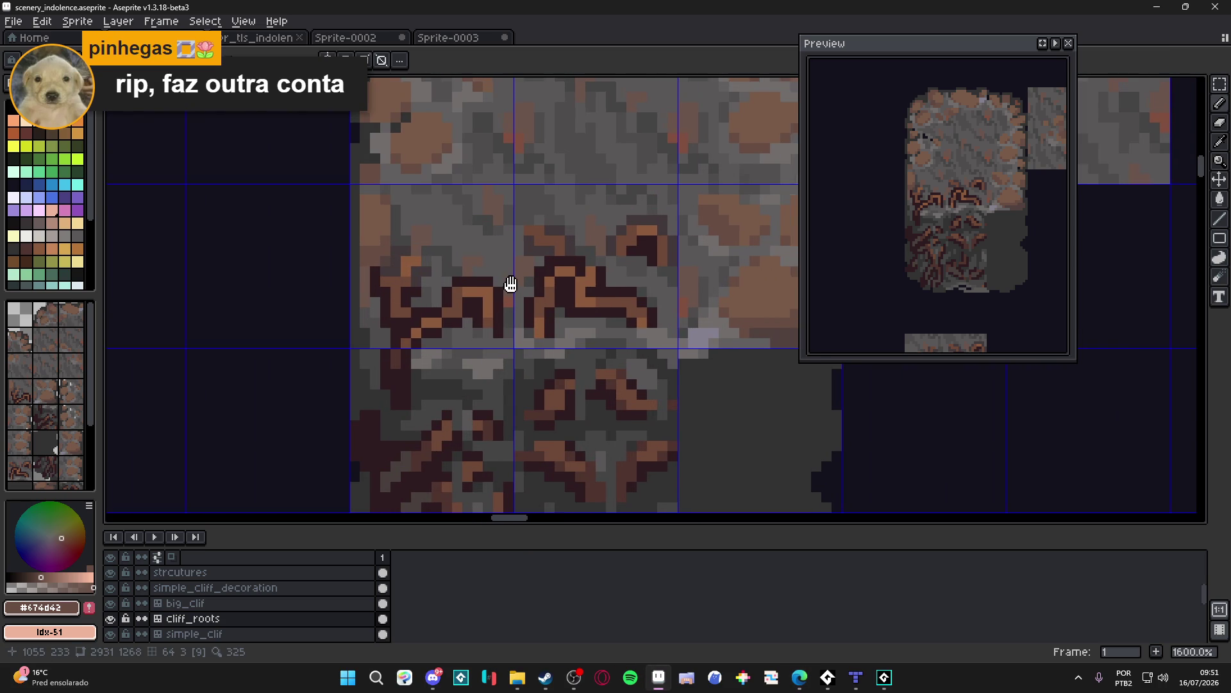
{"action": "scroll", "coordinate": [514, 294], "scroll_direction": "down", "scroll_amount": 1}
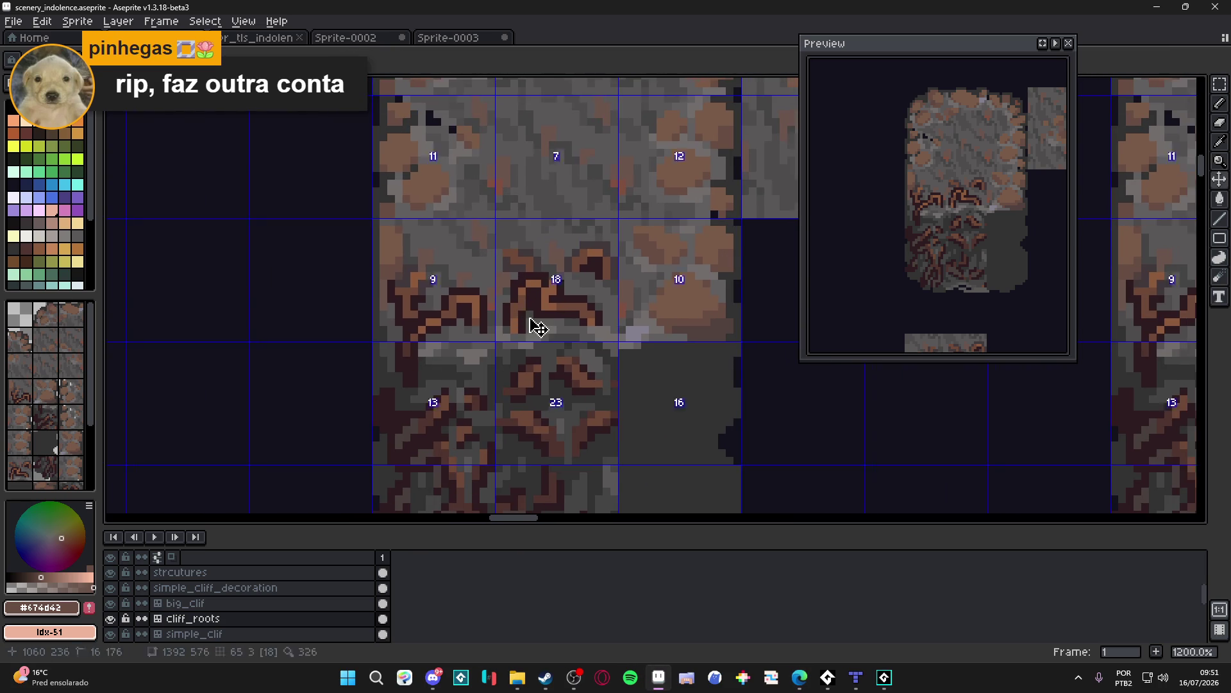
{"action": "key", "text": "ctrl+s"}
{"action": "scroll", "coordinate": [526, 317], "scroll_direction": "down", "scroll_amount": 3}
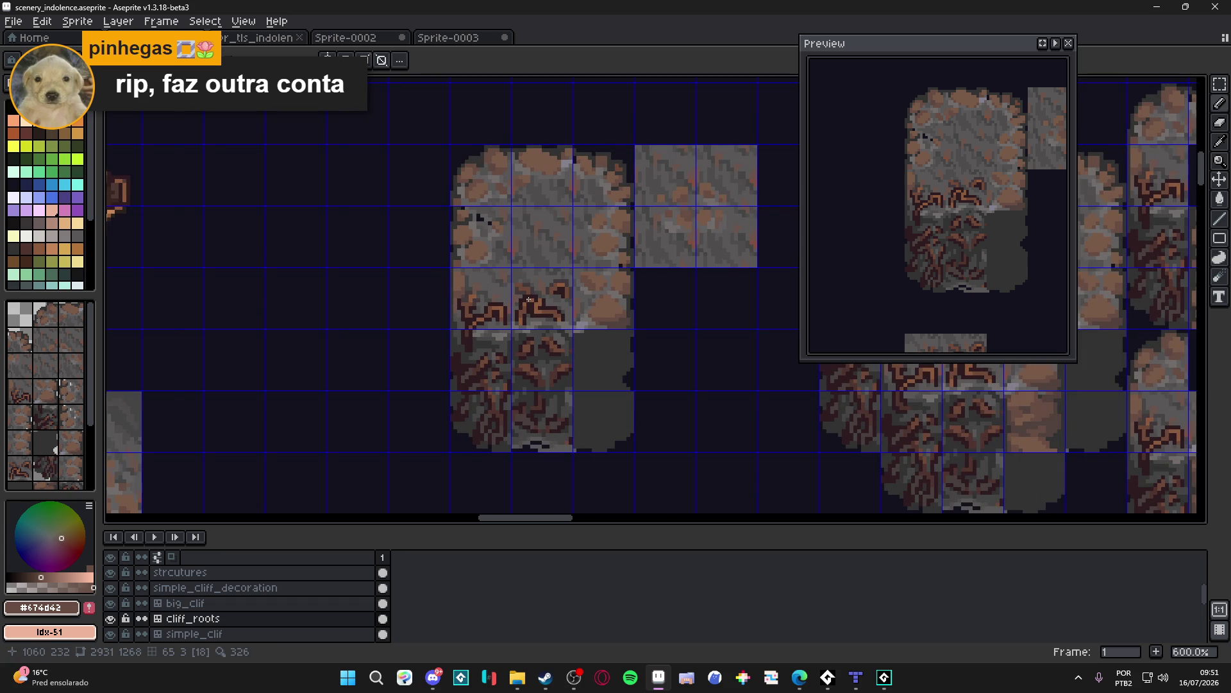
{"action": "key", "text": "ctrl+s"}
Step: Pick the dark root brown #4f342f from the roots and save the tileset
{"action": "scroll", "coordinate": [513, 313], "scroll_direction": "up", "scroll_amount": 3}
{"action": "scroll", "coordinate": [517, 317], "scroll_direction": "up", "scroll_amount": 1}
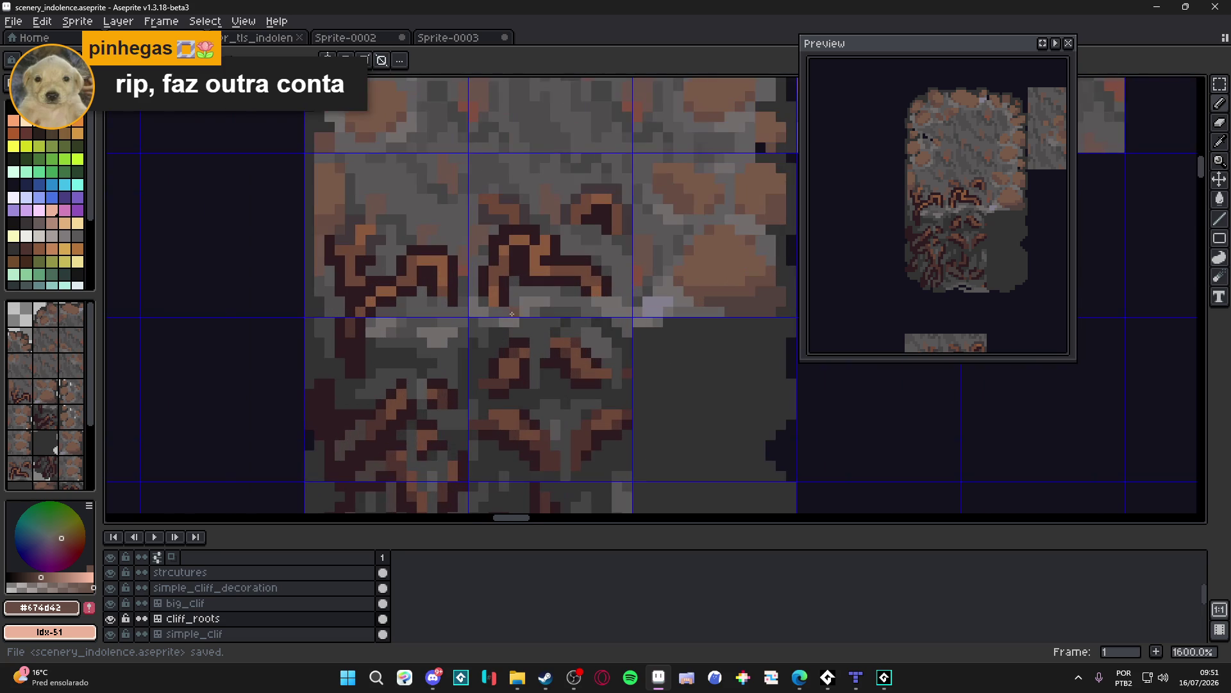
{"action": "scroll", "coordinate": [512, 313], "scroll_direction": "down", "scroll_amount": 4}
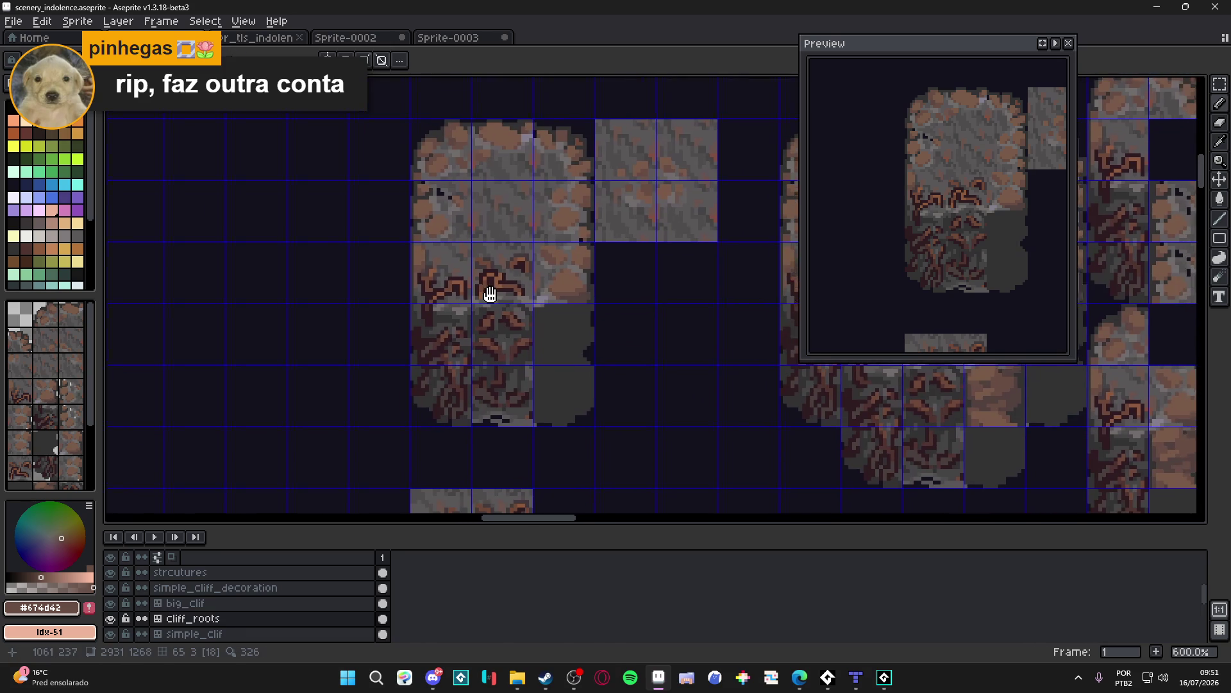
{"action": "scroll", "coordinate": [545, 330], "scroll_direction": "up", "scroll_amount": 4}
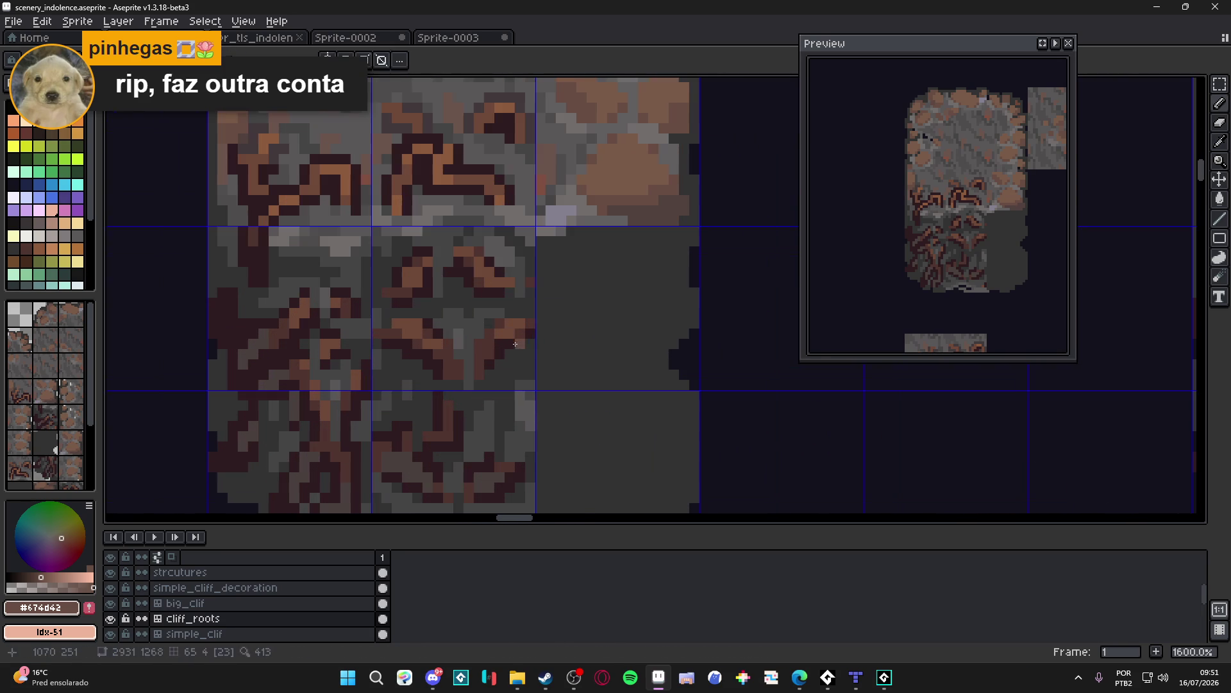
{"action": "left_click", "coordinate": [493, 343], "text": "alt"}
{"action": "scroll", "coordinate": [527, 325], "scroll_direction": "down", "scroll_amount": 2}
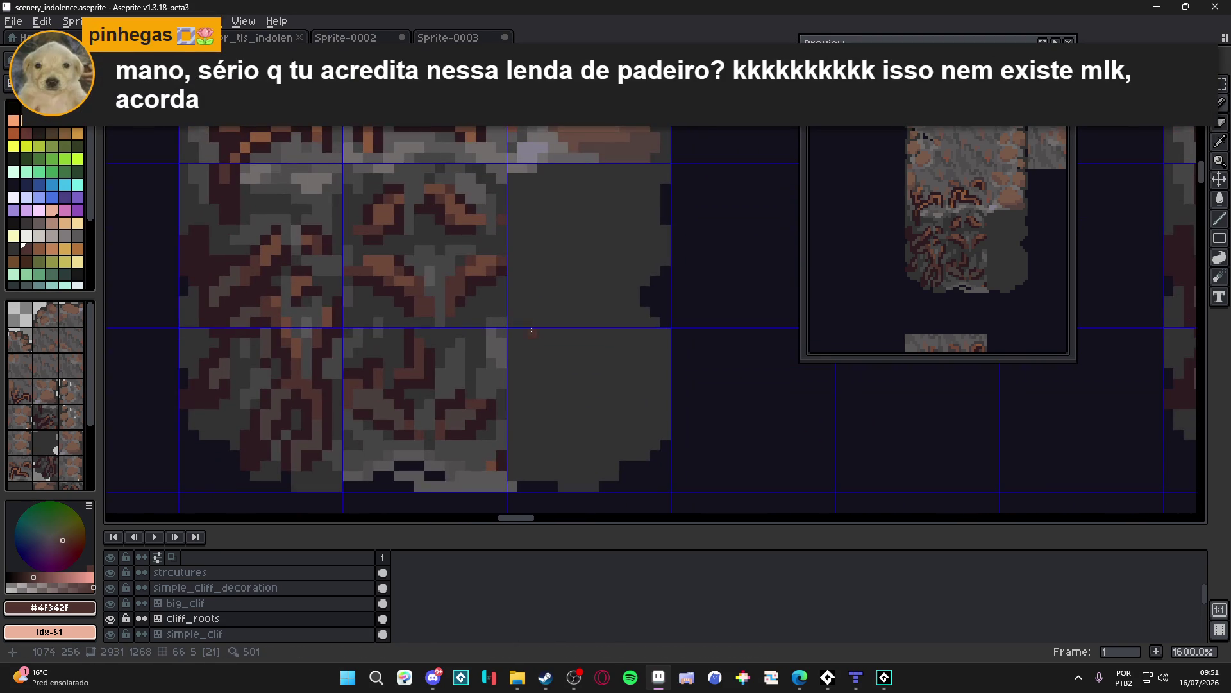
{"action": "key", "text": "ctrl+s"}
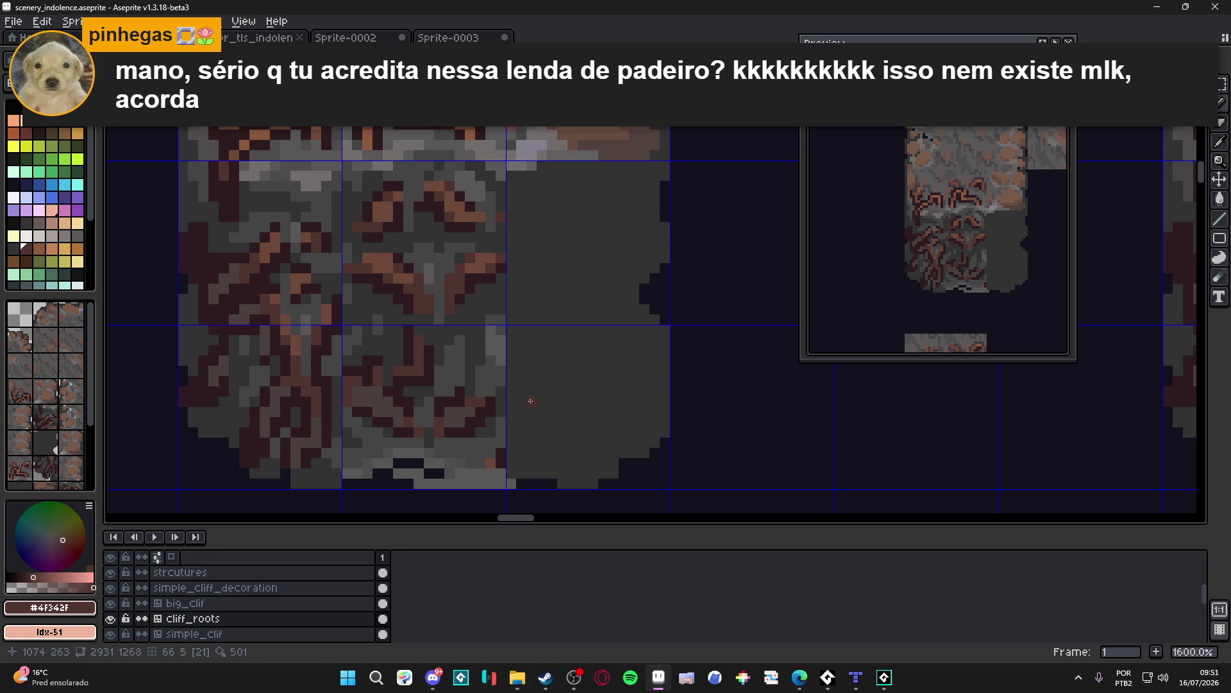
Step: Draw a brown root stroke up and left across the gray tile, ending in a horizontal top
{"action": "mouse_move", "coordinate": [531, 423]}
{"action": "left_mouse_down"}
{"action": "mouse_move", "coordinate": [623, 395]}
{"action": "mouse_move", "coordinate": [649, 305]}
{"action": "left_mouse_up"}
{"action": "left_click", "coordinate": [601, 333]}
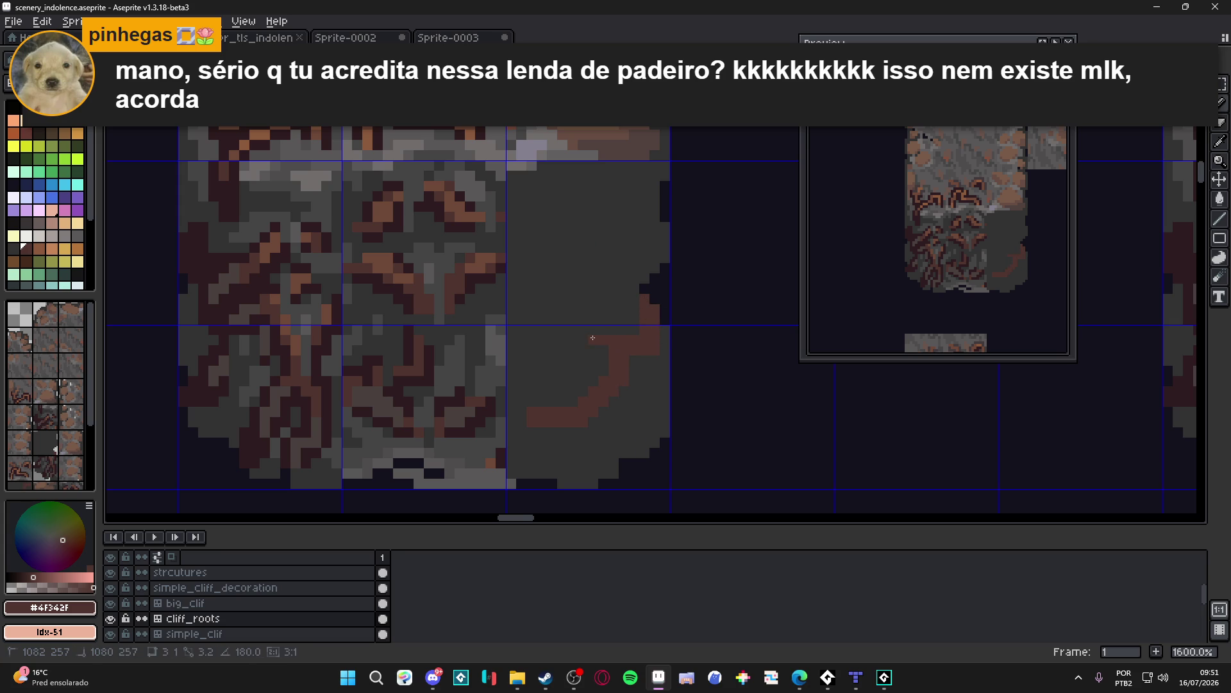
{"action": "mouse_move", "coordinate": [603, 336]}
{"action": "left_mouse_down"}
{"action": "mouse_move", "coordinate": [561, 306]}
{"action": "mouse_move", "coordinate": [596, 337]}
{"action": "mouse_move", "coordinate": [568, 258]}
{"action": "left_mouse_up"}
{"action": "mouse_move", "coordinate": [612, 262]}
{"action": "left_mouse_down"}
{"action": "mouse_move", "coordinate": [633, 207]}
{"action": "mouse_move", "coordinate": [581, 193]}
{"action": "mouse_move", "coordinate": [606, 187]}
{"action": "mouse_move", "coordinate": [575, 187]}
{"action": "left_mouse_up"}
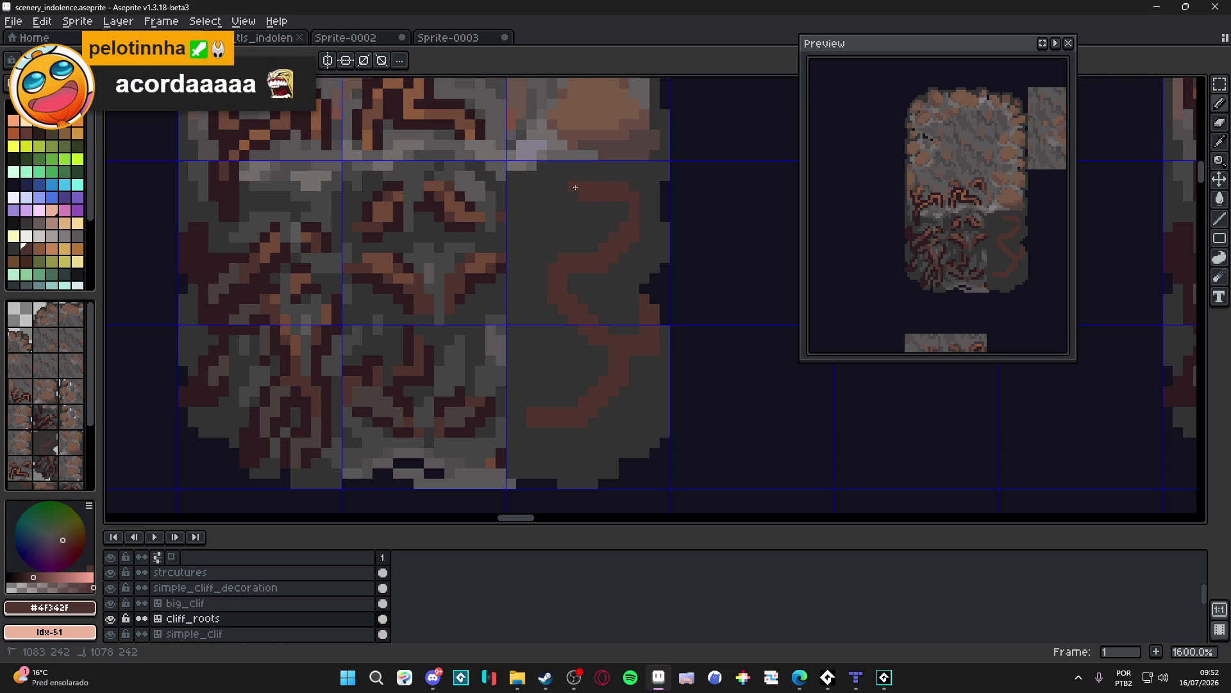
Step: Thicken the root's bend and right edge with touch-up pixels, then save scenery_indolence.aseprite
{"action": "scroll", "coordinate": [615, 240], "scroll_direction": "down", "scroll_amount": 4}
{"action": "scroll", "coordinate": [616, 240], "scroll_direction": "up", "scroll_amount": 6}
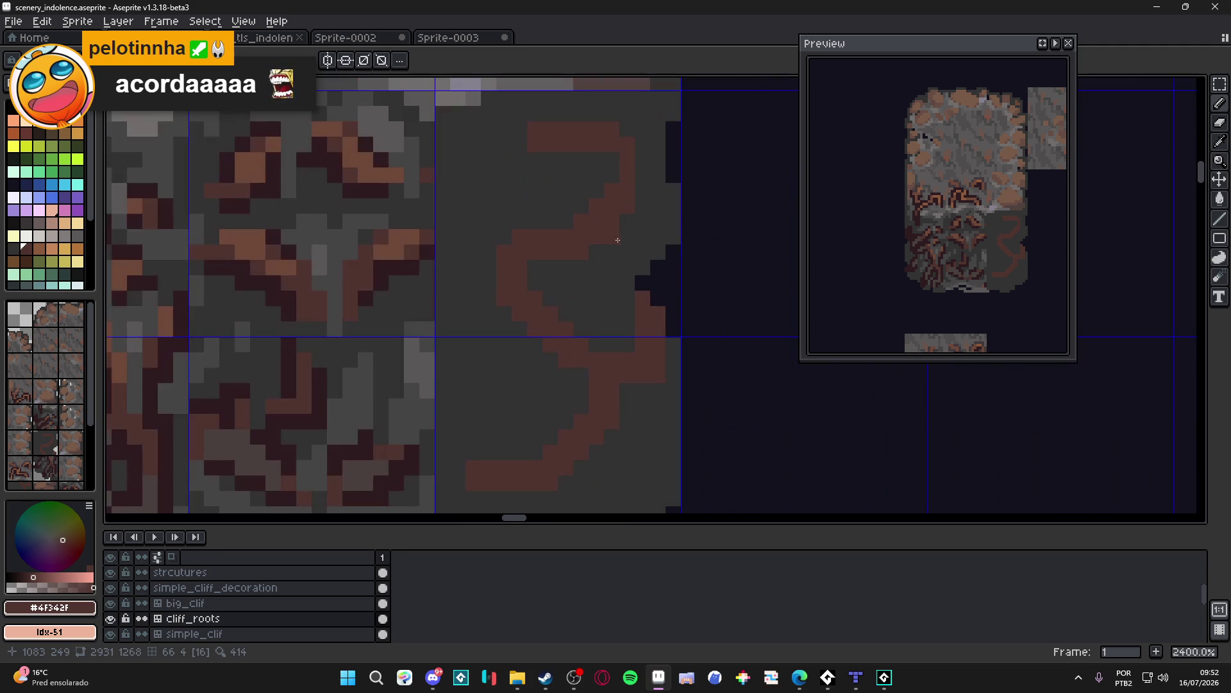
{"action": "left_click_drag", "start_coordinate": [652, 208], "coordinate": [642, 238]}
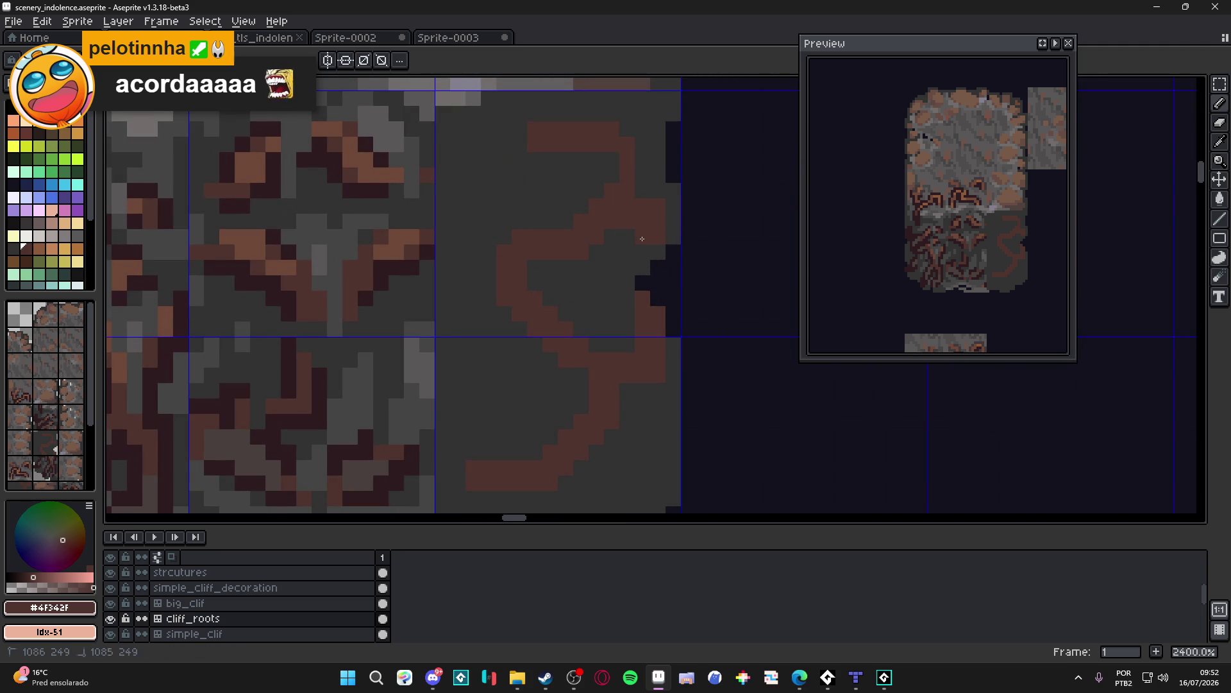
{"action": "left_click", "coordinate": [674, 252]}
{"action": "left_click", "coordinate": [659, 268]}
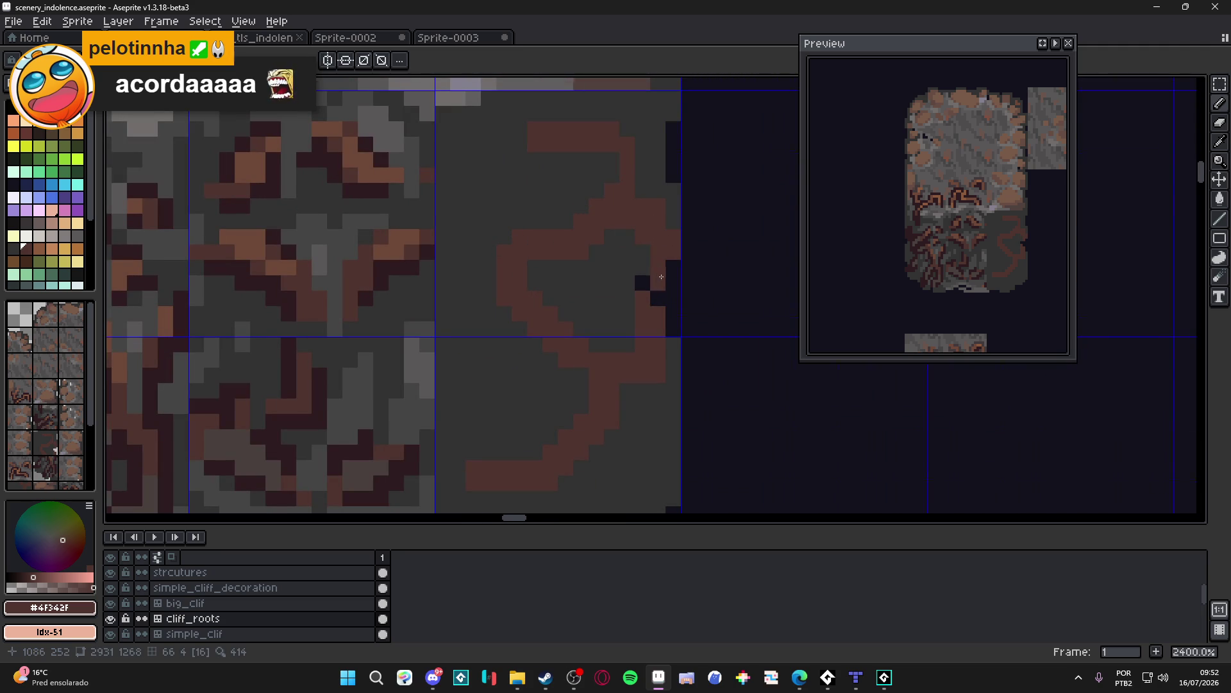
{"action": "scroll", "coordinate": [661, 275], "scroll_direction": "down", "scroll_amount": 2}
{"action": "scroll", "coordinate": [662, 275], "scroll_direction": "up", "scroll_amount": 2}
{"action": "scroll", "coordinate": [569, 279], "scroll_direction": "up", "scroll_amount": 2}
{"action": "left_click", "coordinate": [568, 259]}
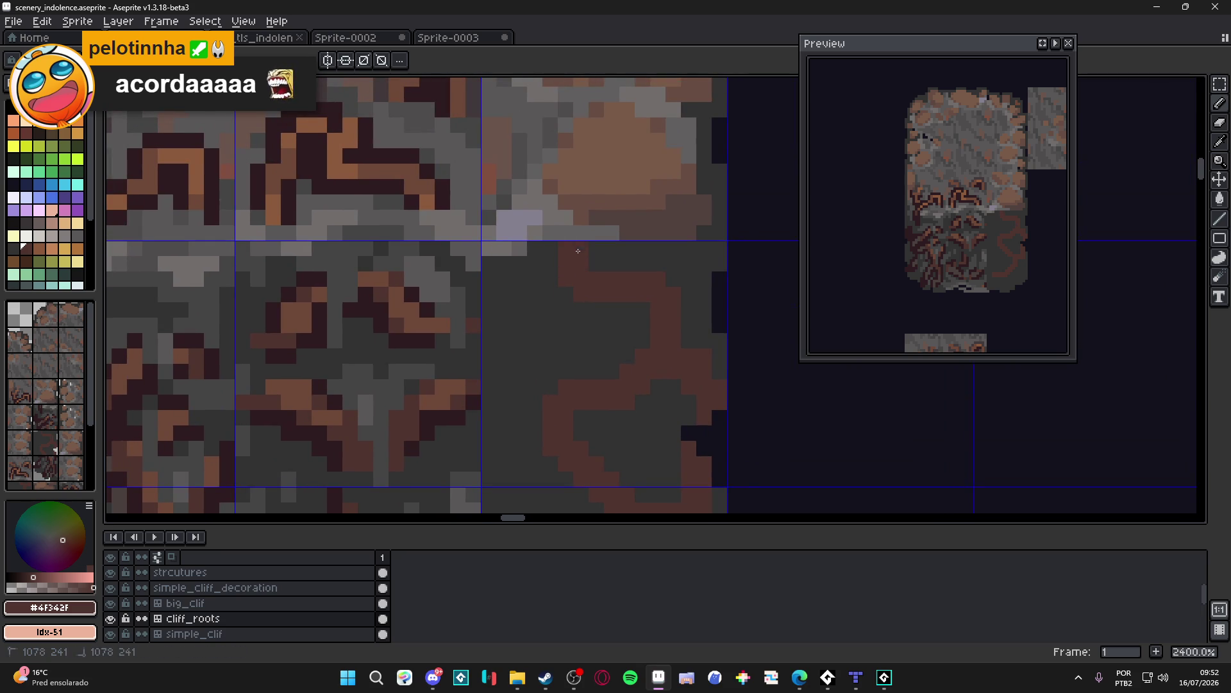
{"action": "scroll", "coordinate": [560, 272], "scroll_direction": "down", "scroll_amount": 6}
{"action": "scroll", "coordinate": [574, 263], "scroll_direction": "up", "scroll_amount": 5}
{"action": "scroll", "coordinate": [574, 263], "scroll_direction": "down", "scroll_amount": 3}
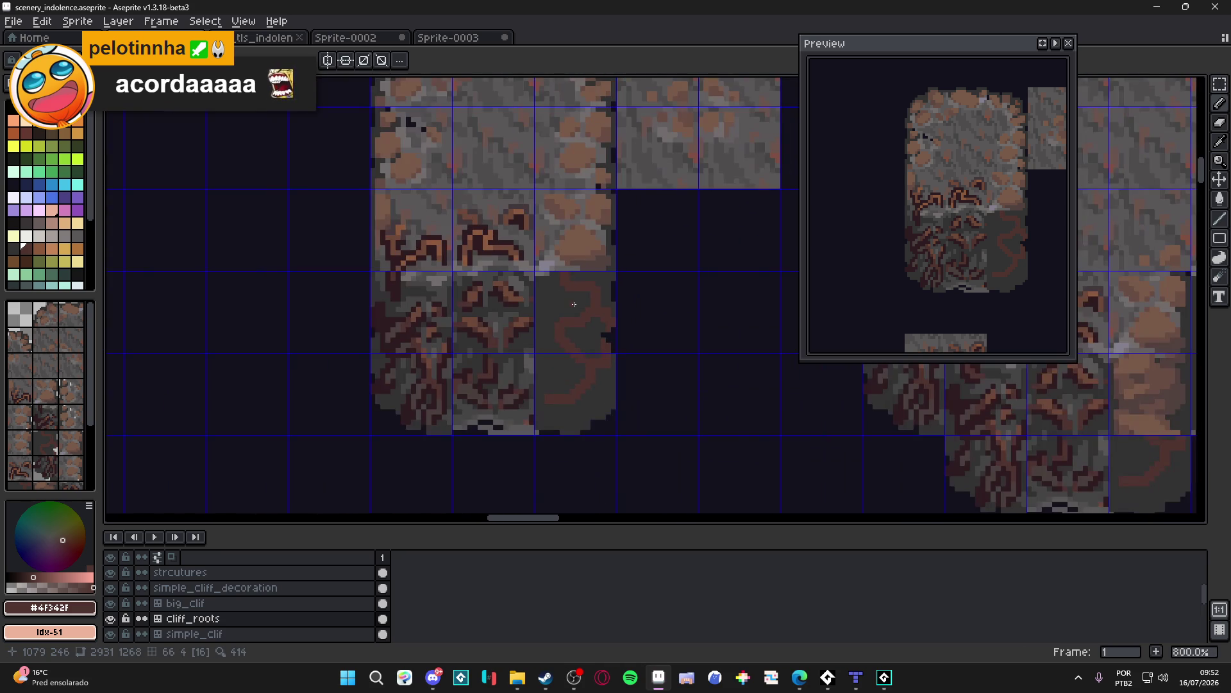
{"action": "left_click_drag", "start_coordinate": [574, 304], "coordinate": [575, 275]}
{"action": "key", "text": "ctrl+s"}
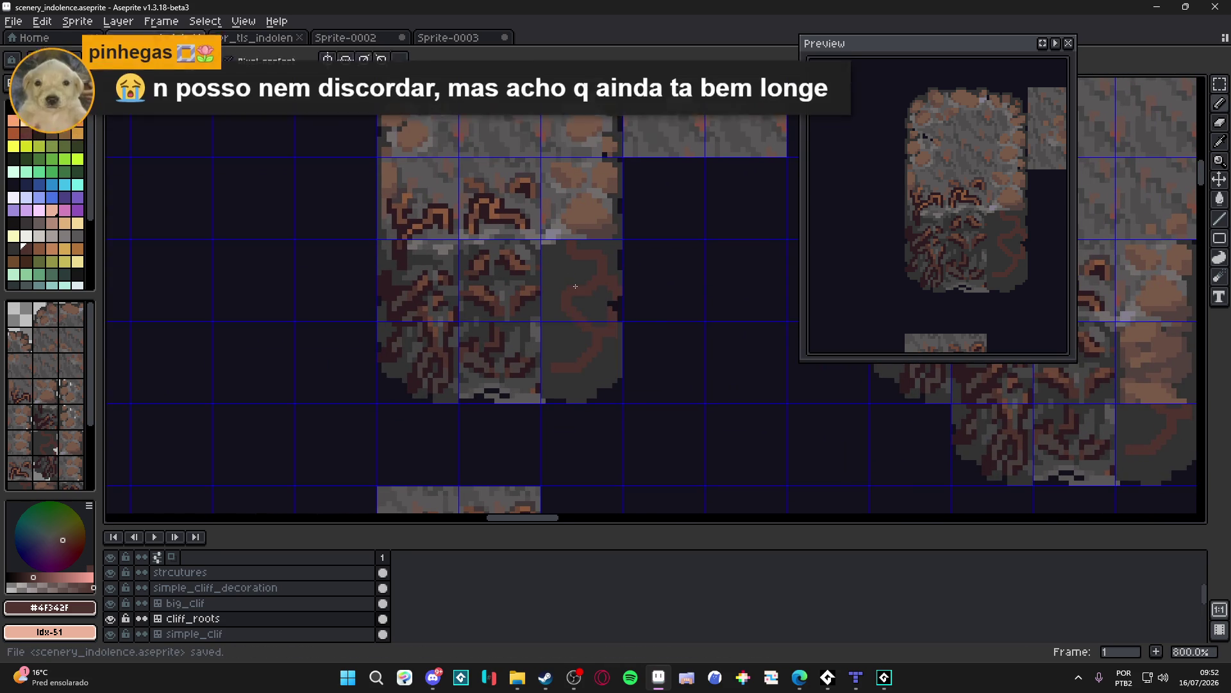
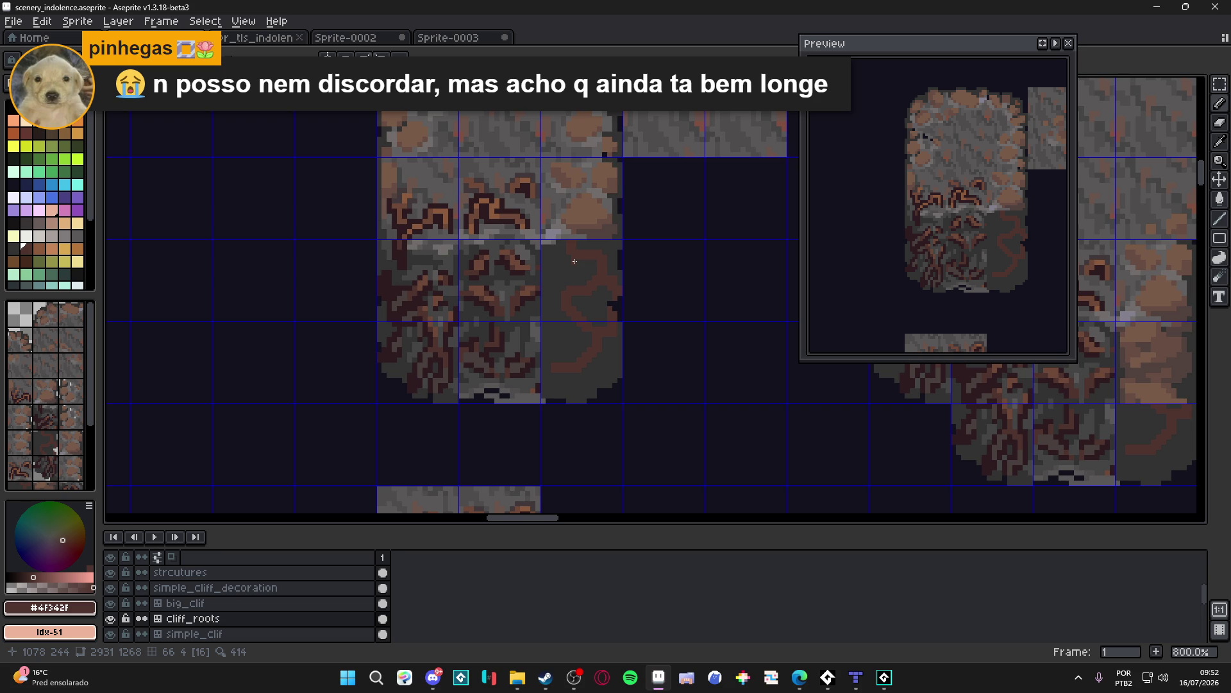
Step: Cover a few brown root pixels on the plain rock tile with dark grey
{"action": "scroll", "coordinate": [575, 261], "scroll_direction": "up", "scroll_amount": 3}
{"action": "left_click", "coordinate": [597, 231], "text": "alt"}
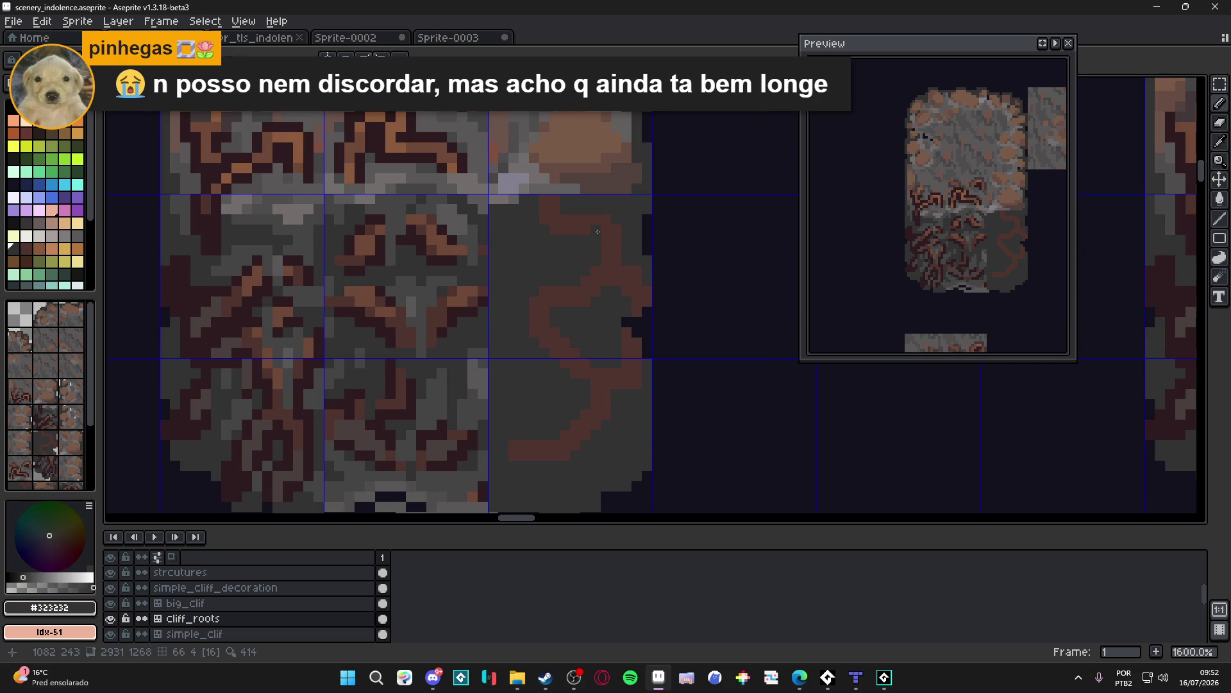
{"action": "left_click_drag", "start_coordinate": [542, 216], "coordinate": [542, 199]}
Step: Paint a brown root stroke across the tile with the brown root colour and save
{"action": "left_click", "coordinate": [572, 210], "text": "alt"}
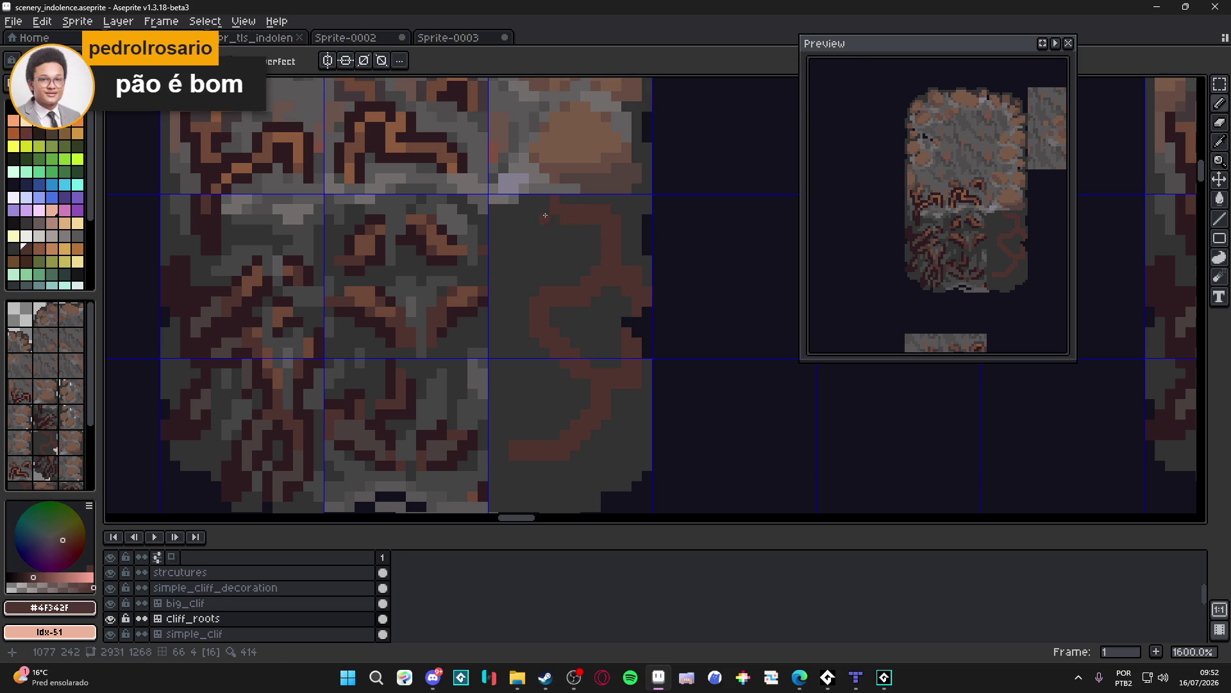
{"action": "mouse_move", "coordinate": [562, 236]}
{"action": "left_mouse_down"}
{"action": "mouse_move", "coordinate": [553, 244]}
{"action": "mouse_move", "coordinate": [512, 197]}
{"action": "left_mouse_up"}
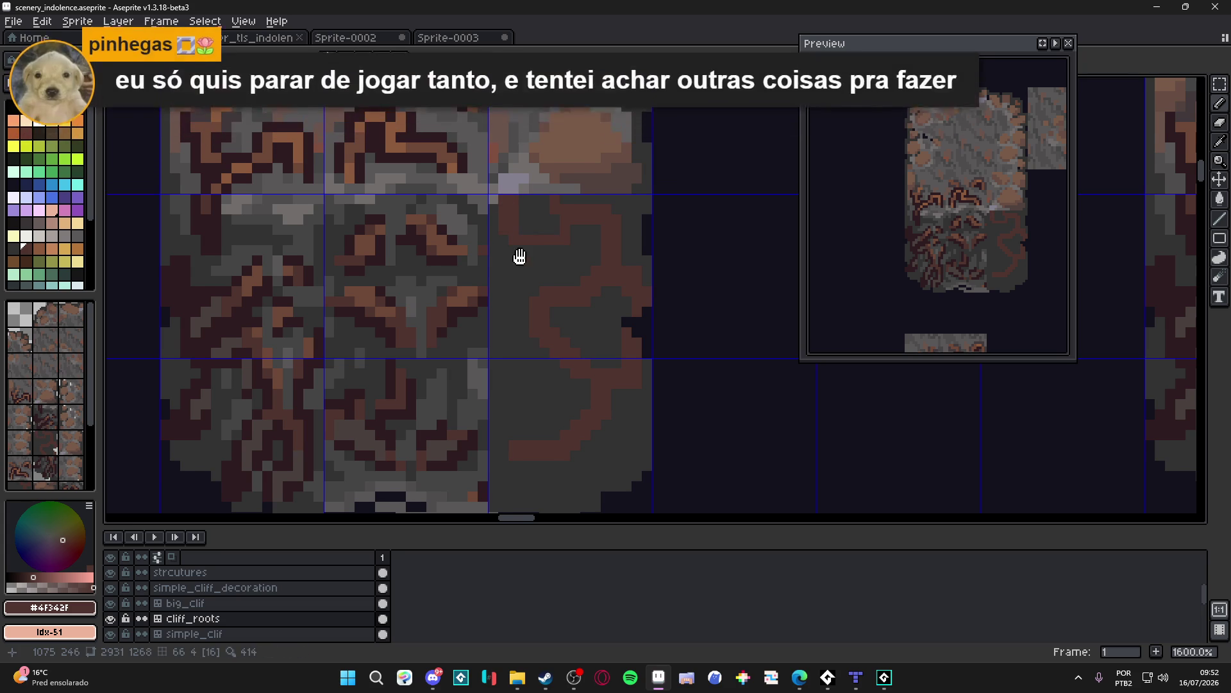
{"action": "key", "text": "ctrl+s"}
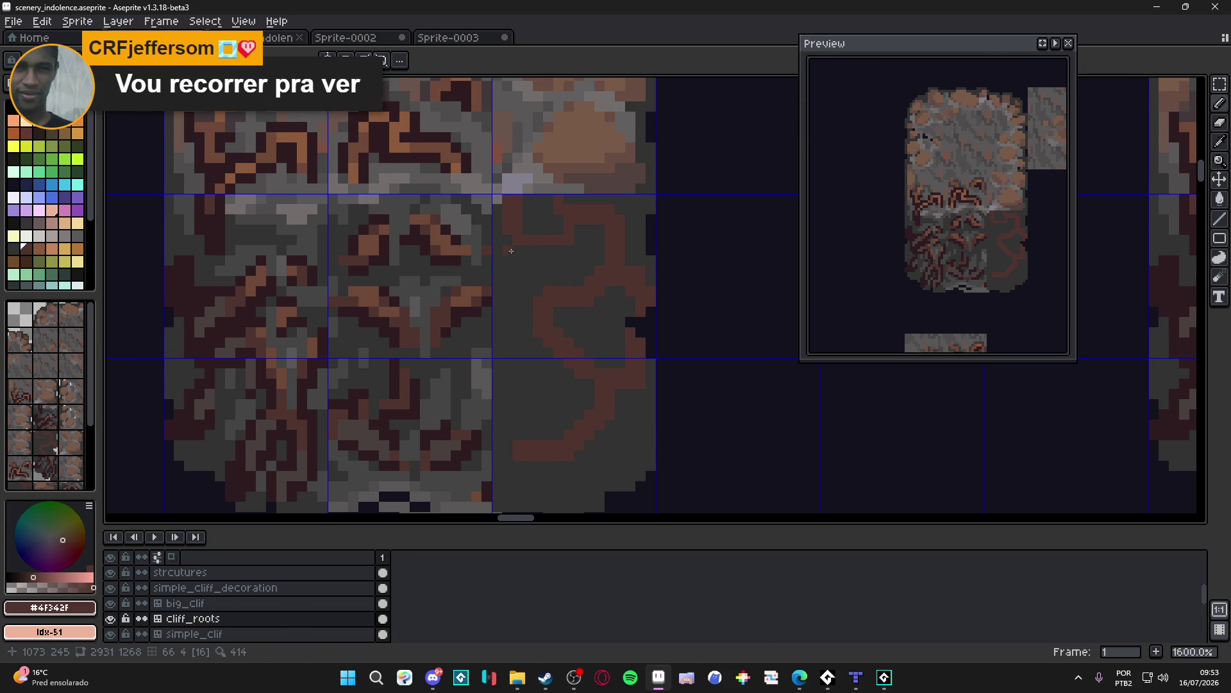
Step: Add another short brown root stroke and save scenery_indolence.aseprite again
{"action": "left_click_drag", "start_coordinate": [523, 232], "coordinate": [560, 232]}
{"action": "scroll", "coordinate": [595, 270], "scroll_direction": "down", "scroll_amount": 3}
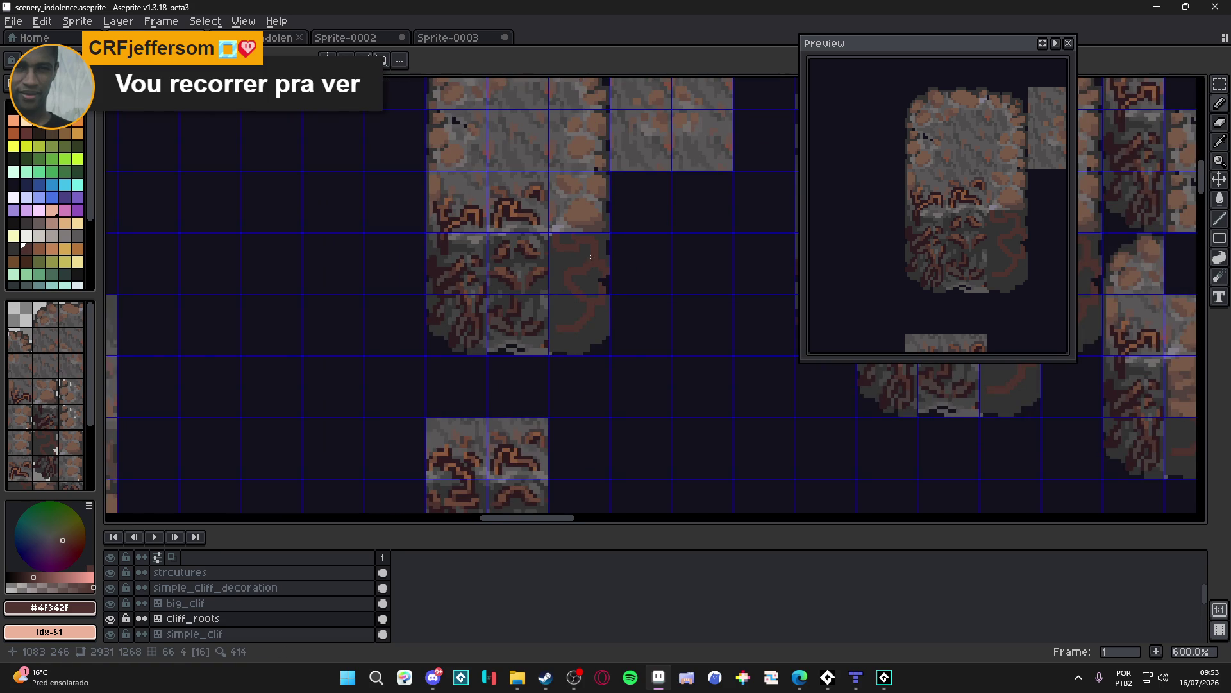
{"action": "scroll", "coordinate": [550, 326], "scroll_direction": "up", "scroll_amount": 3}
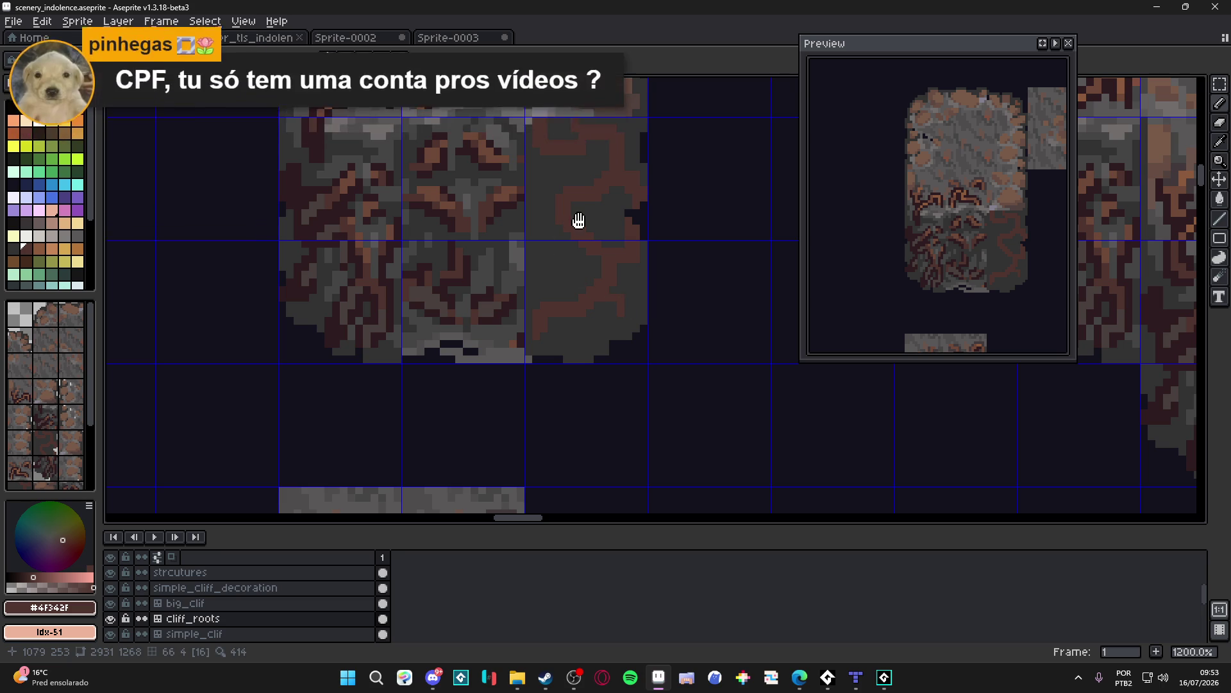
{"action": "key", "text": "ctrl+s"}
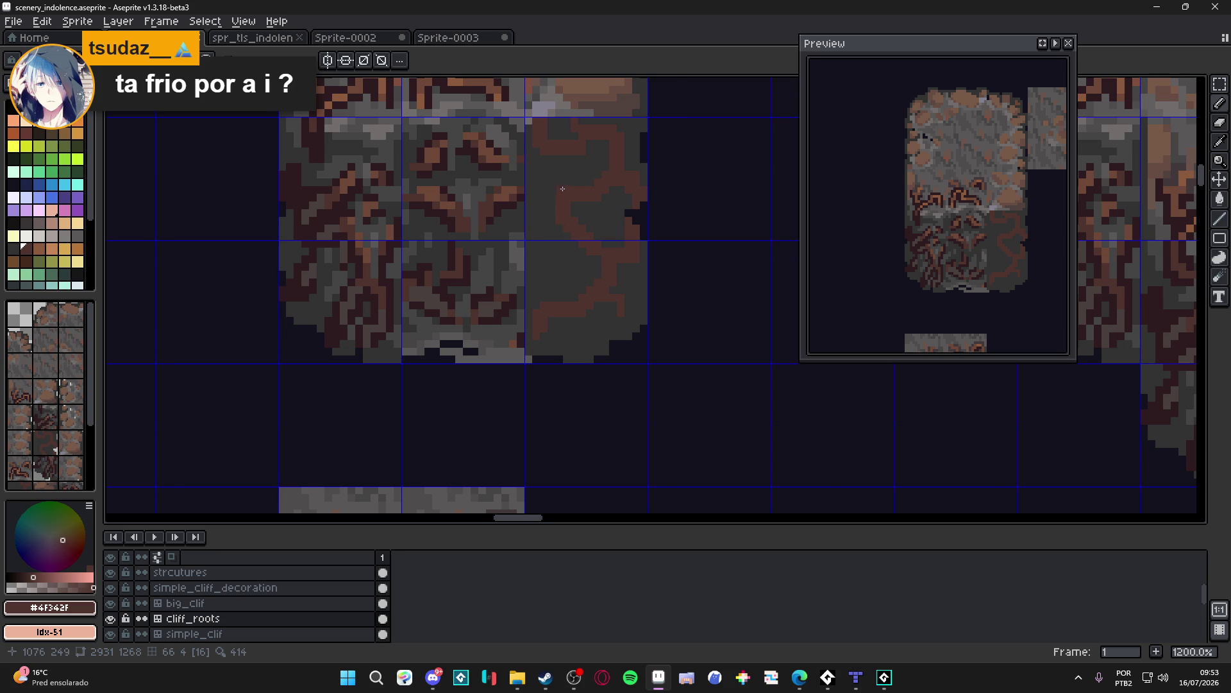
{"action": "scroll", "coordinate": [564, 192], "scroll_direction": "up", "scroll_amount": 1}
{"action": "scroll", "coordinate": [577, 202], "scroll_direction": "down", "scroll_amount": 2}
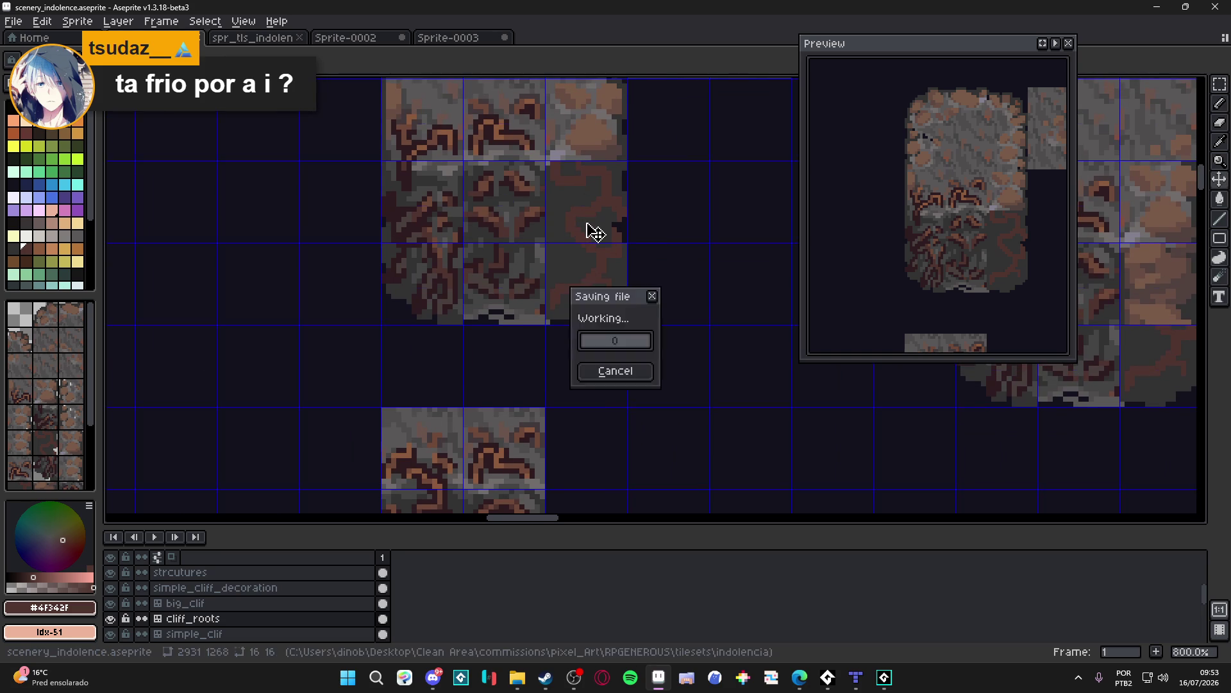
{"action": "scroll", "coordinate": [580, 256], "scroll_direction": "up", "scroll_amount": 2}
Step: Save the tileset and bring the upper root tiles into view
{"action": "key", "text": "ctrl+s"}
{"action": "scroll", "coordinate": [577, 265], "scroll_direction": "up", "scroll_amount": 1}
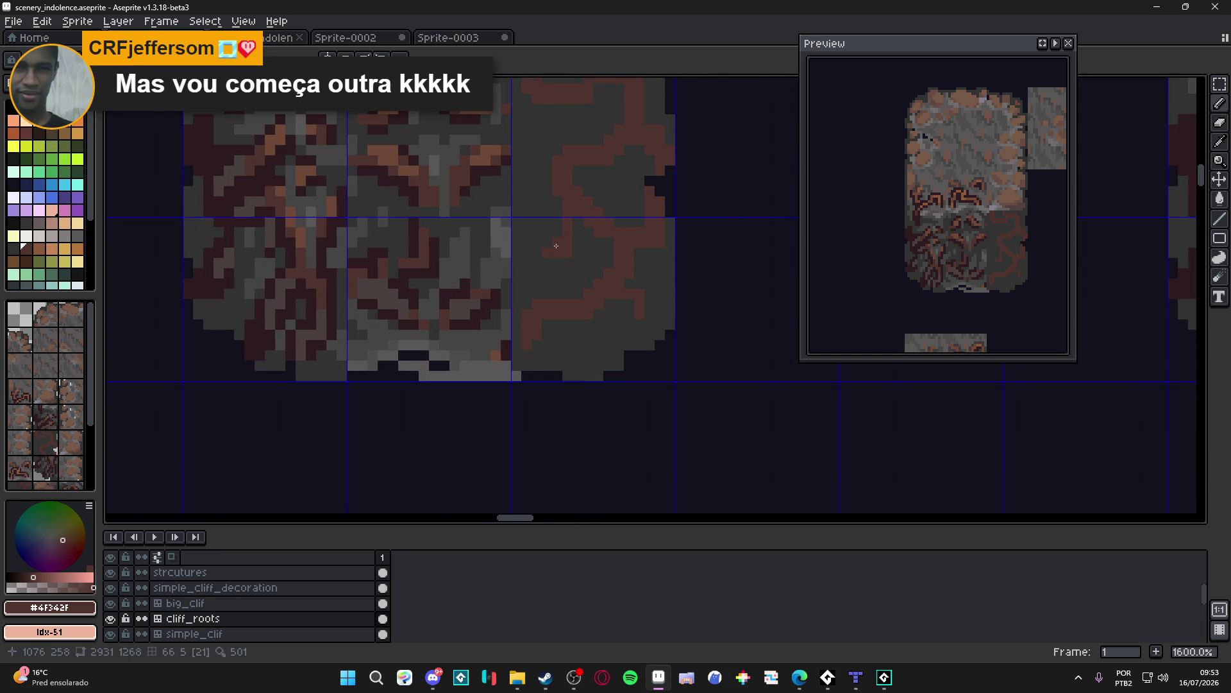
{"action": "scroll", "coordinate": [548, 261], "scroll_direction": "down", "scroll_amount": 6}
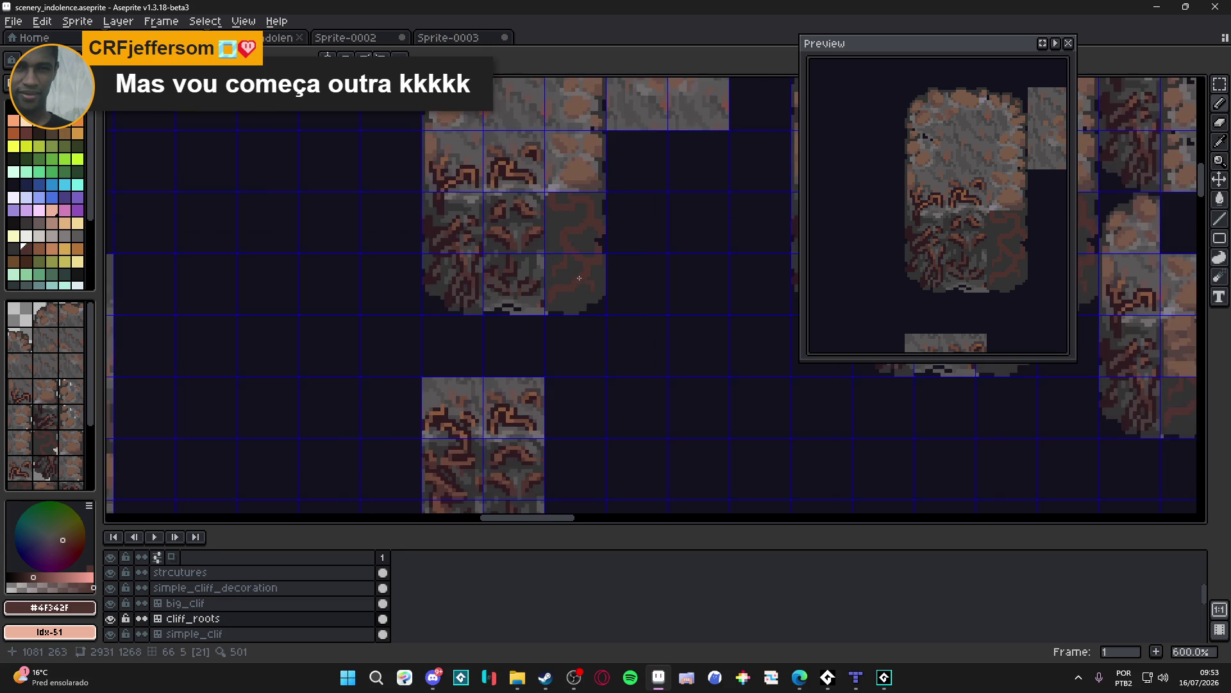
{"action": "key", "text": "ctrl+s"}
{"action": "scroll", "coordinate": [549, 185], "scroll_direction": "up", "scroll_amount": 6}
{"action": "left_click_drag", "start_coordinate": [548, 186], "coordinate": [548, 283]}
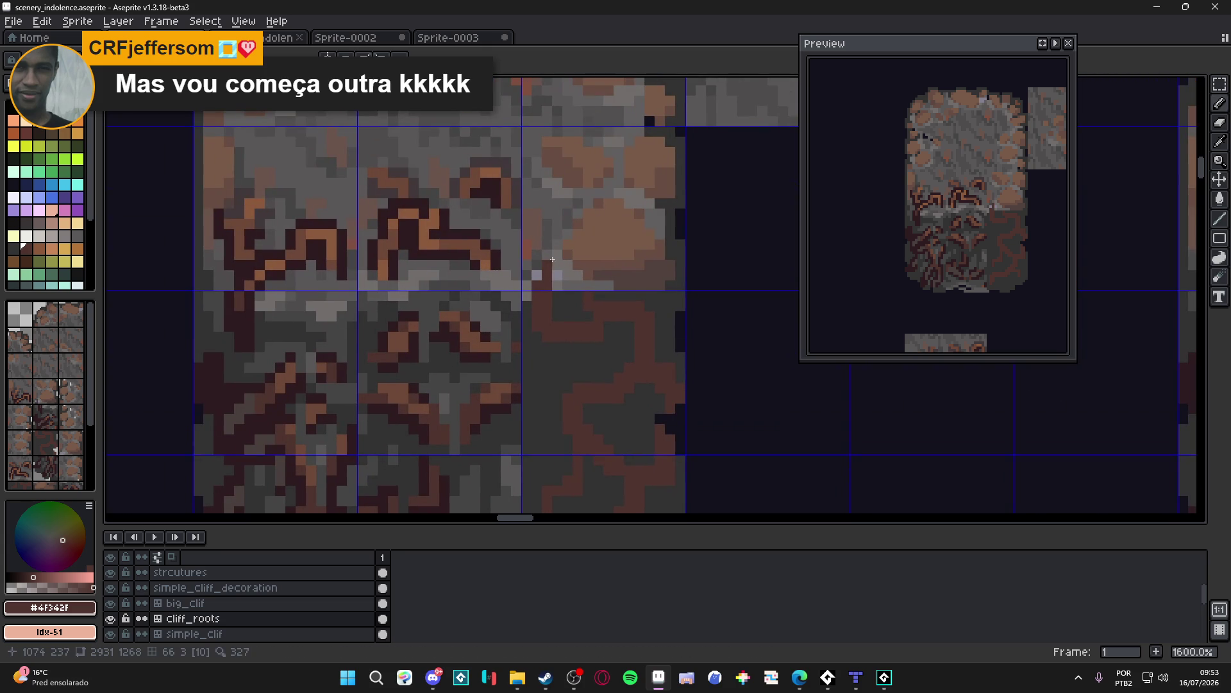
Step: Draw dark brown root strokes winding across the right-hand tile, then sample the grey rock colour
{"action": "mouse_move", "coordinate": [536, 274]}
{"action": "left_mouse_down"}
{"action": "mouse_move", "coordinate": [537, 258]}
{"action": "mouse_move", "coordinate": [596, 244]}
{"action": "mouse_move", "coordinate": [596, 213]}
{"action": "left_mouse_up"}
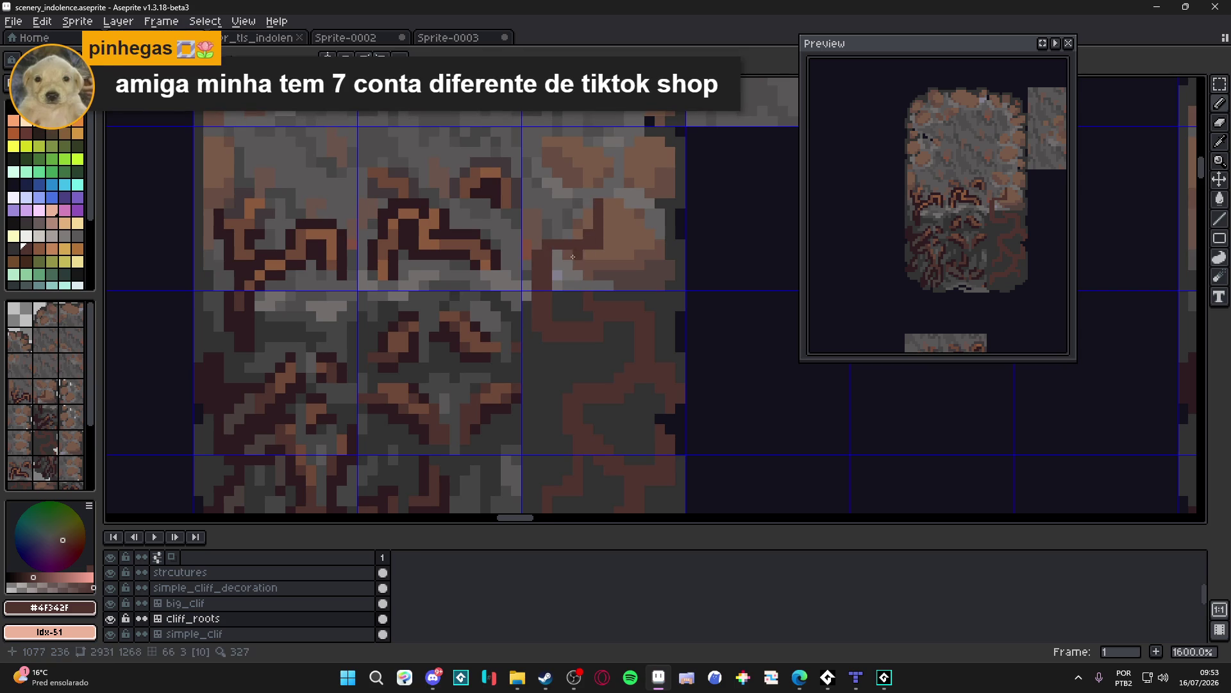
{"action": "mouse_move", "coordinate": [573, 202]}
{"action": "left_mouse_down"}
{"action": "mouse_move", "coordinate": [608, 234]}
{"action": "mouse_move", "coordinate": [631, 234]}
{"action": "mouse_move", "coordinate": [628, 206]}
{"action": "mouse_move", "coordinate": [655, 204]}
{"action": "mouse_move", "coordinate": [661, 218]}
{"action": "mouse_move", "coordinate": [664, 207]}
{"action": "mouse_move", "coordinate": [629, 192]}
{"action": "left_mouse_up"}
{"action": "left_click", "coordinate": [617, 210]}
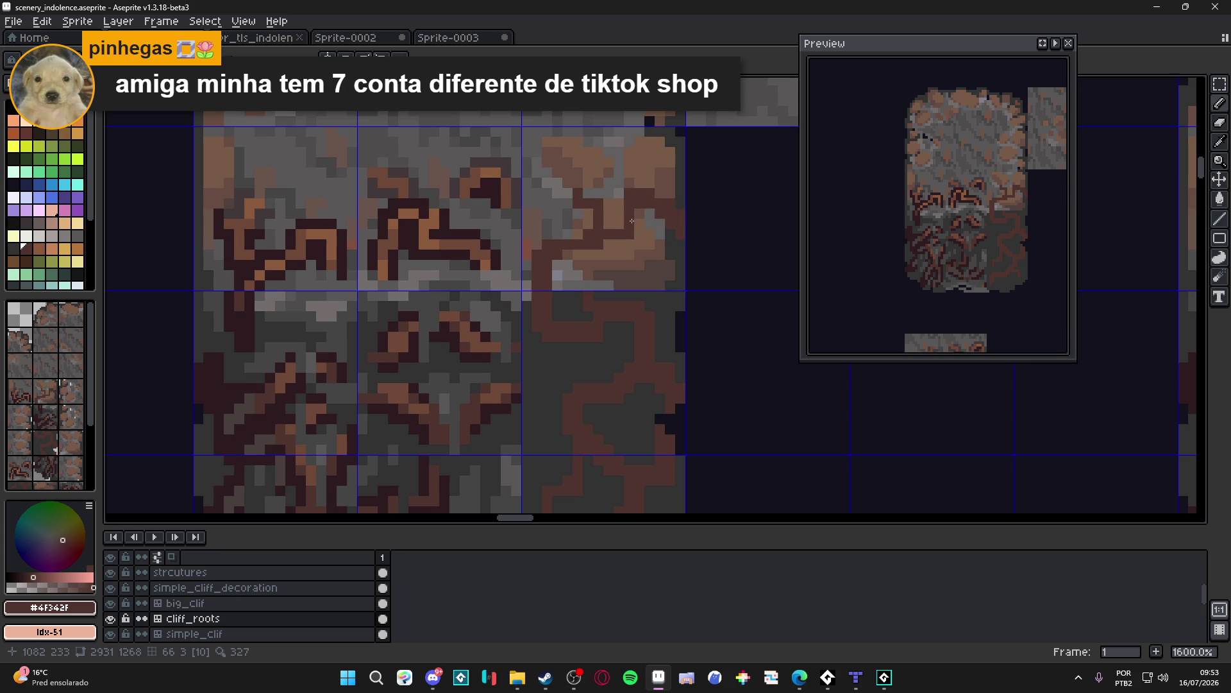
{"action": "left_click", "coordinate": [621, 190], "text": "alt"}
{"action": "scroll", "coordinate": [600, 229], "scroll_direction": "down", "scroll_amount": 4}
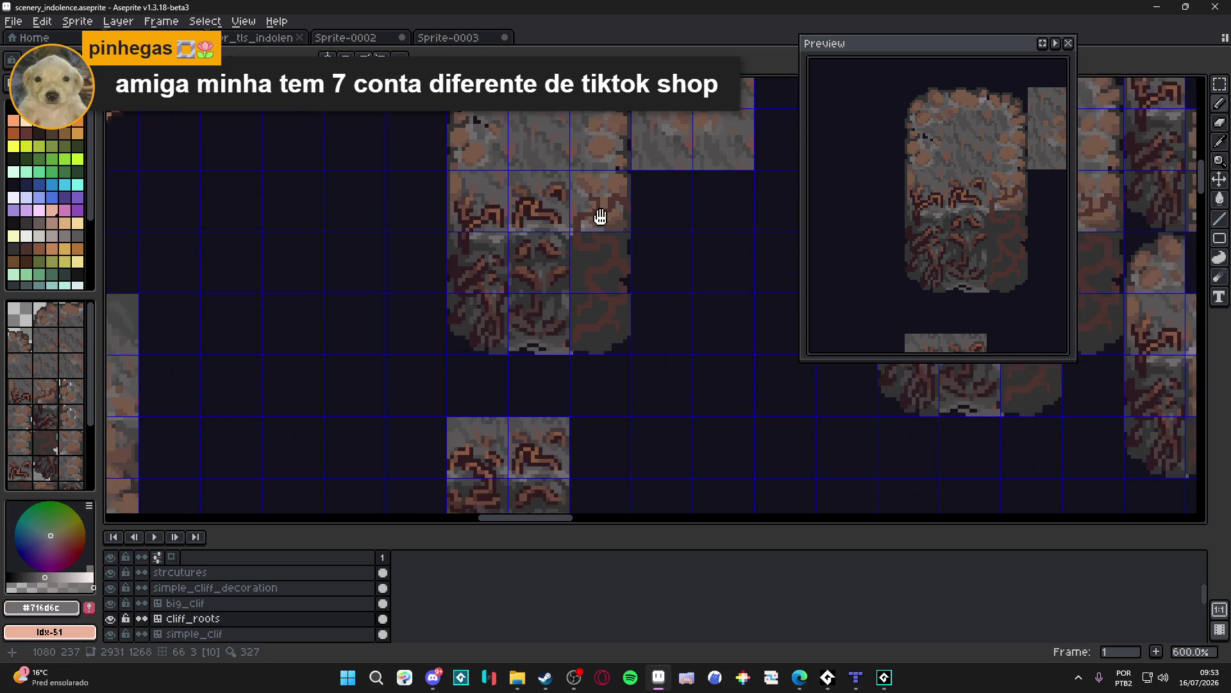
Step: Sample the brown root colour, pan over the root tiles and save
{"action": "scroll", "coordinate": [594, 234], "scroll_direction": "up", "scroll_amount": 3}
{"action": "left_click", "coordinate": [570, 216], "text": "alt"}
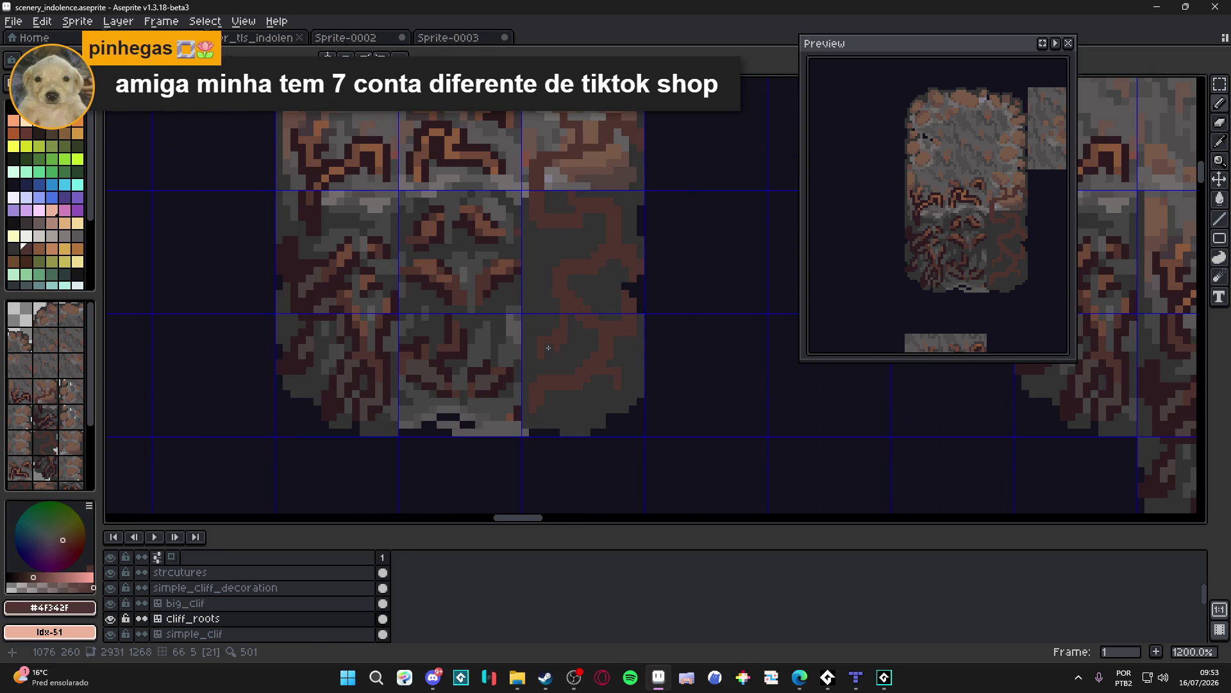
{"action": "left_click_drag", "start_coordinate": [552, 367], "coordinate": [562, 334]}
{"action": "key", "text": "ctrl+s"}
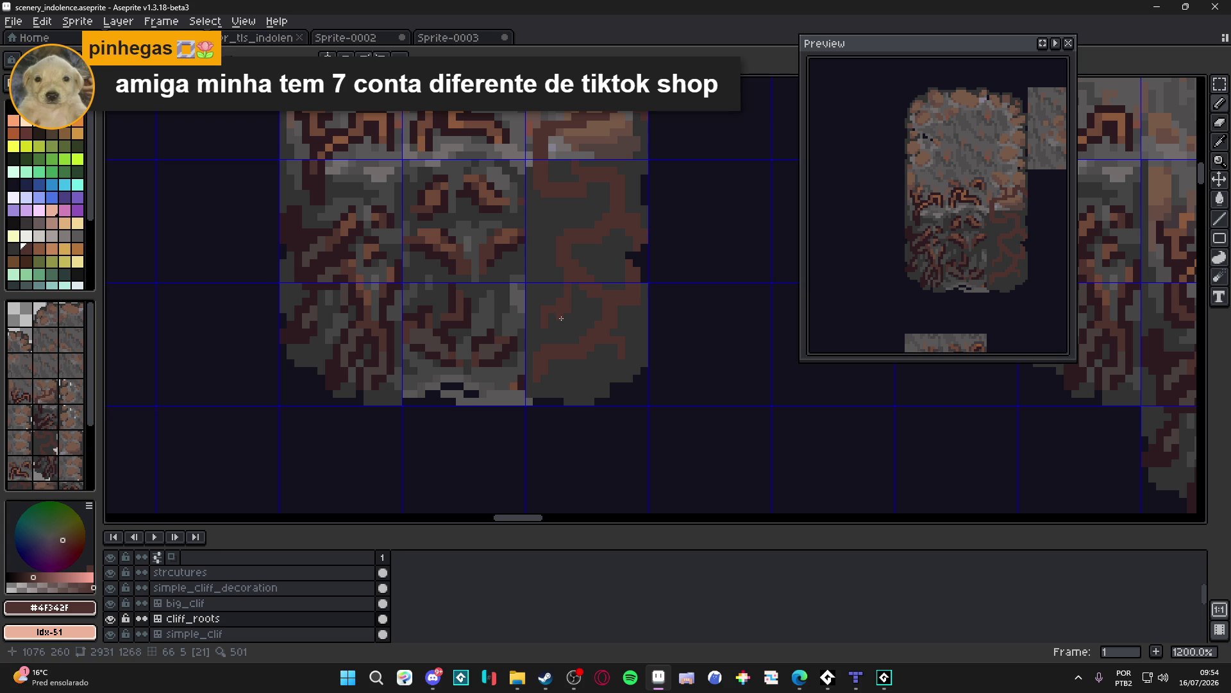
{"action": "key", "text": "ctrl+s"}
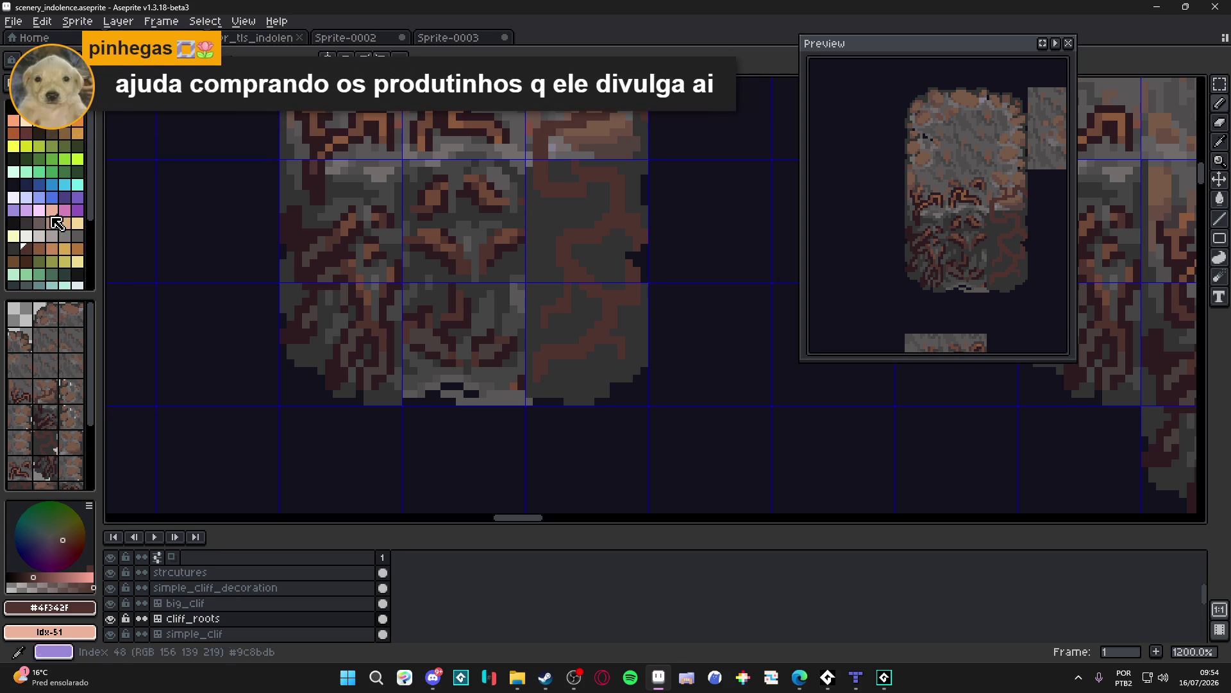
{"action": "left_click_drag", "start_coordinate": [442, 263], "coordinate": [480, 304]}
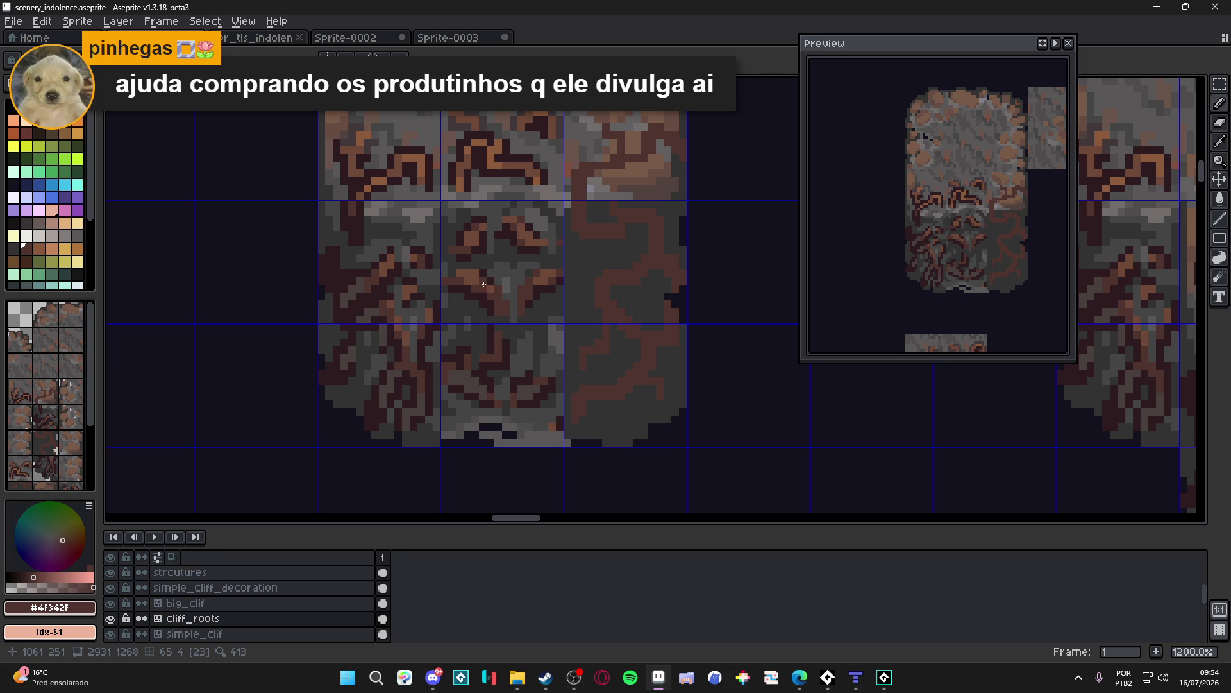
Step: Resample the brown root colour, save, and hide the tile grid to judge the tiles
{"action": "scroll", "coordinate": [619, 243], "scroll_direction": "up", "scroll_amount": 1}
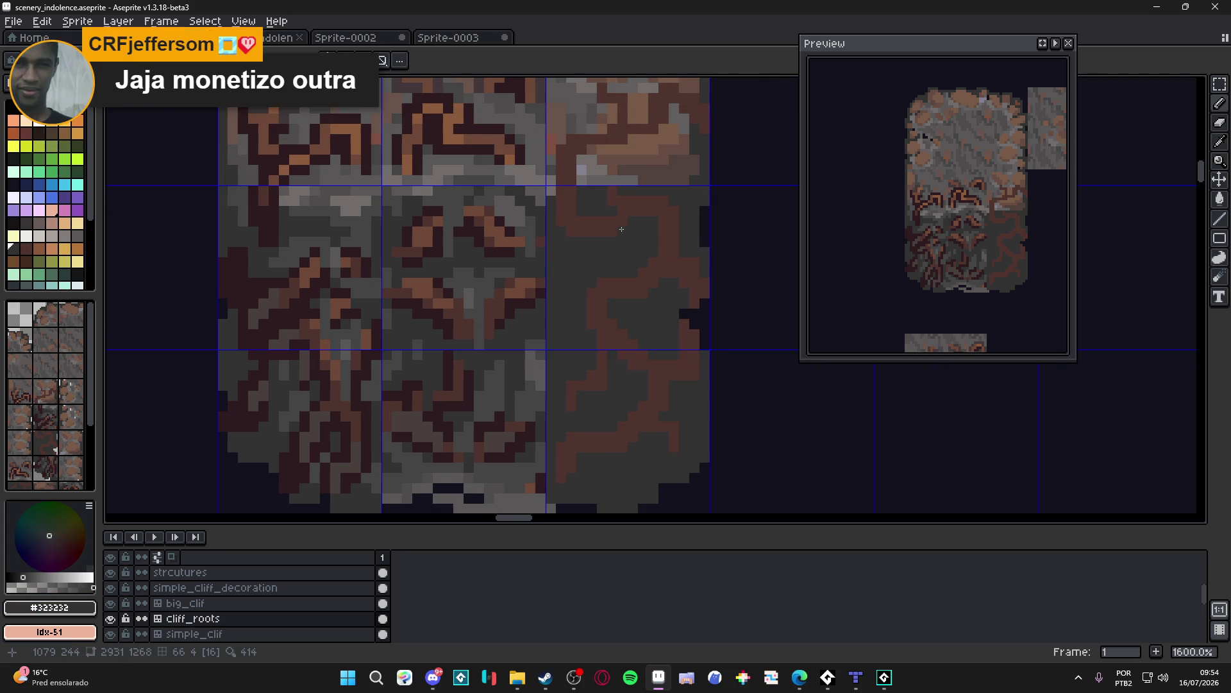
{"action": "left_click", "coordinate": [618, 217], "text": "alt"}
{"action": "key", "text": "ctrl+s"}
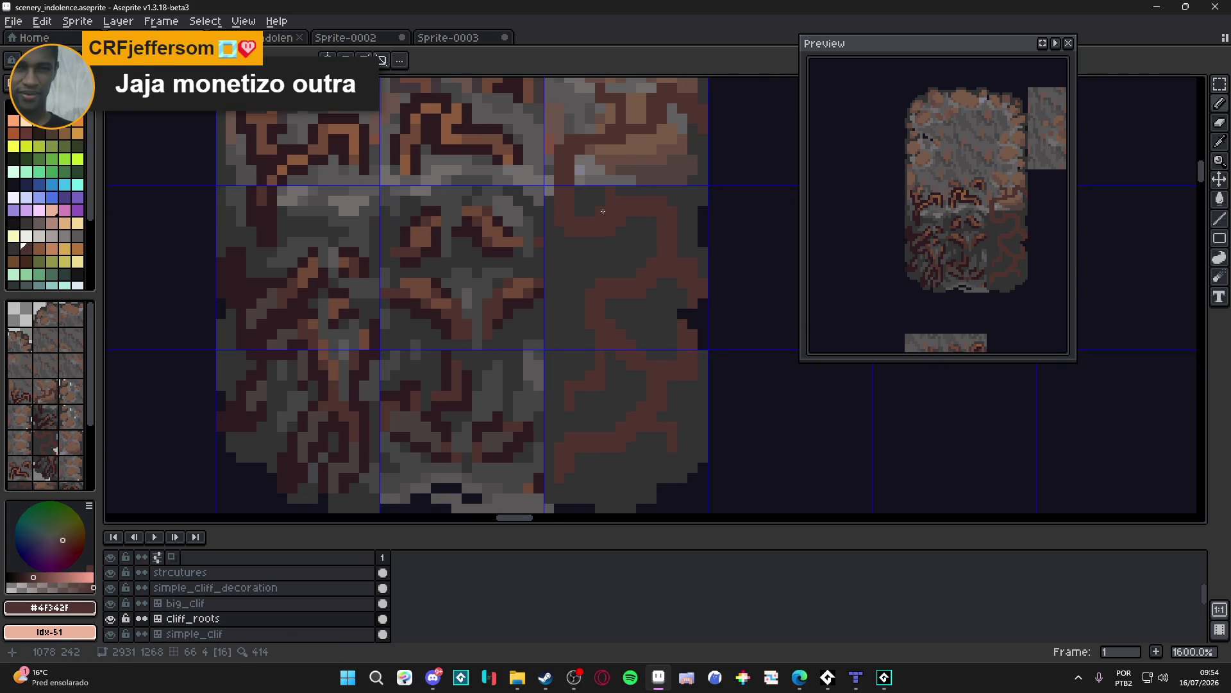
{"action": "scroll", "coordinate": [614, 247], "scroll_direction": "down", "scroll_amount": 6}
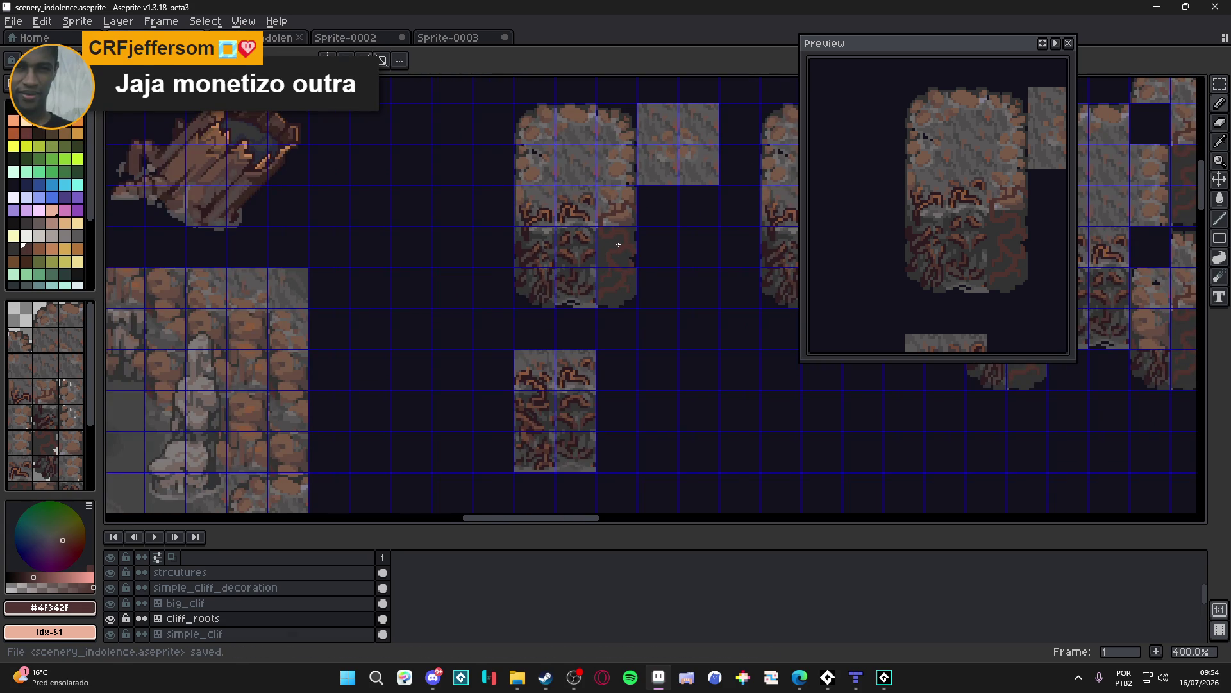
{"action": "scroll", "coordinate": [618, 245], "scroll_direction": "up", "scroll_amount": 5}
{"action": "scroll", "coordinate": [594, 292], "scroll_direction": "down", "scroll_amount": 3}
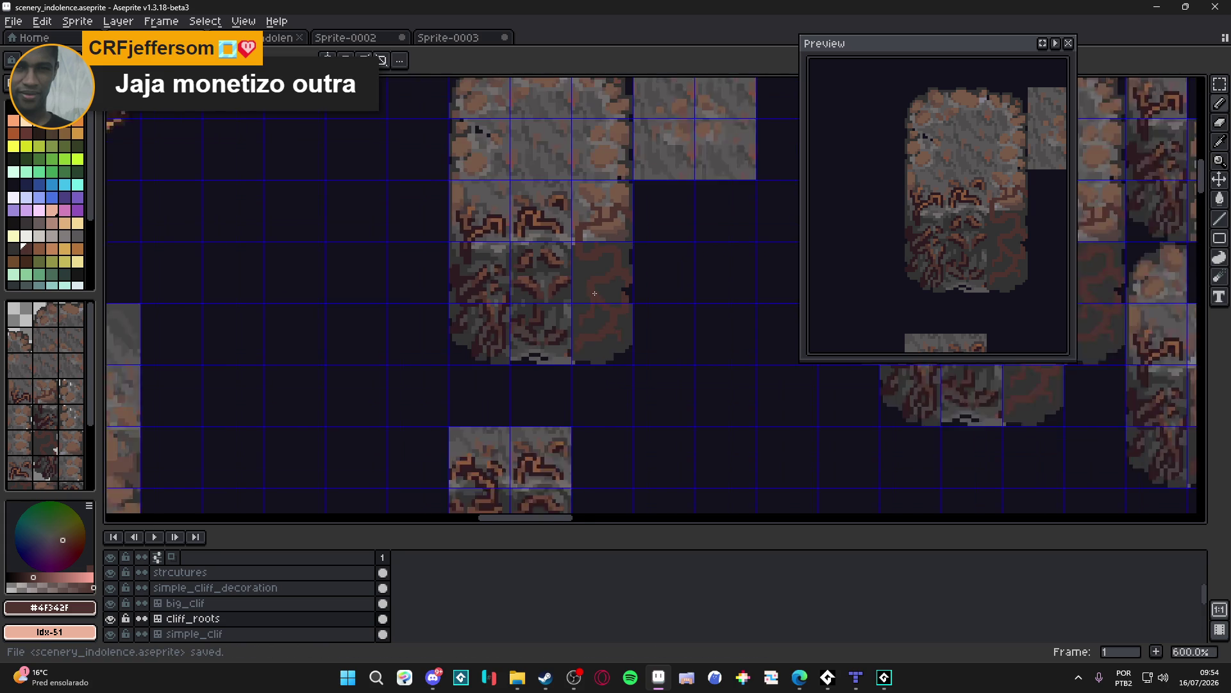
{"action": "scroll", "coordinate": [594, 292], "scroll_direction": "down", "scroll_amount": 1}
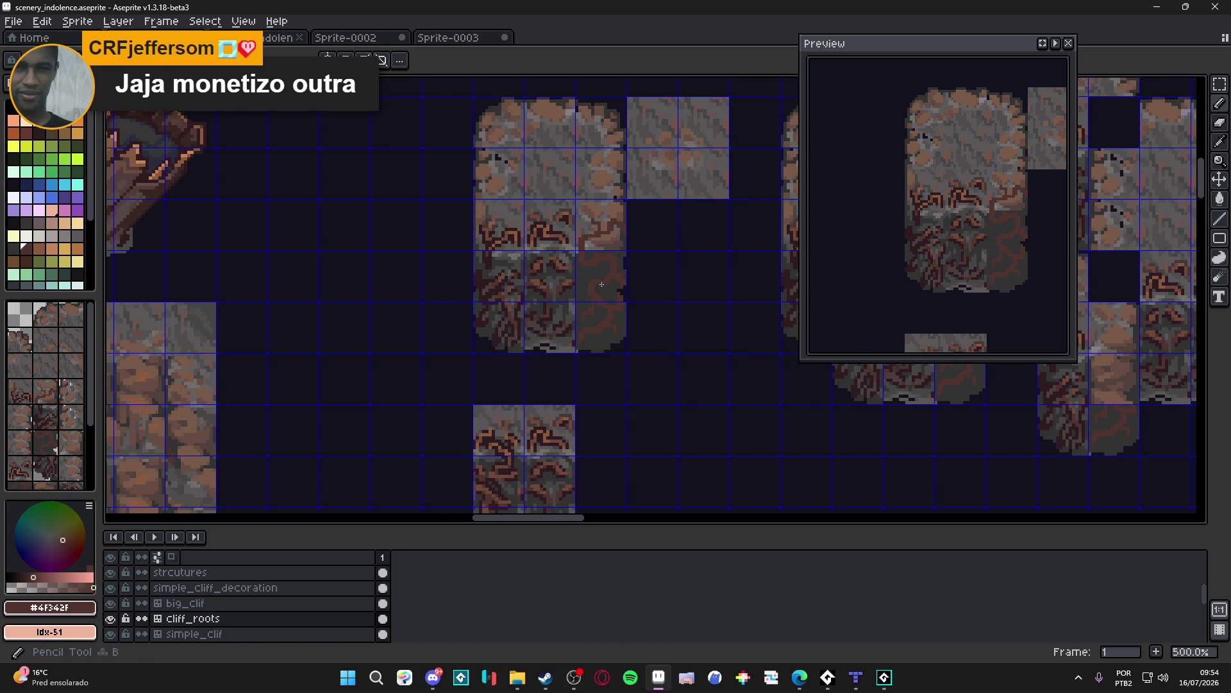
{"action": "key", "text": "ctrl+apostrophe"}
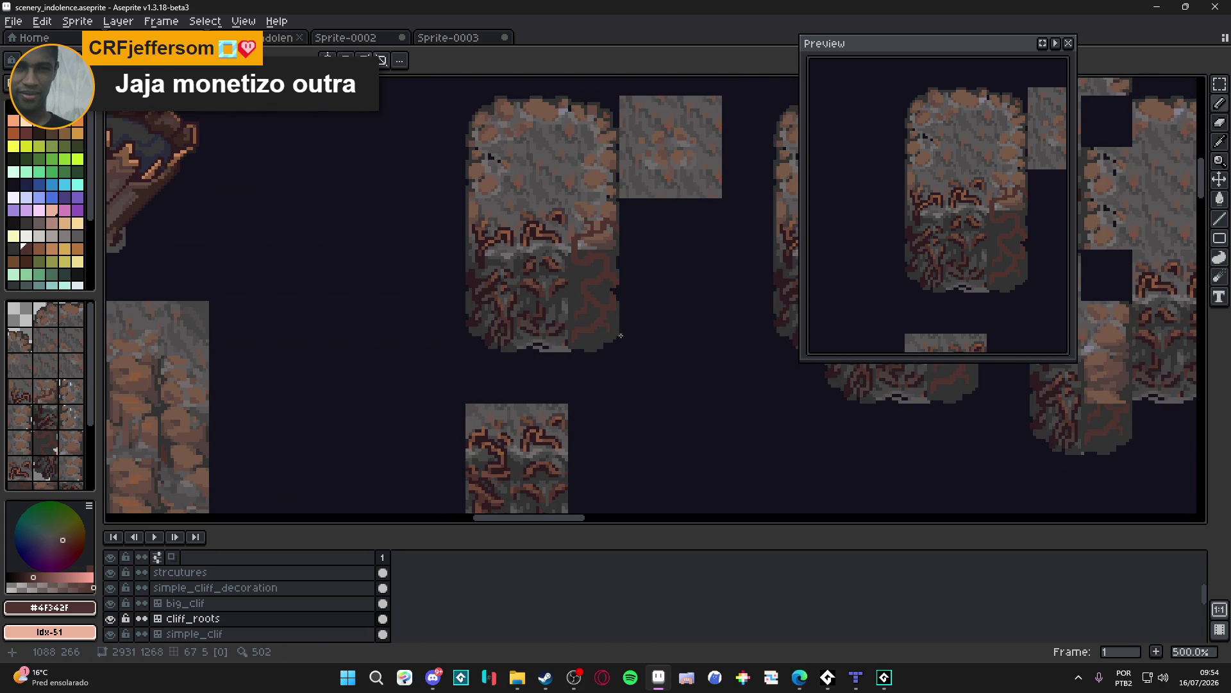
Step: Sample the dark grey rock colour, switch back to dark brown, and save
{"action": "scroll", "coordinate": [619, 289], "scroll_direction": "up", "scroll_amount": 1}
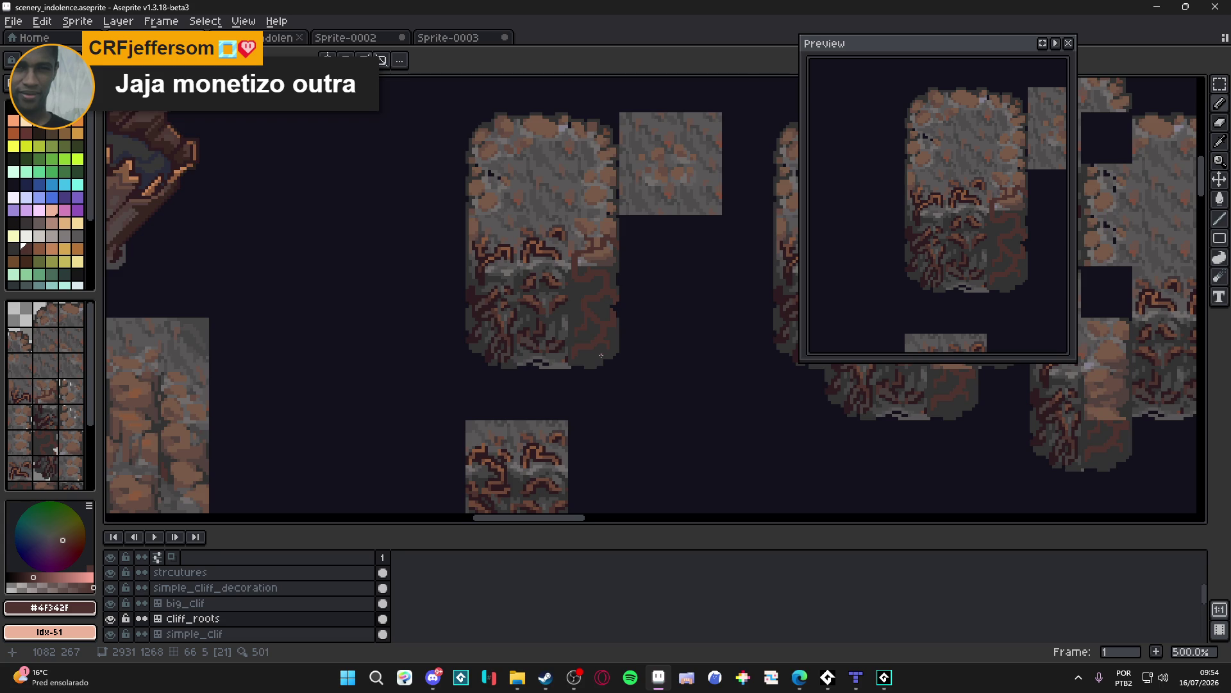
{"action": "scroll", "coordinate": [601, 356], "scroll_direction": "up", "scroll_amount": 4}
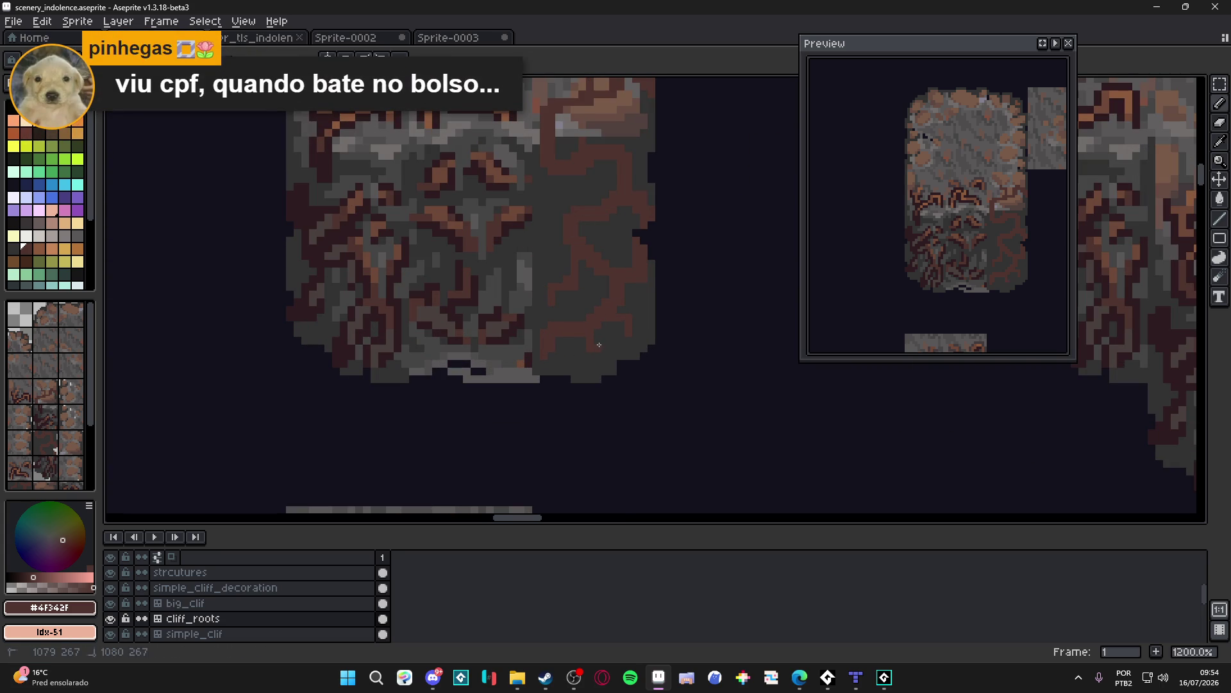
{"action": "left_click", "coordinate": [598, 344], "text": "alt"}
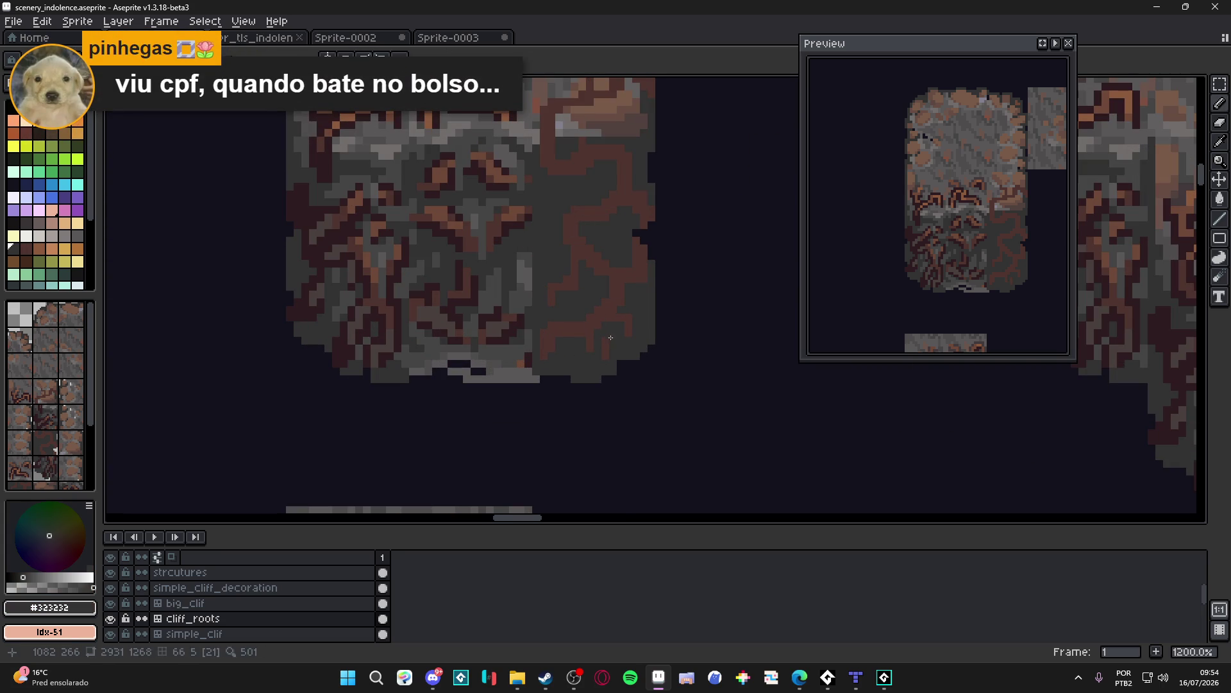
{"action": "left_click", "coordinate": [610, 342], "text": "alt"}
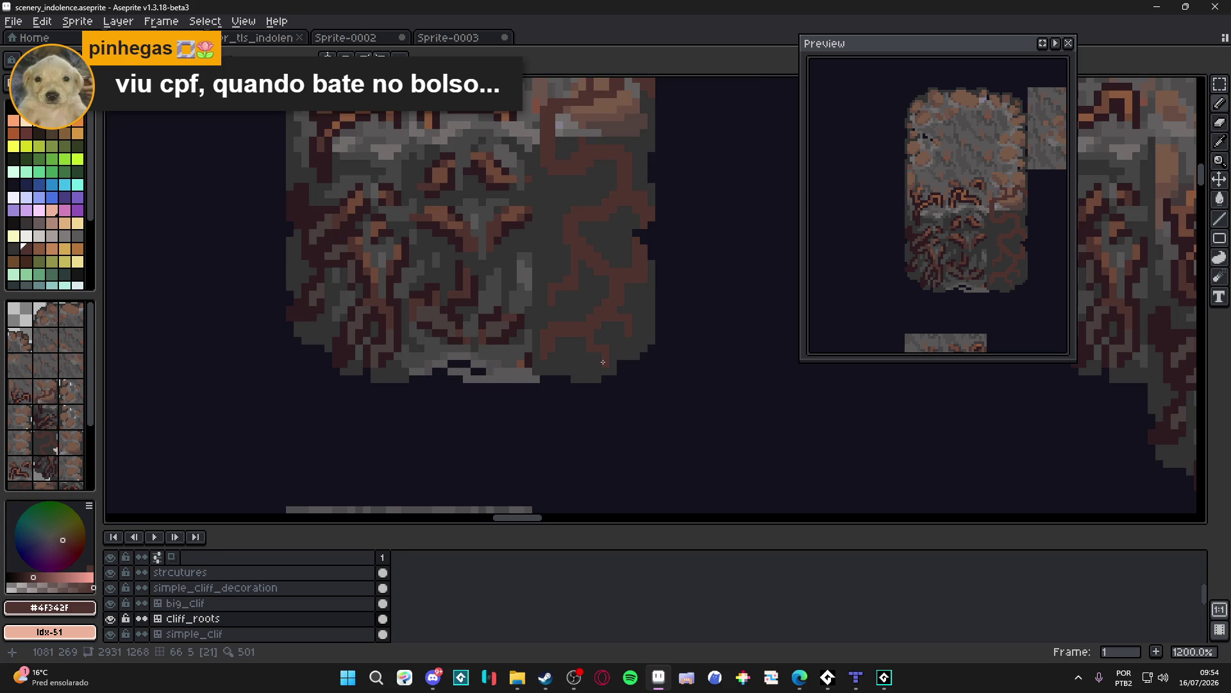
{"action": "scroll", "coordinate": [641, 345], "scroll_direction": "down", "scroll_amount": 4}
{"action": "key", "text": "ctrl+s"}
{"action": "scroll", "coordinate": [611, 334], "scroll_direction": "up", "scroll_amount": 2}
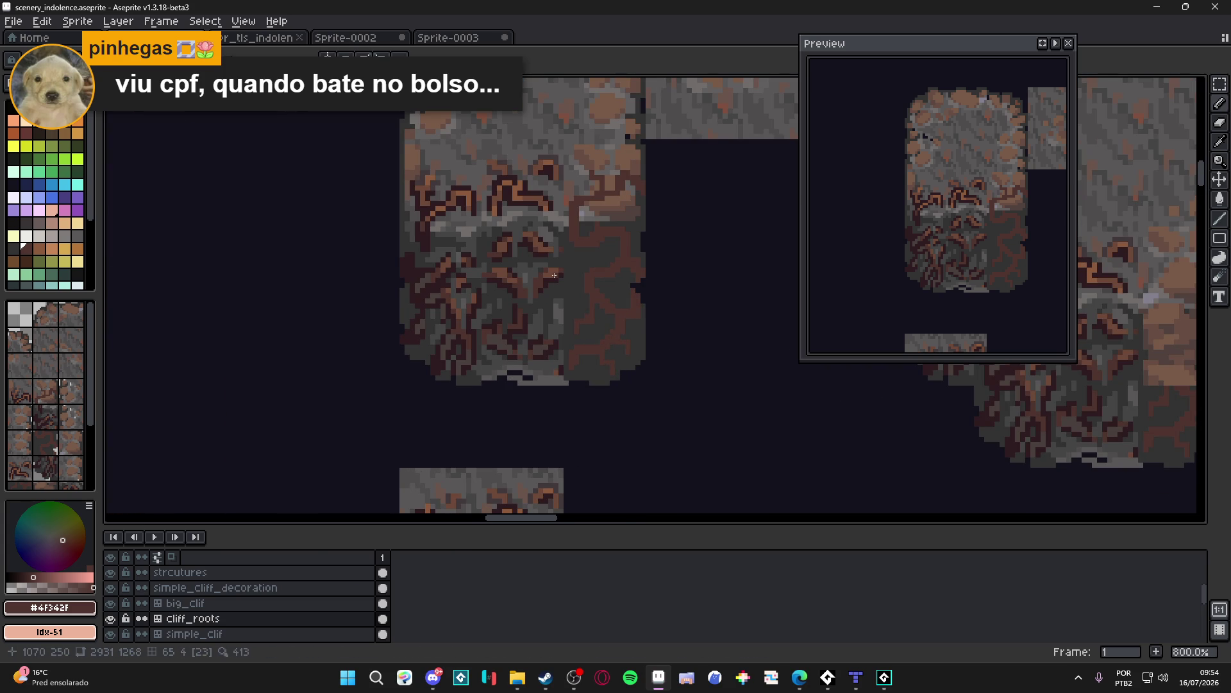
{"action": "scroll", "coordinate": [579, 309], "scroll_direction": "up", "scroll_amount": 3}
Step: Compare rock greys, settle on #454444, save, then sample #323232 from the tile
{"action": "left_click", "coordinate": [609, 254], "text": "alt"}
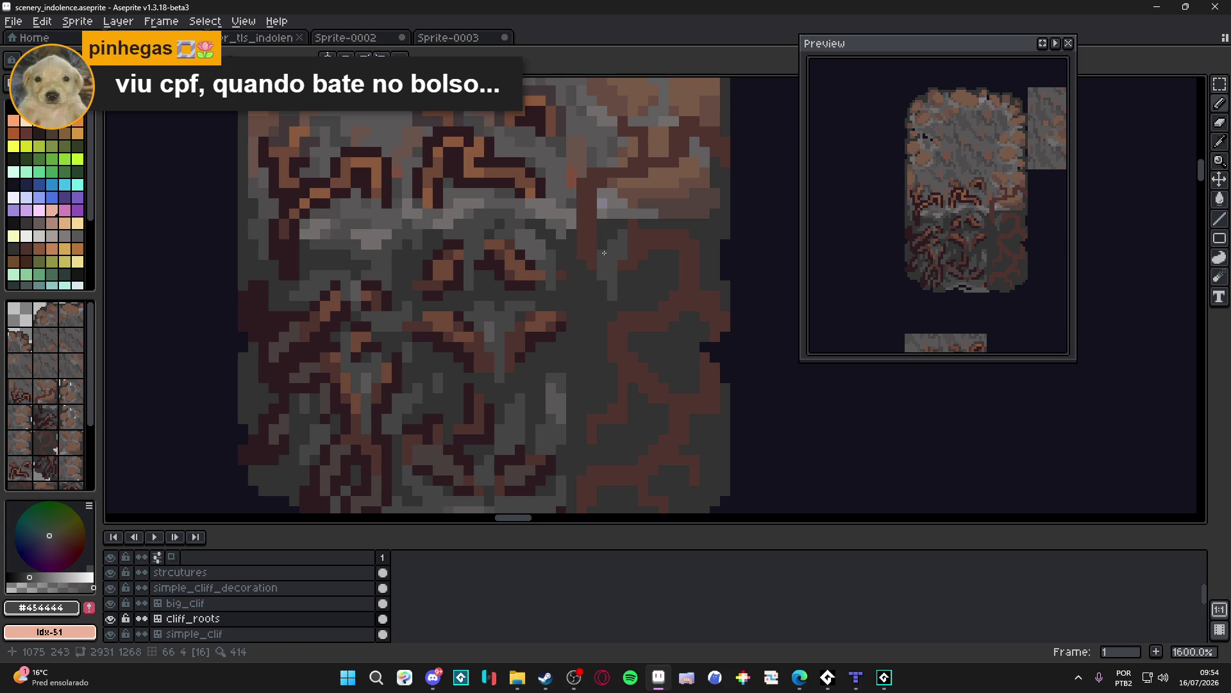
{"action": "left_click", "coordinate": [604, 252], "text": "alt"}
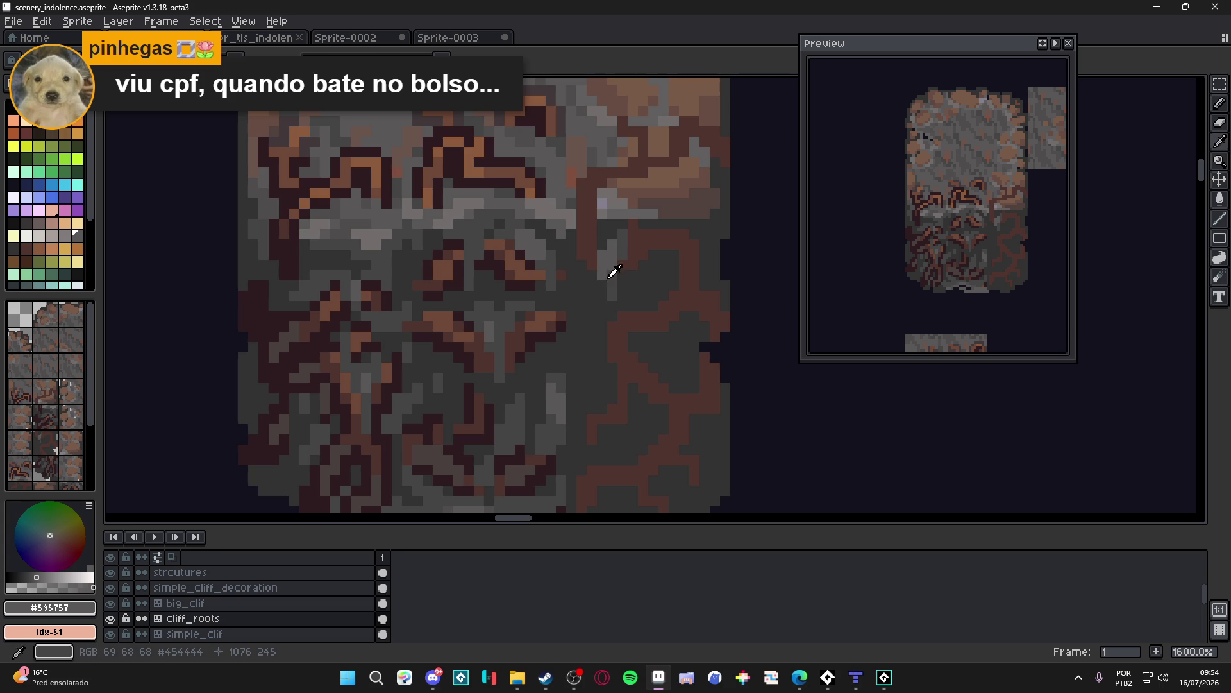
{"action": "left_click", "coordinate": [602, 282], "text": "alt"}
{"action": "scroll", "coordinate": [635, 281], "scroll_direction": "down", "scroll_amount": 4}
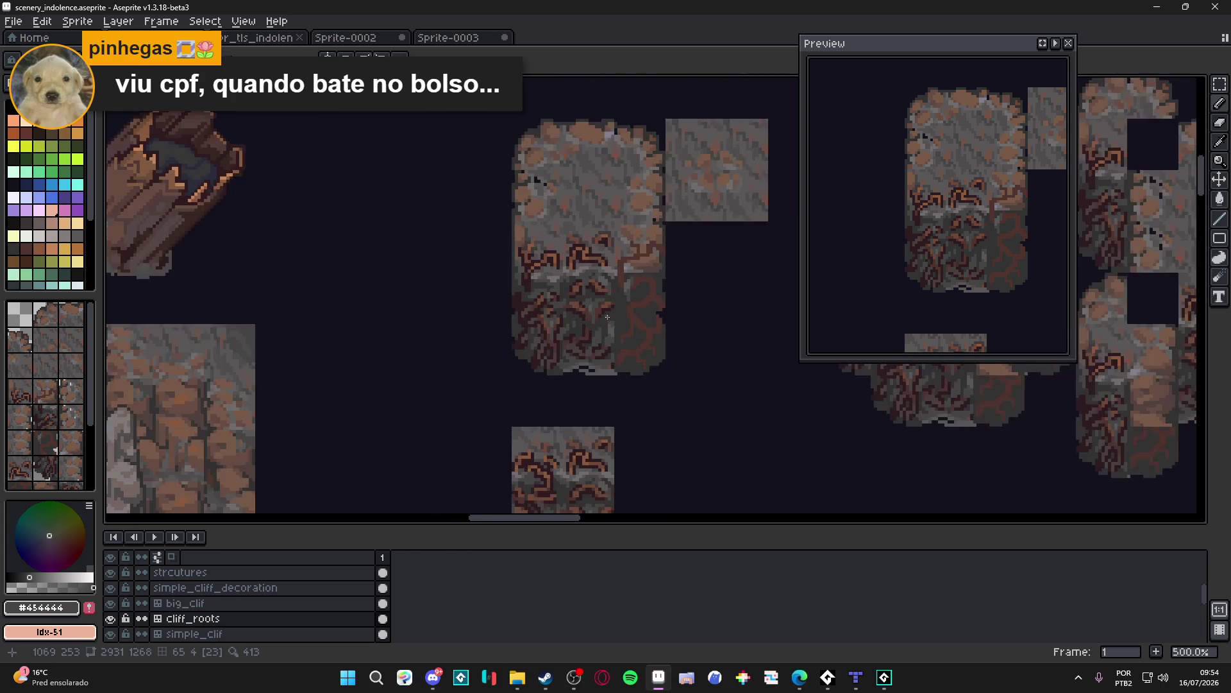
{"action": "key", "text": "ctrl+s"}
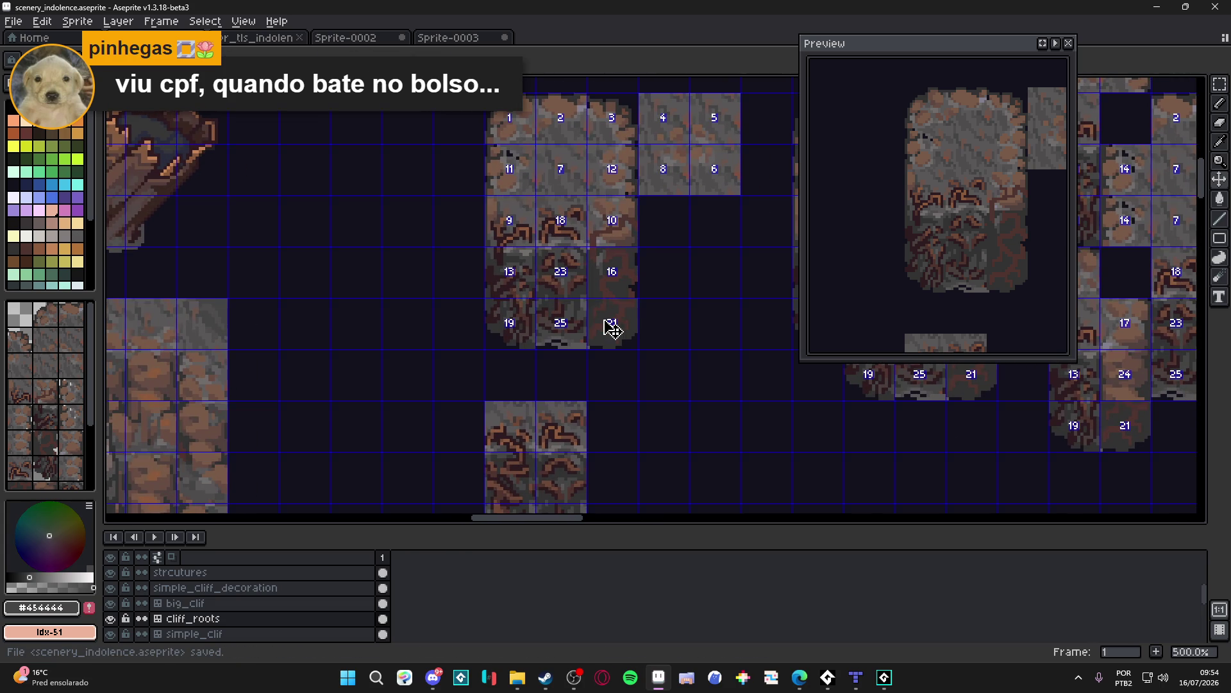
{"action": "scroll", "coordinate": [575, 327], "scroll_direction": "up", "scroll_amount": 4}
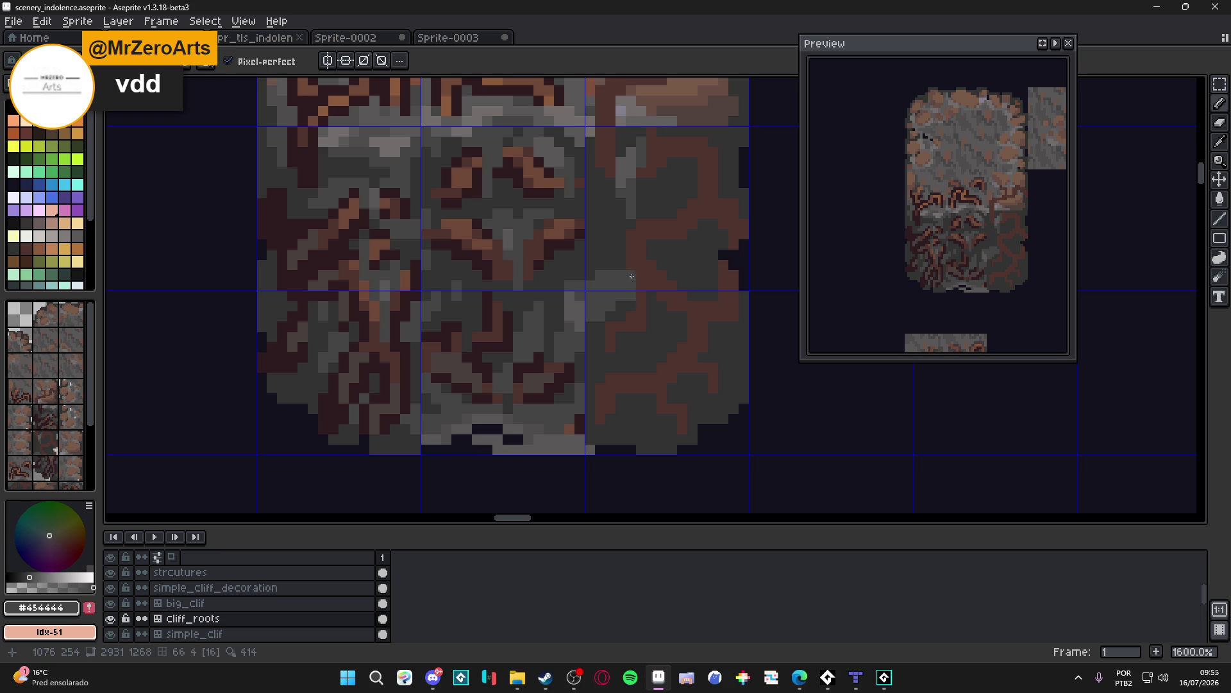
{"action": "left_click", "coordinate": [633, 297], "text": "alt"}
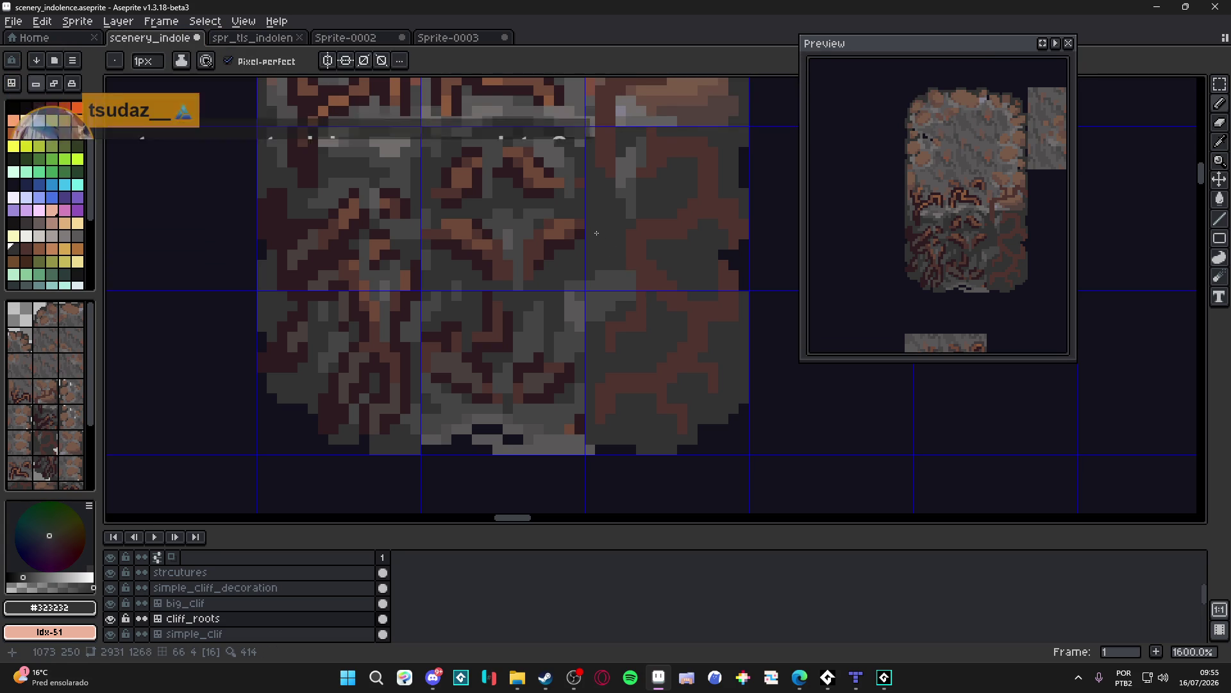
Step: Draw a mid-grey vertical line through the brown root, plus one pixel beside it
{"action": "left_click_drag", "start_coordinate": [607, 256], "coordinate": [605, 253]}
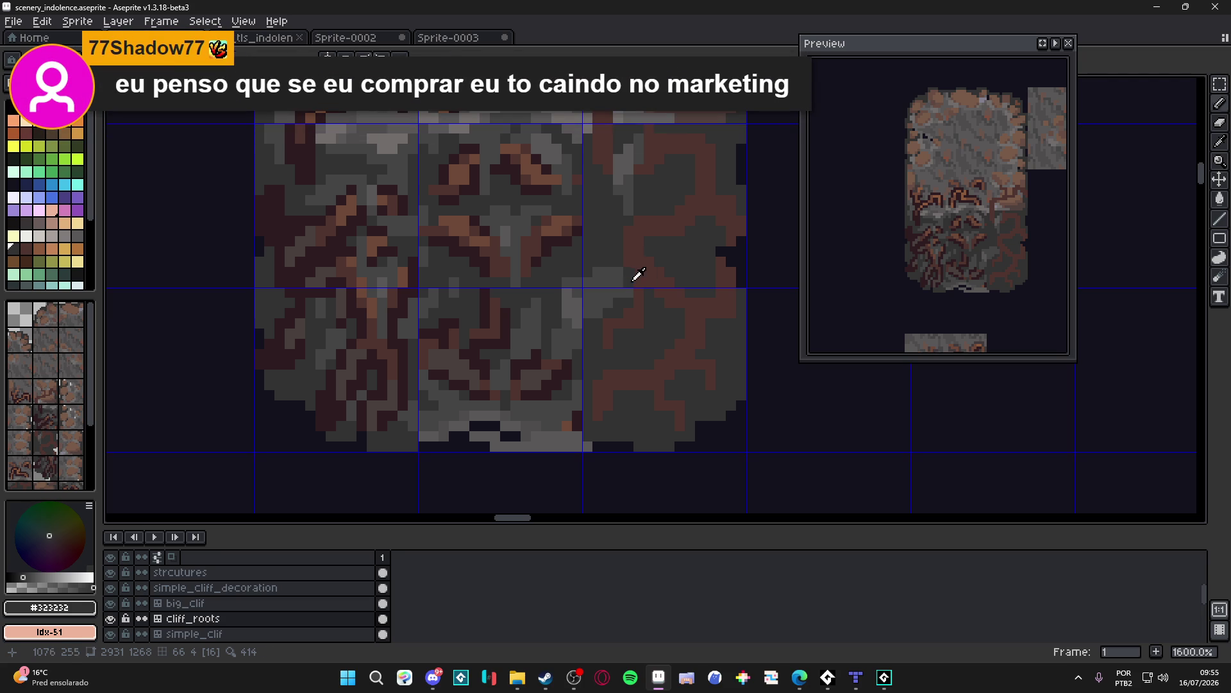
{"action": "left_click", "coordinate": [632, 280], "text": "alt"}
{"action": "left_click_drag", "start_coordinate": [618, 300], "coordinate": [626, 370]}
{"action": "left_click", "coordinate": [608, 314]}
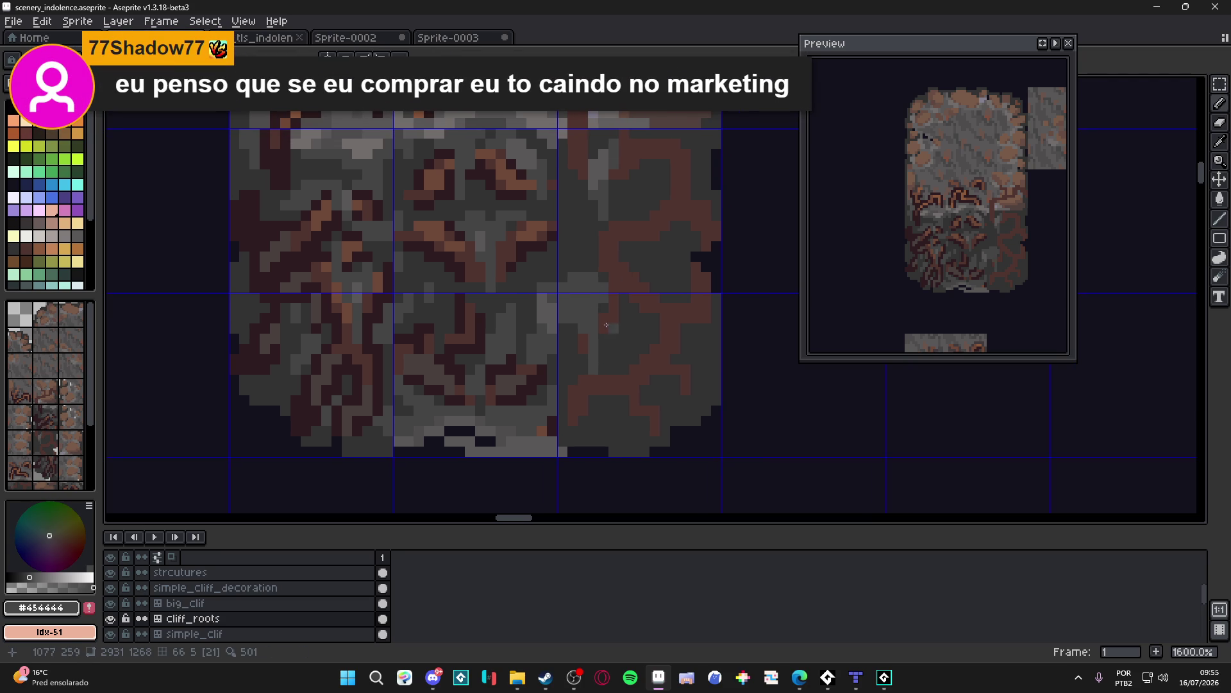
Step: Paint light grey over the root edge and a vertical grey stroke lower in the tile
{"action": "left_click", "coordinate": [656, 287]}
{"action": "left_click_drag", "start_coordinate": [666, 277], "coordinate": [652, 280]}
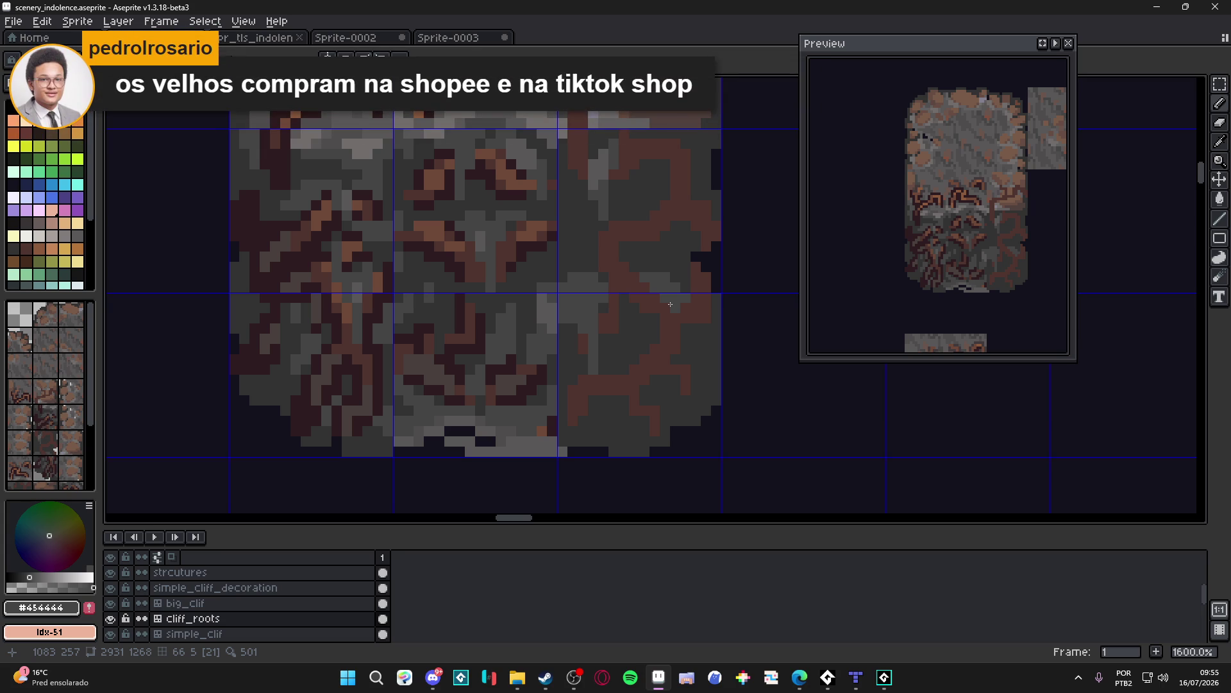
{"action": "left_click_drag", "start_coordinate": [672, 324], "coordinate": [676, 372]}
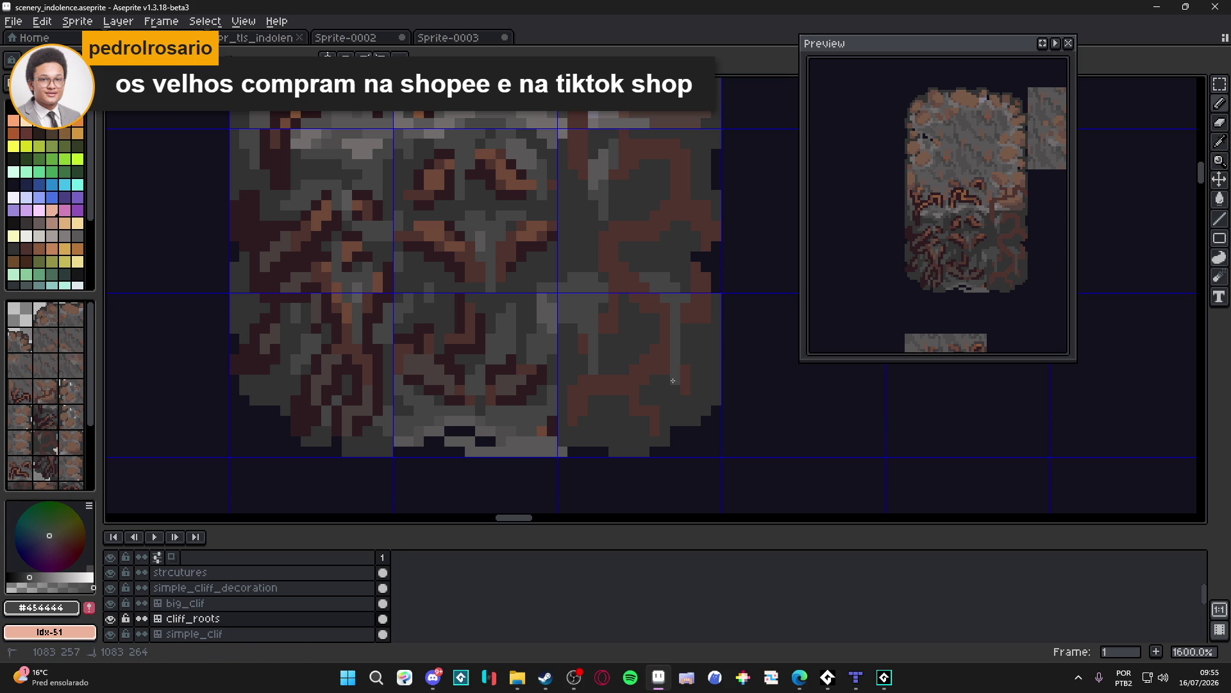
Step: Add short light-grey columns and single grey pixels higher up on the right tile
{"action": "key", "text": "v"}
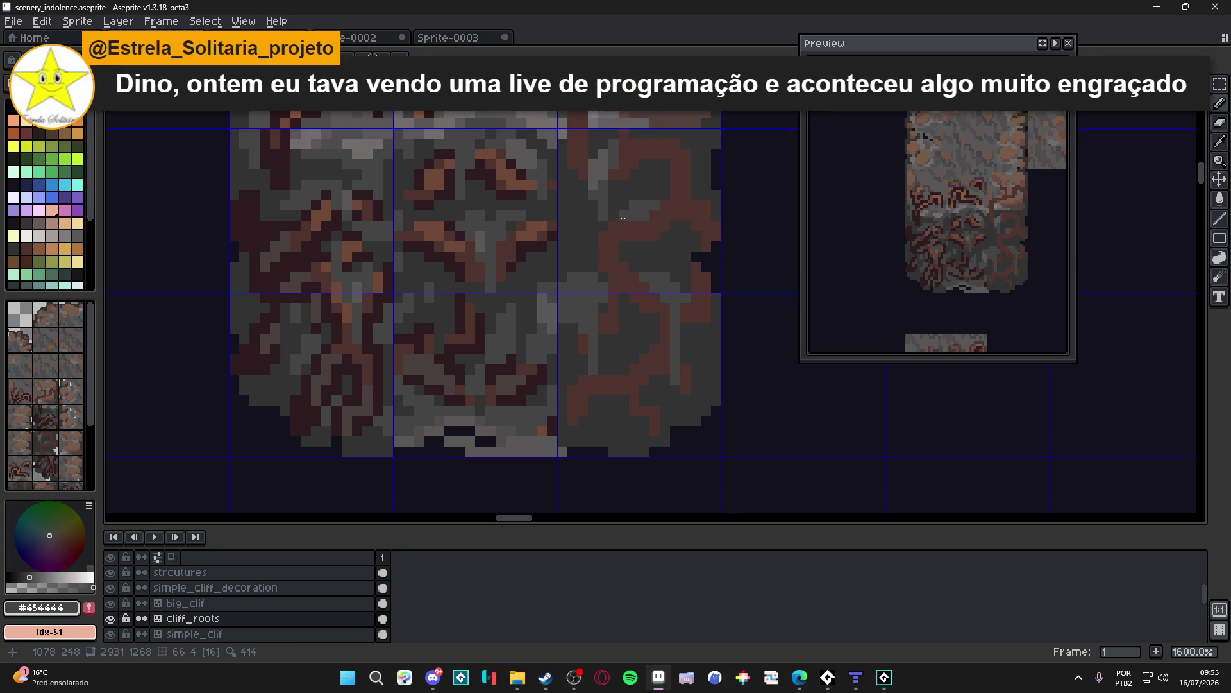
{"action": "left_click", "coordinate": [635, 224]}
{"action": "left_click_drag", "start_coordinate": [635, 256], "coordinate": [635, 265]}
{"action": "left_click_drag", "start_coordinate": [696, 226], "coordinate": [702, 191]}
{"action": "left_click", "coordinate": [700, 206]}
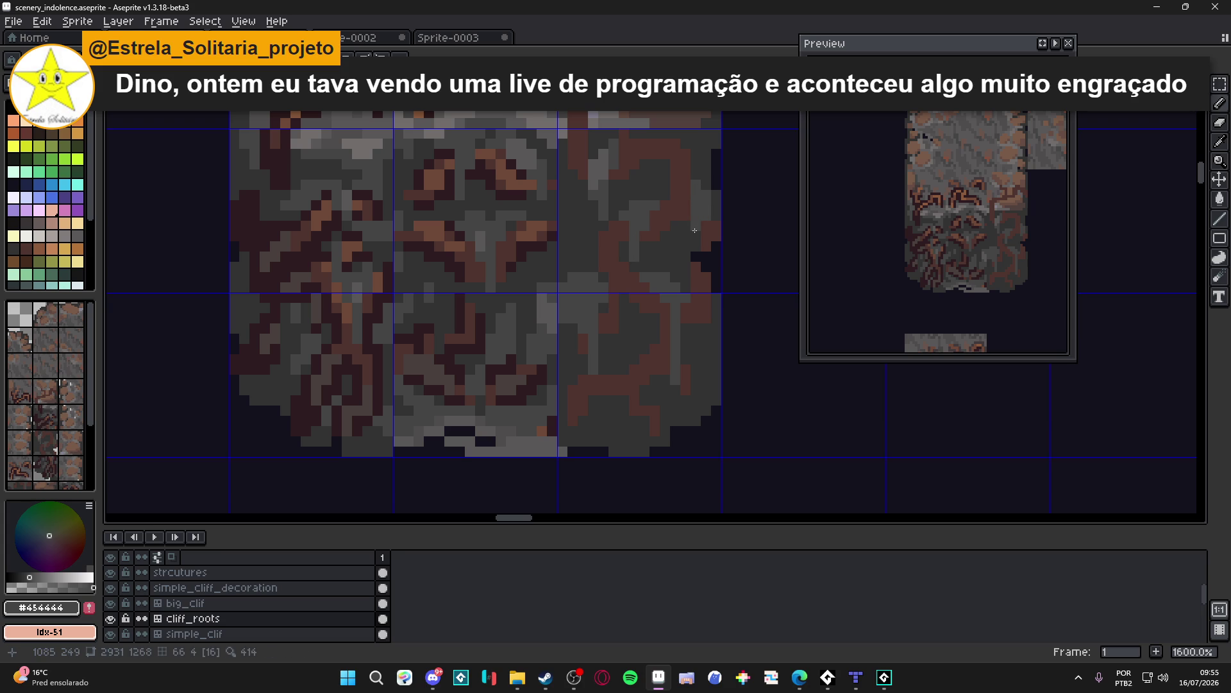
{"action": "scroll", "coordinate": [693, 175], "scroll_direction": "up", "scroll_amount": 2}
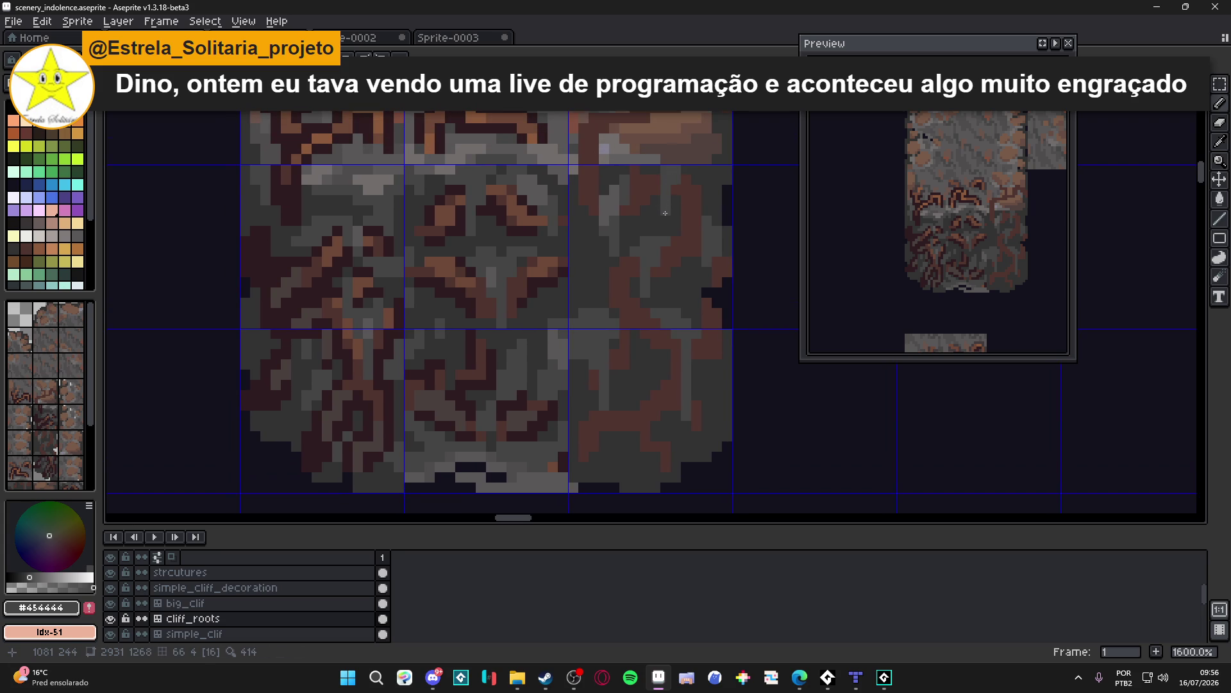
Step: Sample #575757 grey, add a light-grey pixel to the right-hand tile, and save
{"action": "left_click", "coordinate": [633, 195], "text": "alt"}
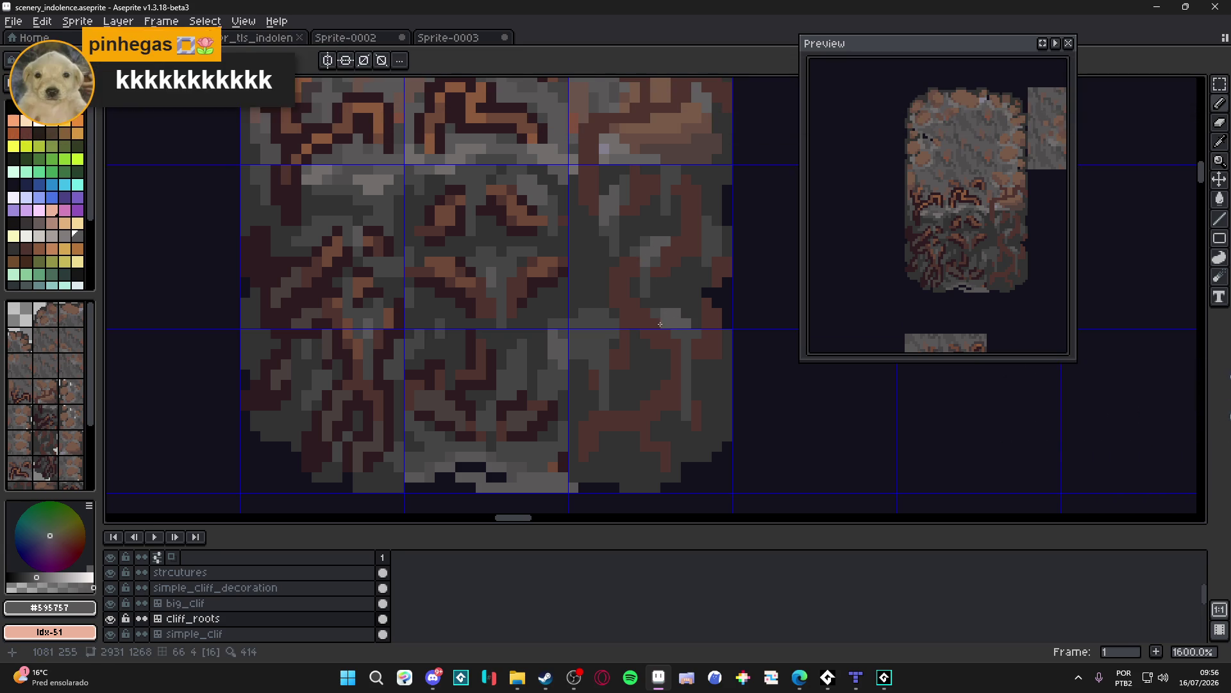
{"action": "left_click_drag", "start_coordinate": [667, 324], "coordinate": [680, 326]}
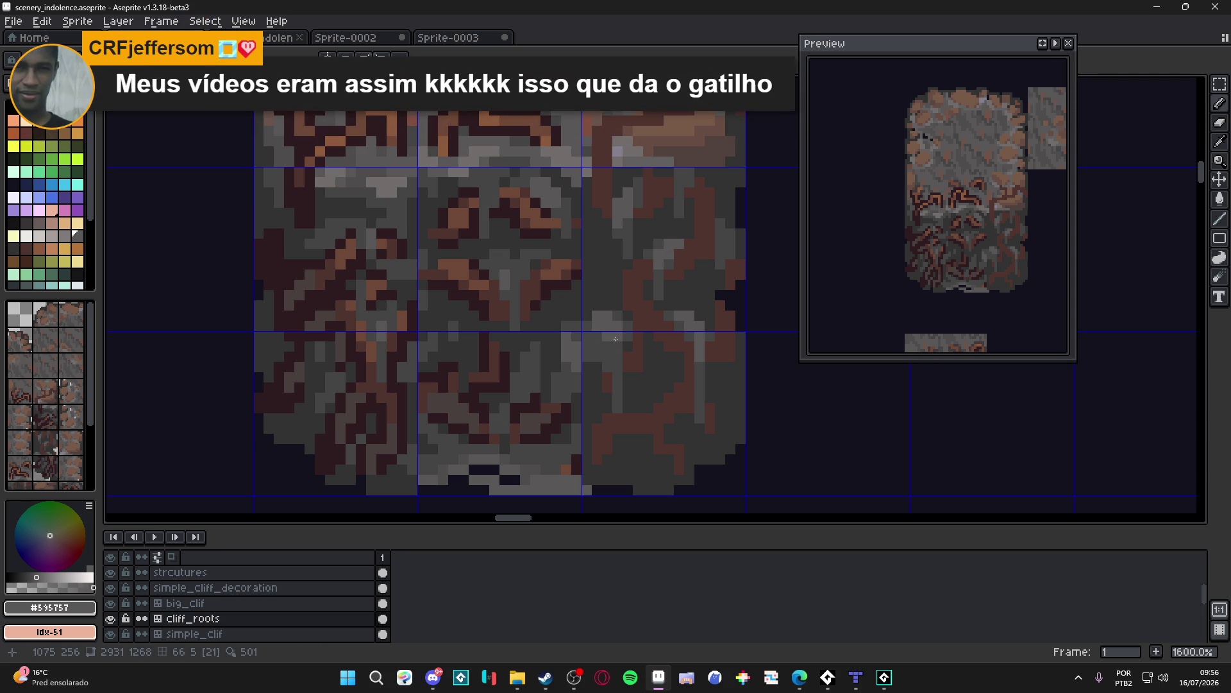
{"action": "left_click_drag", "start_coordinate": [594, 343], "coordinate": [595, 344]}
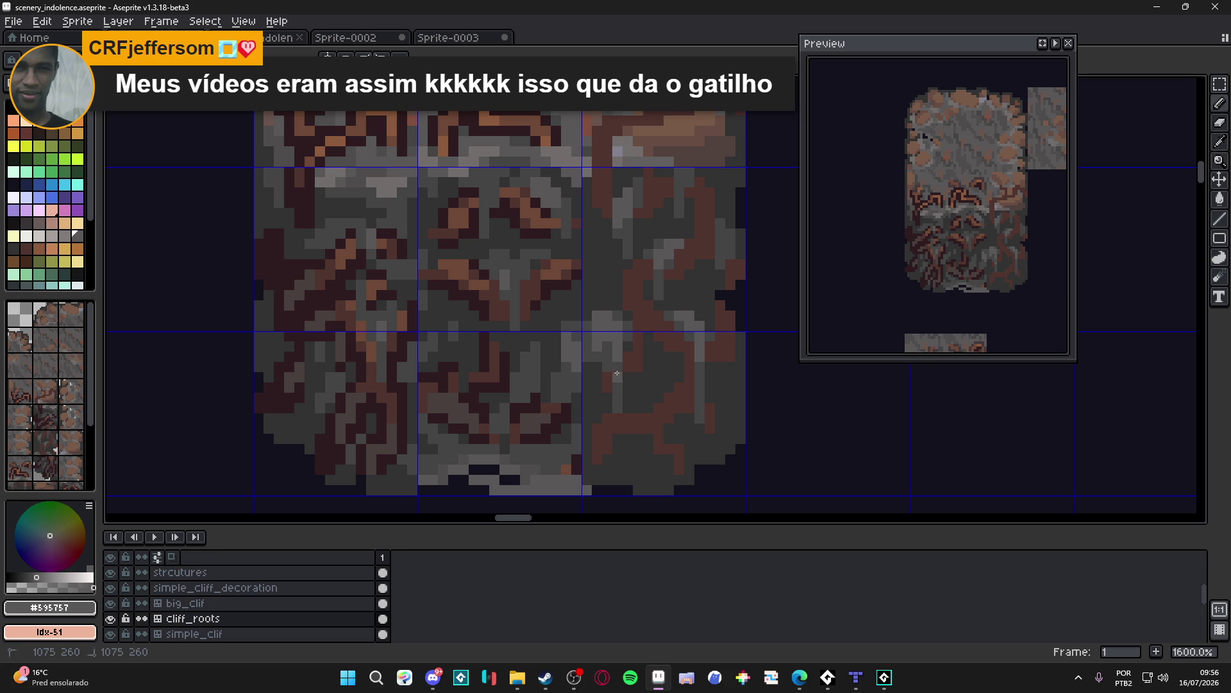
{"action": "scroll", "coordinate": [626, 378], "scroll_direction": "down", "scroll_amount": 1}
{"action": "key", "text": "ctrl+s"}
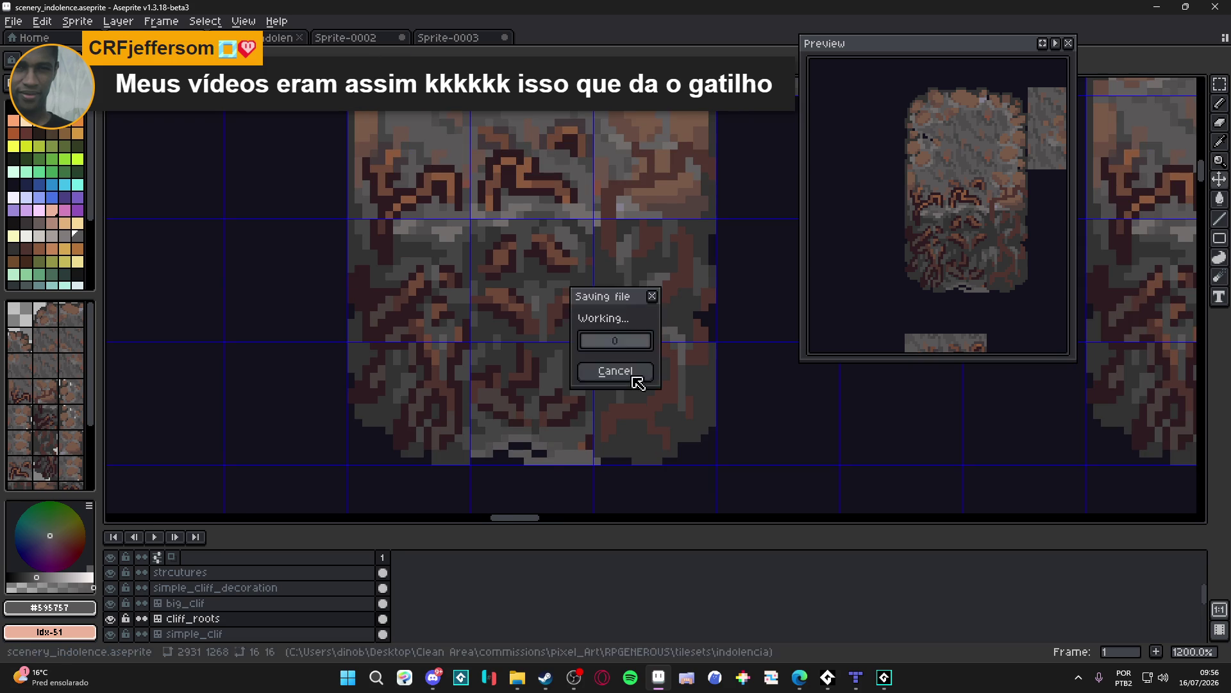
Step: Zoom out to review the whole cliff tileset and save the file
{"action": "scroll", "coordinate": [652, 385], "scroll_direction": "down", "scroll_amount": 2}
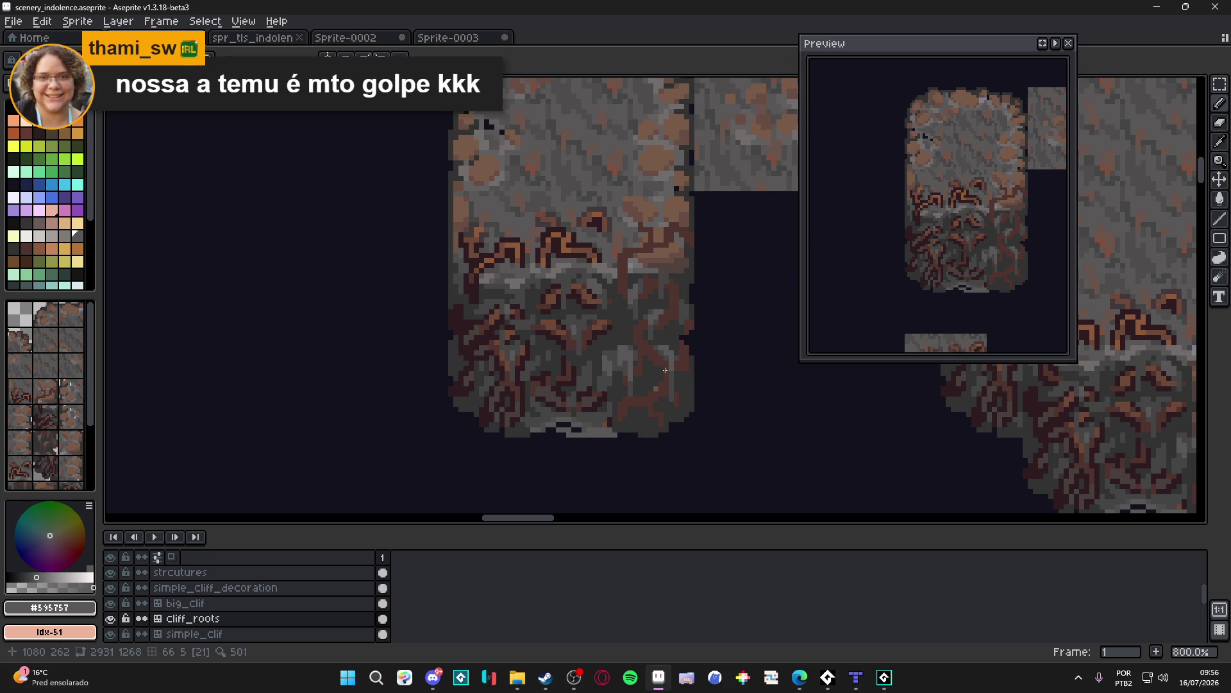
{"action": "scroll", "coordinate": [731, 294], "scroll_direction": "down", "scroll_amount": 2}
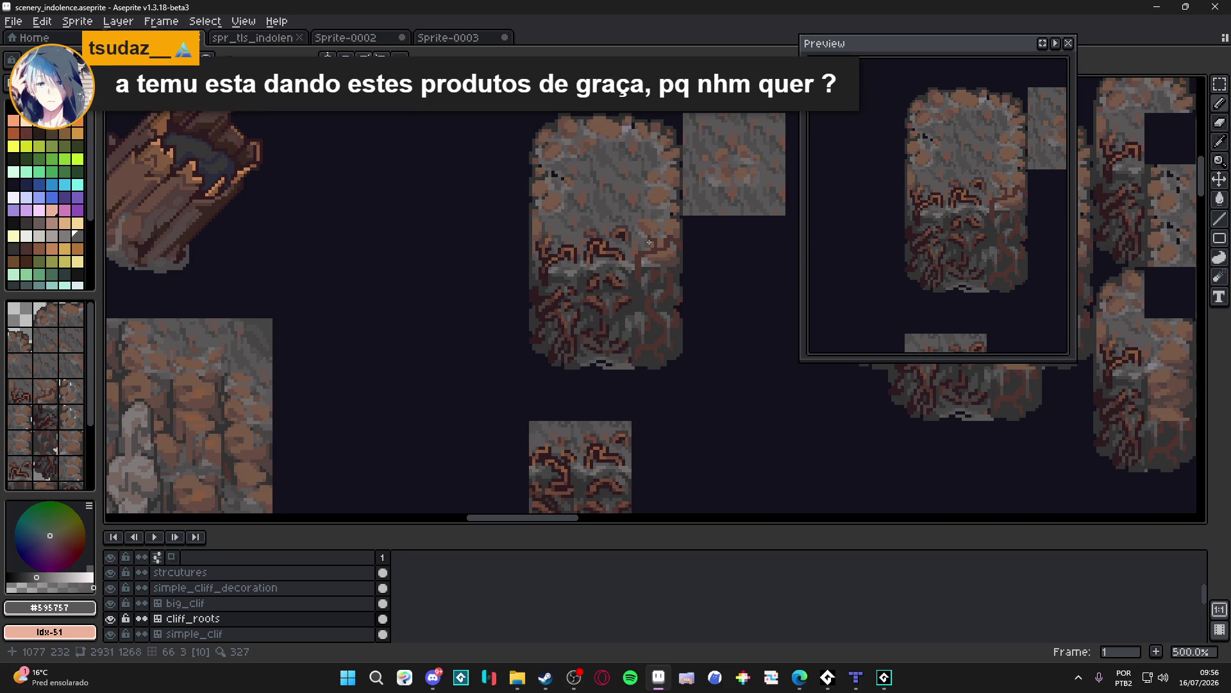
{"action": "scroll", "coordinate": [645, 347], "scroll_direction": "down", "scroll_amount": 1}
{"action": "scroll", "coordinate": [654, 324], "scroll_direction": "up", "scroll_amount": 1}
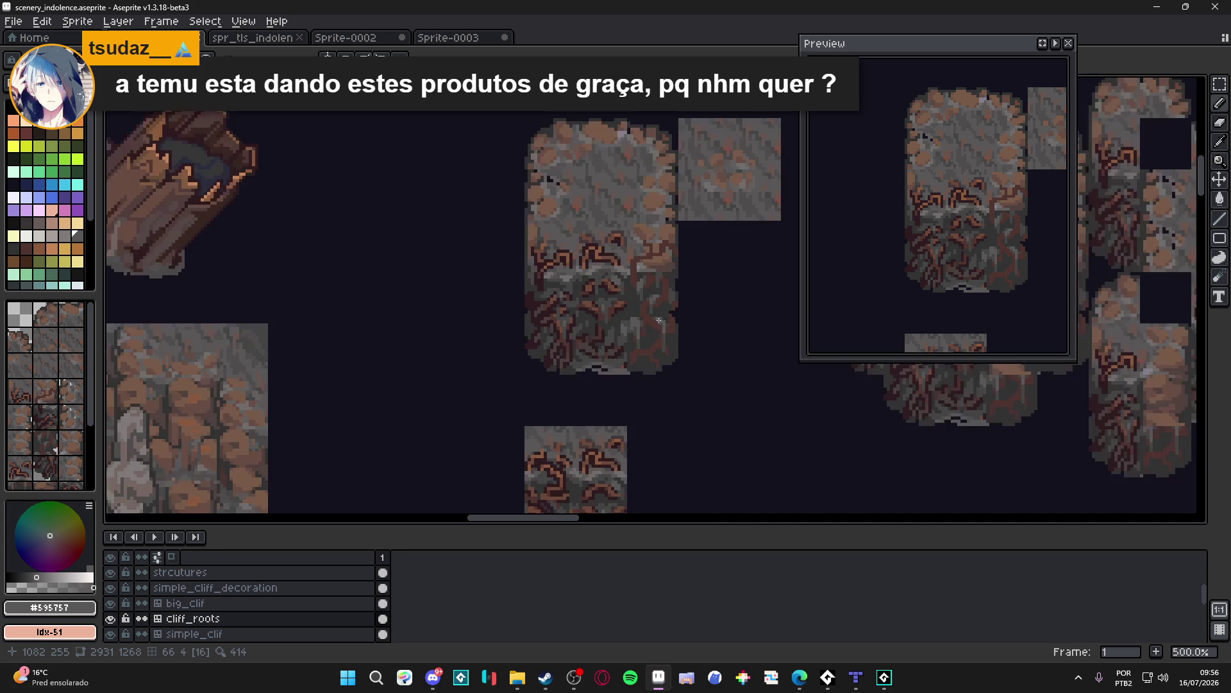
{"action": "key", "text": "ctrl+s"}
{"action": "scroll", "coordinate": [642, 321], "scroll_direction": "down", "scroll_amount": 1}
{"action": "scroll", "coordinate": [634, 314], "scroll_direction": "up", "scroll_amount": 1}
{"action": "scroll", "coordinate": [635, 314], "scroll_direction": "up", "scroll_amount": 1}
{"action": "scroll", "coordinate": [634, 314], "scroll_direction": "down", "scroll_amount": 1}
{"action": "scroll", "coordinate": [488, 445], "scroll_direction": "down", "scroll_amount": 2}
{"action": "key", "text": "ctrl+s"}
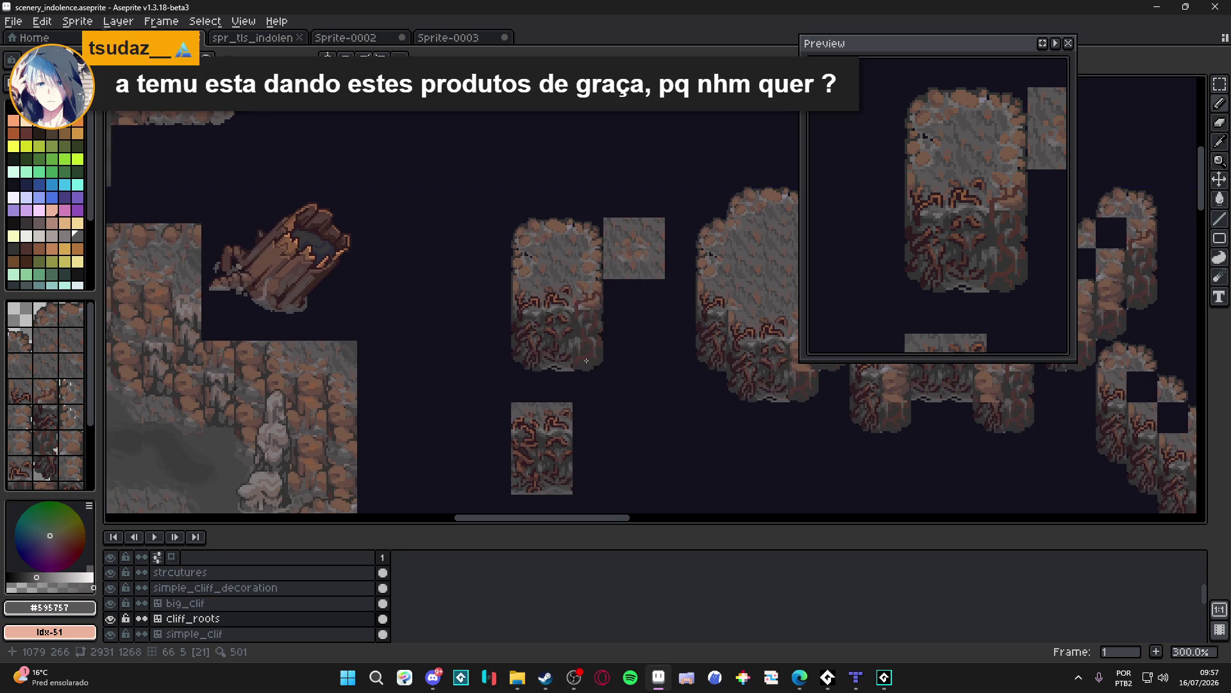
Step: Pan across the tileset back to the root-painted tiles and save again
{"action": "scroll", "coordinate": [580, 409], "scroll_direction": "up", "scroll_amount": 2}
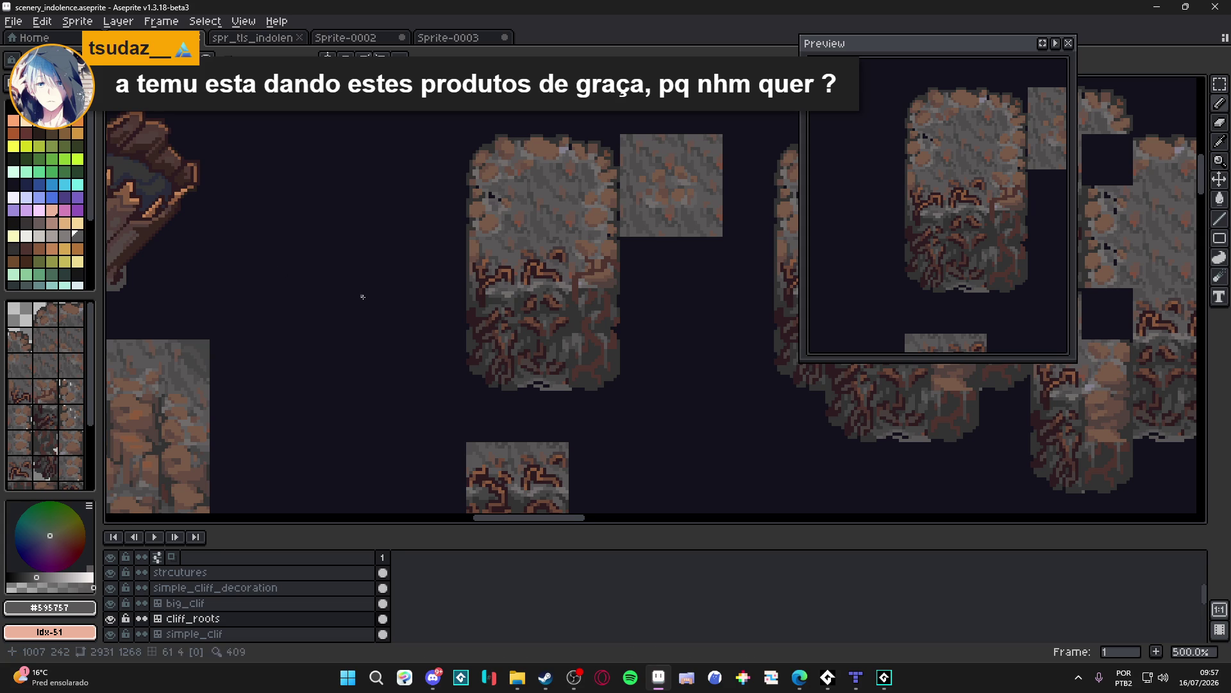
{"action": "left_click_drag", "start_coordinate": [567, 220], "coordinate": [590, 235]}
{"action": "left_click_drag", "start_coordinate": [656, 294], "coordinate": [619, 269]}
{"action": "key", "text": "ctrl+s"}
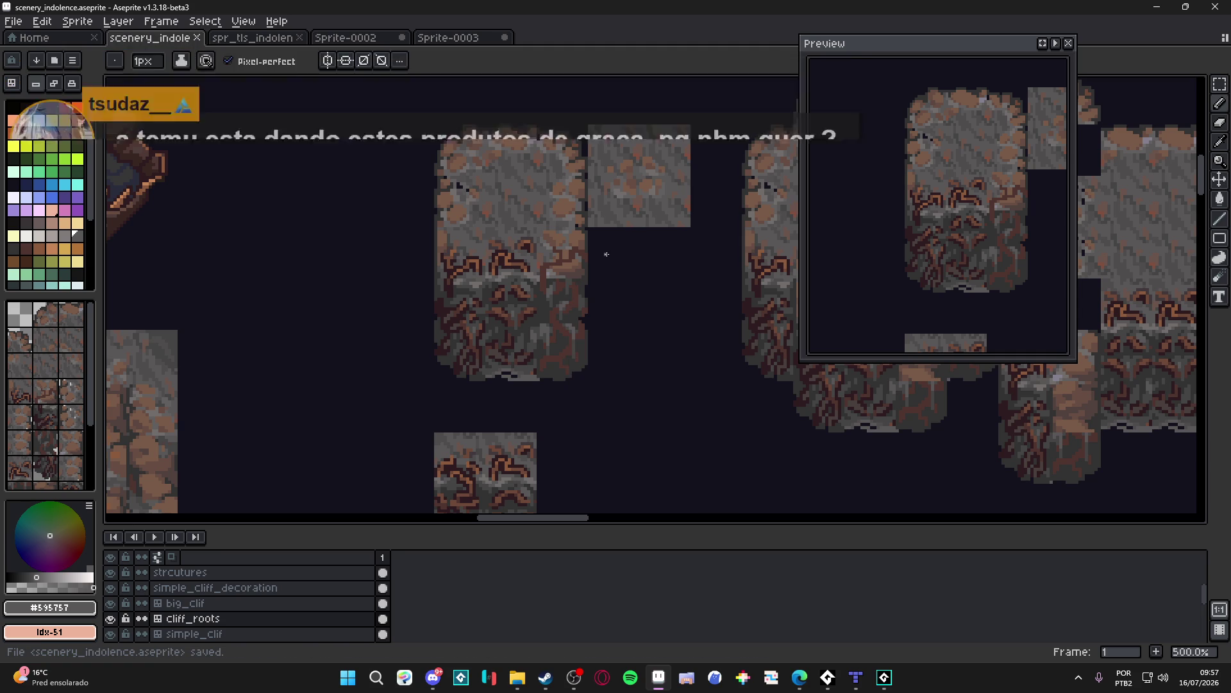